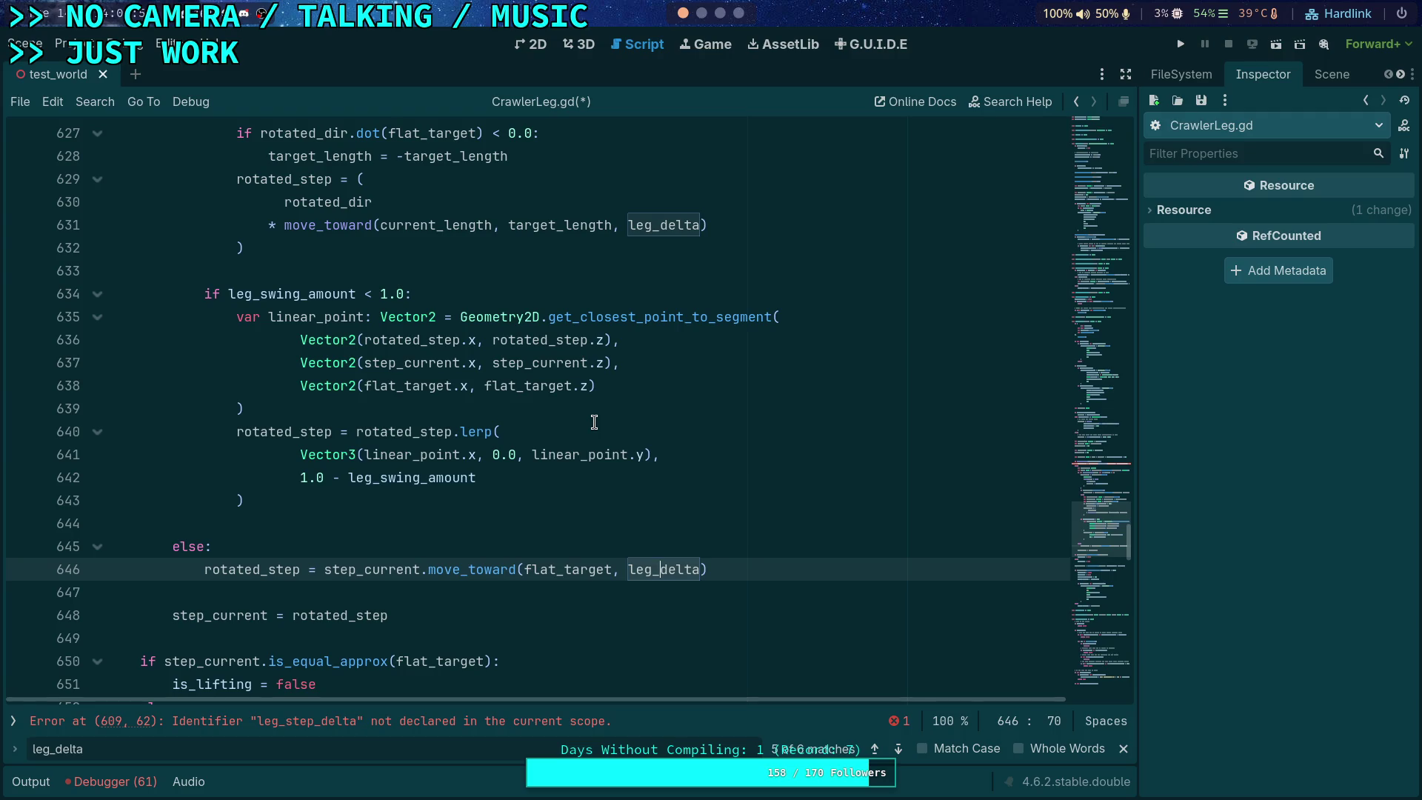
Step: Scroll through the step code, then save and run the project, which hits the leg_step_delta error on line 609
scroll(594, 422, "down", 6)
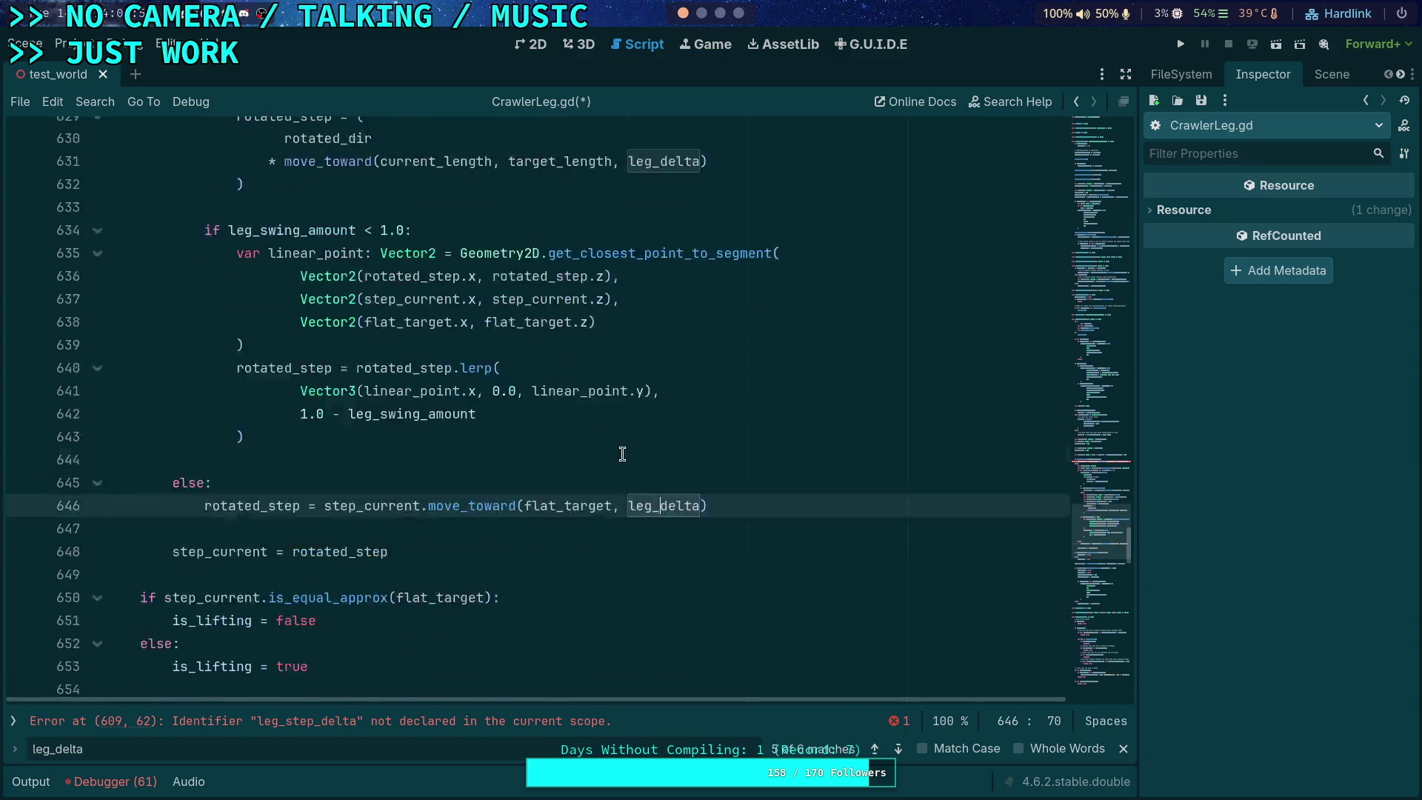
scroll(564, 402, "down", 3)
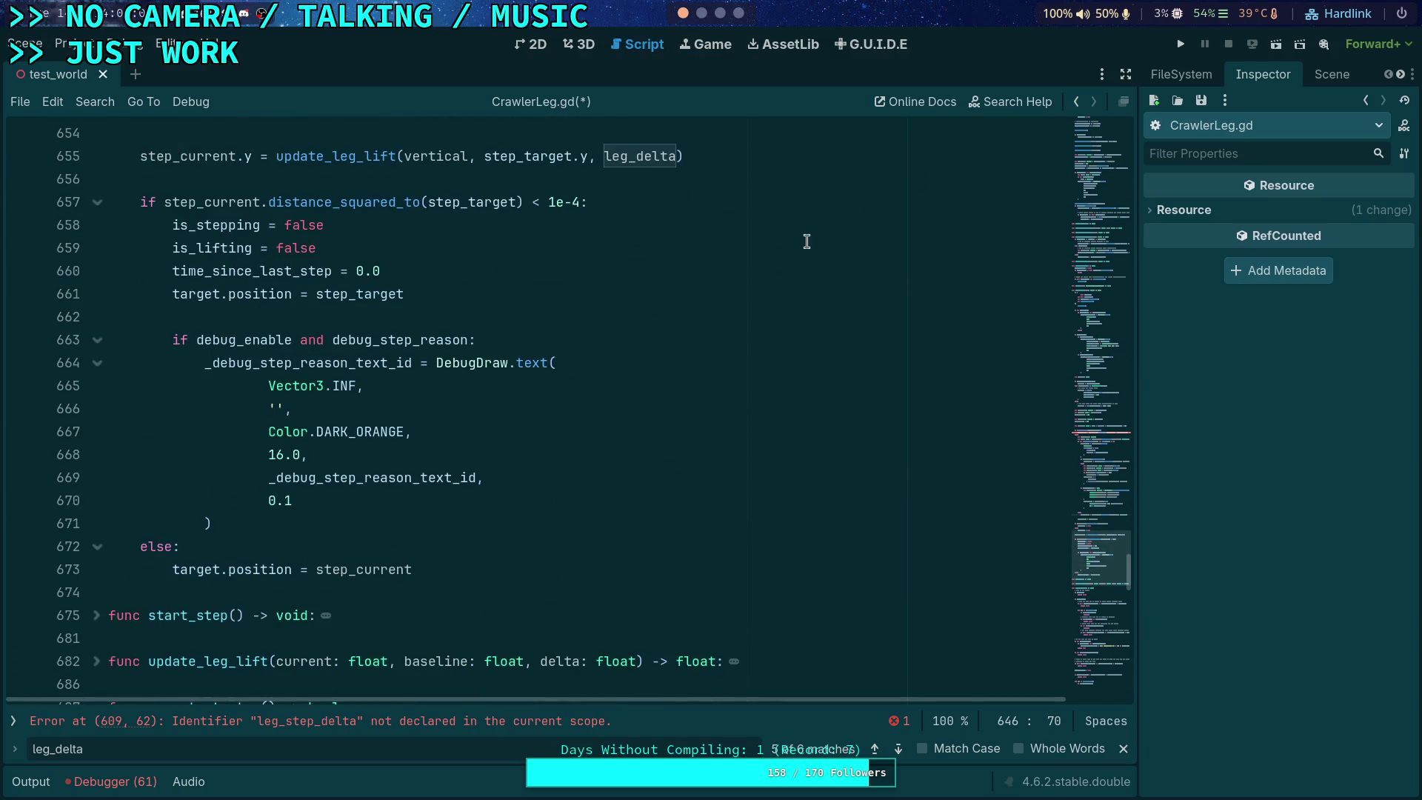
left_click(1181, 44)
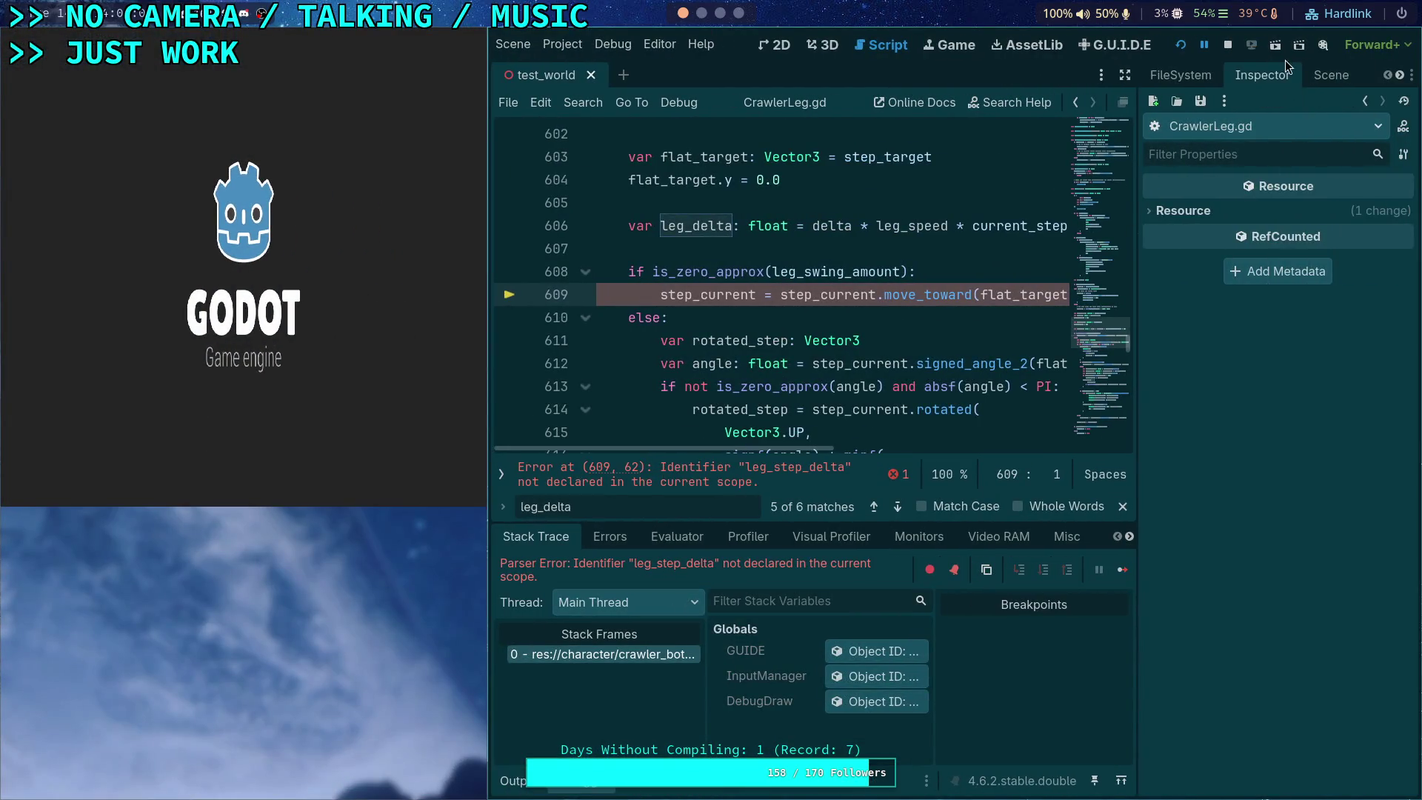
Step: Stop the game, change leg_step_delta to leg_delta on line 609, and save the script
left_click(1235, 48)
left_click_drag(660, 294, 620, 294)
key("BackSpace")
key("ctrl+s")
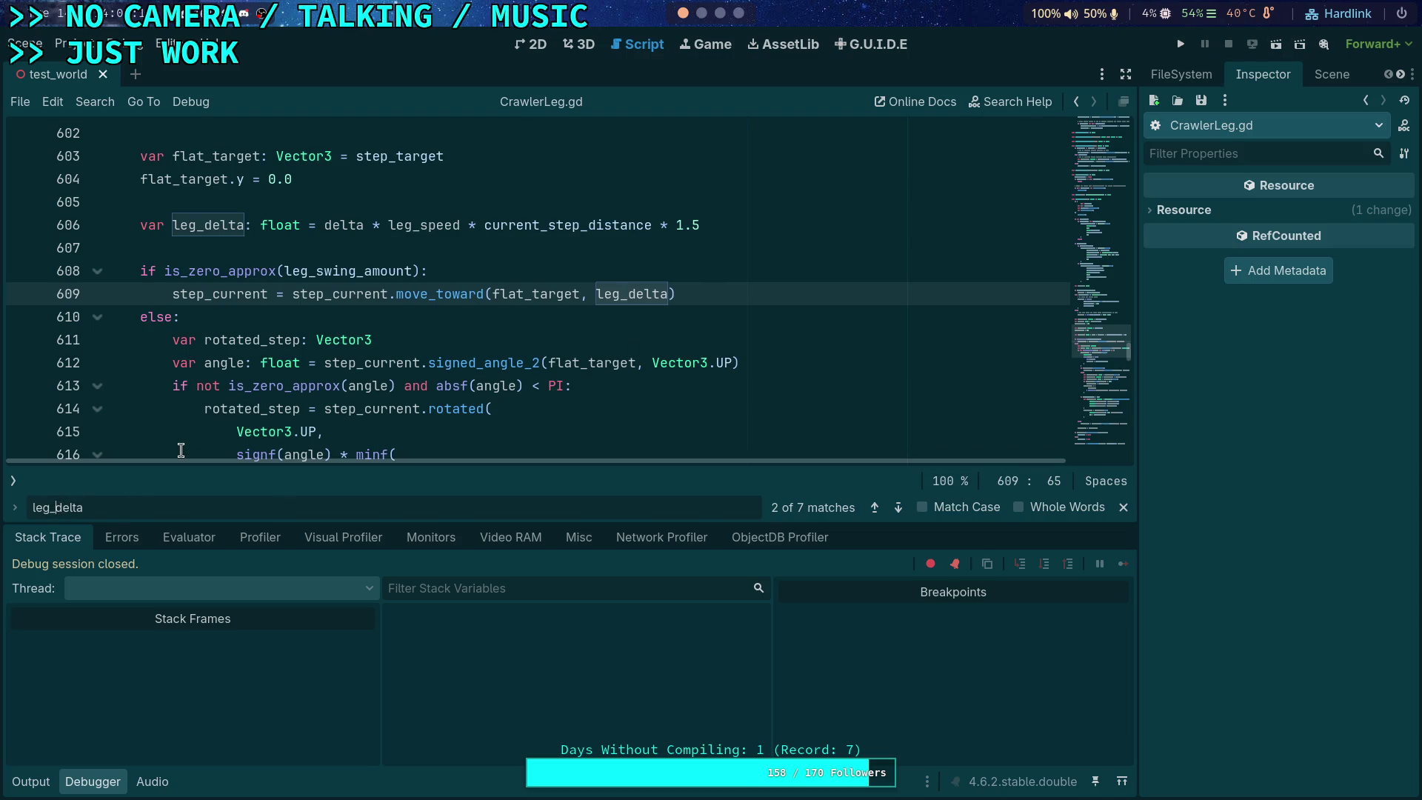
Step: Search the script for remaining 'step_' uses, then run the project again
type("step_")
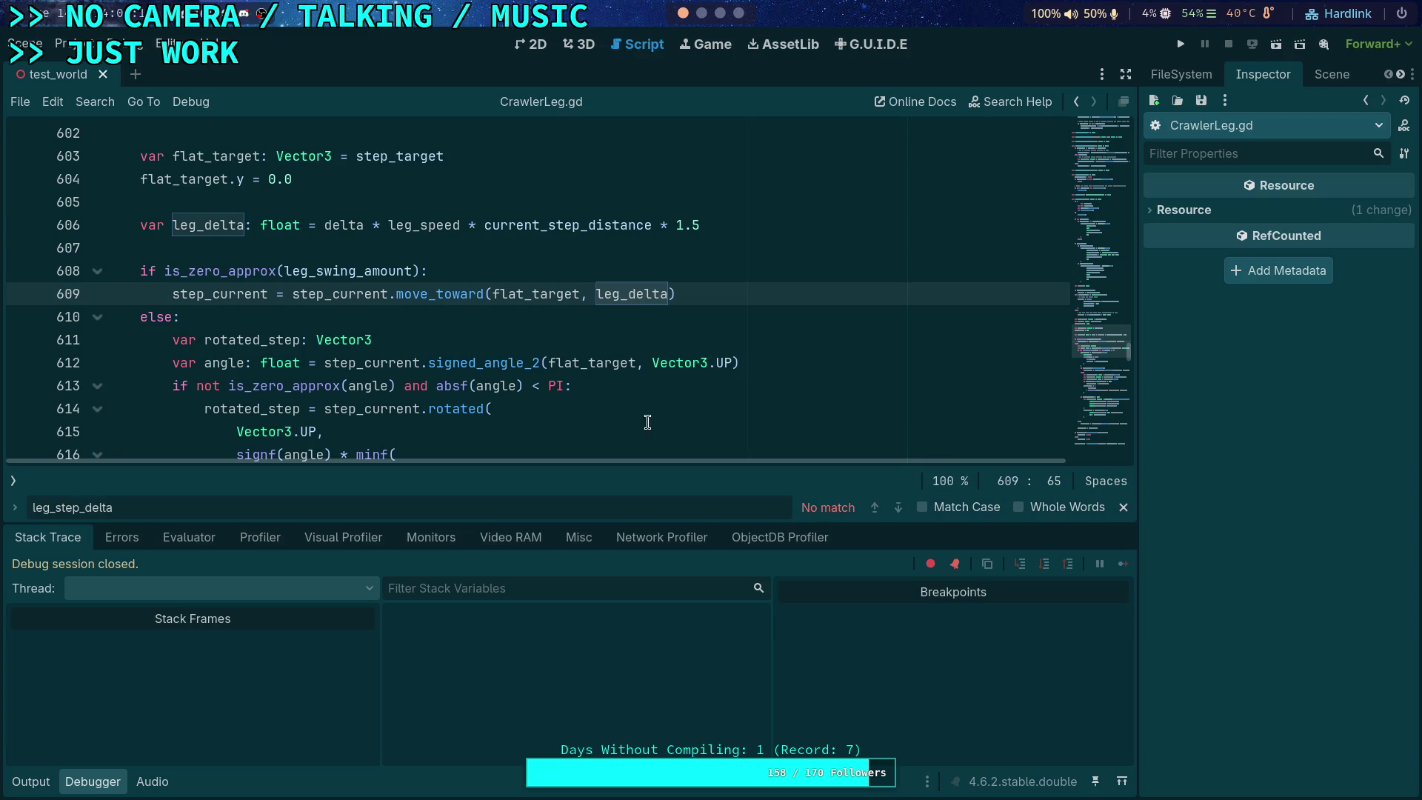
left_click(1124, 507)
left_click(1180, 44)
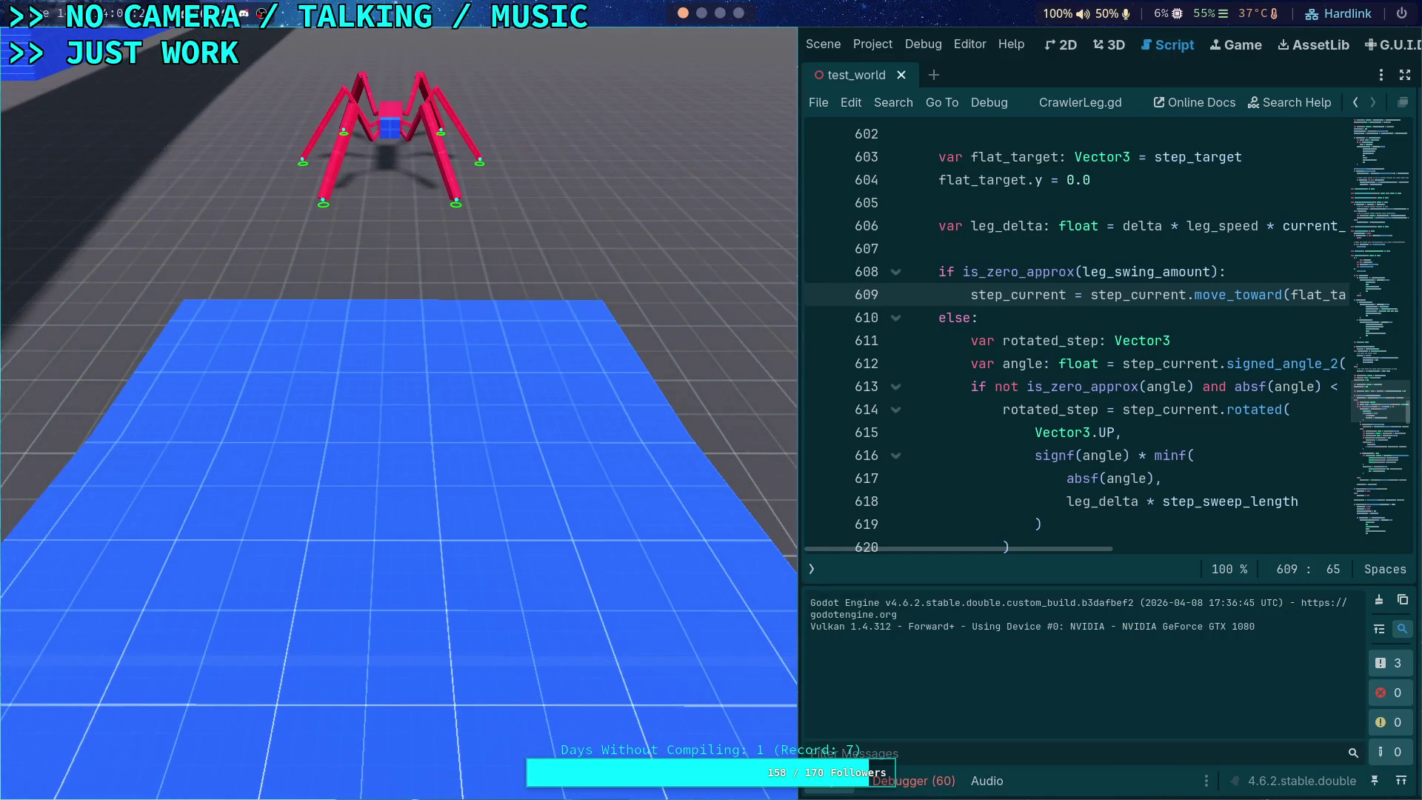
Step: Step the running game frame by frame to watch the foot circles, then stop it
key("period")
key("period")
key("period")
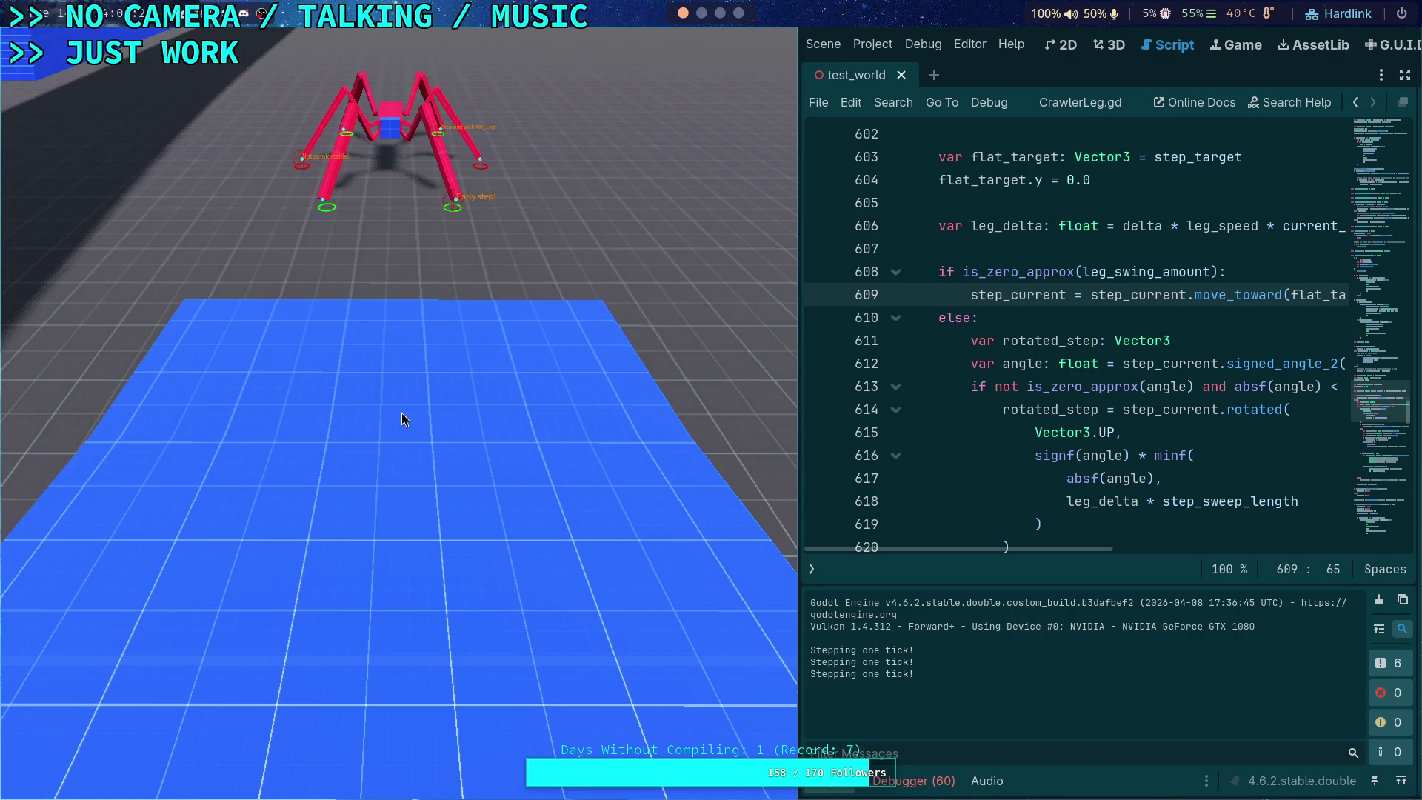
key("period")
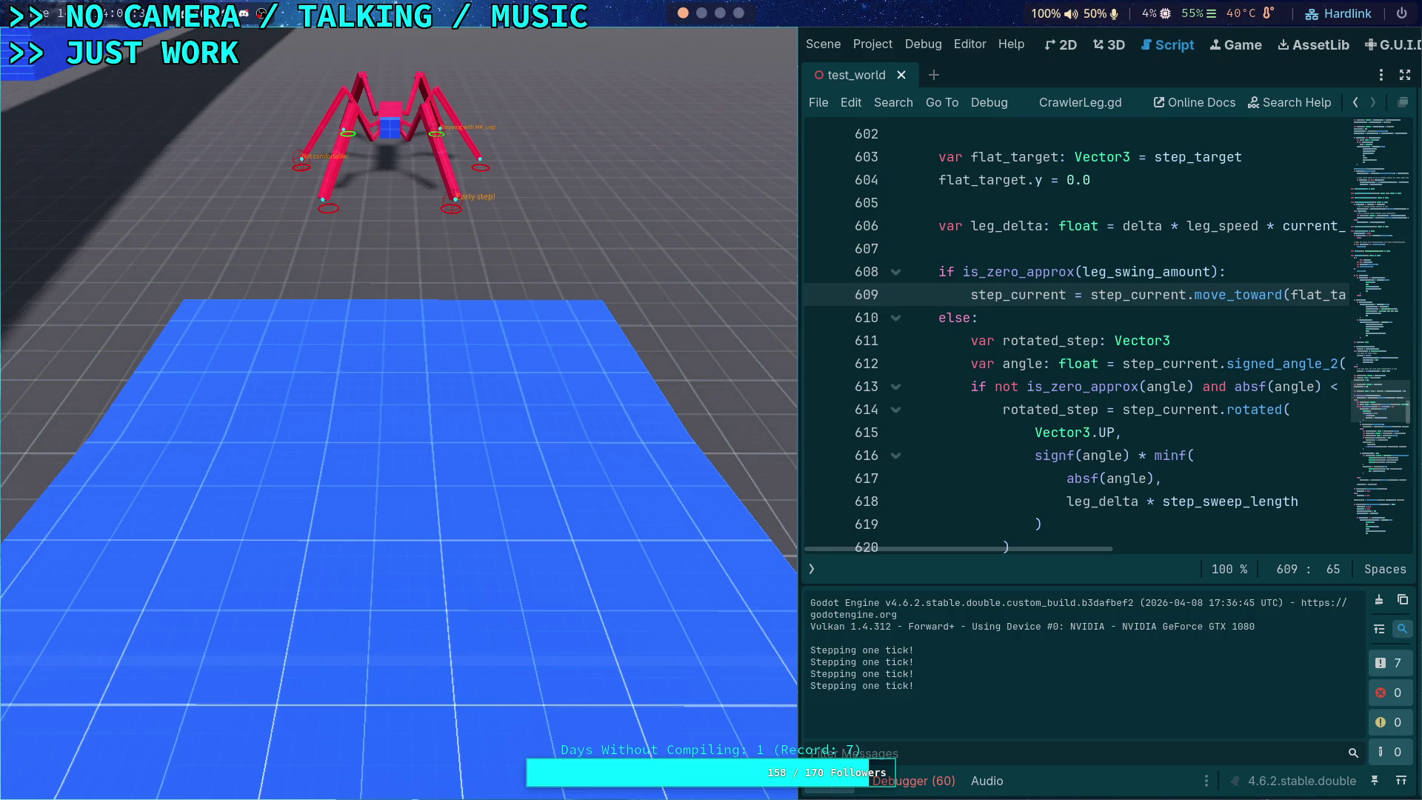
key("period")
key("period")
key("period")
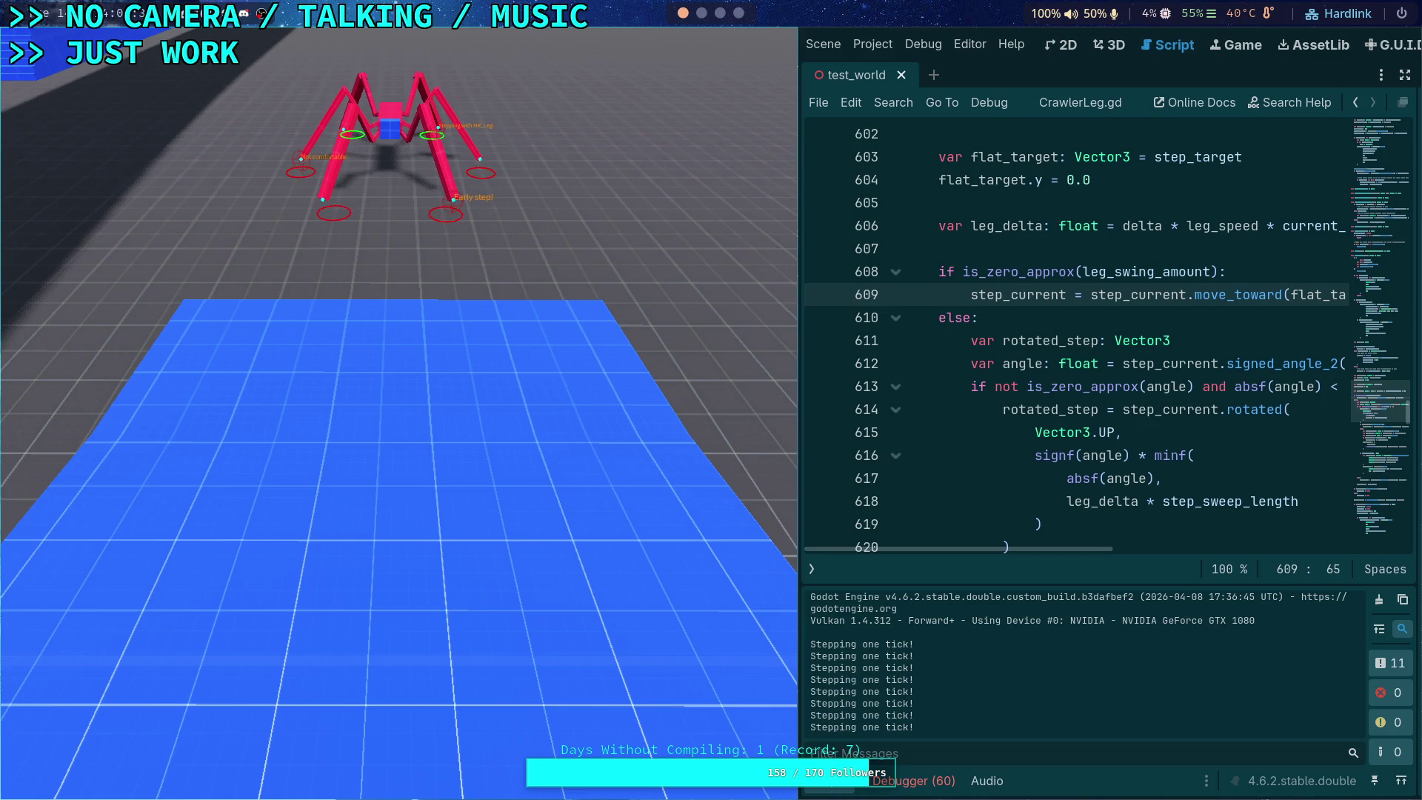
key("period")
key("period")
key("period")
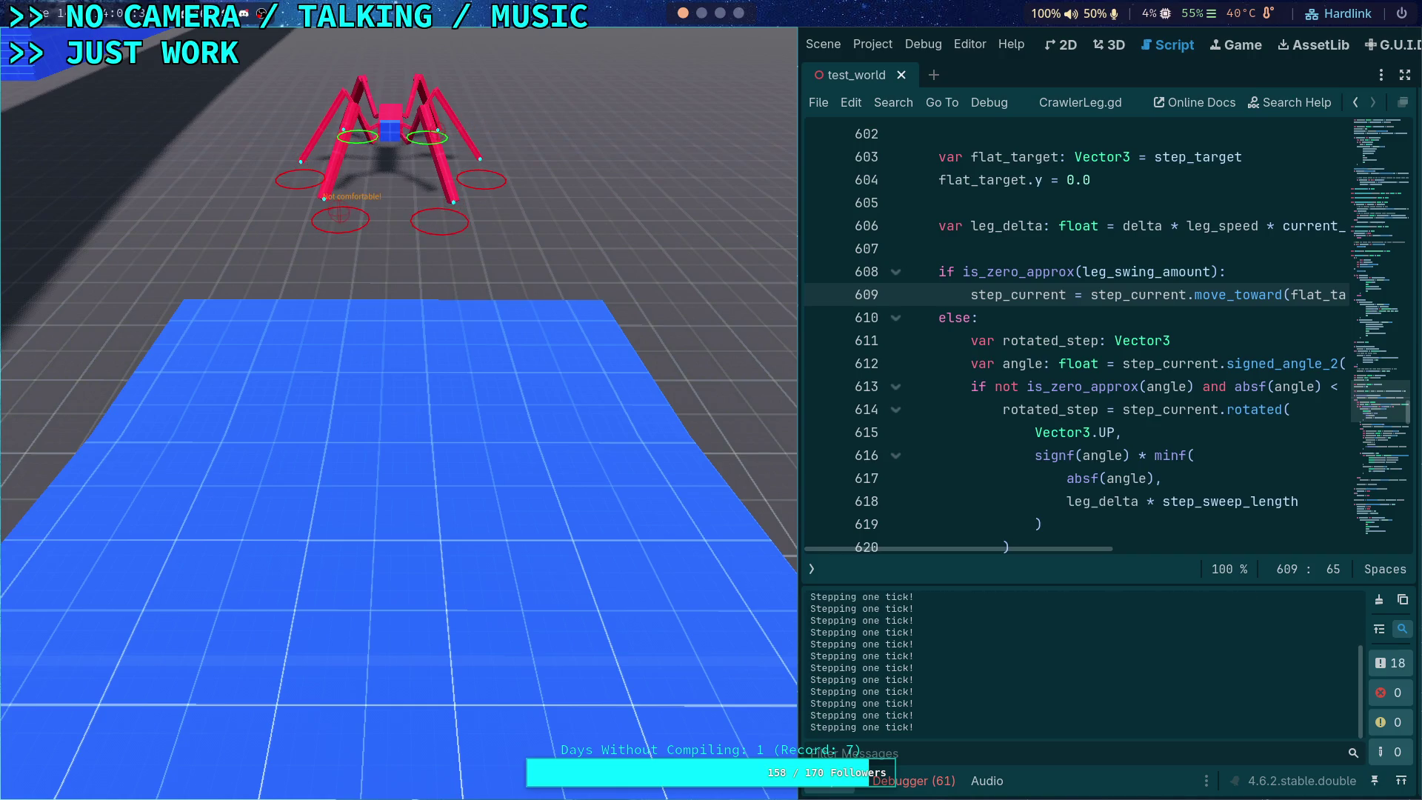
key("period")
key("period")
key("period")
key("period")
key("period")
key("period")
key("period")
key("period")
key("period")
key("period")
key("period")
key("period")
key("period")
key("period")
key("period")
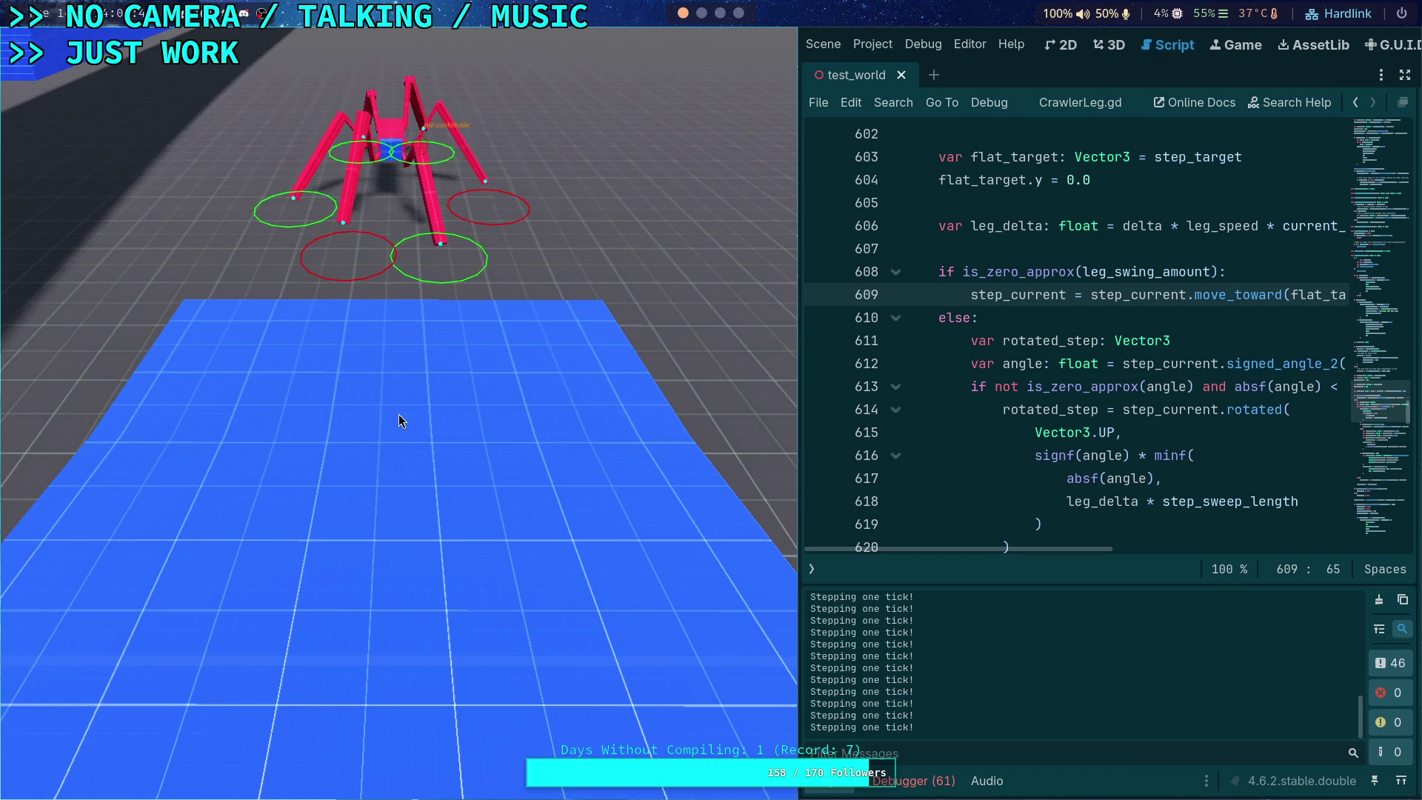
key("period")
key("period")
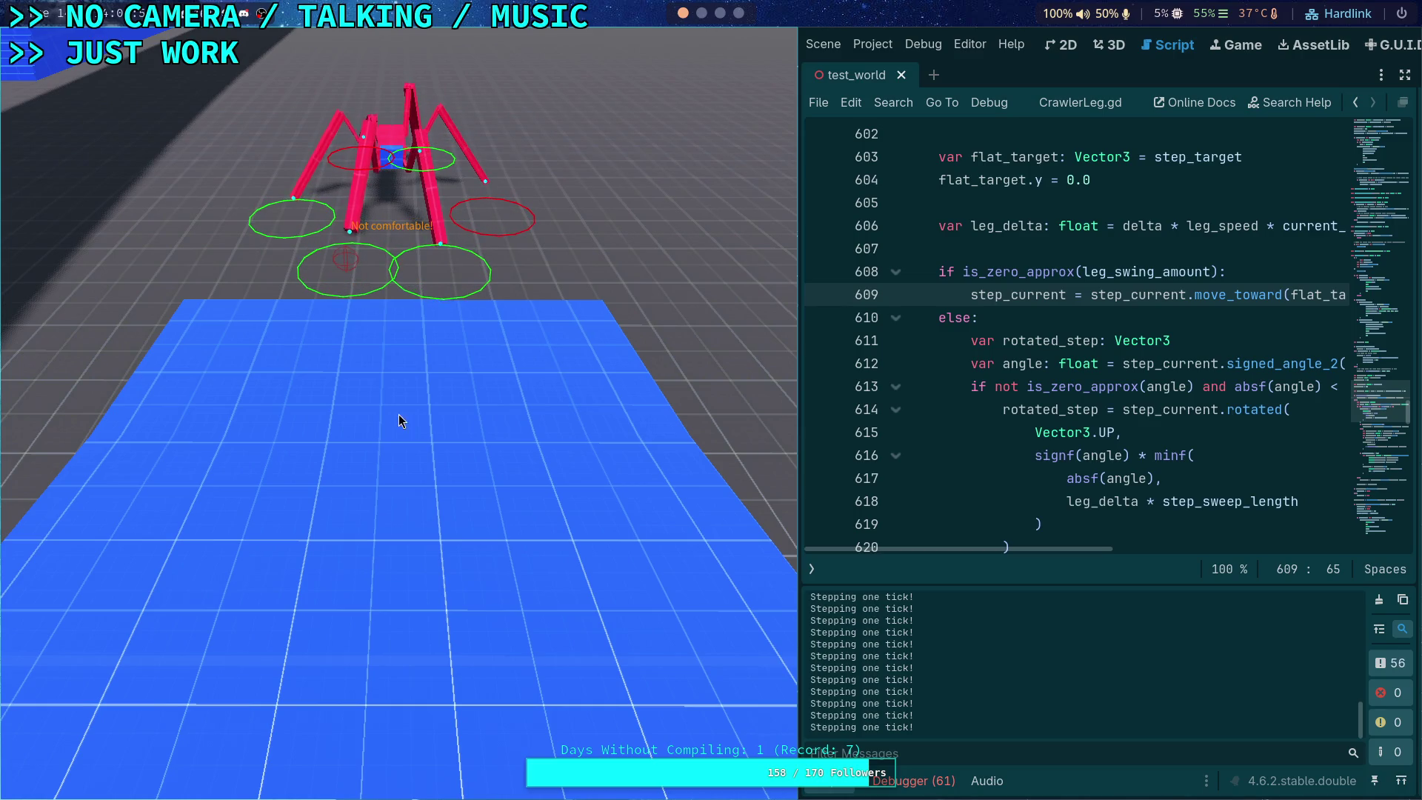
key("period")
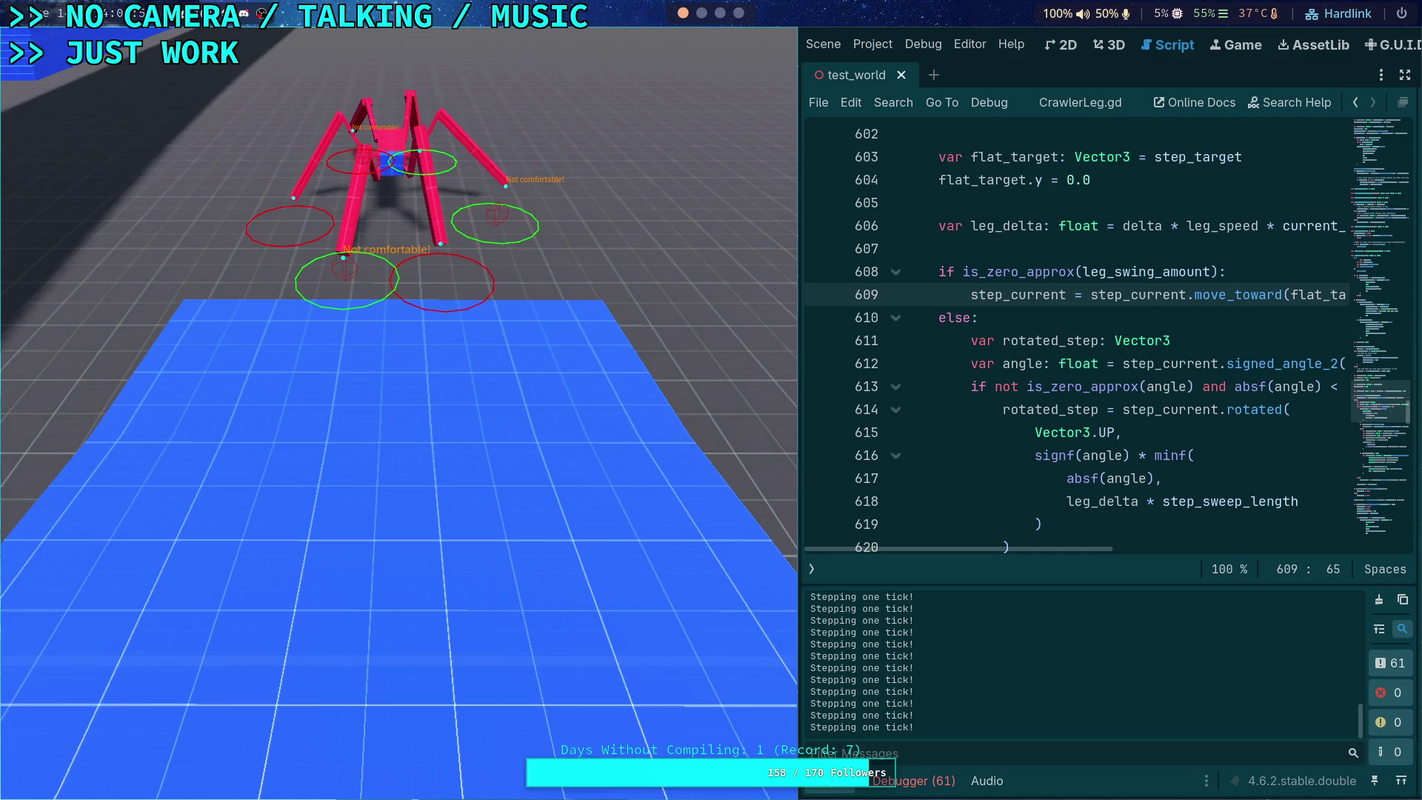
key("period")
key("period")
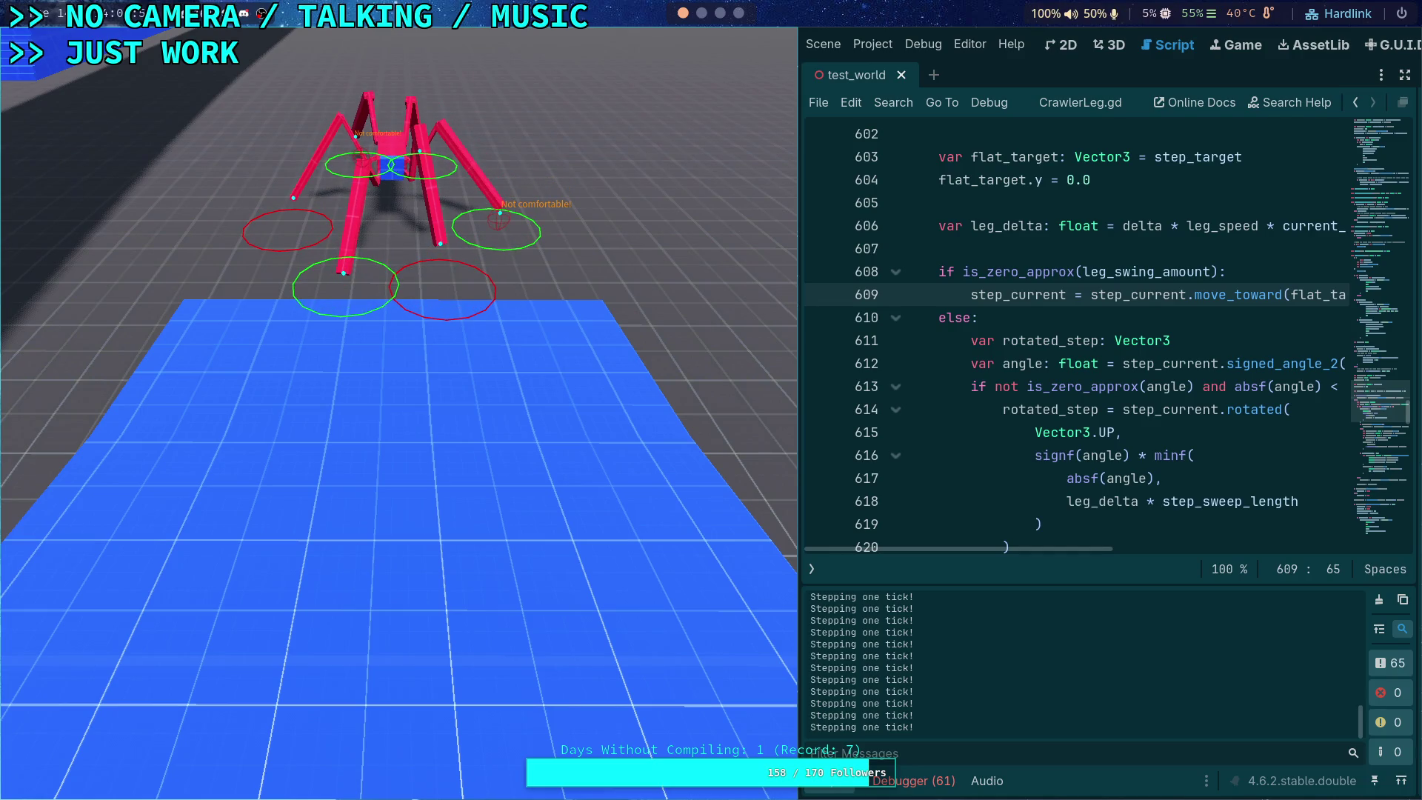
key("period")
key("period")
key("period")
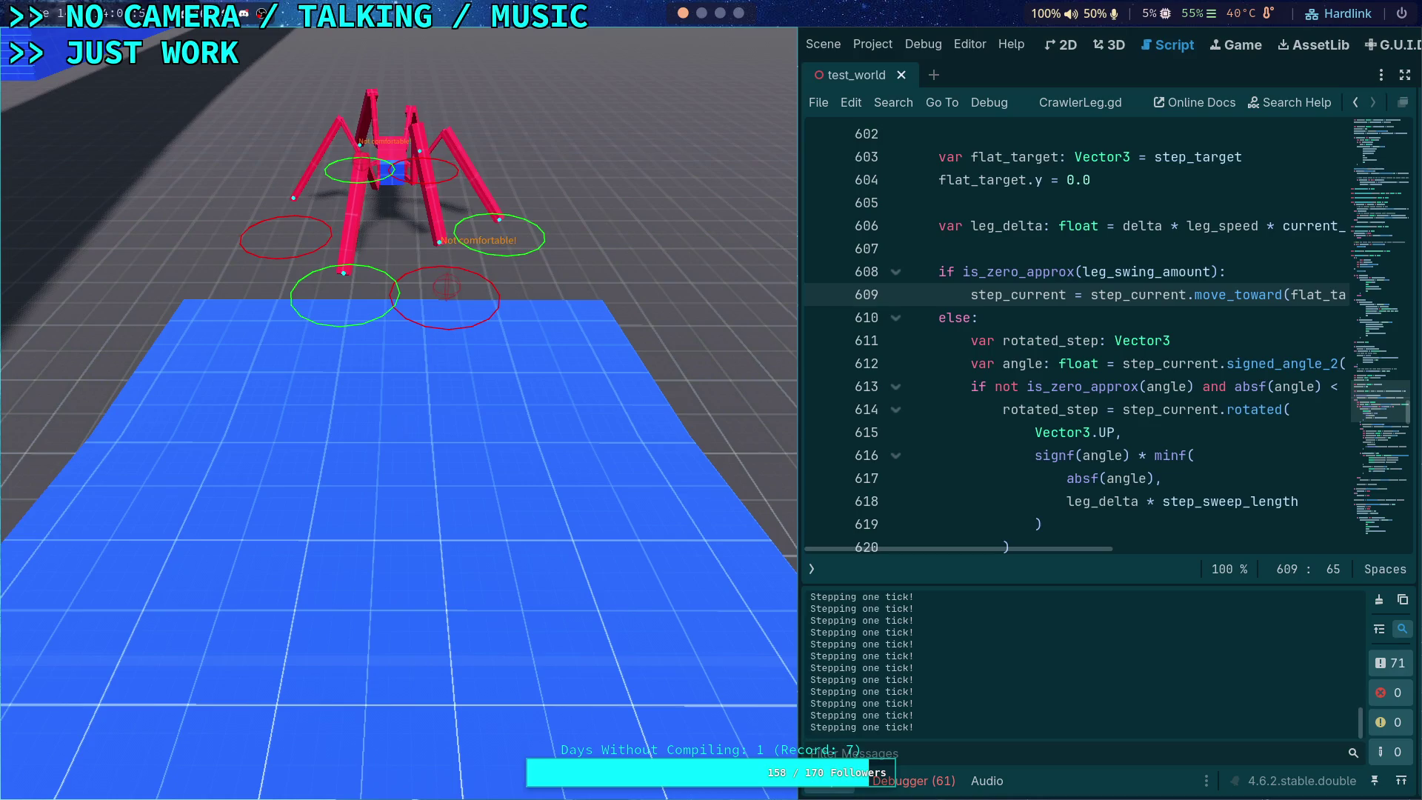
key("period")
key("period")
key("period")
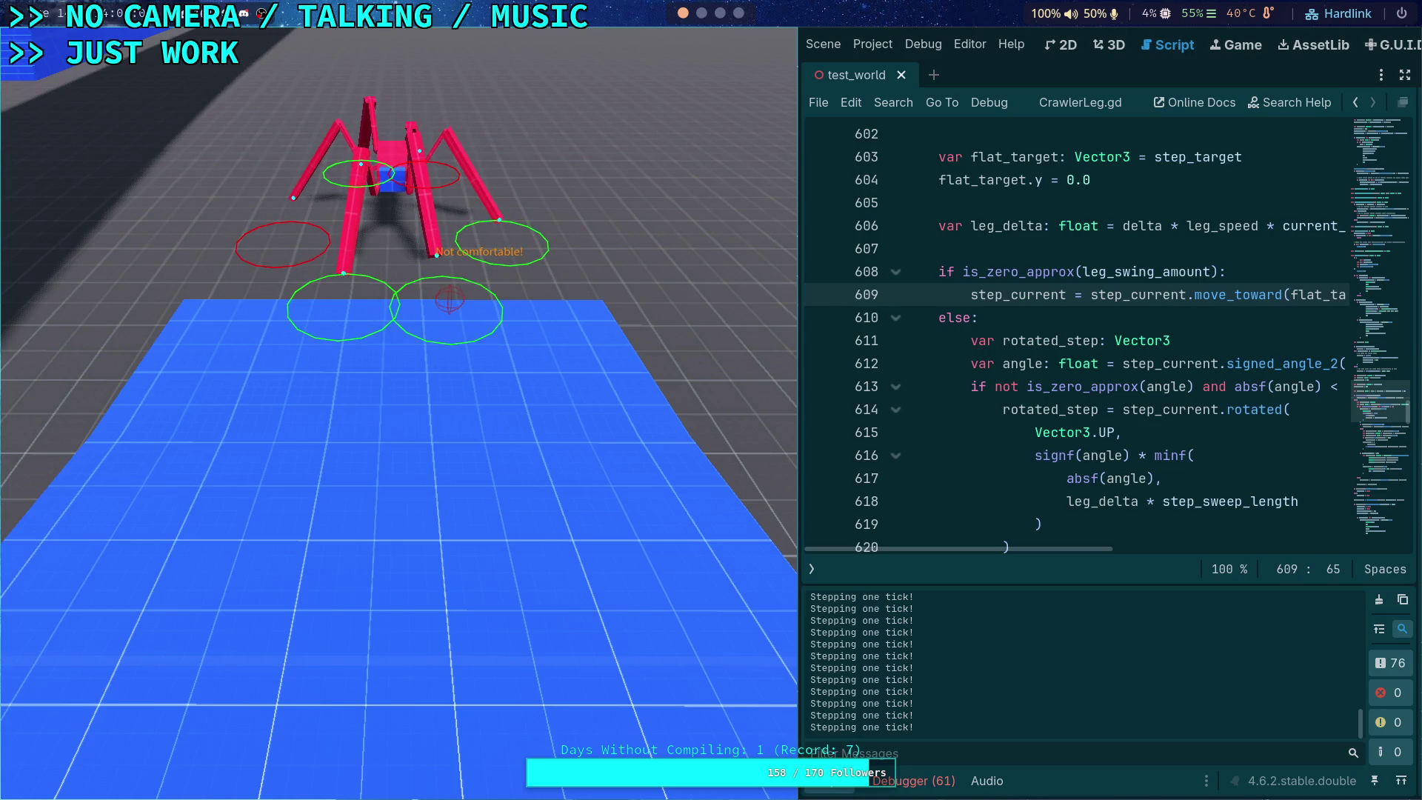
key("period")
key("period")
key("period")
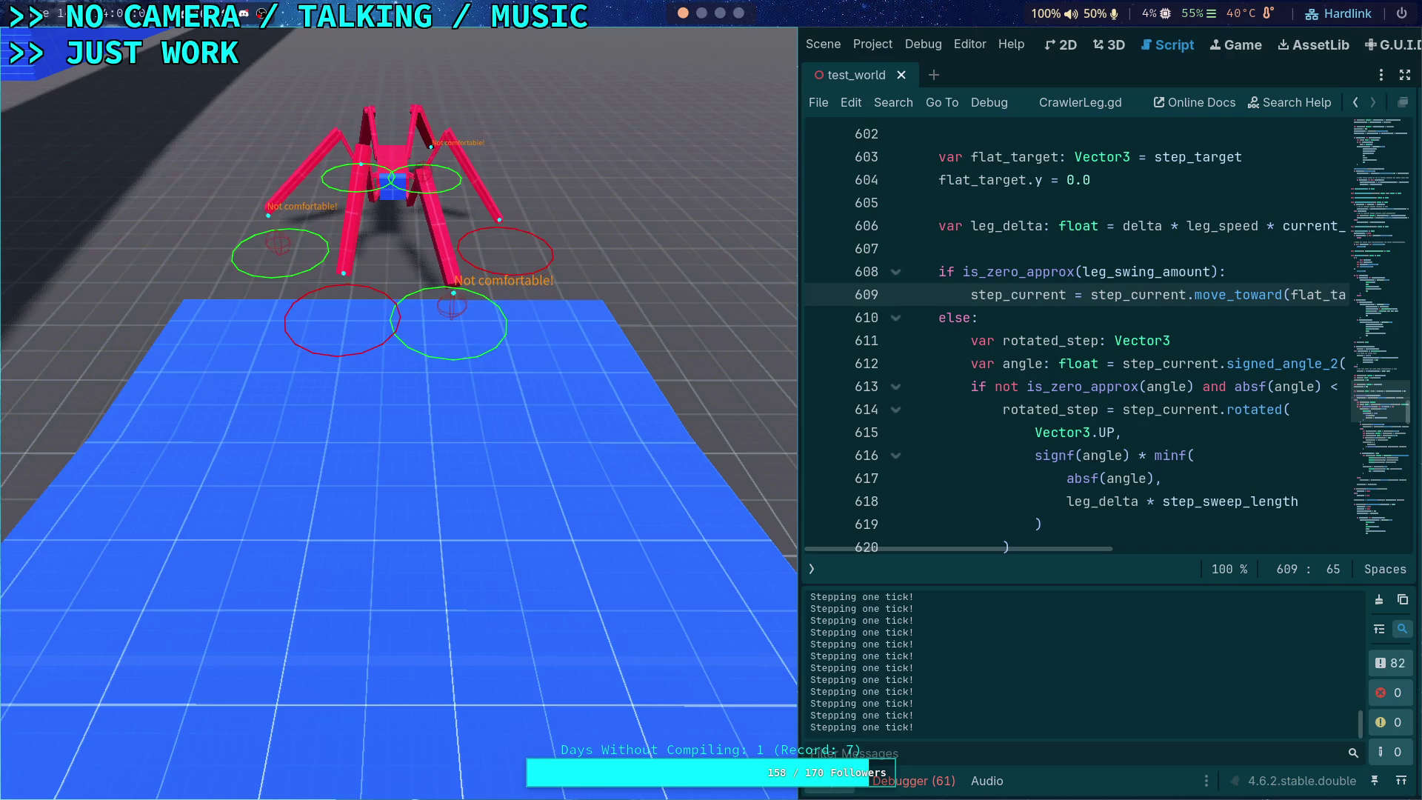
key("period")
key("period")
key("period")
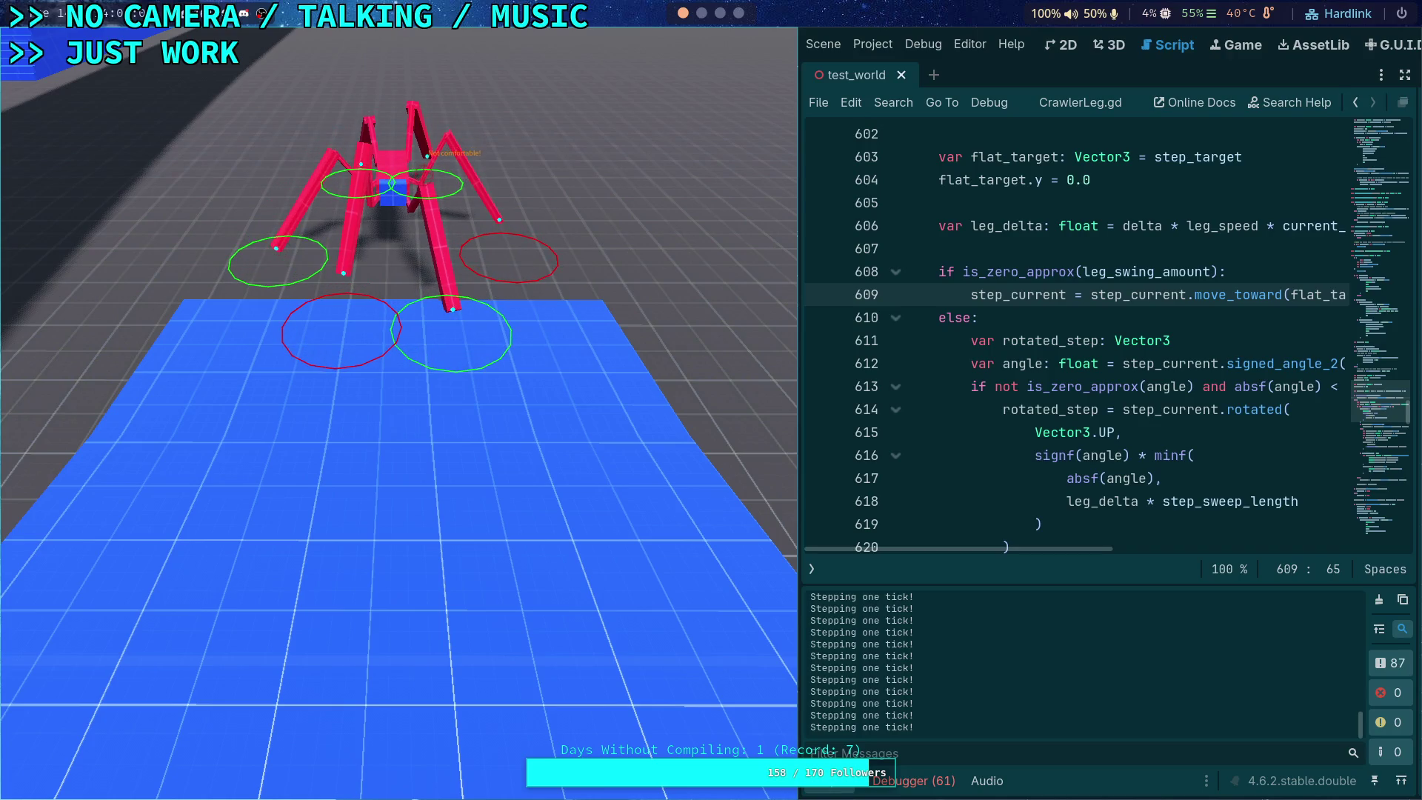
key("period")
key("period")
key("period")
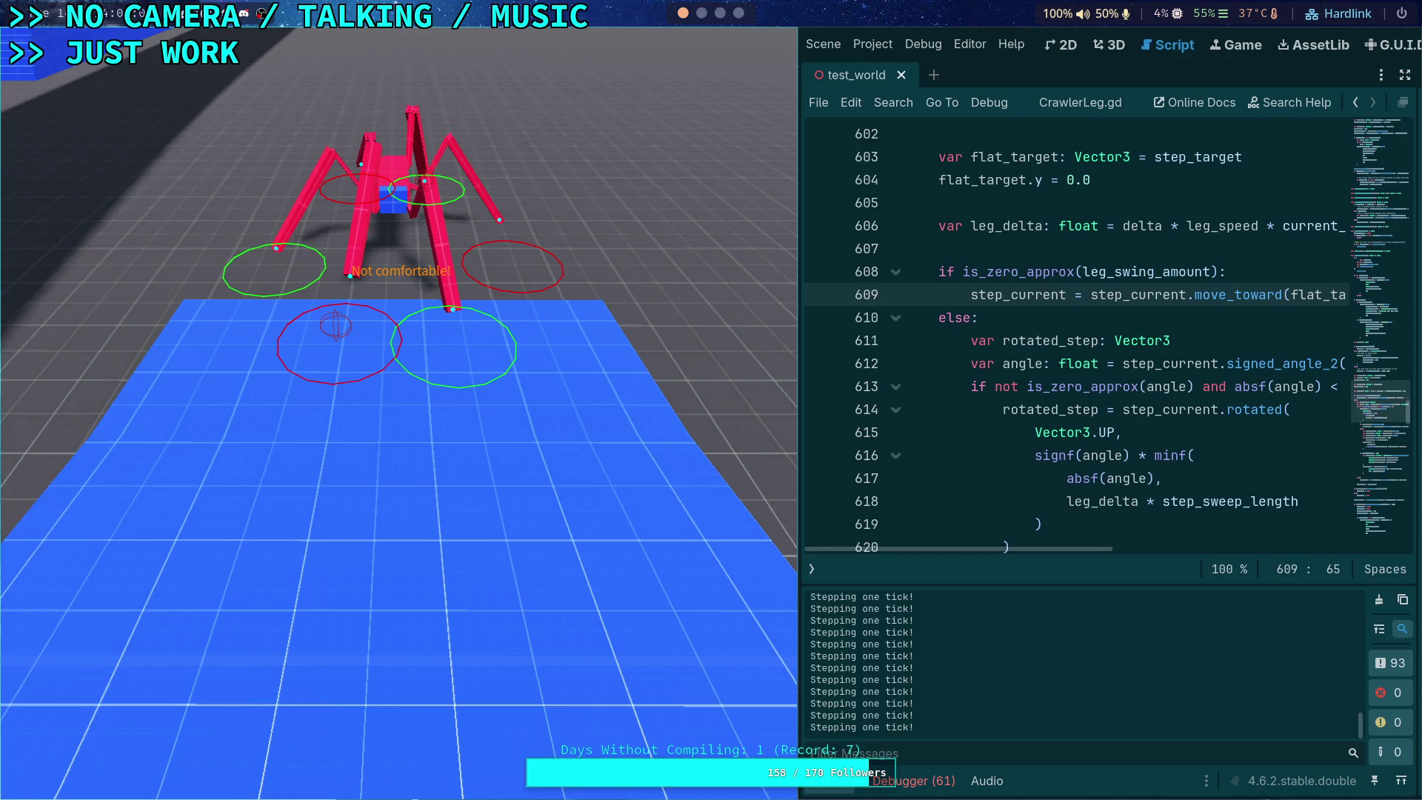
key("period")
key("period")
key("period")
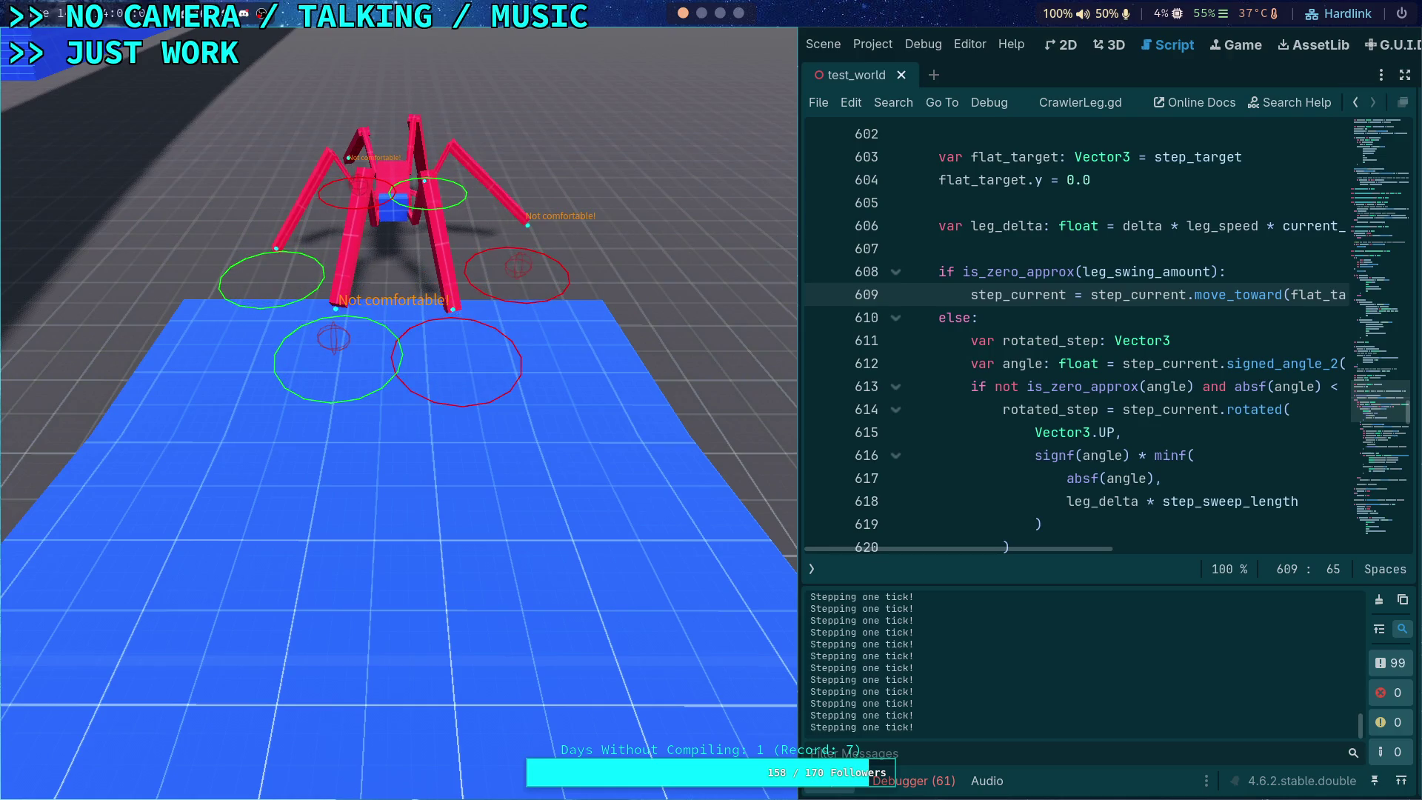
key("period")
key("period")
key("period")
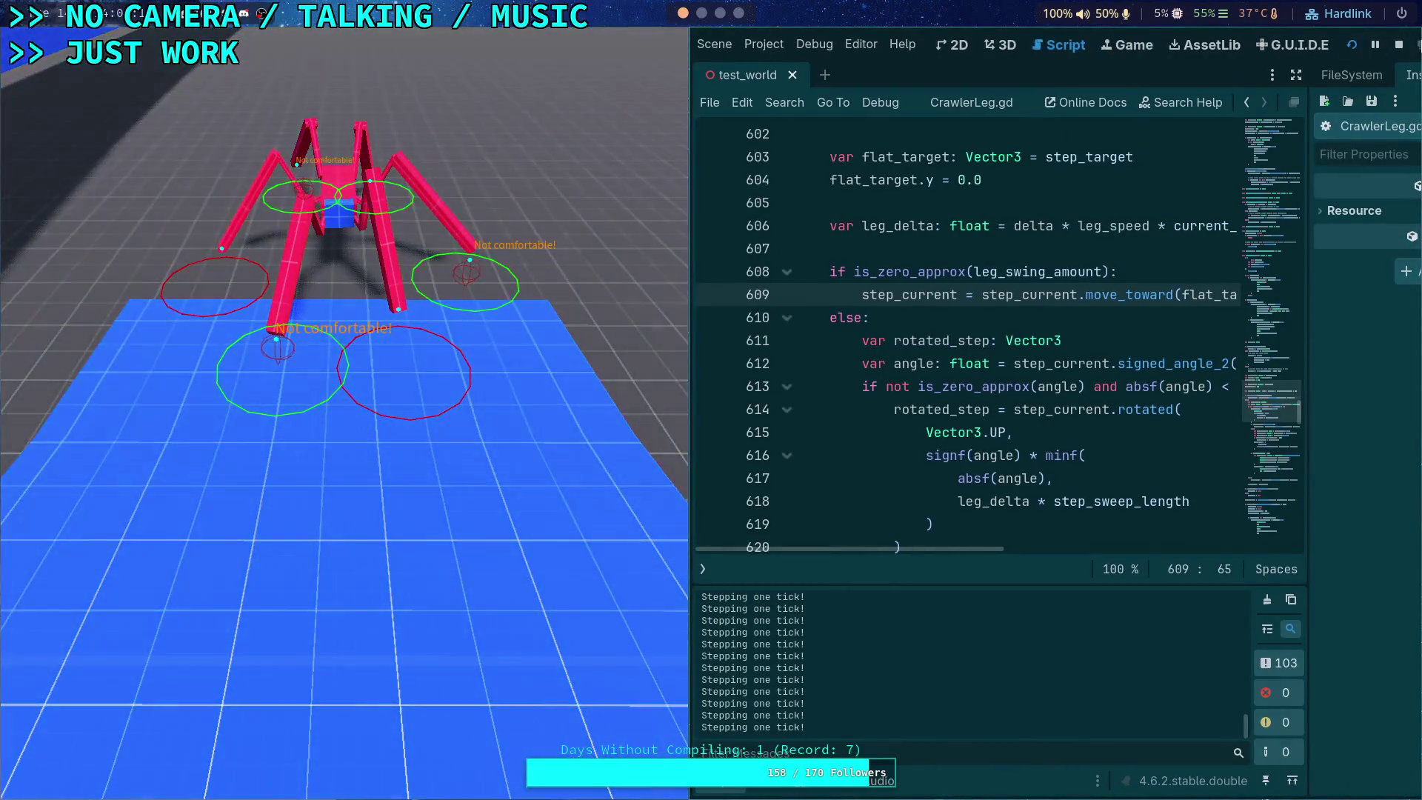
left_click(1399, 44)
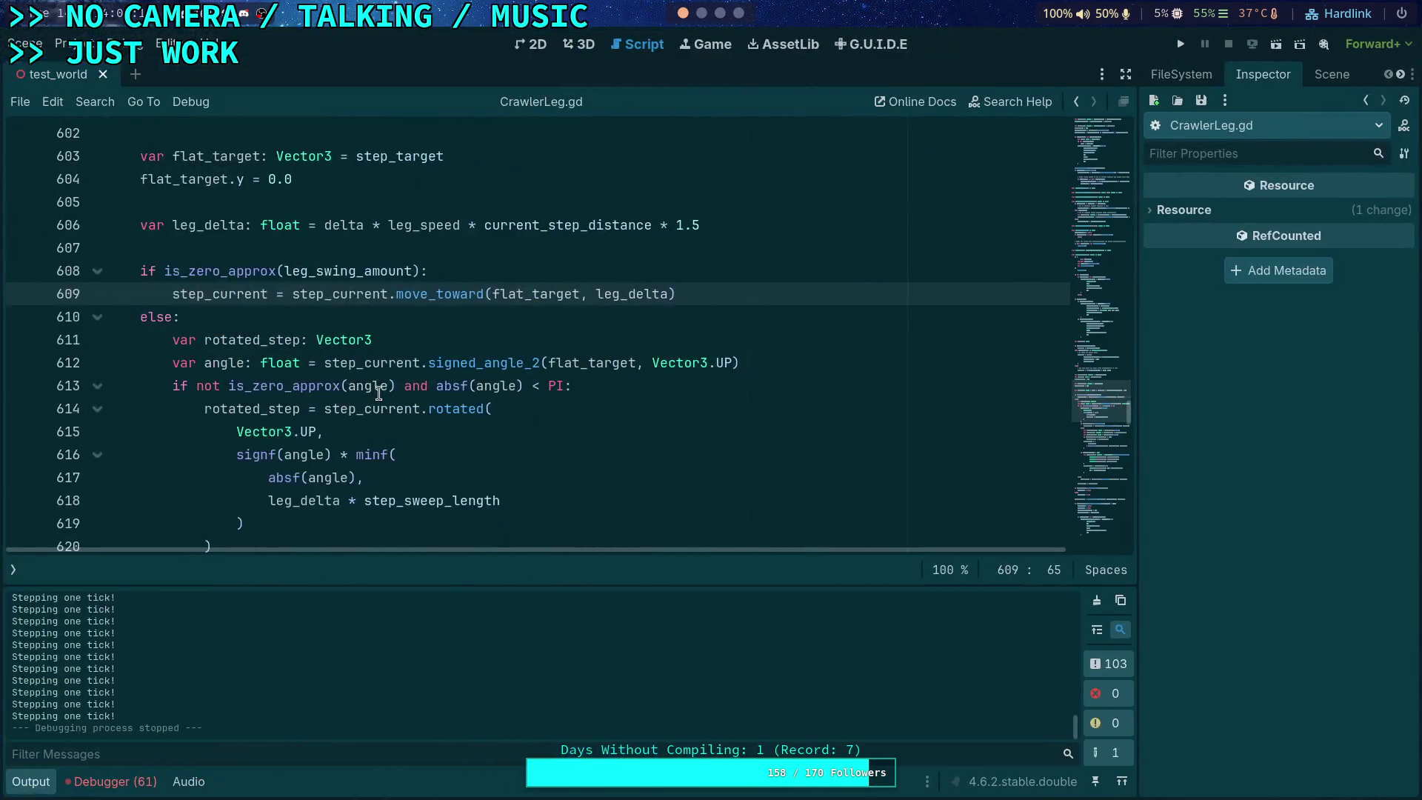
Step: Hide the Output panel and open big_crawler_bot from the Scene dock
left_click(28, 782)
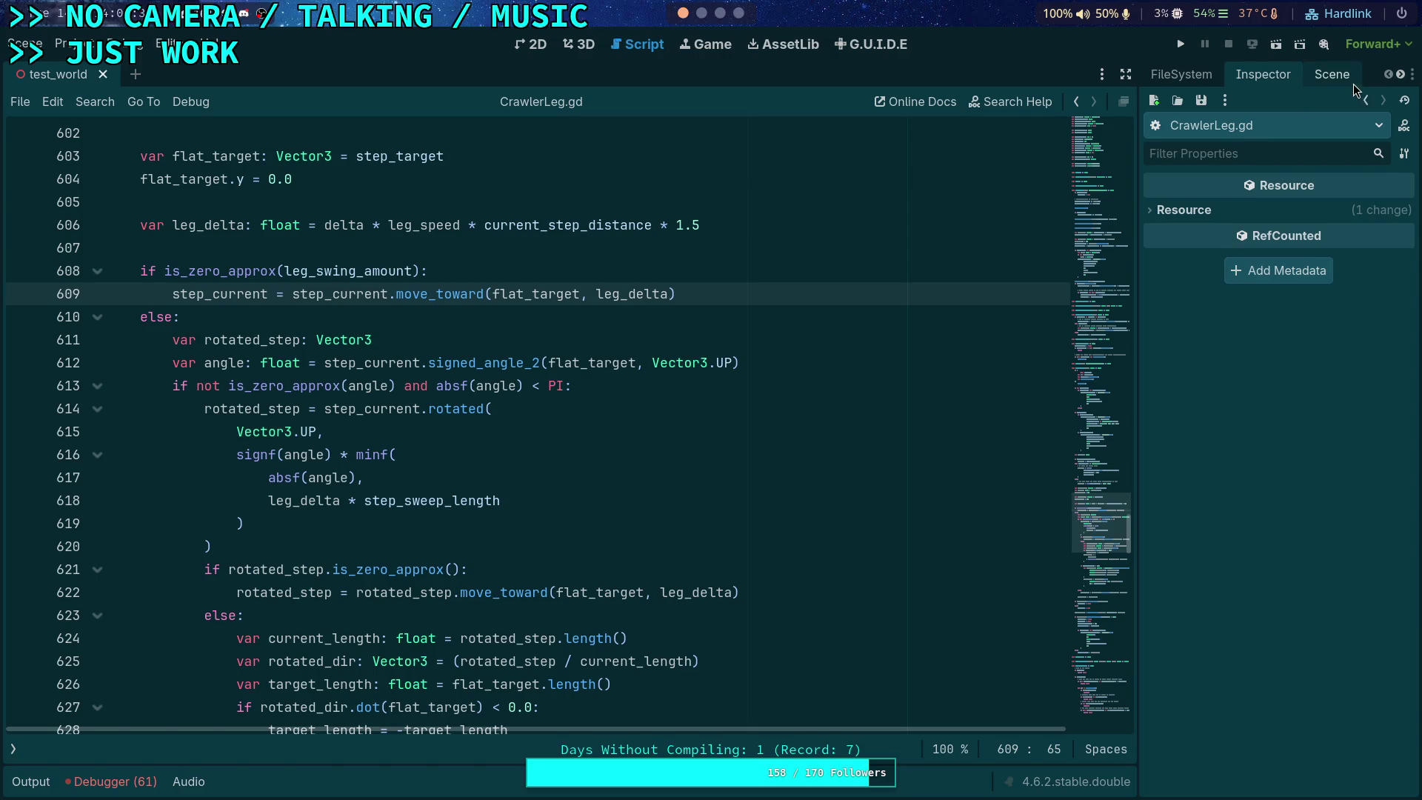
left_click(1332, 74)
left_click(1371, 543)
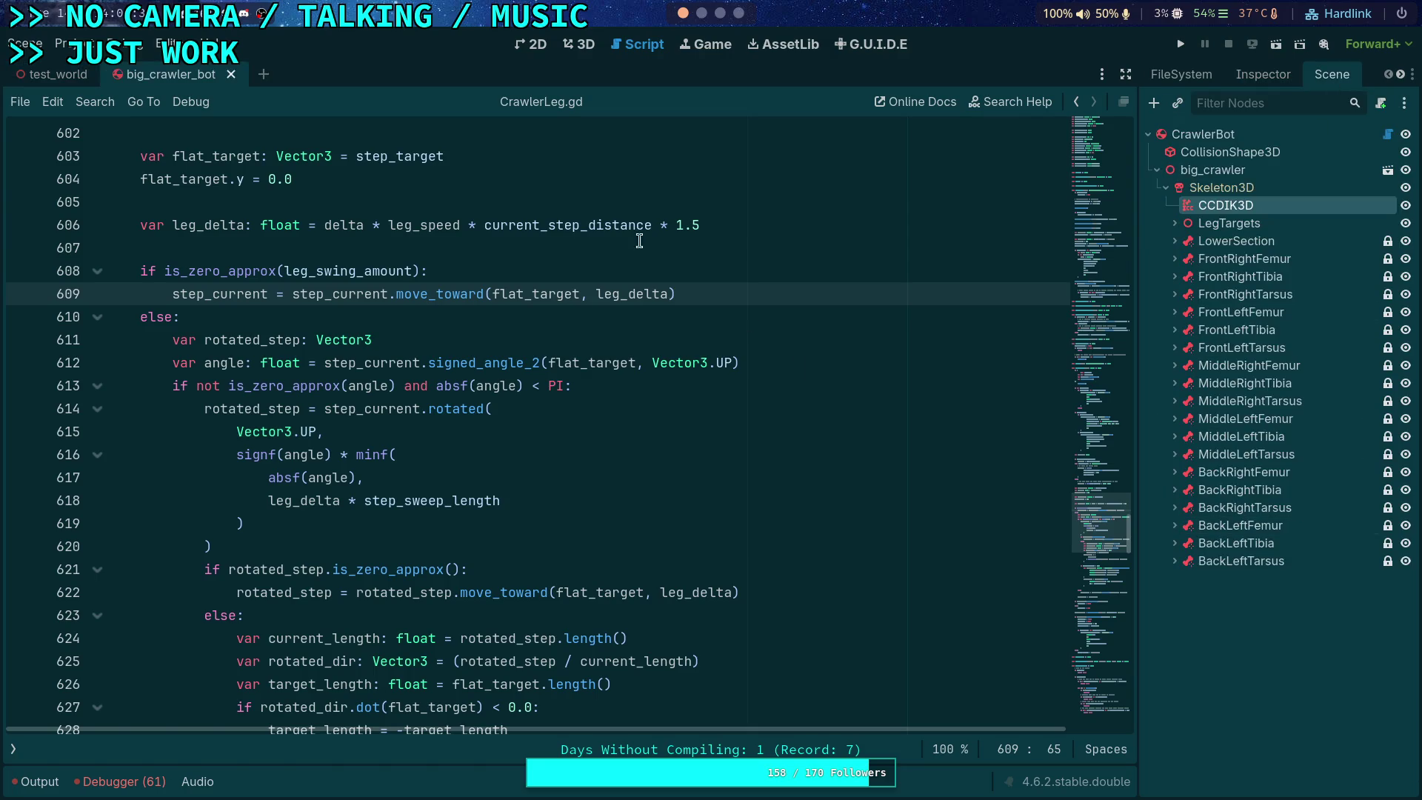
Step: In 3D view, show FL_Leg's Stepping settings in a widened Inspector, via LegTargets > FrontLegPair
left_click(579, 44)
left_click(1174, 223)
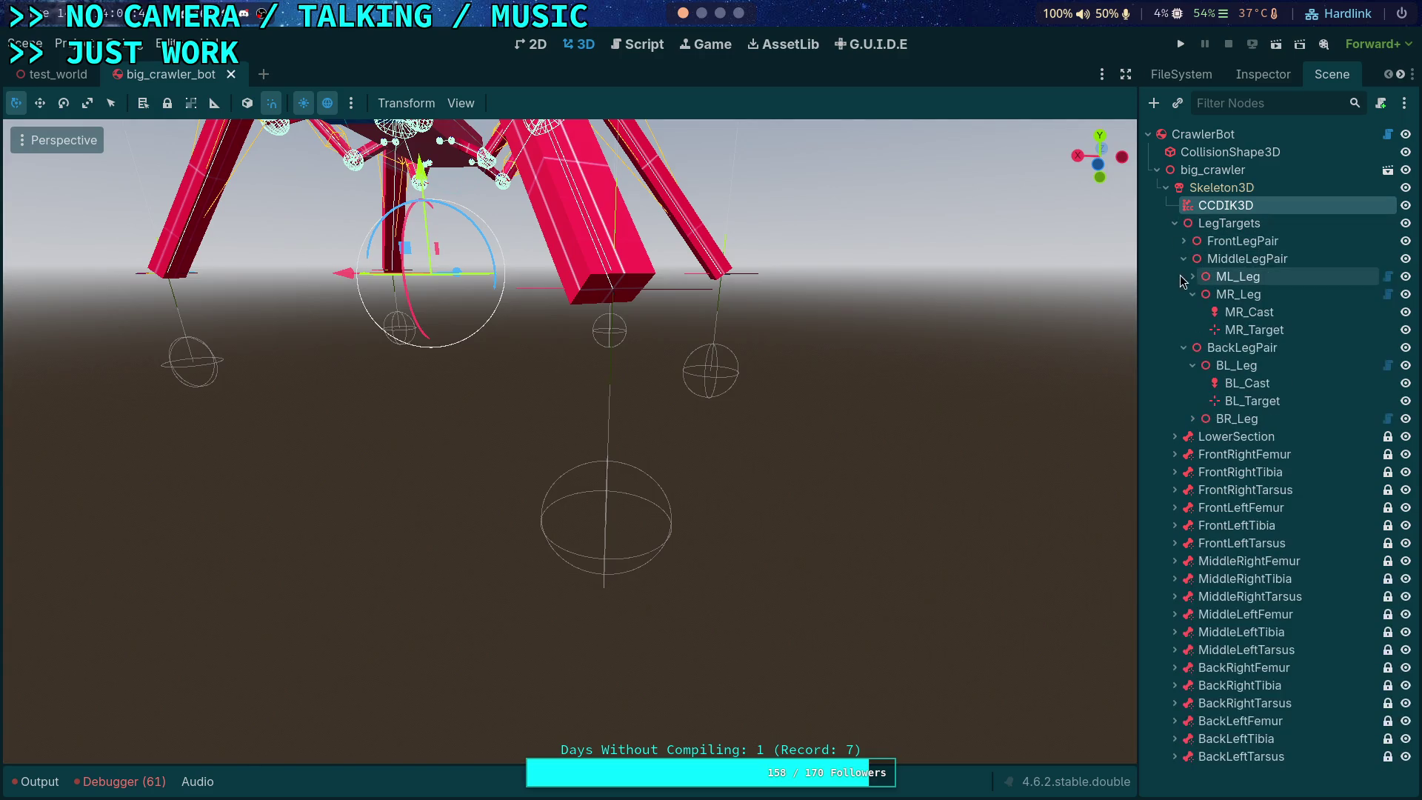
left_click(1184, 241)
left_click(1234, 258)
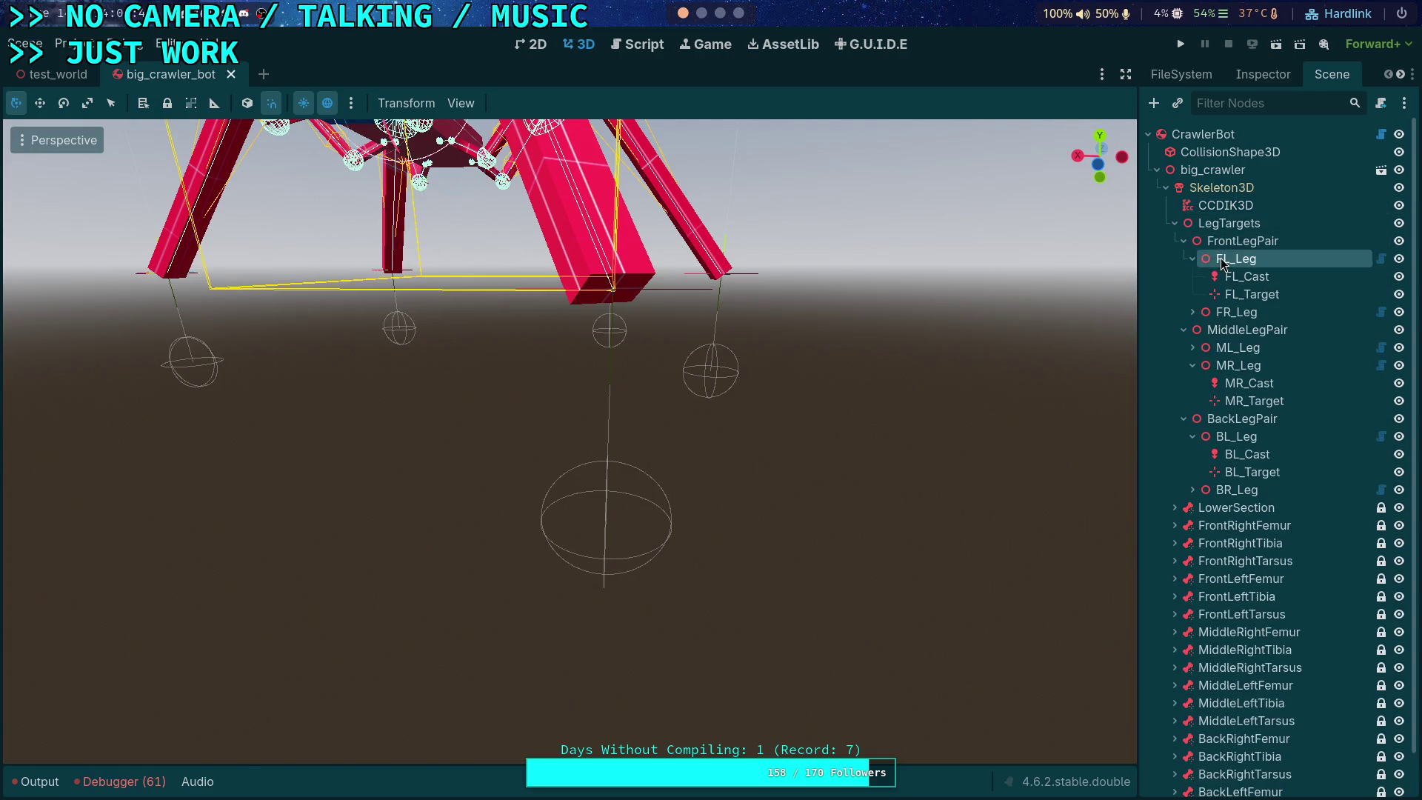
left_click(1263, 74)
left_click_drag(1138, 163, 1076, 163)
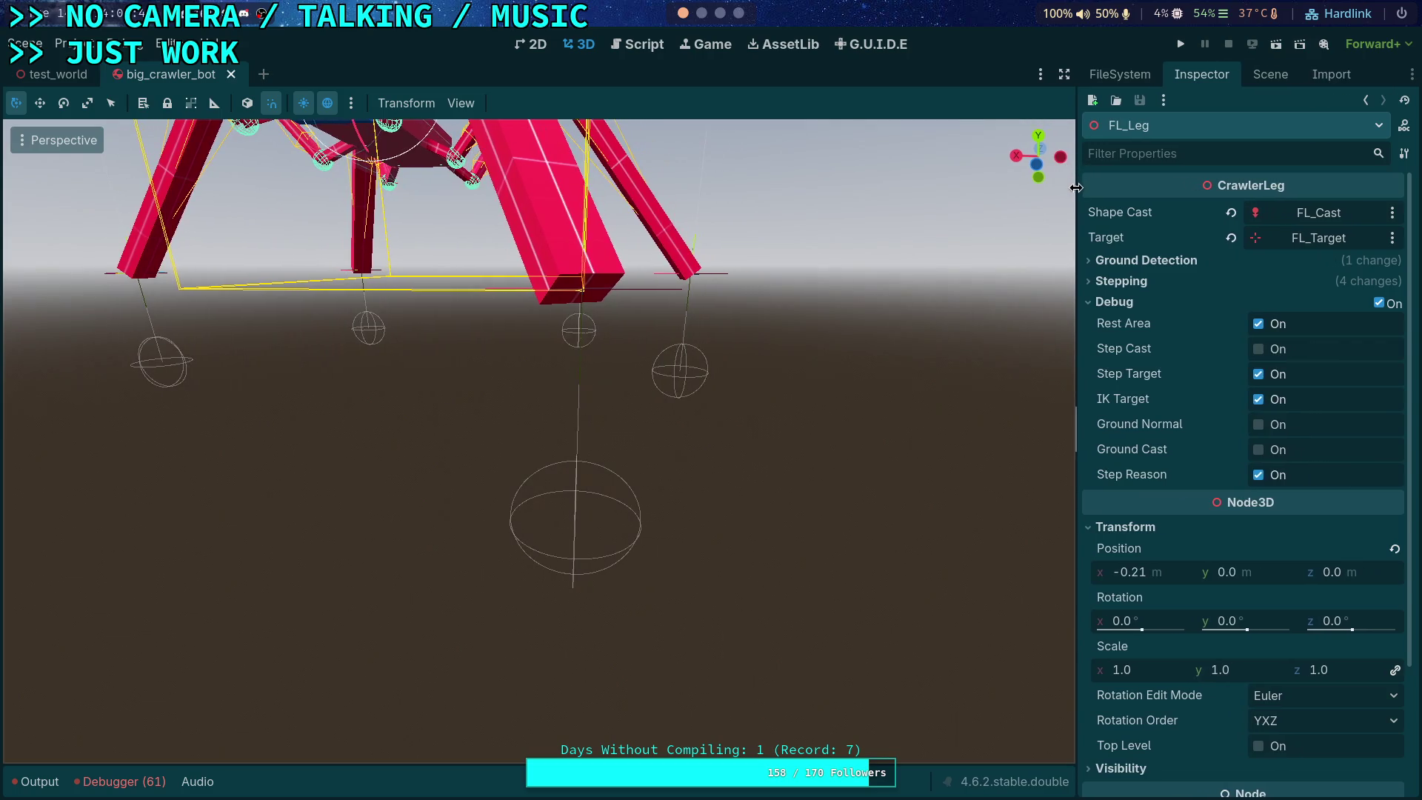
left_click(1113, 302)
left_click(1118, 282)
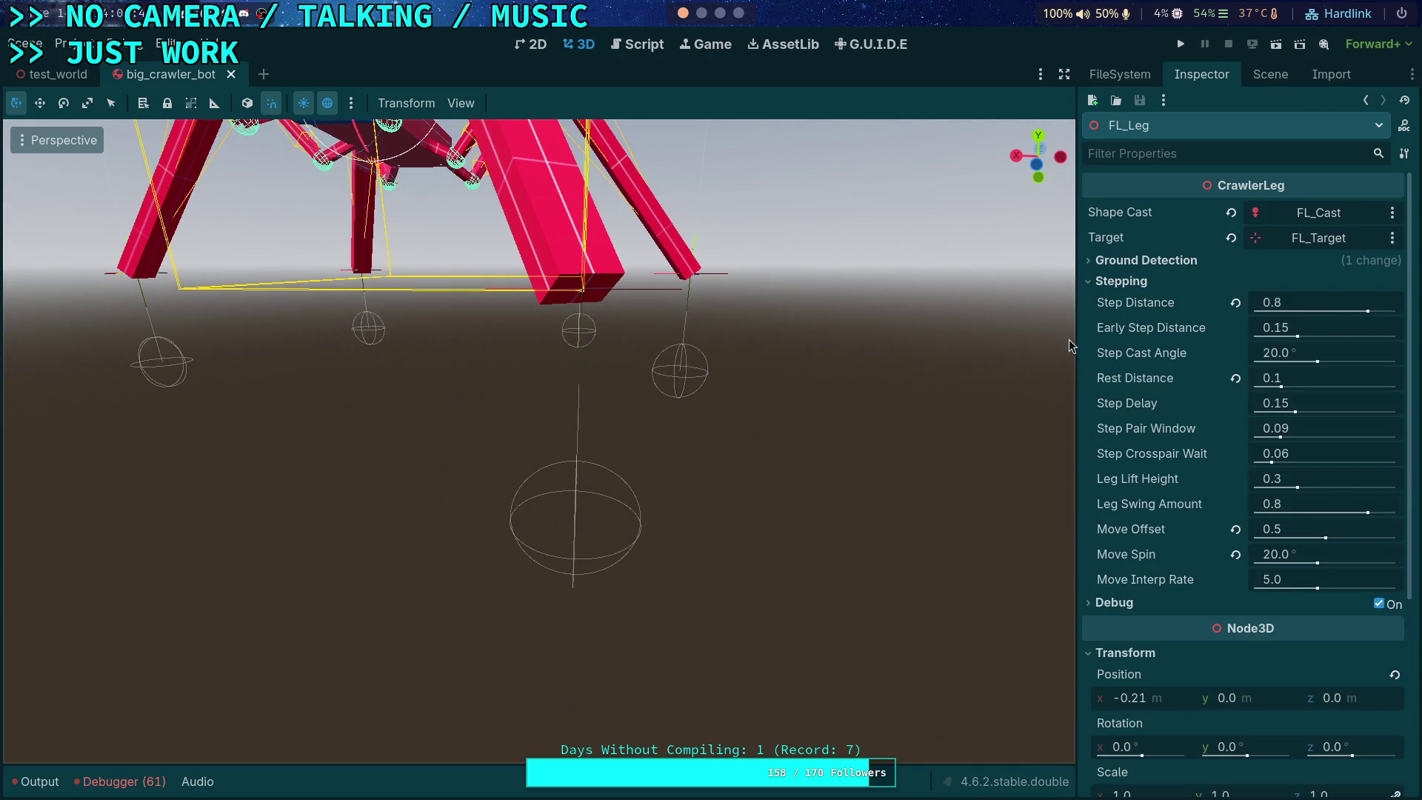
left_click_drag(1076, 345, 1031, 348)
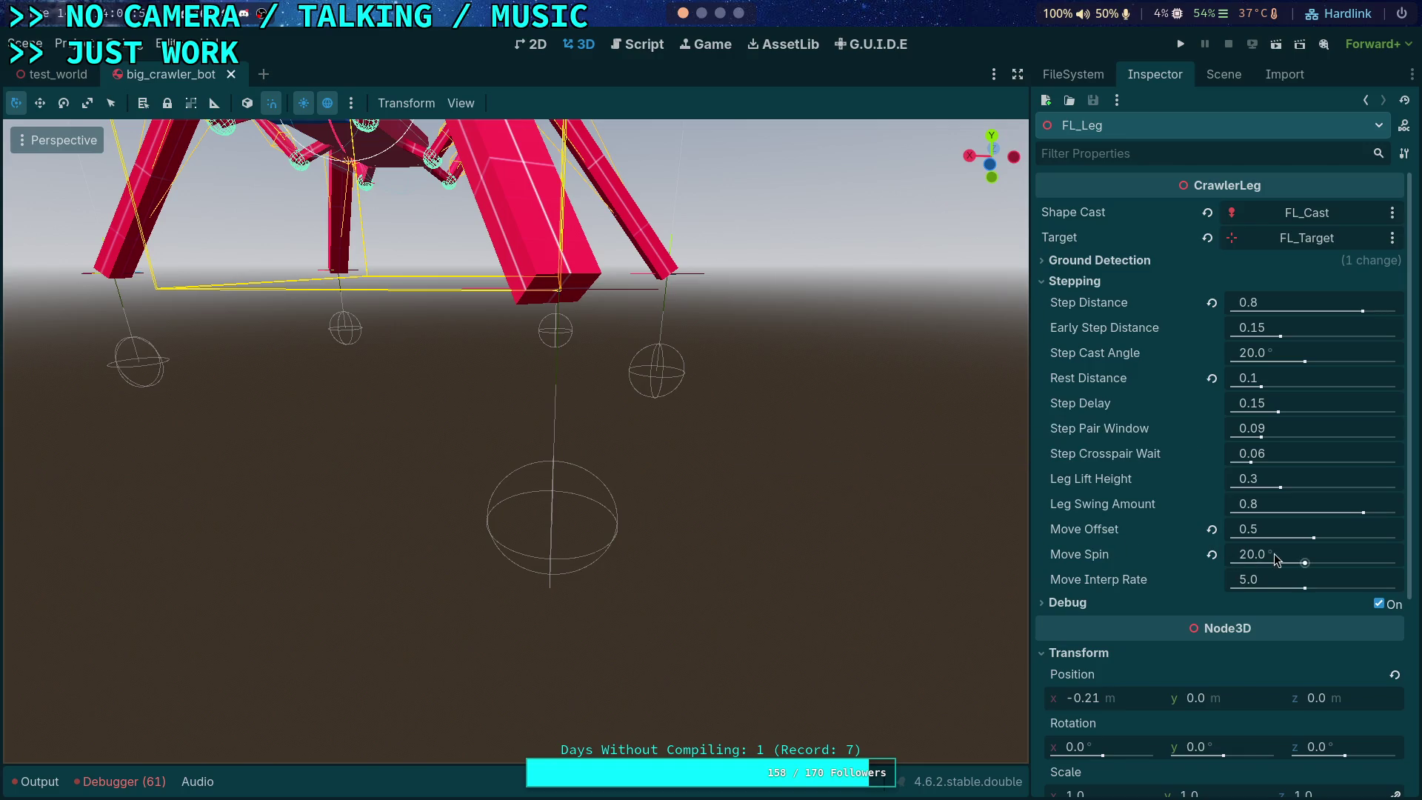
Step: Show BL_Leg's Stepping settings to compare with FL_Leg, then bring up the Editor menu
left_click(1224, 74)
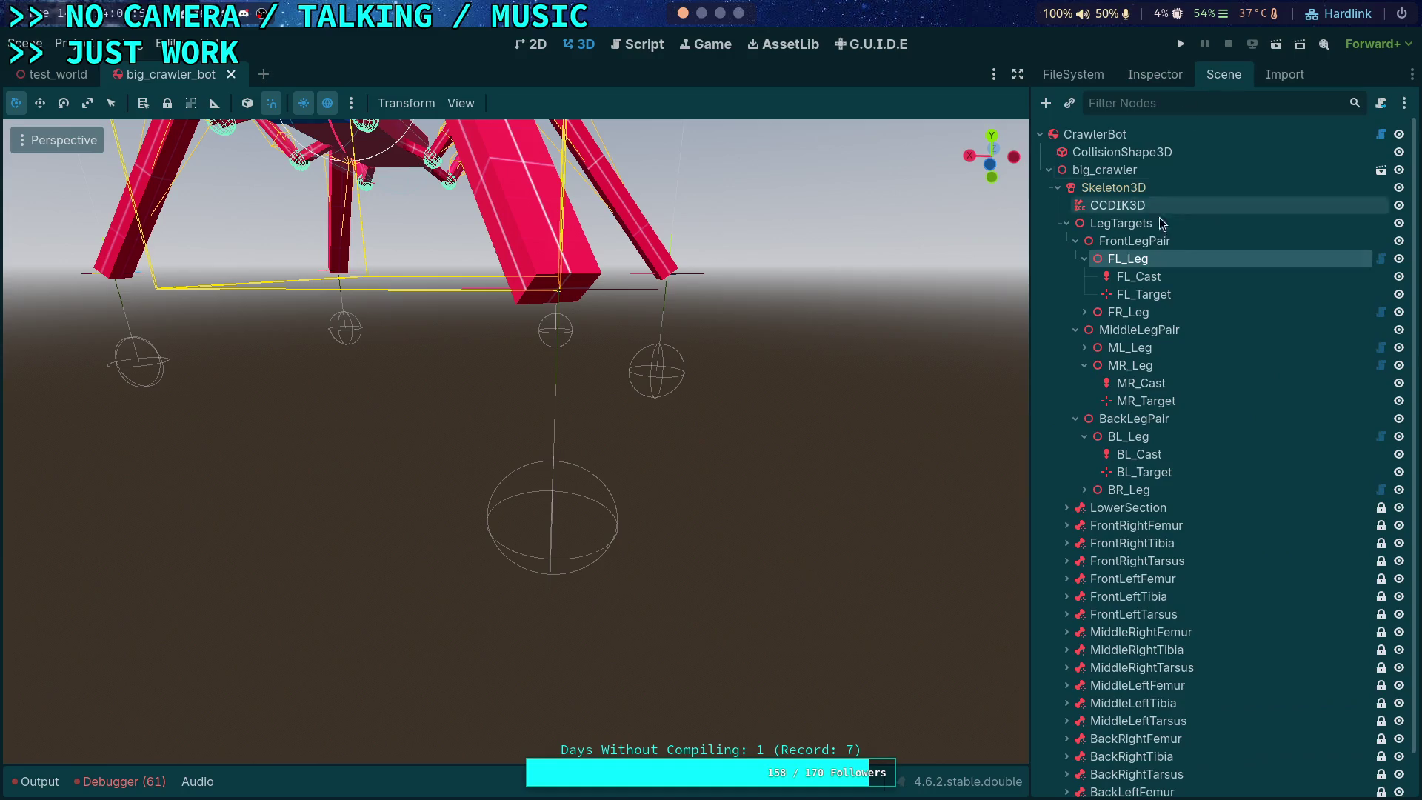
left_click(1127, 442)
left_click(1155, 74)
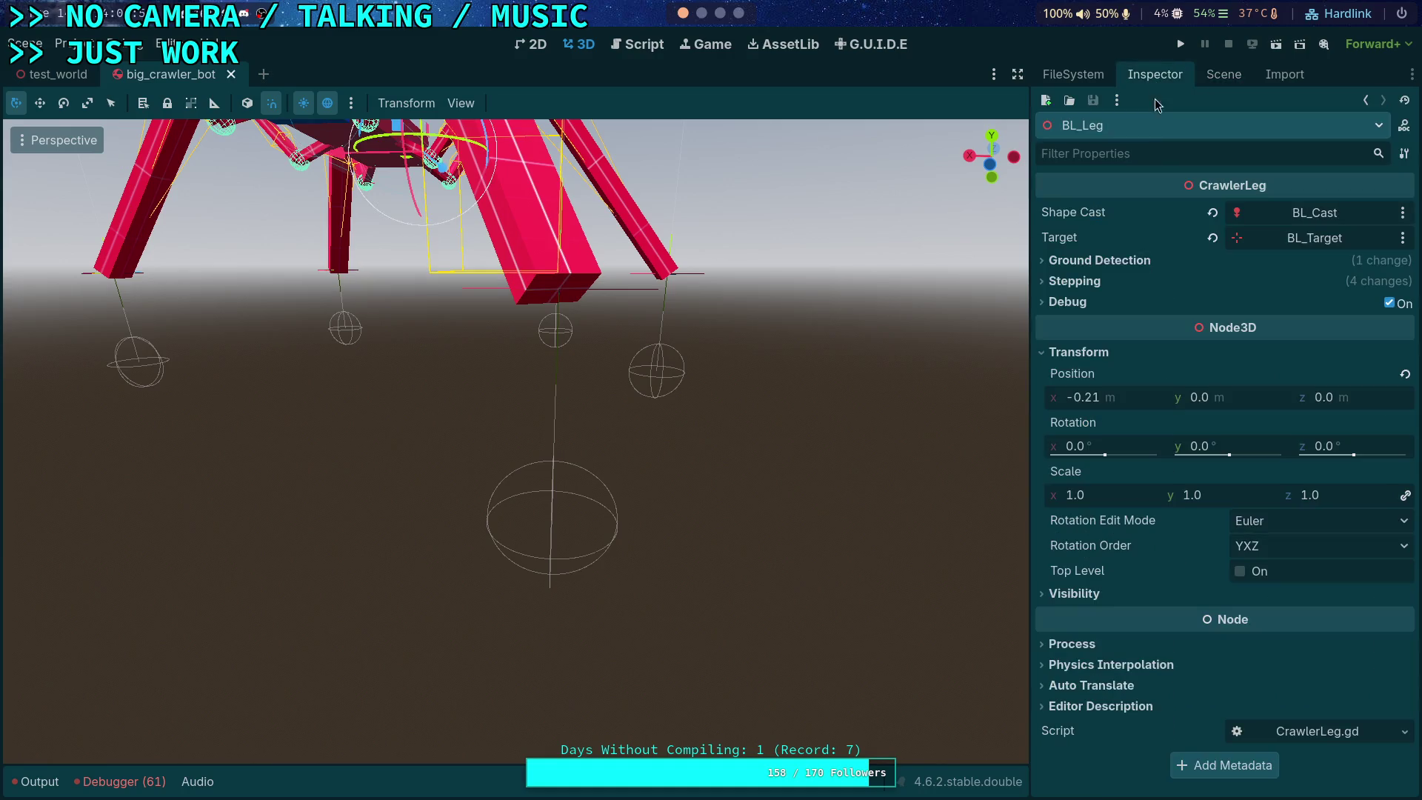
left_click(1077, 282)
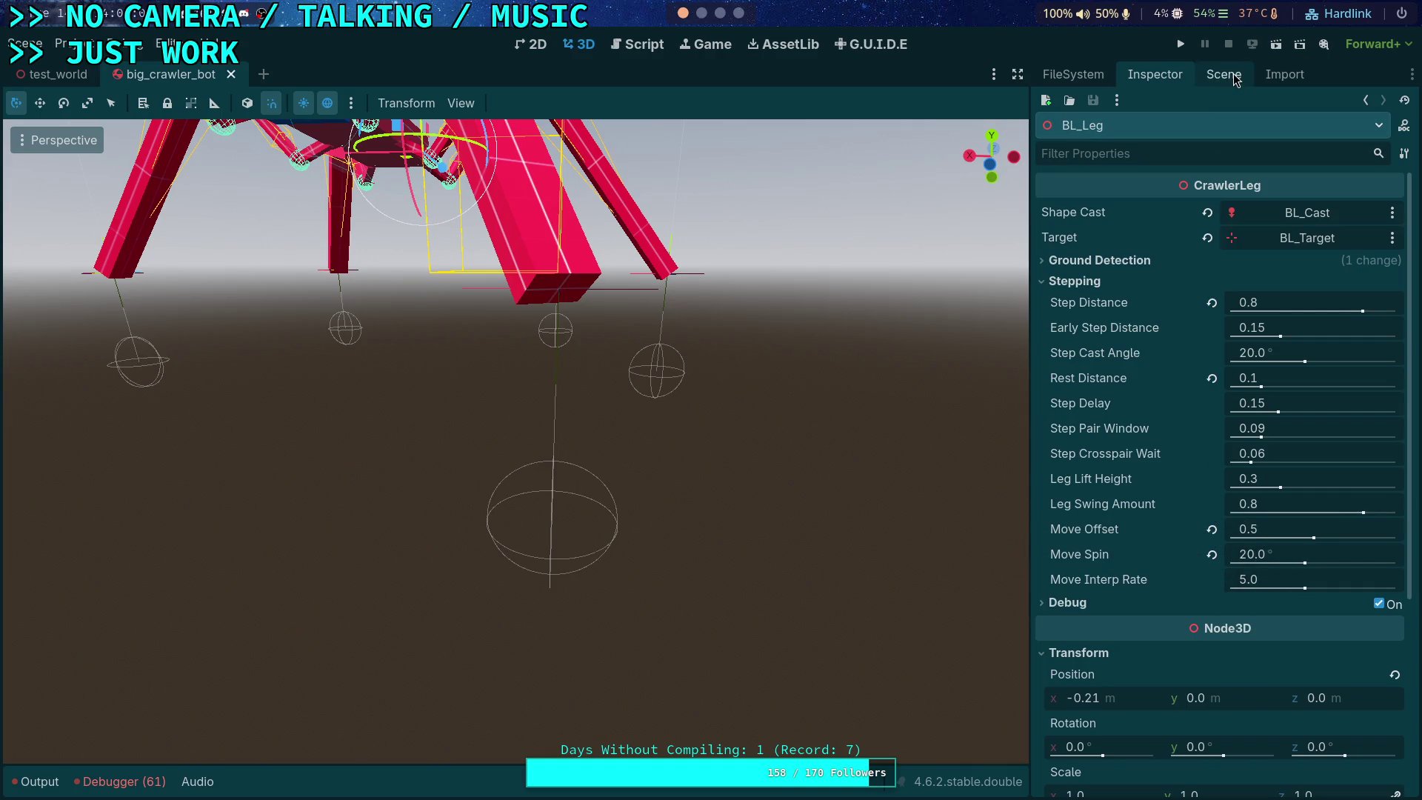
left_click(165, 46)
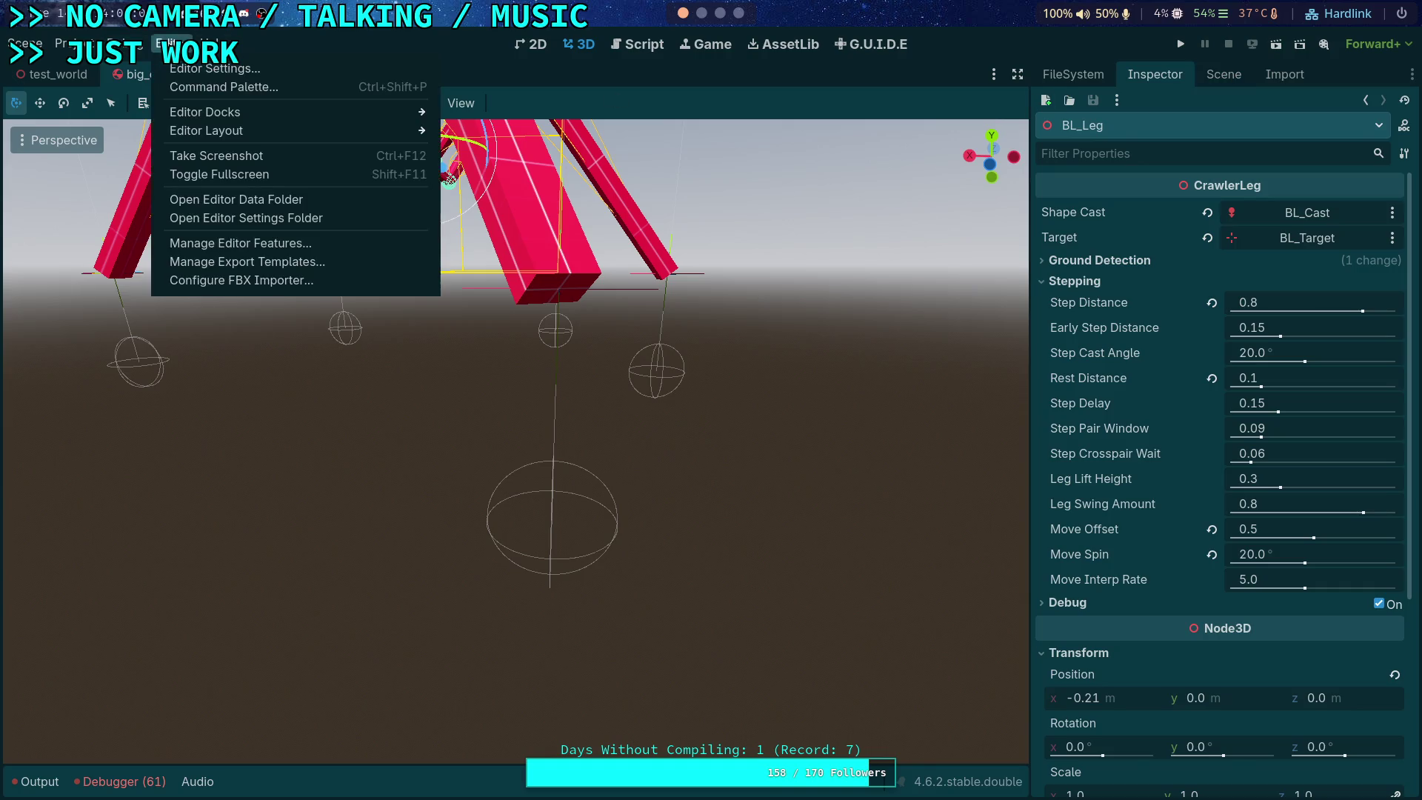
Step: Restore the Default editor layout and tidy the leg nodes in the Scene tree
mouse_move(296, 130)
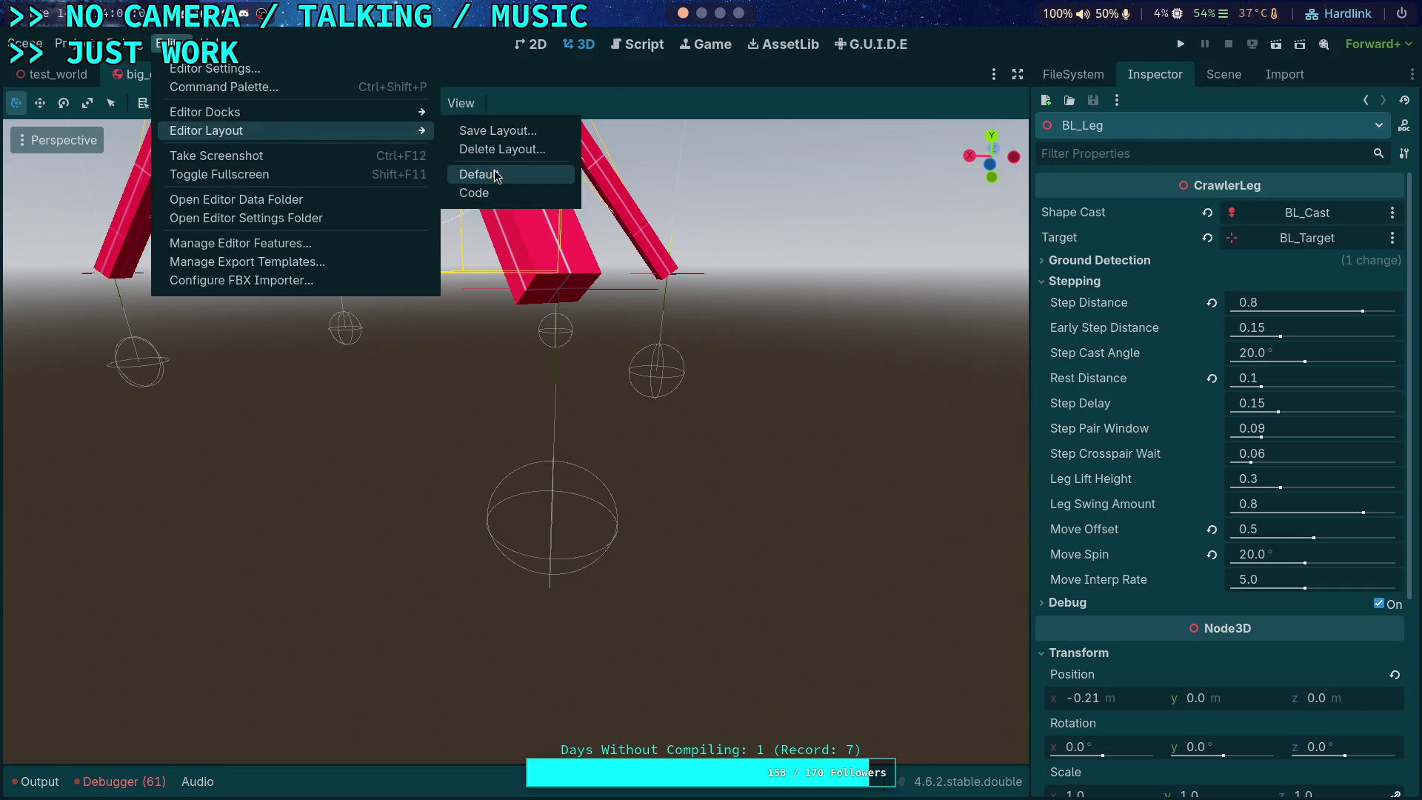
left_click(485, 174)
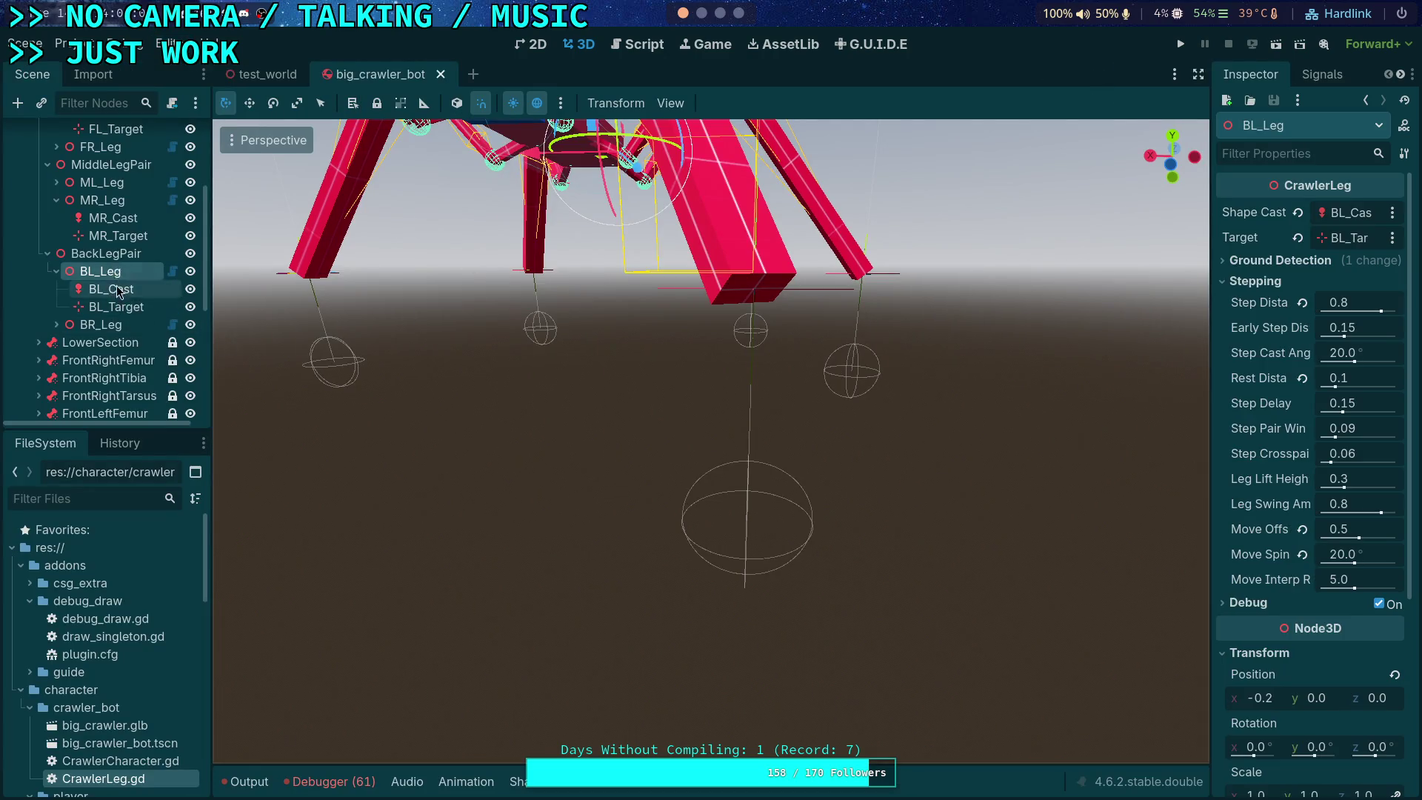
scroll(111, 400, "up", 2)
scroll(99, 218, "up", 2)
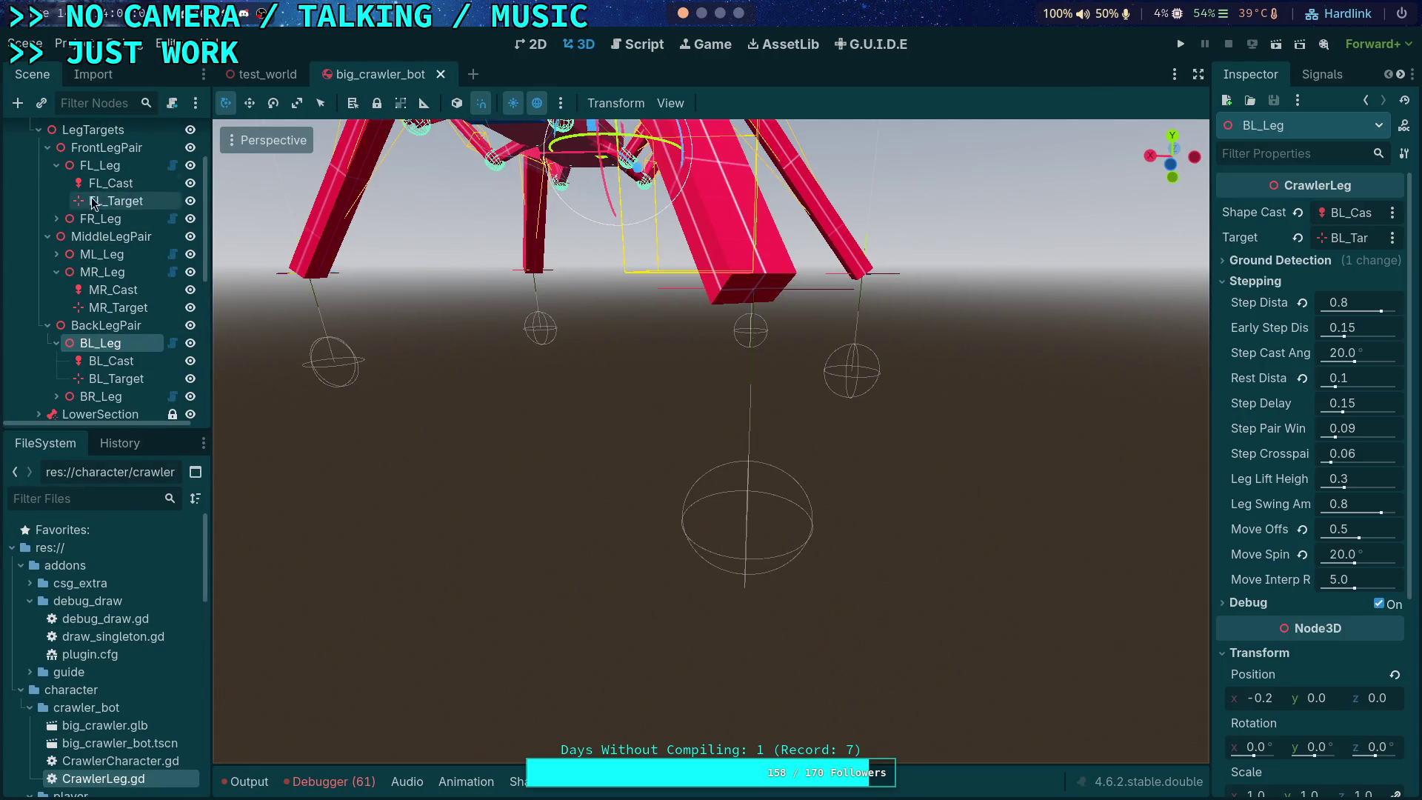
left_click(47, 236)
scroll(104, 224, "up", 2)
left_click(56, 200)
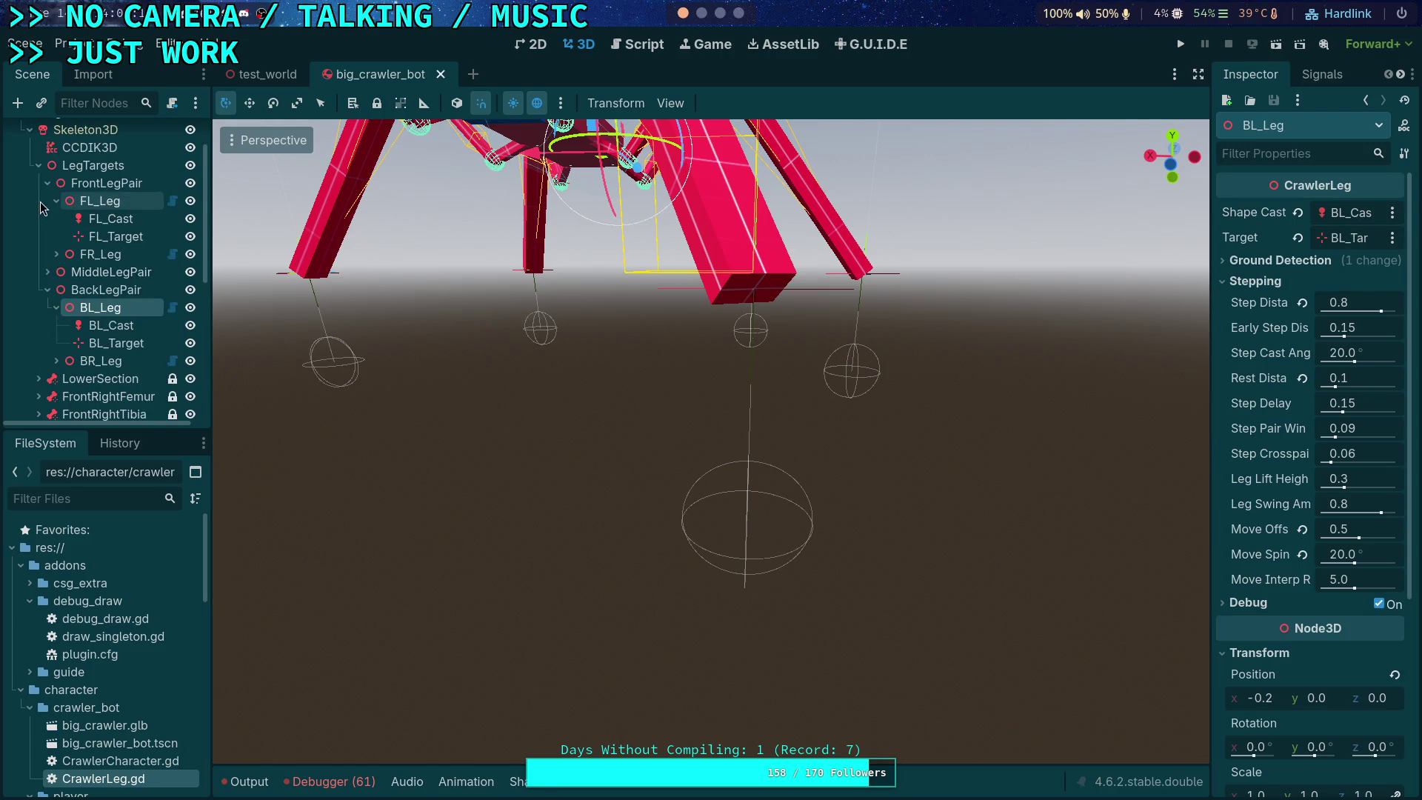
left_click(53, 270)
left_click(48, 237)
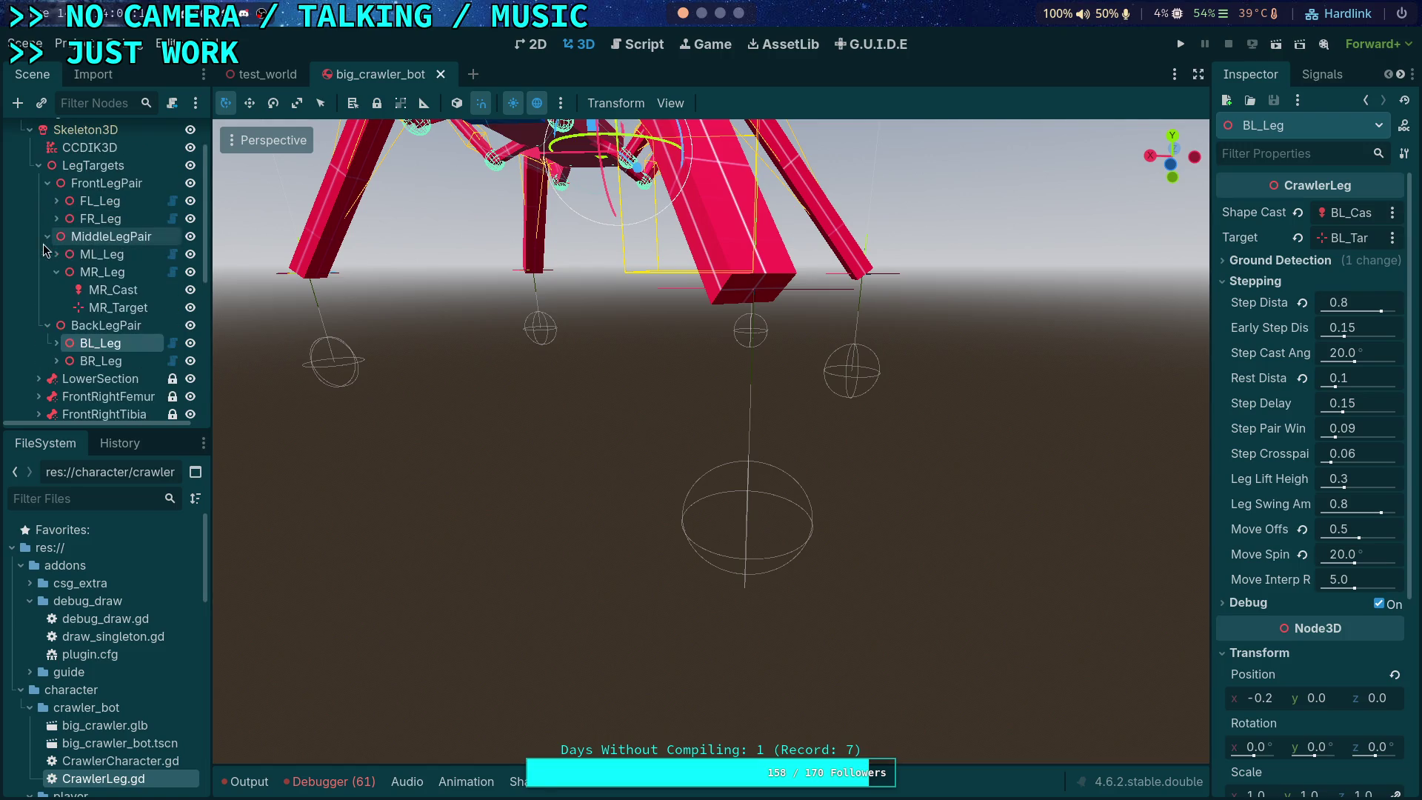
Step: Compare the Stepping settings of FL_Leg, BL_Leg, BR_Leg and FR_Leg in the Inspector
left_click(83, 202)
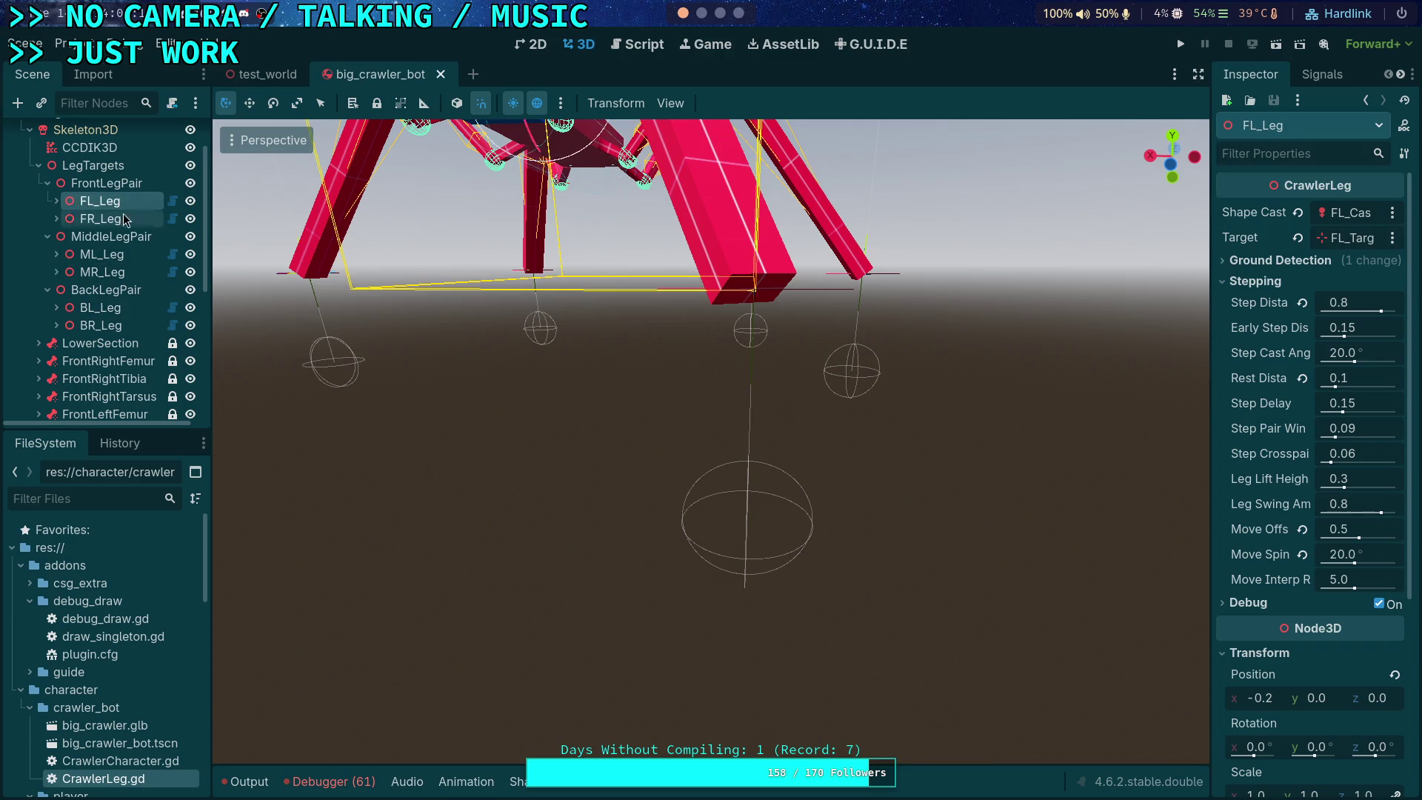
left_click_drag(1212, 352, 1112, 360)
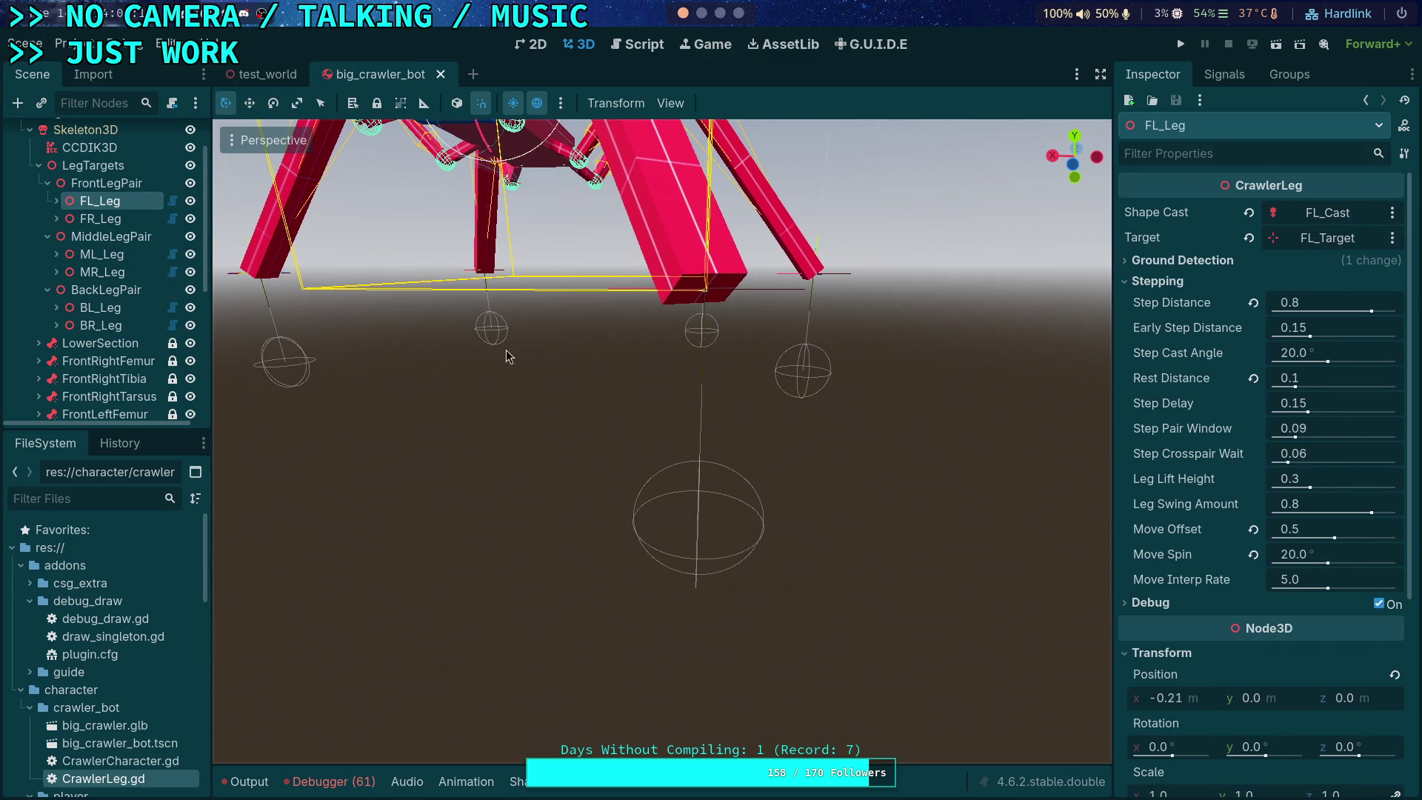
left_click(96, 310)
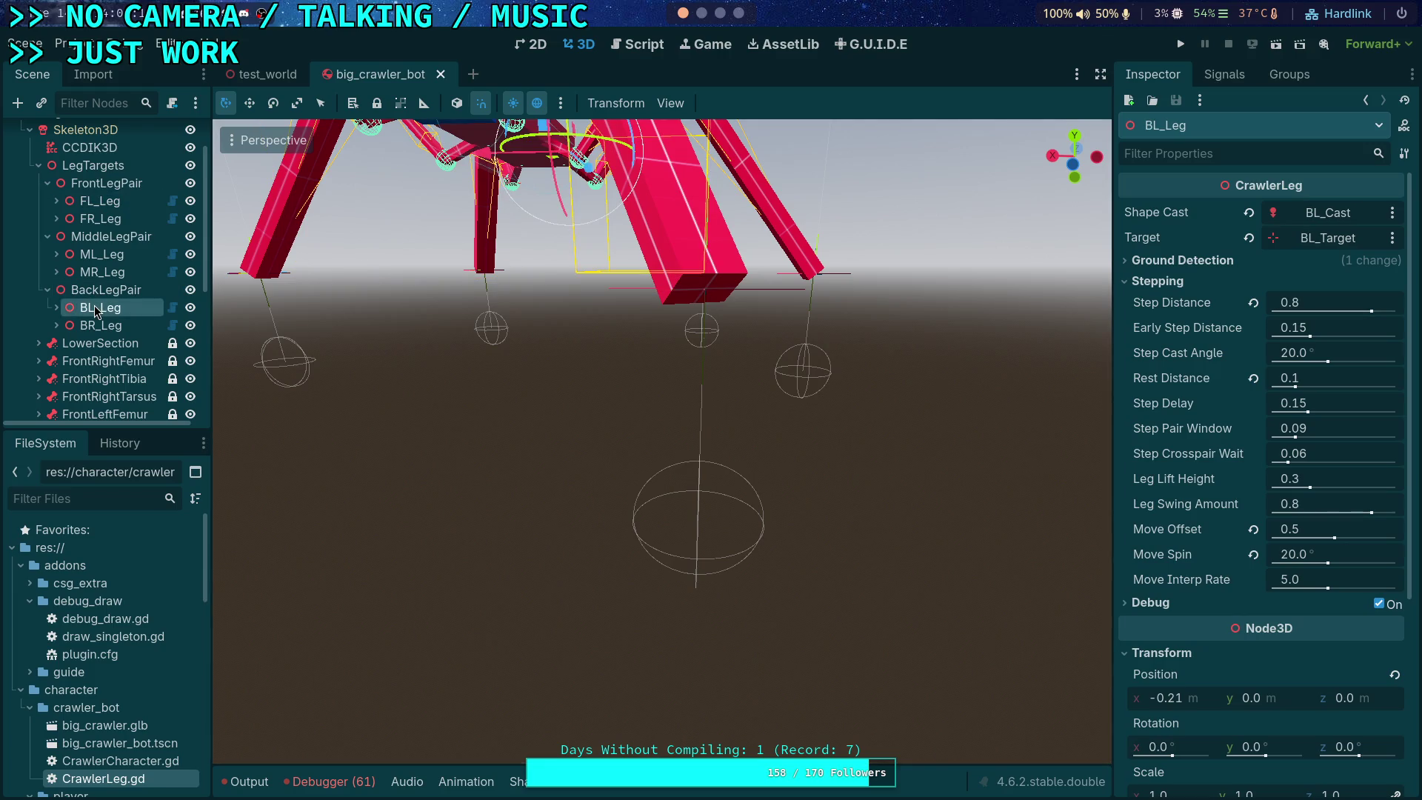
left_click(103, 325)
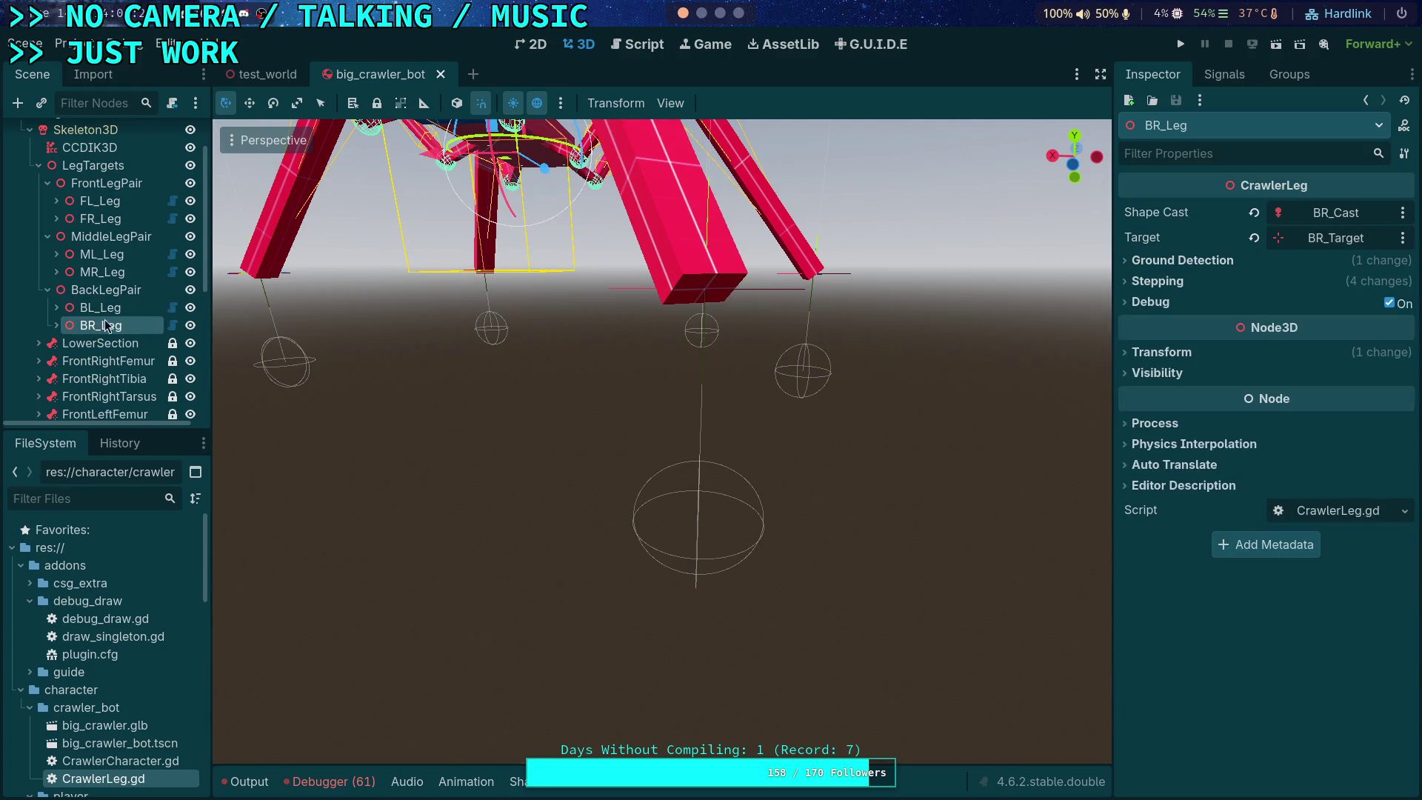
left_click(1157, 283)
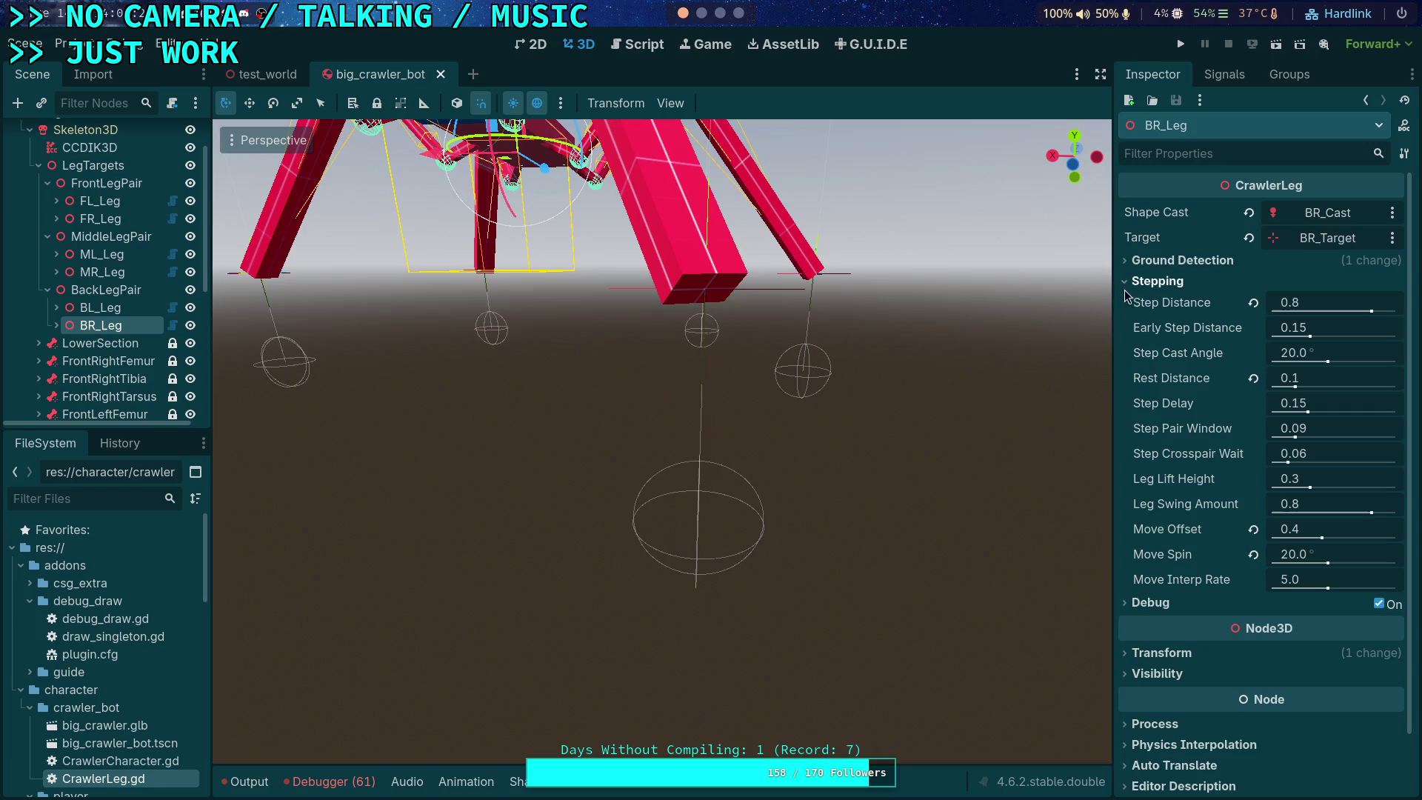
left_click(88, 219)
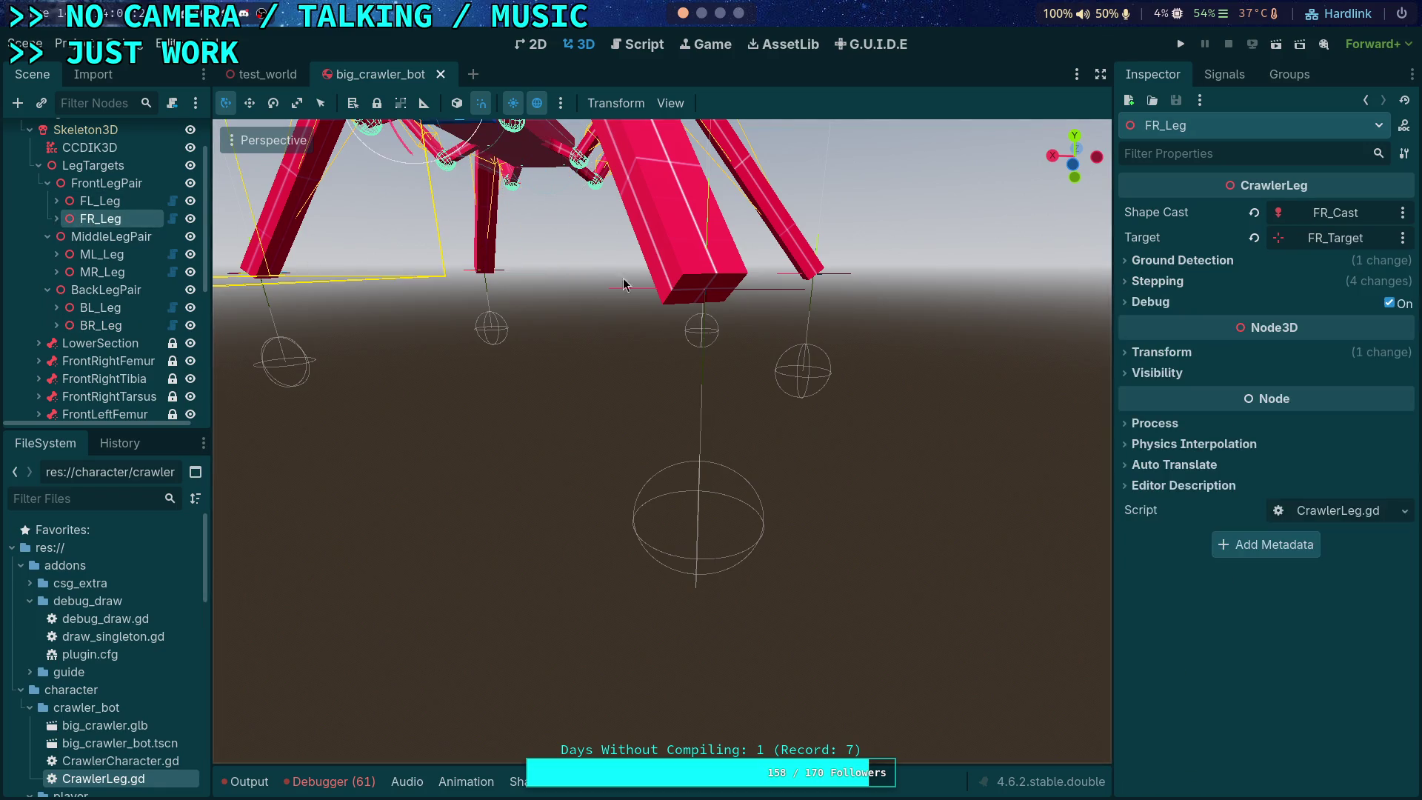
left_click(87, 329)
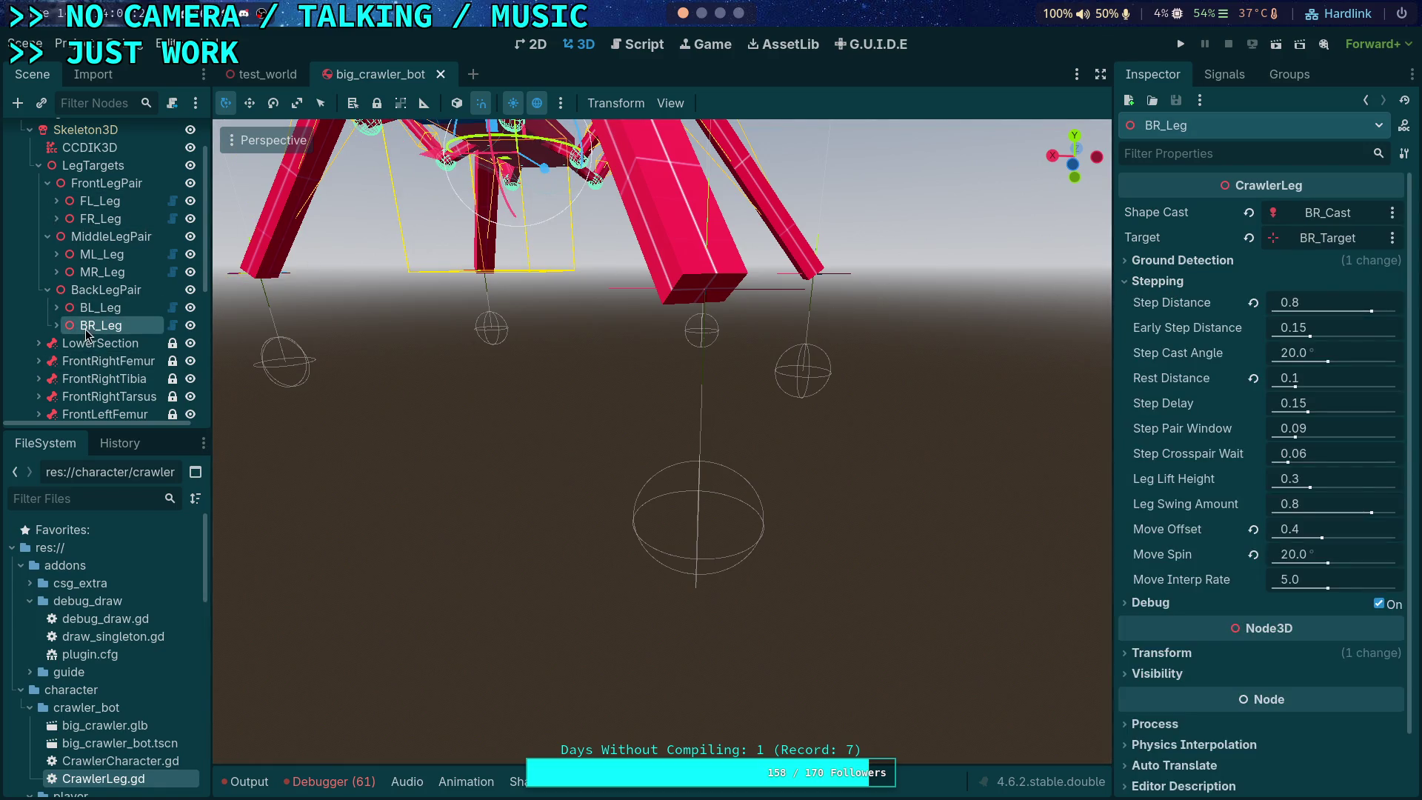
left_click(104, 217)
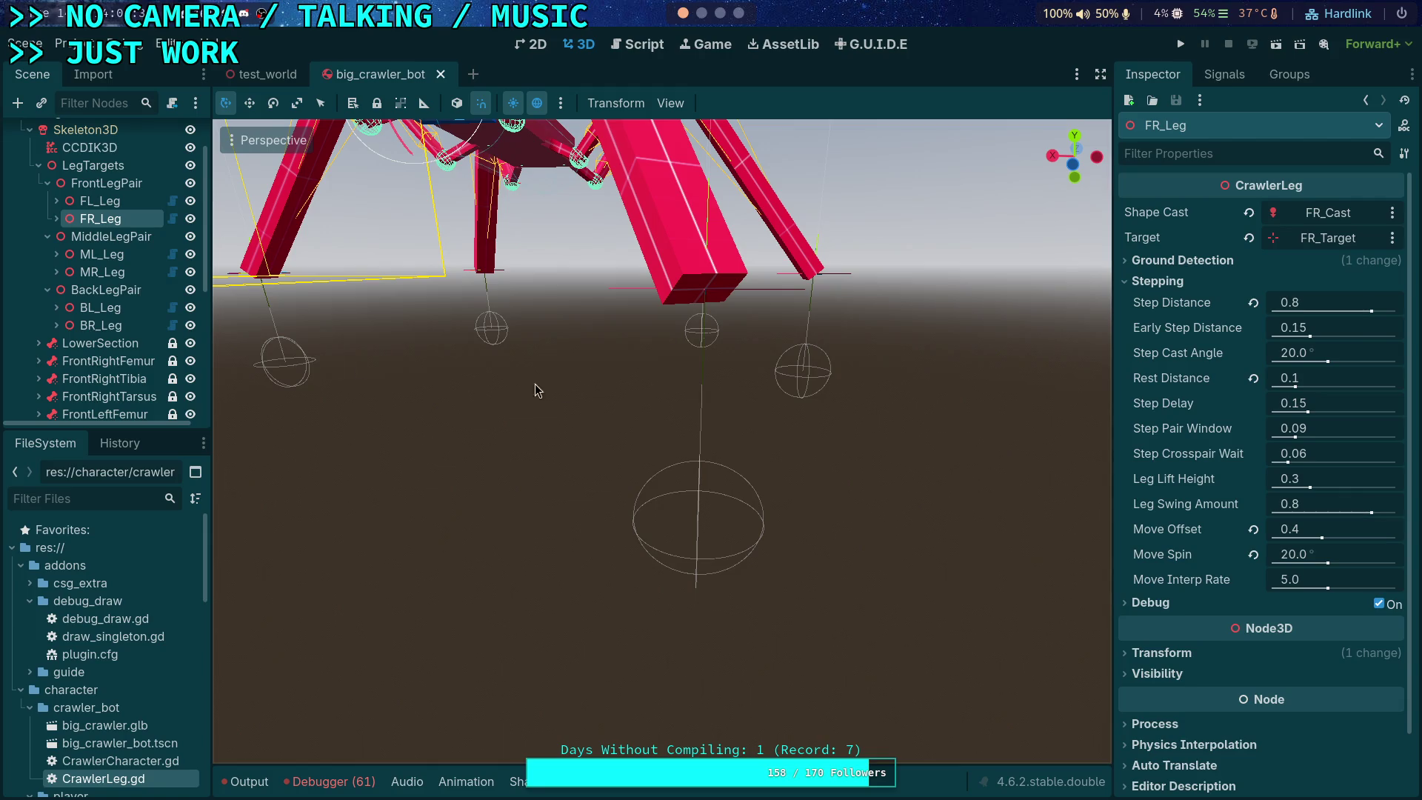
mouse_move(1187, 308)
Step: Check ML_Leg and MR_Leg's Move Offset, then recheck the BL, FL and FR legs
left_click(107, 256)
left_click(1158, 280)
left_click(104, 272)
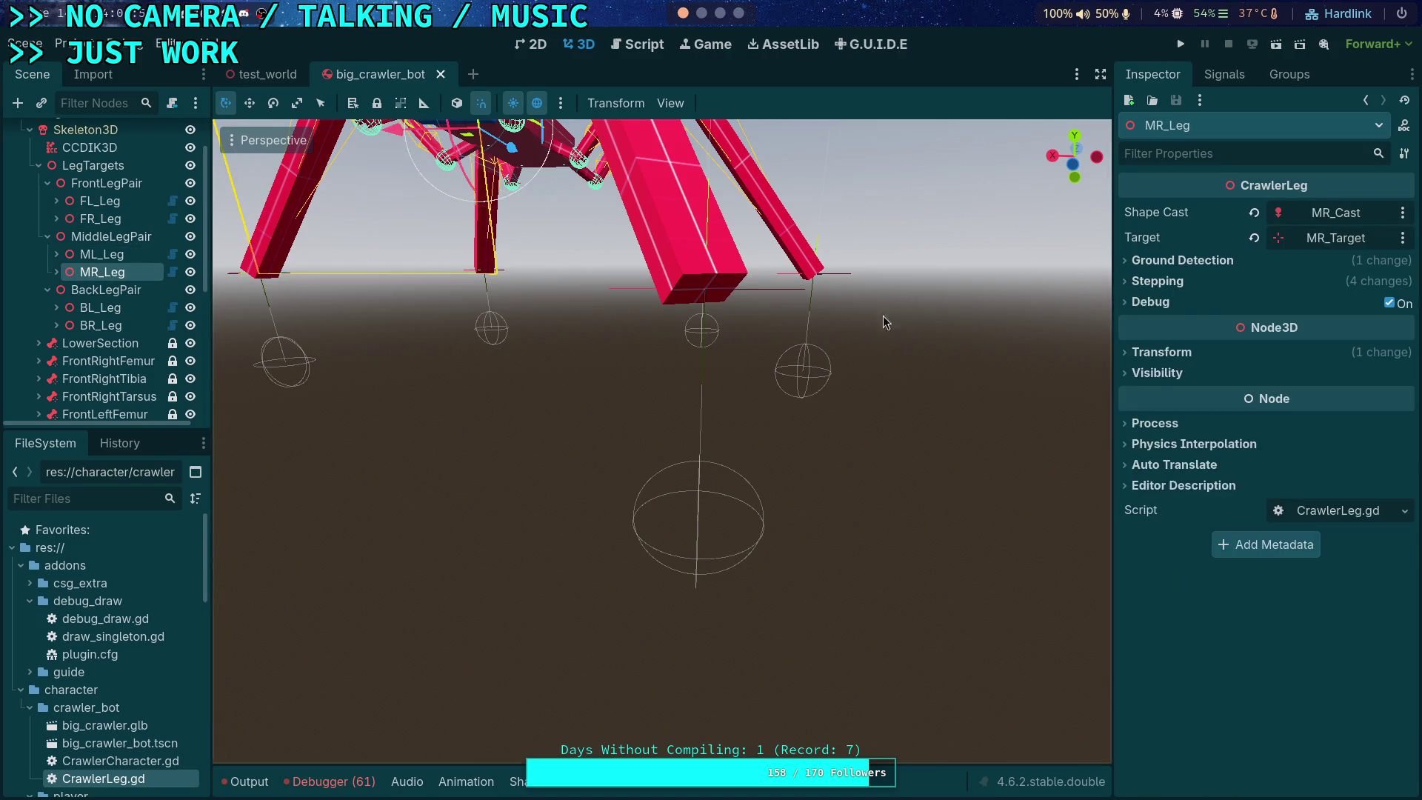
left_click(107, 256)
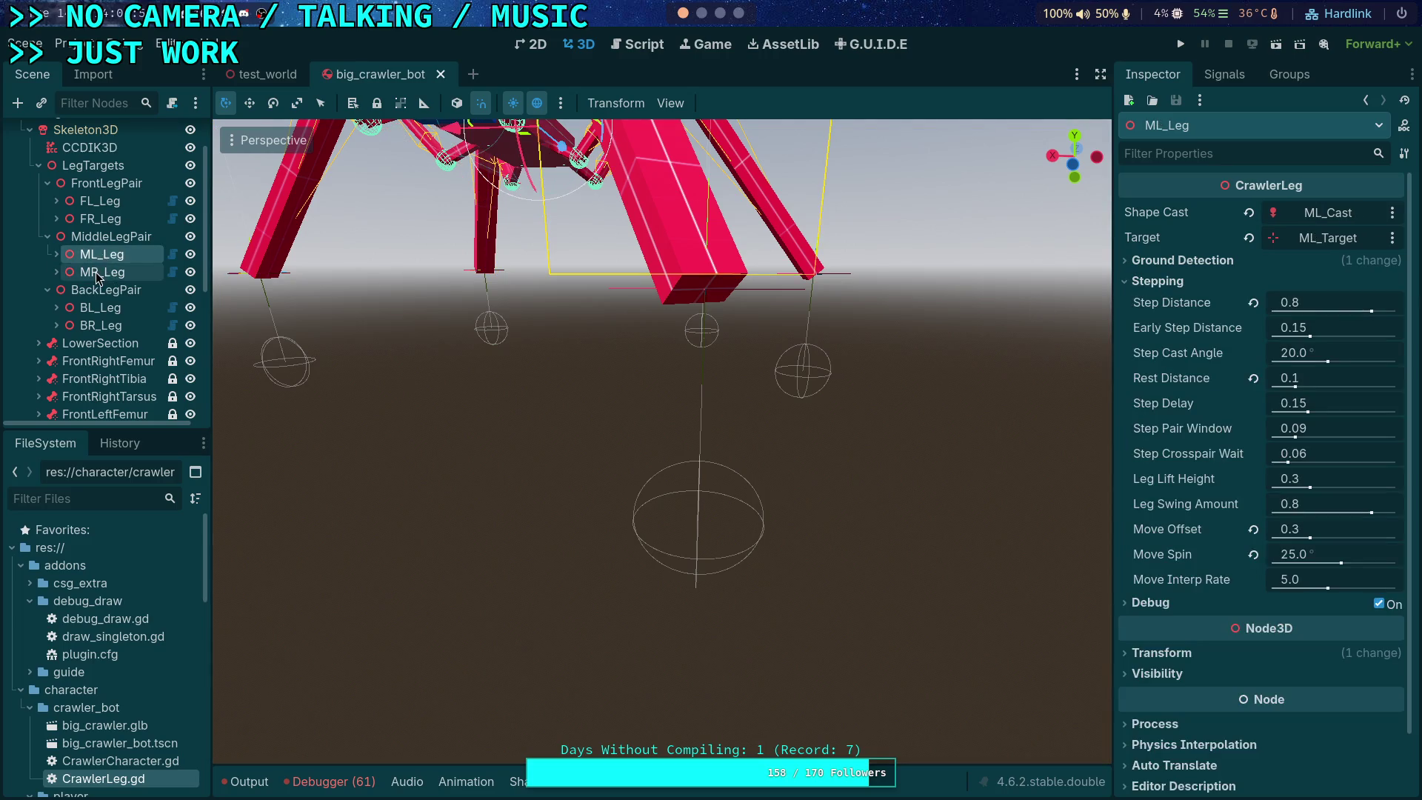
left_click(104, 271)
left_click(109, 308)
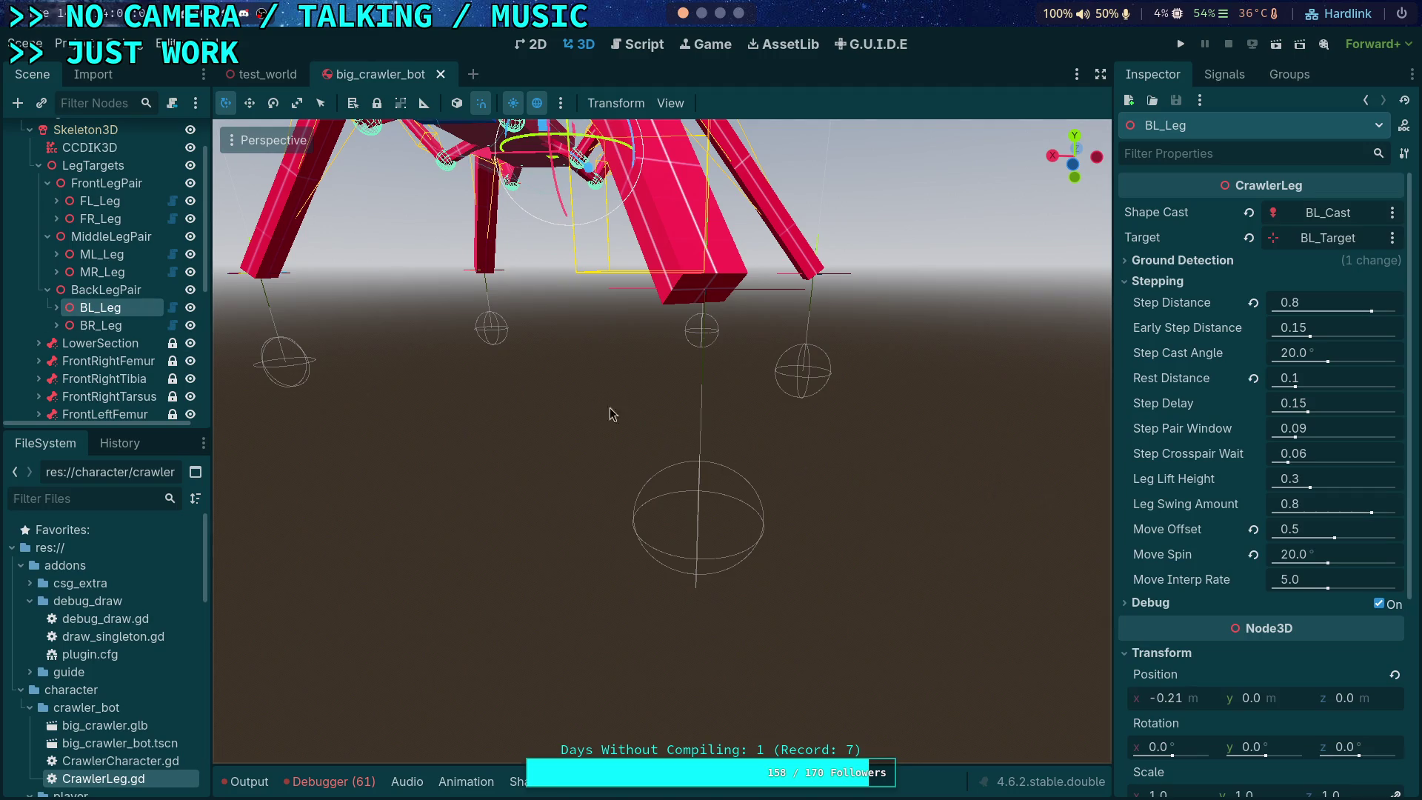
left_click(123, 202)
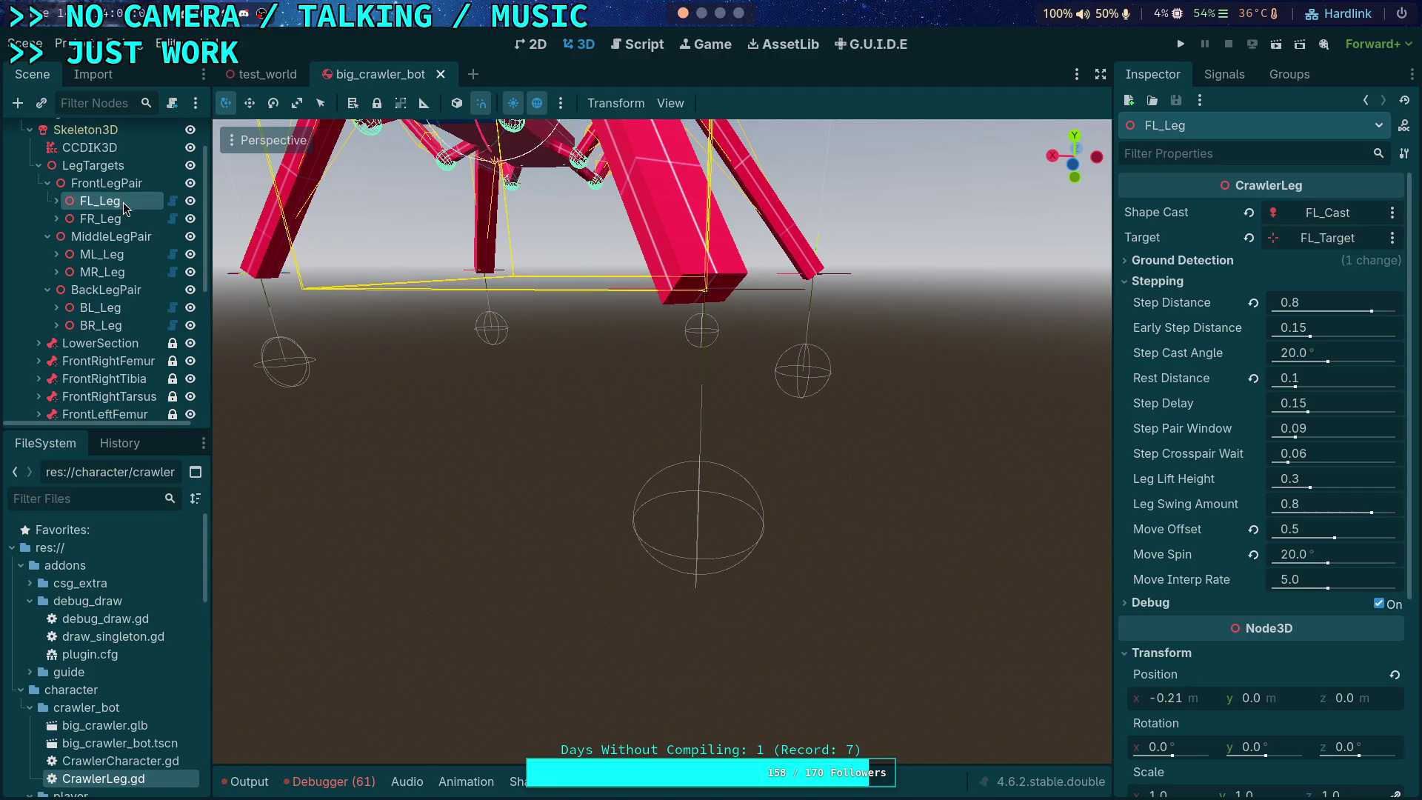
left_click(119, 221)
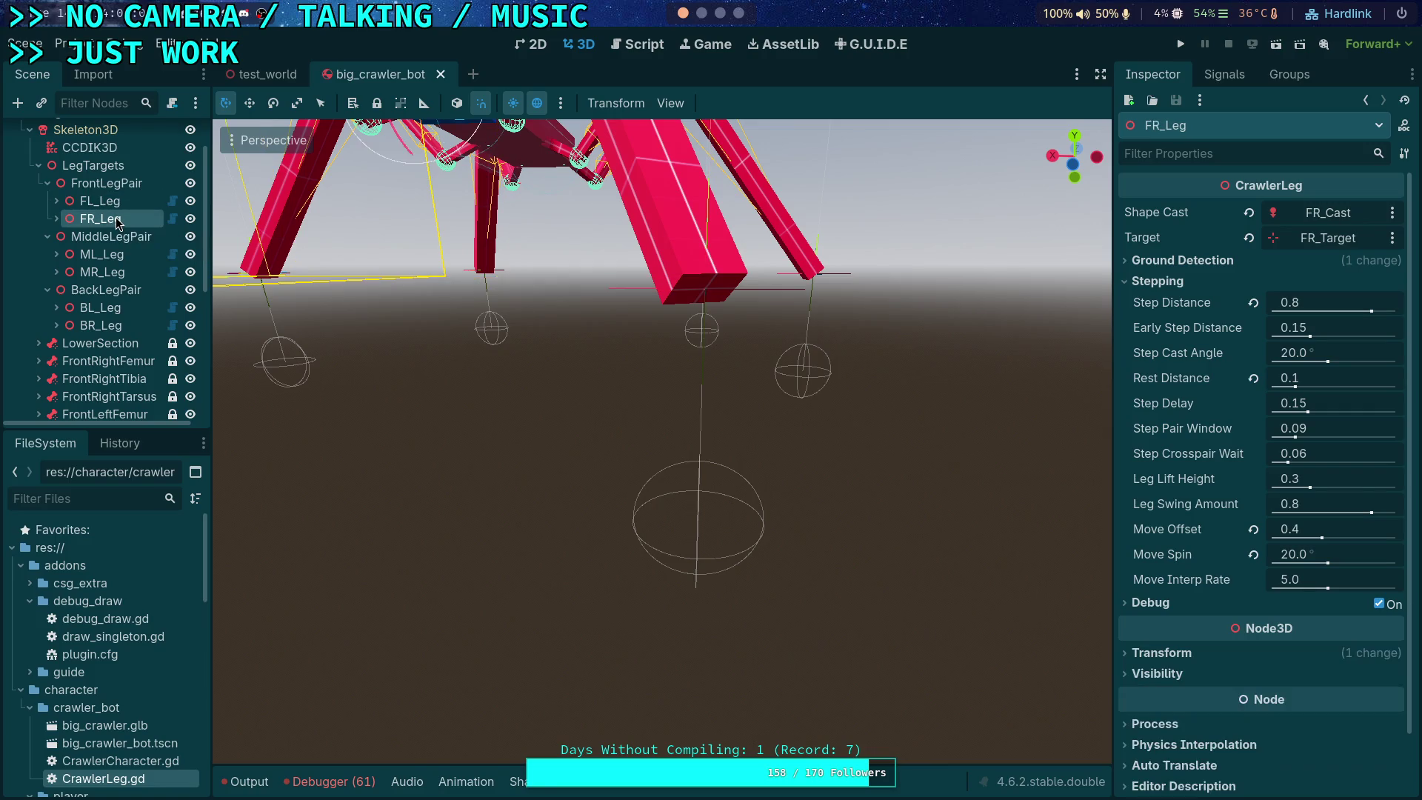
key("Up")
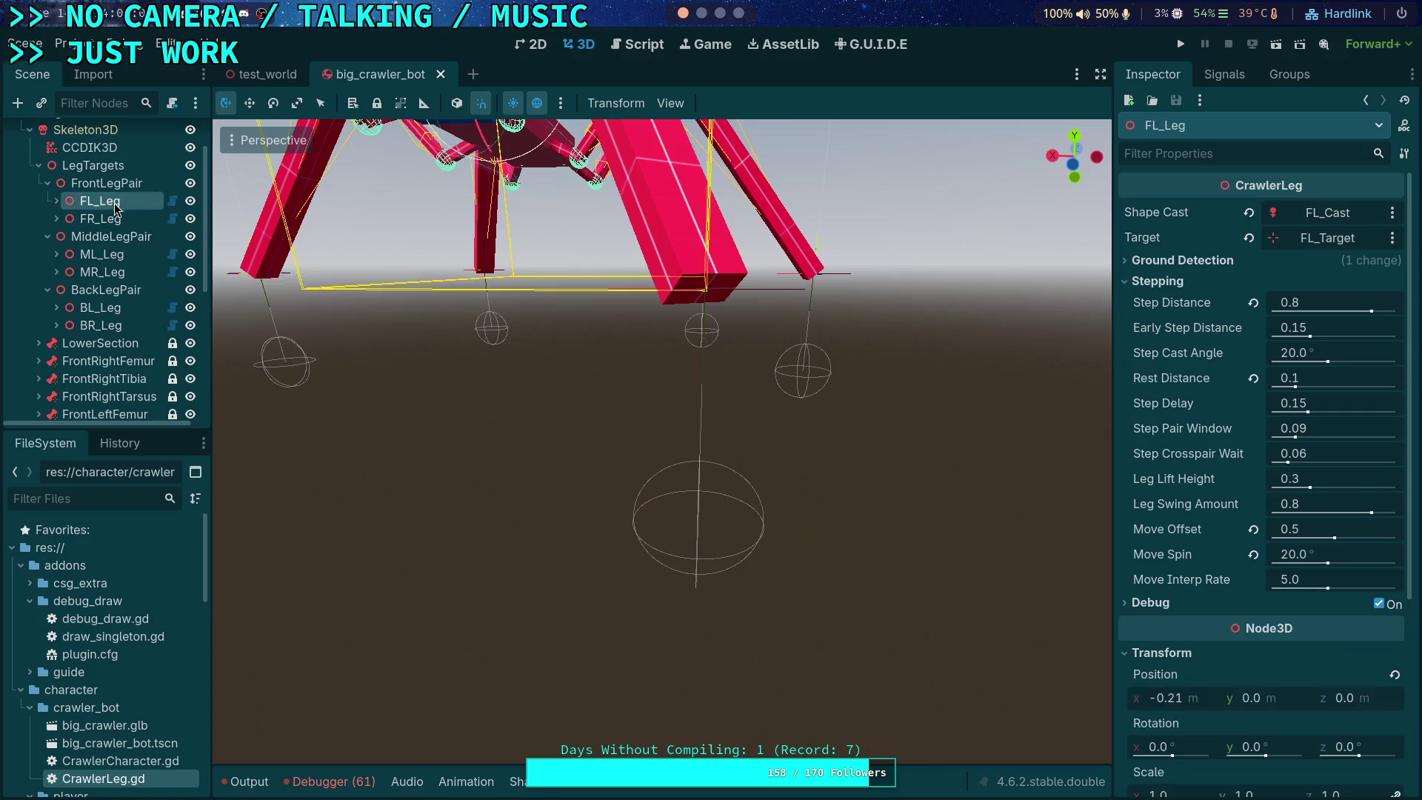
Step: Set Move Offset to 0.5 on both FR_Leg and BR_Leg
left_click(112, 218)
left_click(1296, 529)
type("0.4")
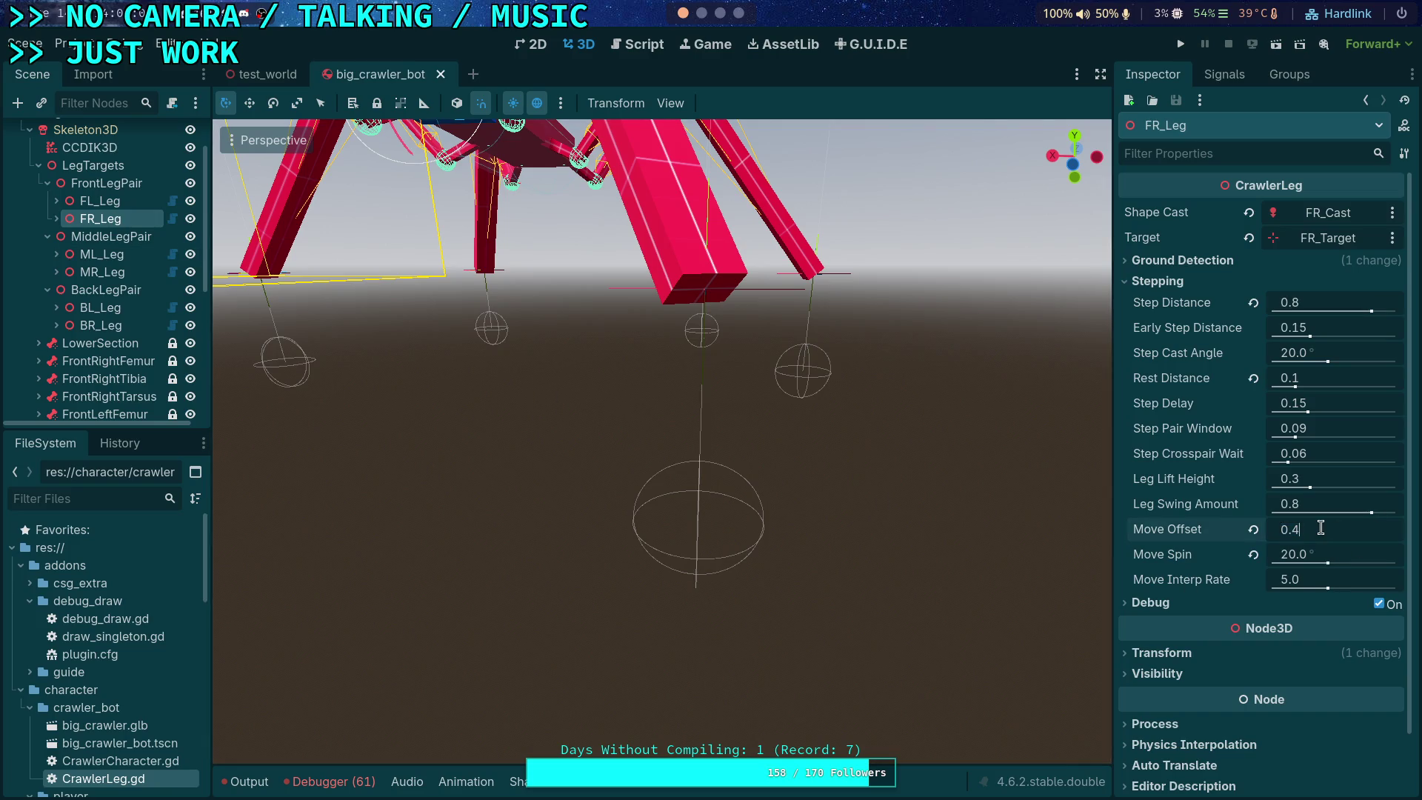
key("BackSpace")
type("5")
key("Return")
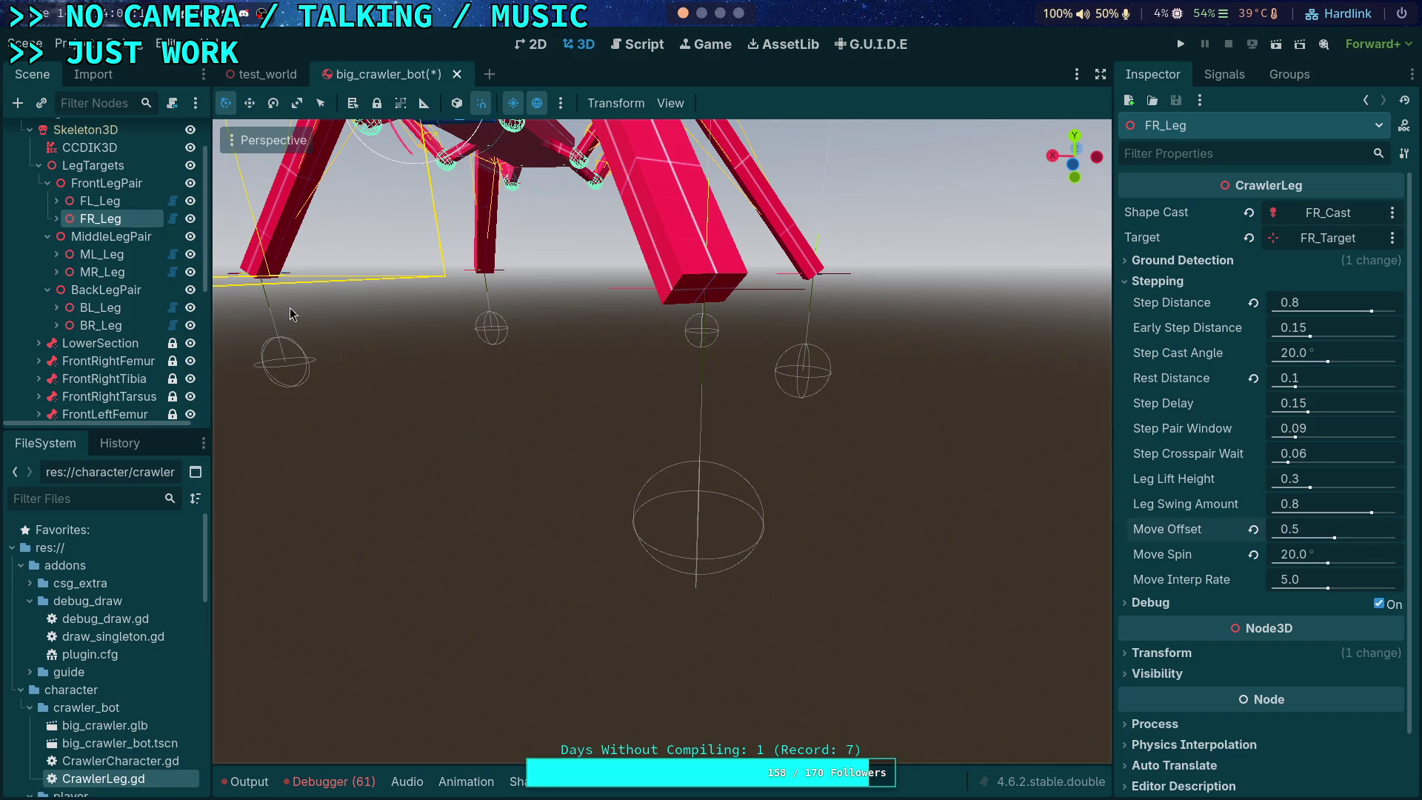
left_click(97, 326)
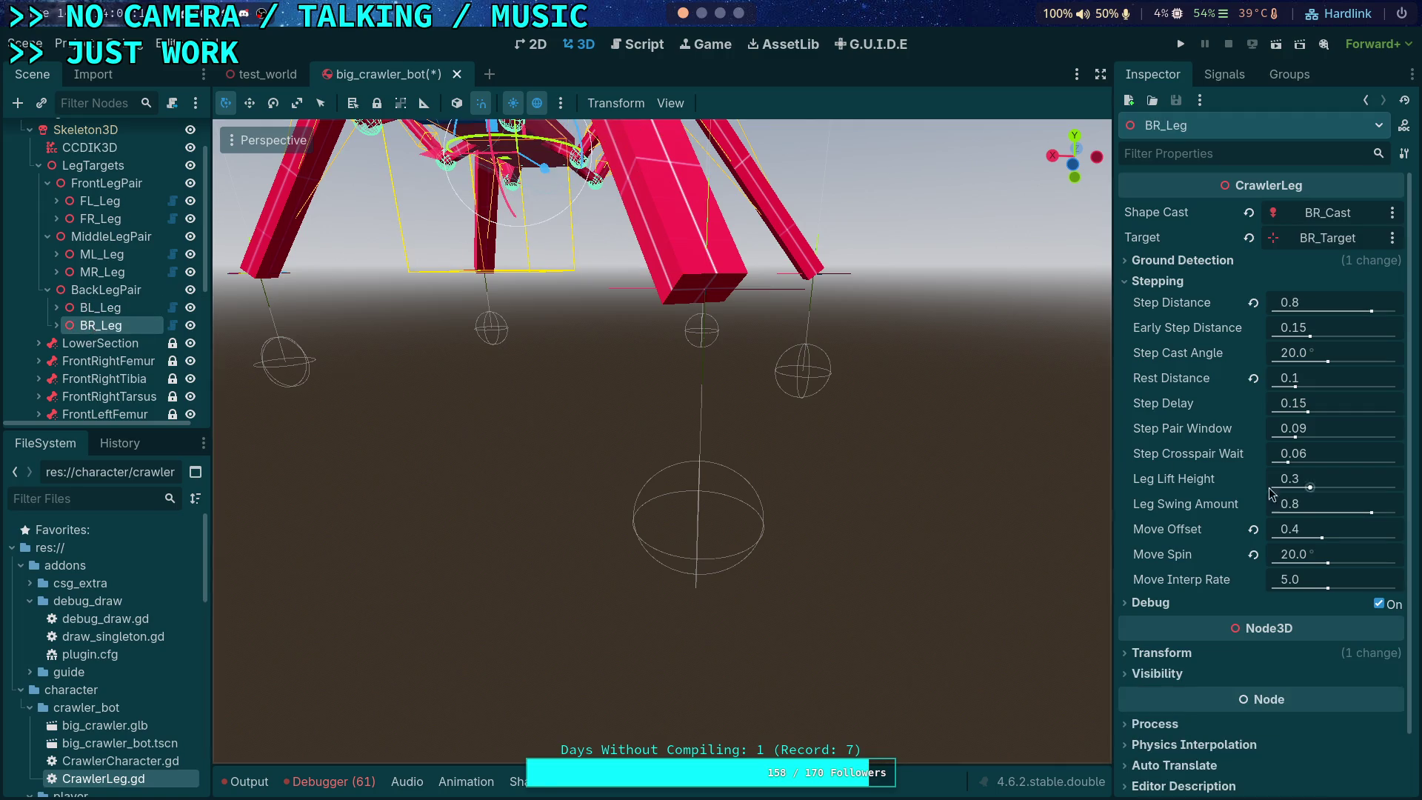
left_click(1316, 528)
type("0.5")
key("Return")
Step: Verify the legs' Move Offset values, save big_crawler_bot, and close its tab
left_click(100, 307)
left_click(90, 327)
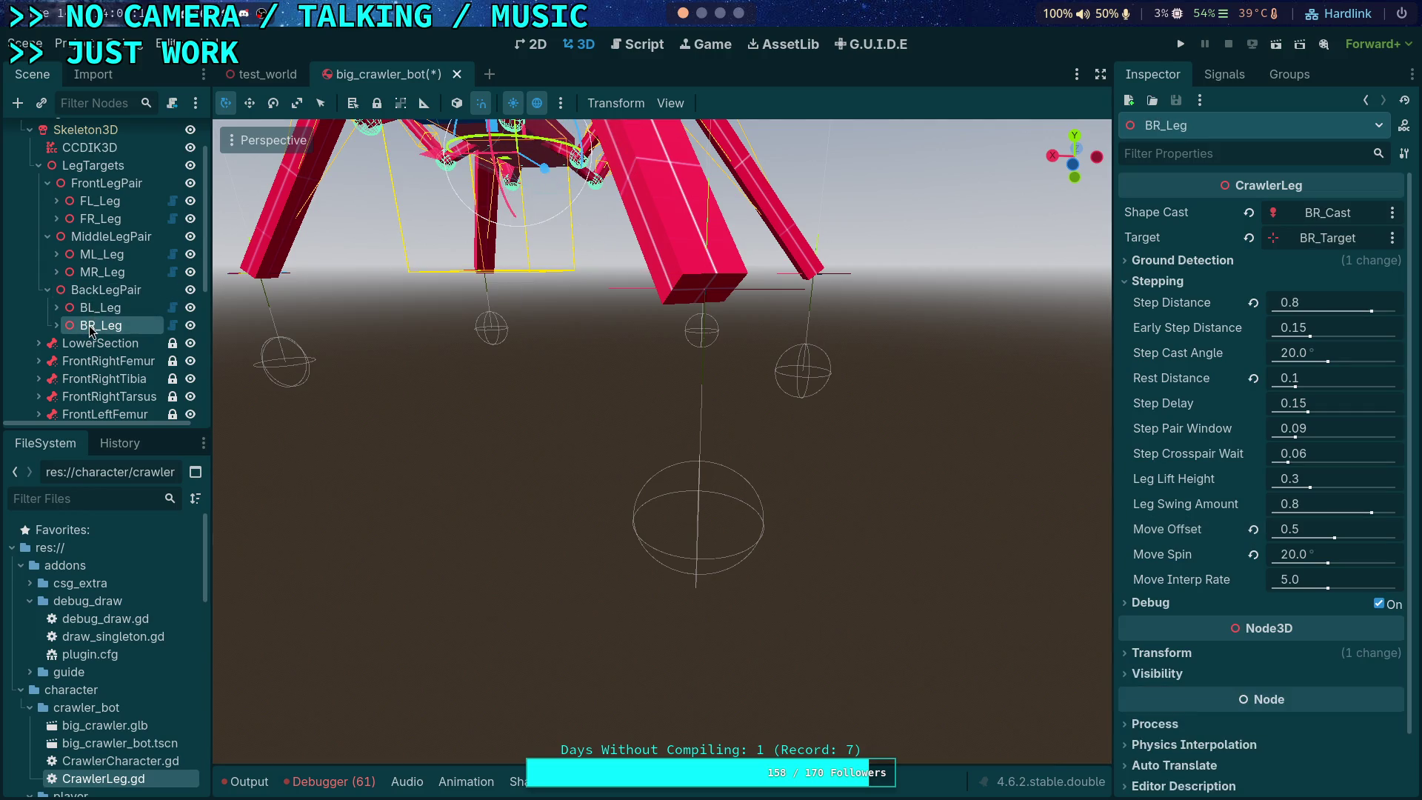
left_click(98, 219)
left_click(102, 203)
key("ctrl+s")
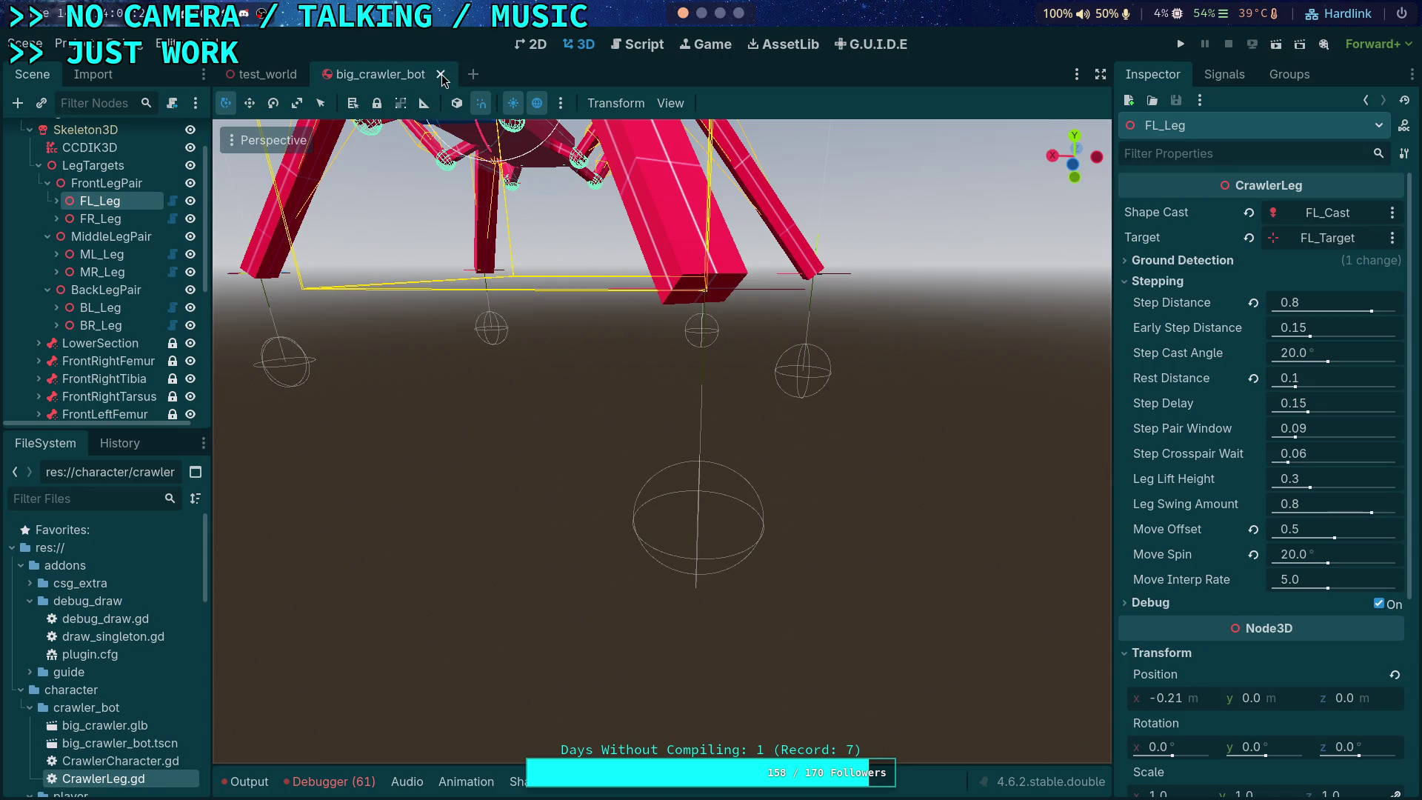
left_click(441, 75)
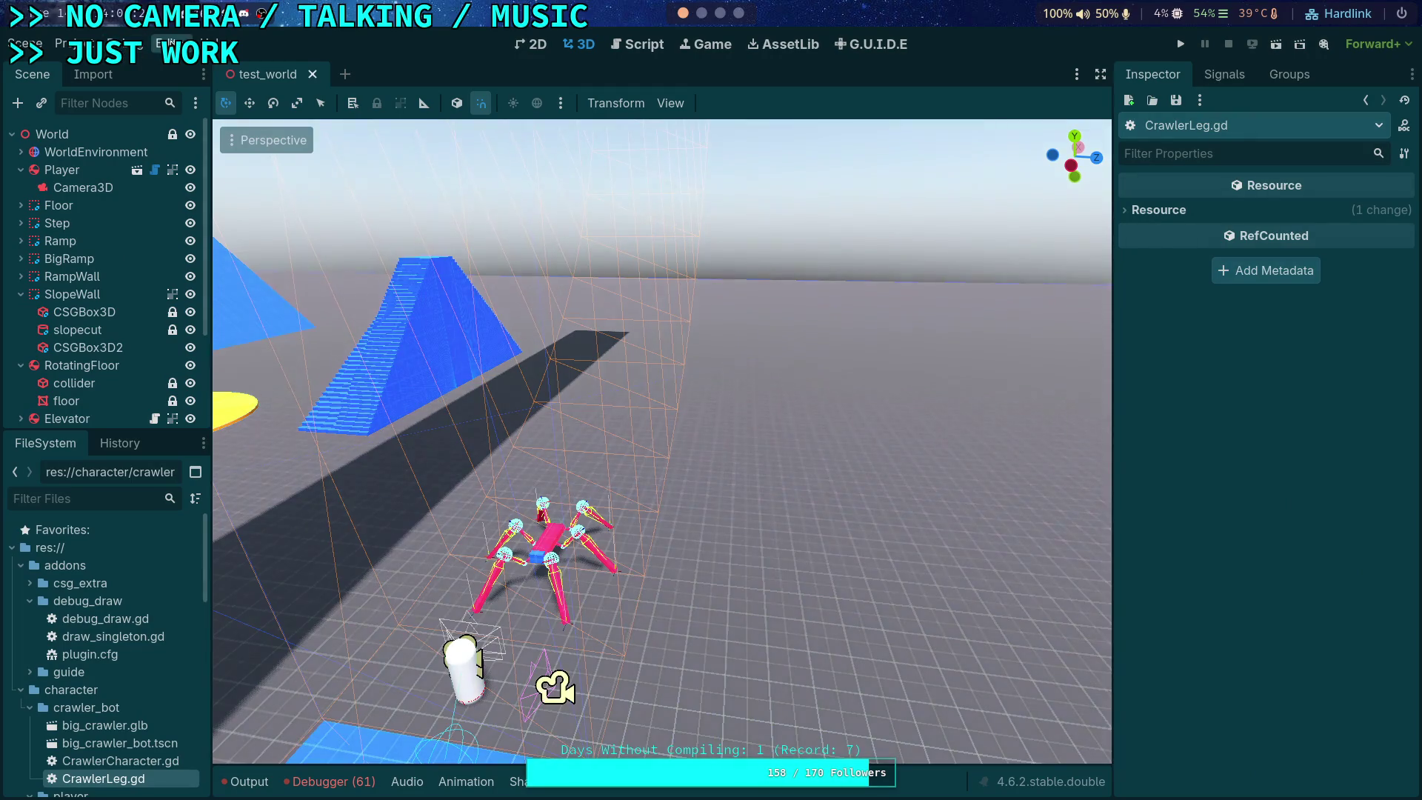
Step: Switch to the saved code-editing layout and run the project with F5
left_click(167, 43)
mouse_move(400, 126)
left_click(492, 192)
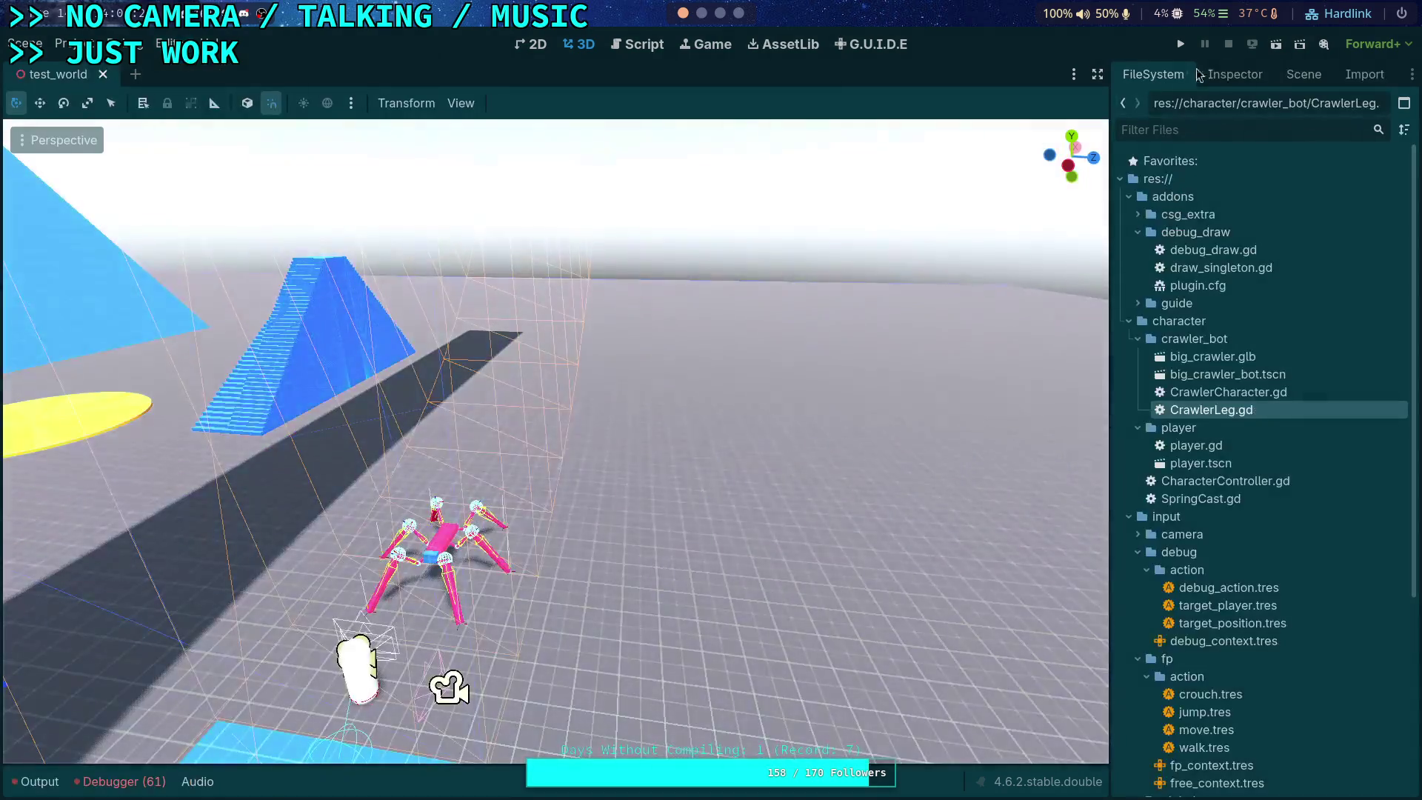
key("F5")
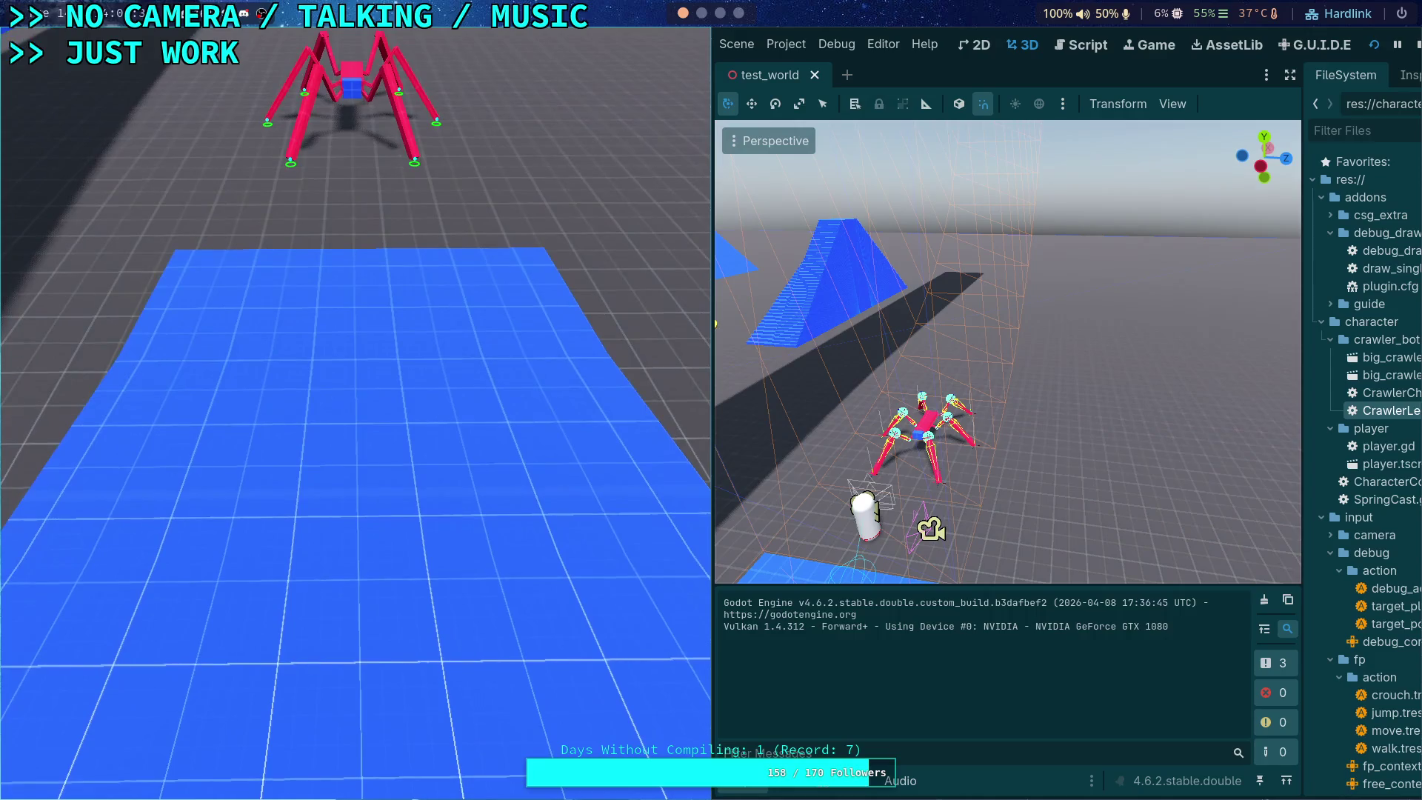
Step: Step the simulation a few ticks, watching the 'Not comfortable!' log, then stop the game
key("period")
key("period")
key("period")
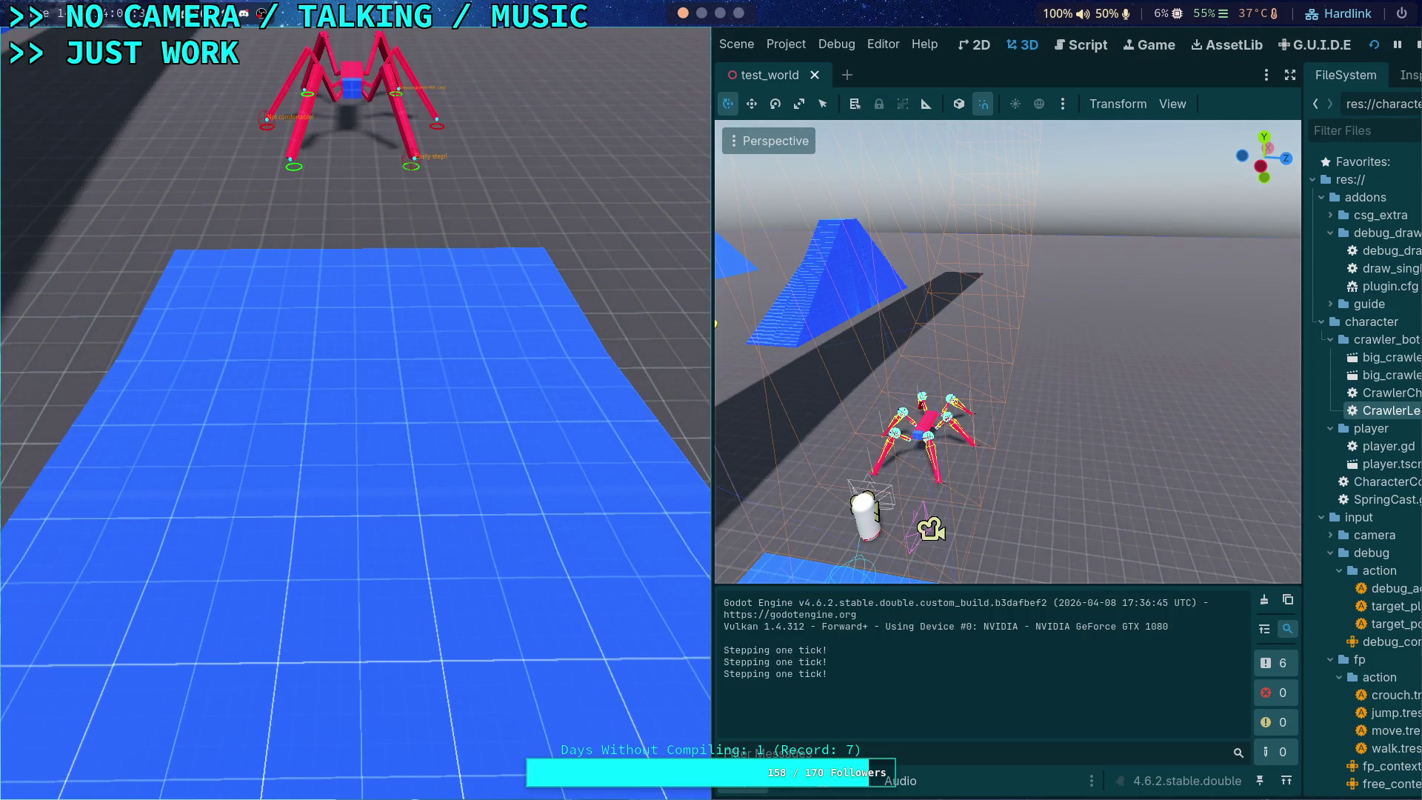
key("period")
key("period")
key("period")
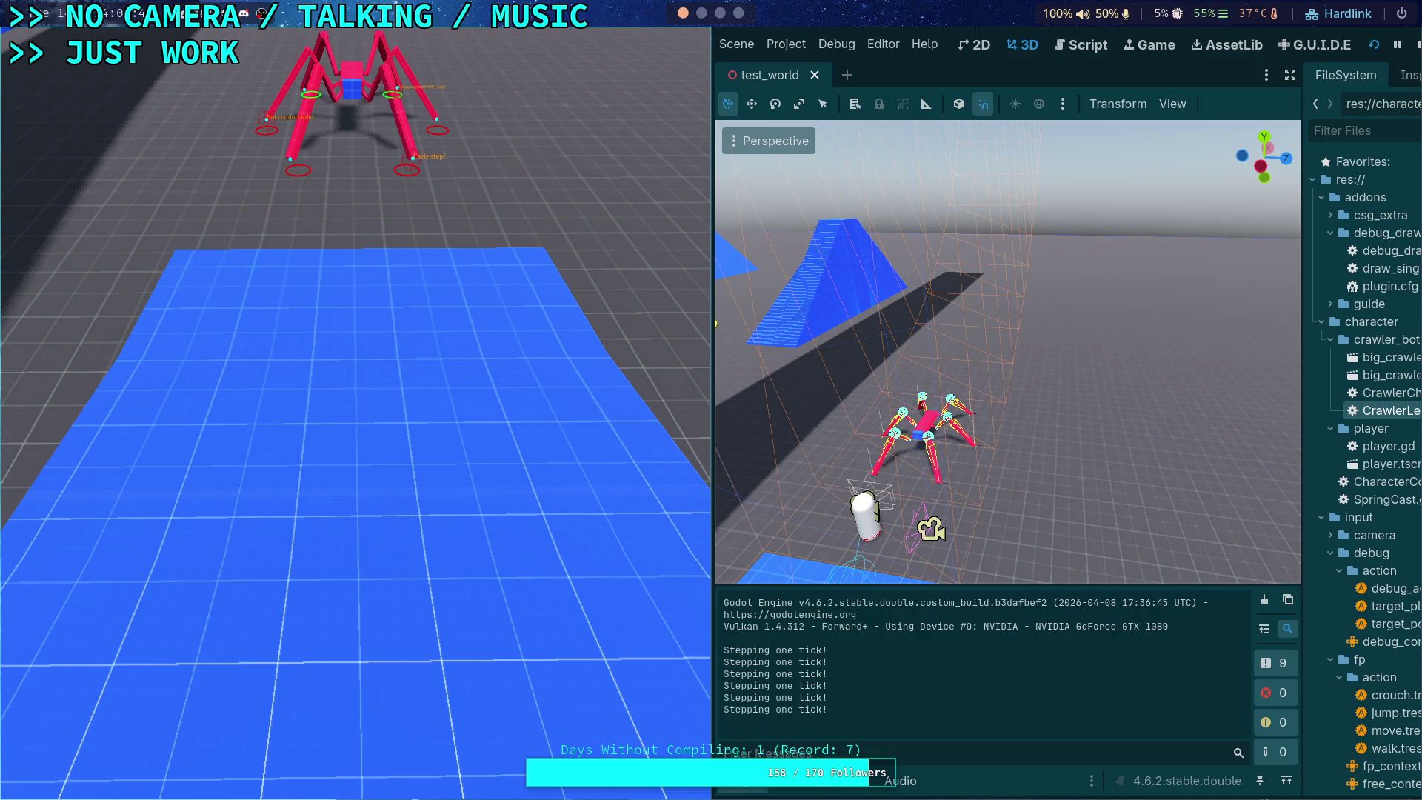
key("period")
key("period")
key("period")
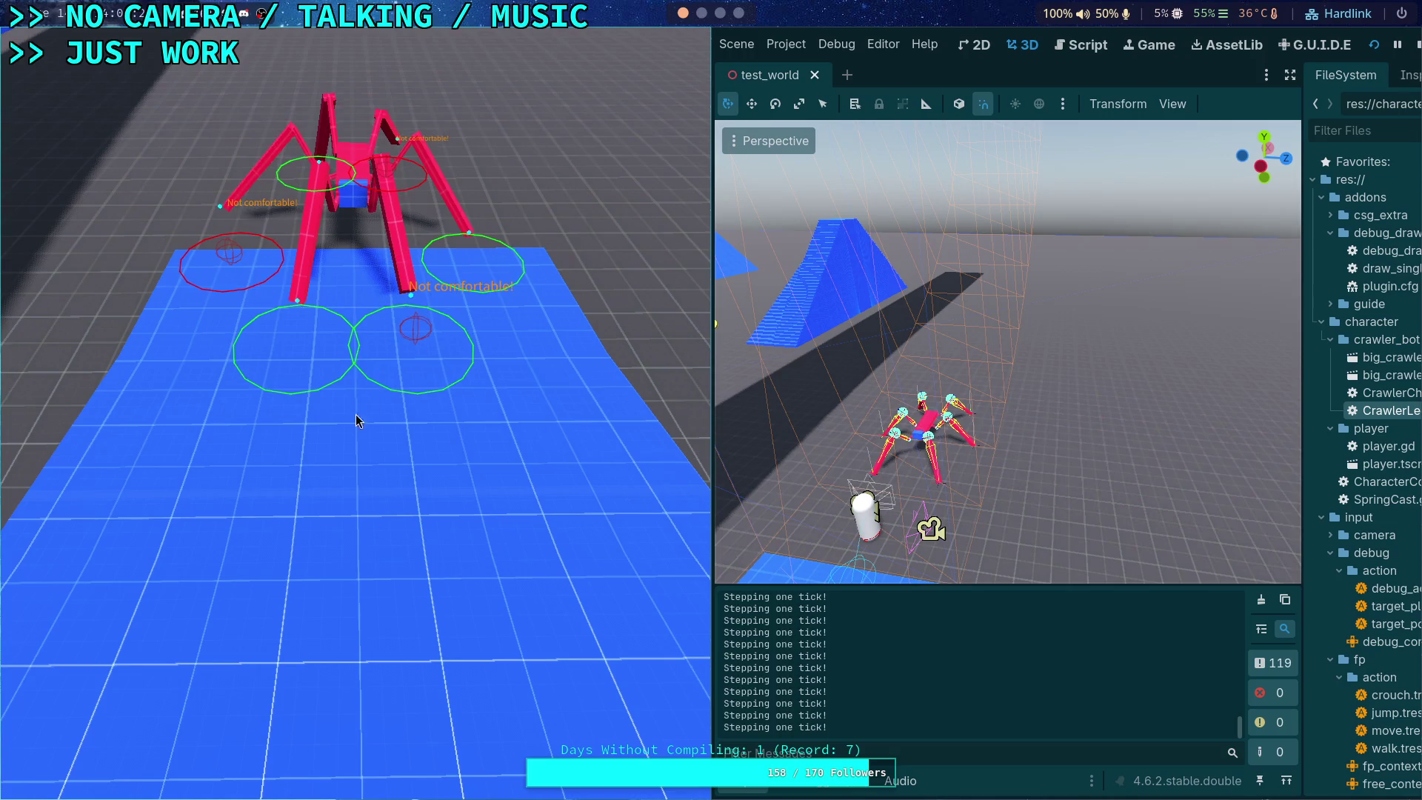
key("super+q")
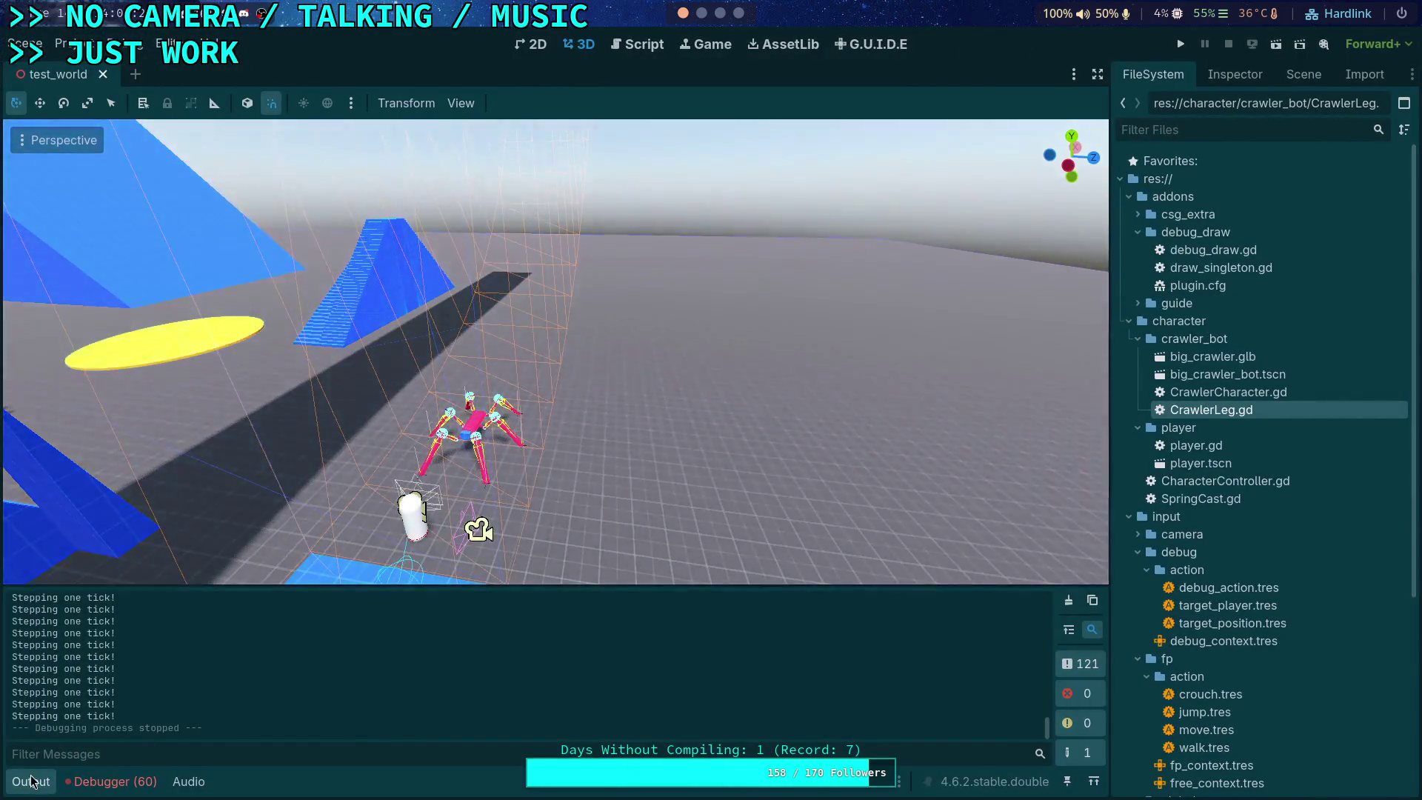
left_click(30, 781)
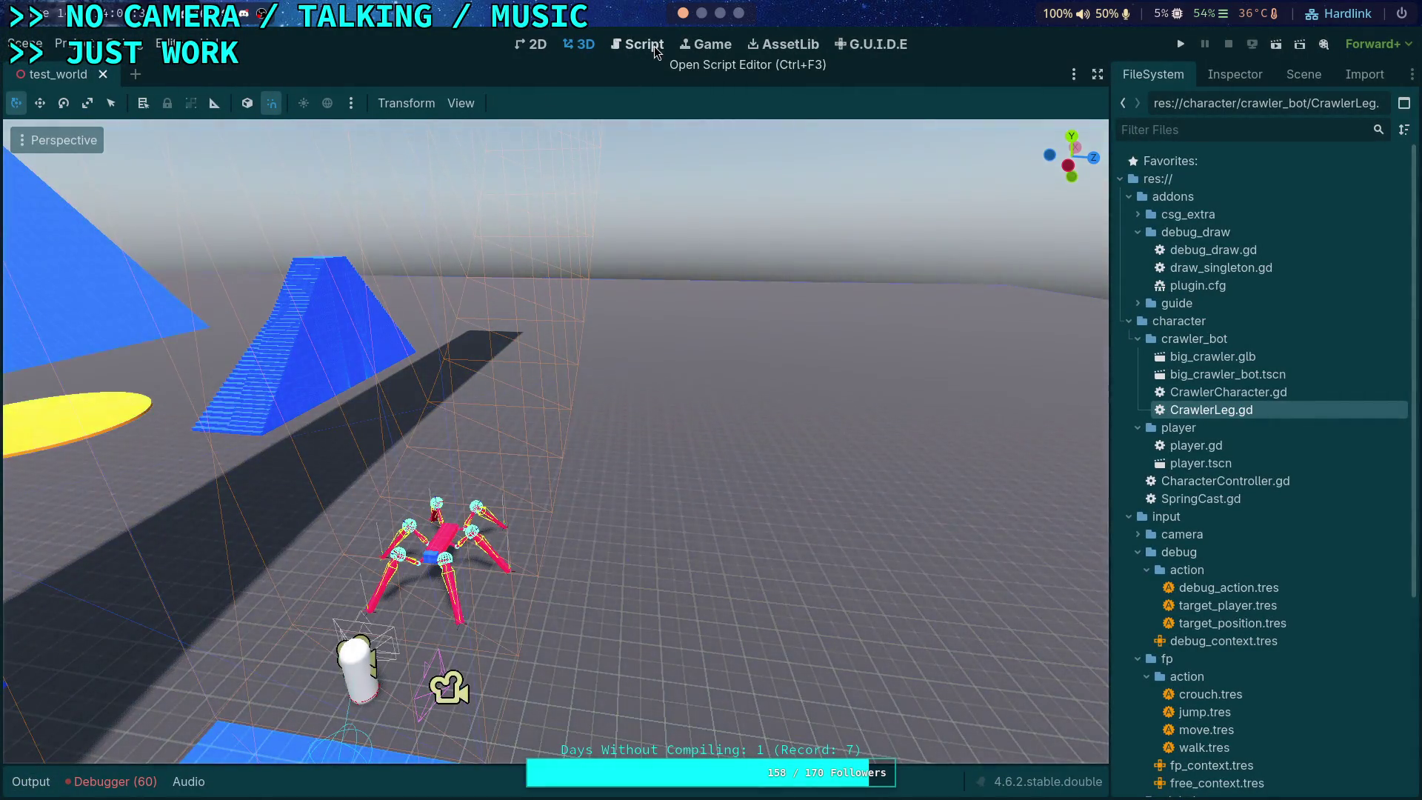
Step: Open CrawlerLeg.gd at the step_current and flat_target code around lines 596–622
left_click(643, 45)
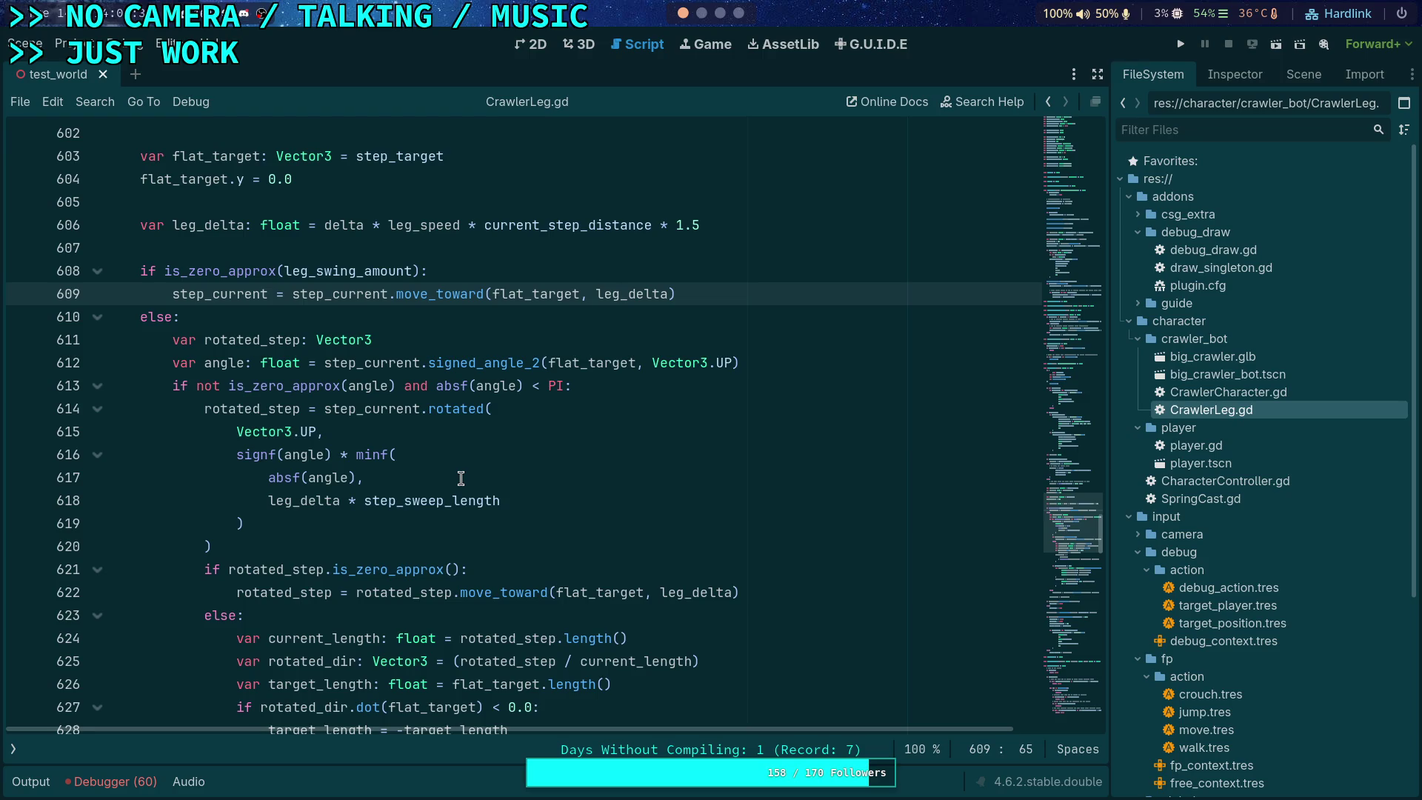
scroll(480, 498, "down", 2)
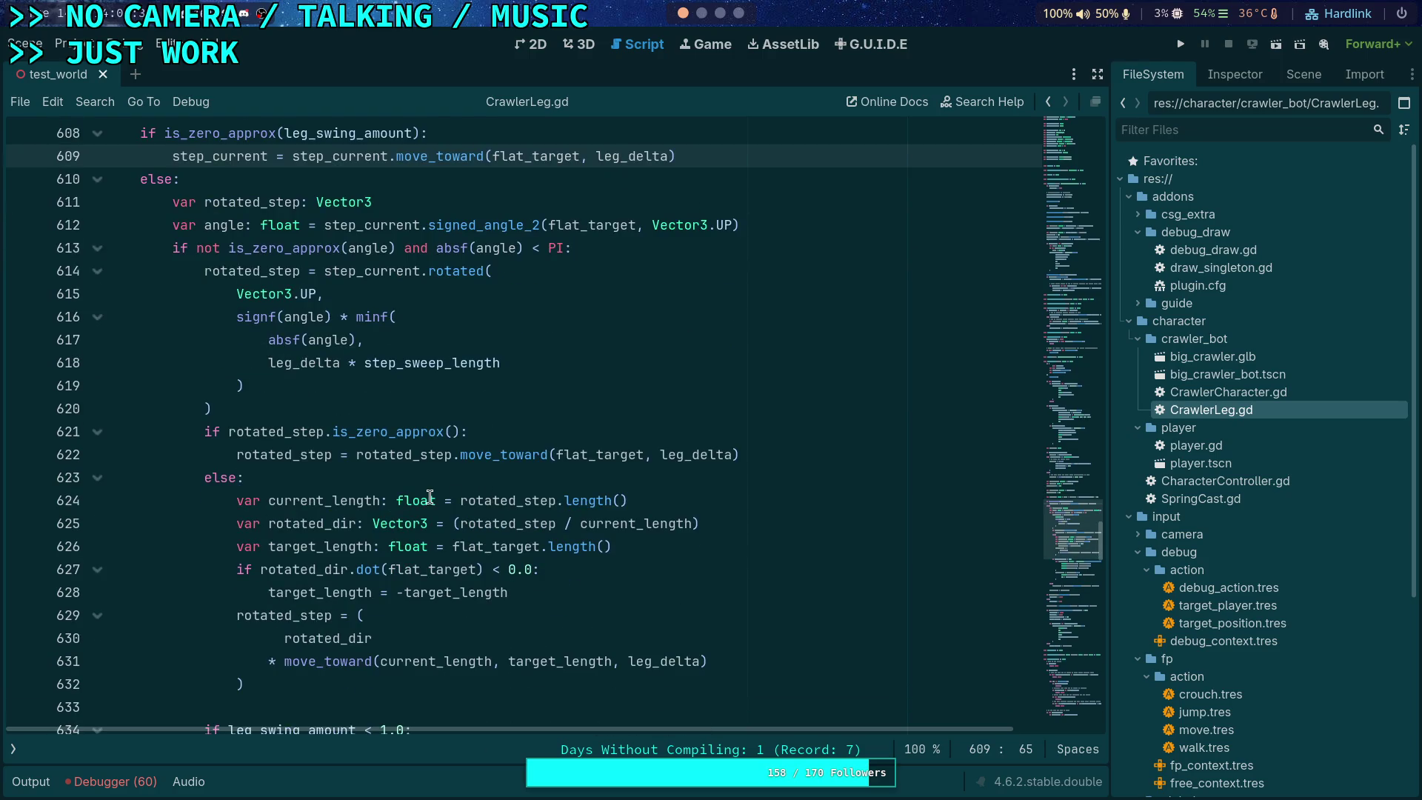
scroll(430, 495, "down", 1)
scroll(433, 491, "up", 1)
scroll(251, 346, "up", 2)
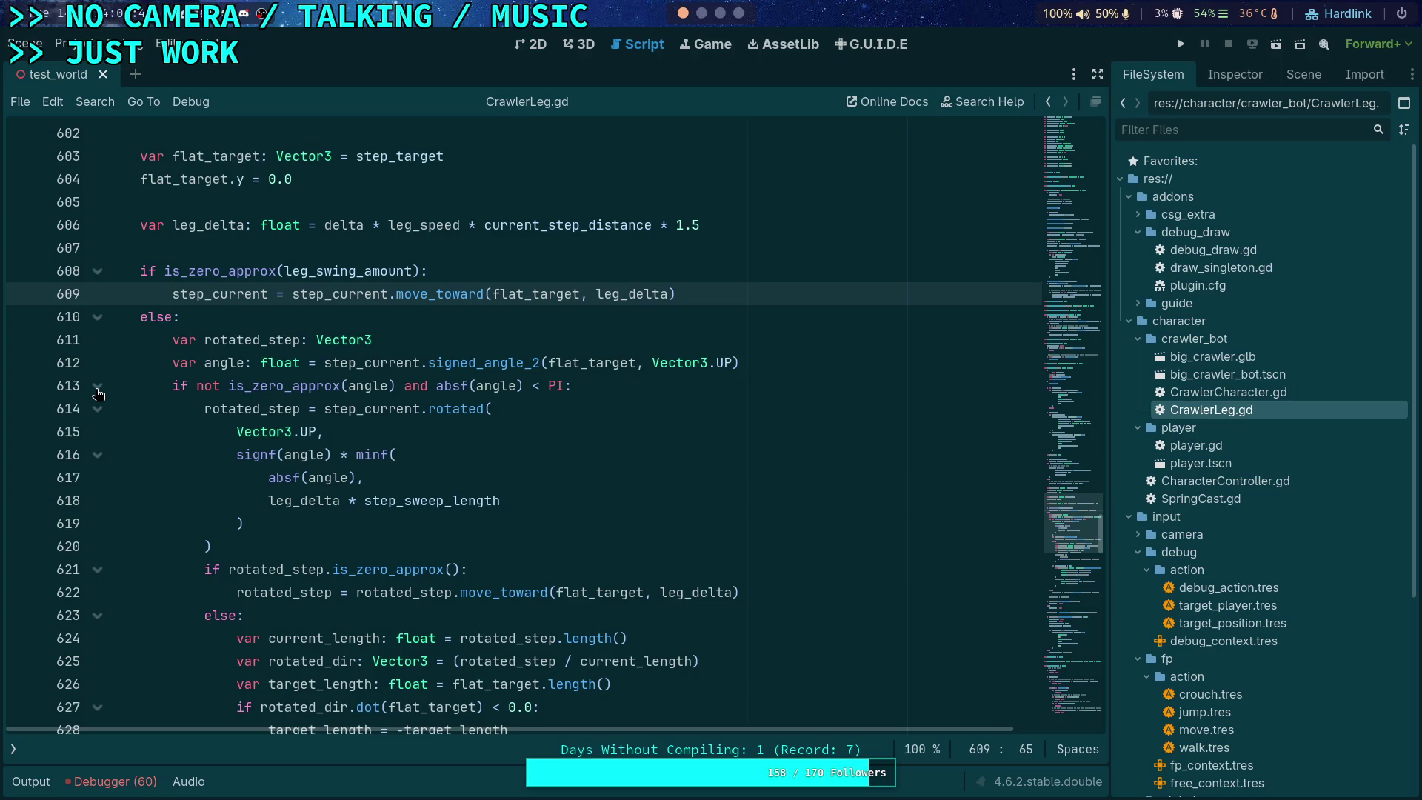
double_click(218, 293)
scroll(357, 407, "up", 3)
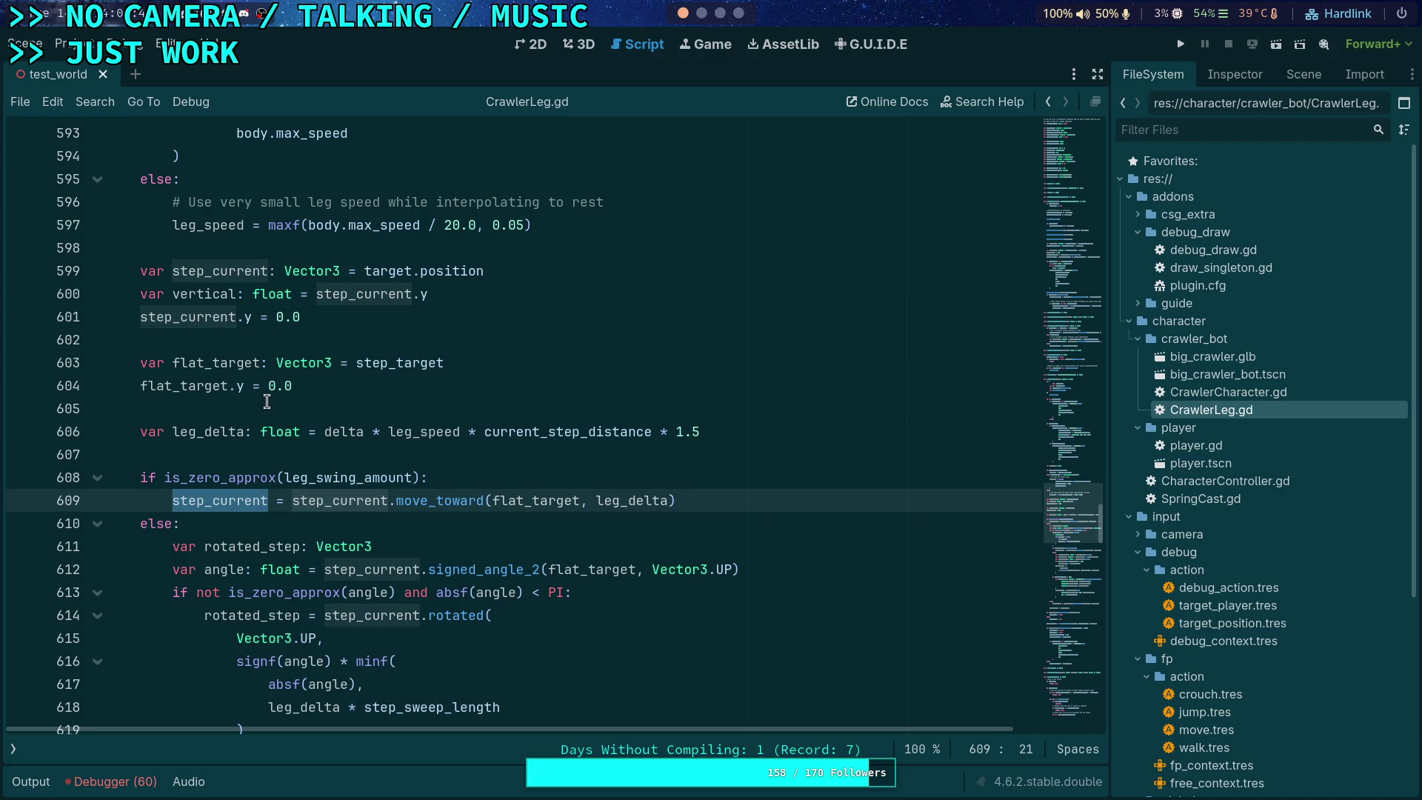
scroll(225, 452, "down", 1)
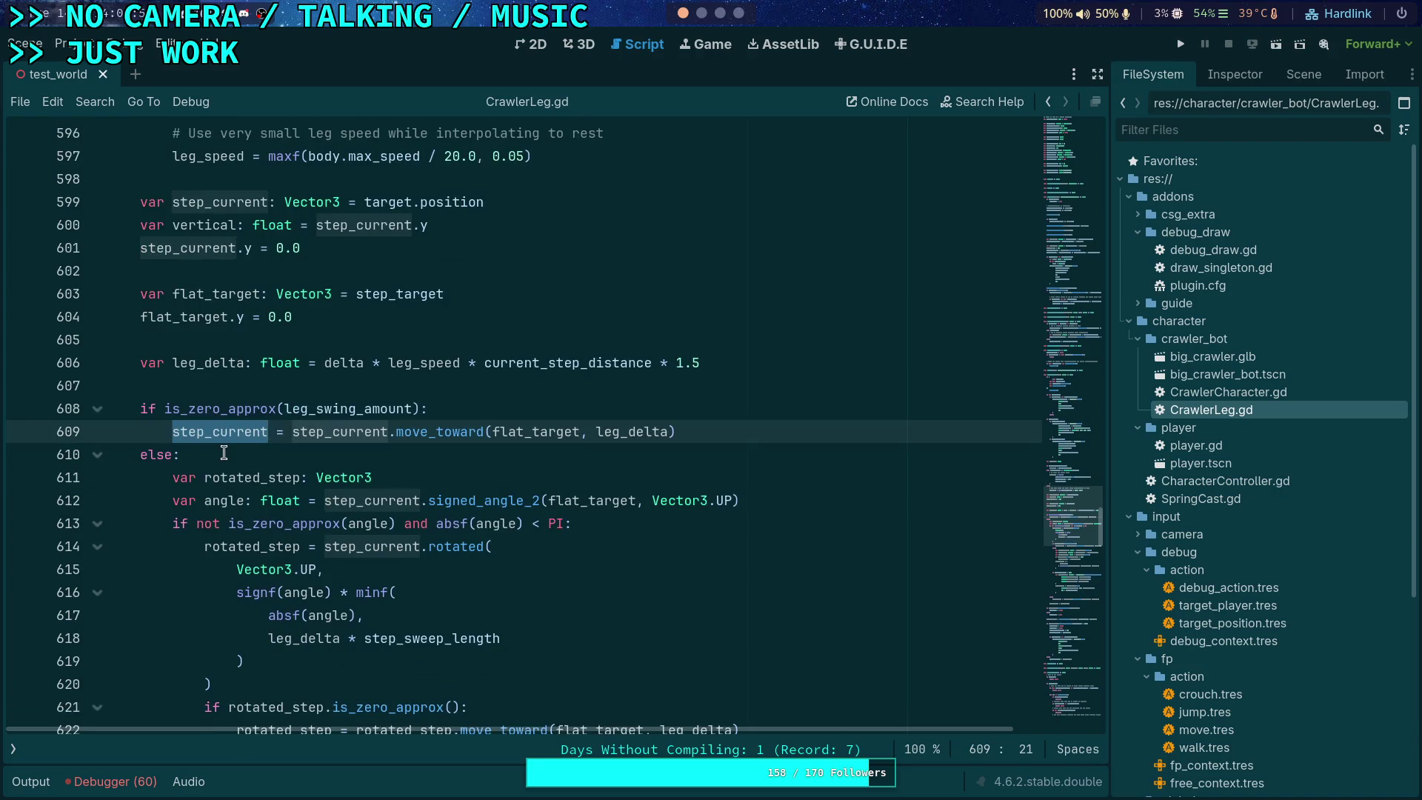
left_click(327, 178)
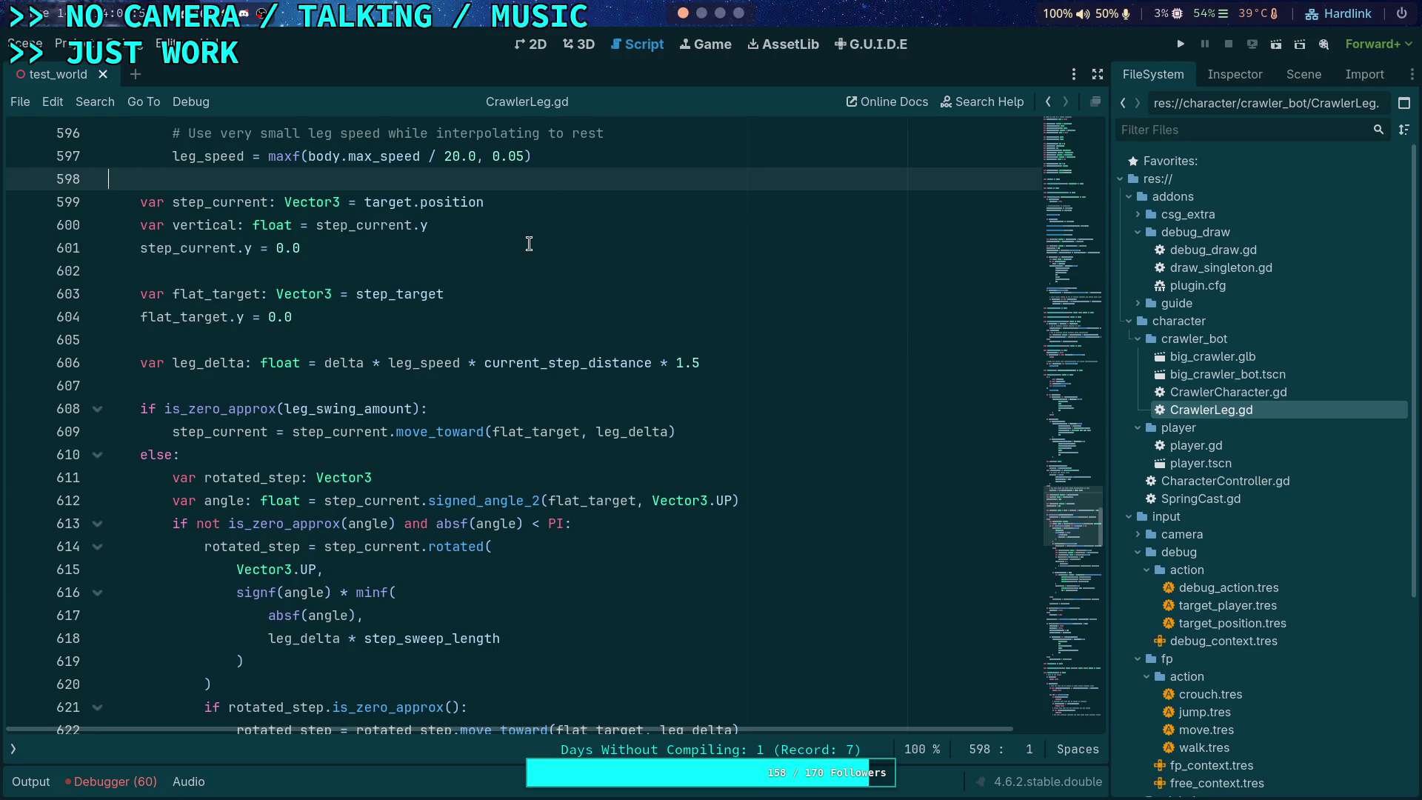
Step: Insert 'var step_previous: Vector3 = step_current' after line 601 and tidy the surrounding blank lines
left_click(529, 244)
key("Return")
type("var step_pre")
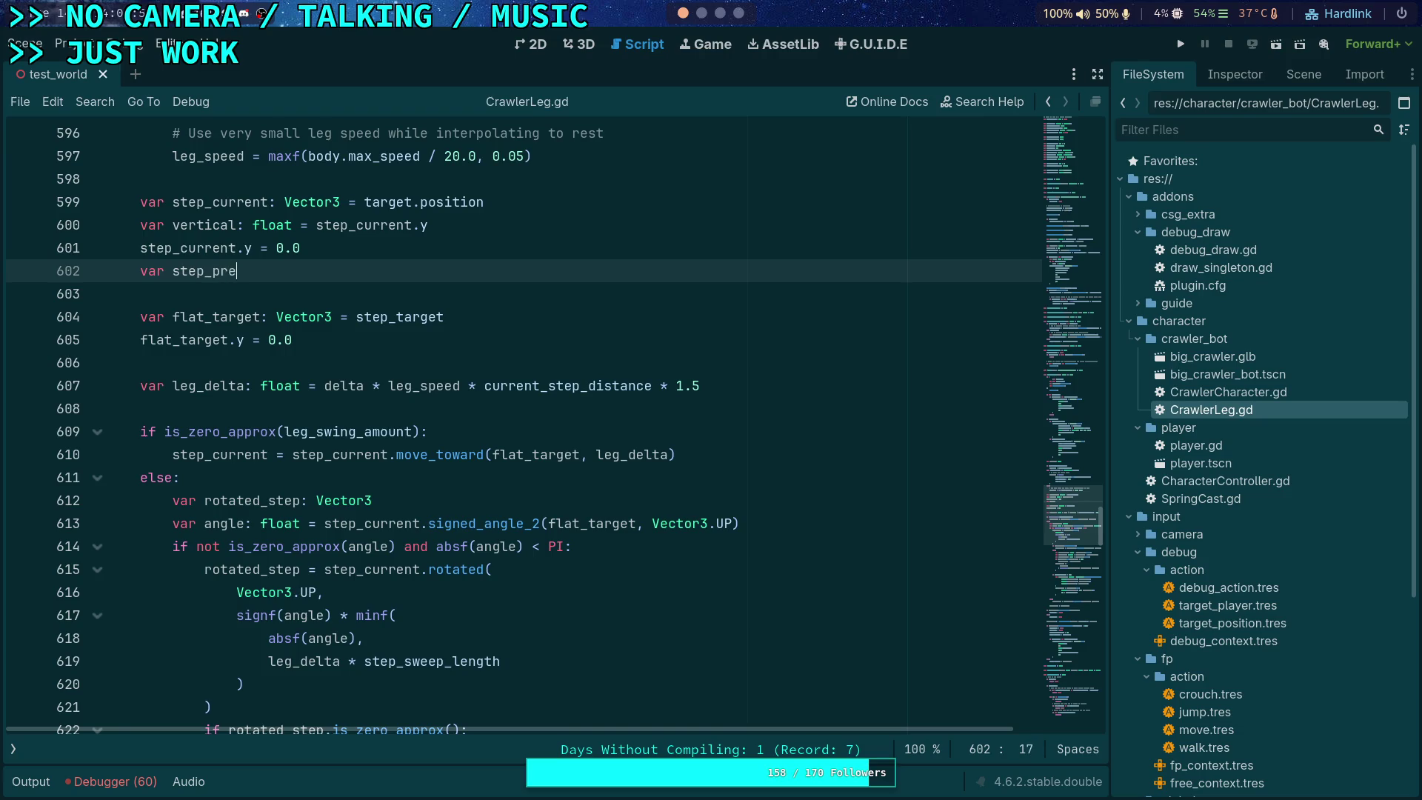
type("vious: Vector3 = ")
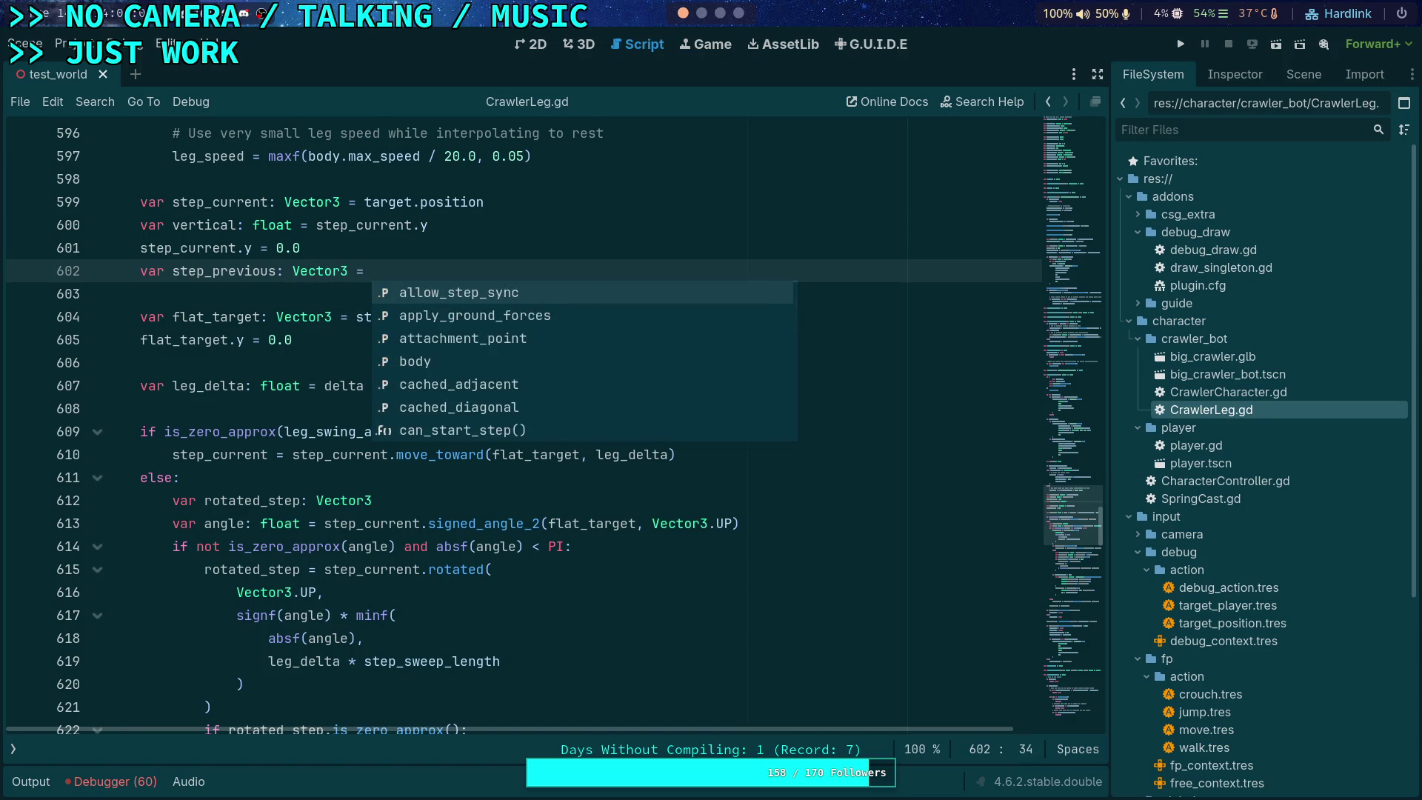
type("step_current")
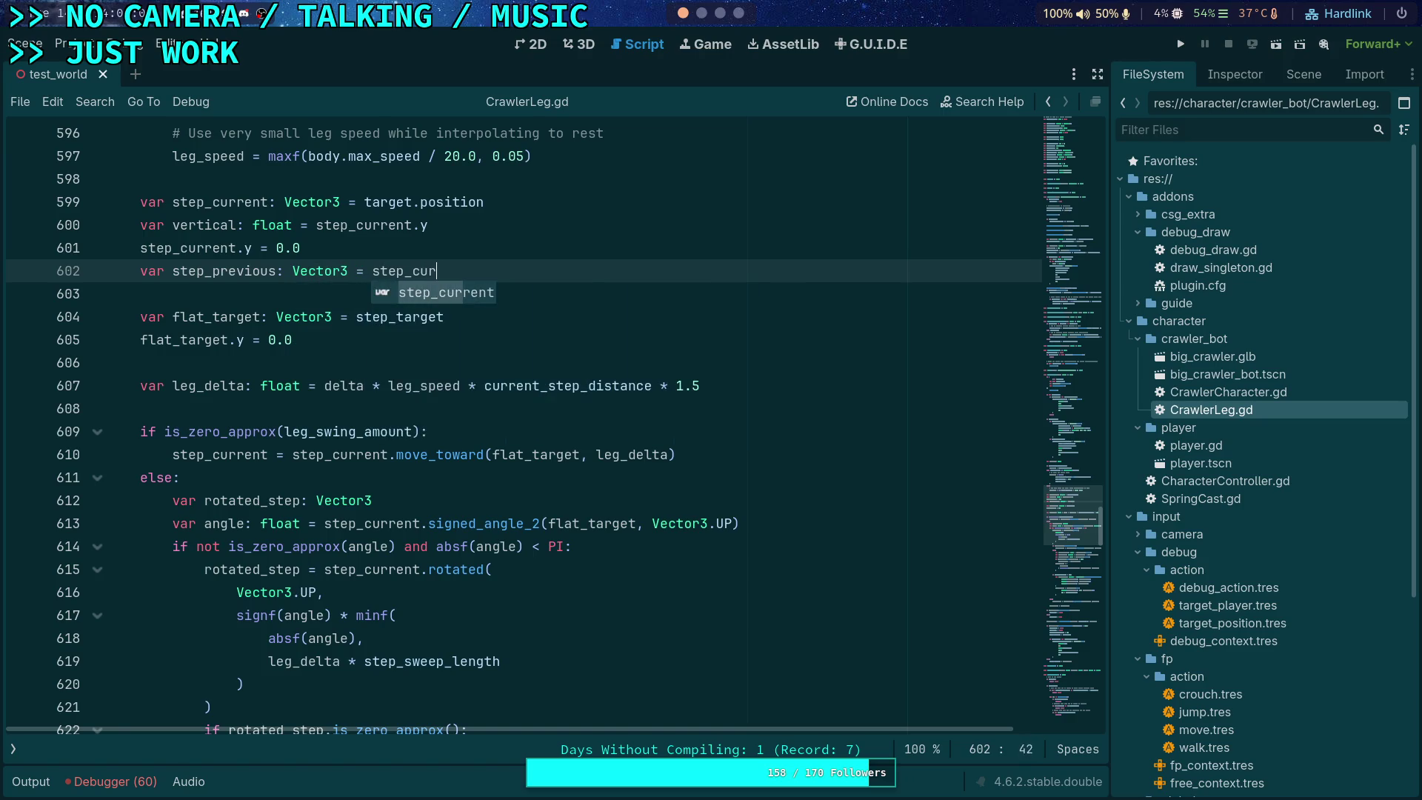
key("Home")
key("Return")
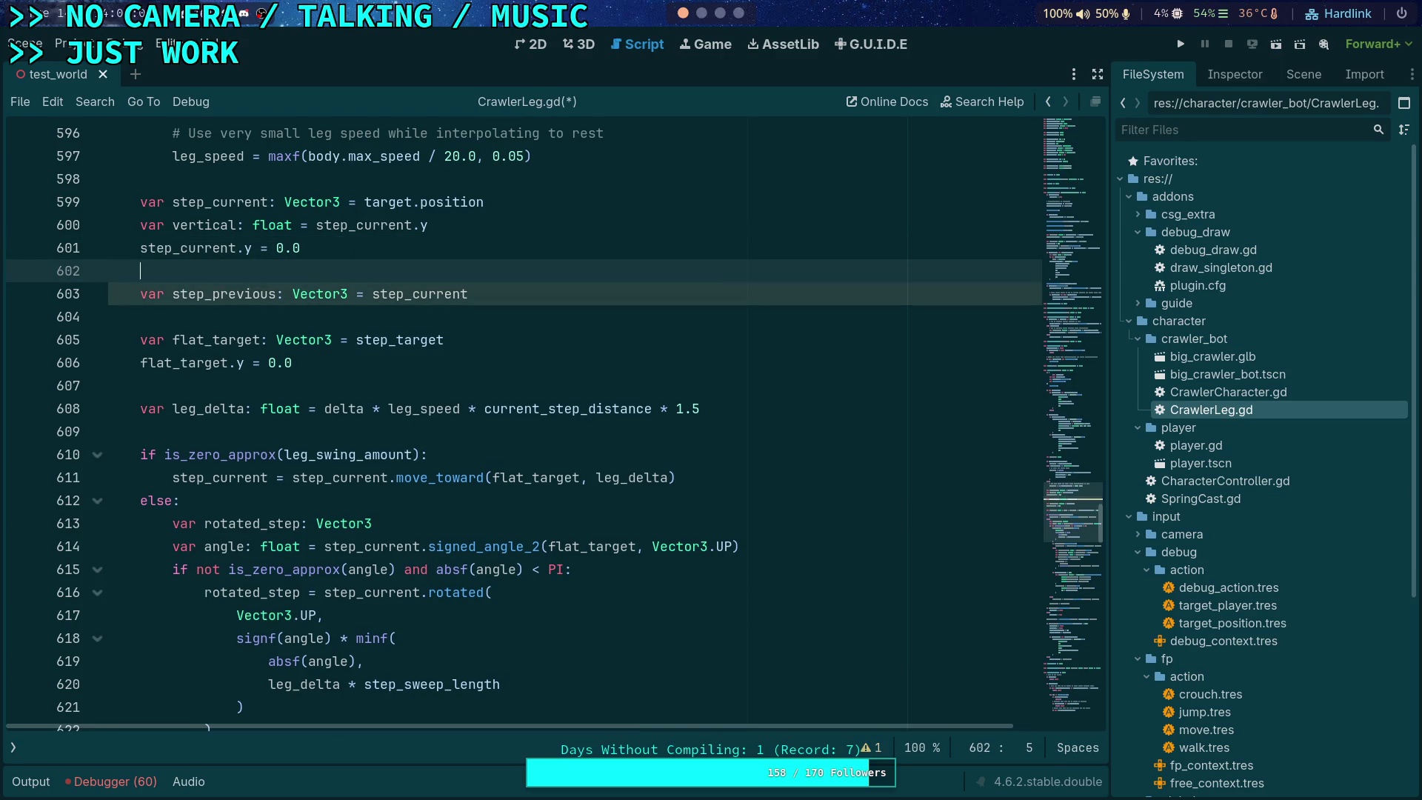
left_click(331, 299)
key("End")
key("Delete")
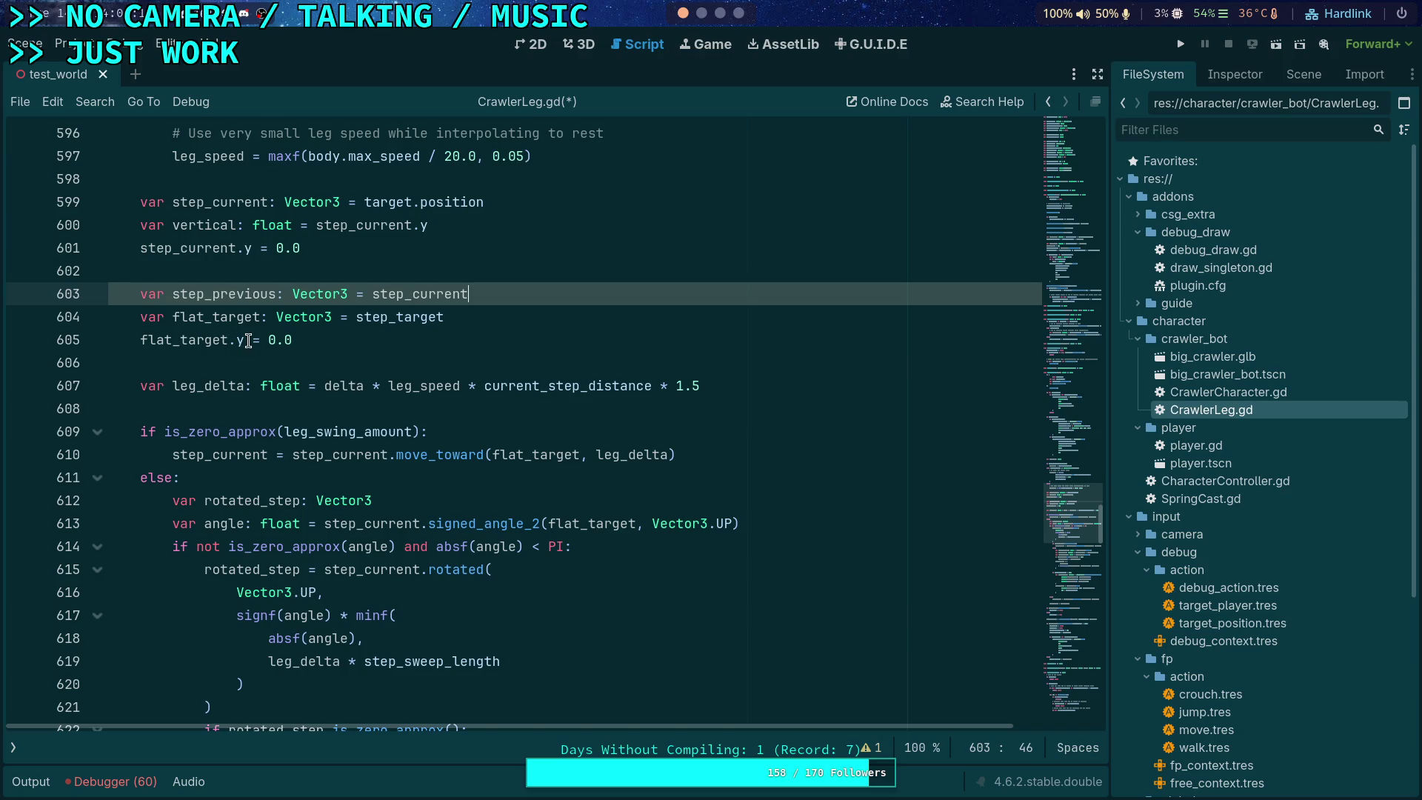
scroll(265, 338, "down", 3)
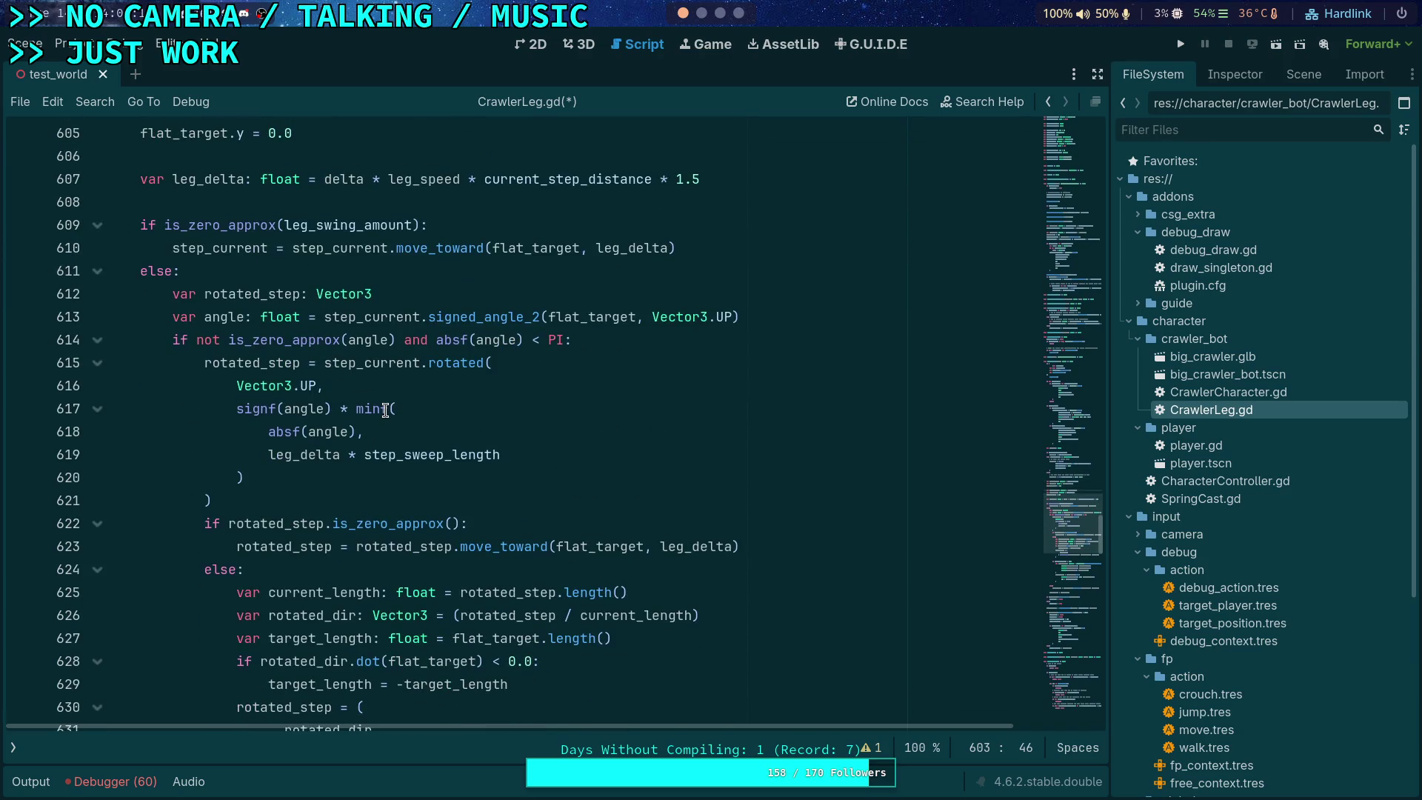
Step: Read the minf and move_toward docs and review lines 614–624 of the rotated-step code
mouse_move(392, 400)
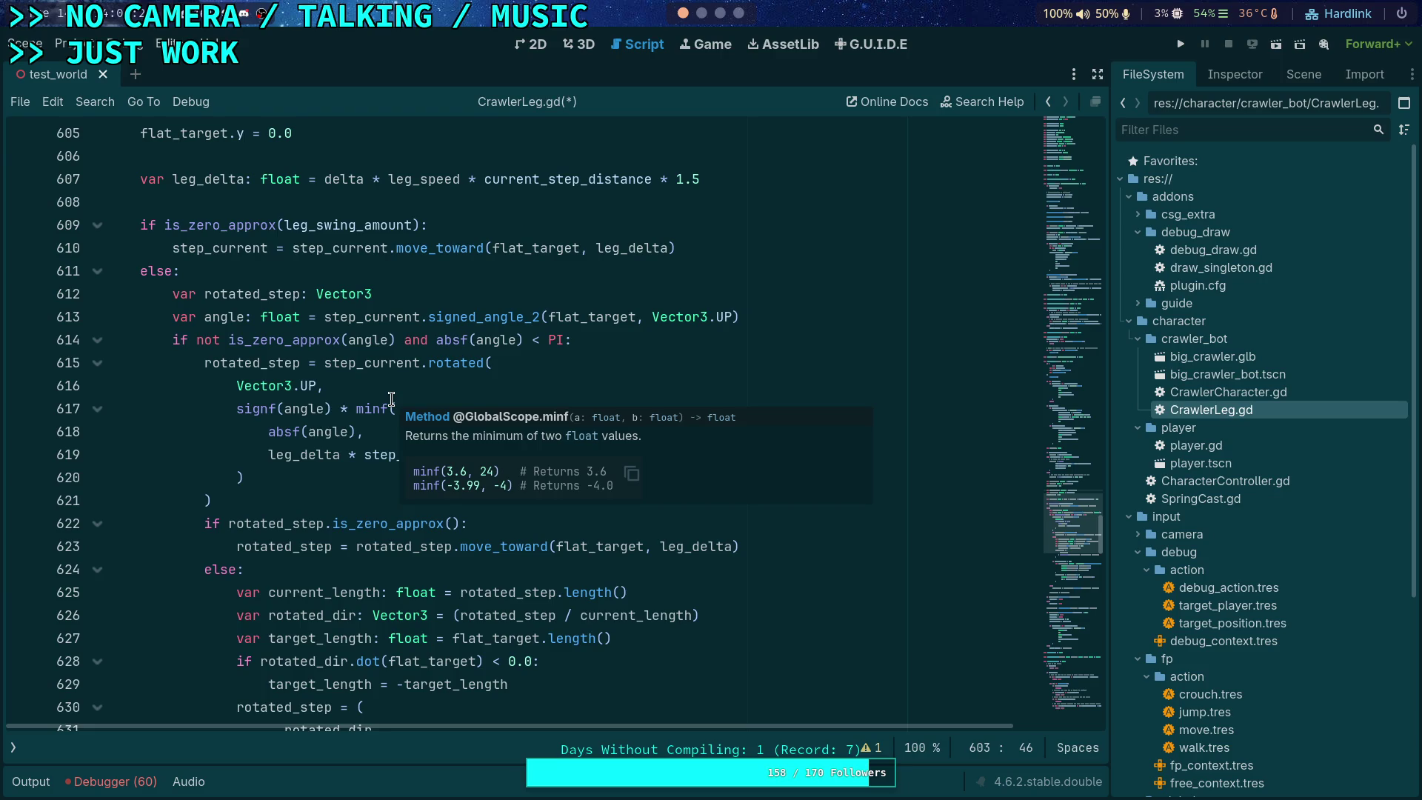
left_click(233, 523)
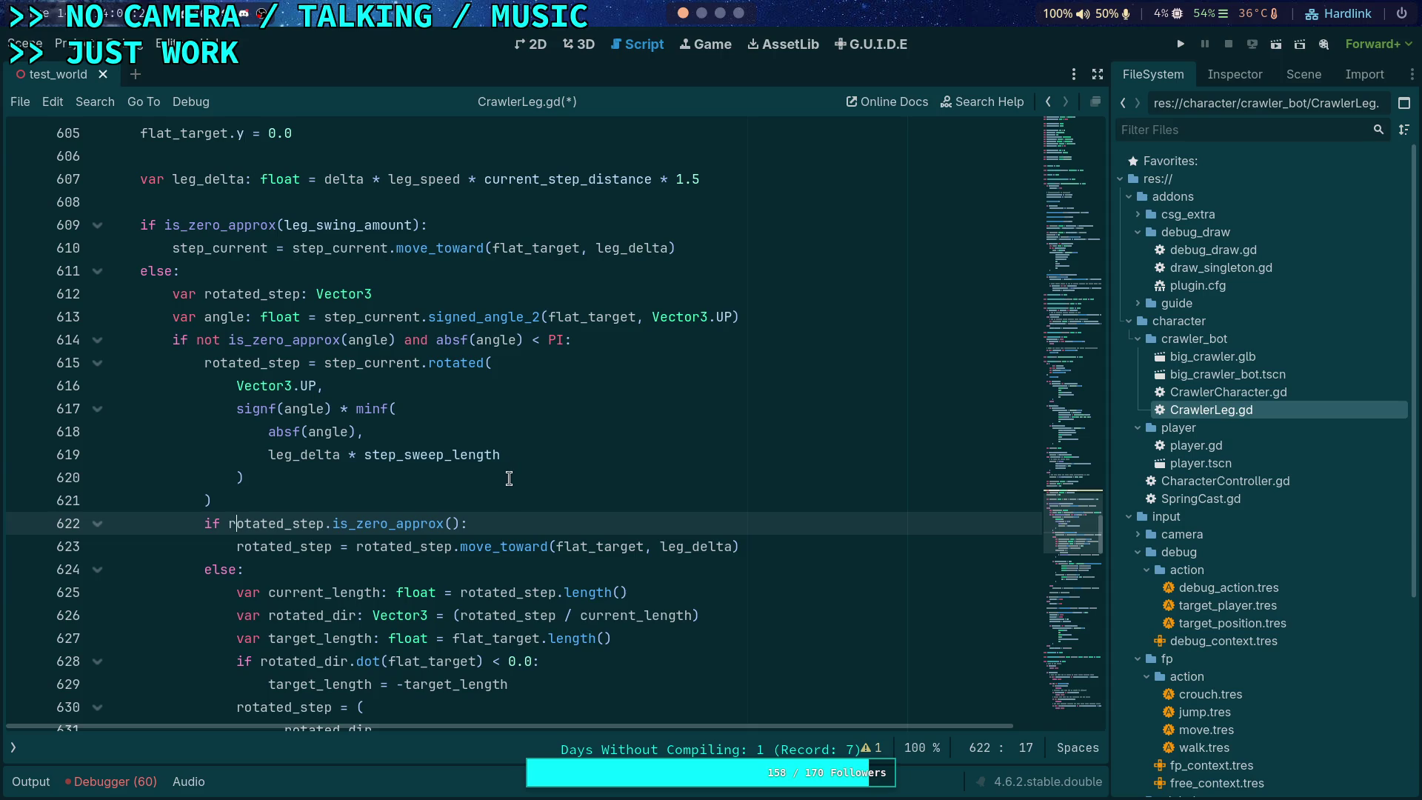
scroll(449, 544, "down", 3)
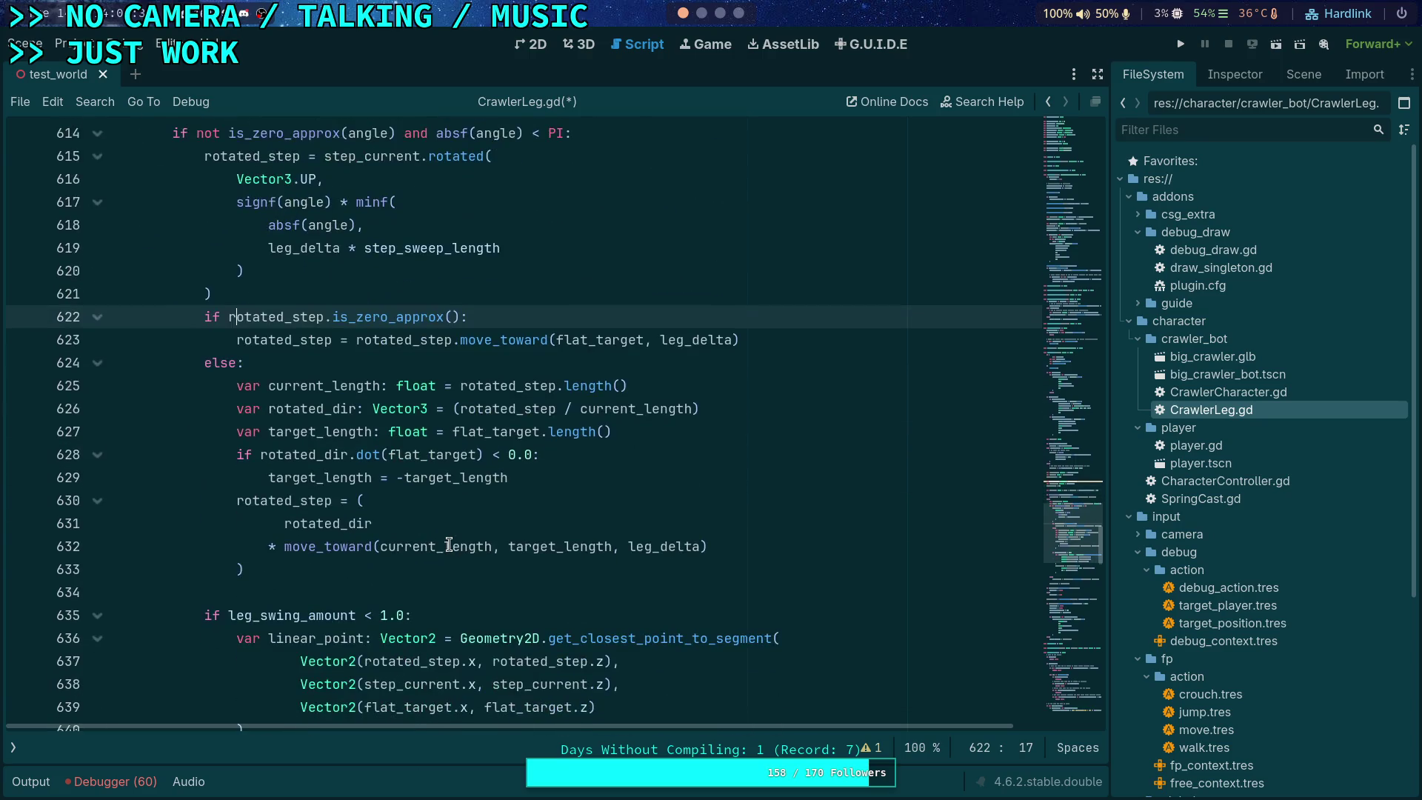
mouse_move(342, 541)
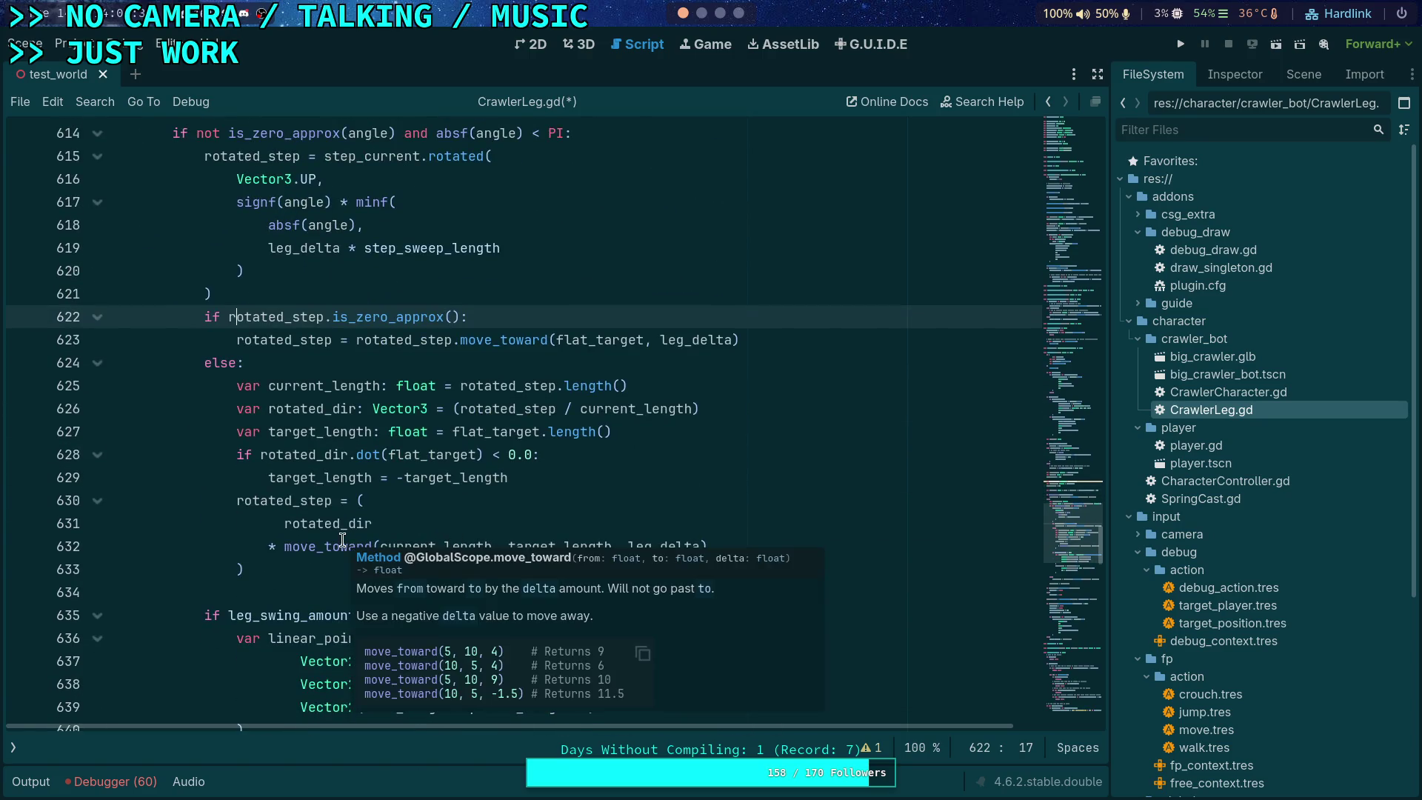
left_click(327, 362)
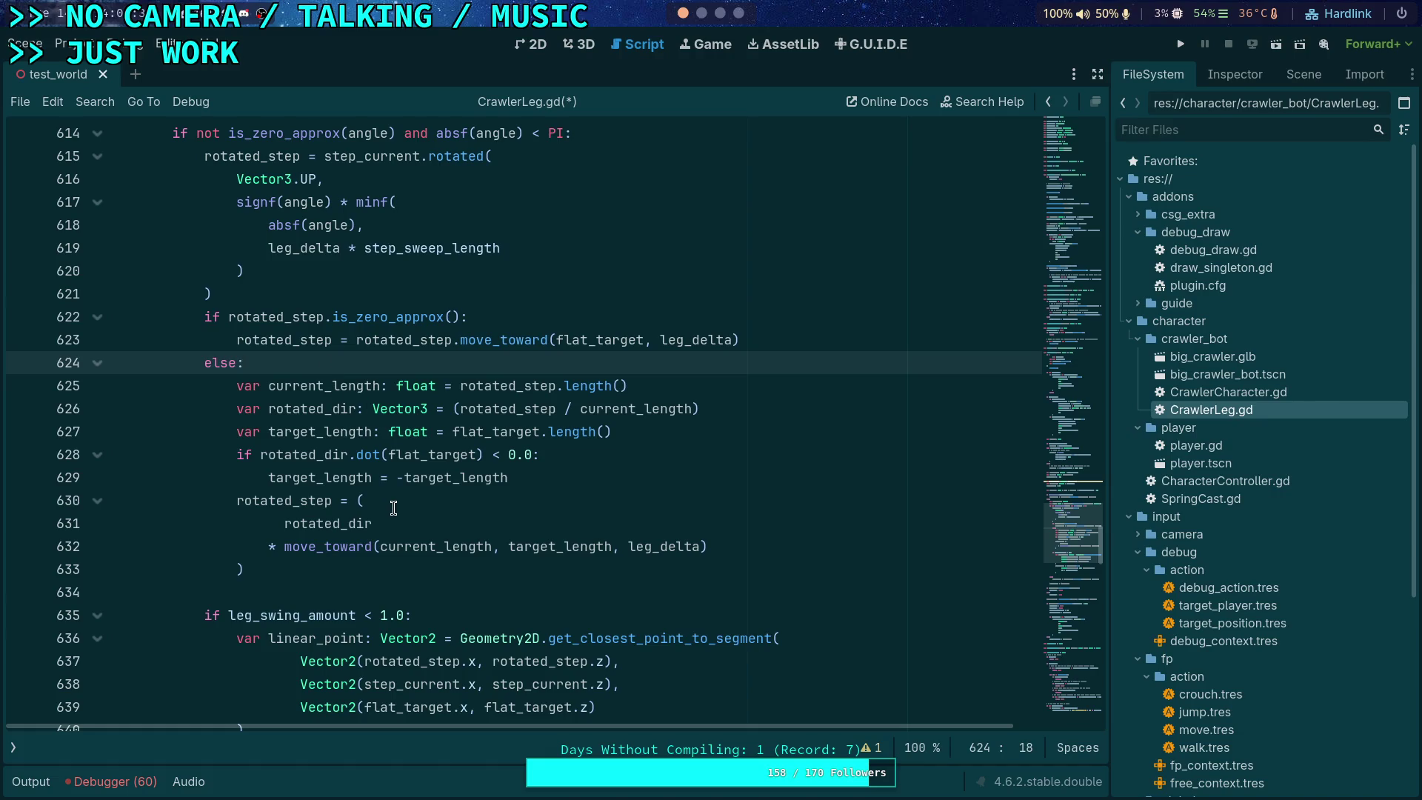
scroll(394, 509, "up", 3)
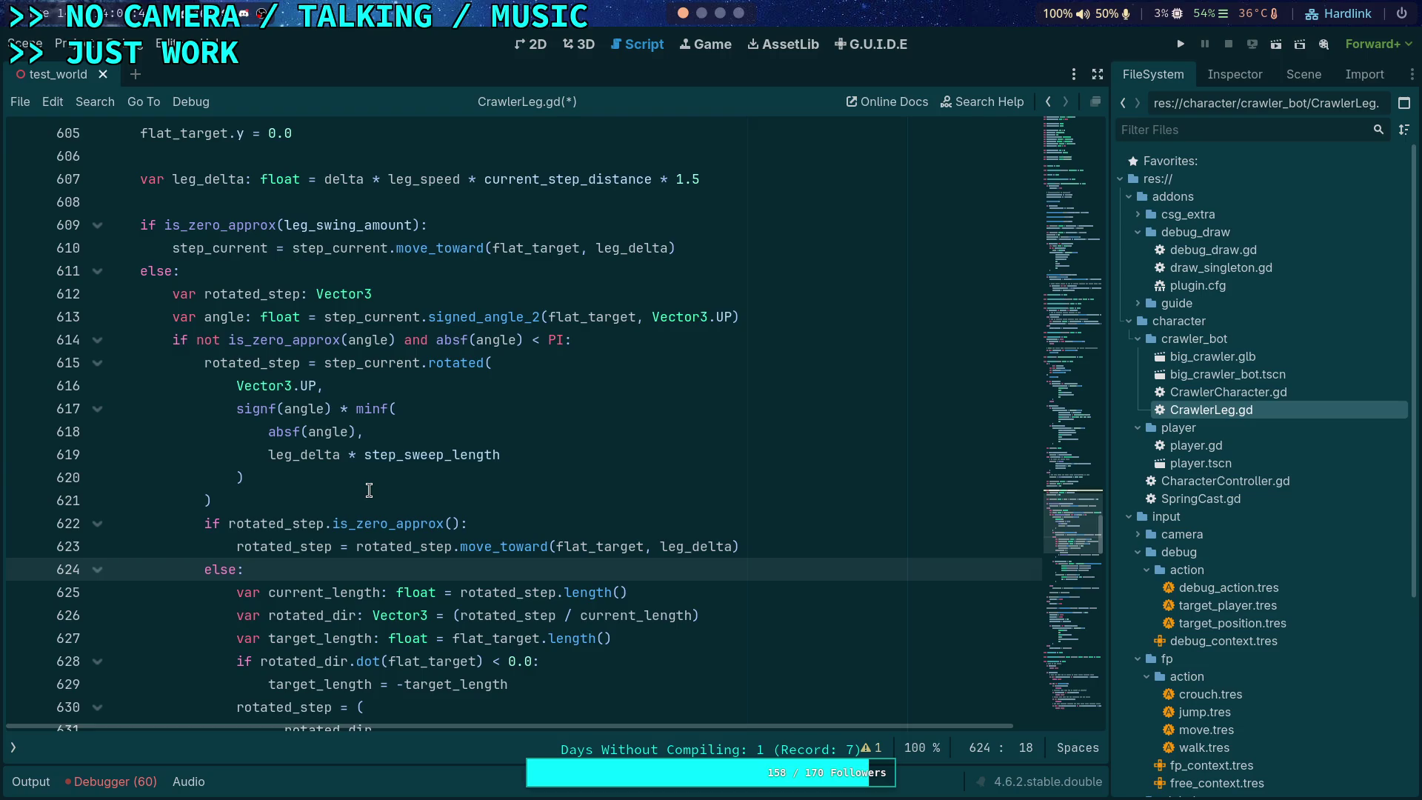
scroll(369, 491, "down", 7)
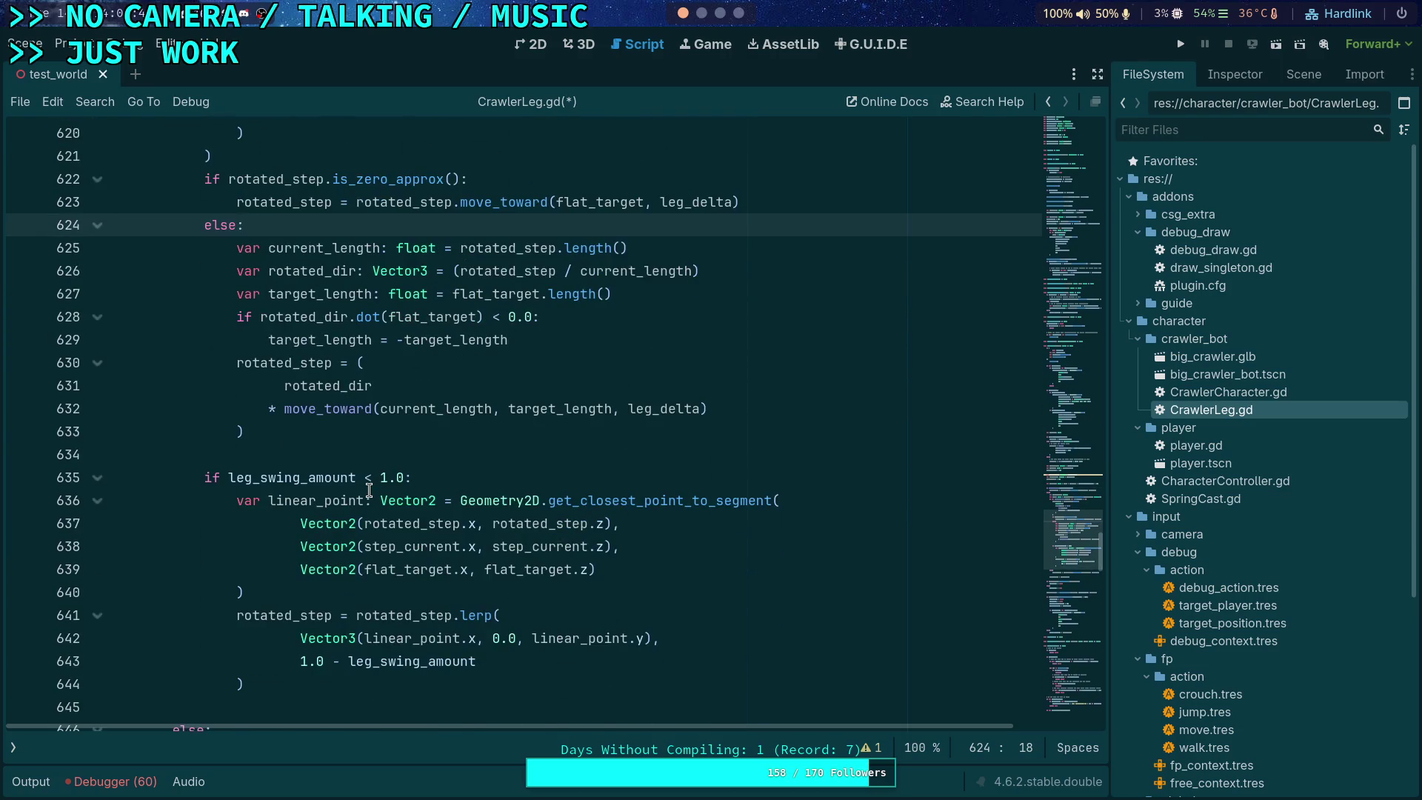
scroll(369, 490, "up", 5)
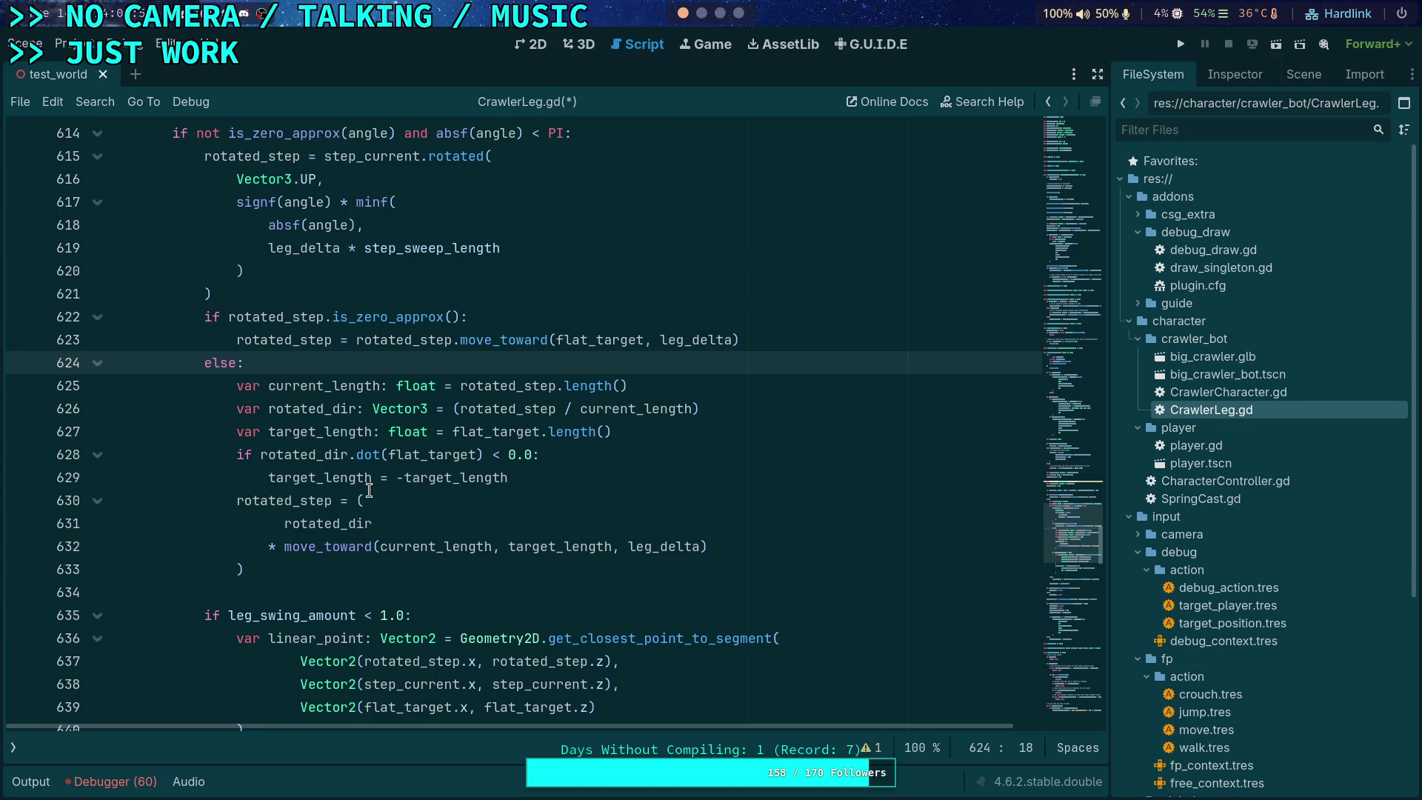
scroll(369, 490, "up", 1)
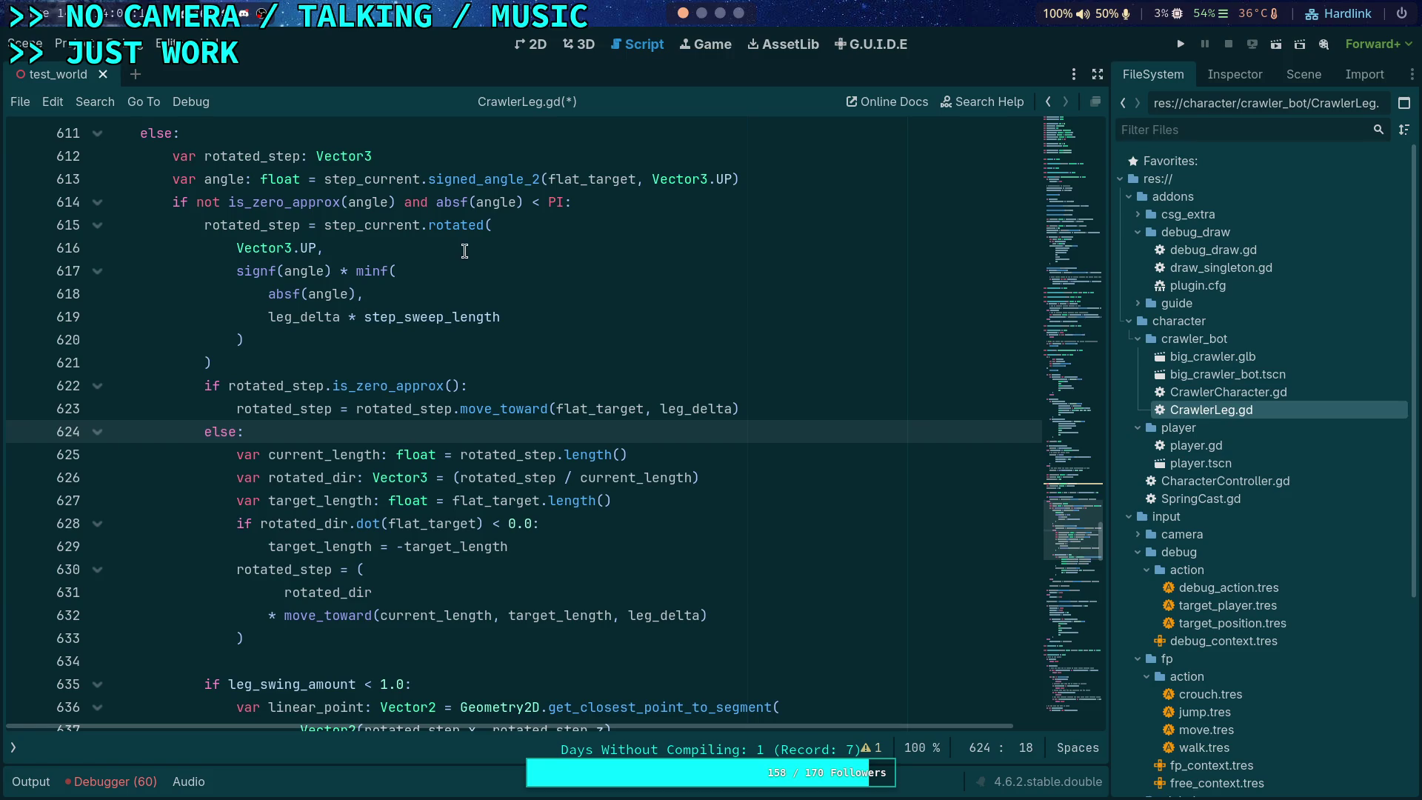
left_click(606, 209)
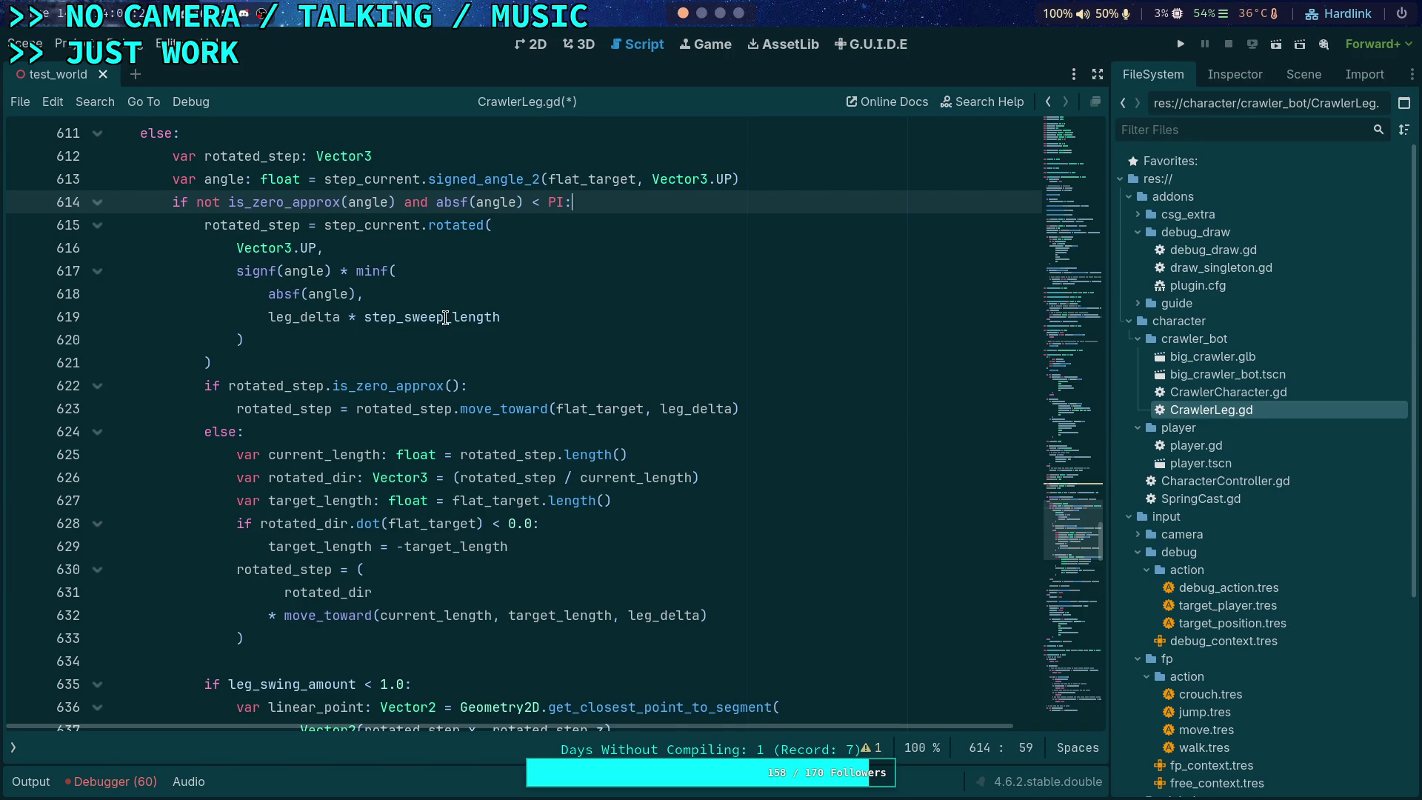
left_click(446, 317)
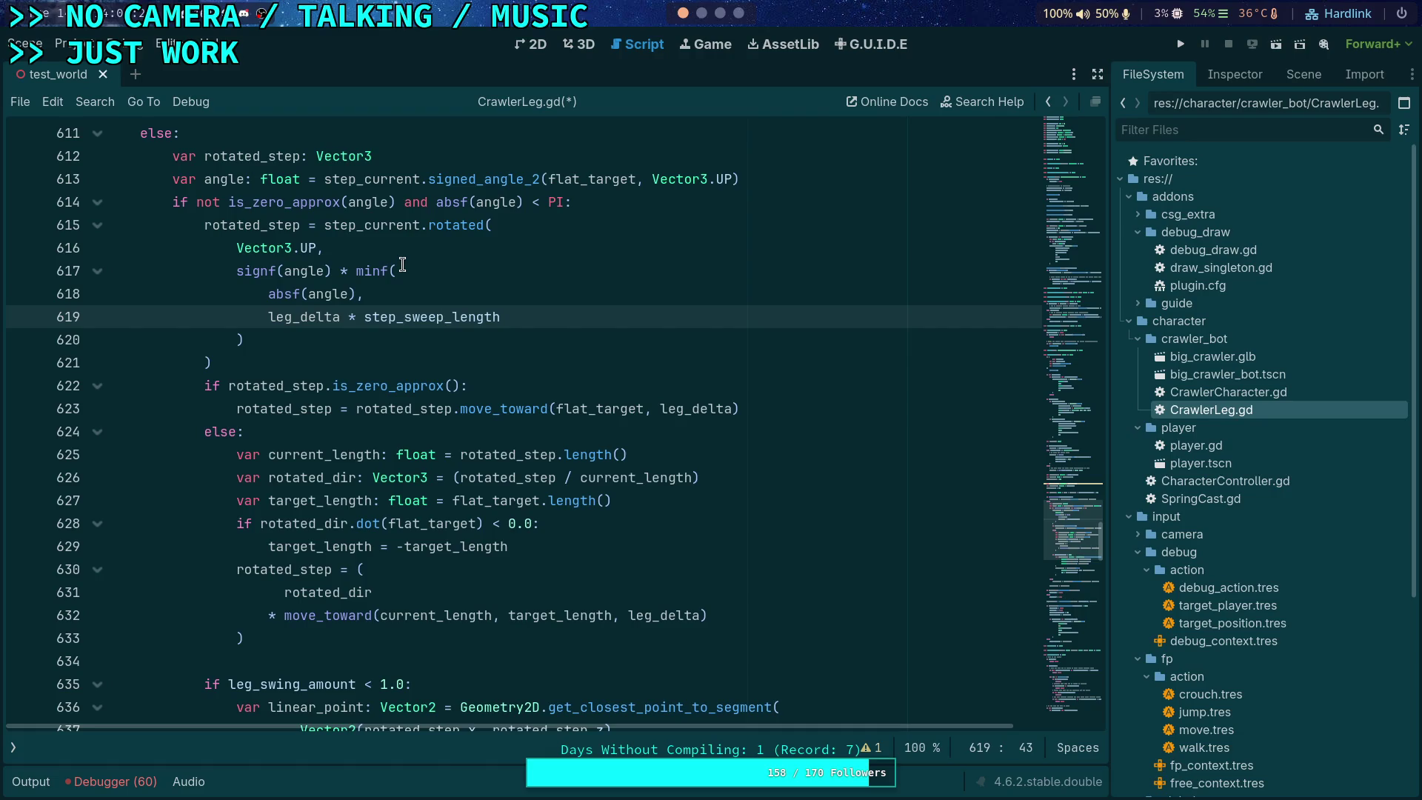
Step: Run 'git diff' in the terminal workspace to show the project's uncommitted changes
key("super+2")
type("git diff")
key("Return")
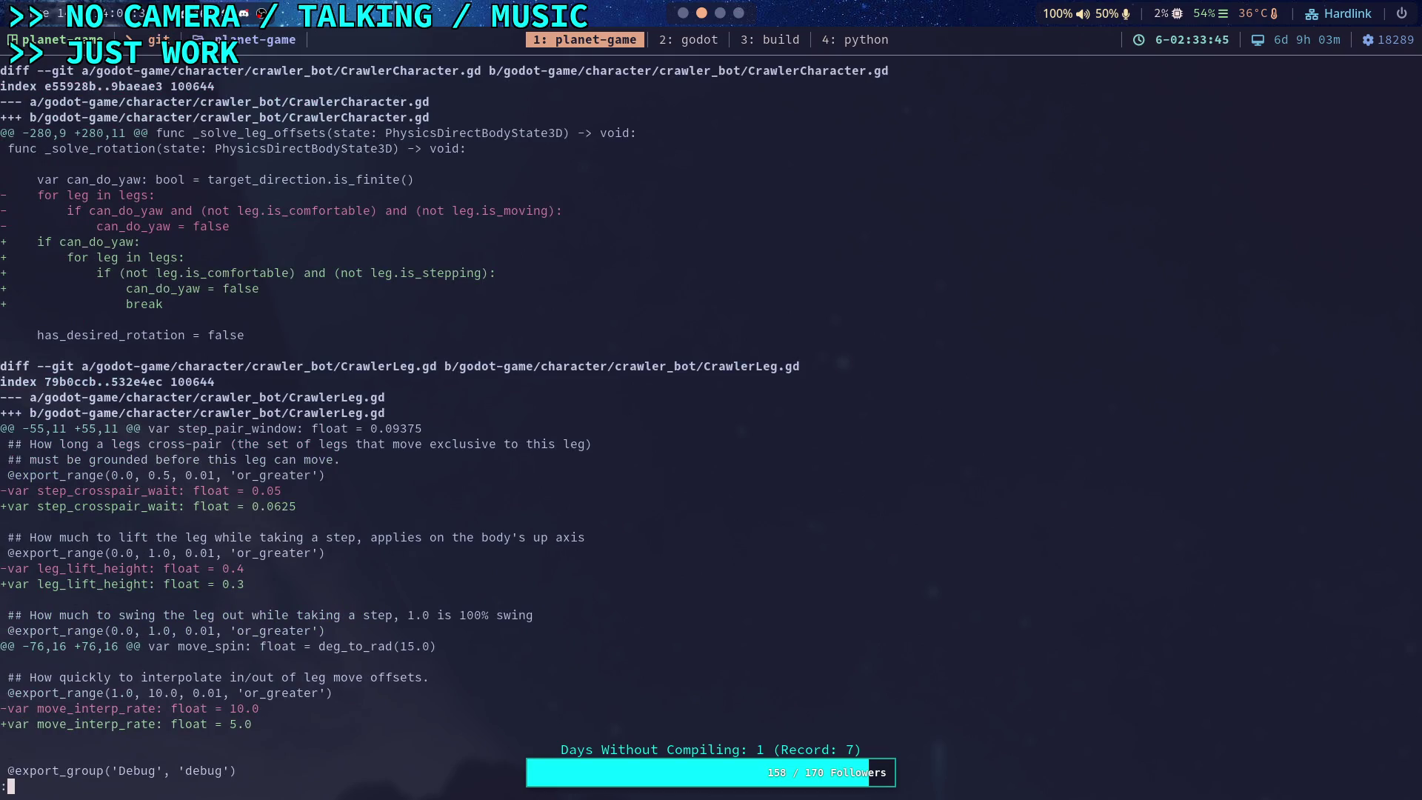
Step: Read the git diff for CrawlerCharacter.gd and CrawlerLeg.gd, then go to the Hyprland Wiki browser
key("super+1")
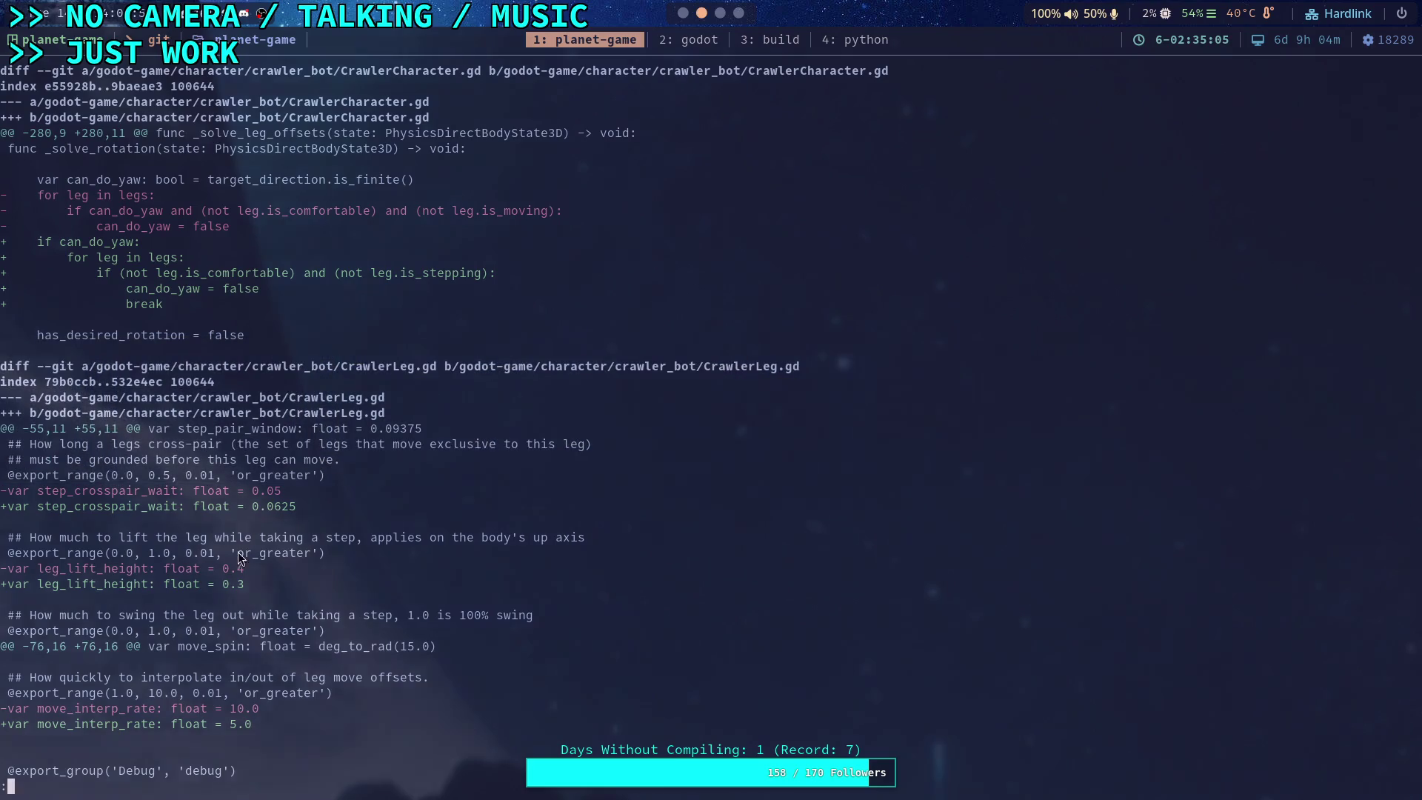
key("super+4")
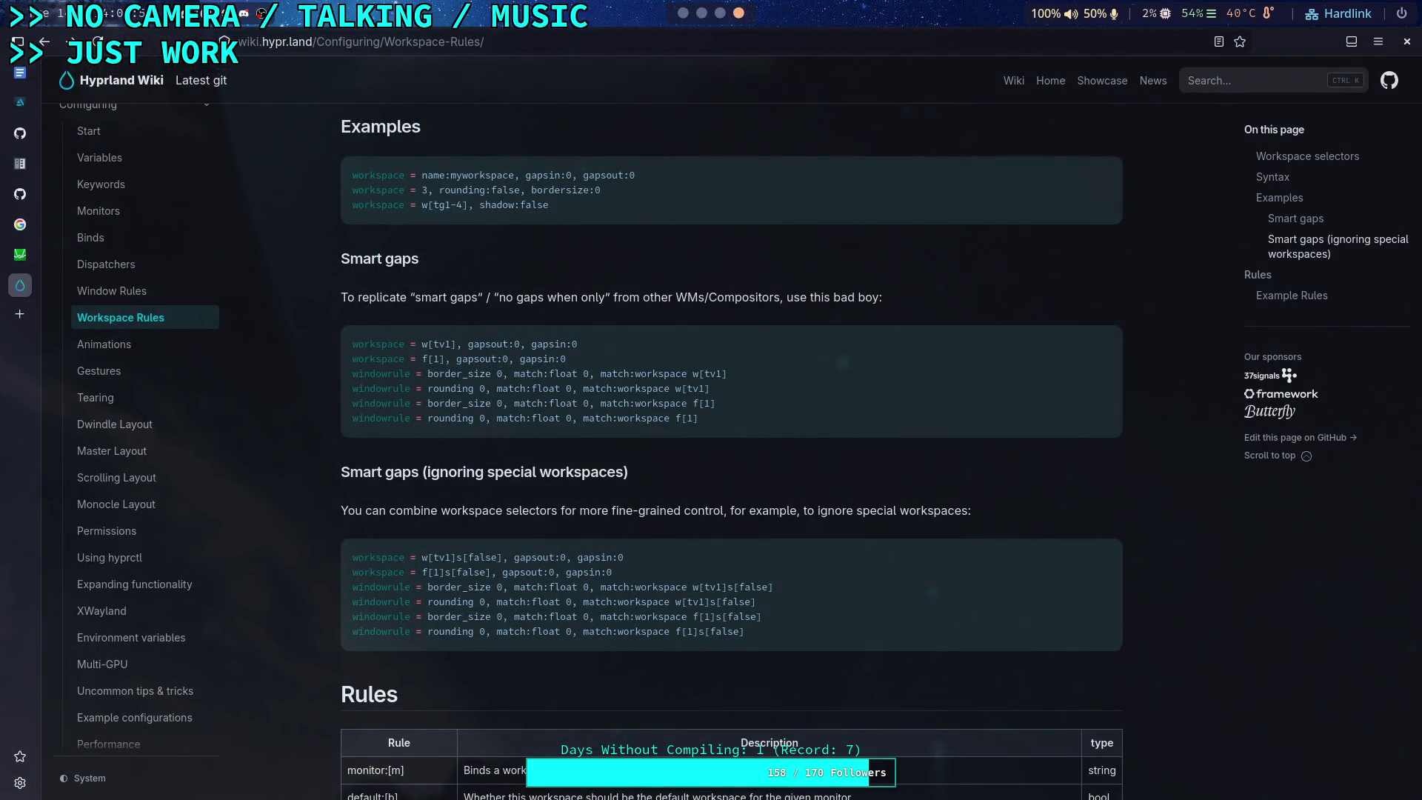
Step: Switch to the terminal's nvim 'godot' tab, cancelling a stray live text search
key("super+2")
key("ctrl+b")
key("2")
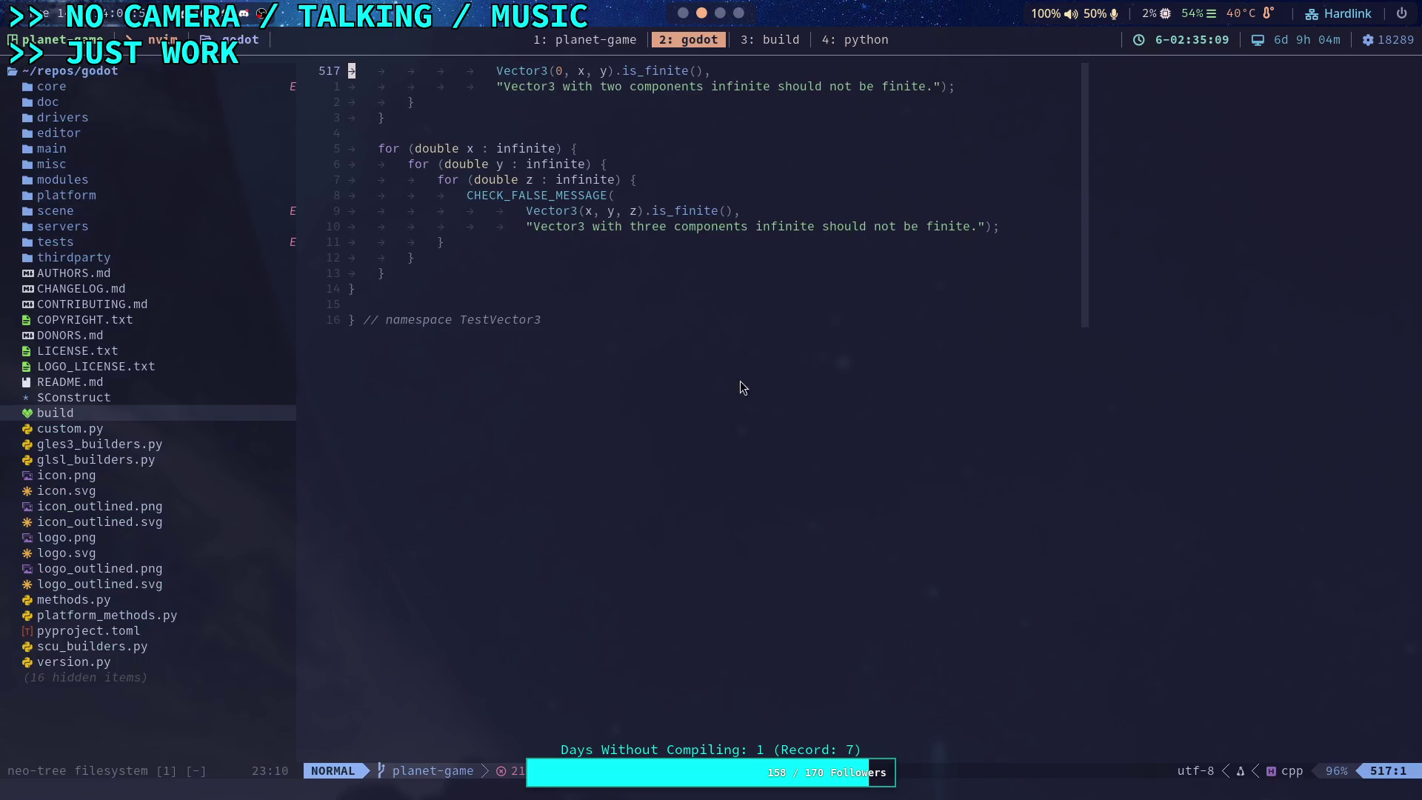
key("space")
type("fgsleep")
key("Escape")
key("Escape")
Step: Open core/math/vector3.h via the file finder and jump to the slerp declaration
key("space")
key("f")
key("f")
type("vector3")
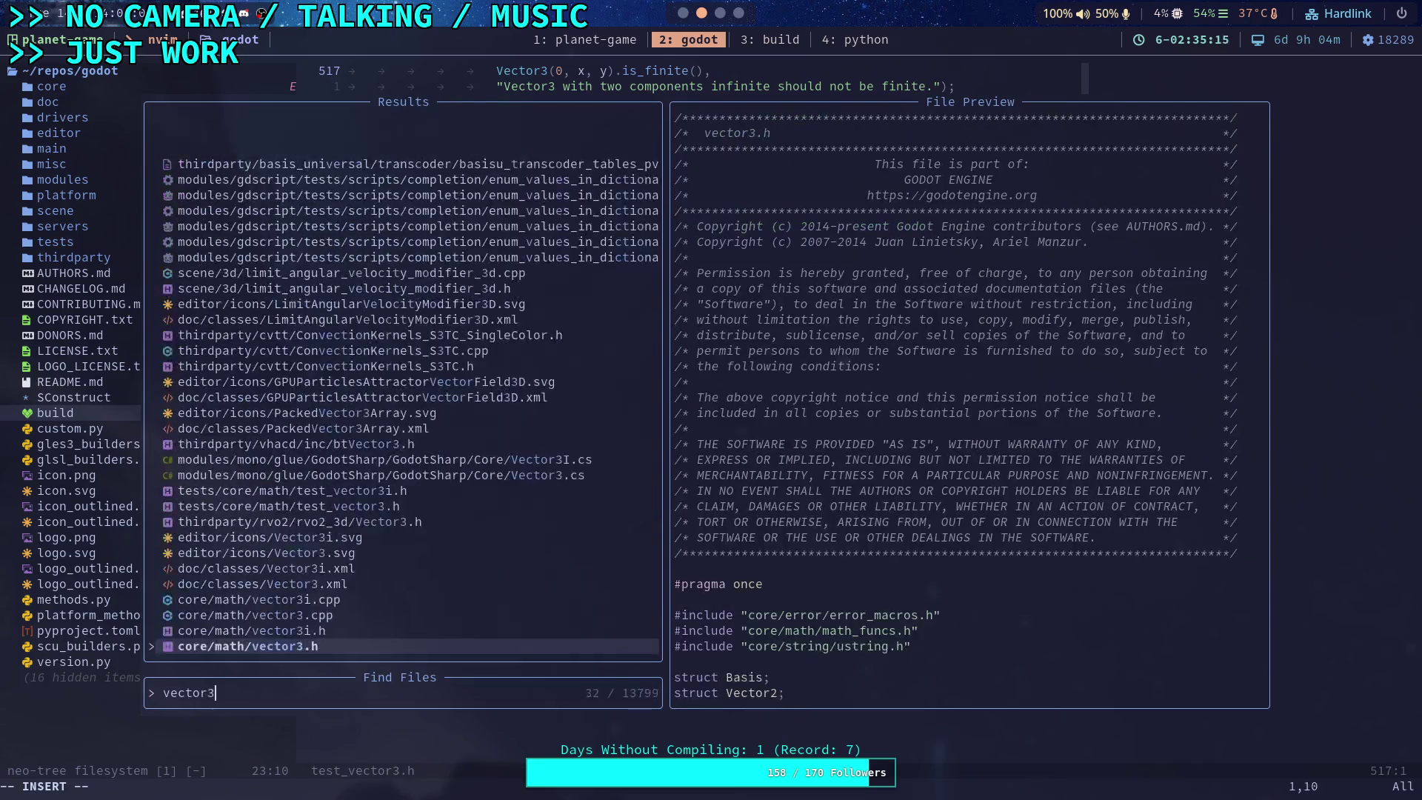
key("Return")
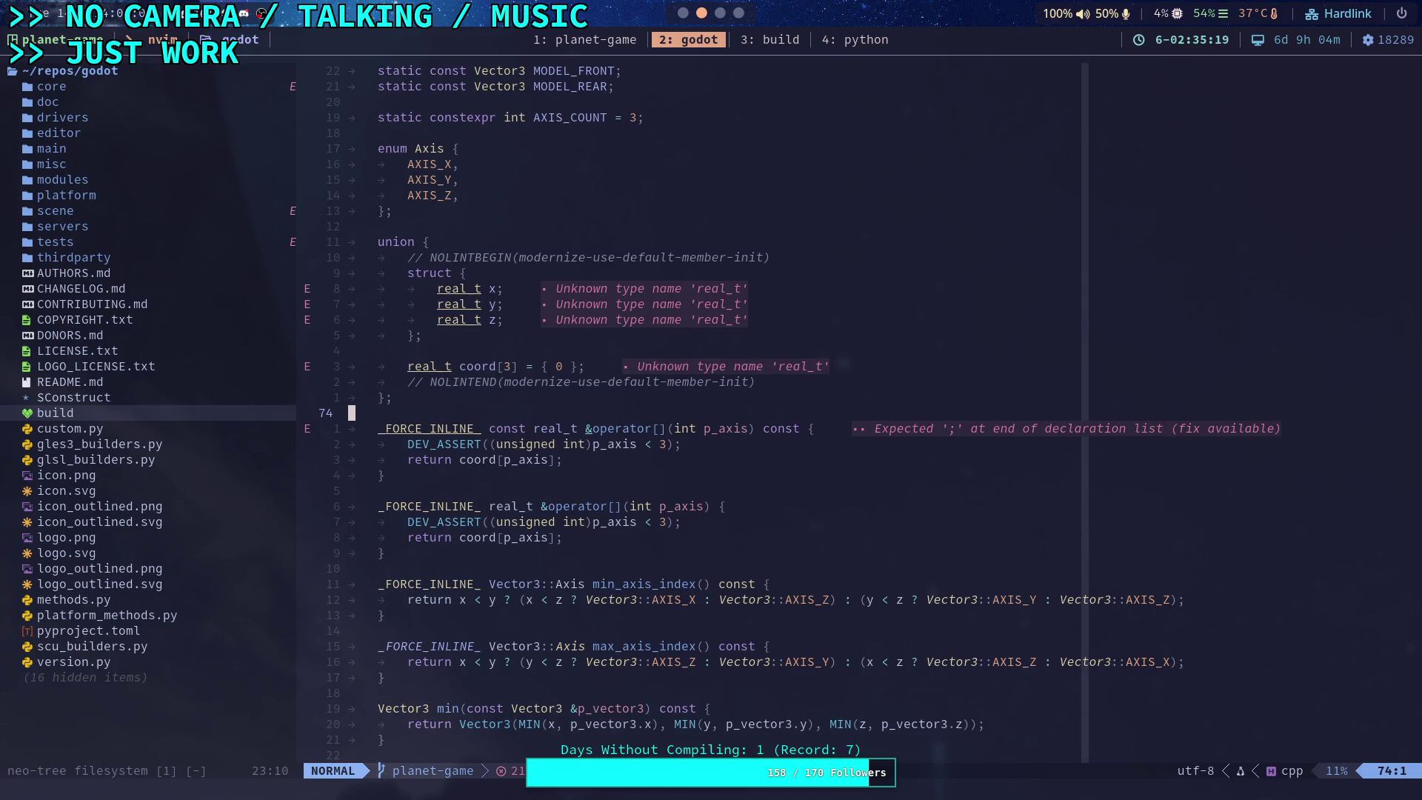
key("slash")
type("slerp")
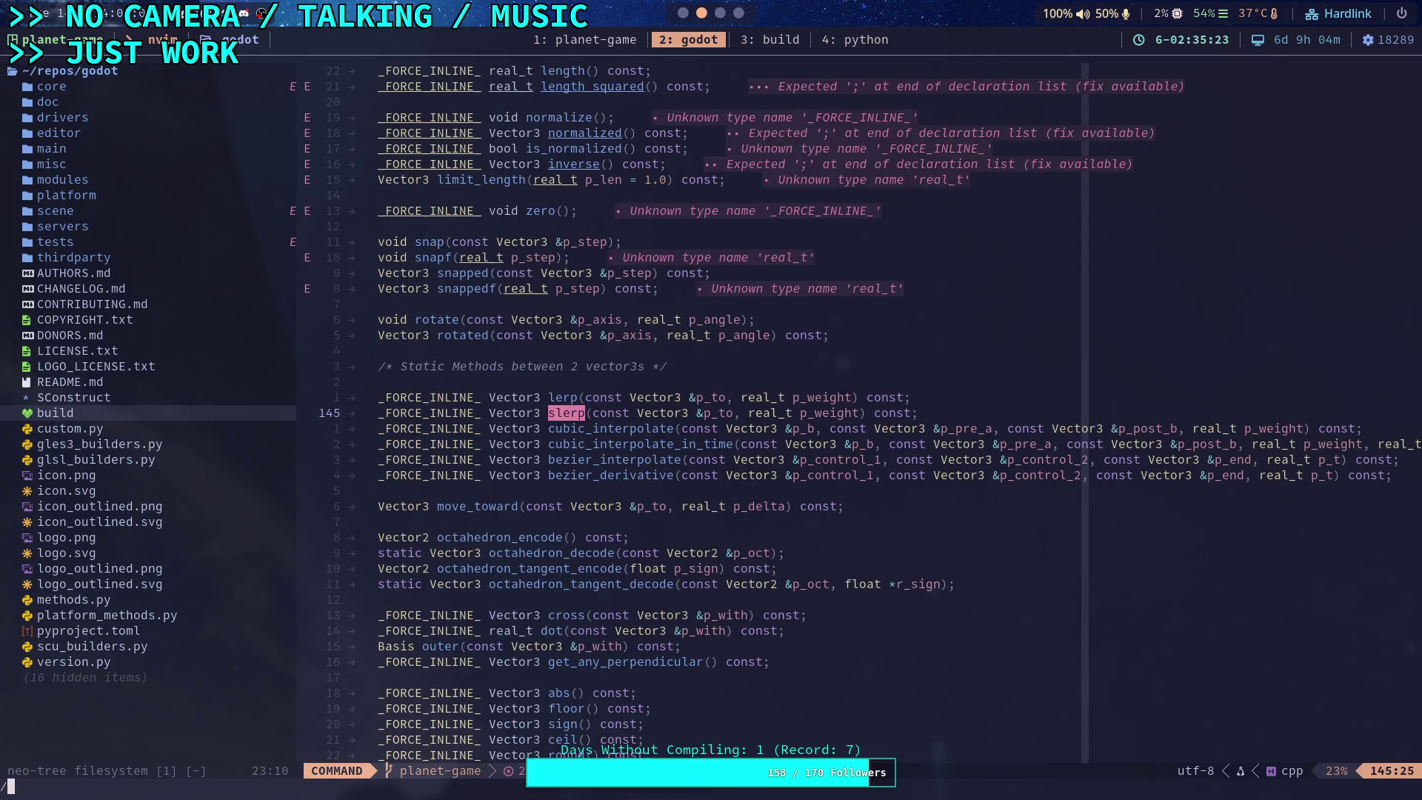
key("Return")
key("n")
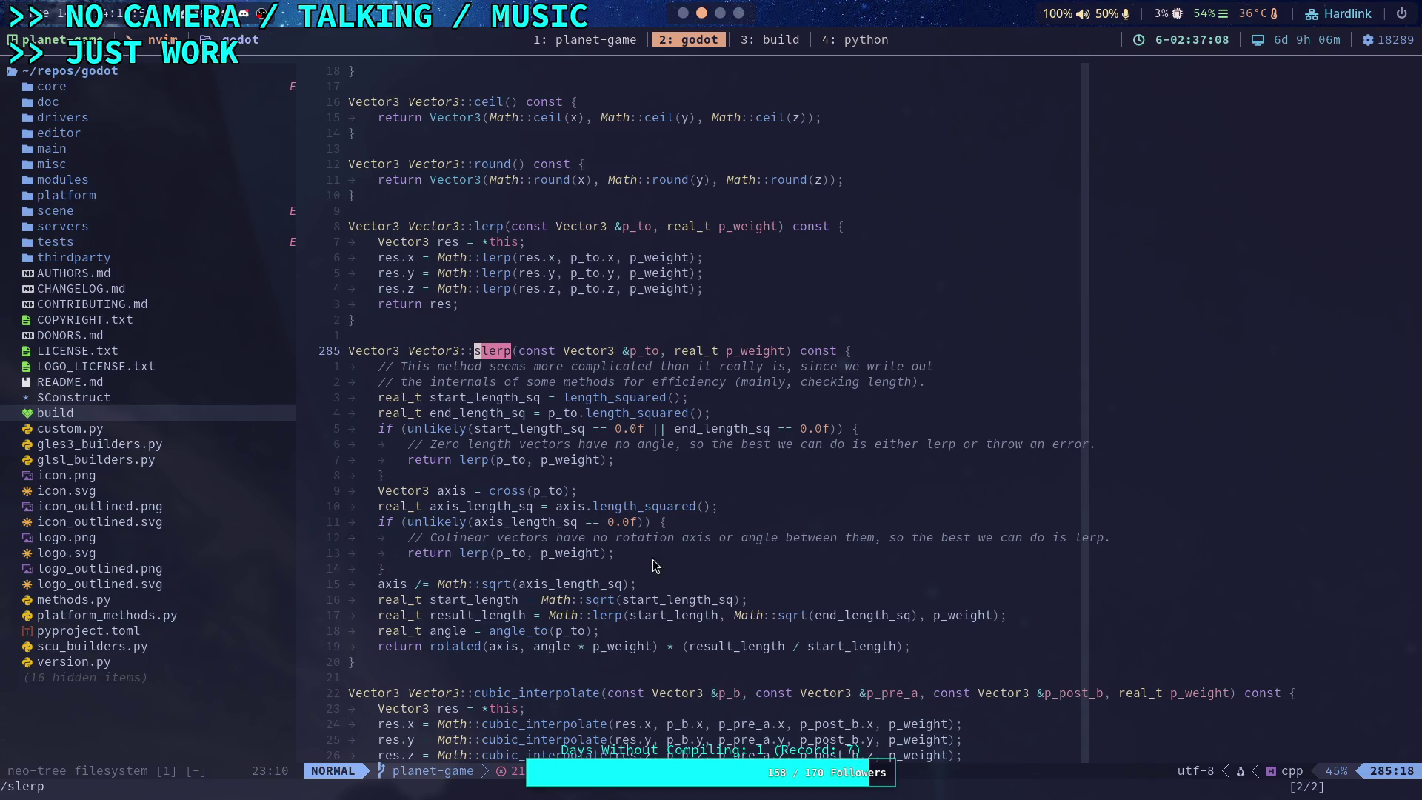
Step: Scroll through the Vector3::slerp implementation in vector3.h for reference
scroll(737, 25, "down", 1)
scroll(692, 23, "up", 1)
Step: Return to CrawlerLeg.gd in Godot and highlight step_current in the rotated() call to see its uses
left_click(683, 15)
scroll(418, 393, "up", 3)
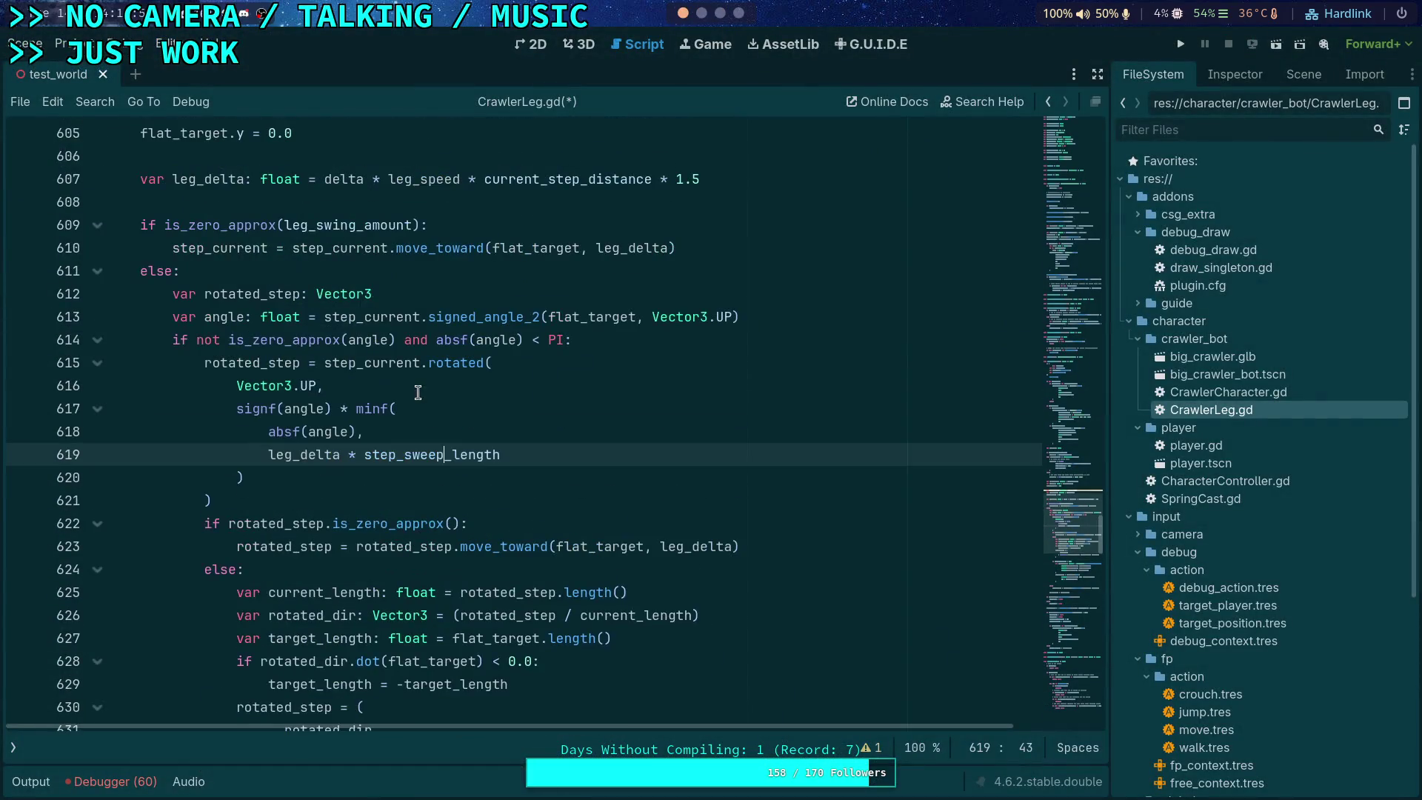
left_click_drag(420, 368, 397, 408)
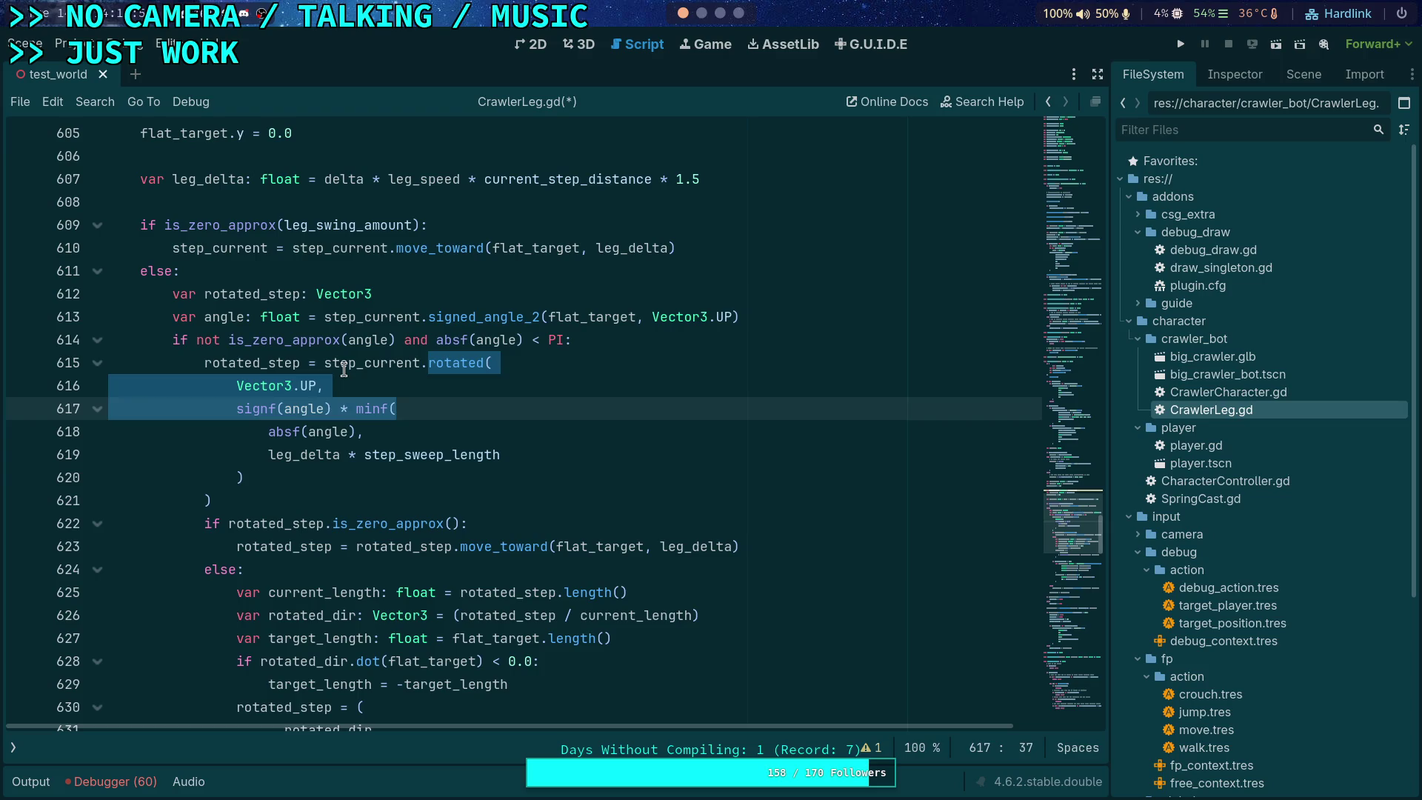
double_click(346, 368)
scroll(346, 369, "up", 3)
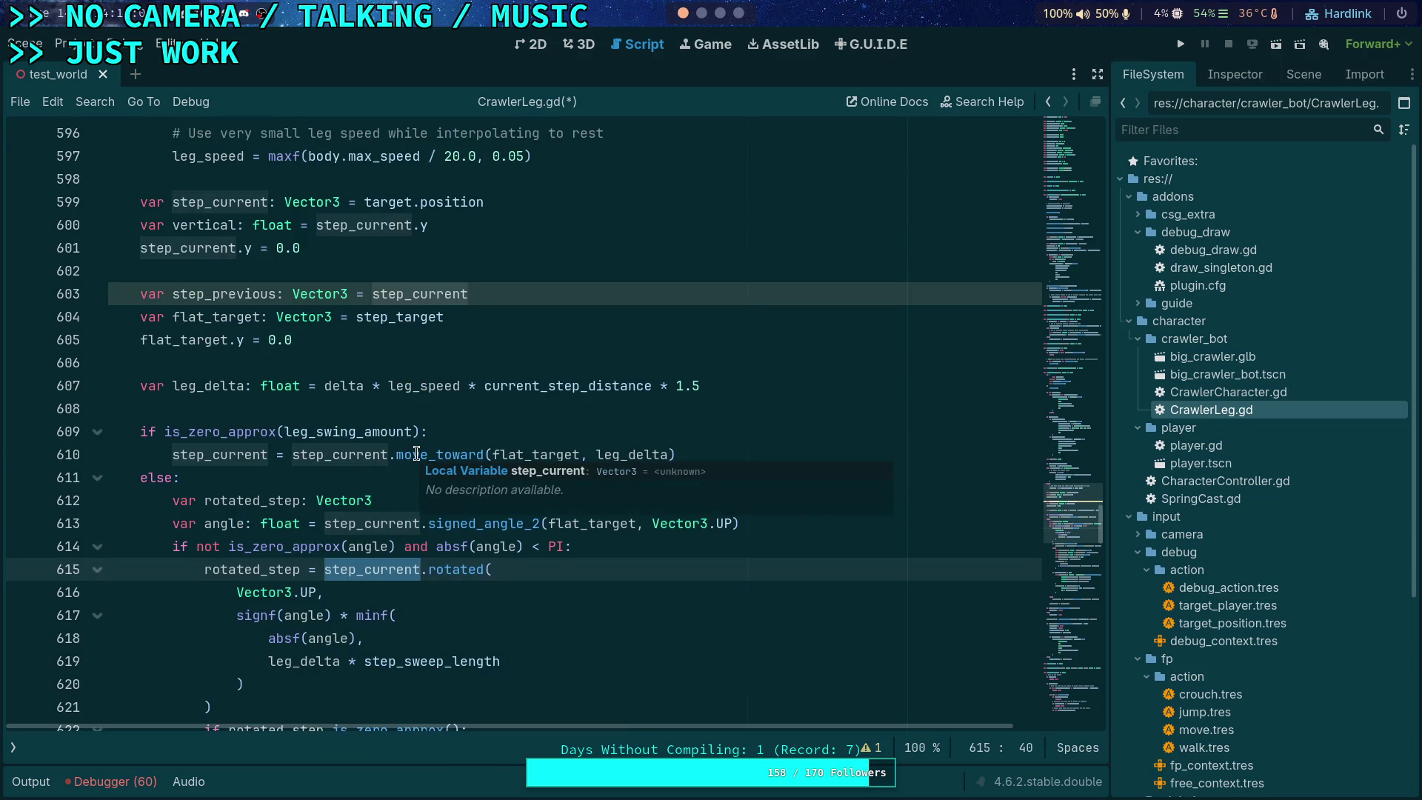
scroll(434, 480, "down", 1)
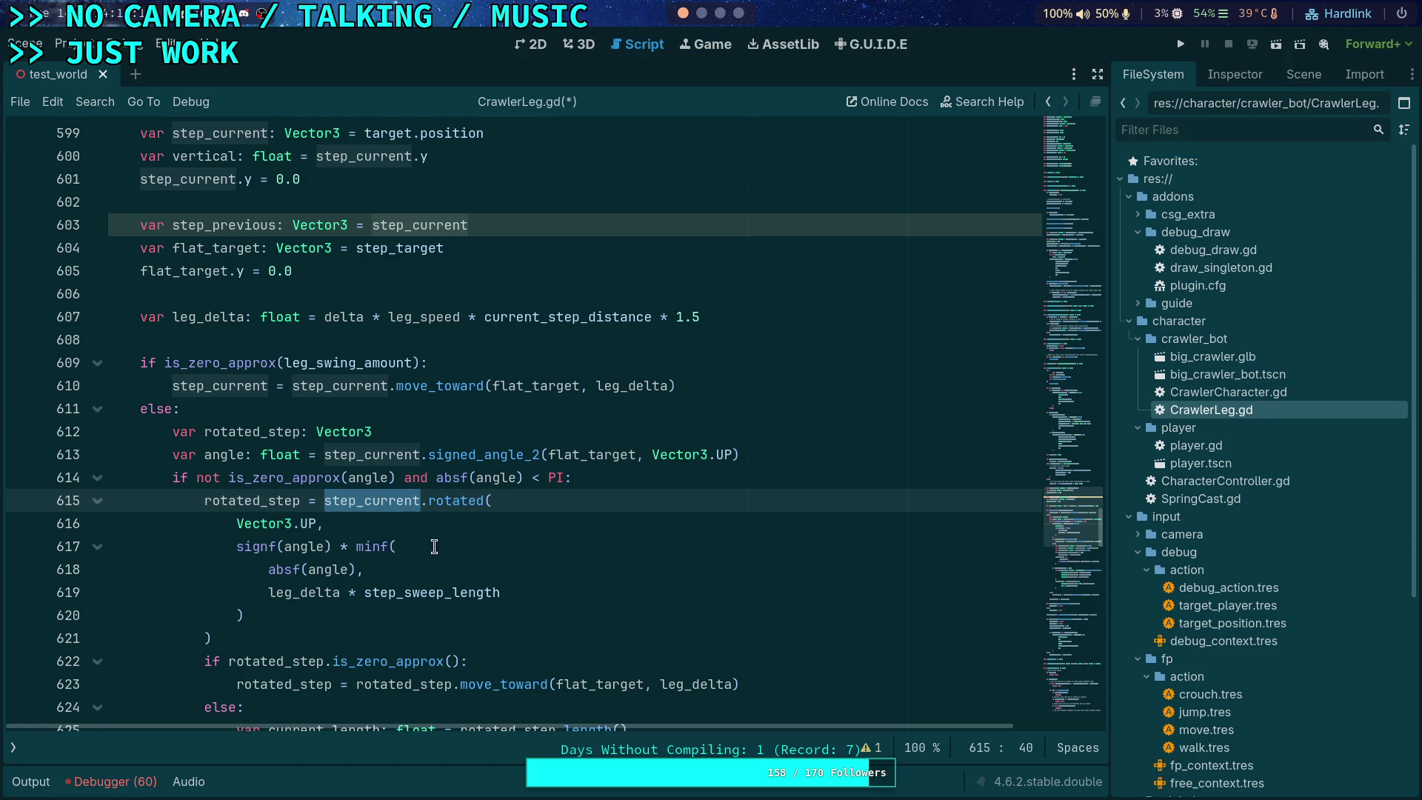
scroll(435, 547, "down", 1)
Step: Inspect the signf(angle) * minf(...) rotation expression and place the caret at the end of line 614
mouse_move(268, 501)
left_mouse_down()
mouse_move(346, 552)
mouse_move(298, 554)
mouse_move(239, 476)
left_mouse_up()
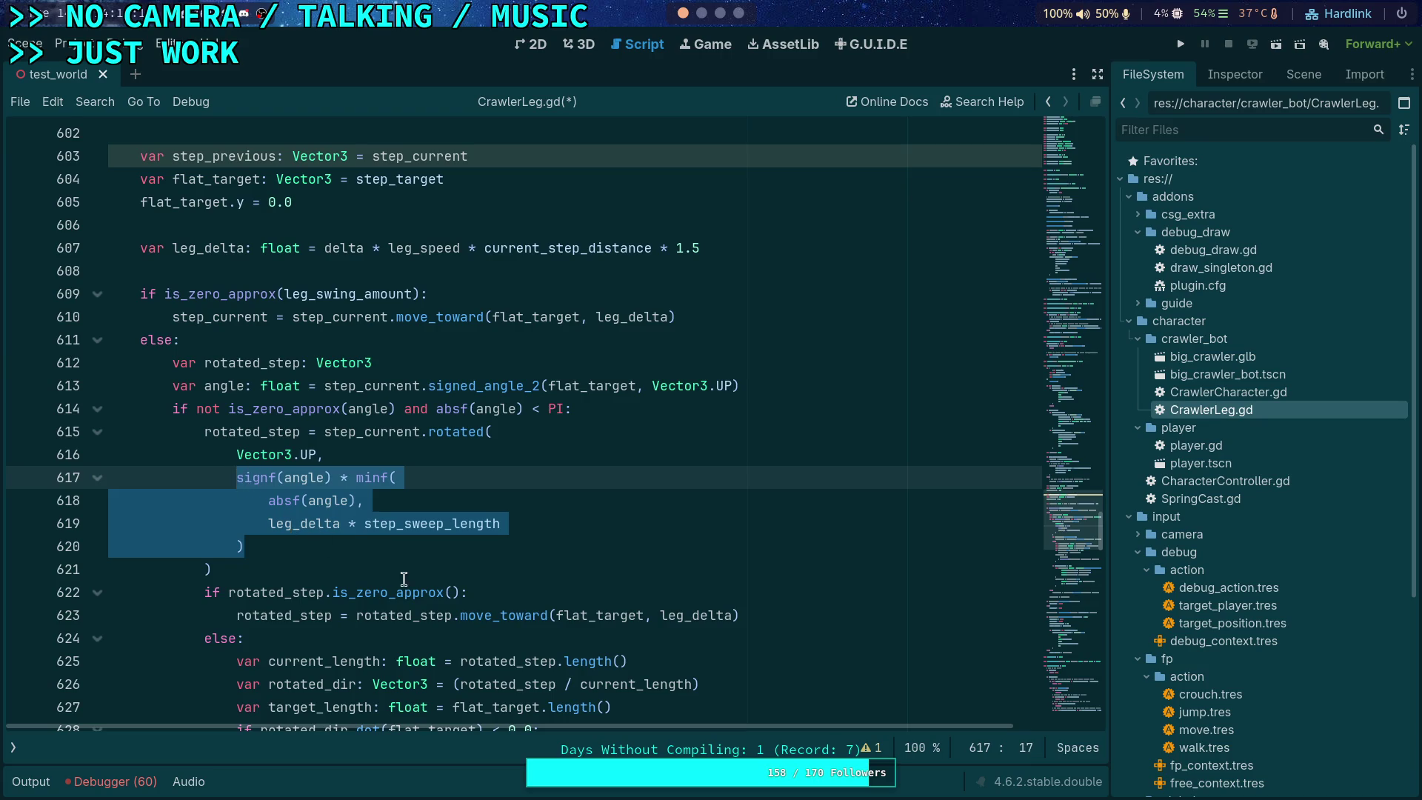
scroll(408, 574, "down", 4)
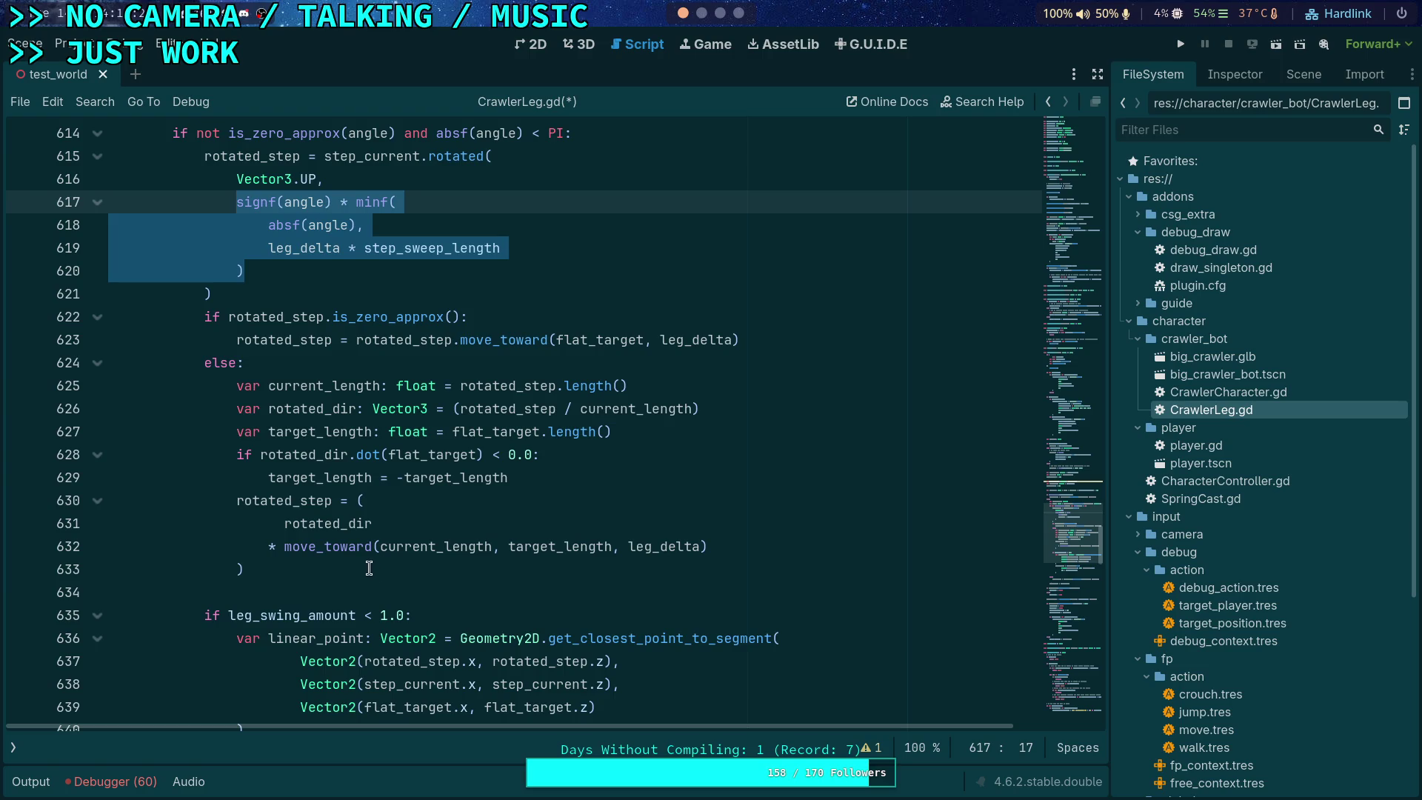
scroll(368, 568, "up", 1)
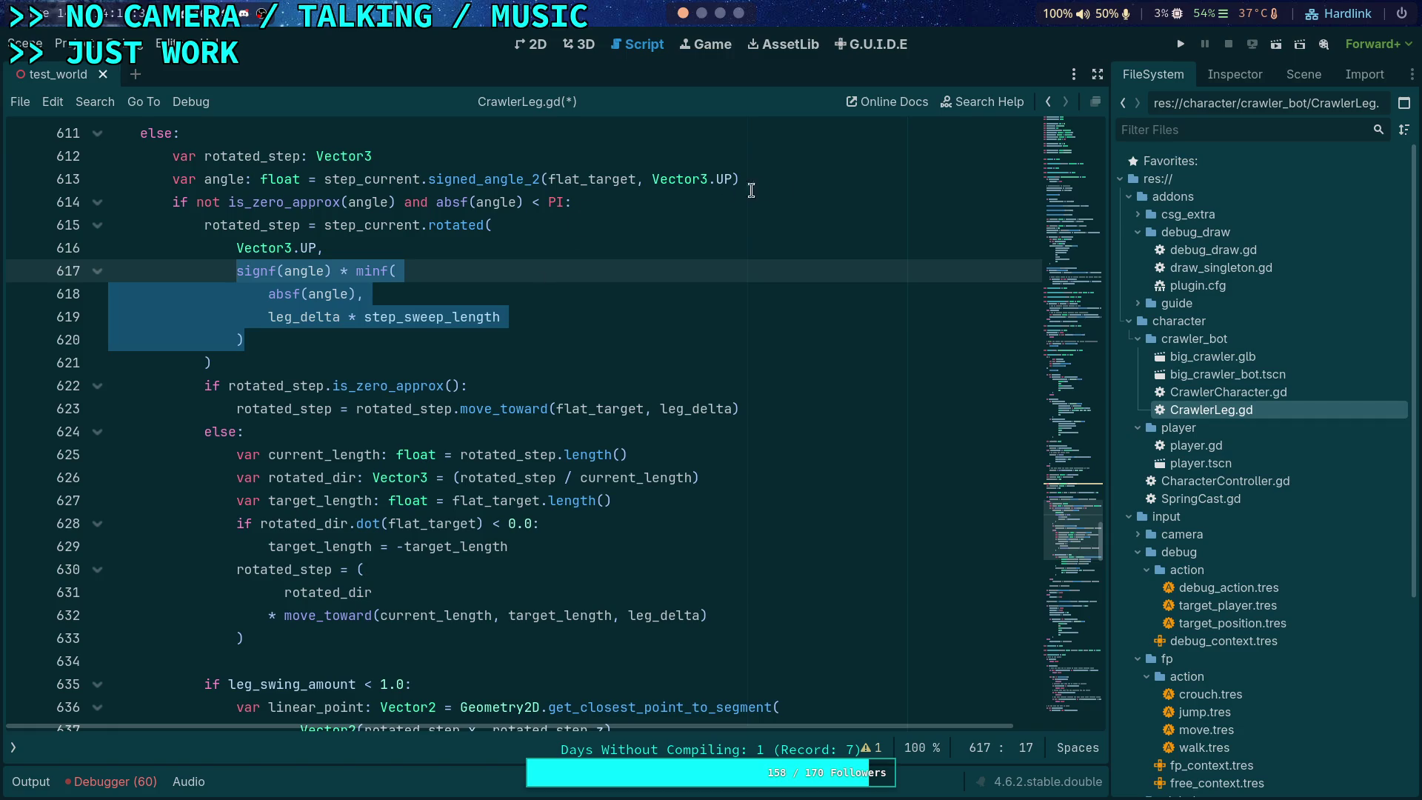
left_click(806, 185)
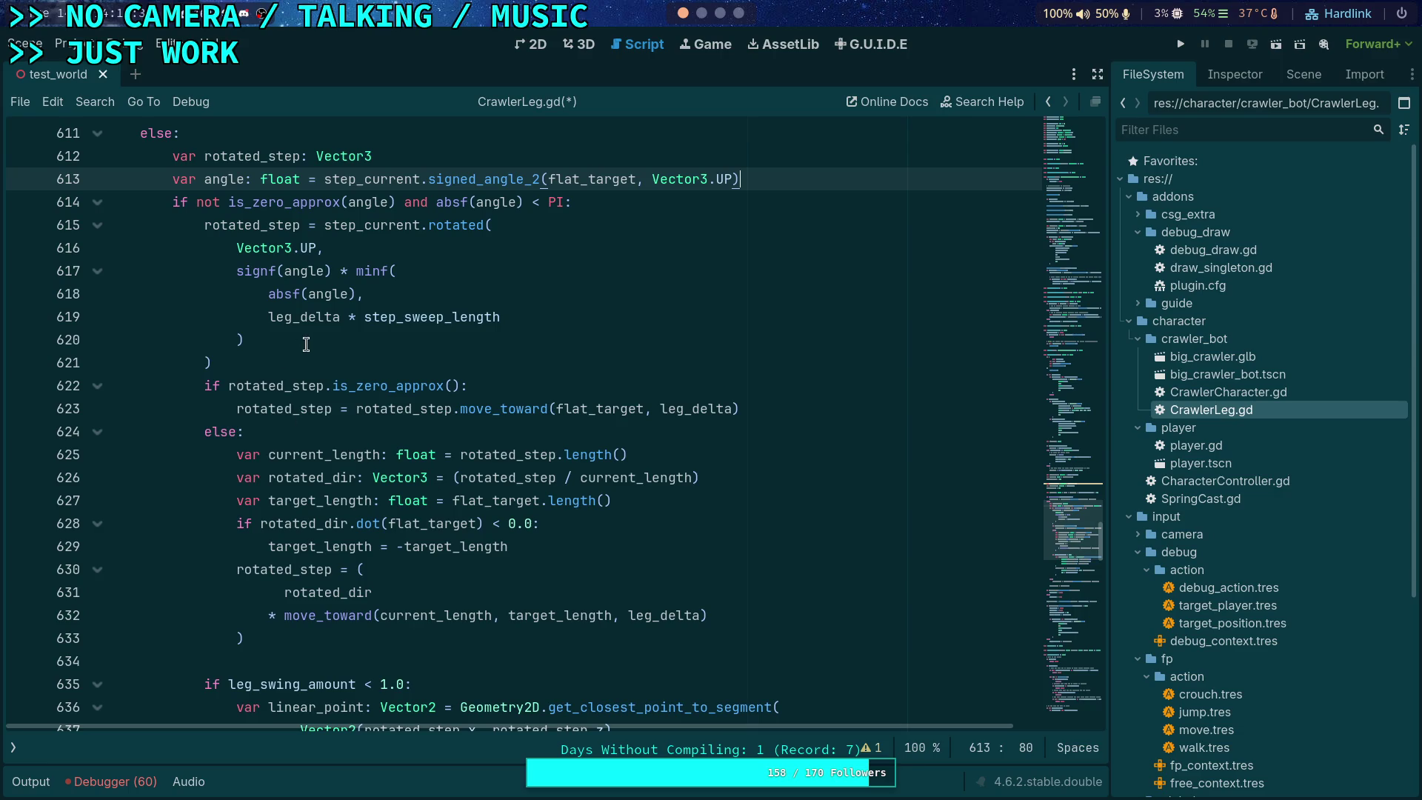
left_click(296, 362)
left_click(633, 198)
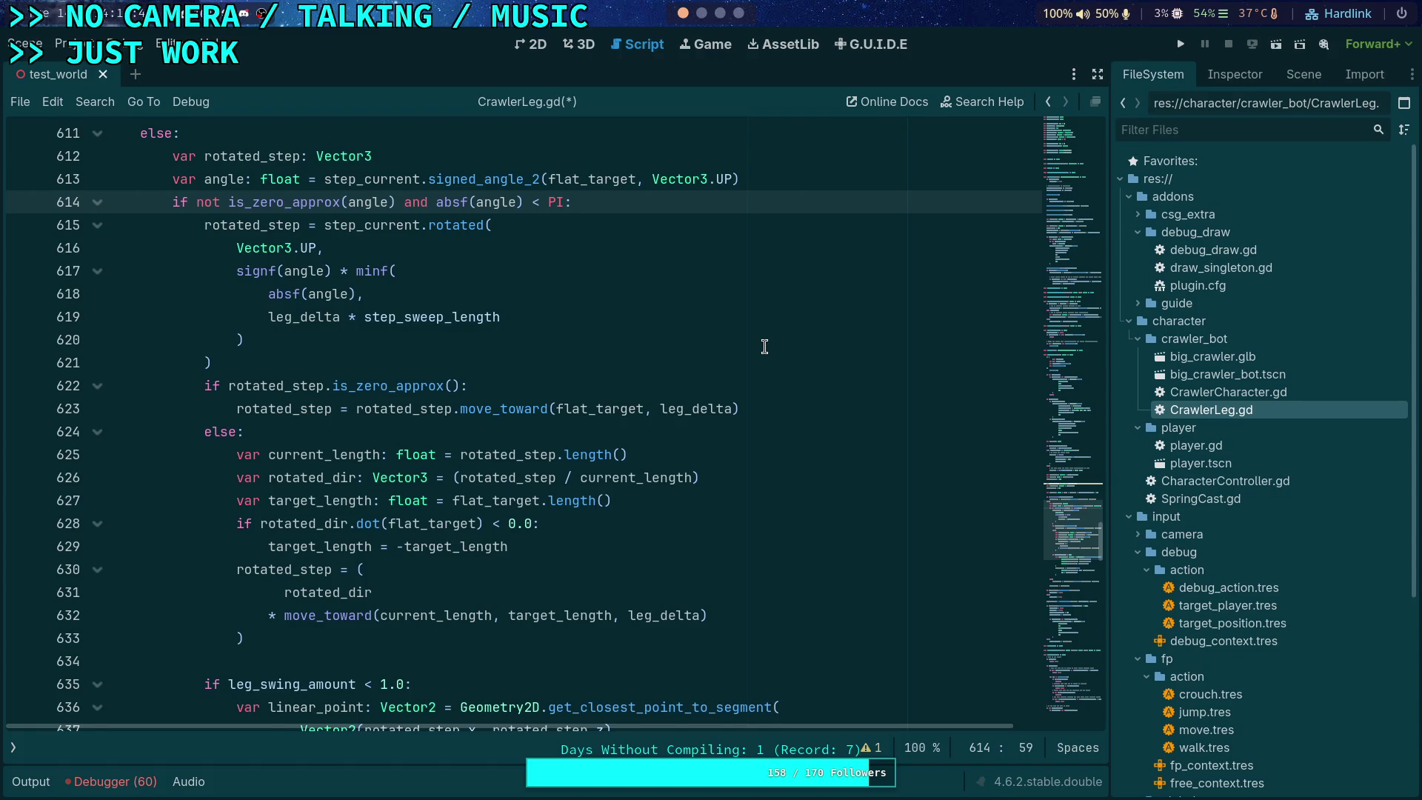
Step: Insert the comment '# Split angle and length delta equally' after line 614
key("Return")
key("Return")
key("Up")
type("# Split angle and length delta")
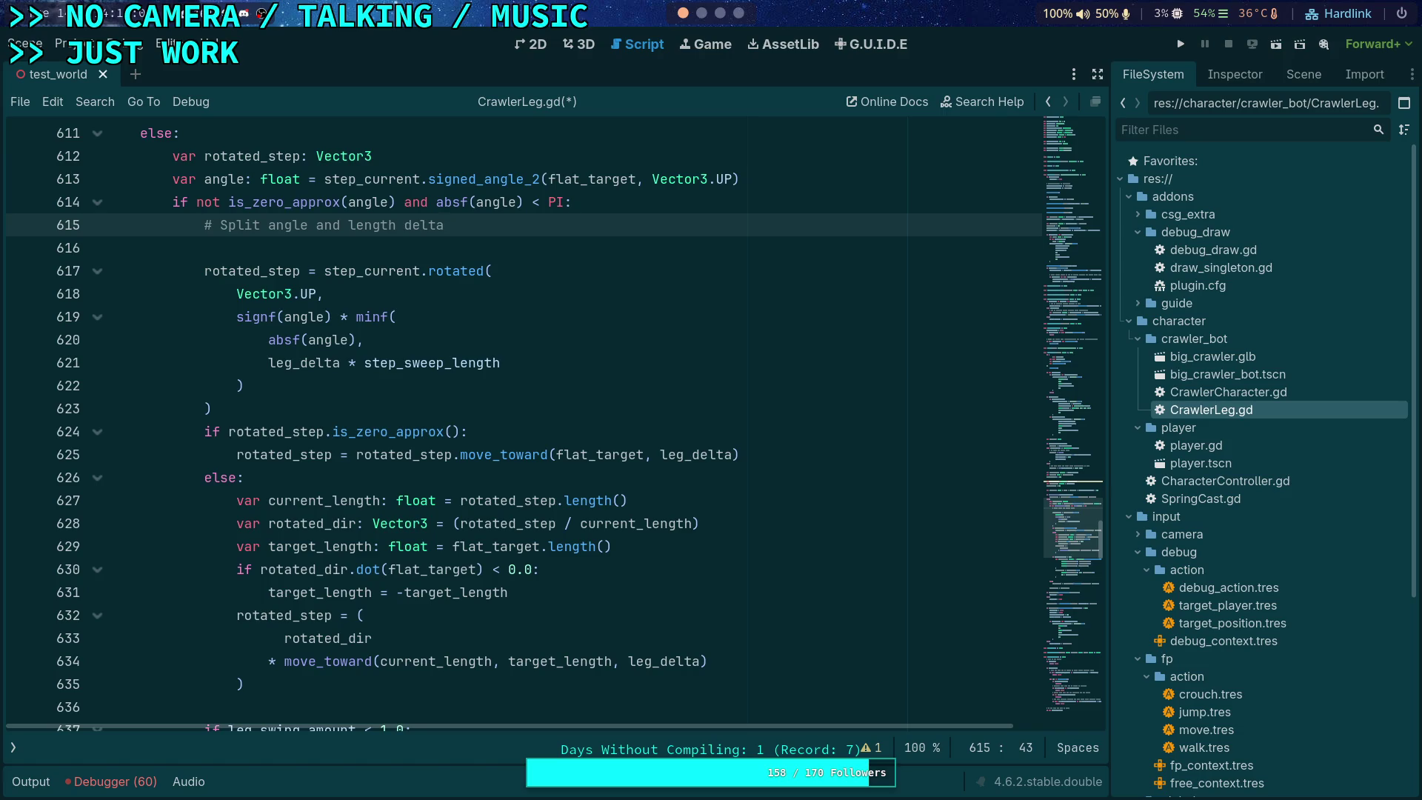
type("equally")
scroll(426, 468, "down", 6)
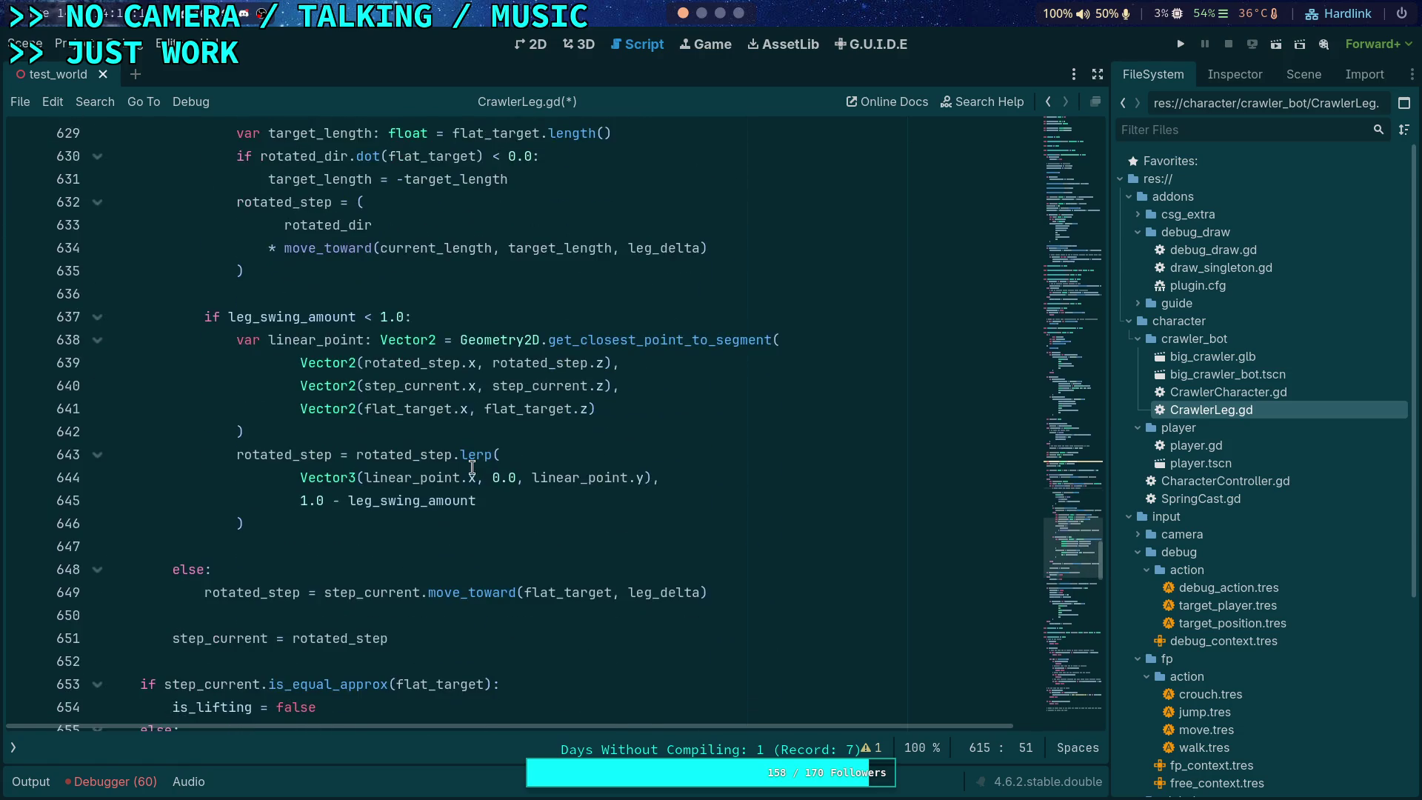
scroll(426, 469, "up", 5)
scroll(426, 468, "up", 1)
scroll(426, 468, "down", 1)
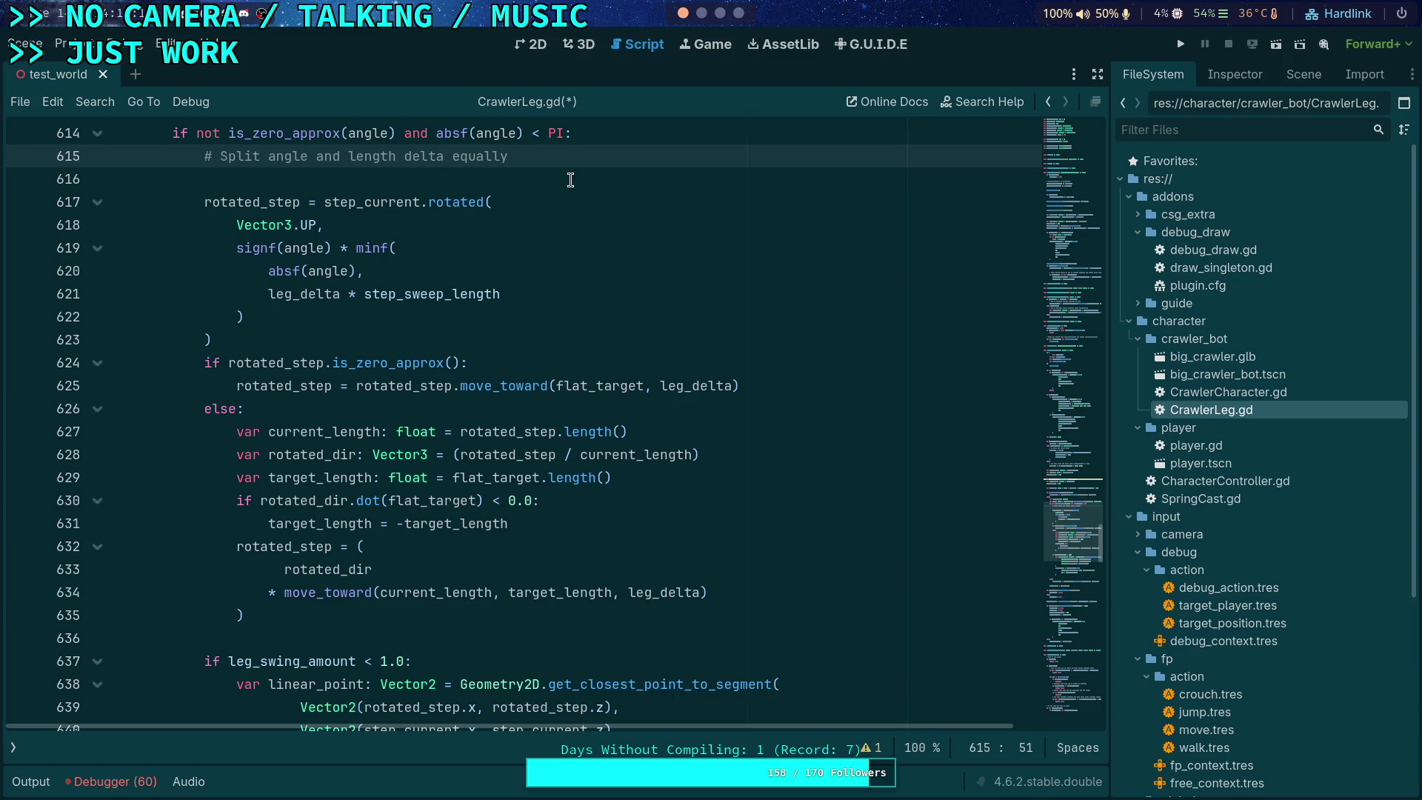
Step: Declare var current_length_sqr: float = step_current.length_squared() below the comment
key("Return")
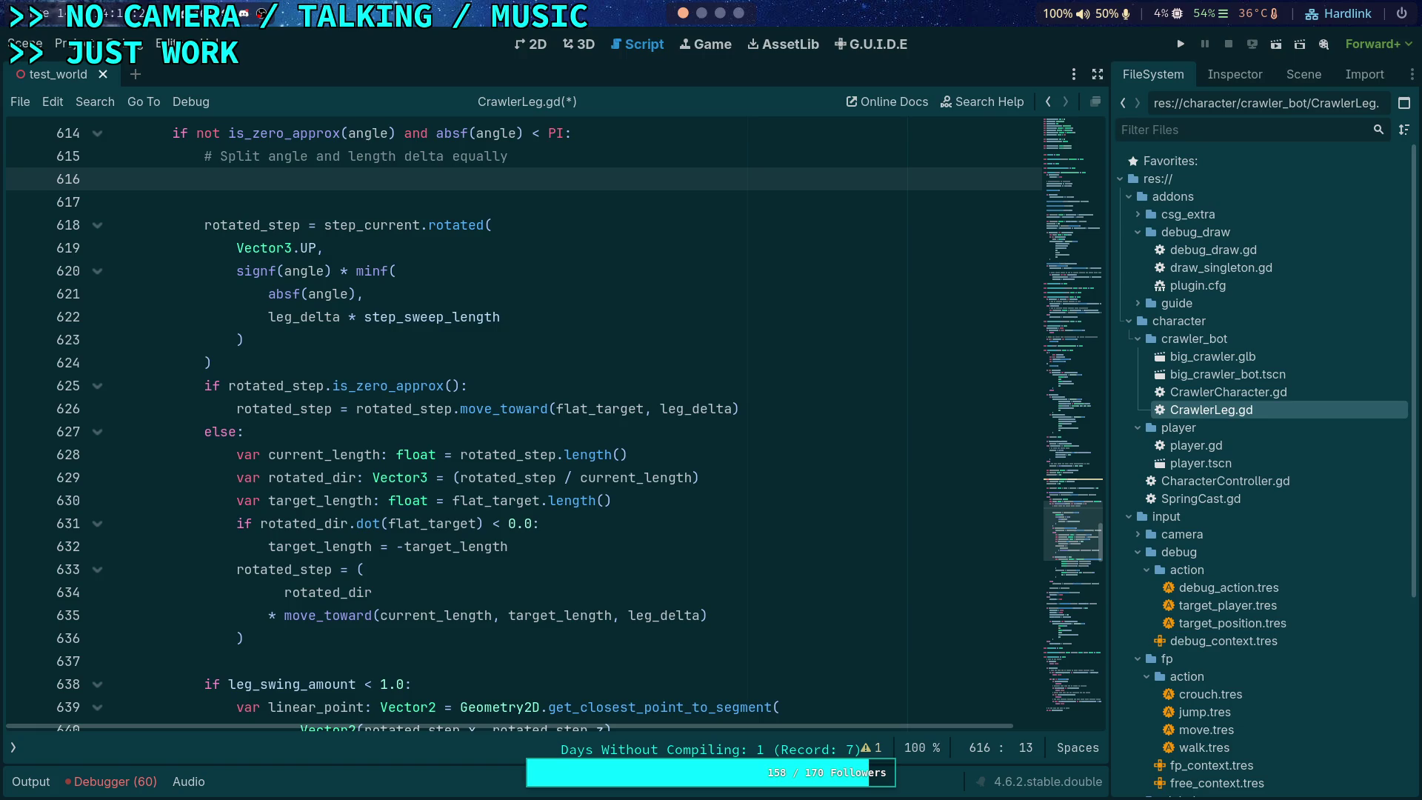
type("var current")
type("_length")
type("_sq")
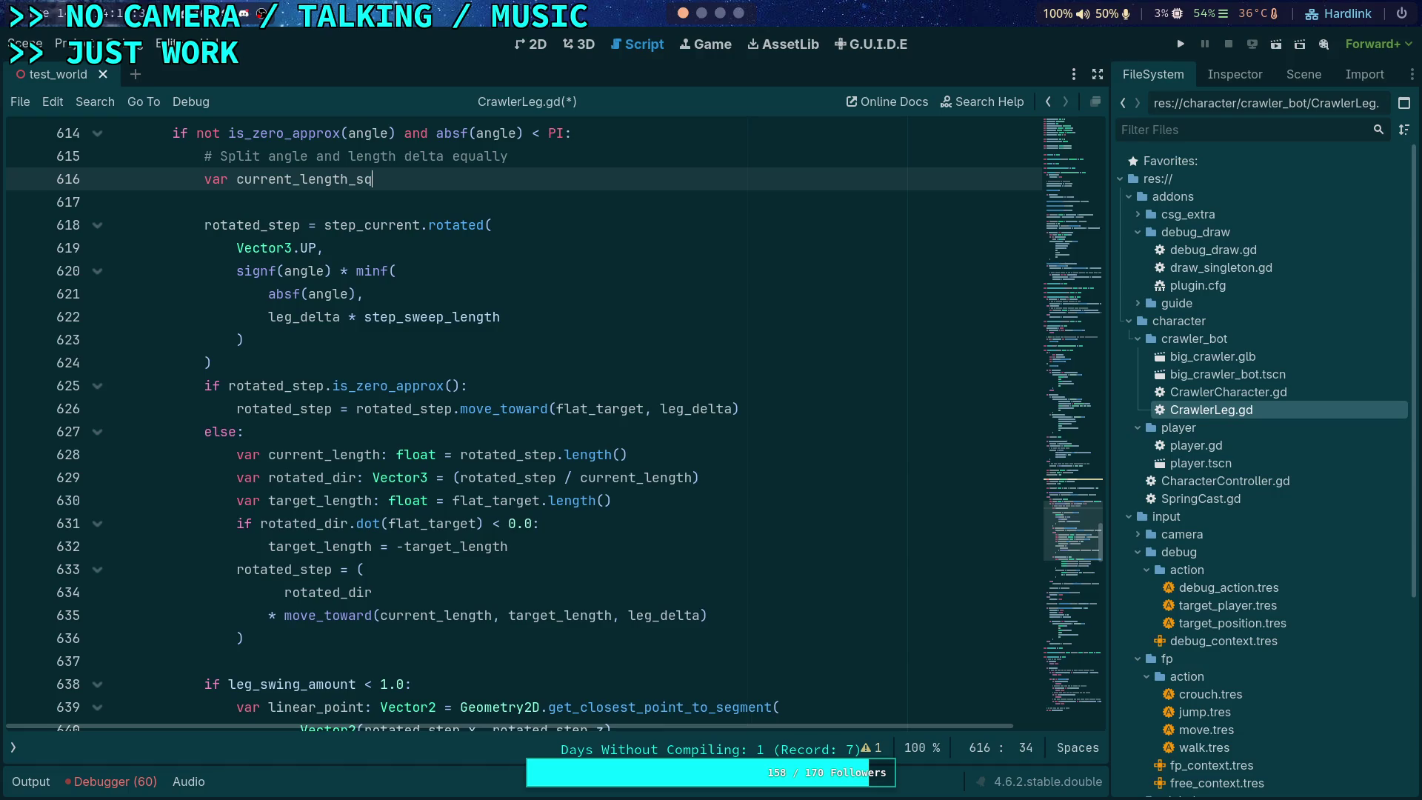
type("r: float = ret")
key("BackSpace")
key("BackSpace")
key("BackSpace")
type("step_c")
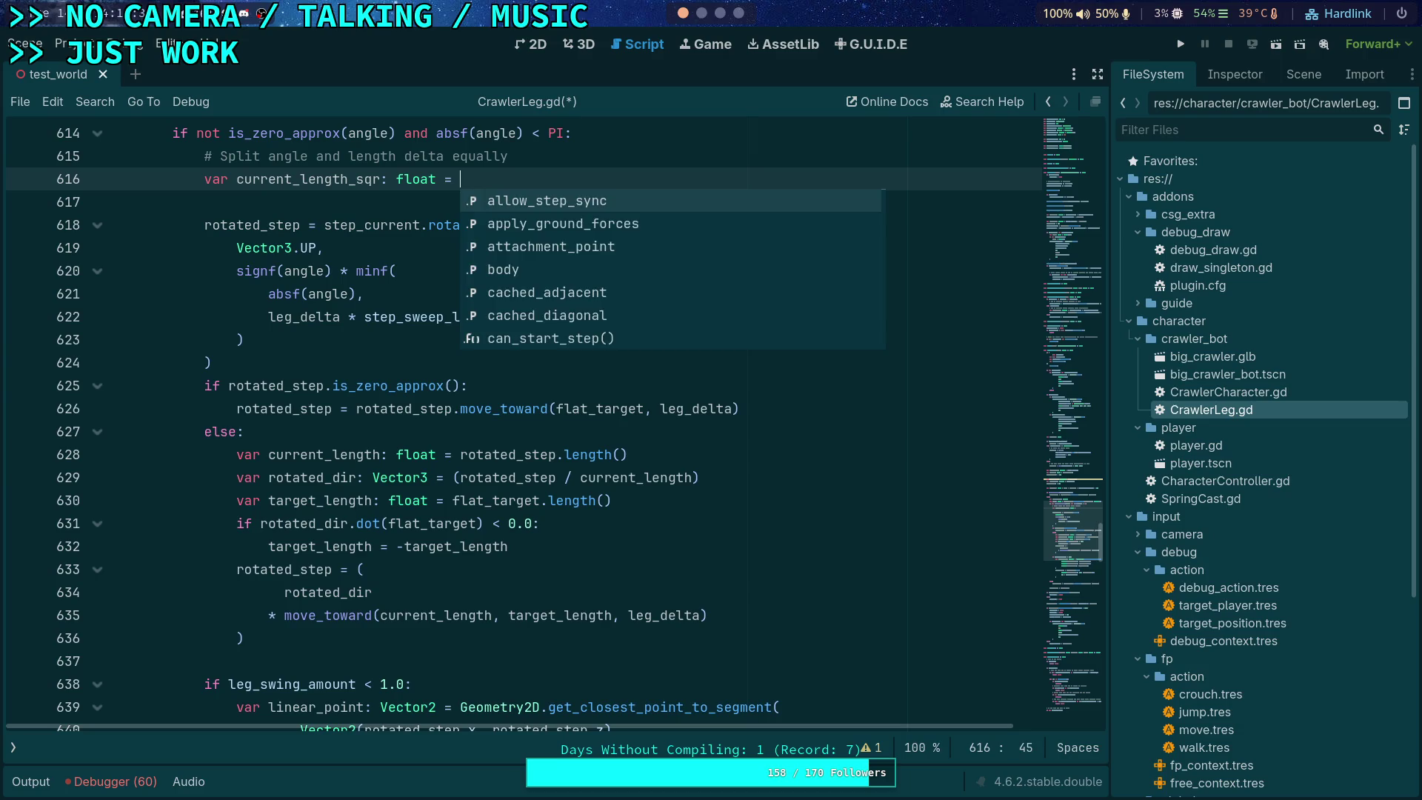
type("urrent.le")
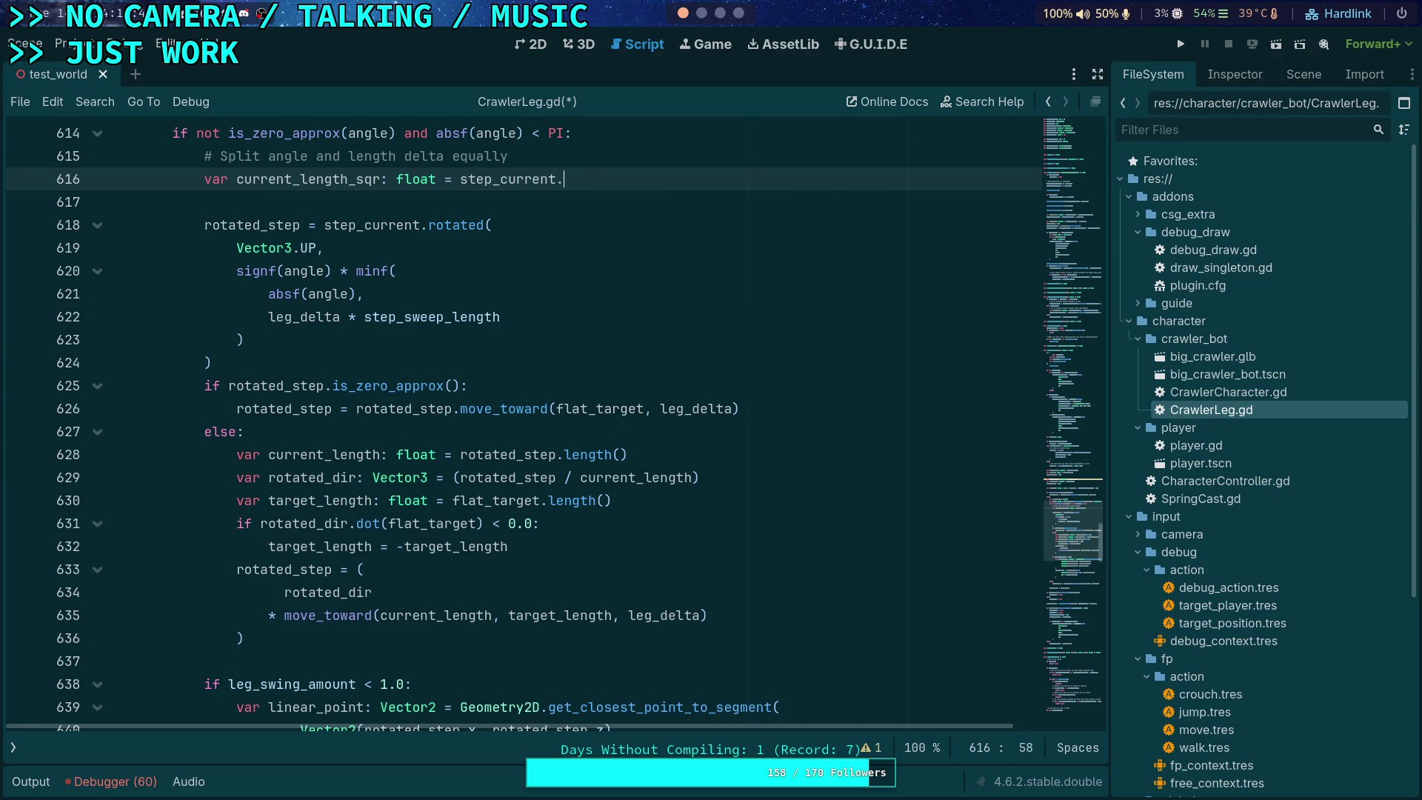
key("Down")
Step: Declare var target_length_sqr: float = flat_target.length_squared() on the next line
key("Return")
key("Return")
type("va")
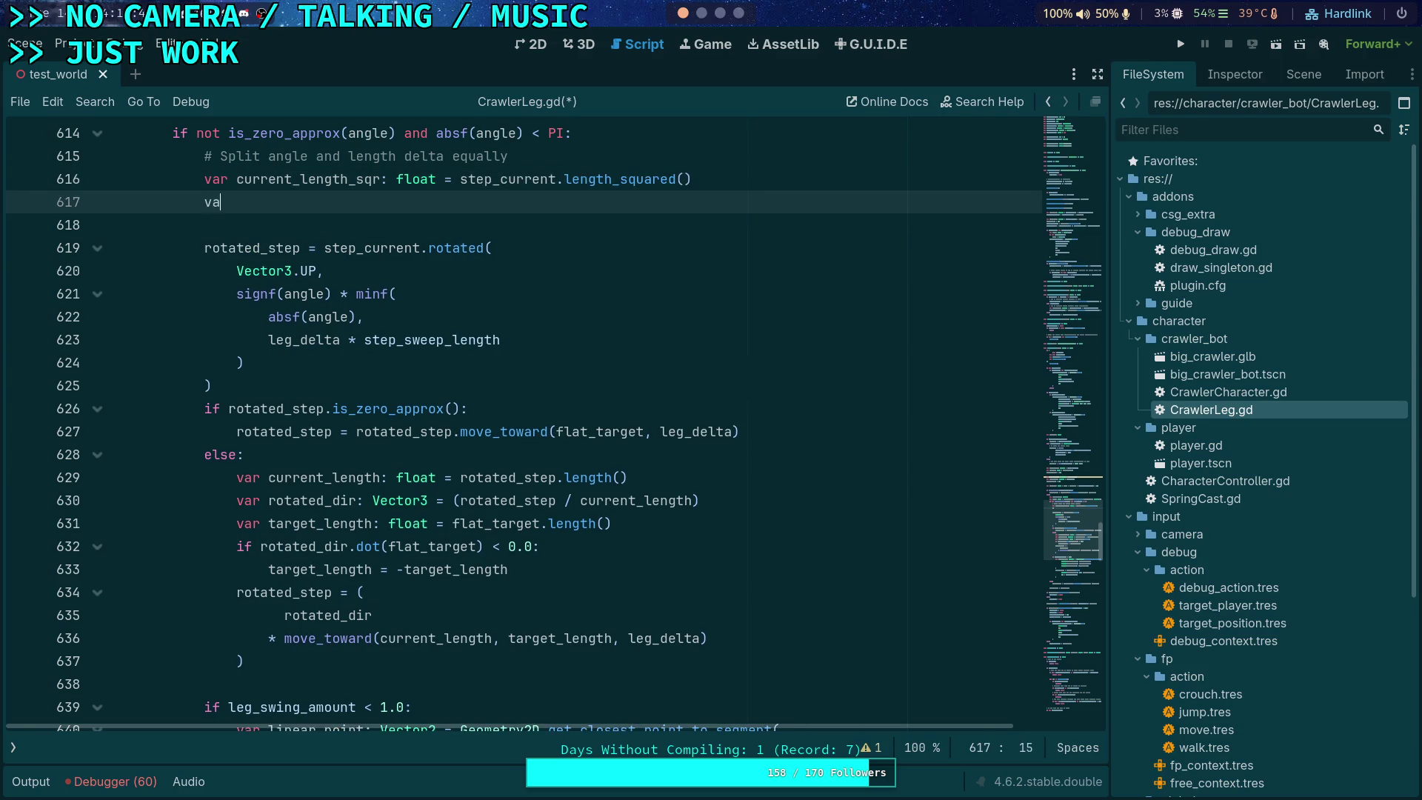
type("r target_length_")
type("sqr:")
type(" float = targ")
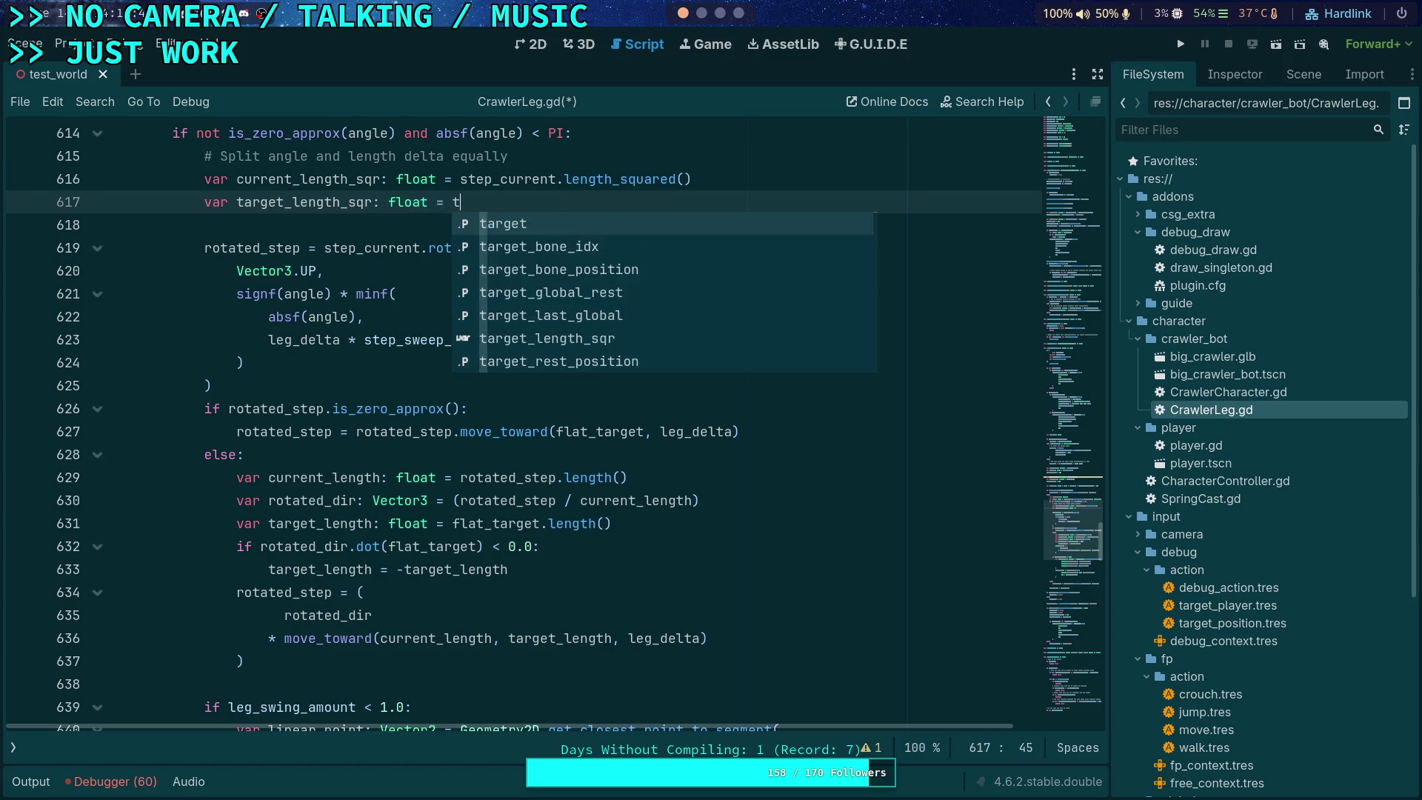
key("BackSpace")
key("BackSpace")
key("BackSpace")
type("flat_")
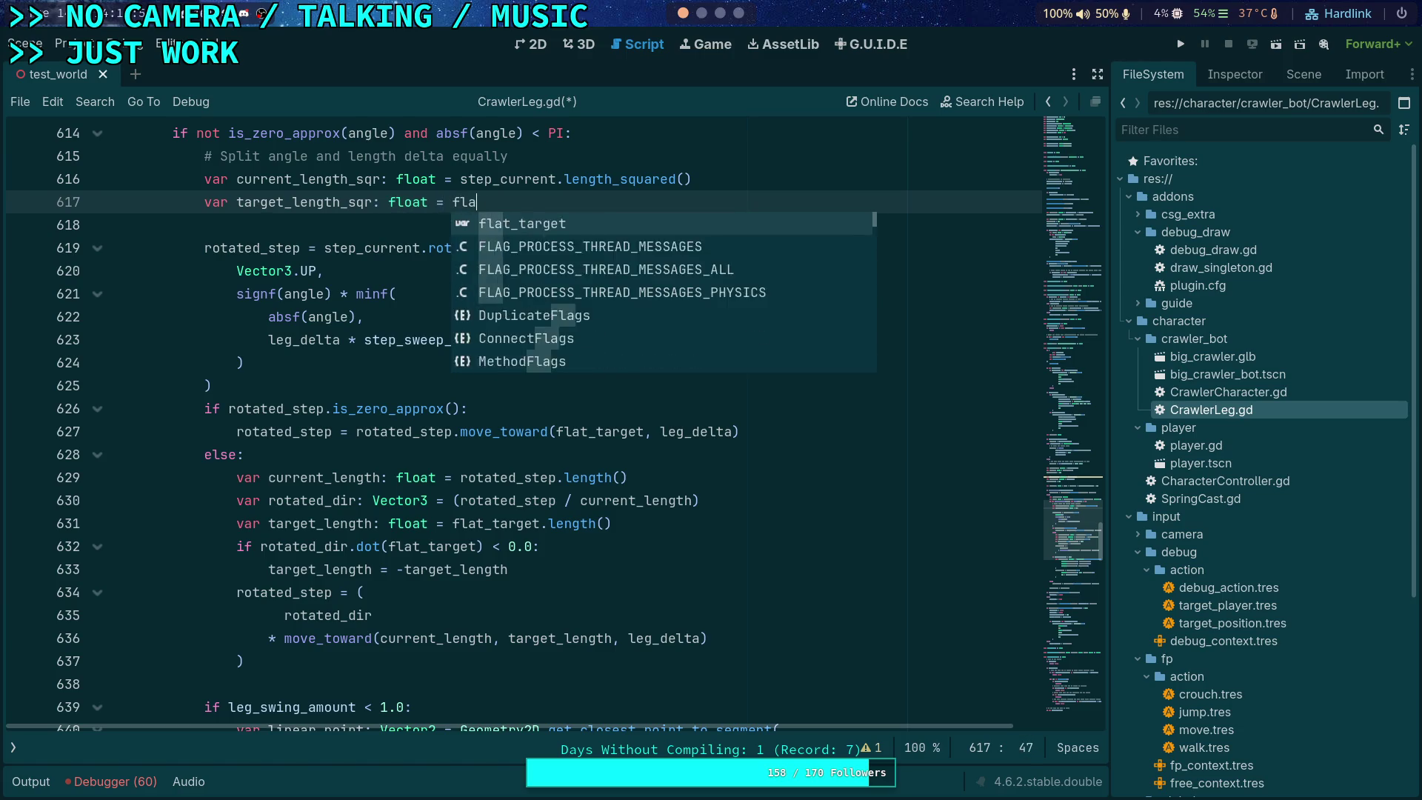
key("Return")
type(".length")
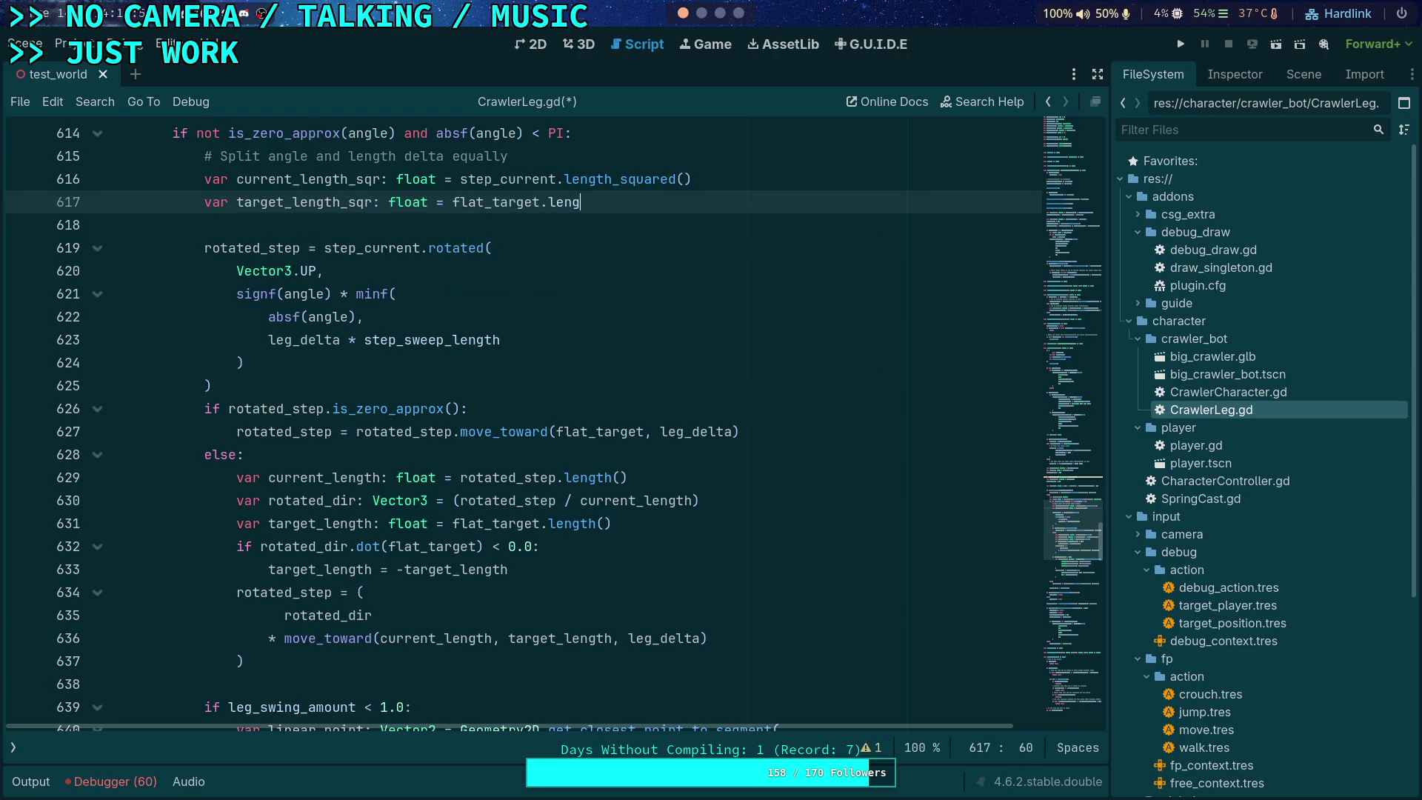
key("Down")
key("Return")
key("Return")
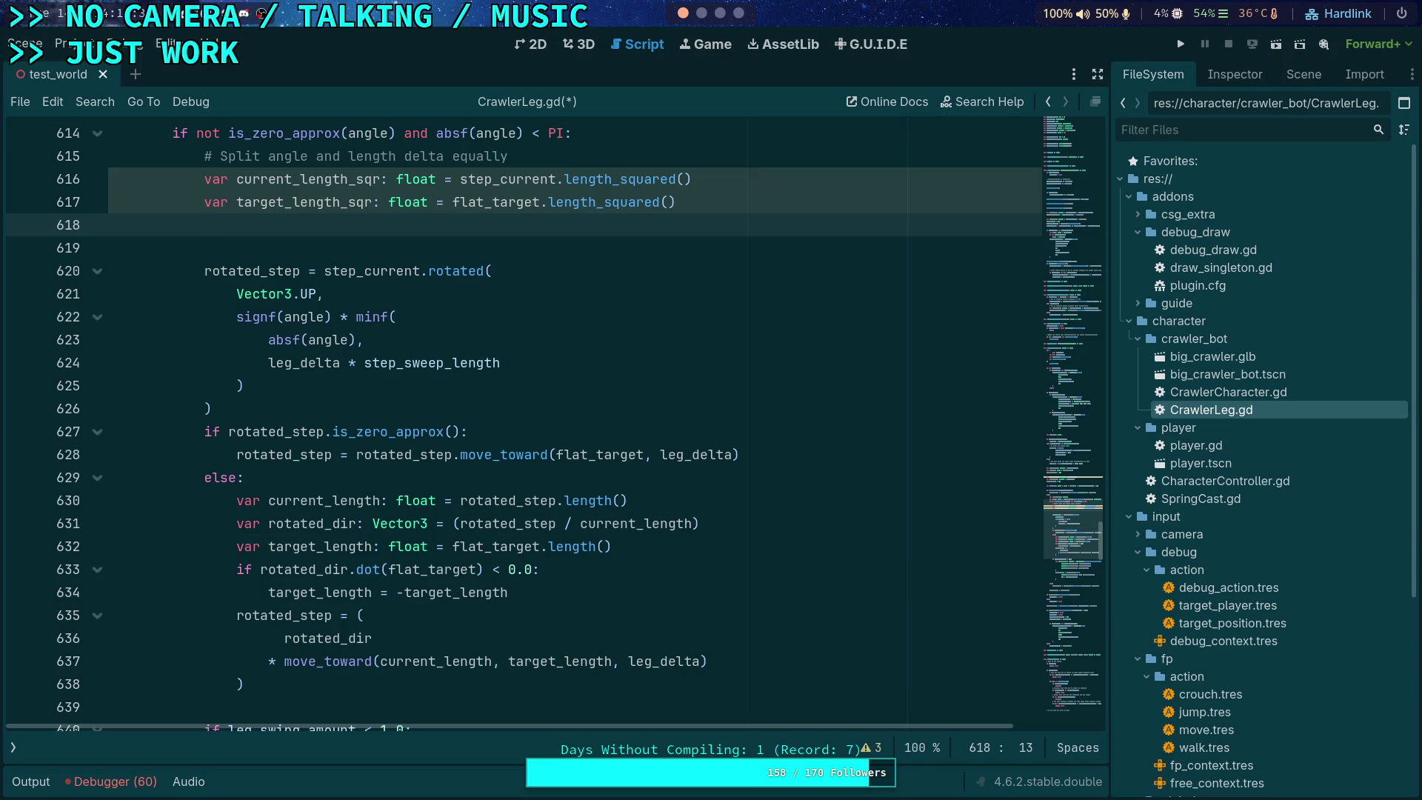
type("var")
key("BackSpace")
key("BackSpace")
key("BackSpace")
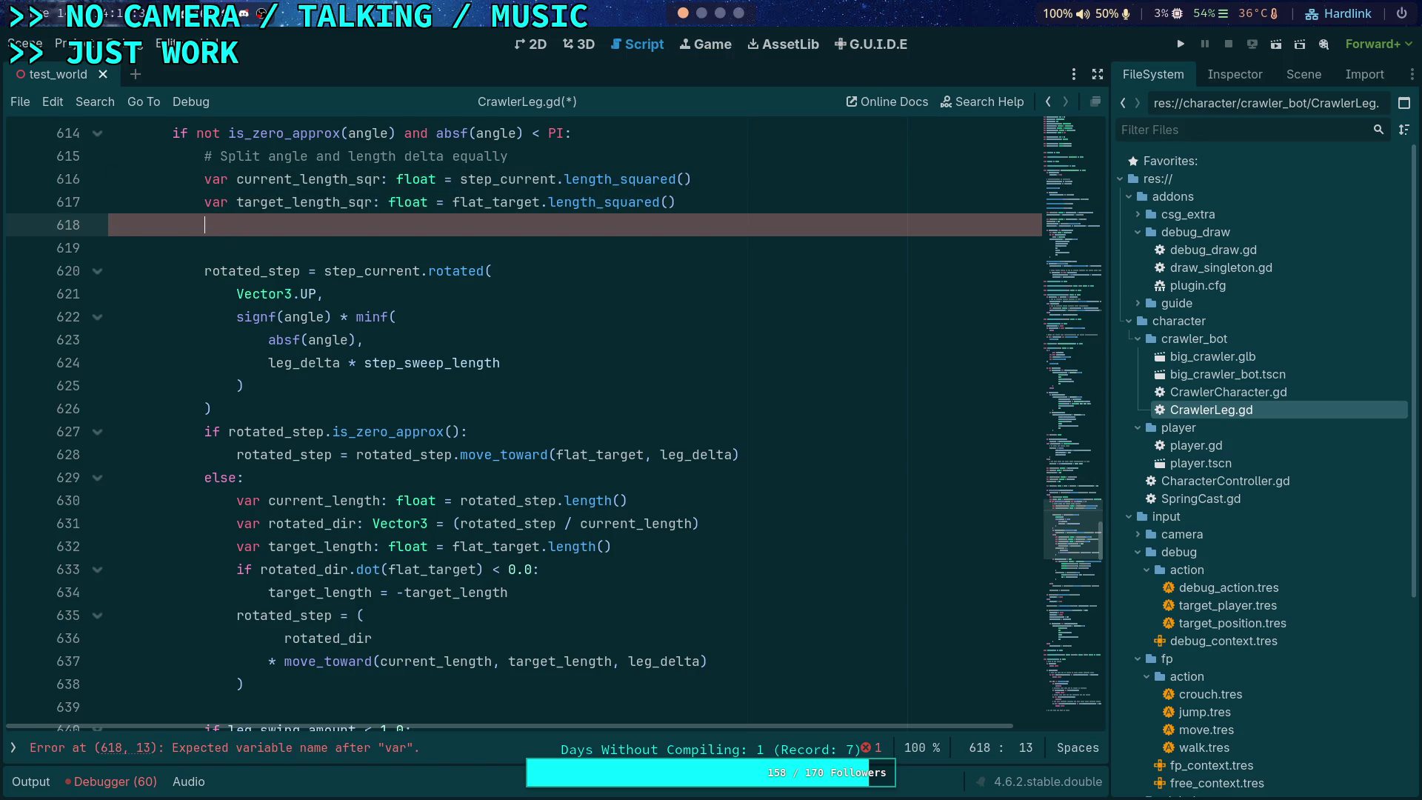
Step: Move the comment and squared-length lines above the angle line, with a blank line after rotated_step
key("Return")
type("if")
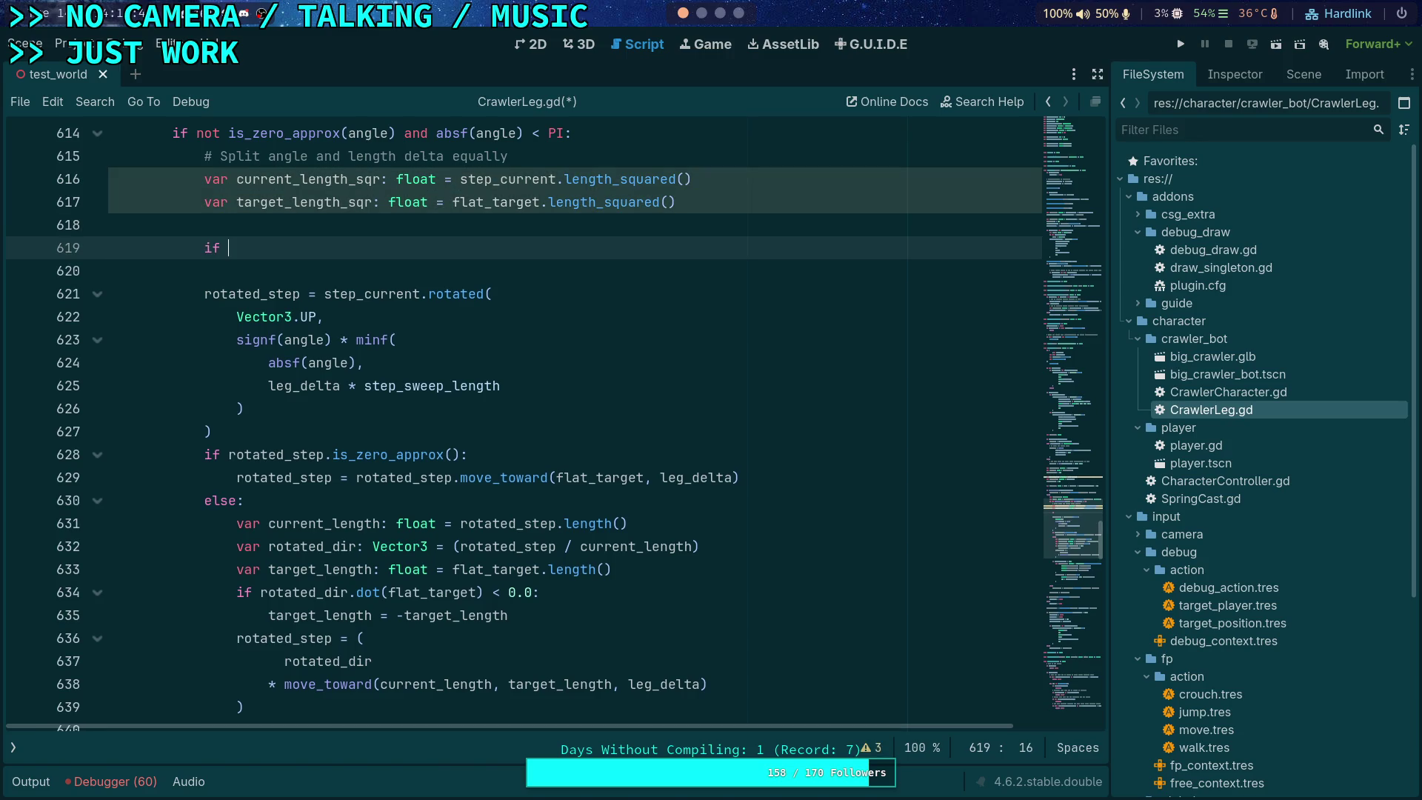
scroll(250, 364, "up", 3)
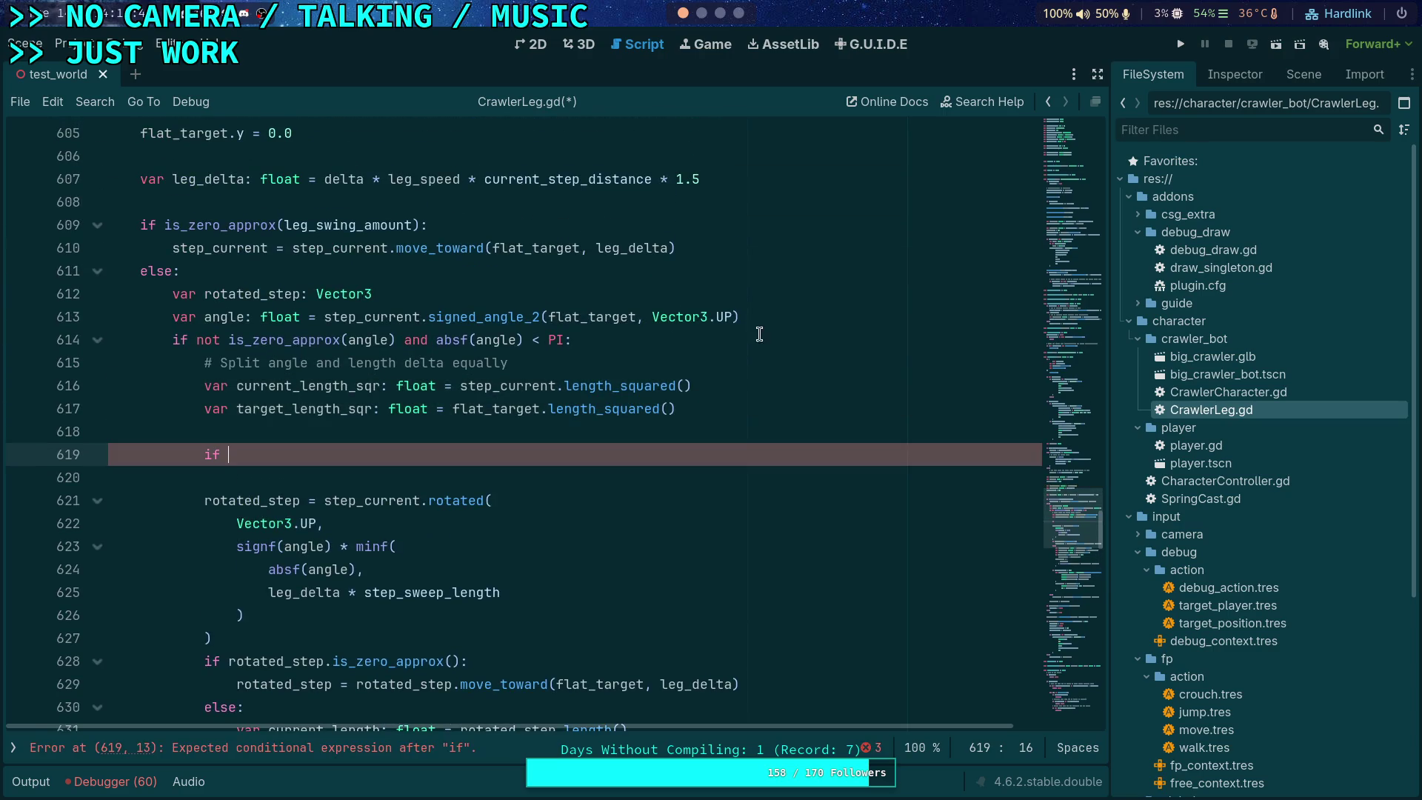
left_click_drag(245, 363, 267, 409)
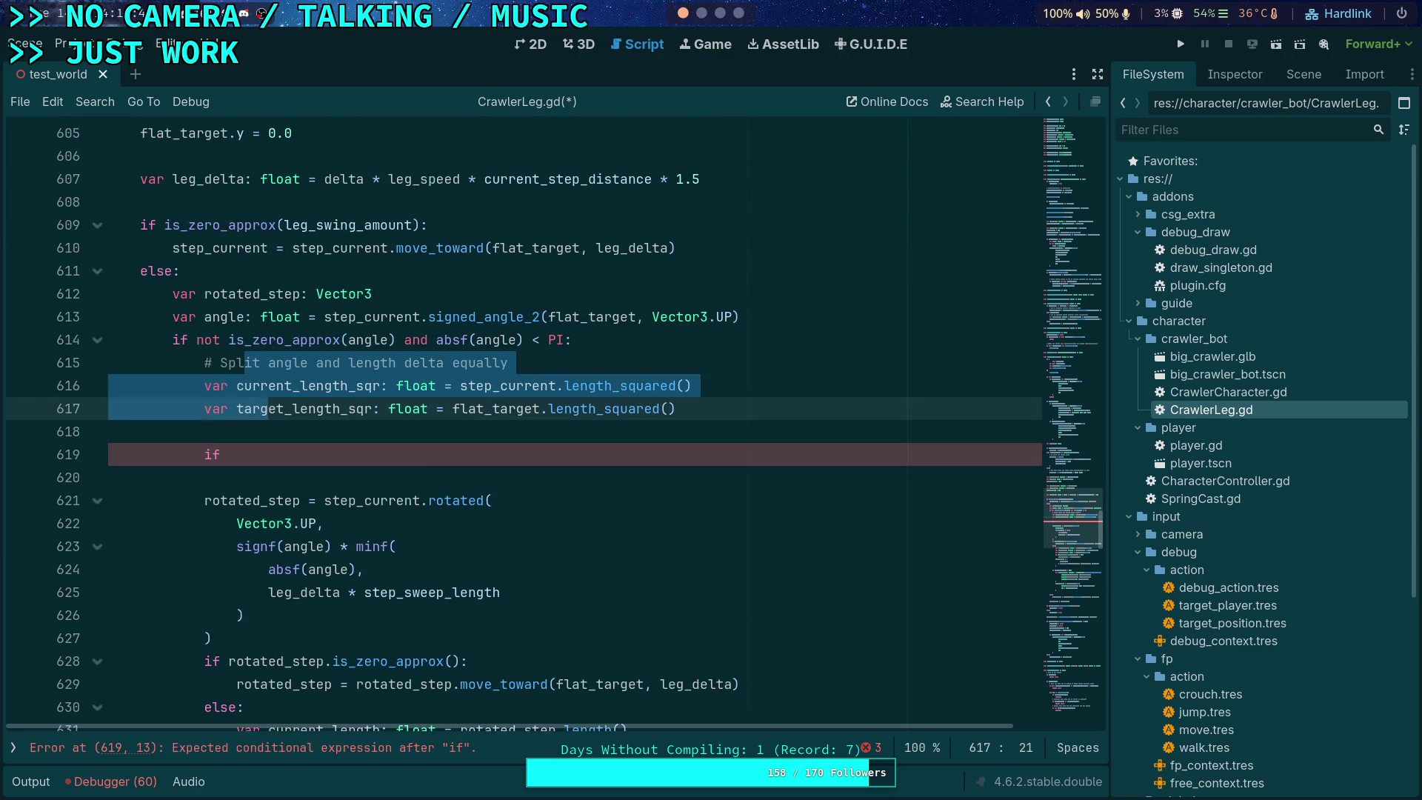
key("alt+Up")
key("alt+Up")
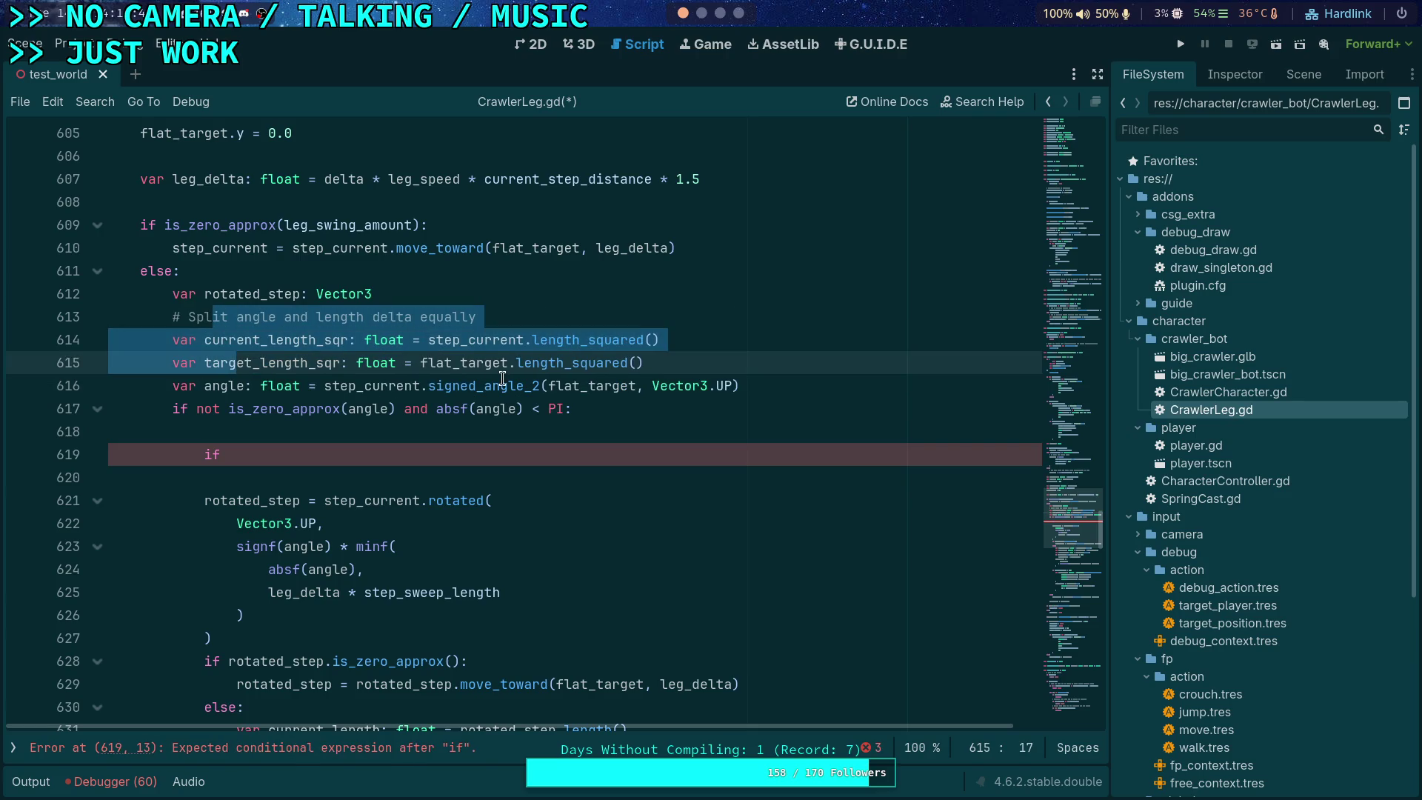
left_click(377, 329)
left_click(436, 298)
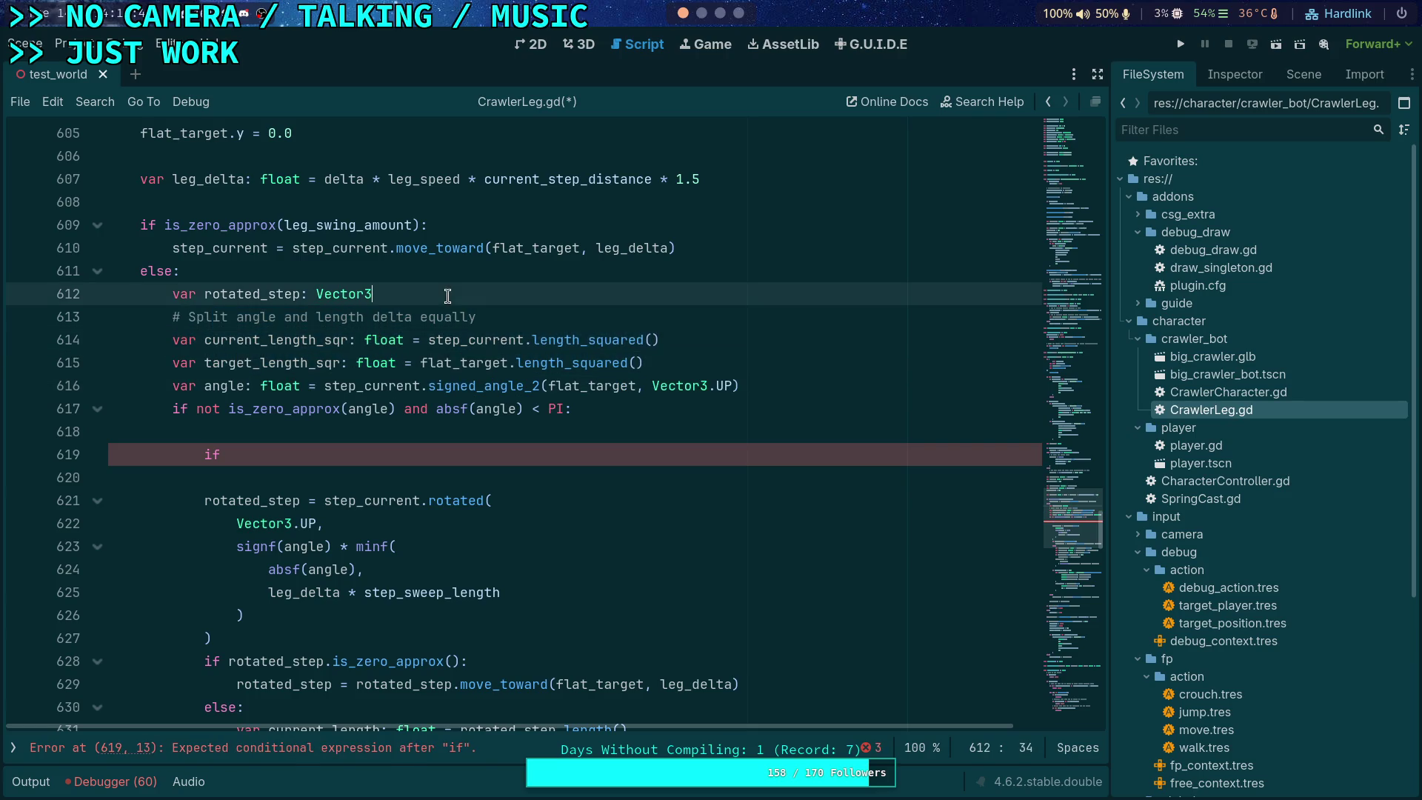
key("Return")
Step: Draft an angle_delta variable below the angle declaration, then erase it
left_click(840, 407)
key("Return")
key("Return")
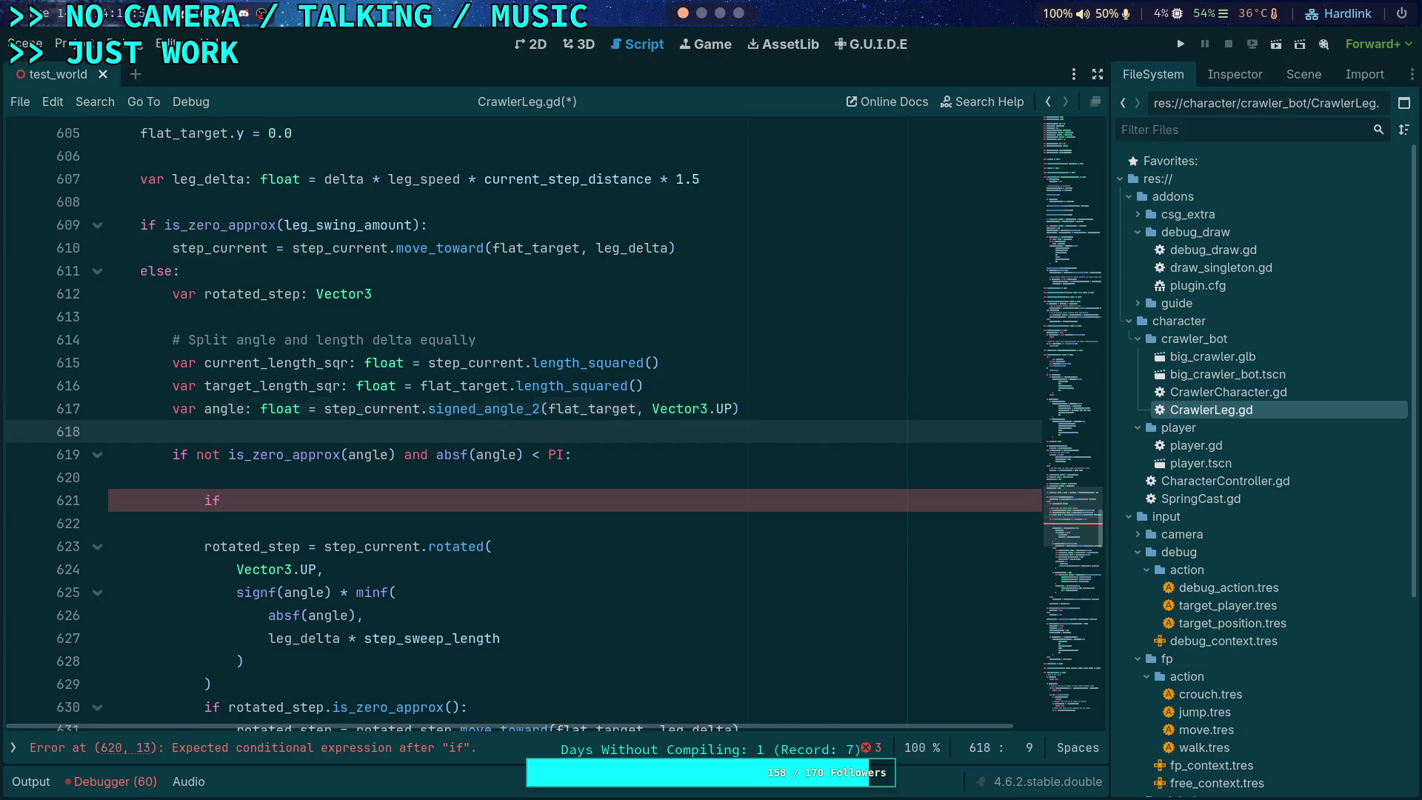
key("Up")
type("var le")
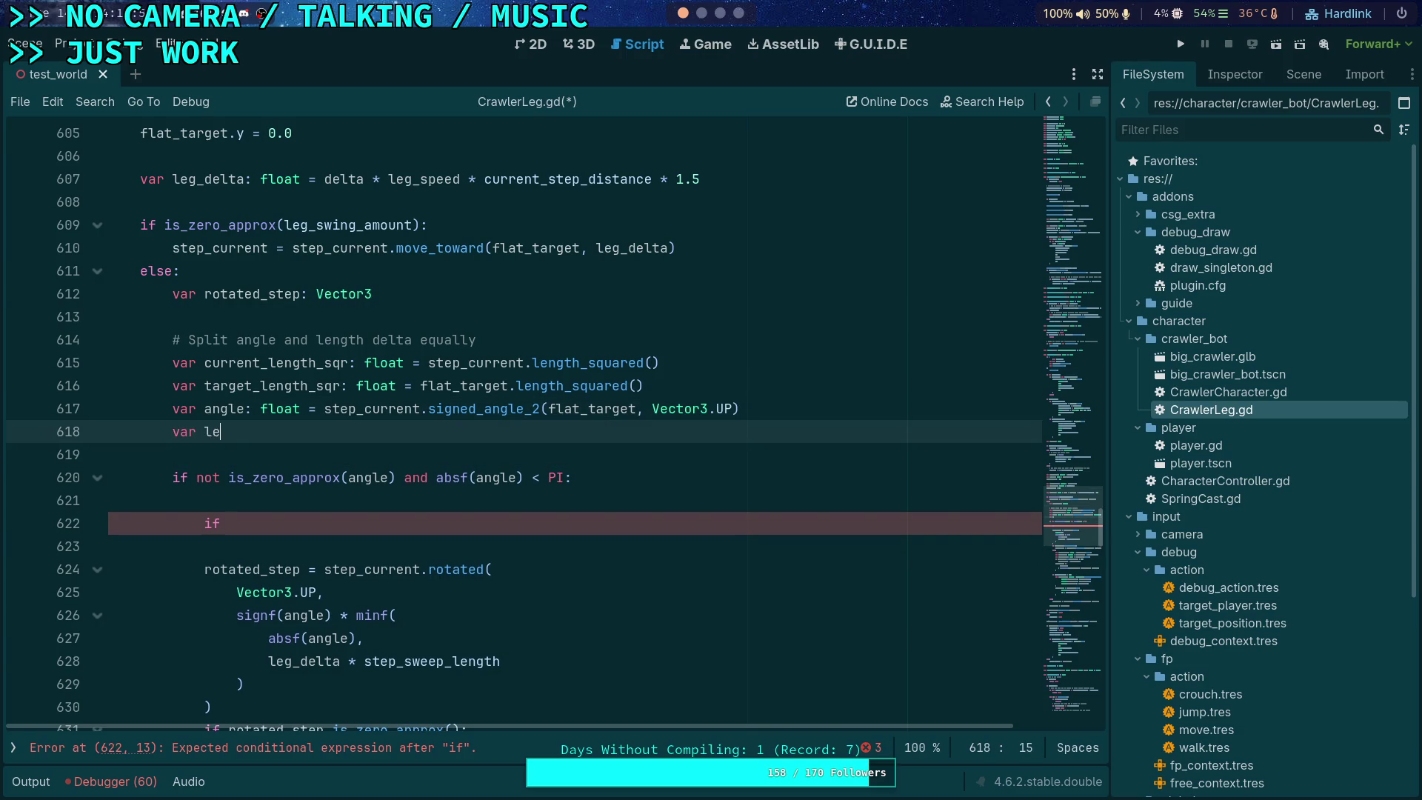
type("ngth_d")
left_click(246, 408)
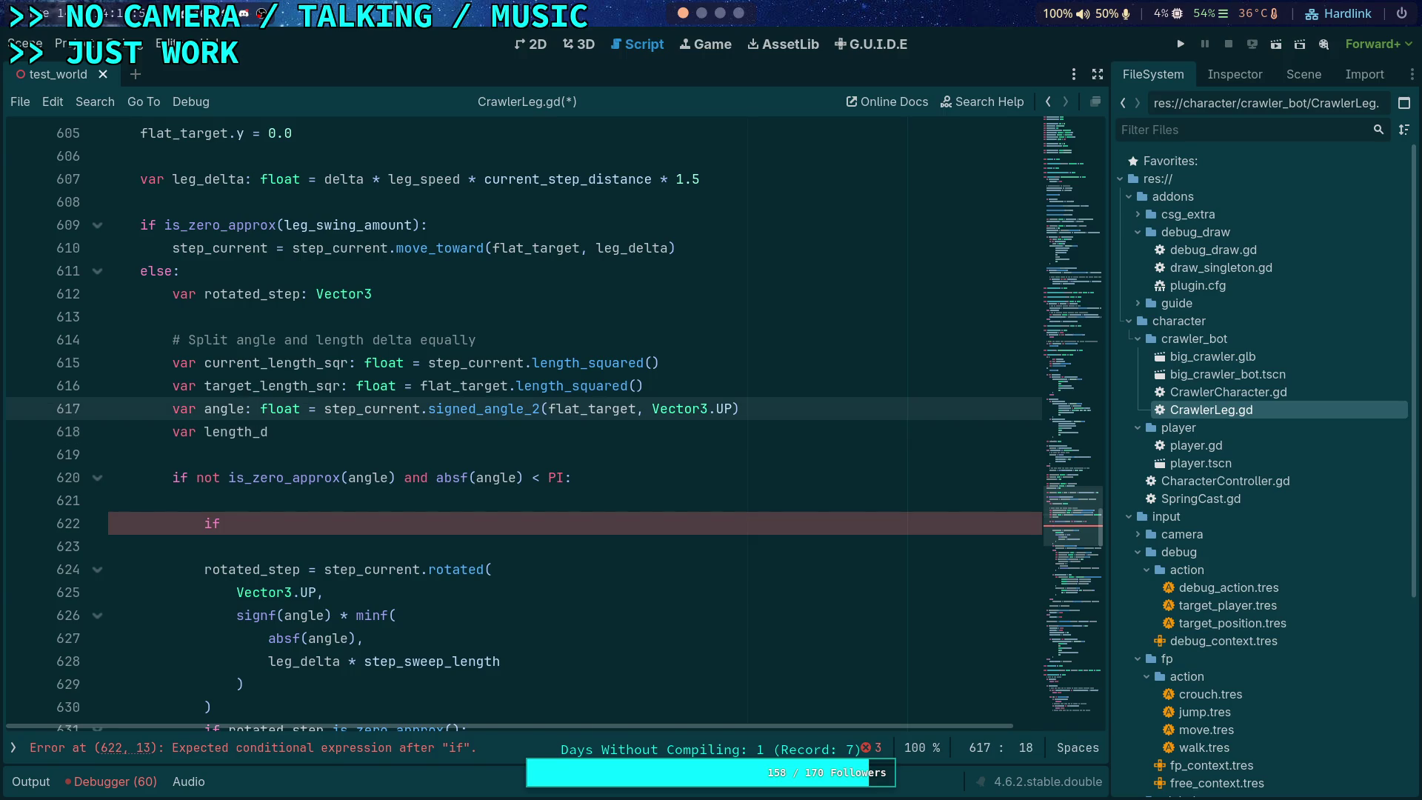
key("Down")
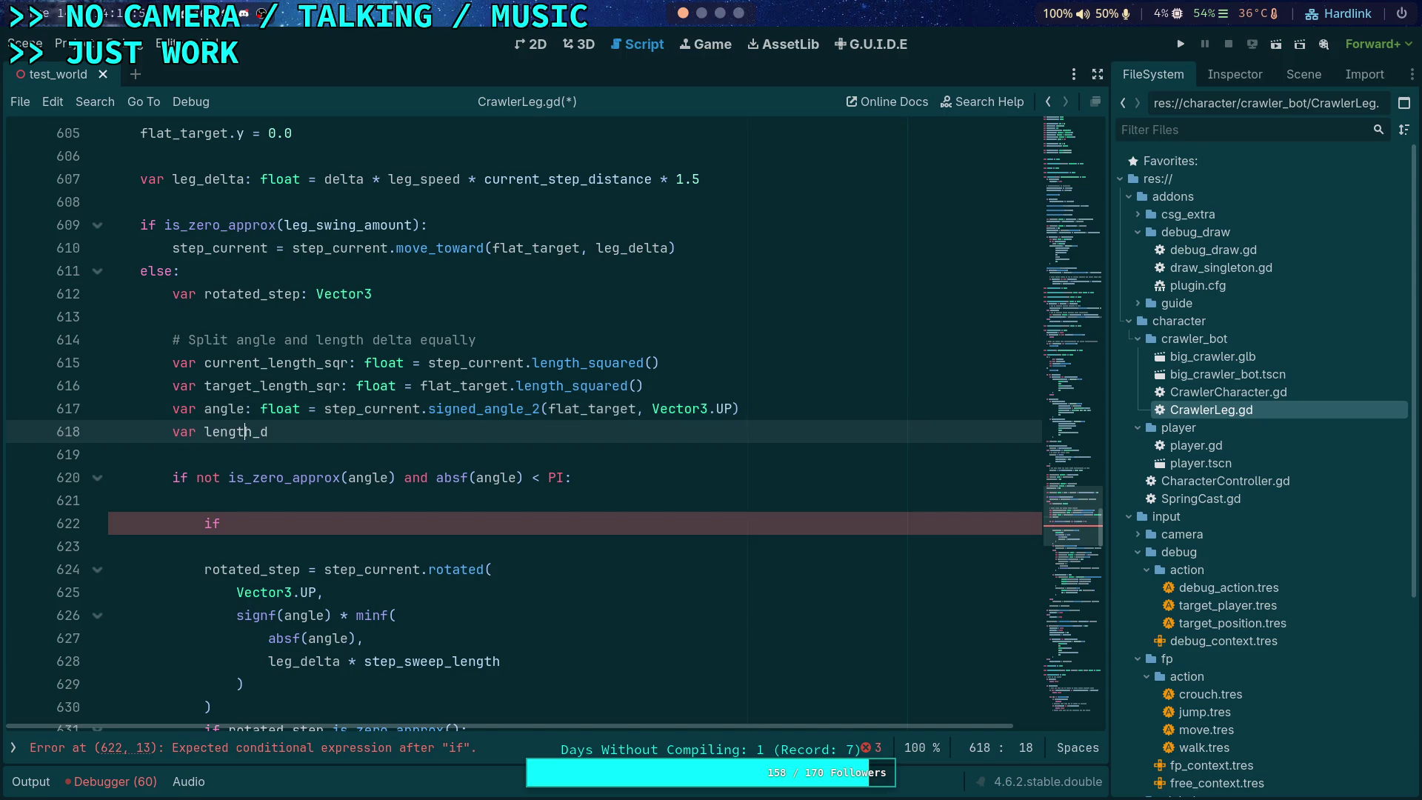
key("Delete")
key("BackSpace")
key("BackSpace")
key("BackSpace")
type("ang")
key("BackSpace")
key("BackSpace")
key("BackSpace")
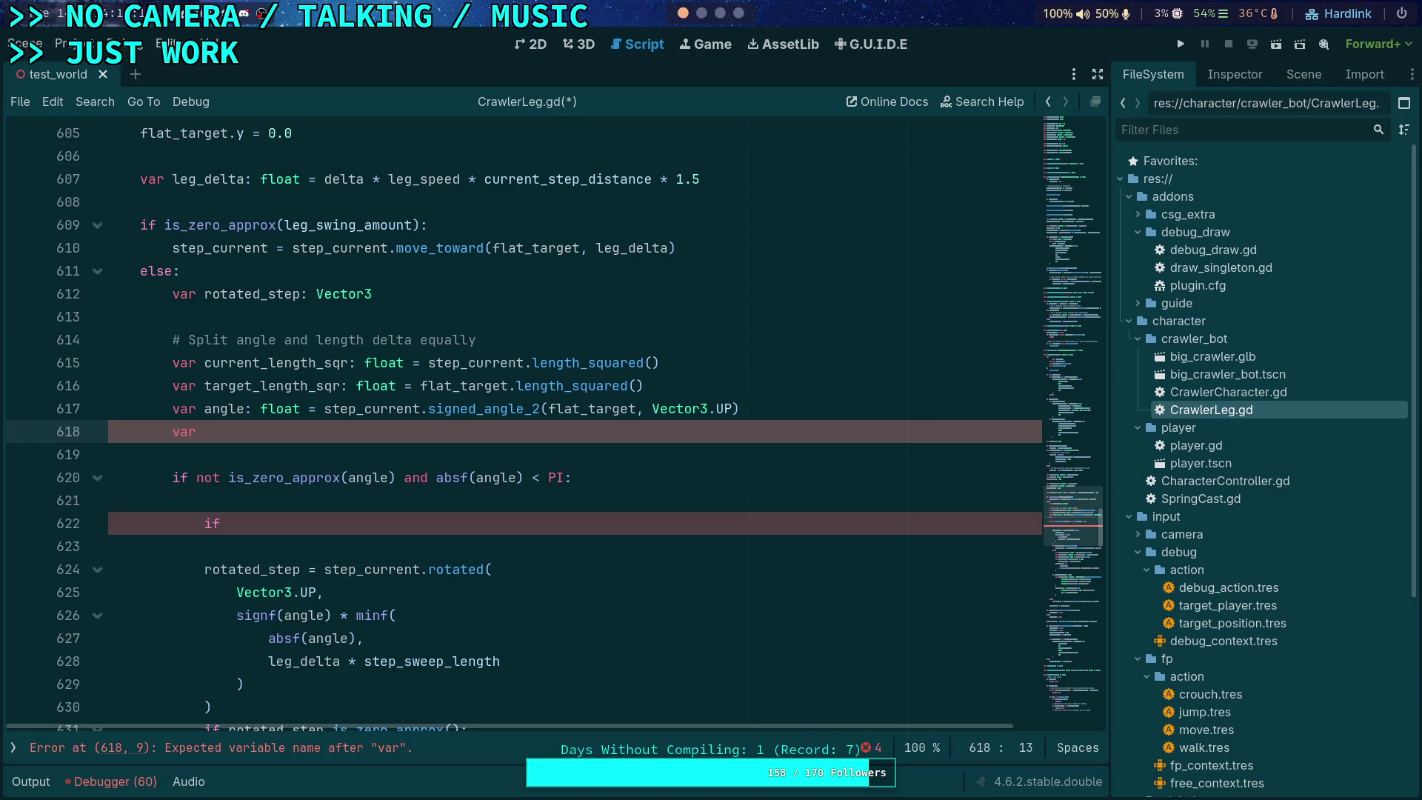
type("angle_delta")
scroll(833, 393, "down", 2)
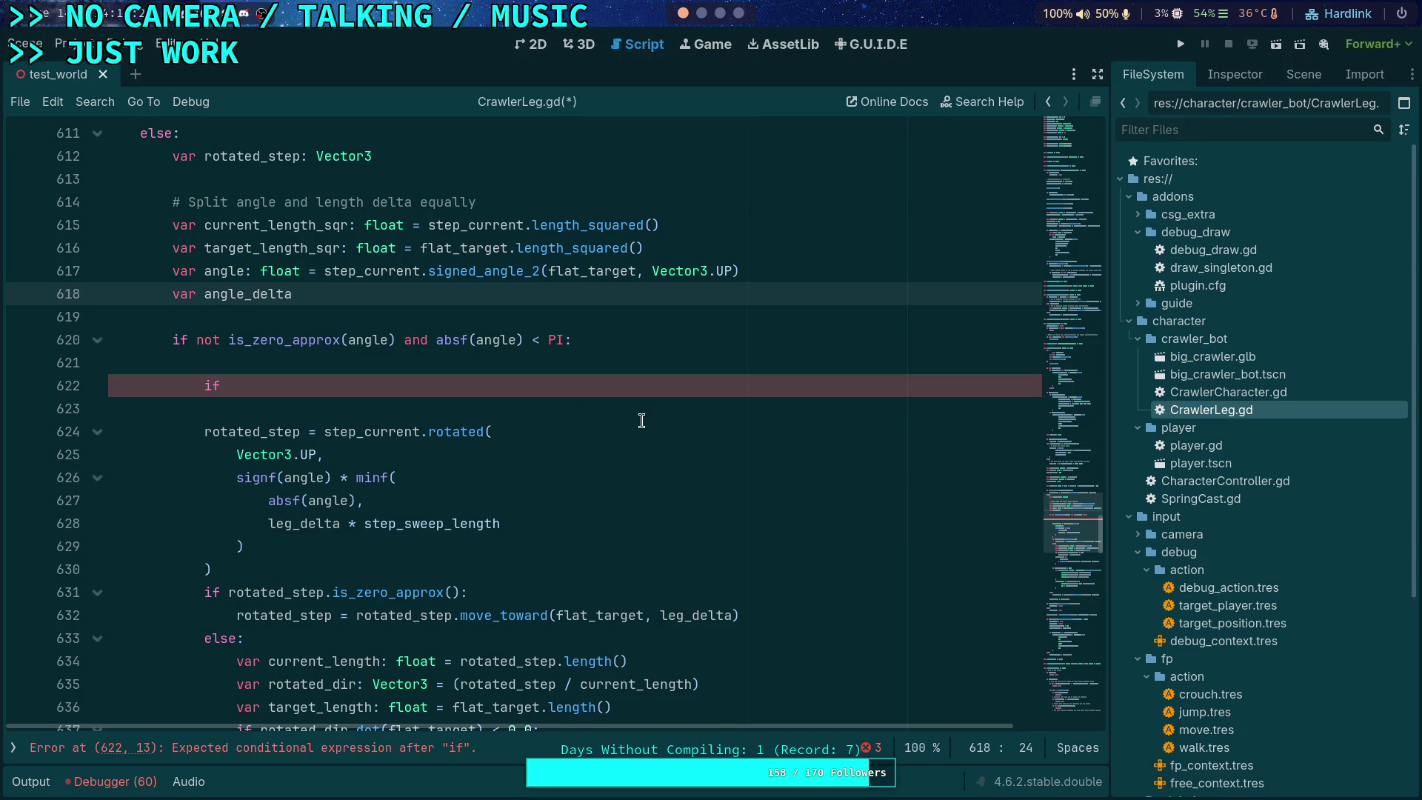
left_click_drag(302, 294, 242, 294)
key("BackSpace")
key("BackSpace")
key("BackSpace")
Step: Open blank lines above the angle calculation, trying and discarding a 'var len' declaration
left_click(173, 271)
key("ctrl+shift+Return")
key("ctrl+shift+Return")
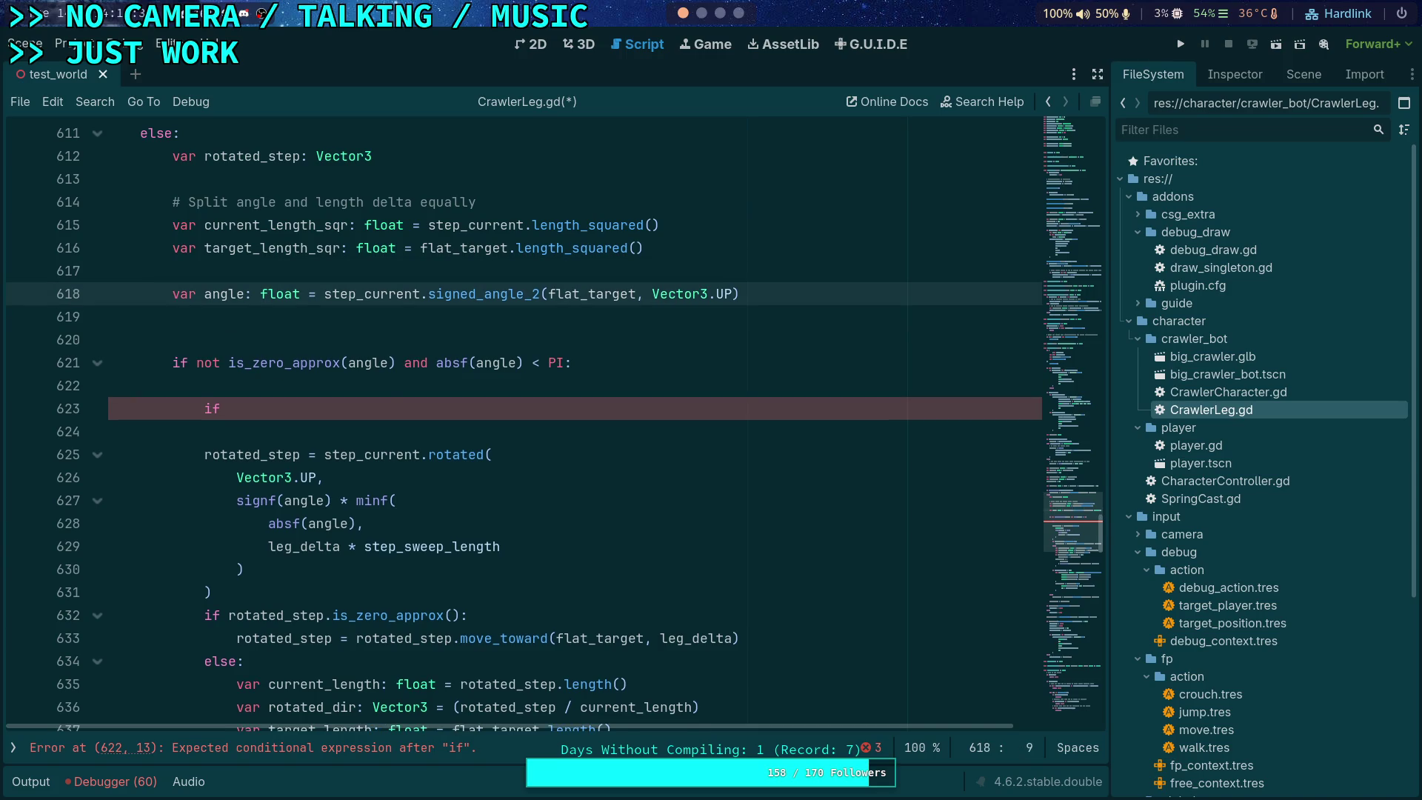
type("var len")
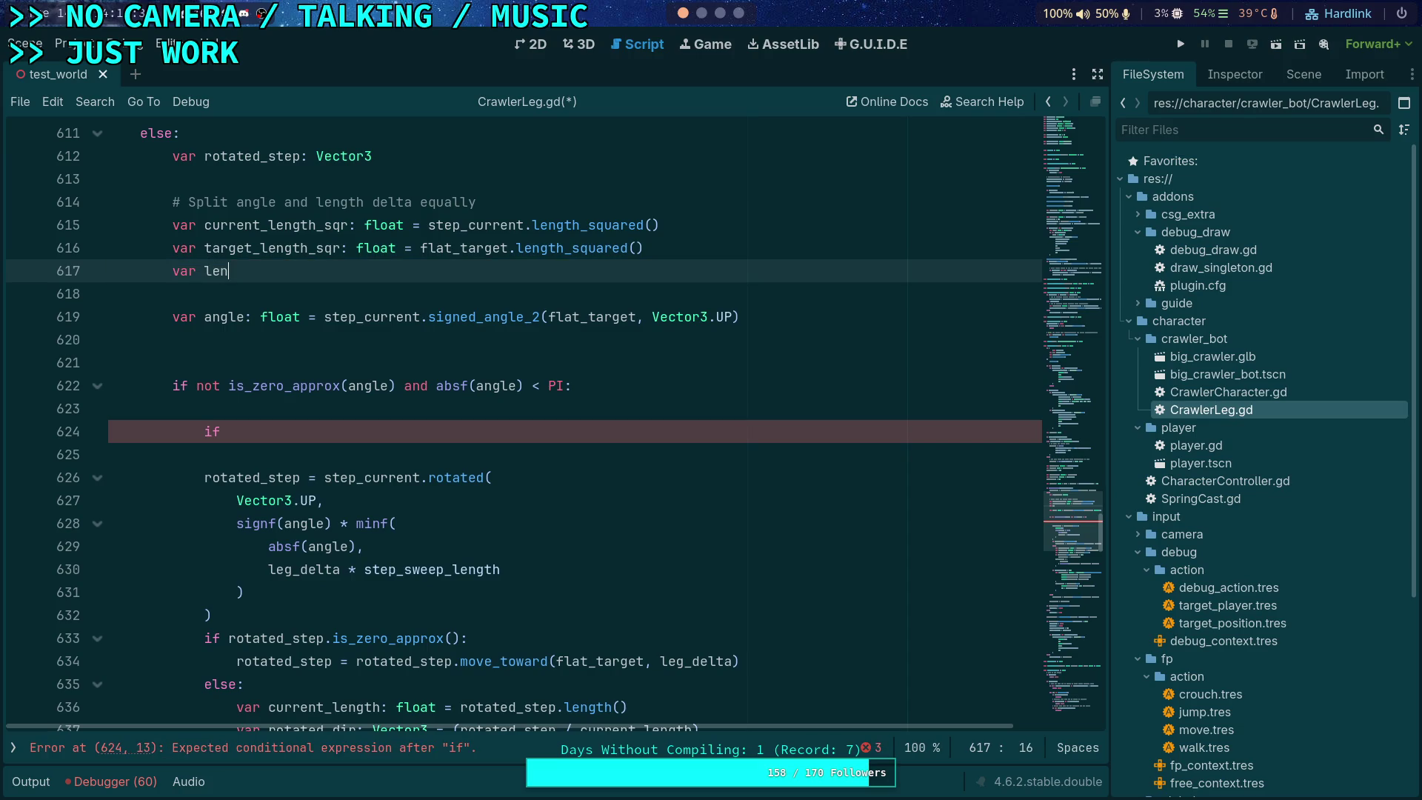
left_click_drag(317, 224, 348, 225)
left_click_drag(304, 274, 171, 271)
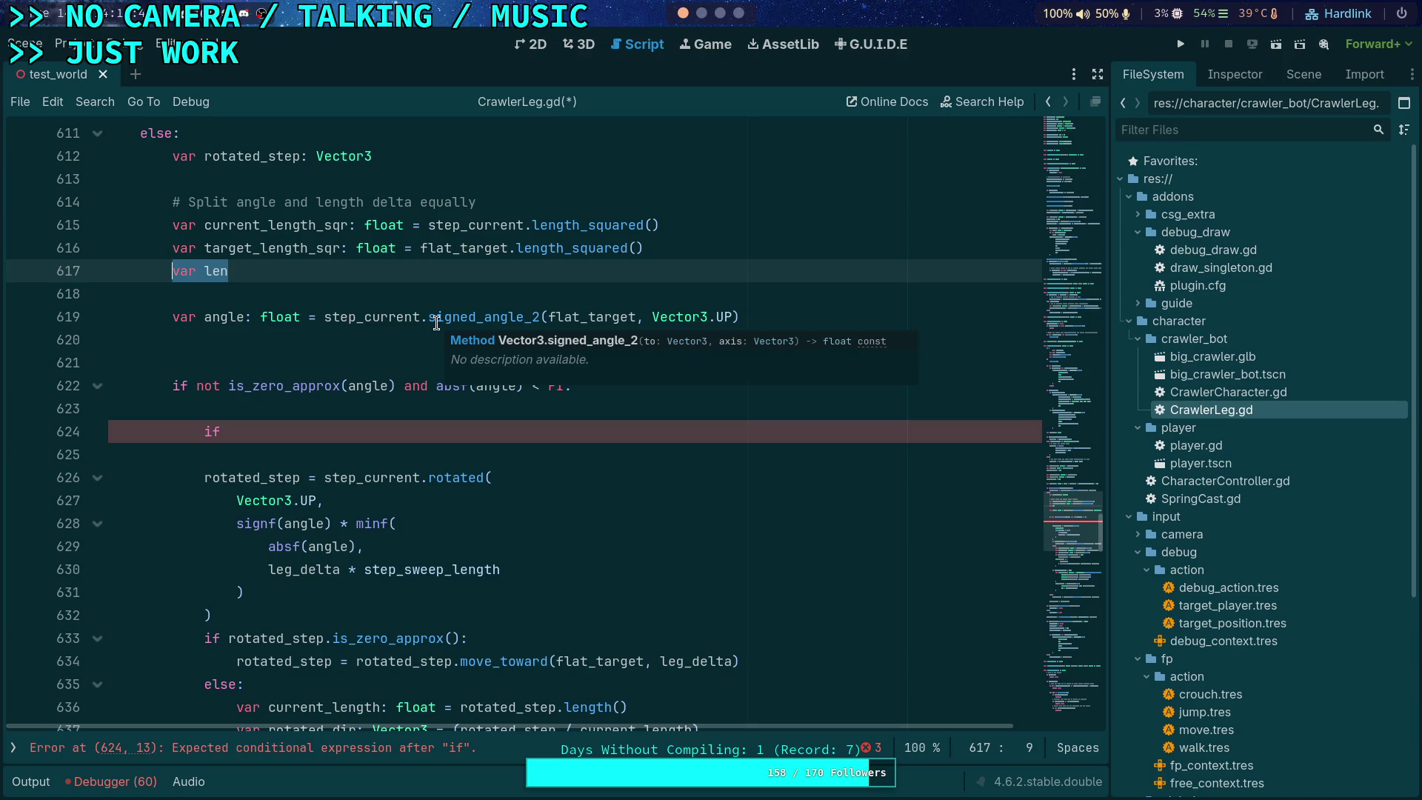
key("End")
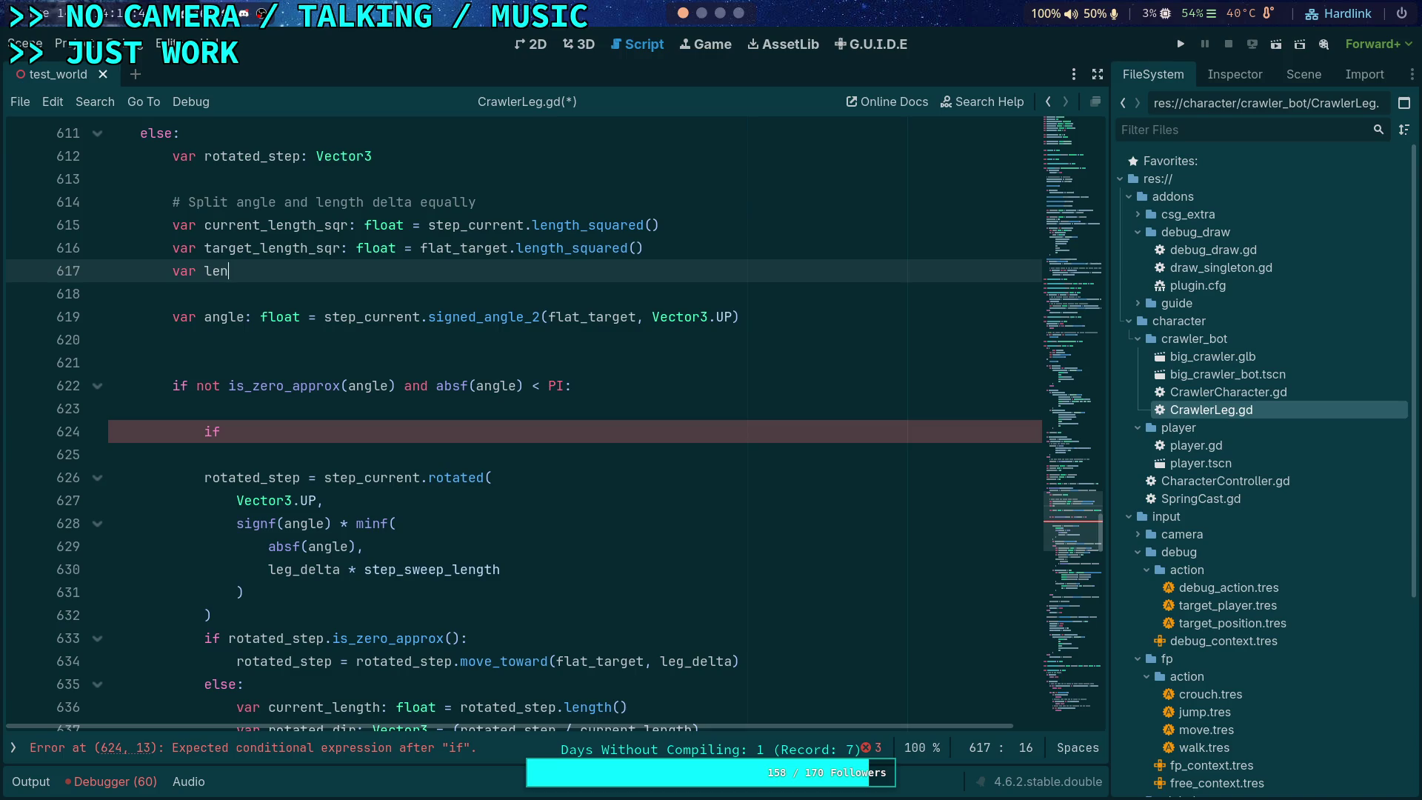
key("BackSpace")
key("BackSpace")
key("BackSpace")
Step: Begin an 'if is_zero_approx(' condition above the angle calculation
type("if curr")
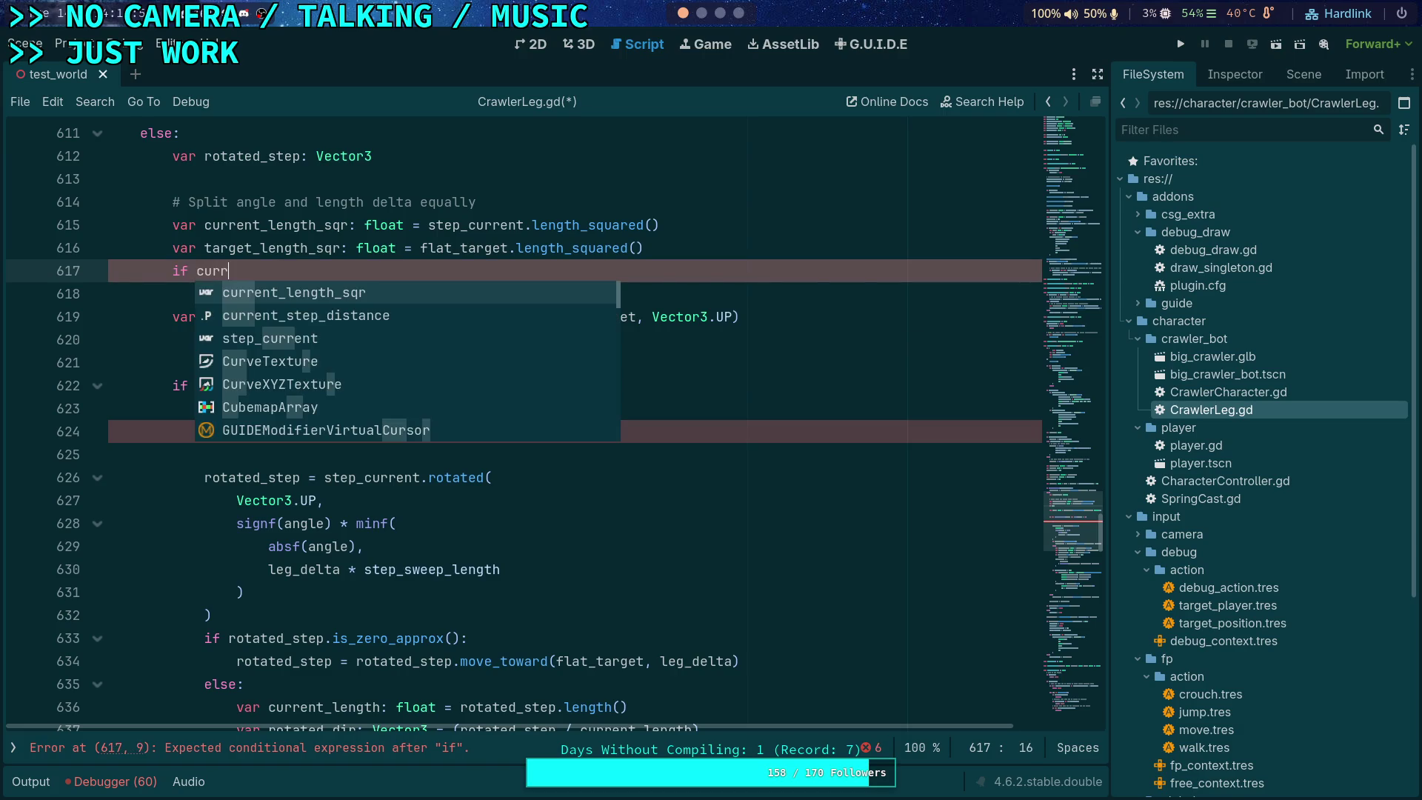
key("Return")
key("BackSpace")
key("BackSpace")
key("BackSpace")
type("is_ze")
key("Return")
Step: Complete 'if is_zero_approx(current_length_sqr) or is_zero_approx(target_length_sqr):' and start its body
type("curr")
key("Return")
key("Right")
type("or i")
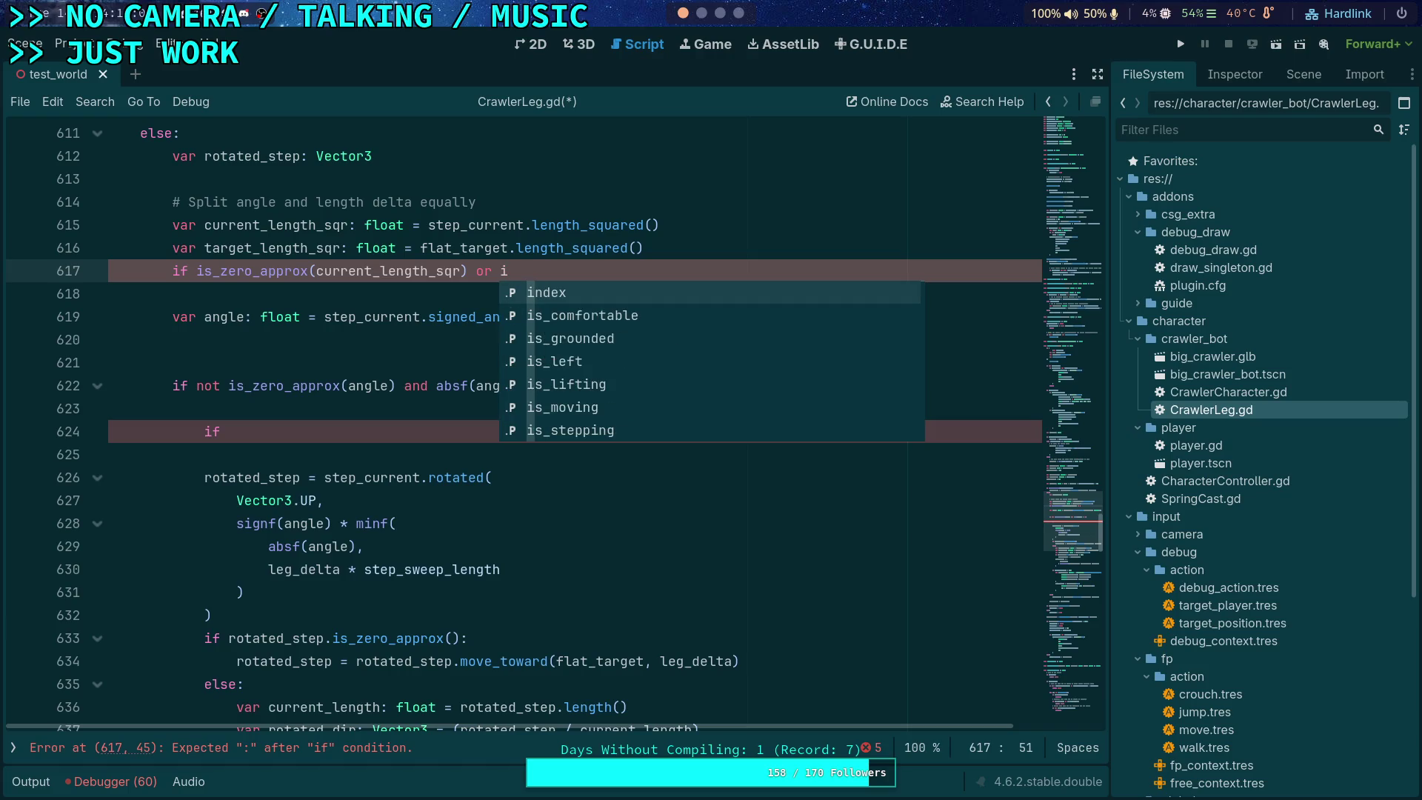
type("s_ze")
key("Return")
type("target_l")
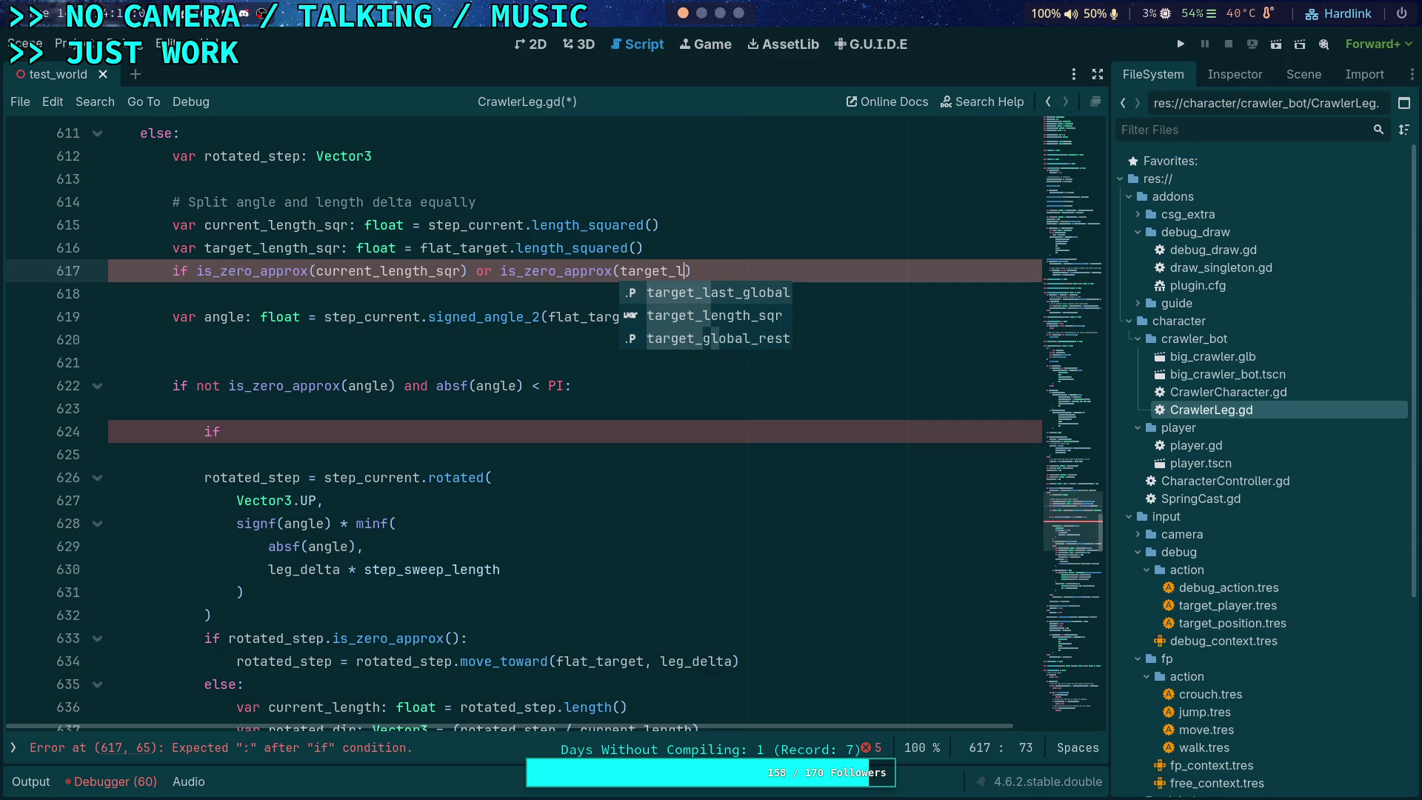
key("BackSpace")
type("le")
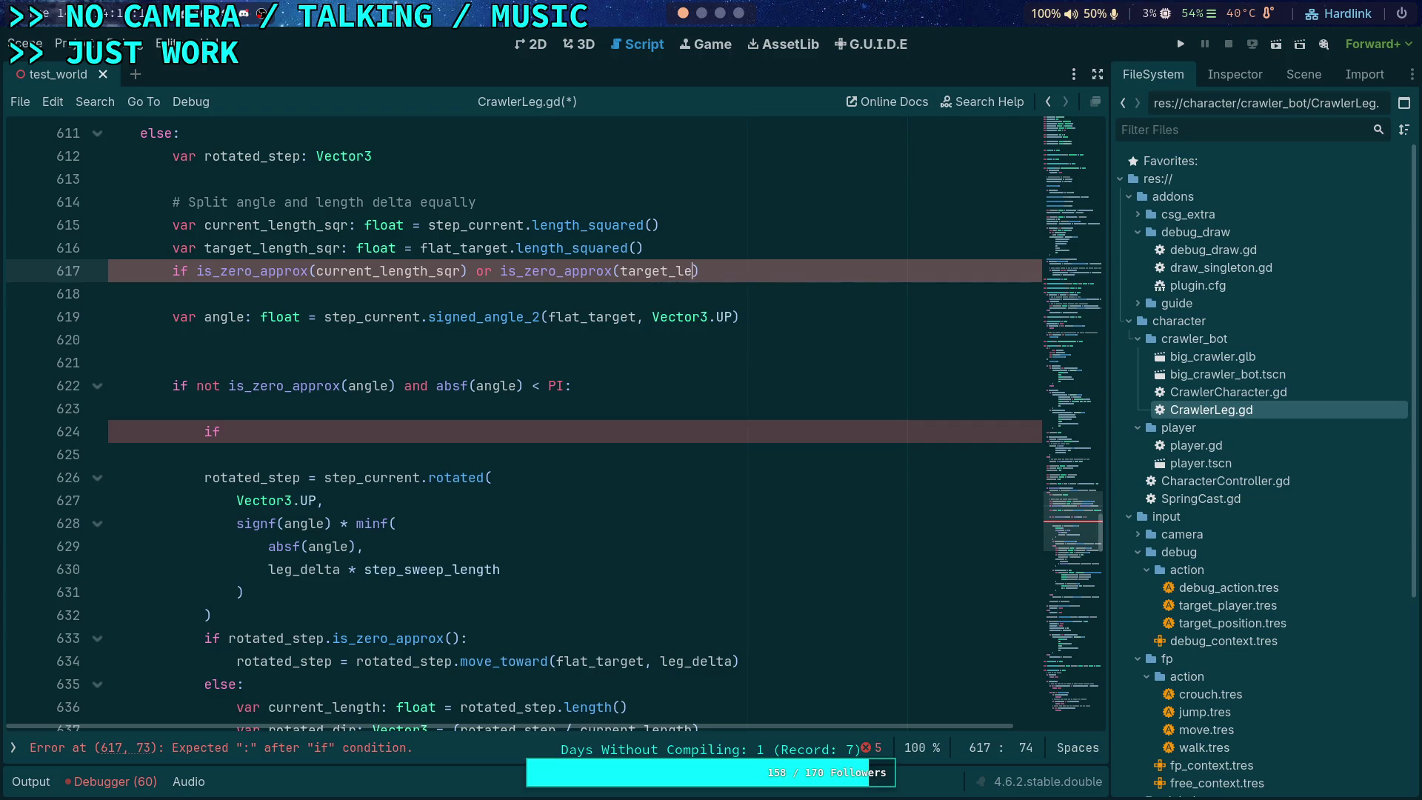
key("Return")
type(":")
key("Return")
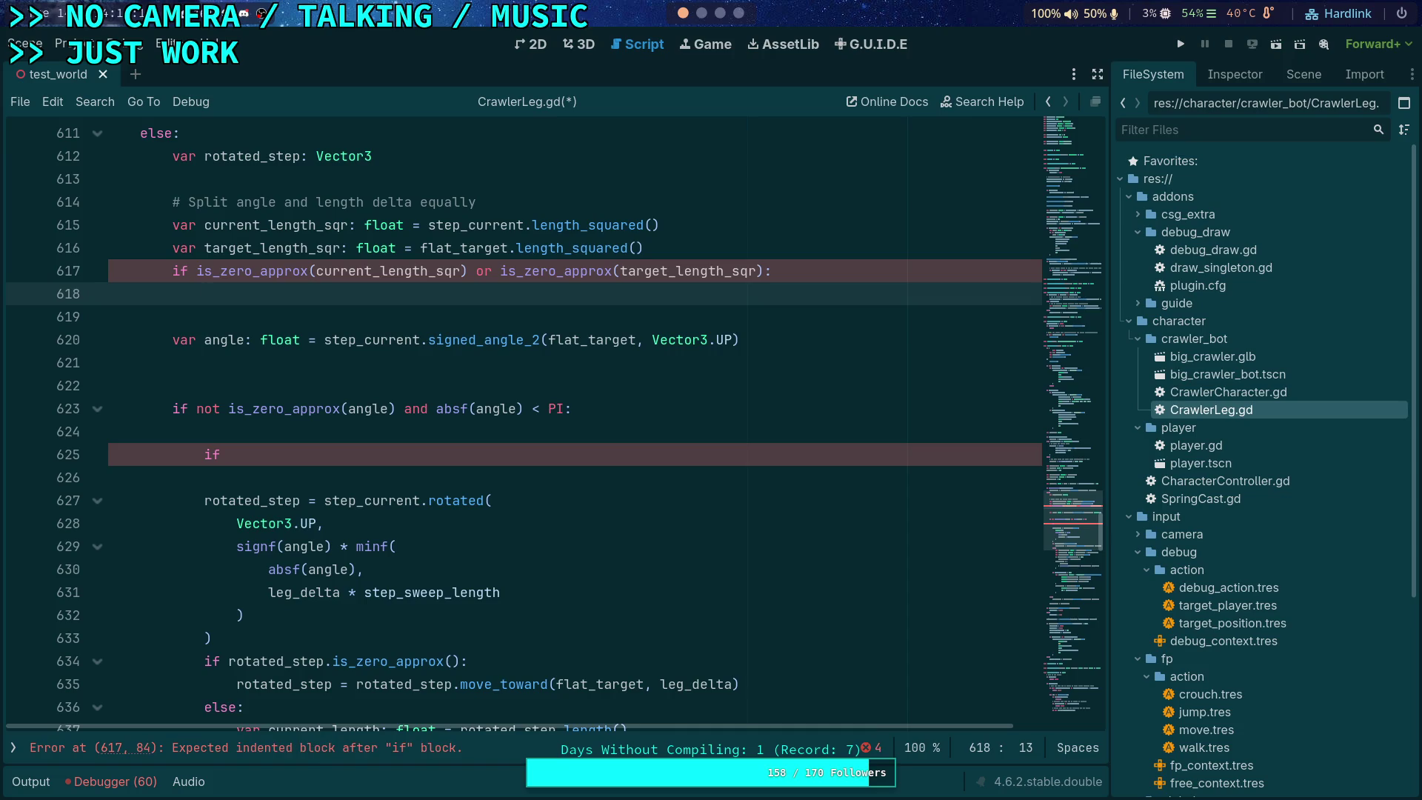
Step: Add a blank line above the zero check and delete the '# Split angle and length delta equally' comment
key("Up")
key("Up")
key("End")
key("Return")
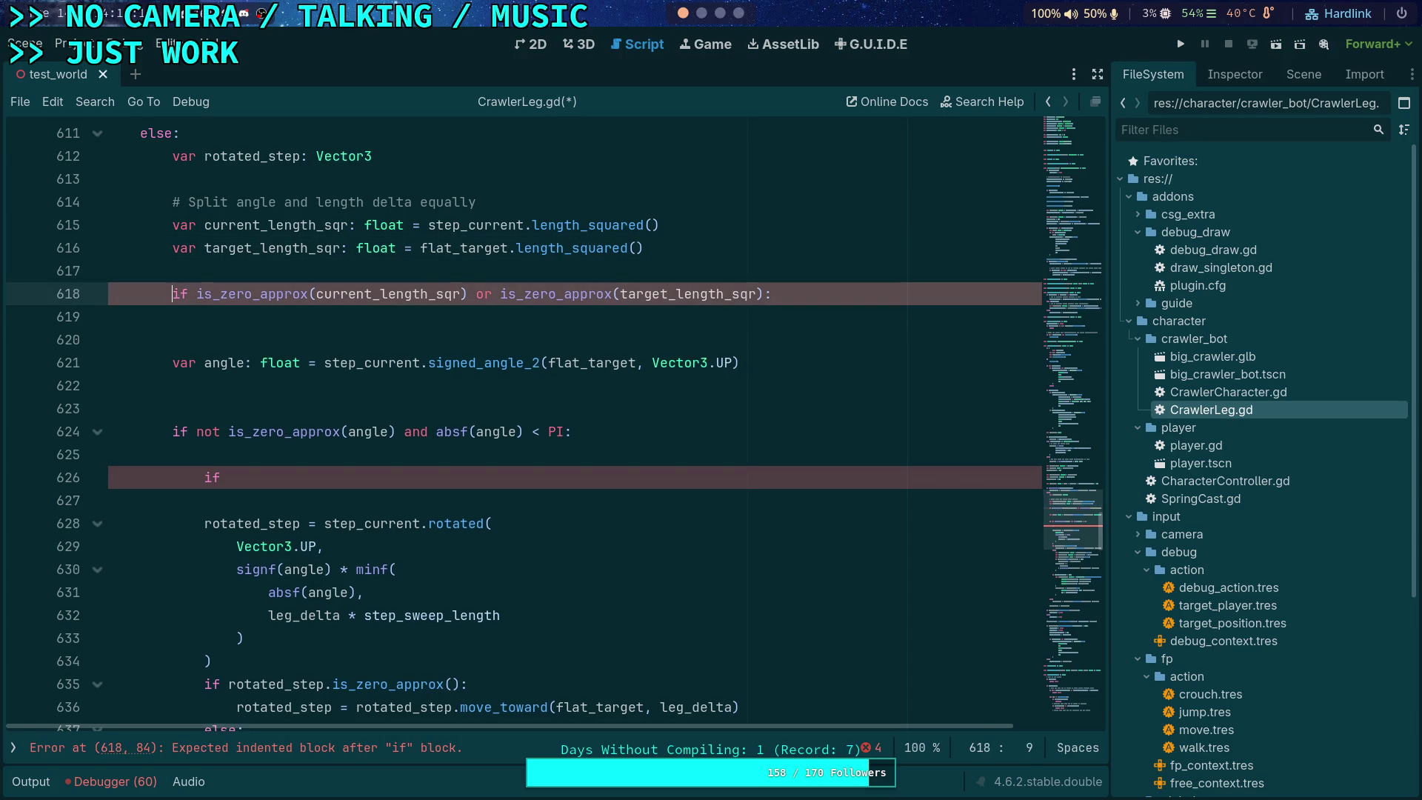
key("Up")
key("Up")
key("Up")
key("ctrl+shift+k")
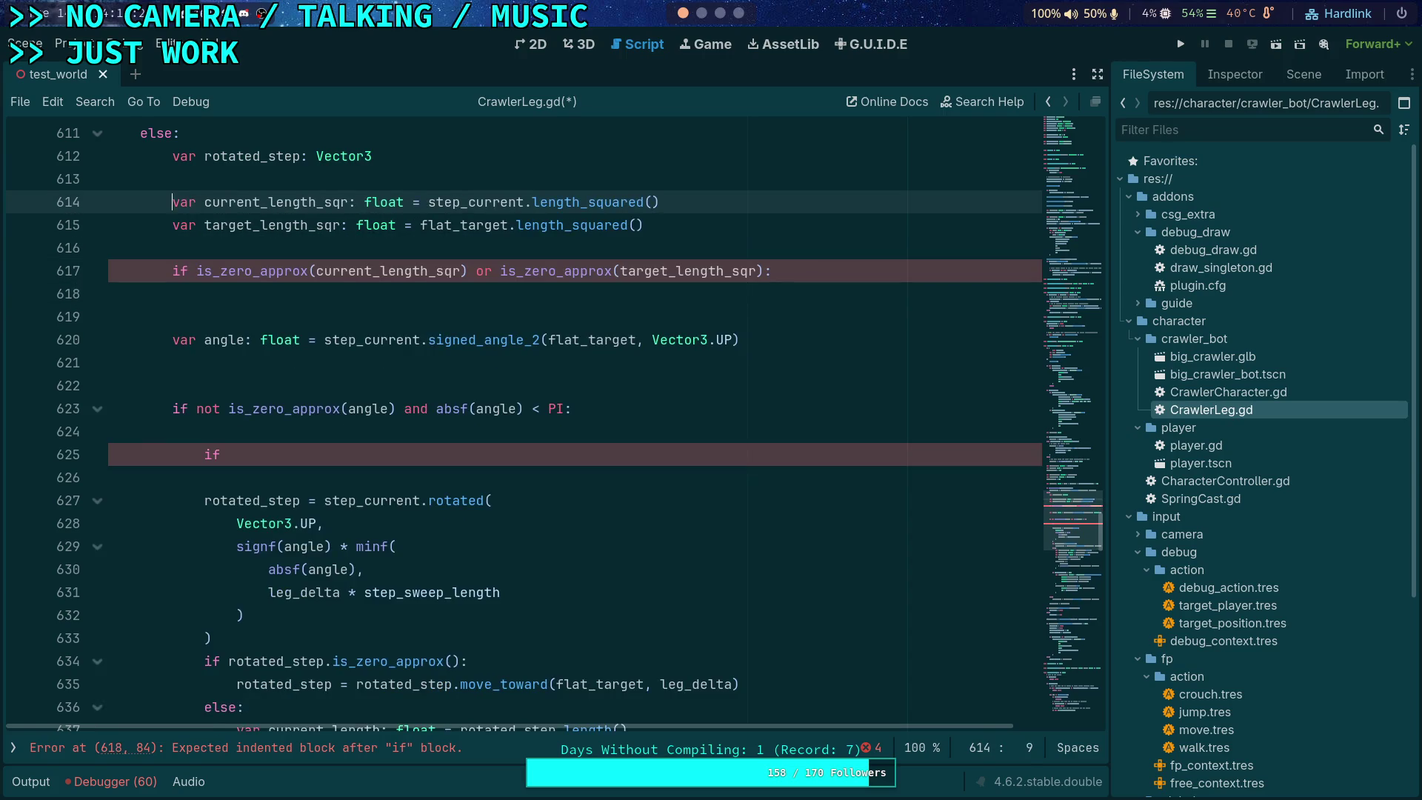
key("Up")
key("Up")
key("Down")
key("Down")
key("Down")
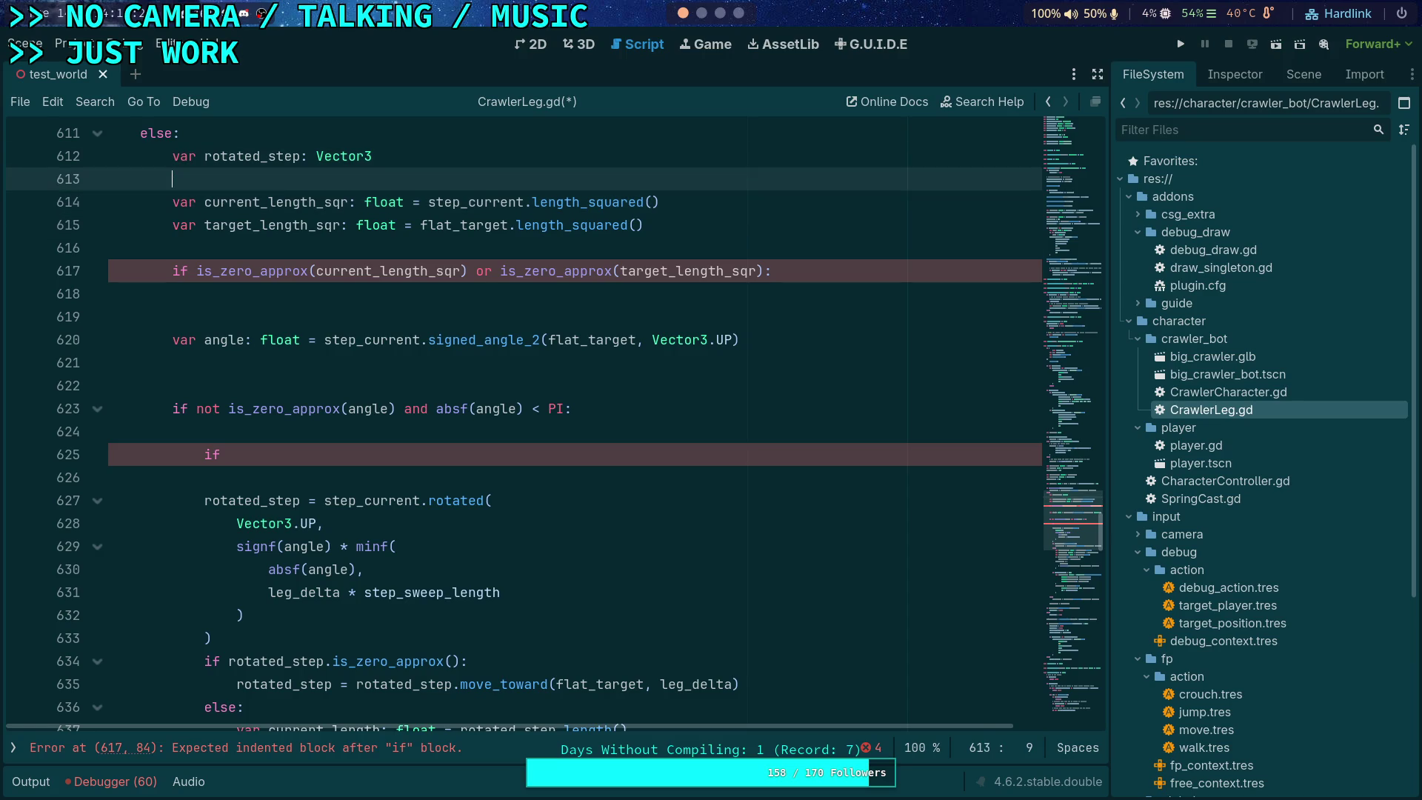
scroll(519, 422, "up", 1)
Step: Check the uses of rotated_step and step_current, then delete the rotated_step declaration
scroll(433, 293, "up", 1)
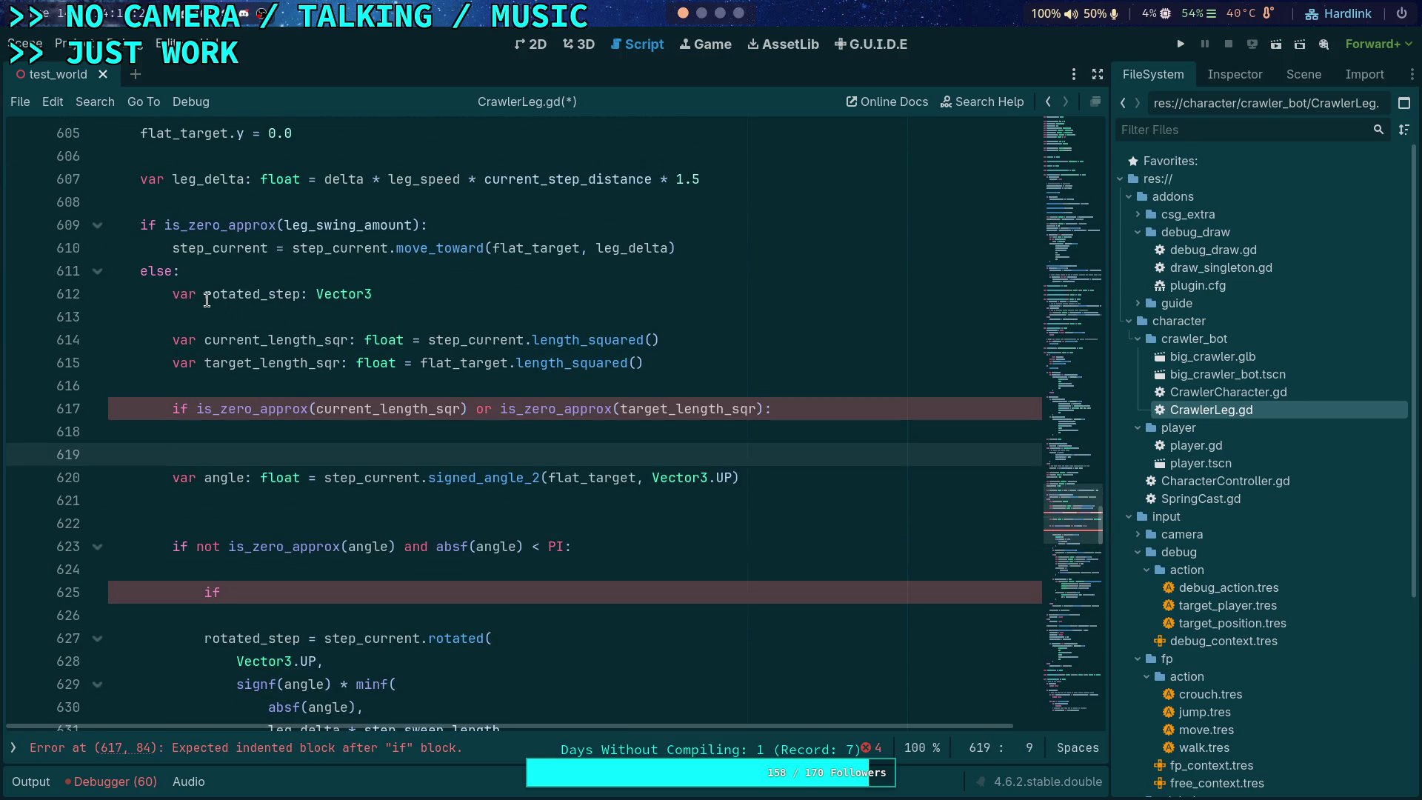
double_click(249, 294)
left_click_drag(249, 295, 263, 295)
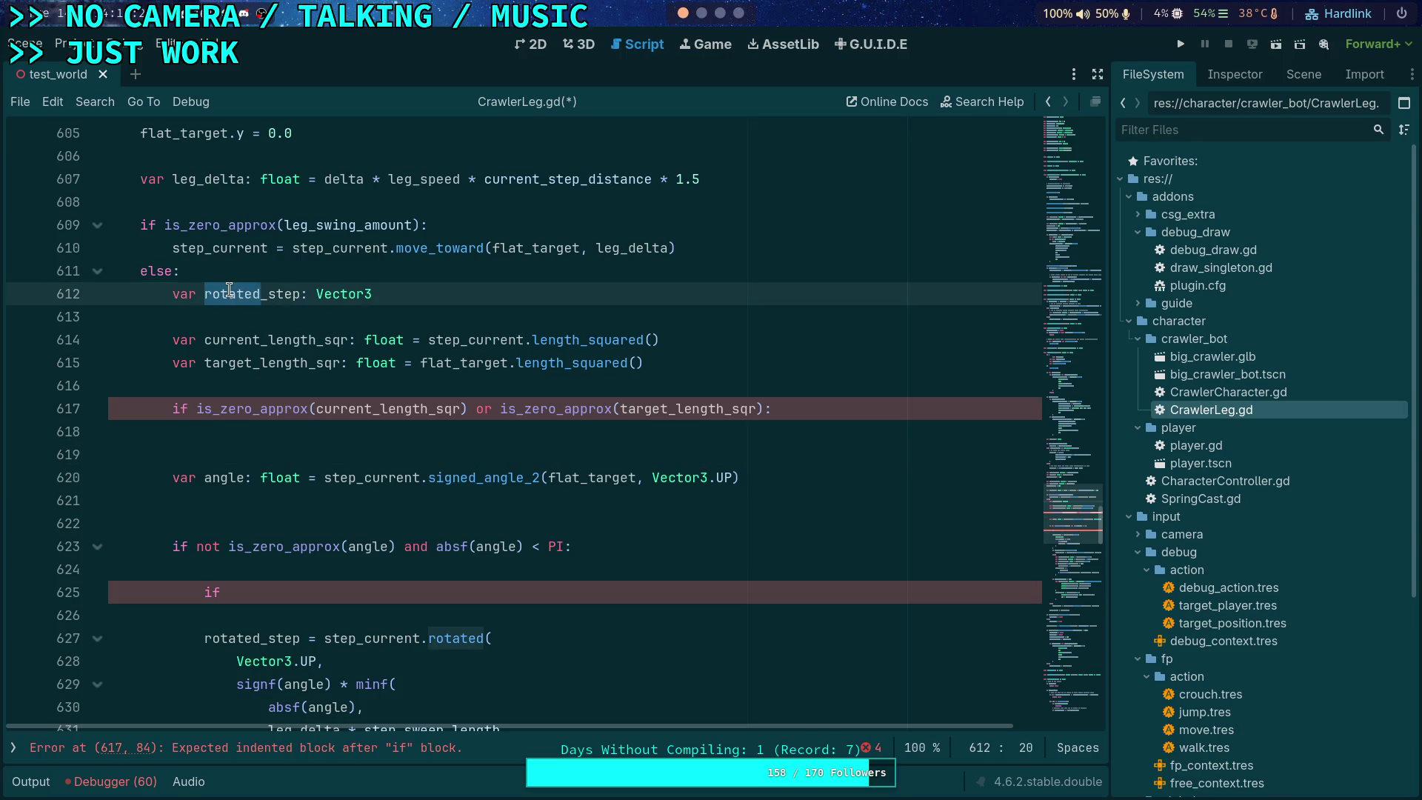
scroll(372, 310, "up", 1)
double_click(198, 316)
scroll(447, 391, "down", 6)
scroll(511, 416, "down", 7)
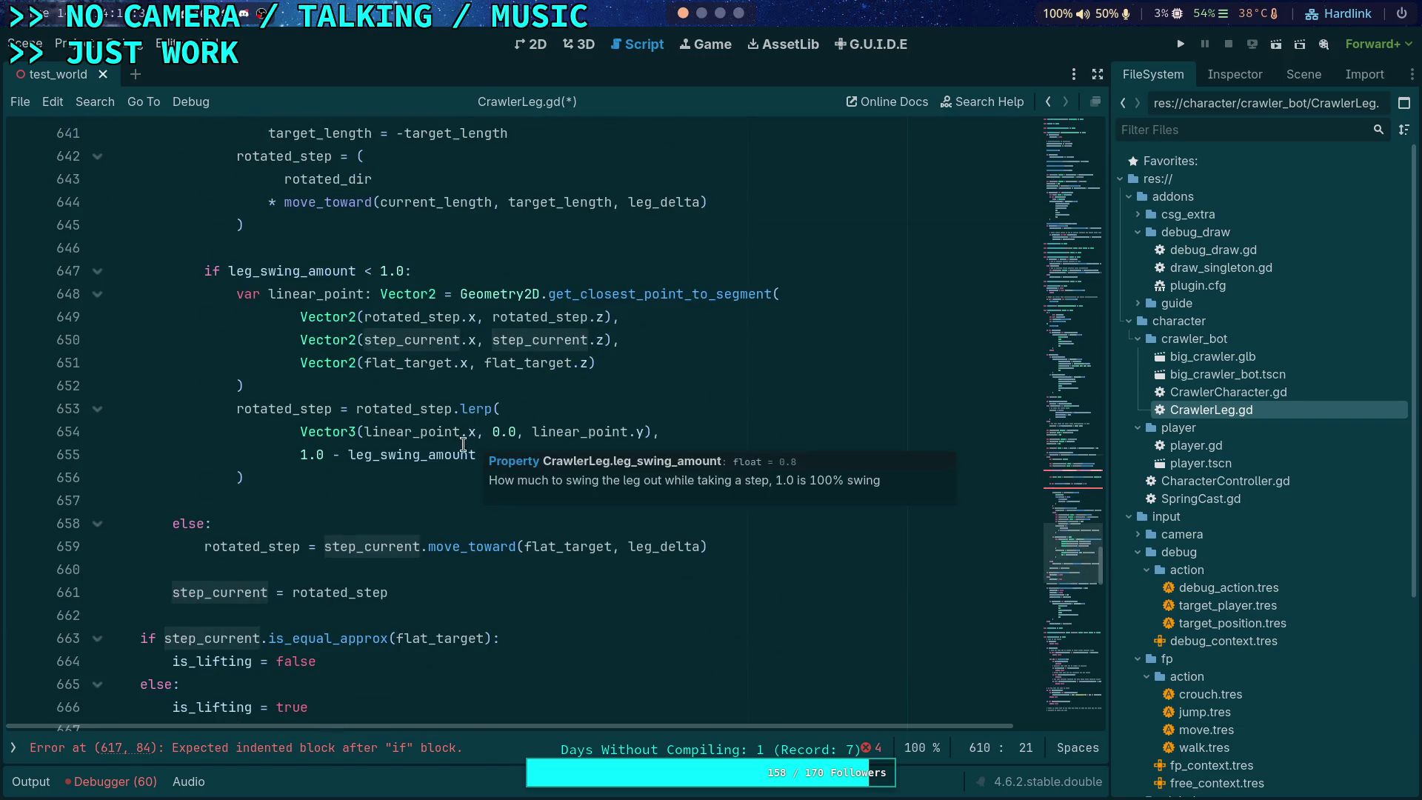
scroll(336, 381, "up", 9)
scroll(336, 381, "up", 2)
left_click_drag(415, 249, 423, 205)
key("BackSpace")
Step: Delete the step_current = rotated_step assignment and its leftover empty line
scroll(424, 326, "down", 14)
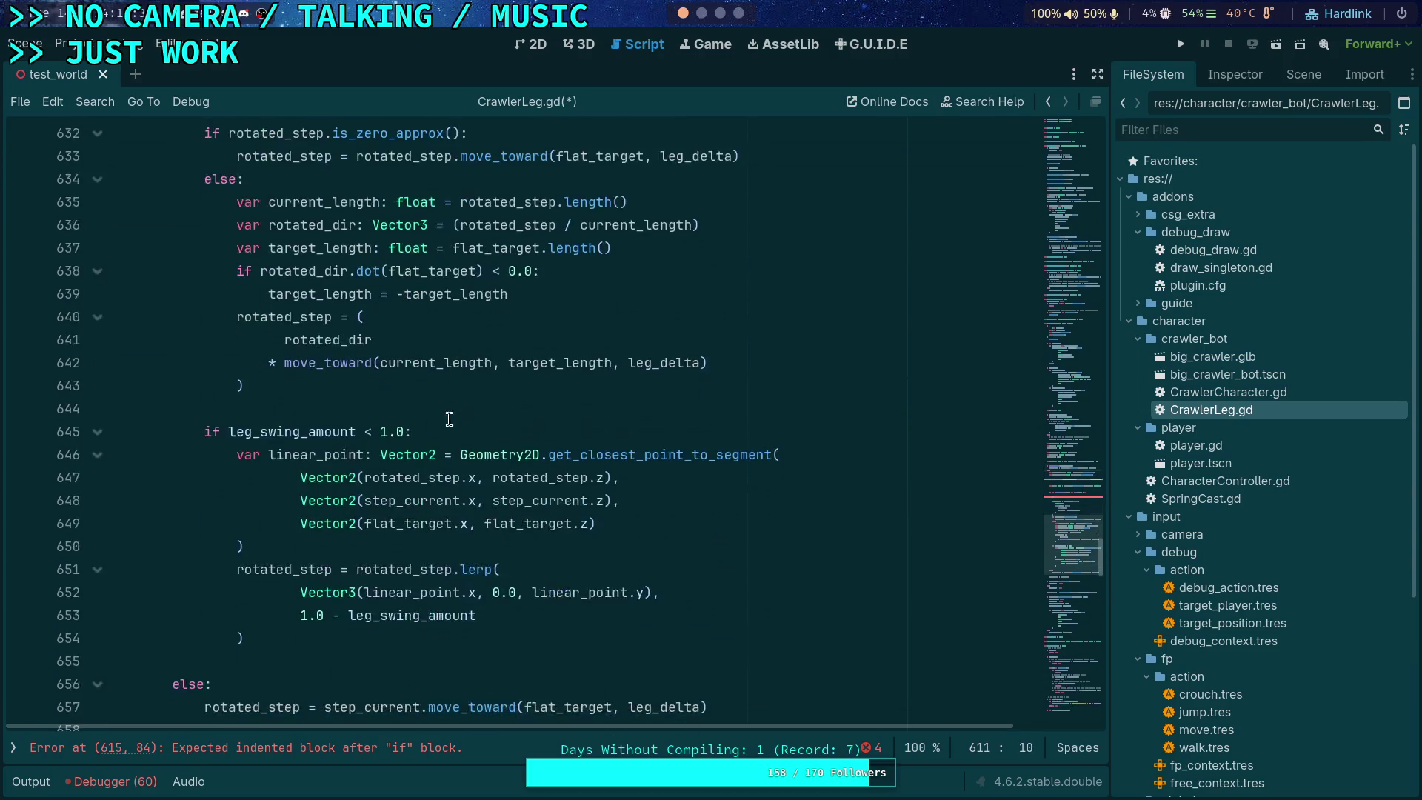
left_click_drag(424, 326, 424, 304)
key("BackSpace")
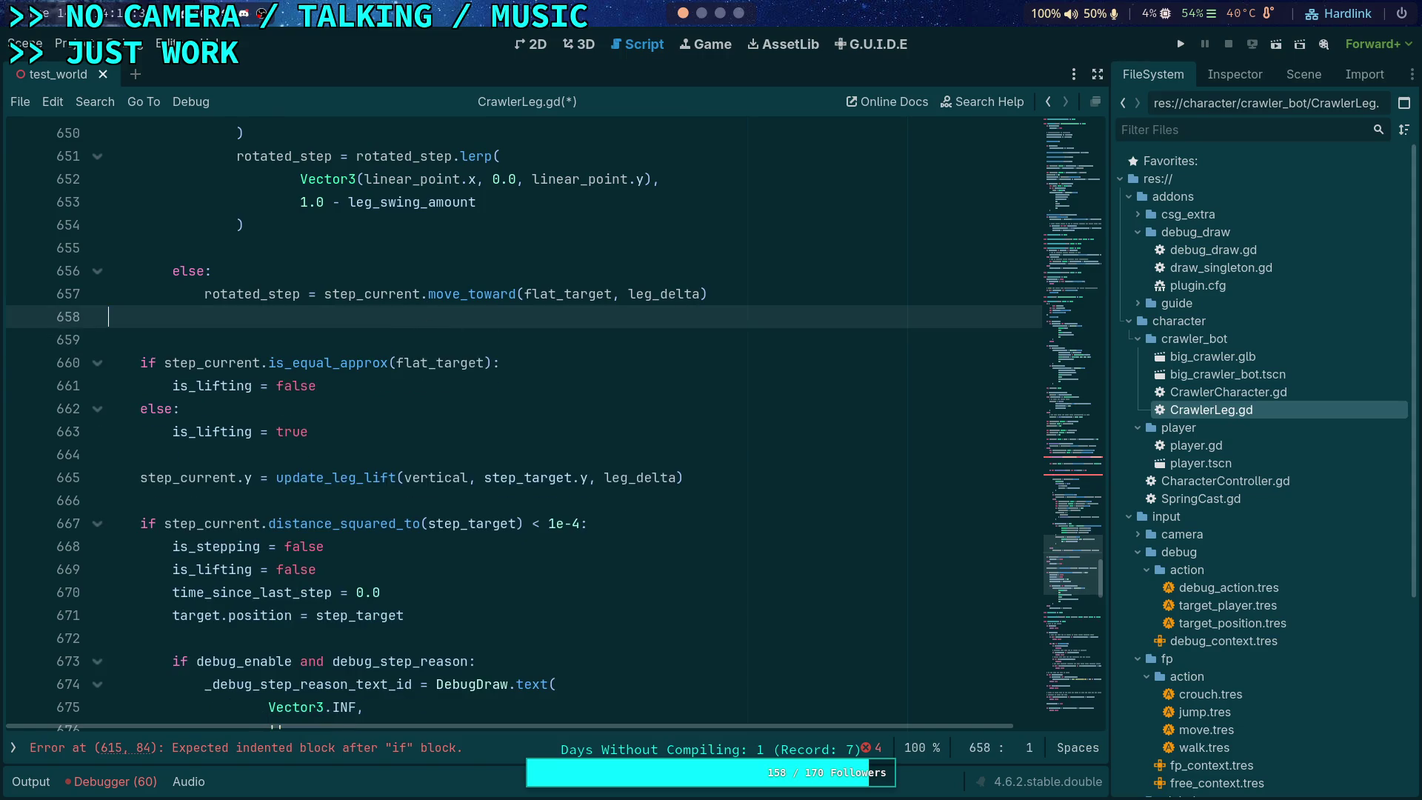
key("BackSpace")
Step: Paste the move_toward fallback under the zero-length check, assigning it to step_current instead of rotated_step
scroll(395, 447, "up", 3)
double_click(257, 502)
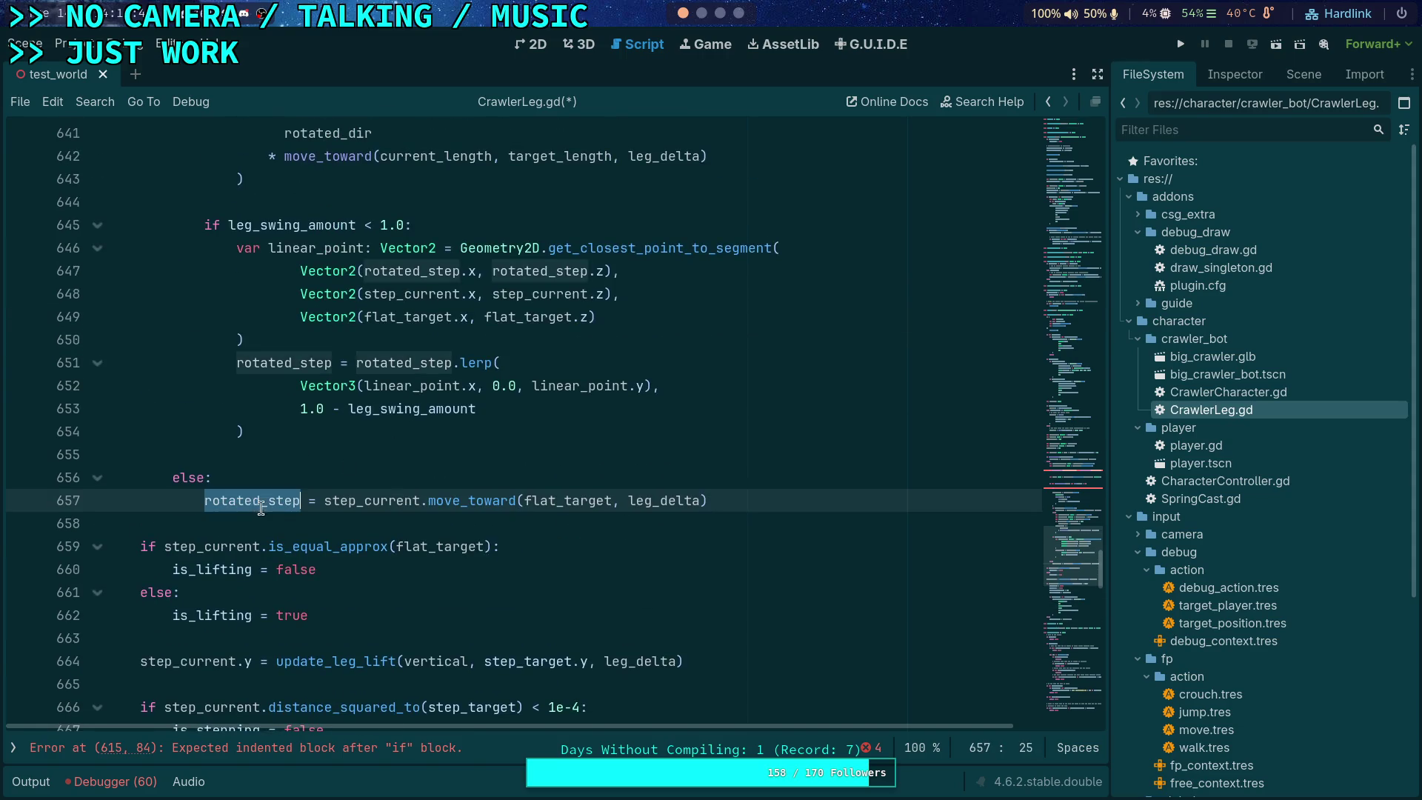
scroll(352, 523, "up", 6)
scroll(352, 523, "up", 3)
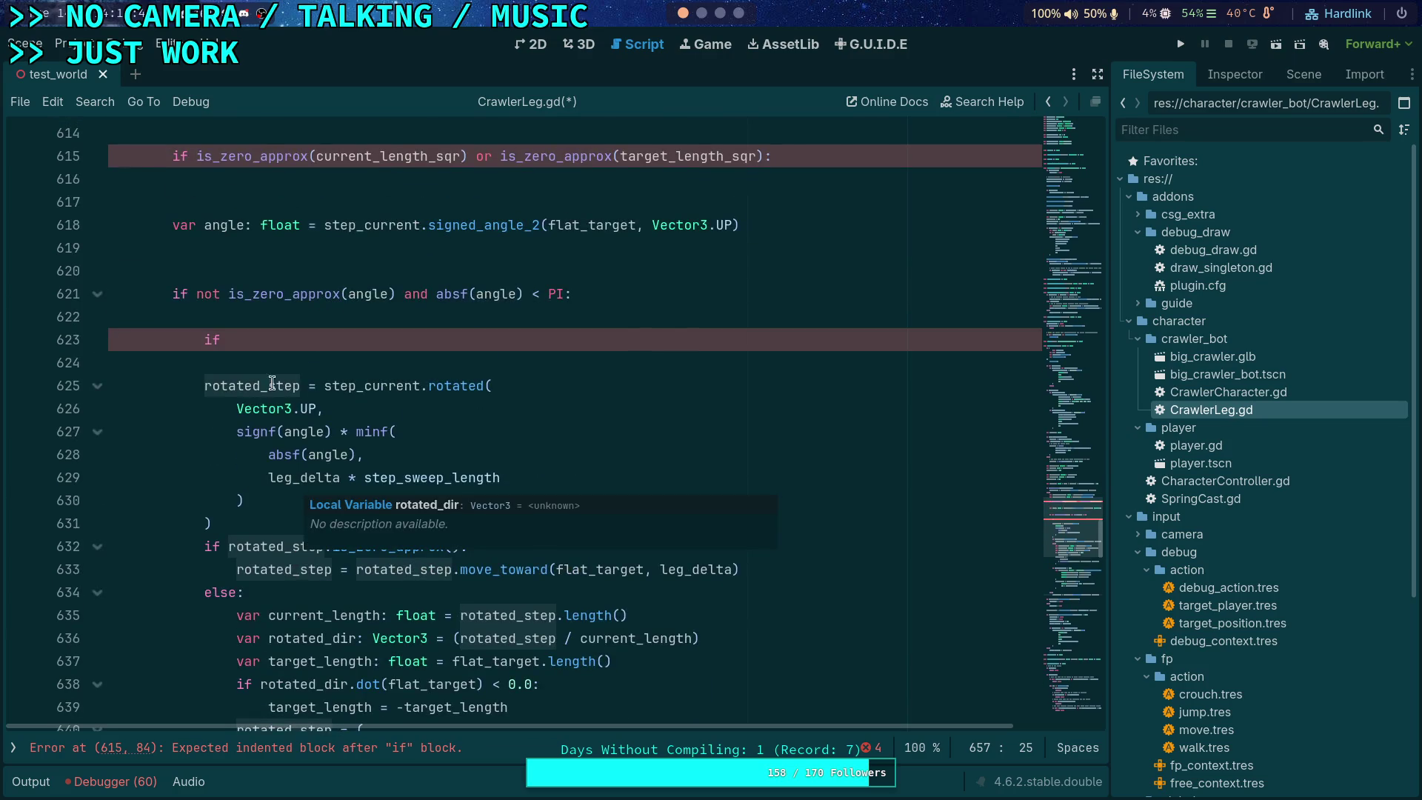
scroll(275, 334, "up", 2)
scroll(333, 319, "down", 10)
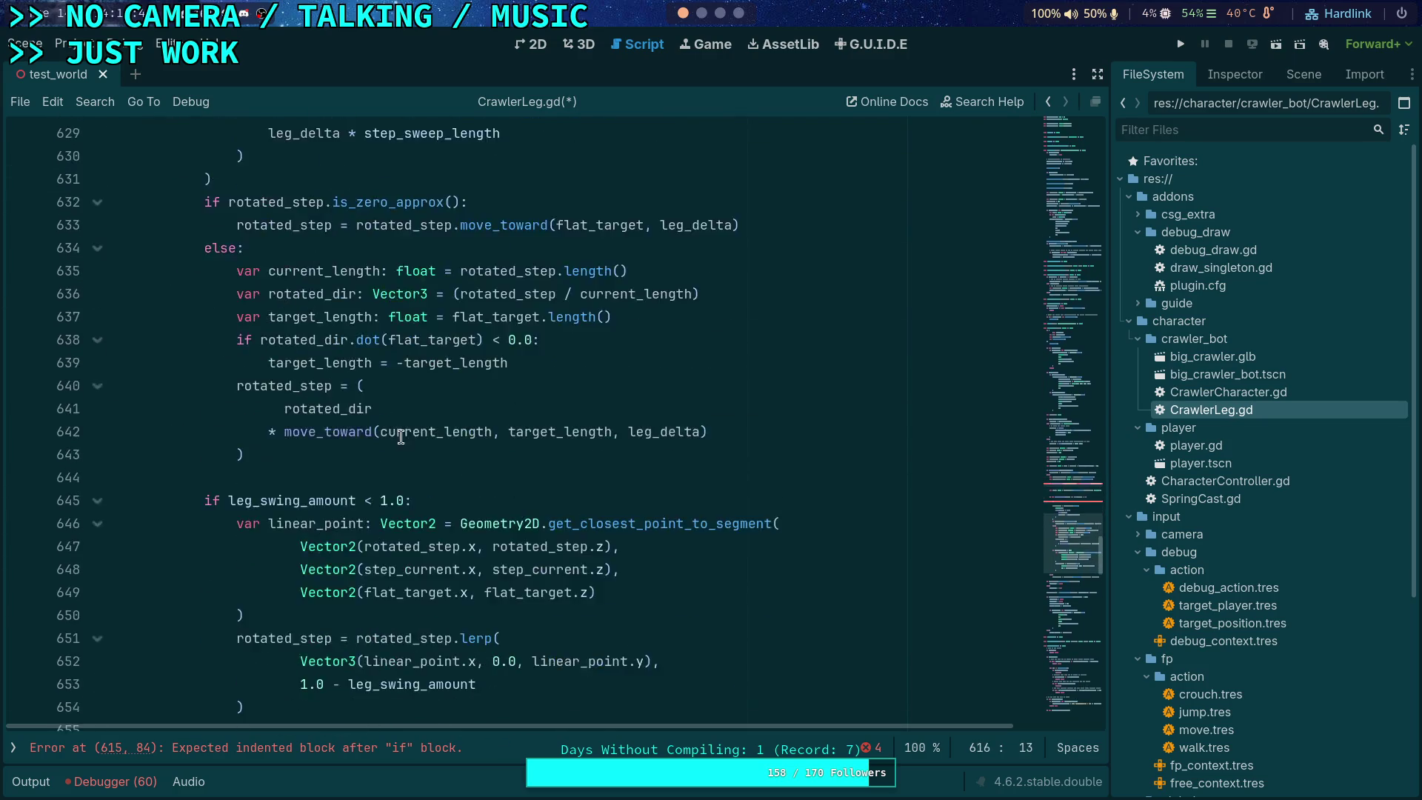
left_click(341, 570)
scroll(353, 345, "up", 10)
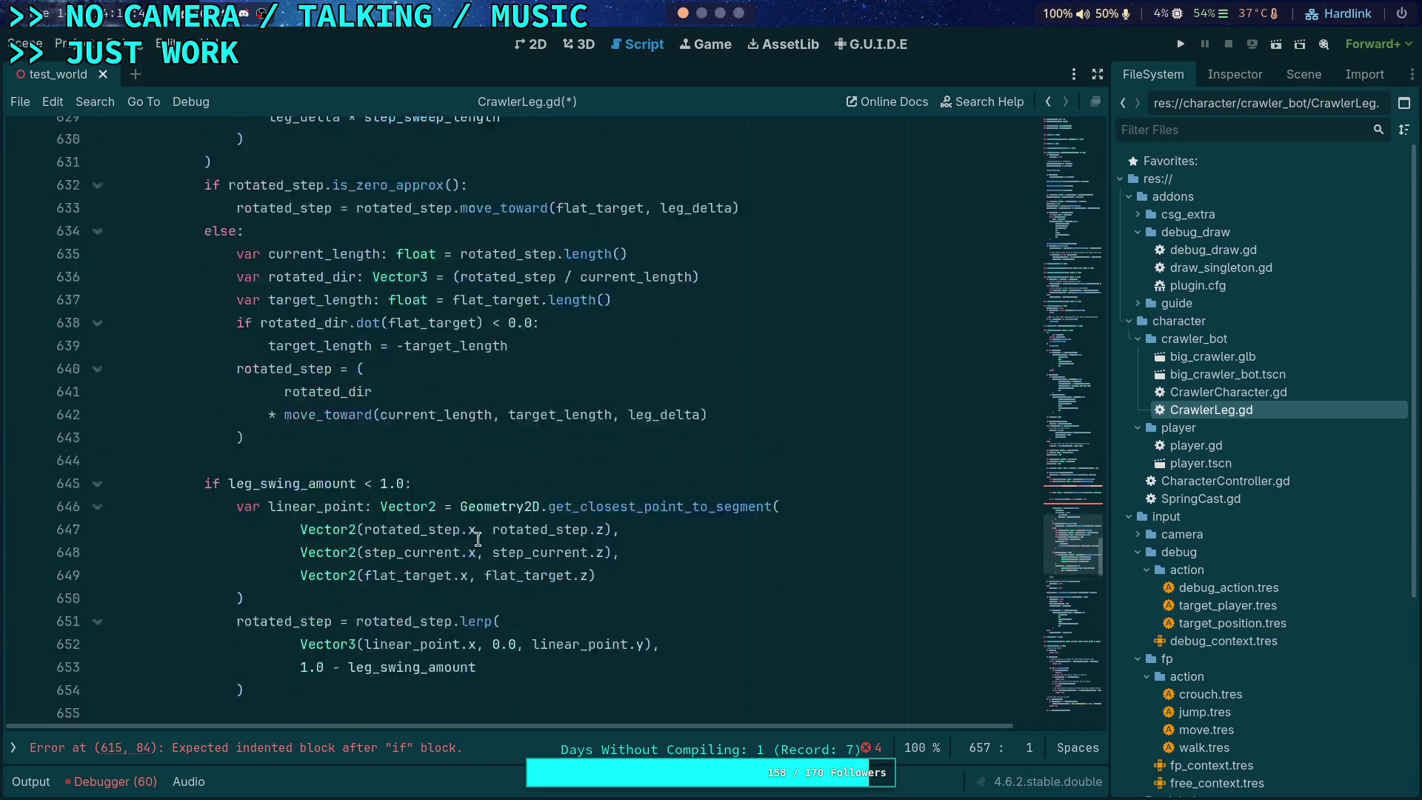
left_click(339, 318)
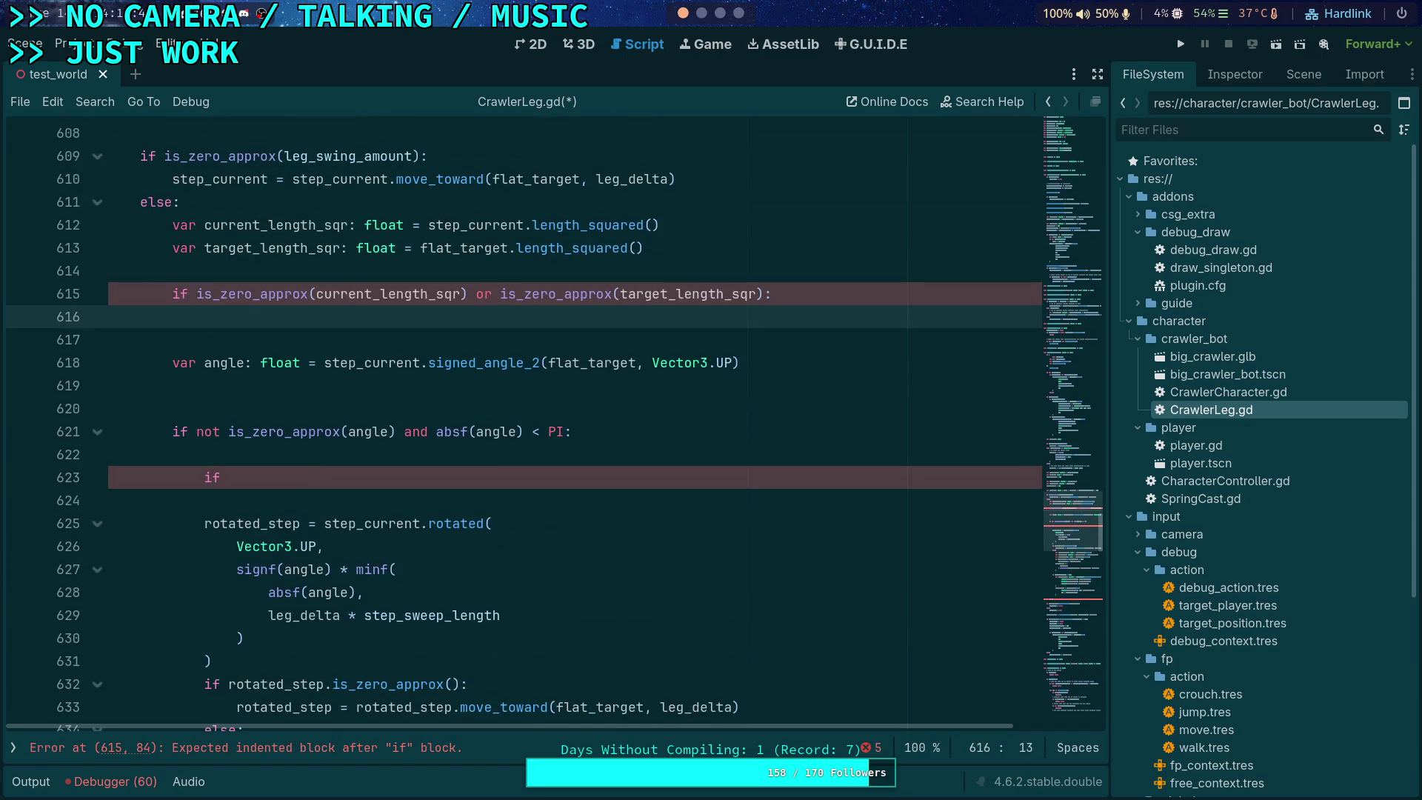
type("rotated_step = step_current.move_toward(flat_target, leg_delta)")
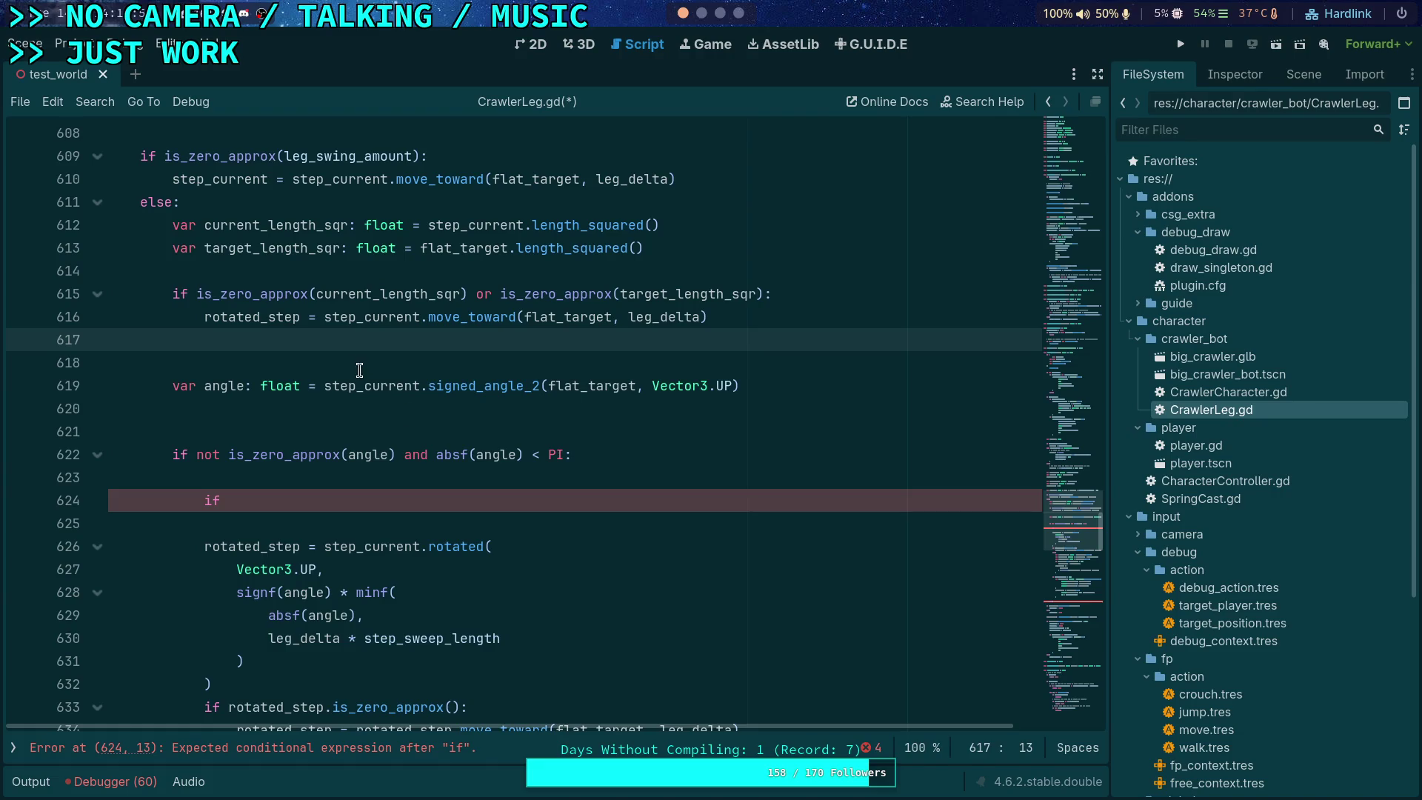
double_click(237, 317)
type("step_cu")
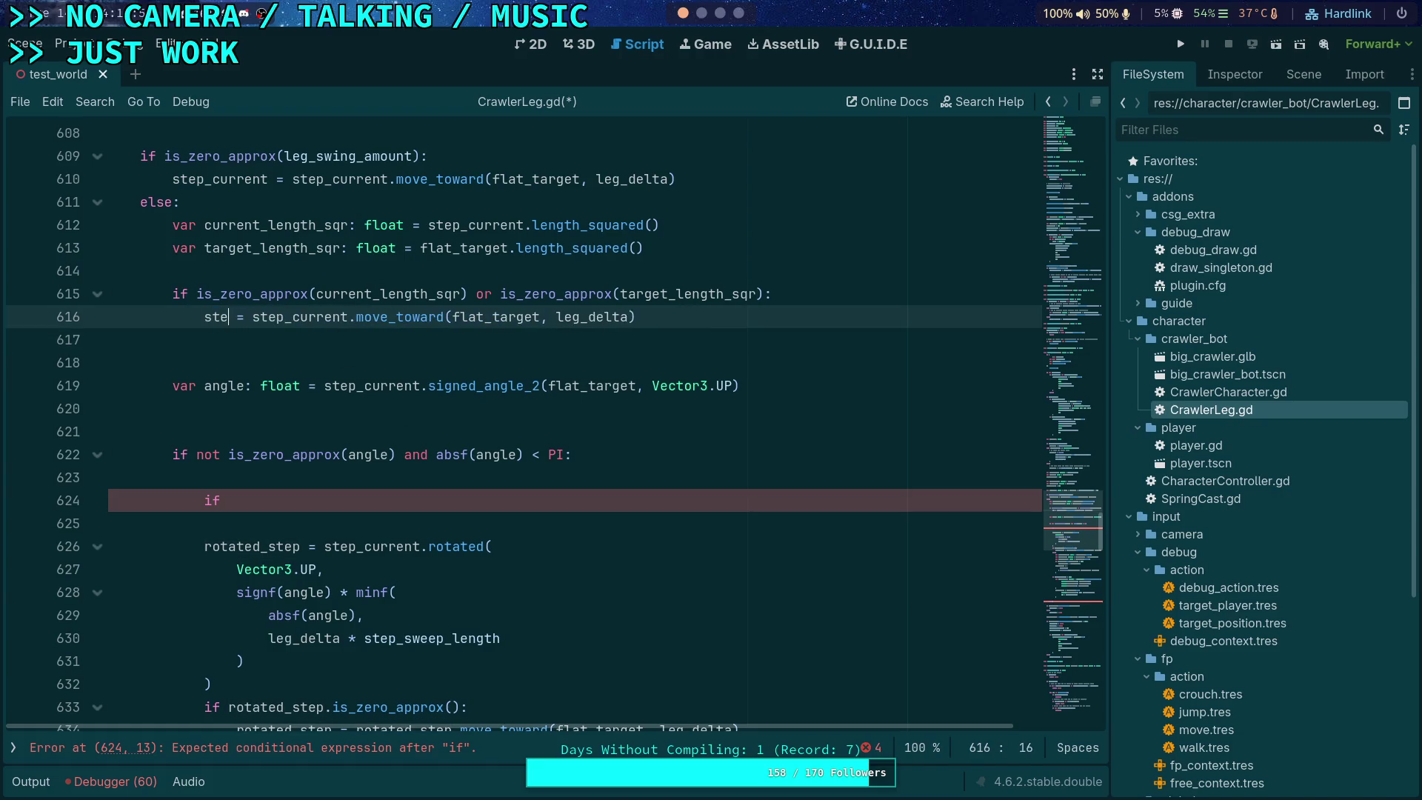
key("Return")
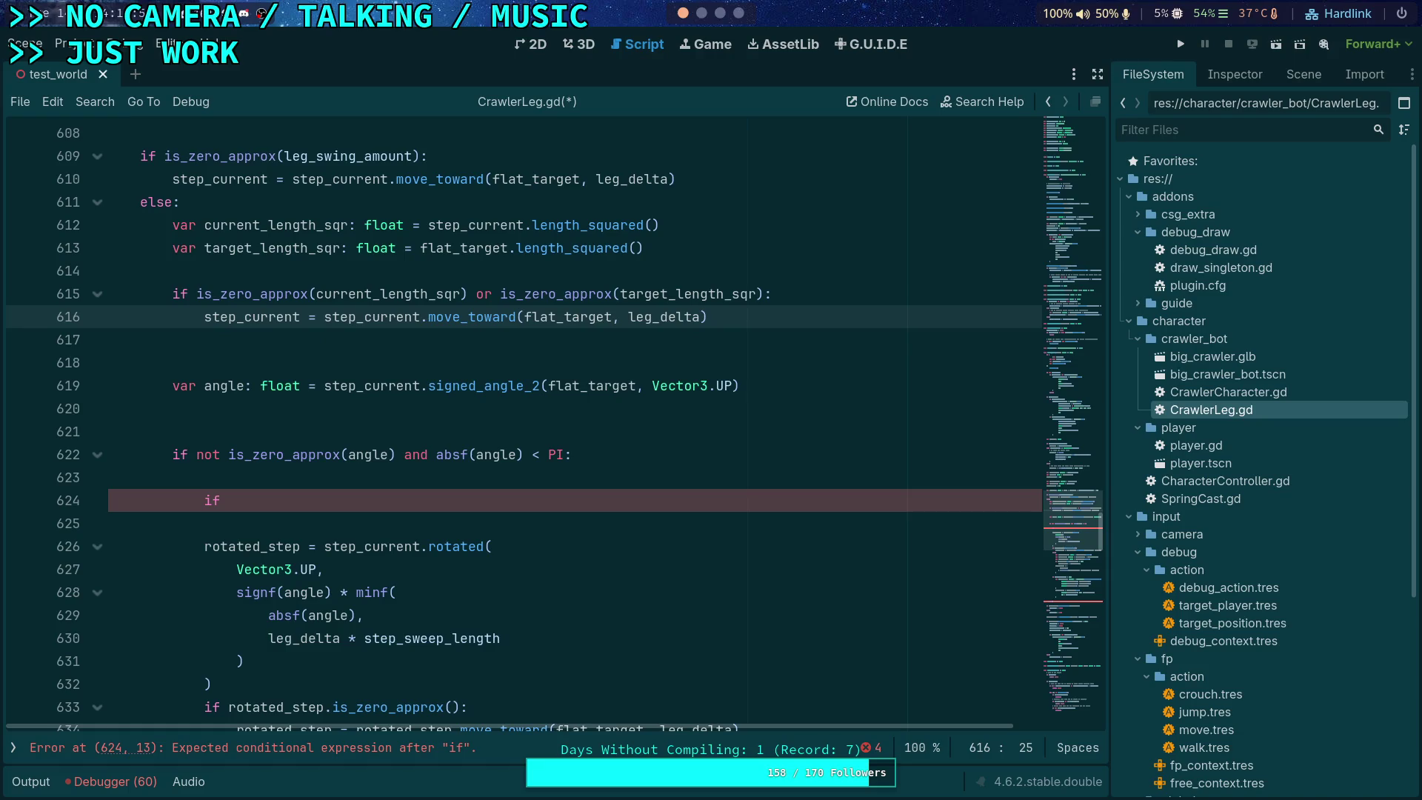
Step: Move to the blank line after the step code, just above func start_step
scroll(374, 408, "up", 3)
left_click(374, 408)
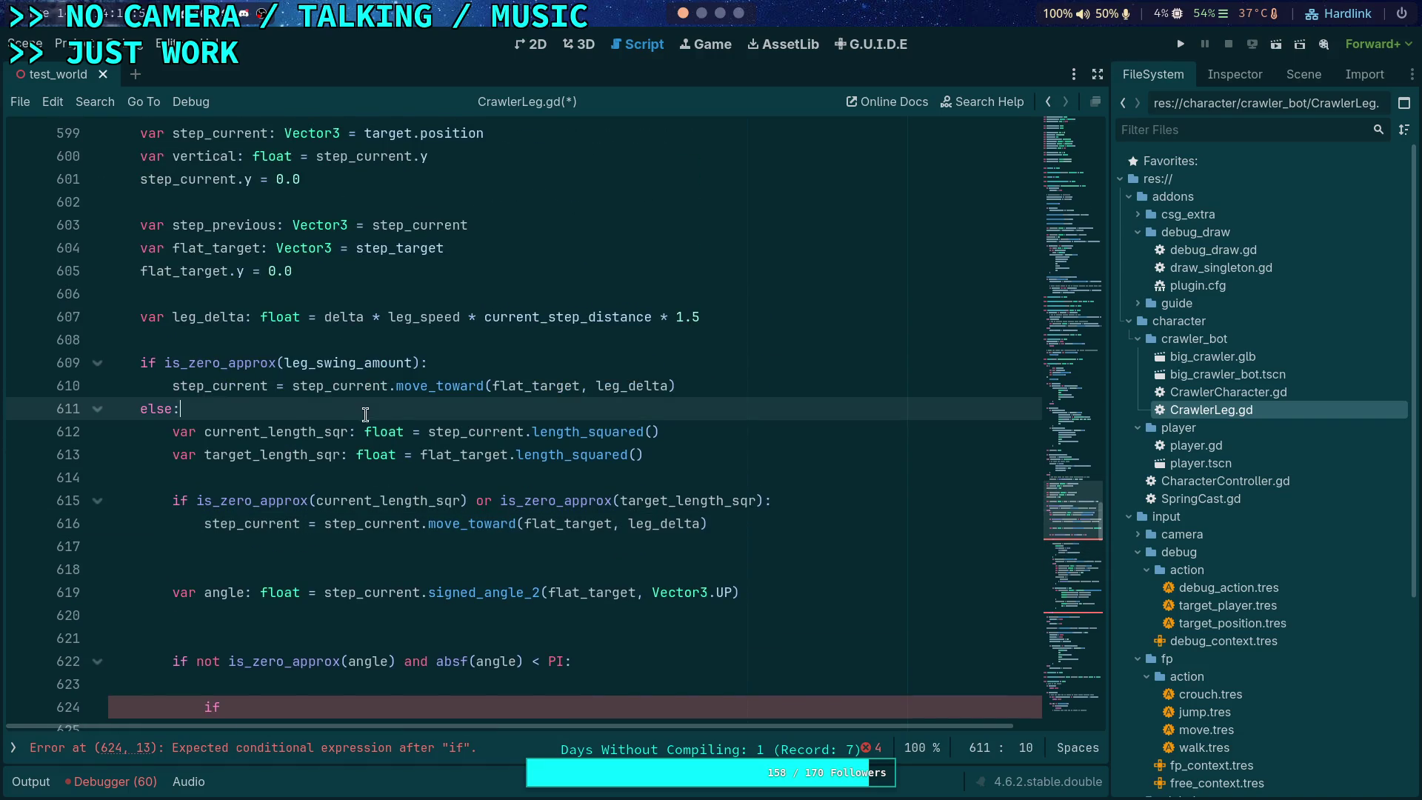
scroll(539, 513, "up", 9)
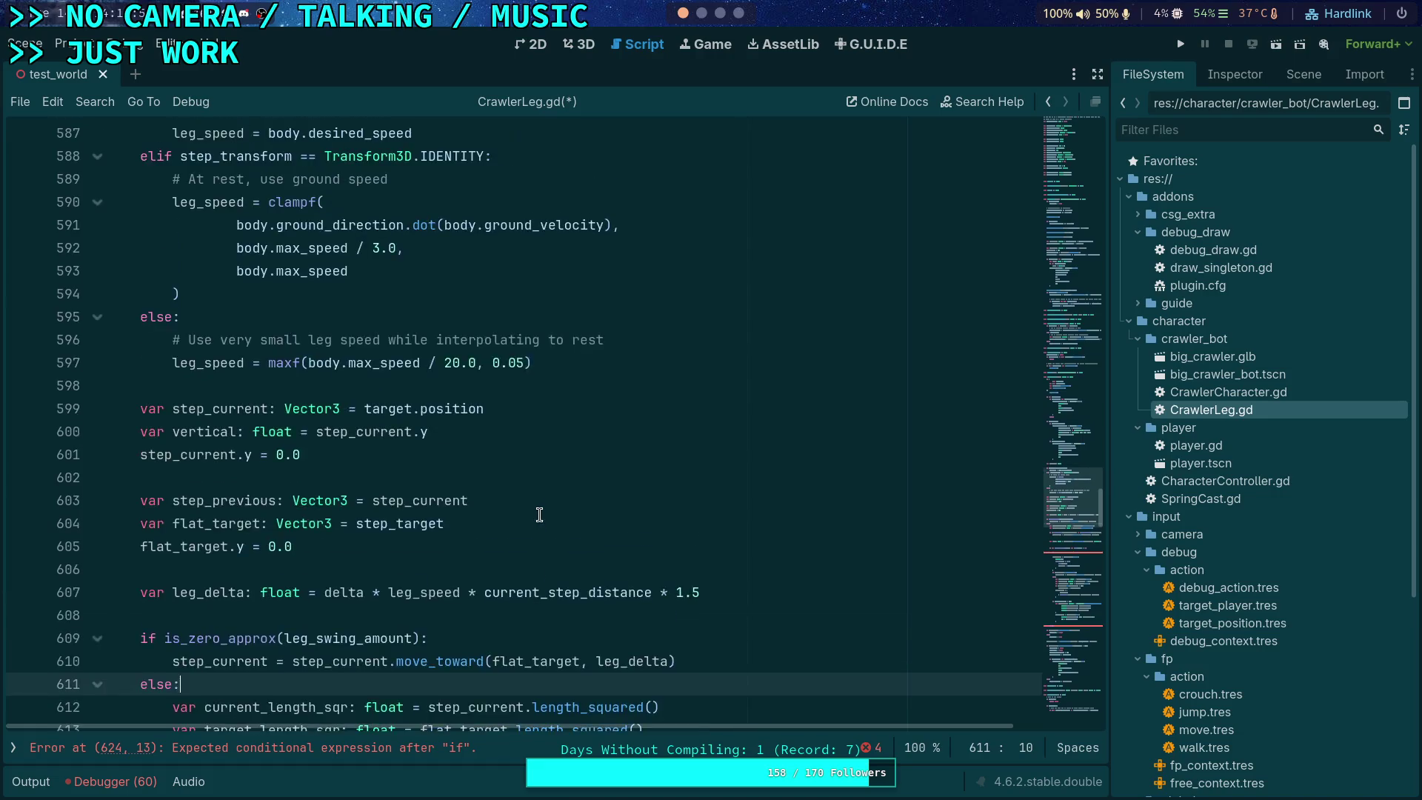
scroll(491, 500, "down", 11)
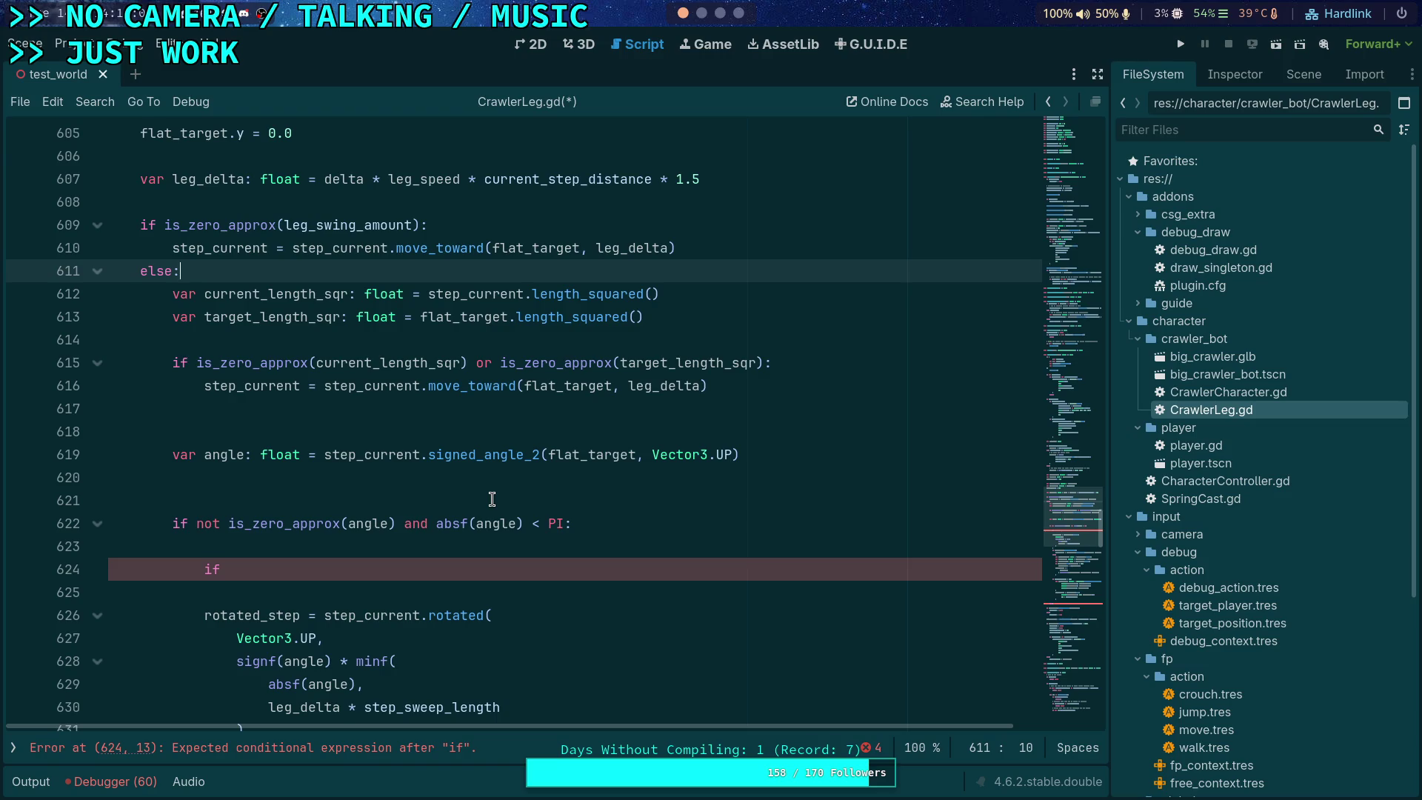
scroll(492, 500, "down", 4)
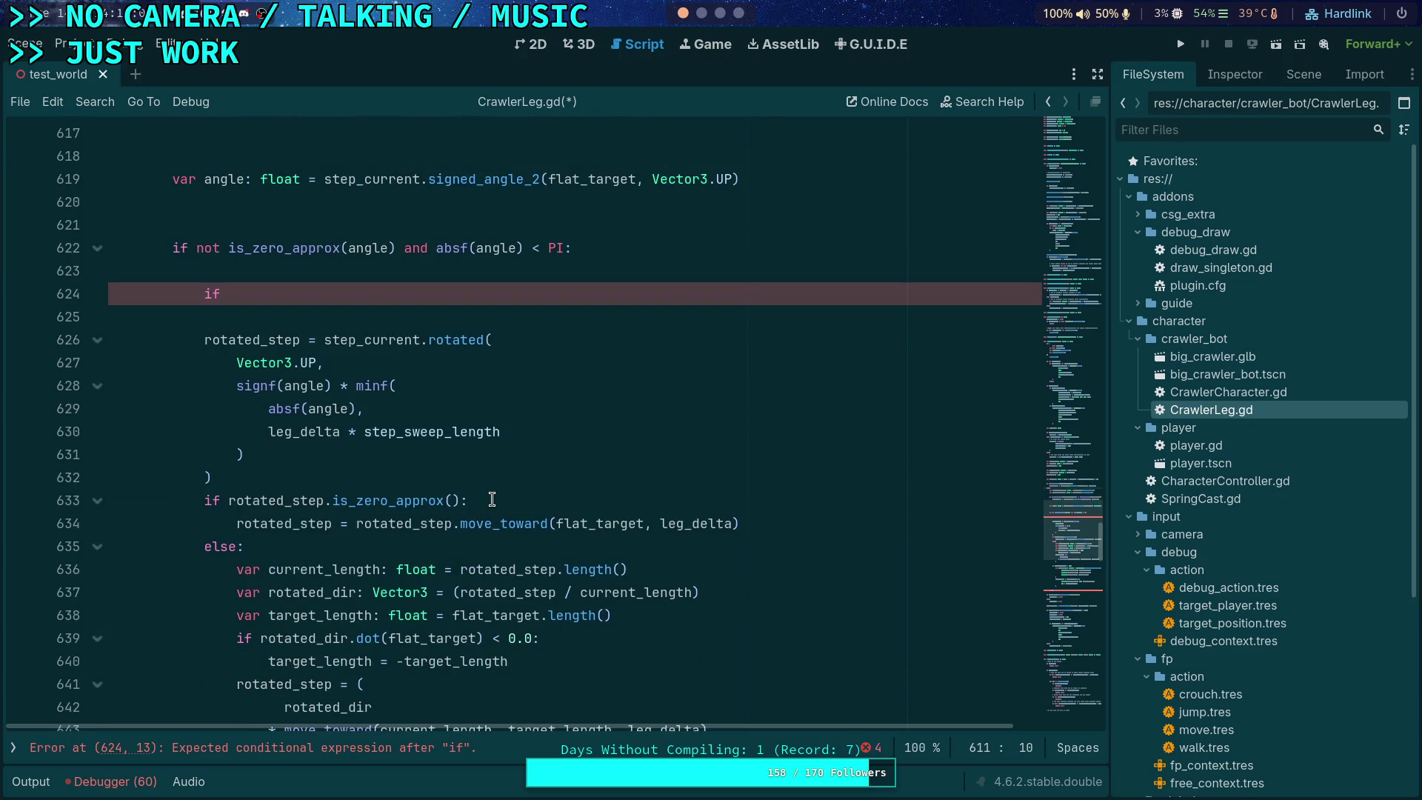
scroll(492, 500, "down", 9)
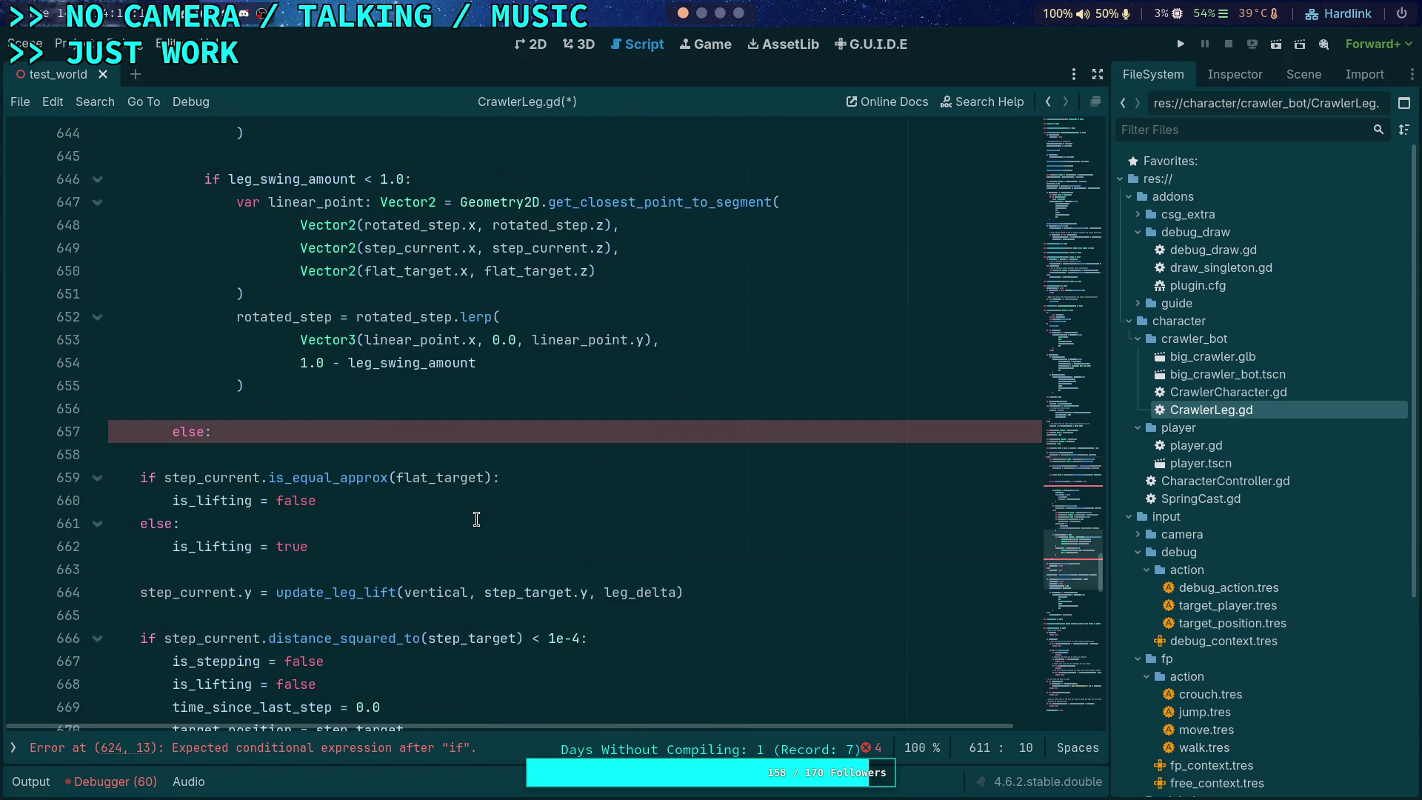
scroll(474, 501, "up", 2)
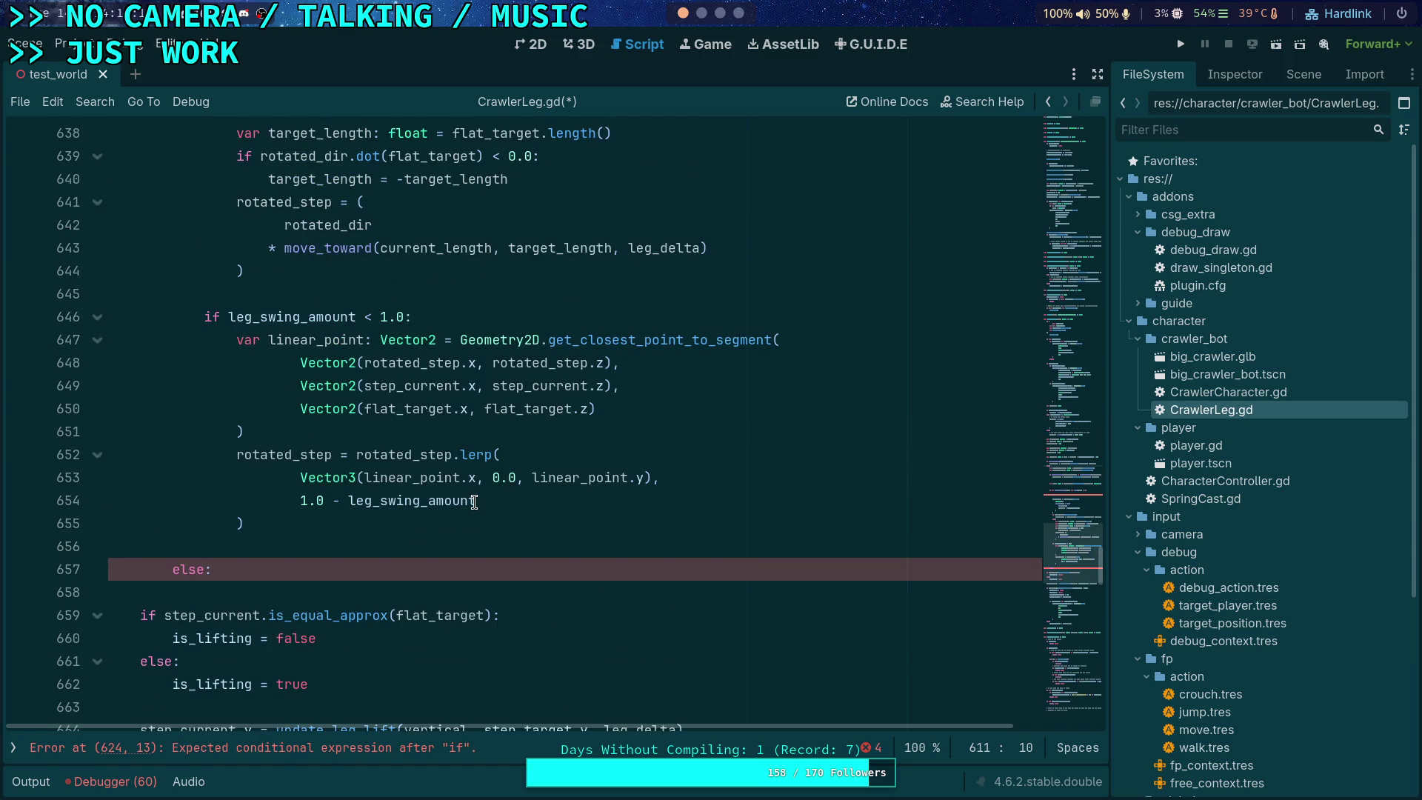
scroll(574, 533, "down", 12)
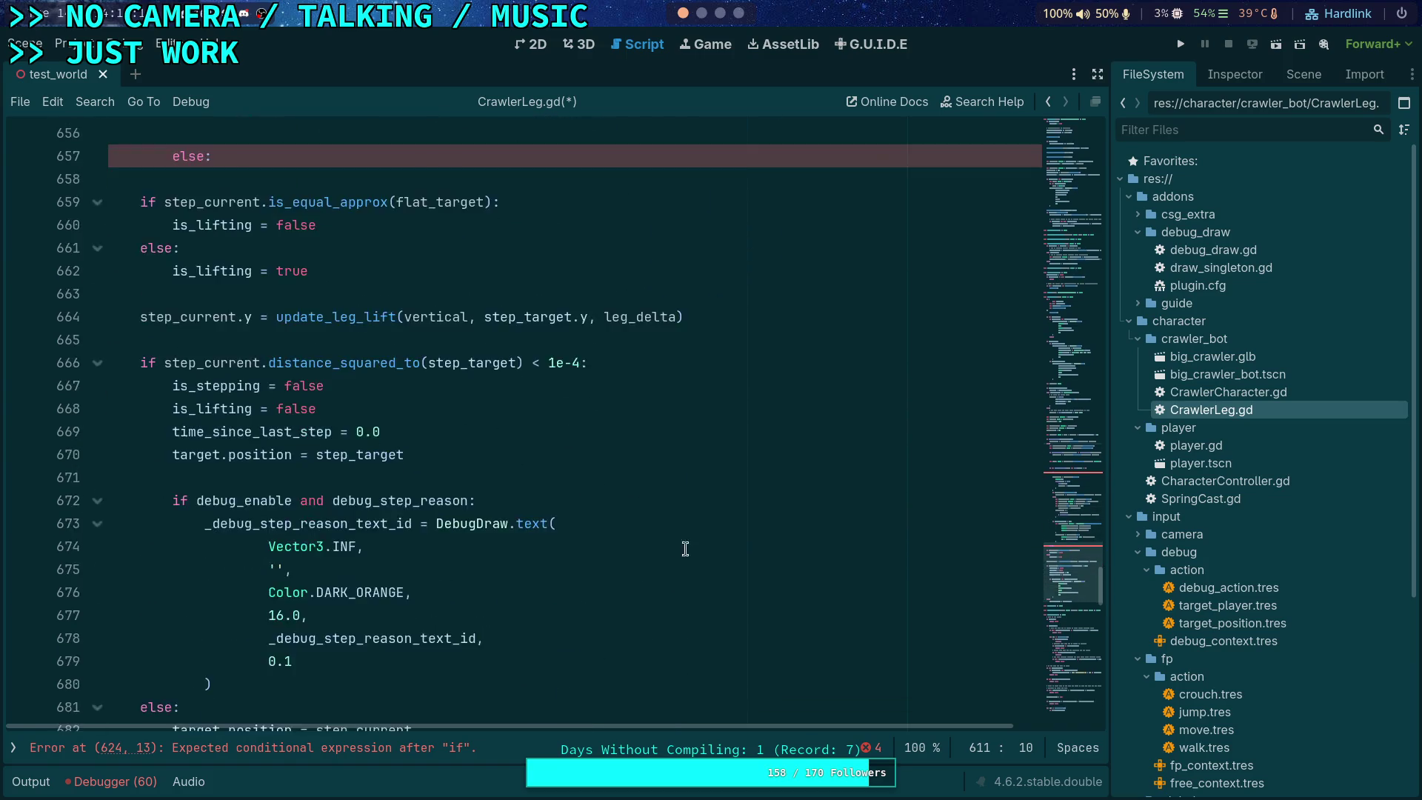
left_click(198, 342)
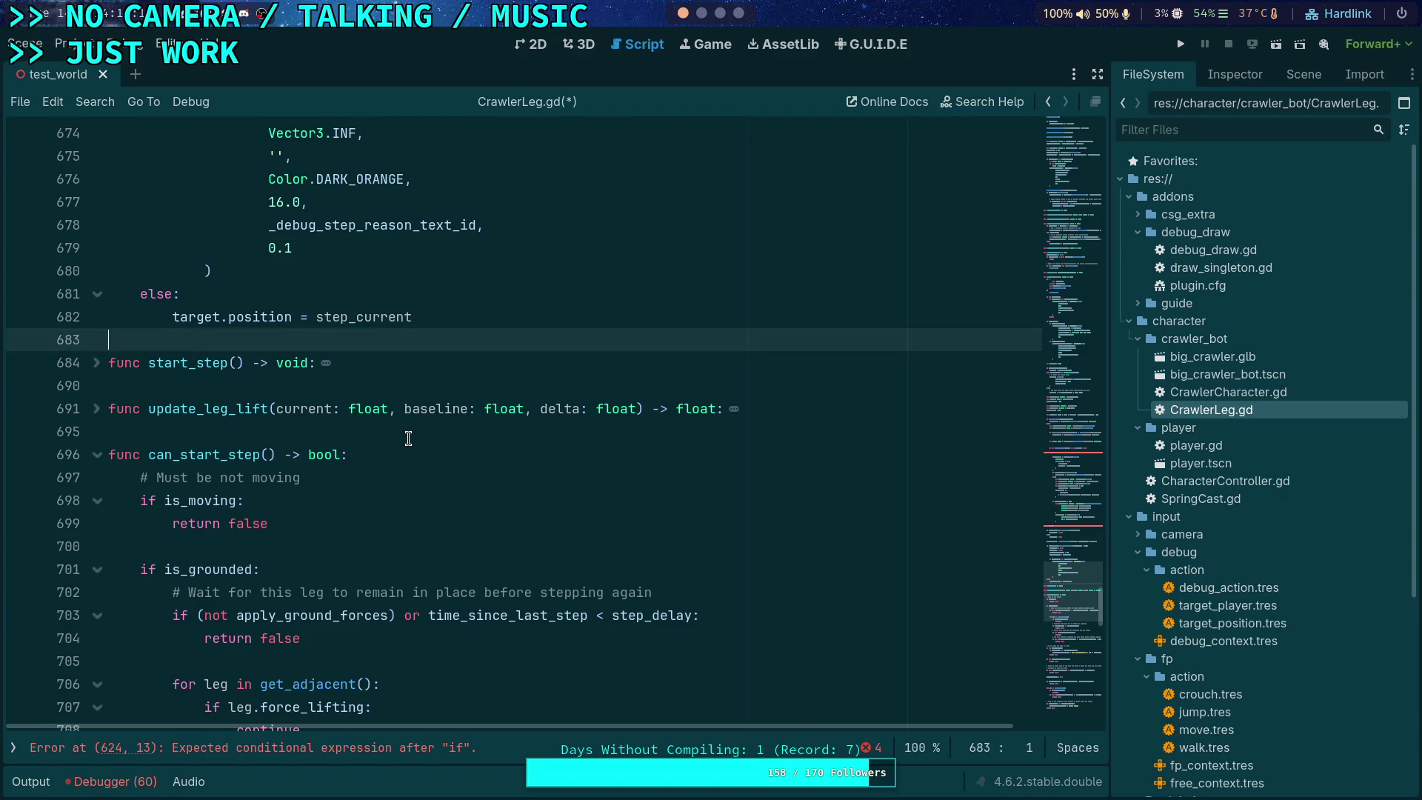
Step: Start the new func _update_step_vector declaration on fresh lines above start_step
key("Return")
key("Return")
key("Up")
type("func _")
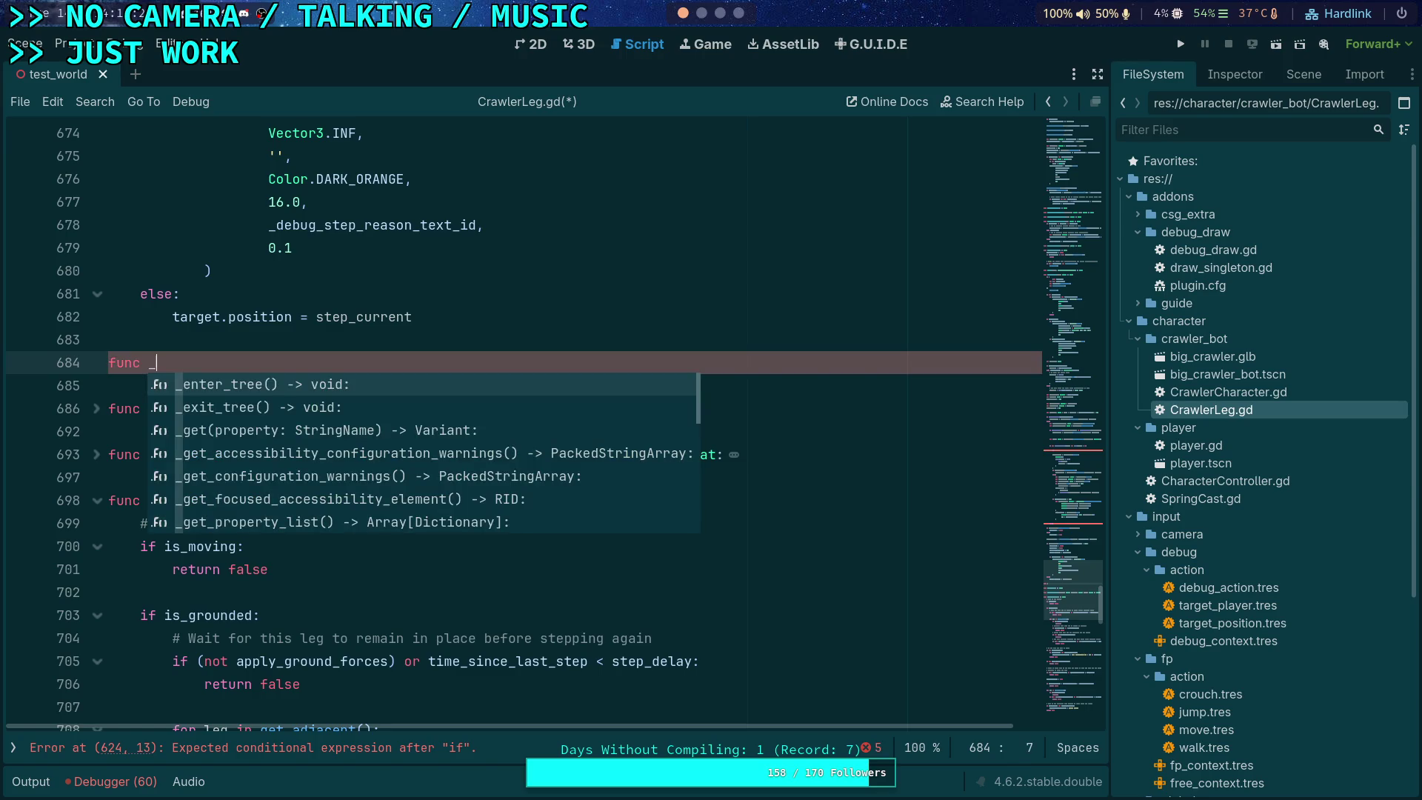
type("date")
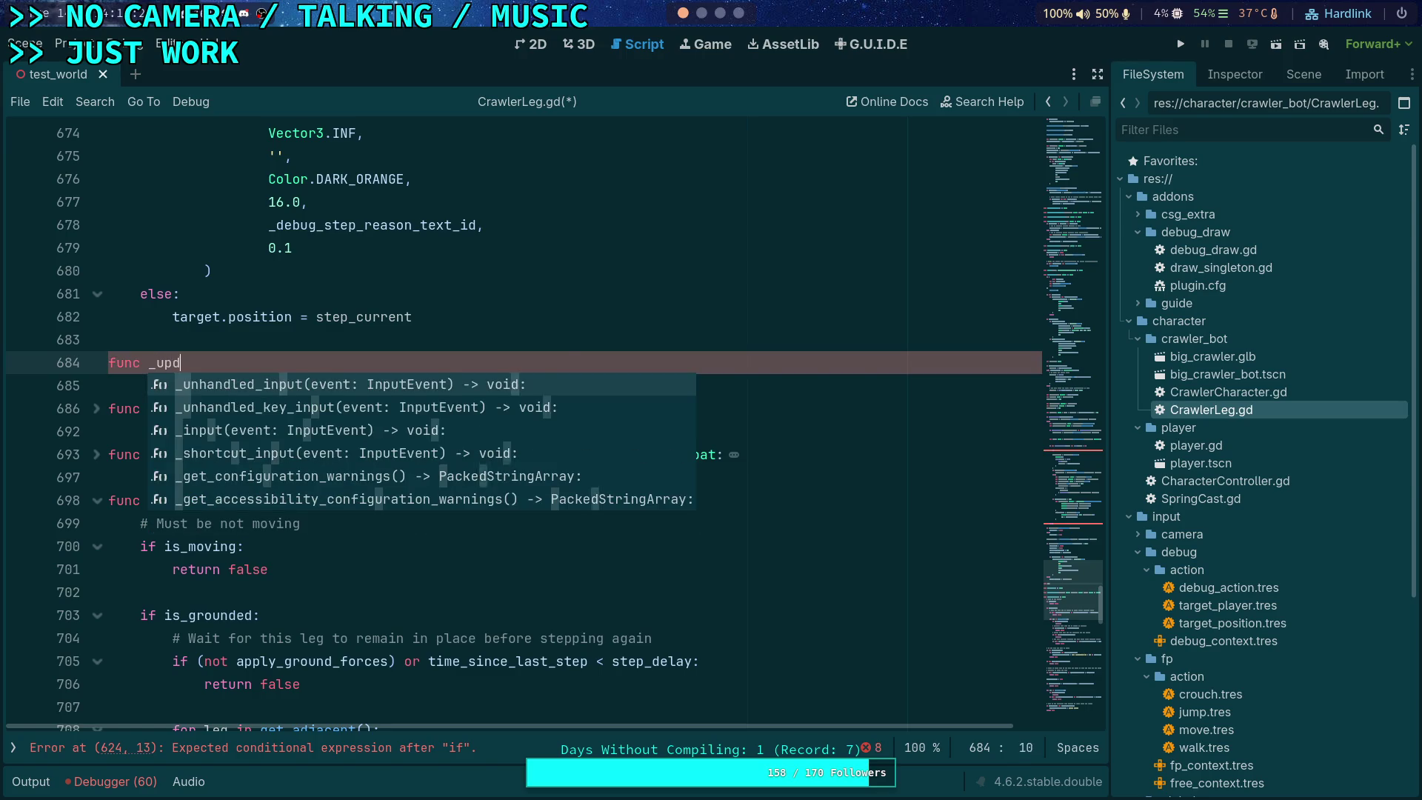
key("BackSpace")
key("BackSpace")
key("BackSpace")
type("step_vector(")
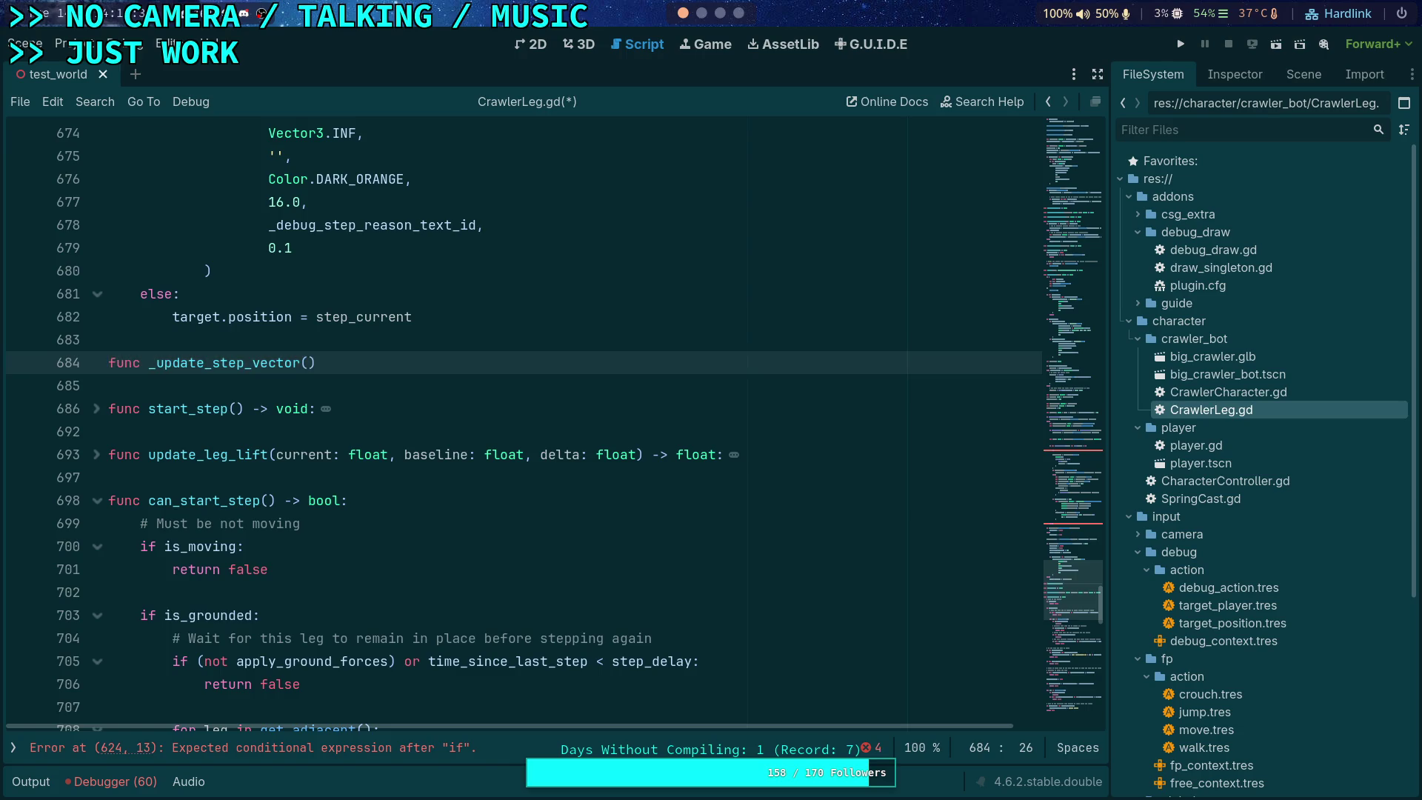
Step: Cut the is_lifting if/else block out of the step logic
scroll(378, 407, "up", 15)
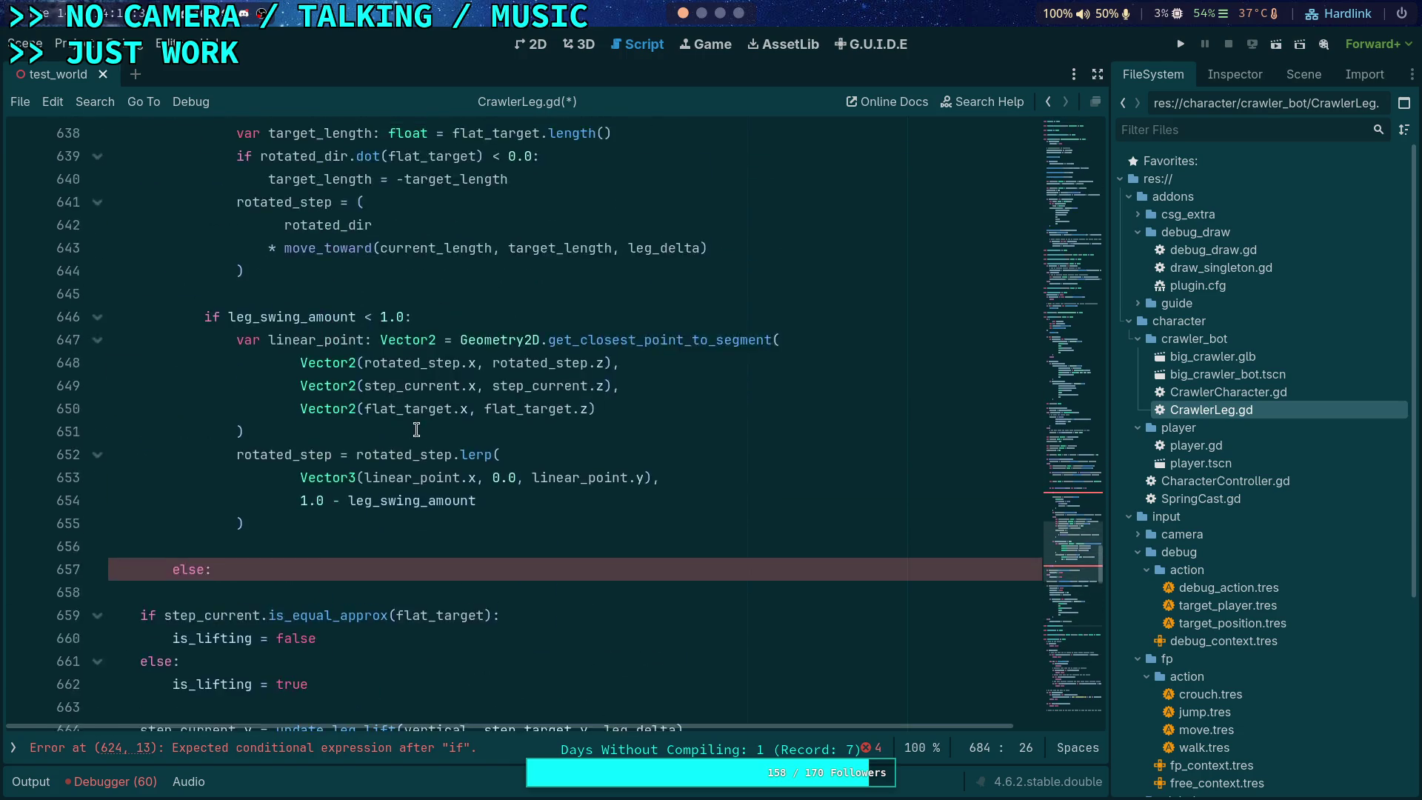
scroll(386, 434, "up", 19)
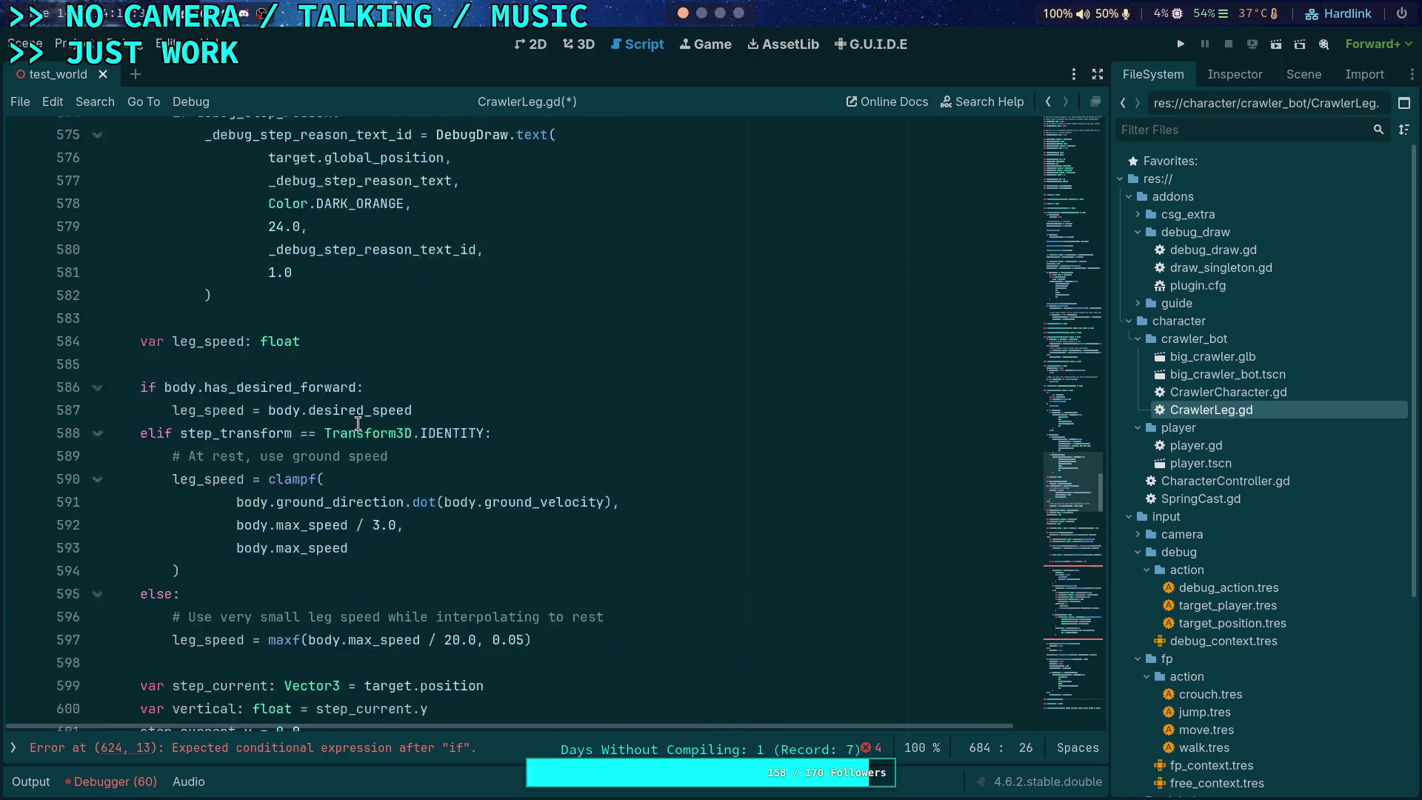
scroll(357, 424, "up", 8)
scroll(358, 423, "down", 14)
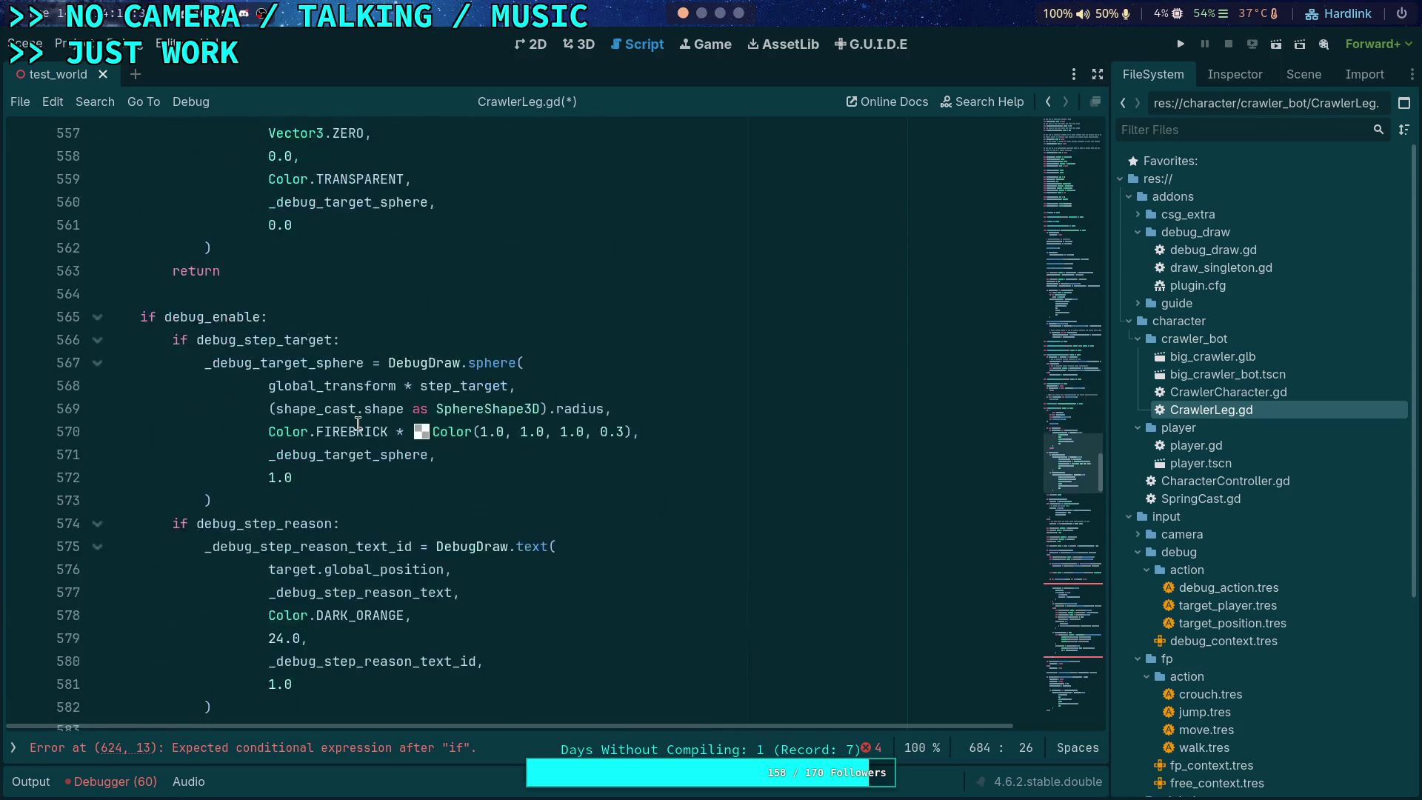
scroll(358, 423, "down", 6)
scroll(358, 424, "down", 2)
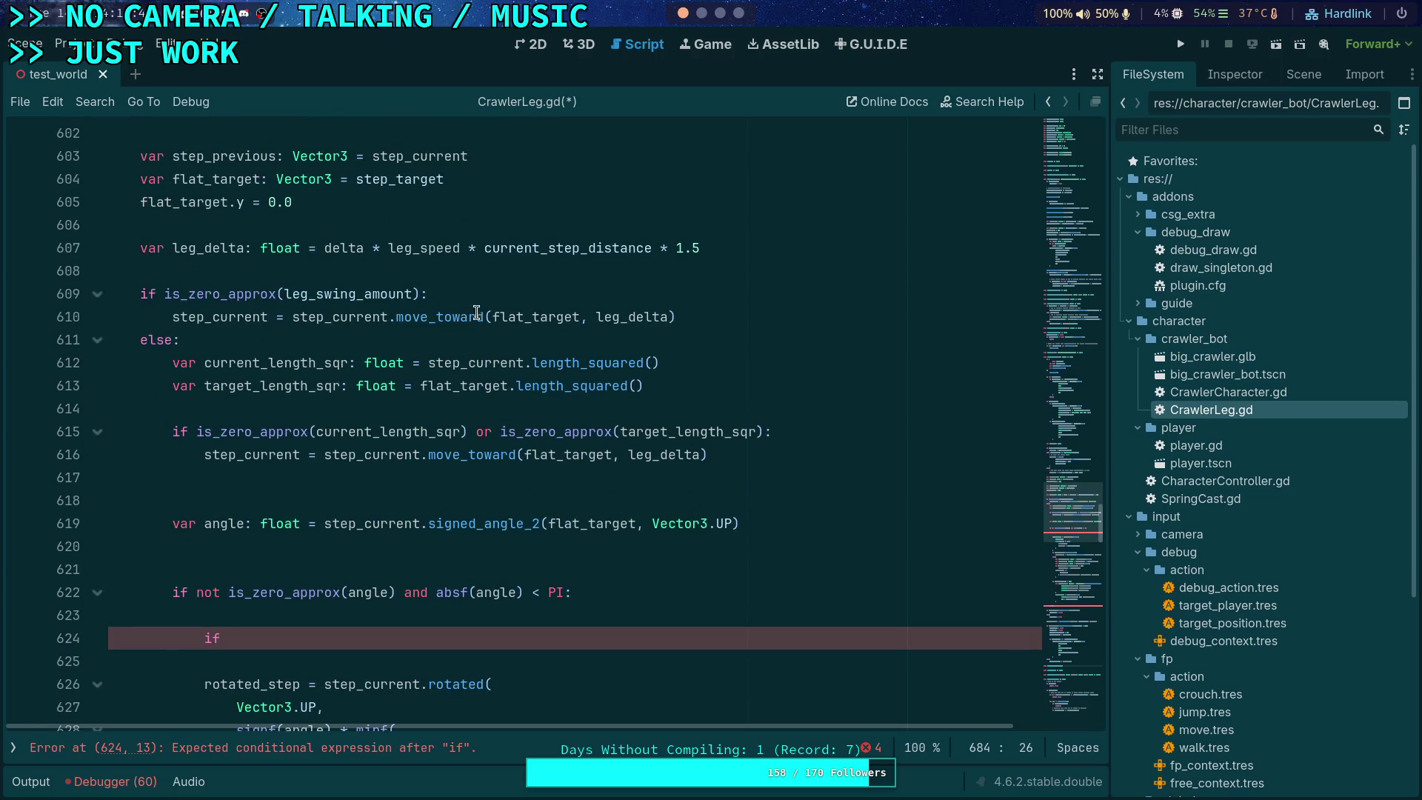
scroll(609, 350, "up", 2)
scroll(745, 397, "up", 11)
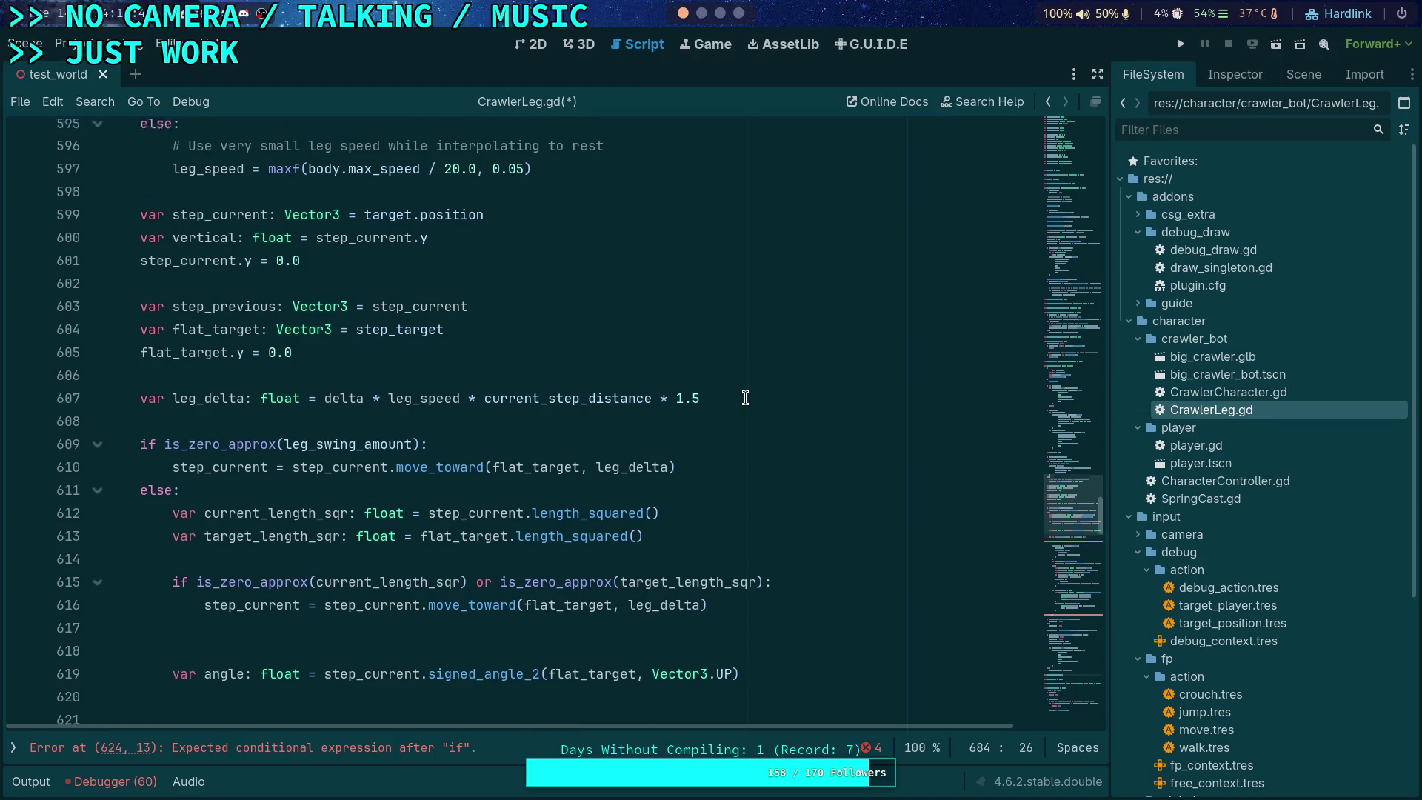
scroll(745, 398, "down", 14)
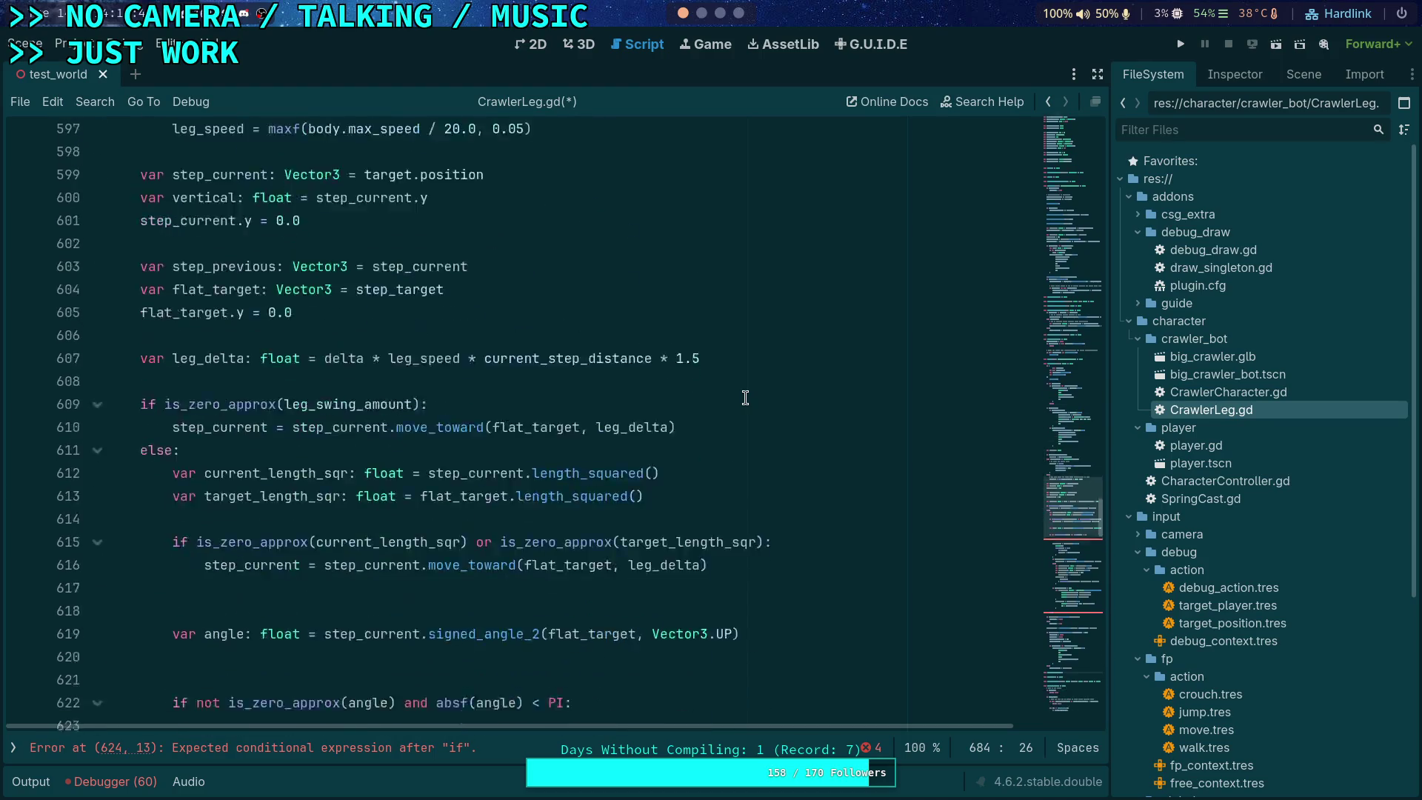
scroll(745, 398, "up", 2)
mouse_move(414, 384)
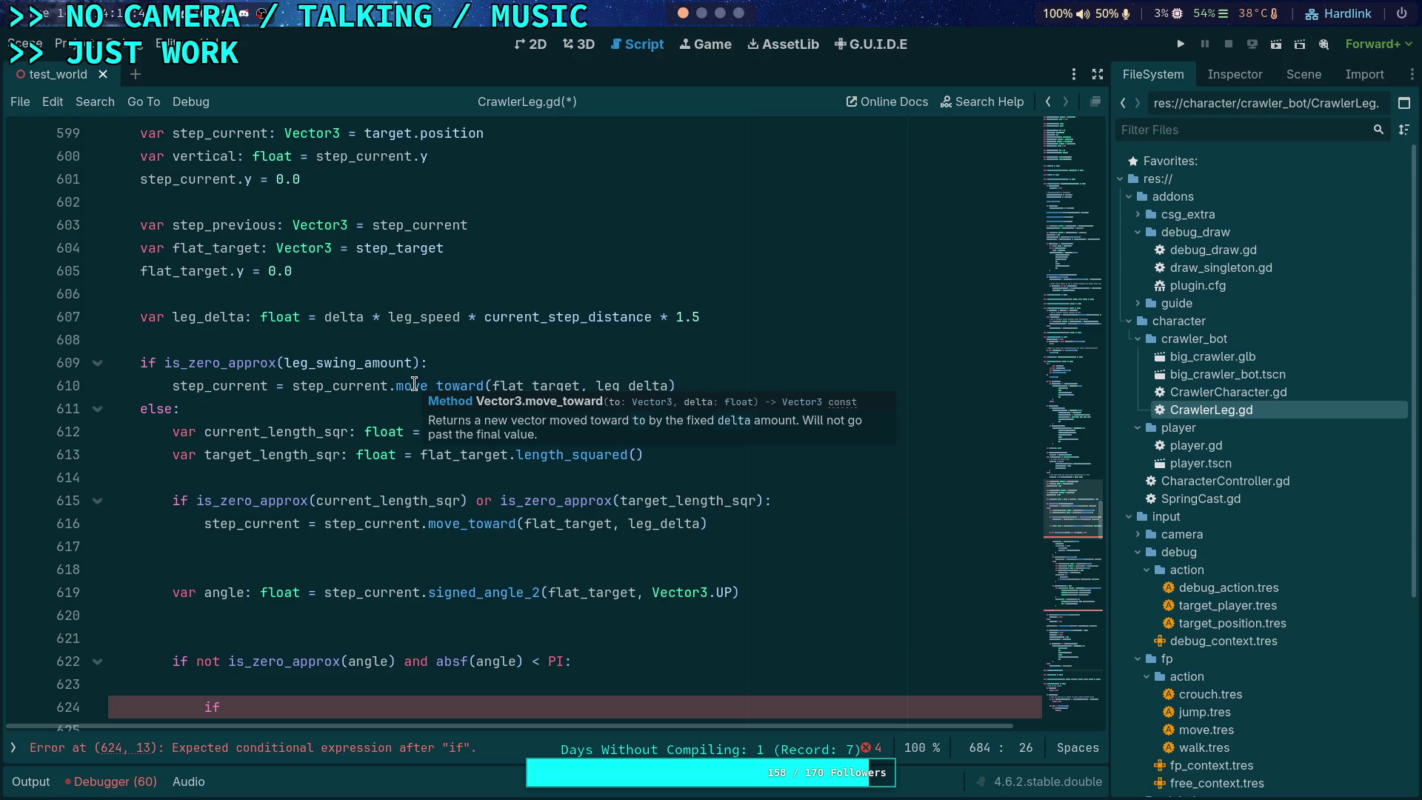
scroll(307, 333, "up", 2)
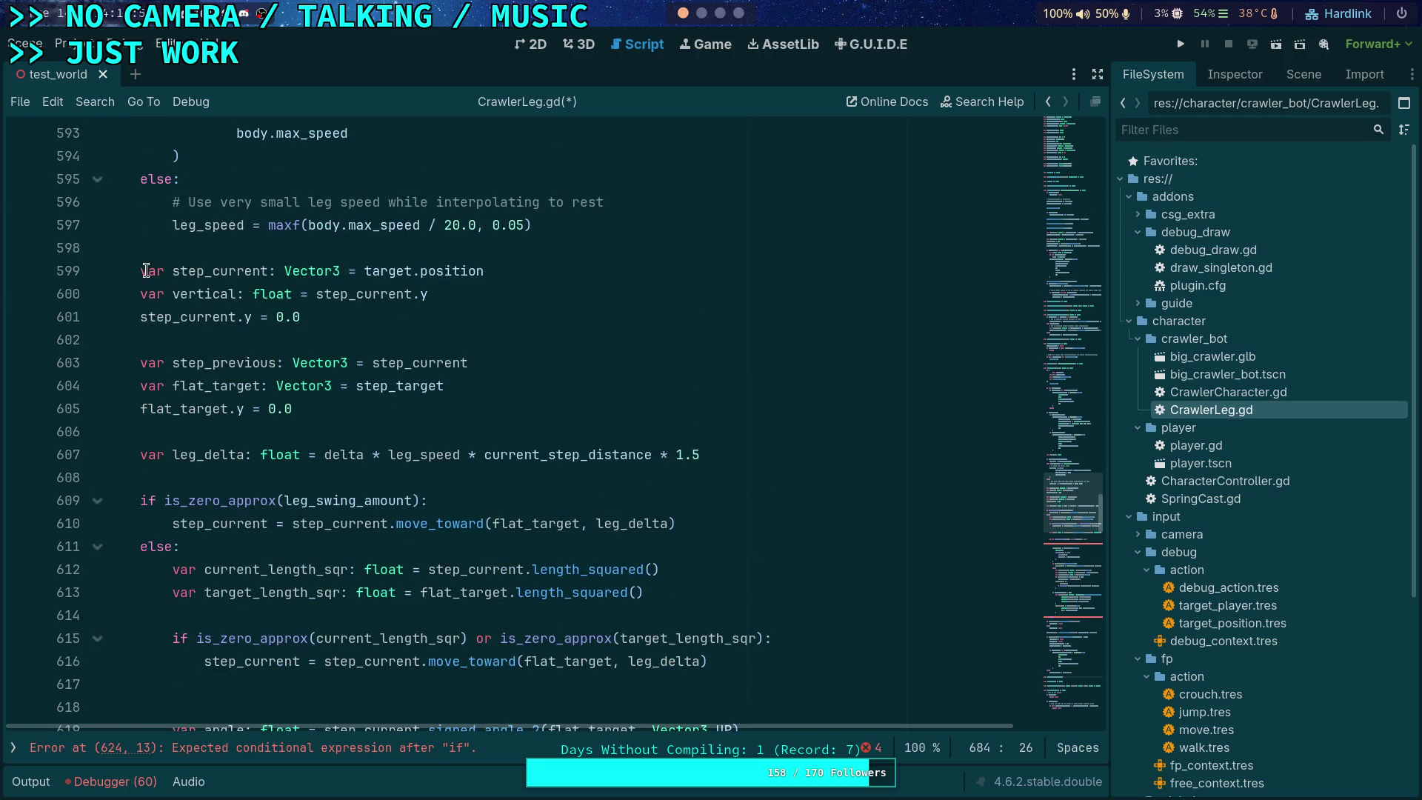
mouse_move(141, 271)
left_mouse_down()
mouse_move(226, 379)
mouse_move(296, 730)
left_mouse_up()
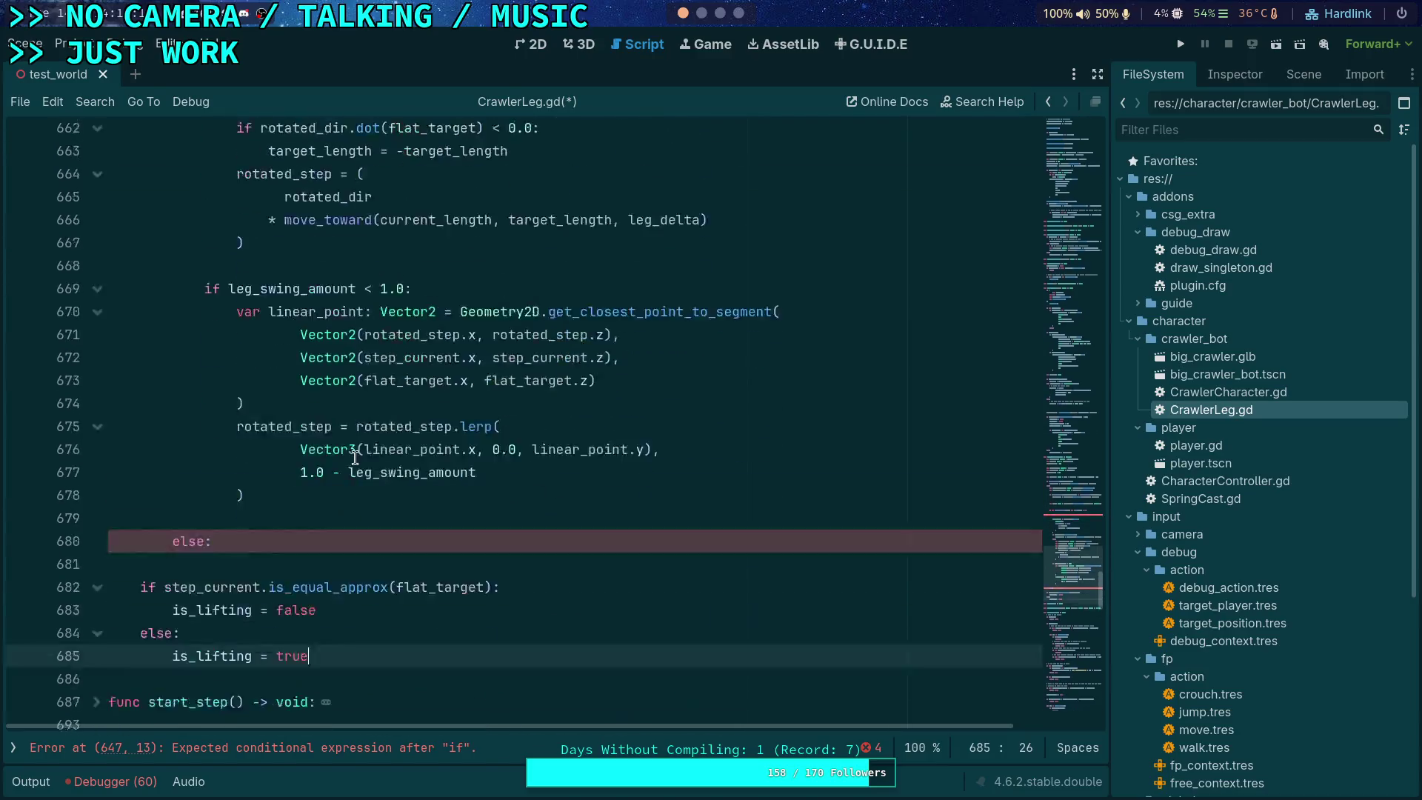
left_click(303, 432)
left_click_drag(339, 431, 83, 348)
key("ctrl+c")
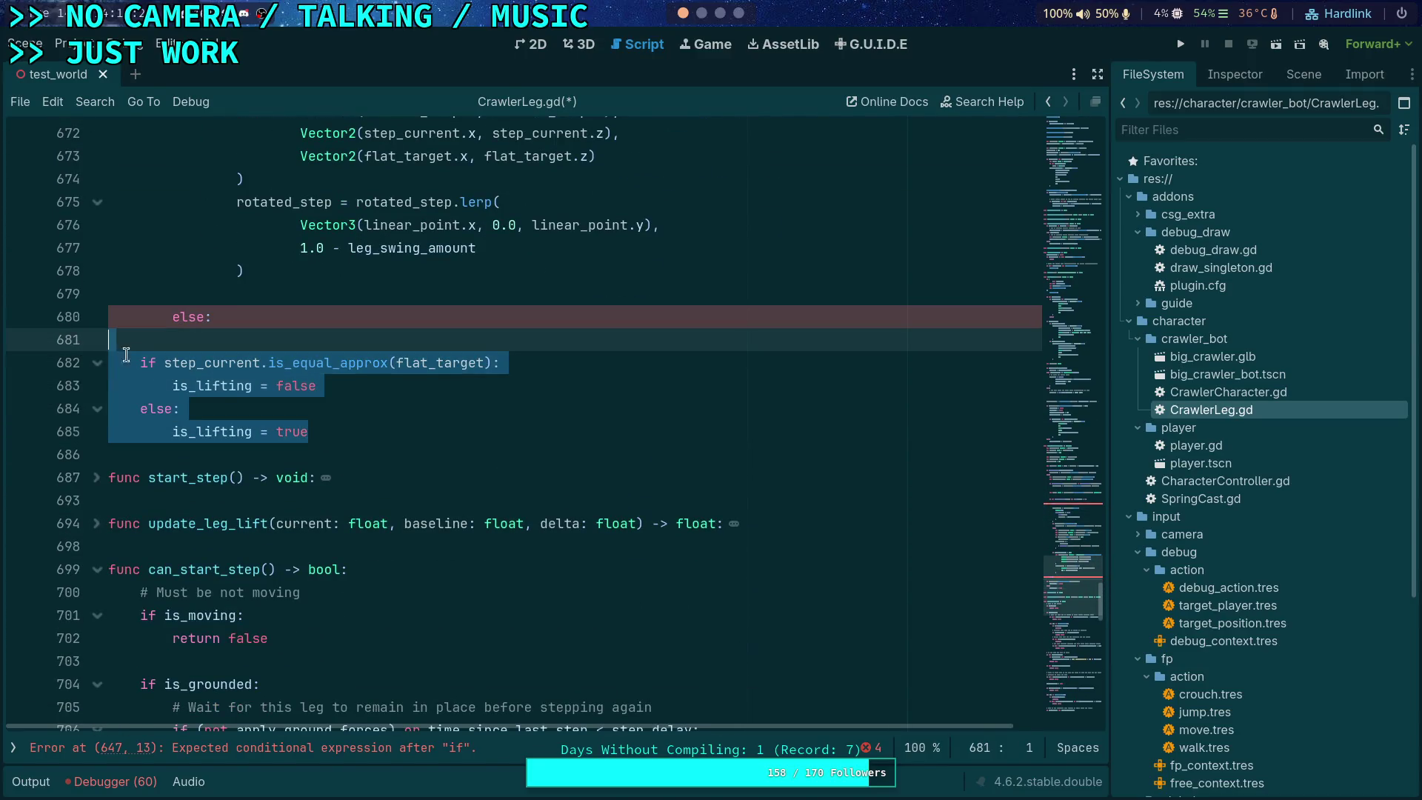
key("BackSpace")
Step: Paste the is_lifting block above the leg-lift update and declare var step_current: Vector3 = target.position above it
scroll(1068, 566, "up", 13)
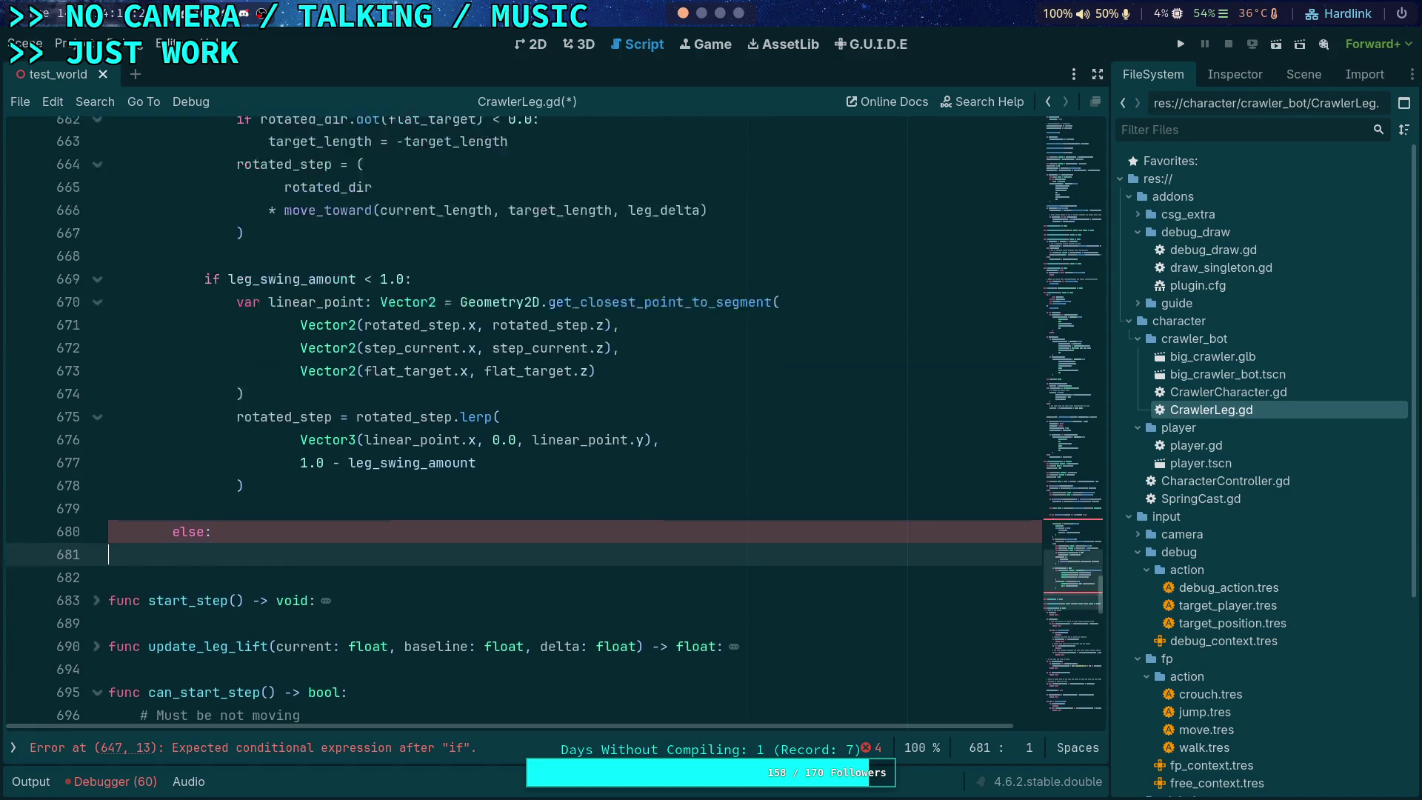
mouse_move(1068, 566)
left_mouse_down()
mouse_move(1095, 456)
mouse_move(1083, 517)
left_mouse_up()
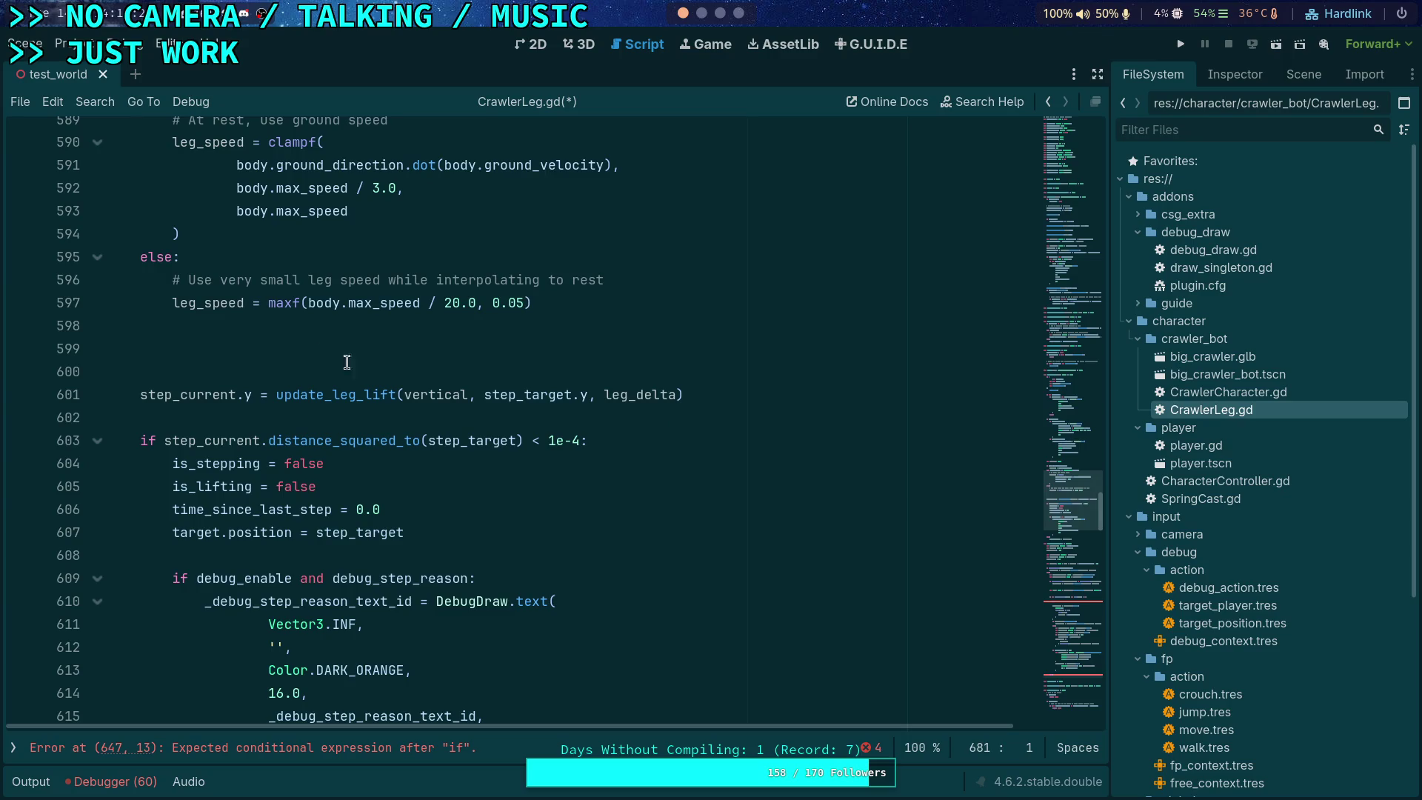
left_click(383, 371)
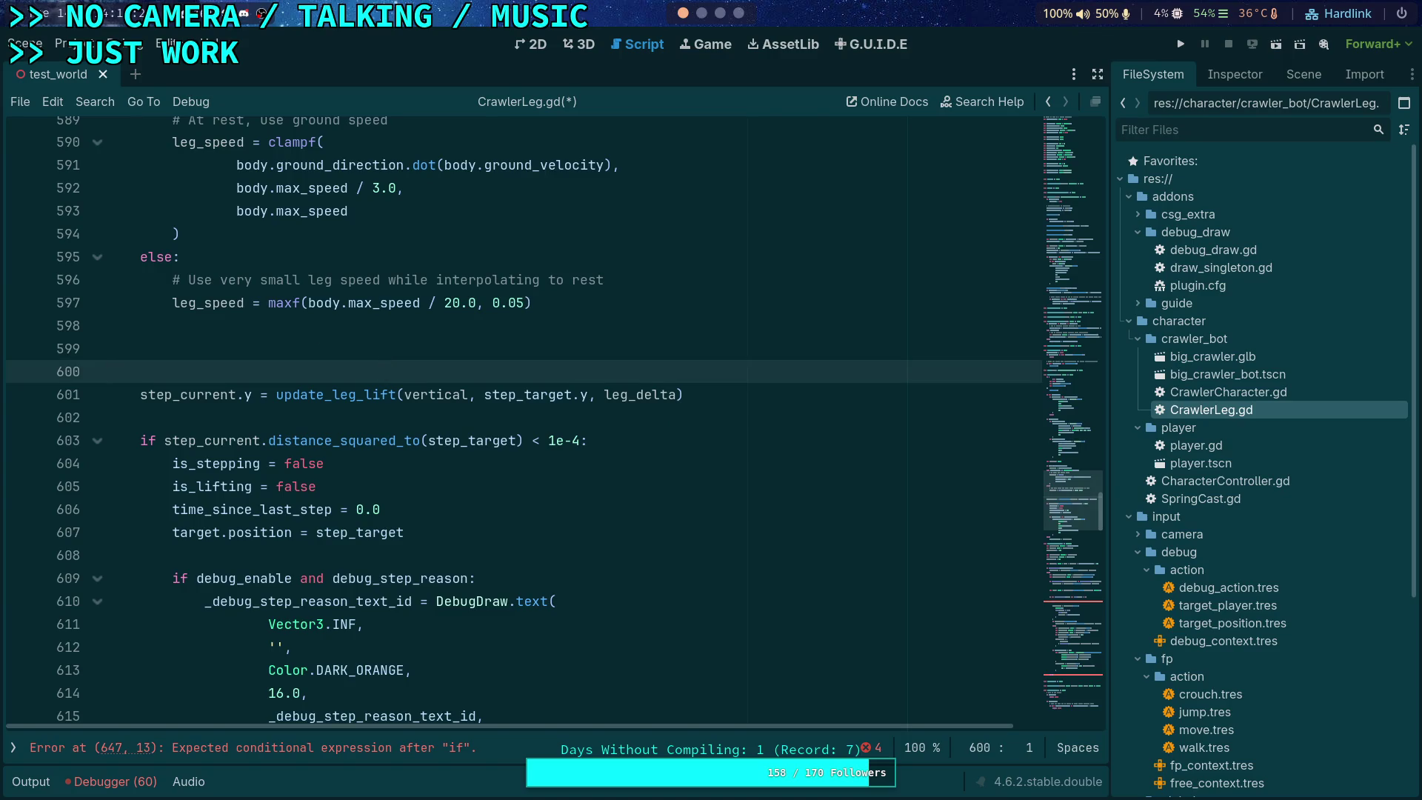
key("ctrl+v")
key("Return")
left_click(382, 359)
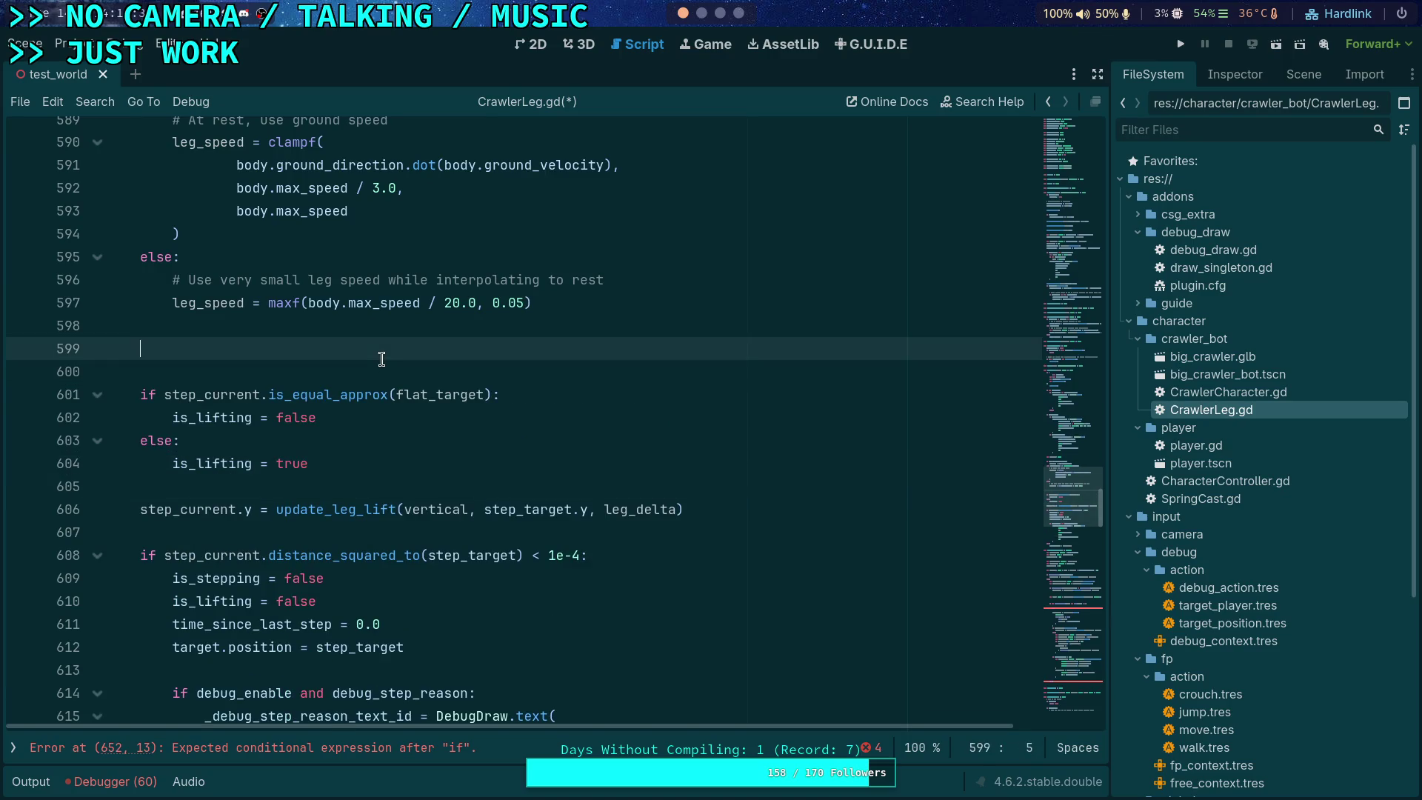
type("var step_cu")
type("rrent: Ve")
type("ctor3 = targ")
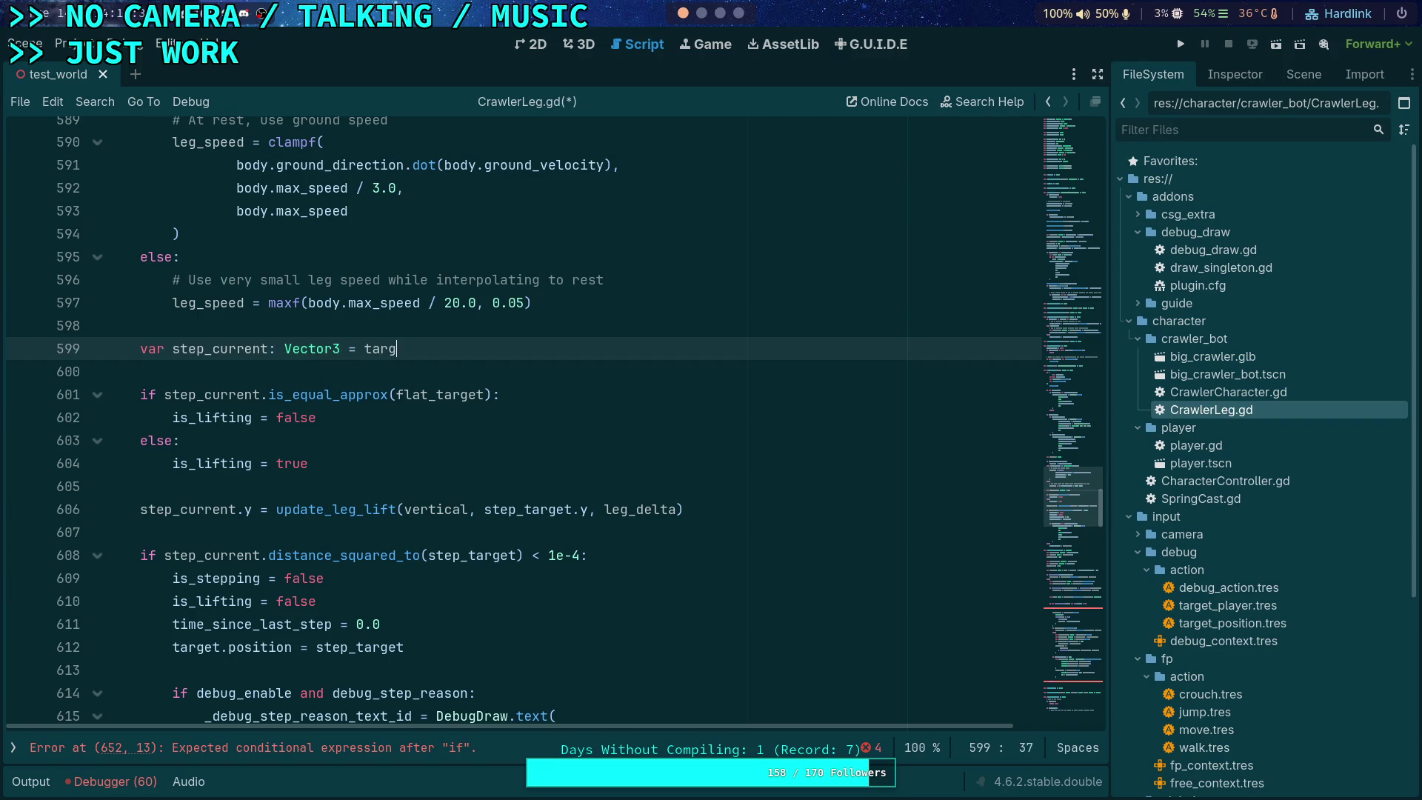
type("et.position")
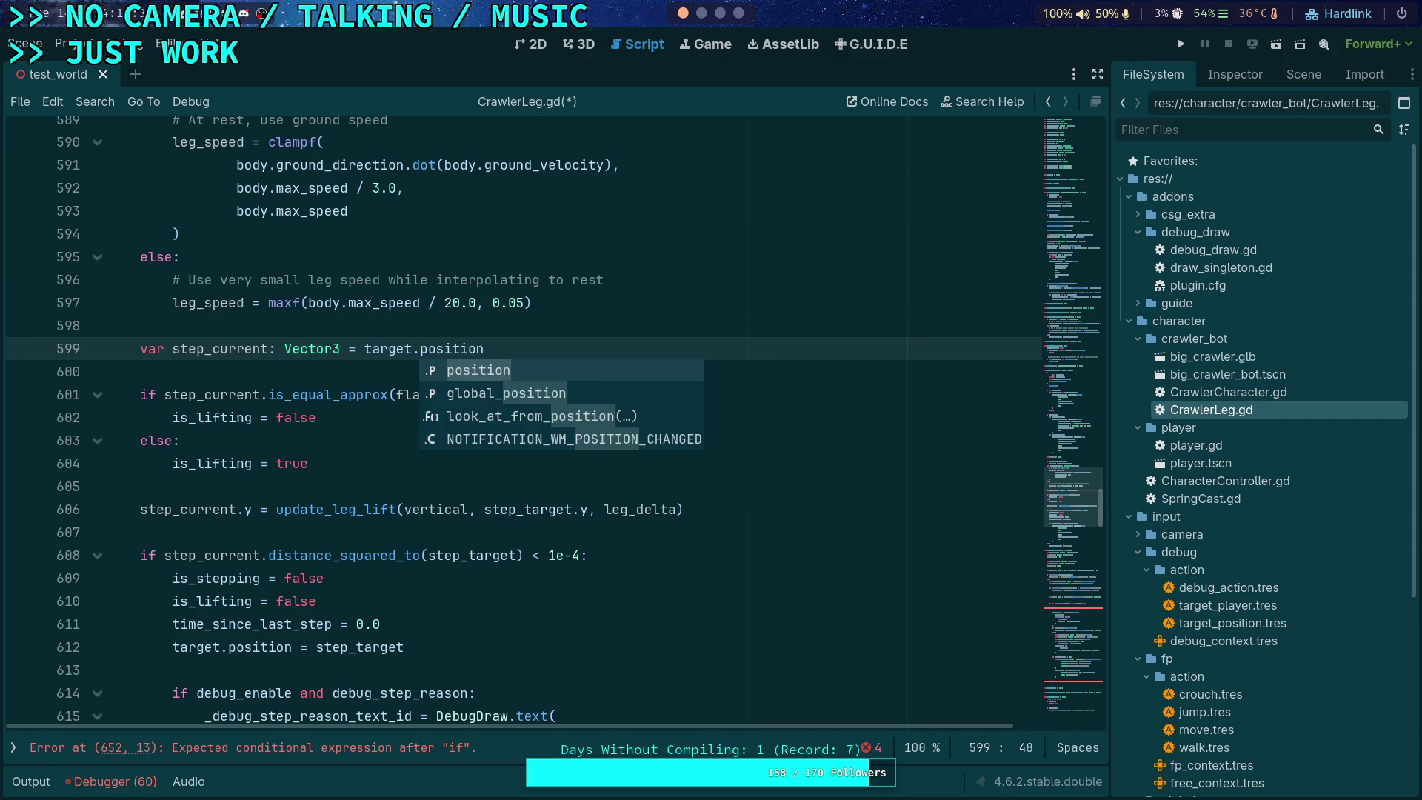
Step: Below the step_current declaration, add var vertical: float = step_current.y
key("Escape")
key("Return")
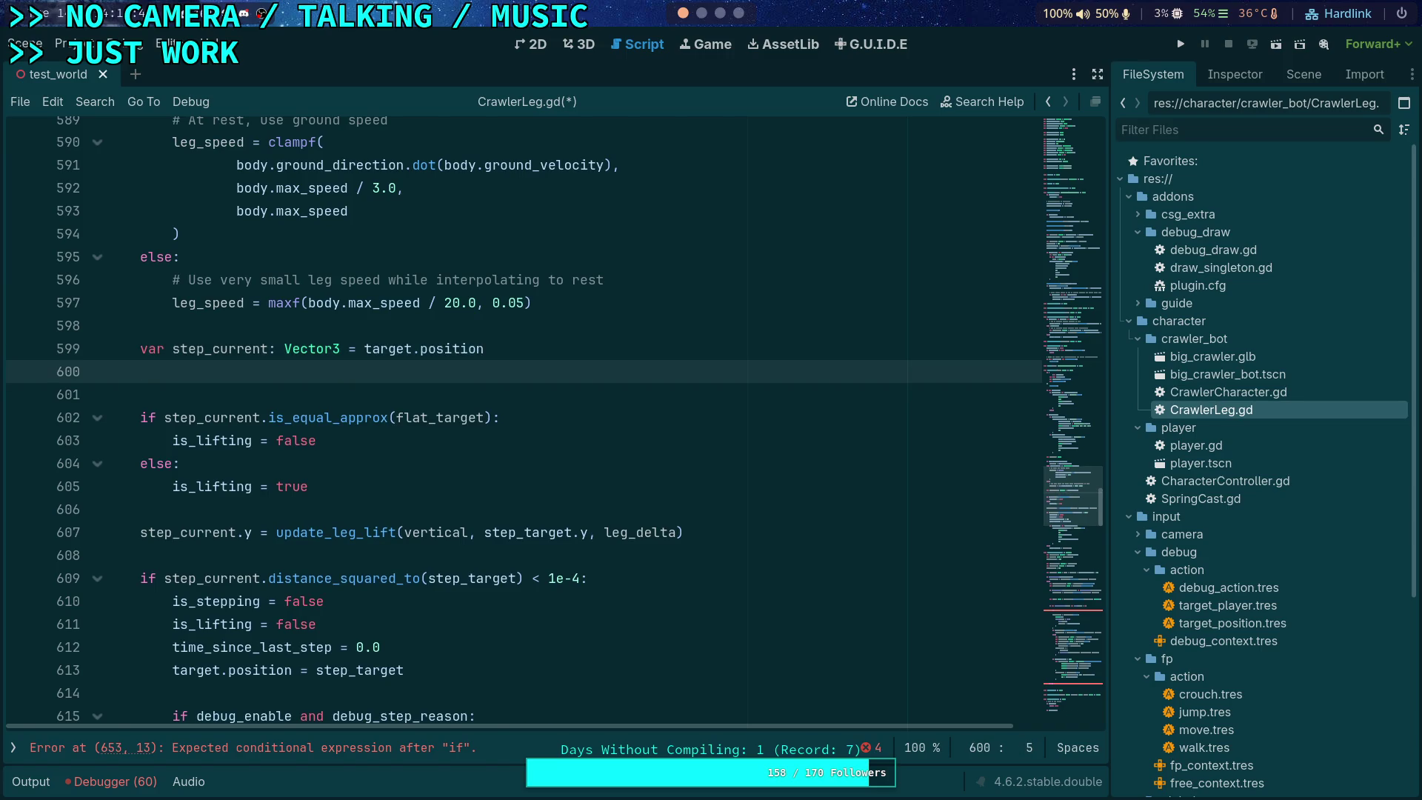
type("var s")
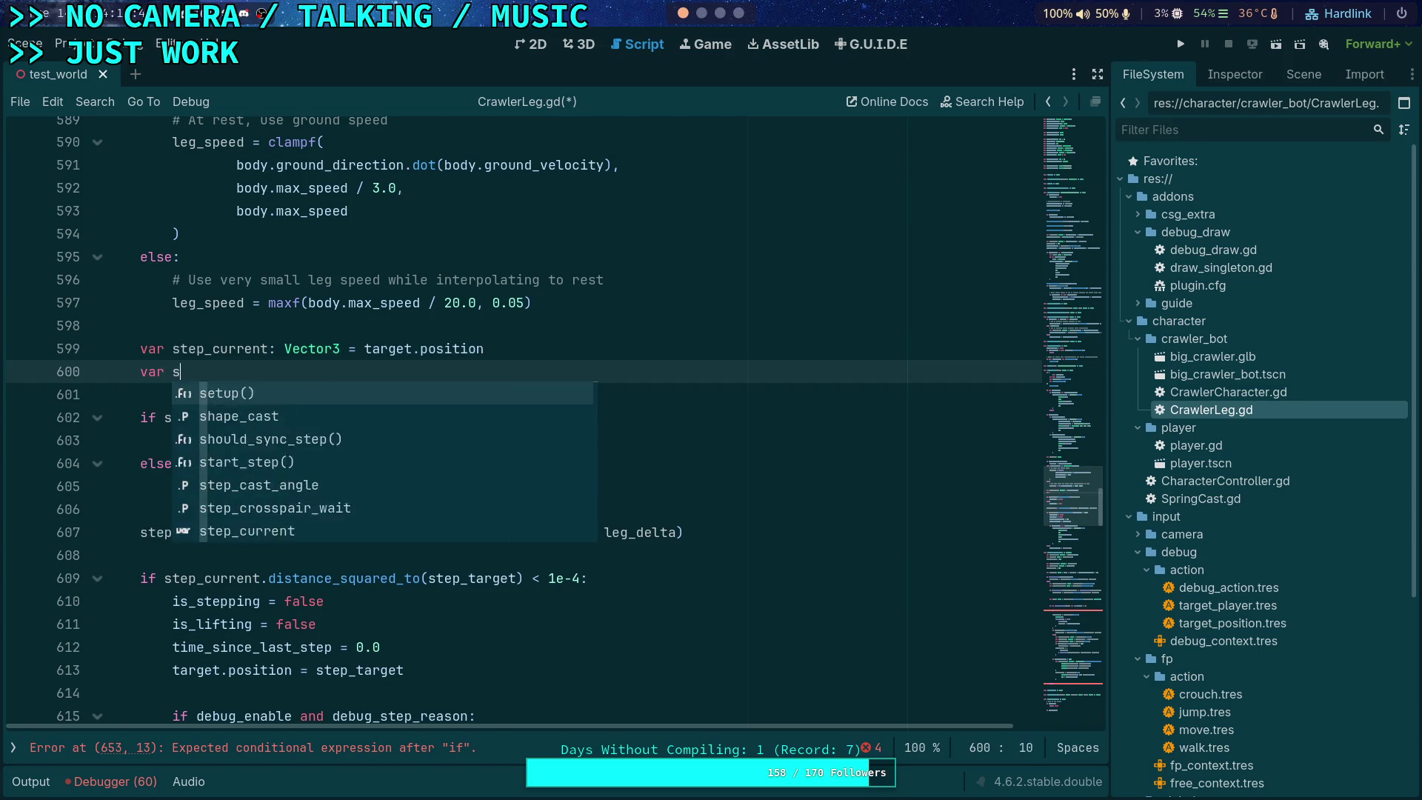
type("tep_target")
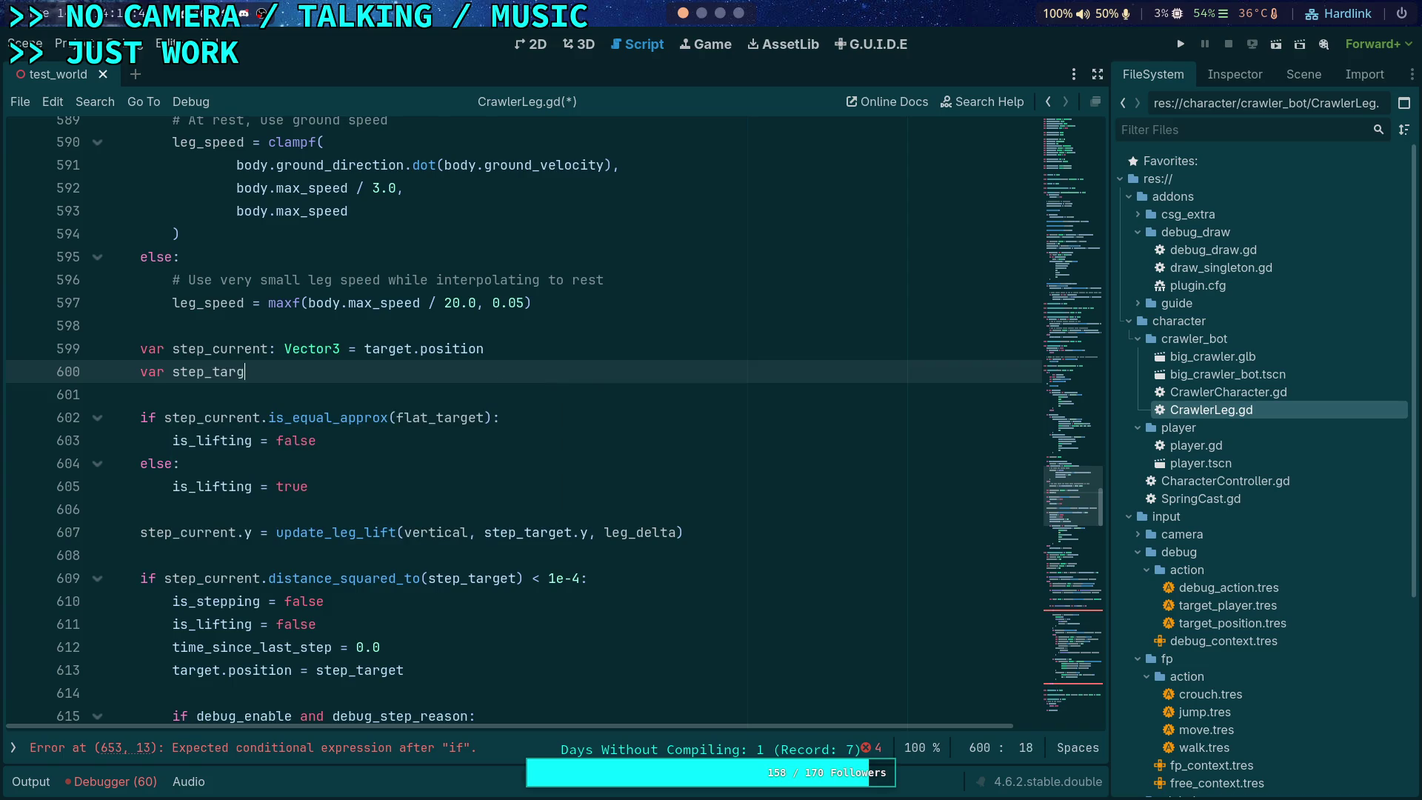
key("BackSpace")
key("BackSpace")
key("BackSpace")
type("_")
key("BackSpace")
type("step_c")
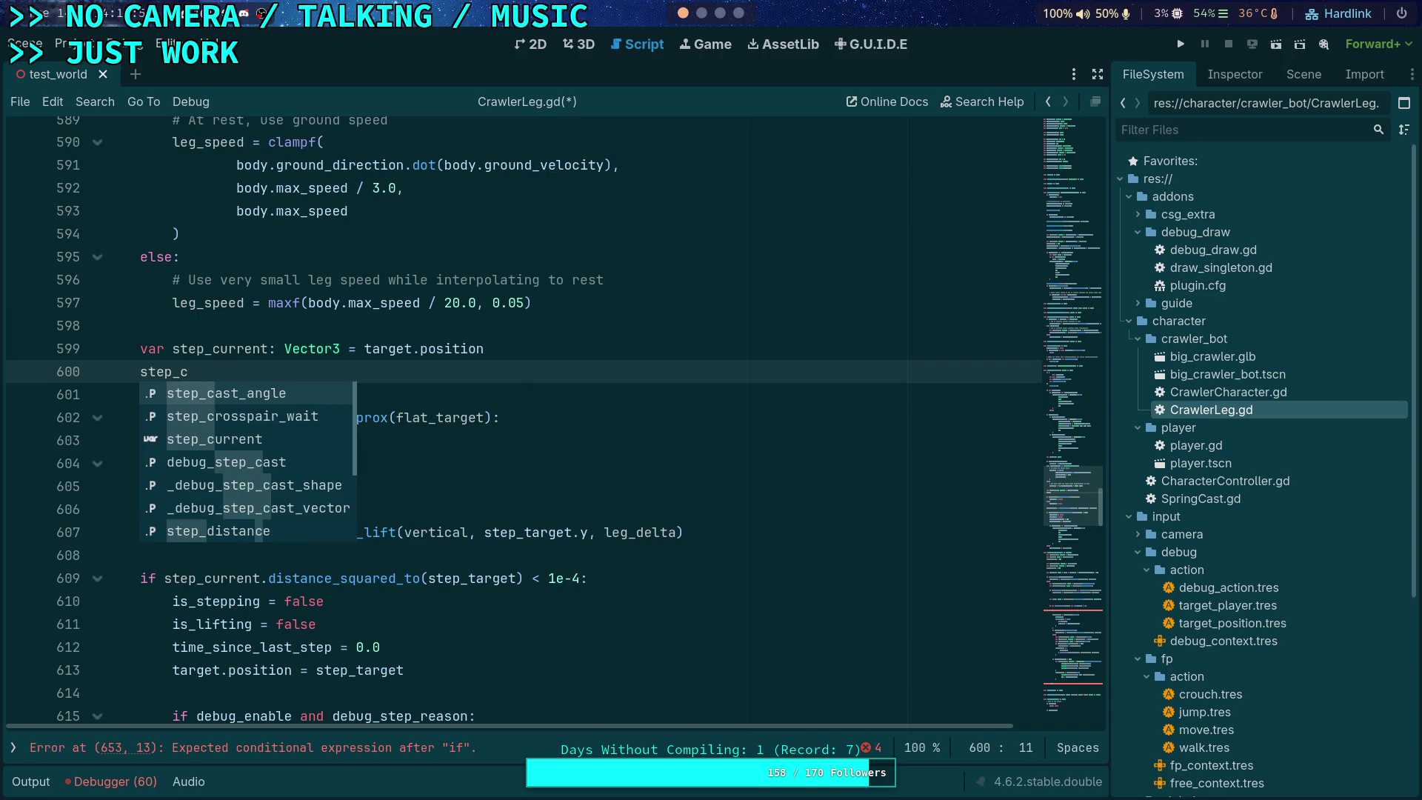
key("Down")
key("Down")
key("Return")
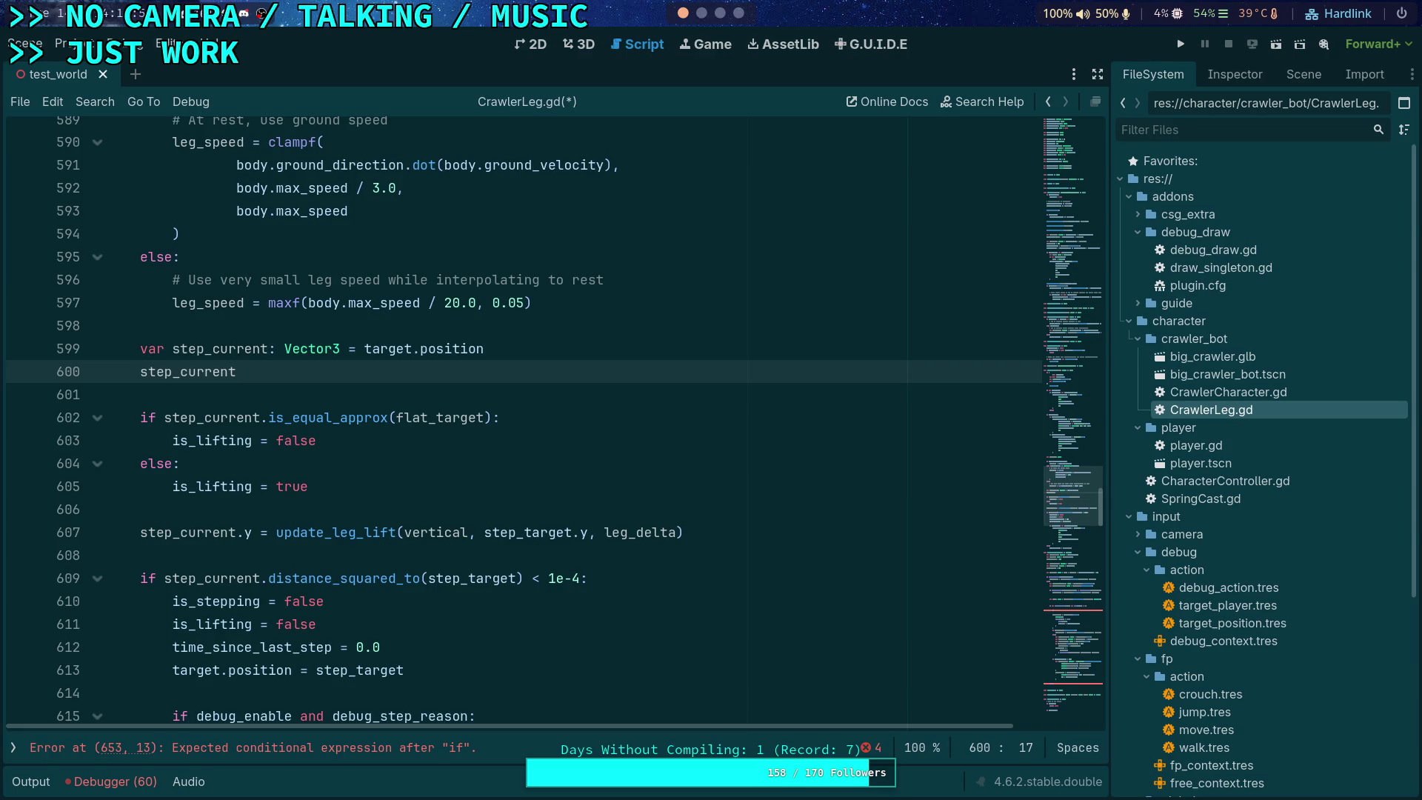
key("BackSpace")
key("BackSpace")
key("BackSpace")
type("var vertical: ")
type("float = step_cu")
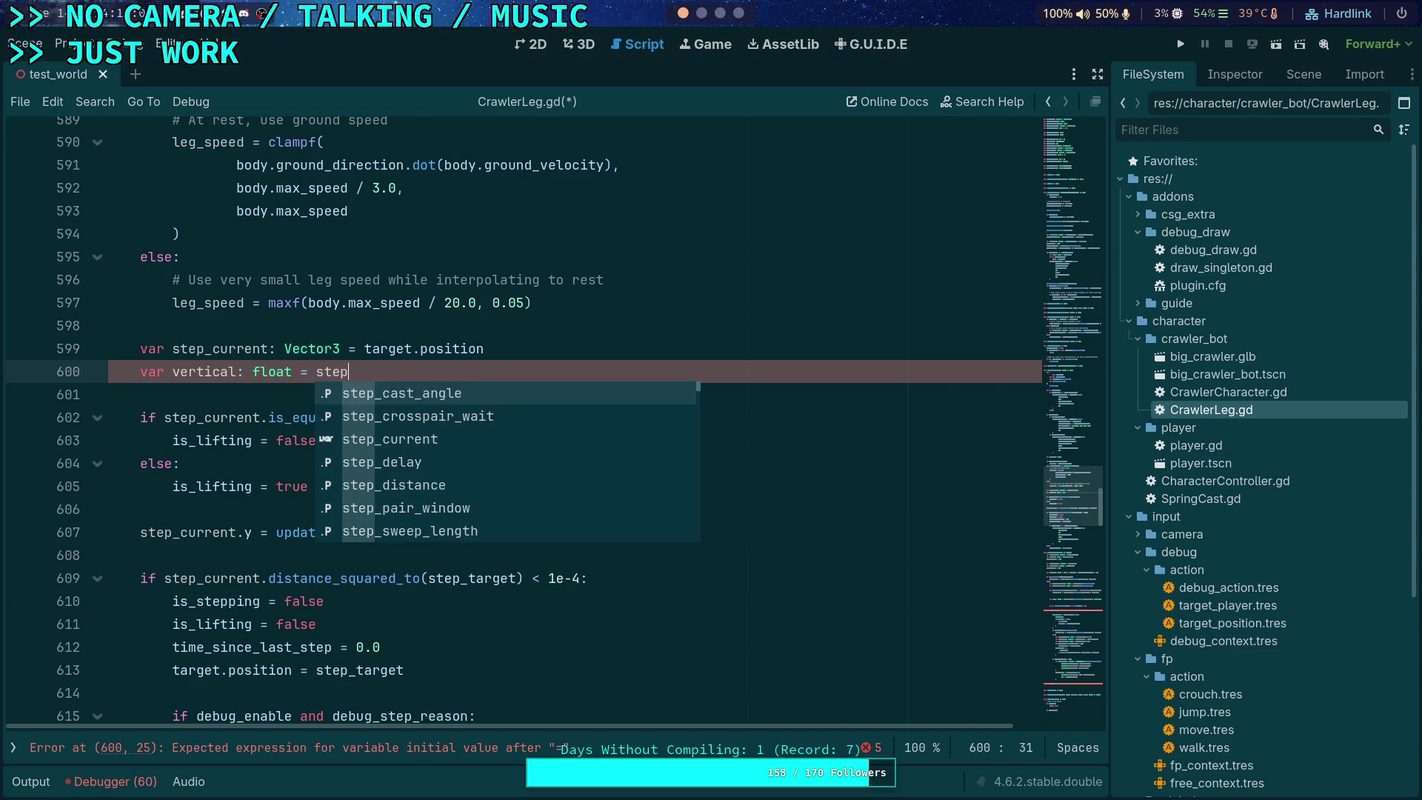
key("Return")
type(".y")
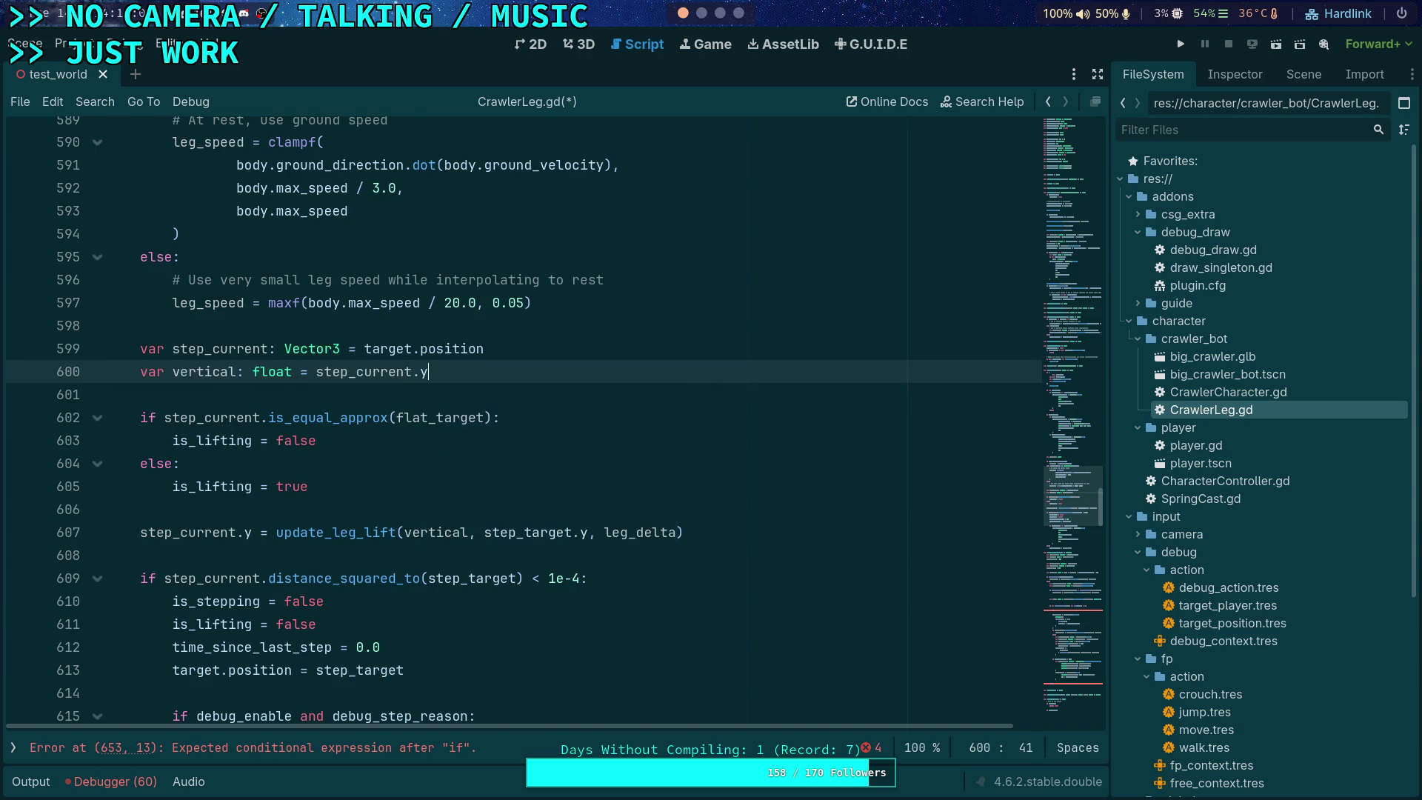
key("Return")
Step: Zero step_current.y and declare var flat_target: Vector3 = step_target on the following line
type("tep_cur")
key("Return")
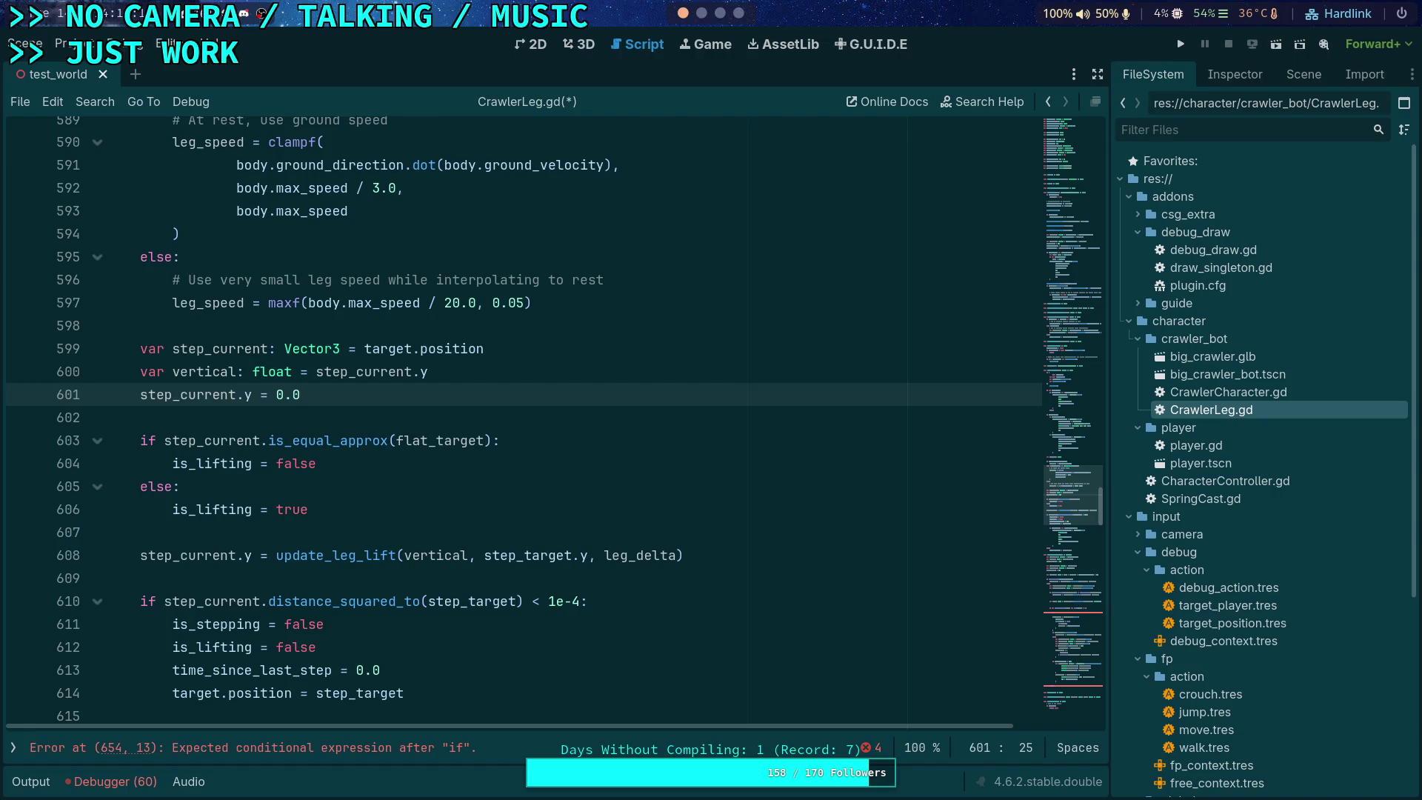
key("Return")
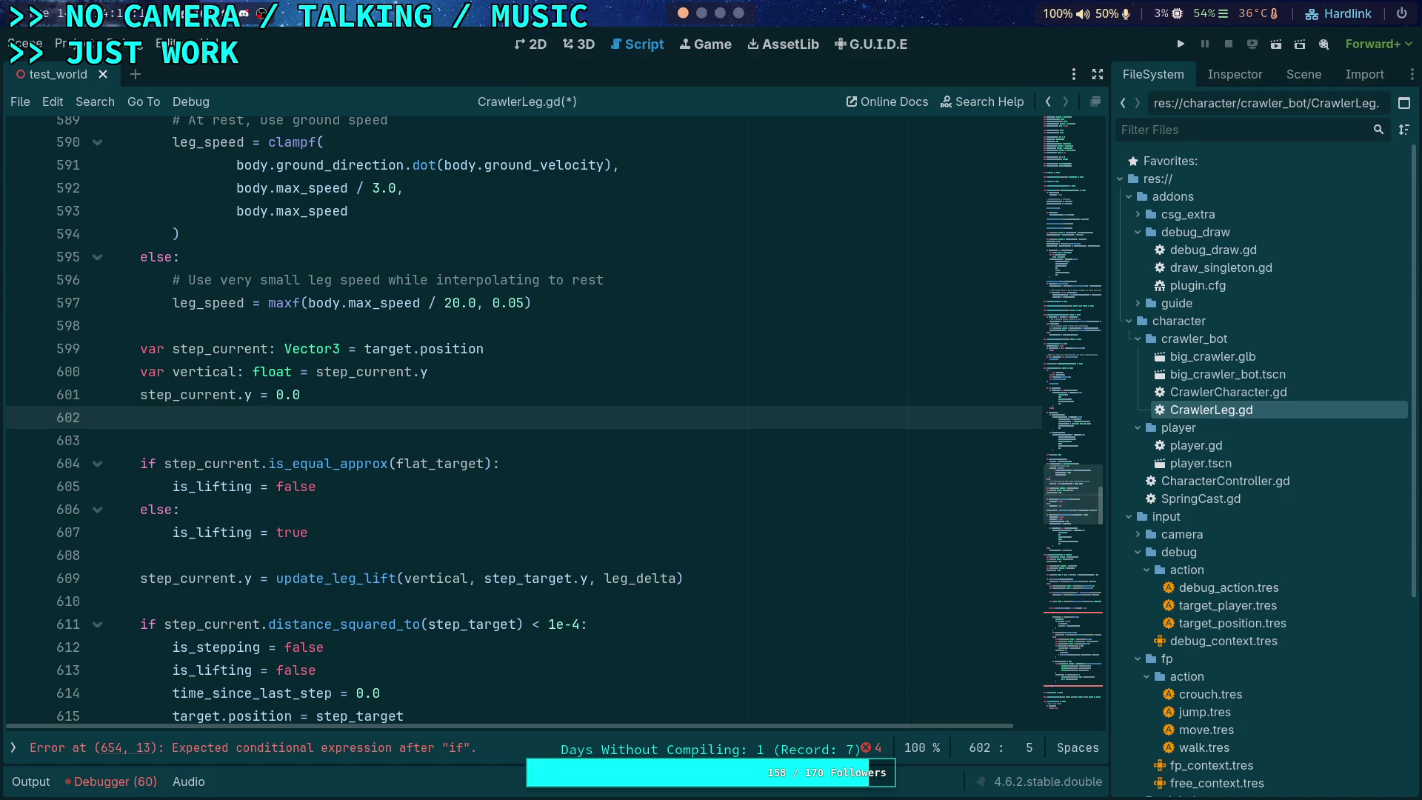
key("Return")
type("var ")
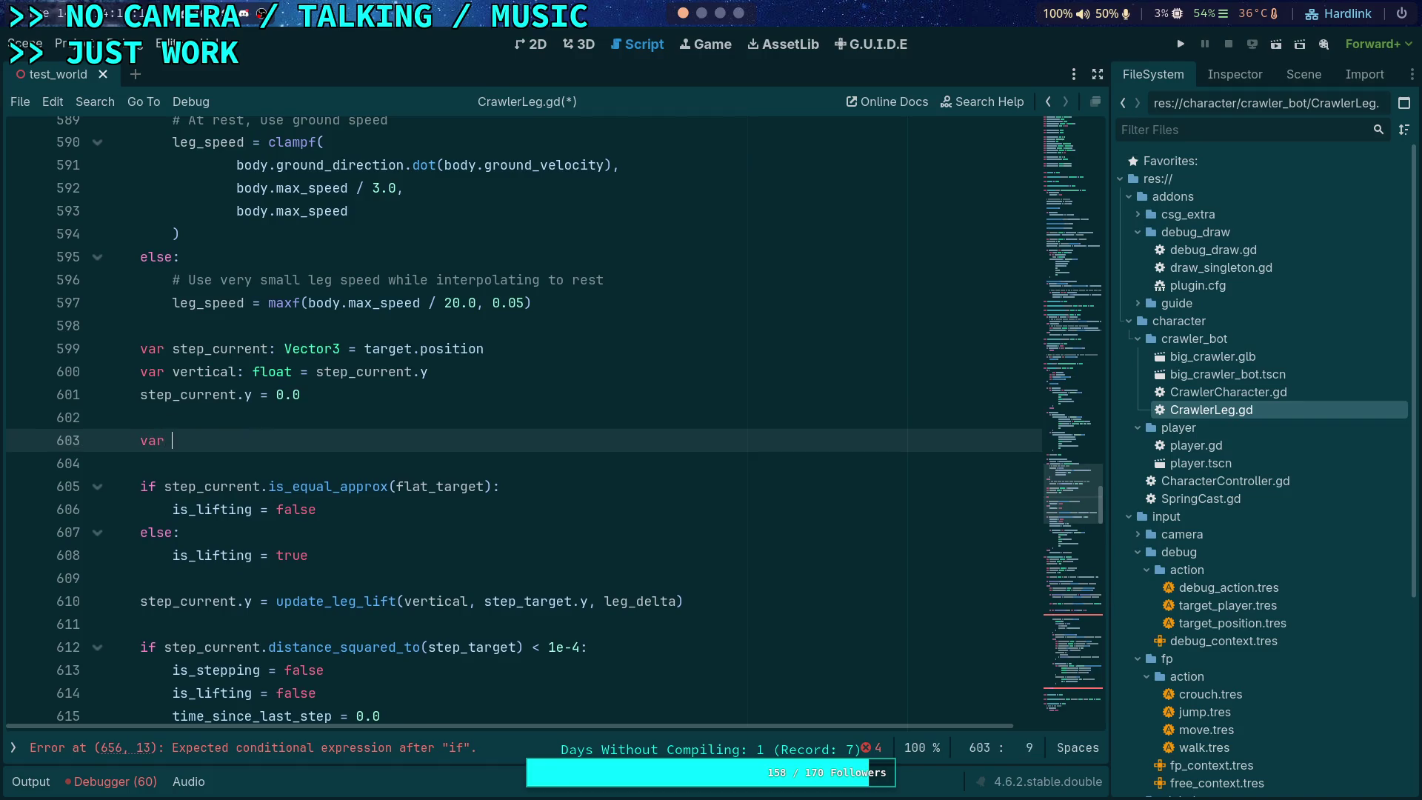
type("flat_target: ")
type("Vector3 ")
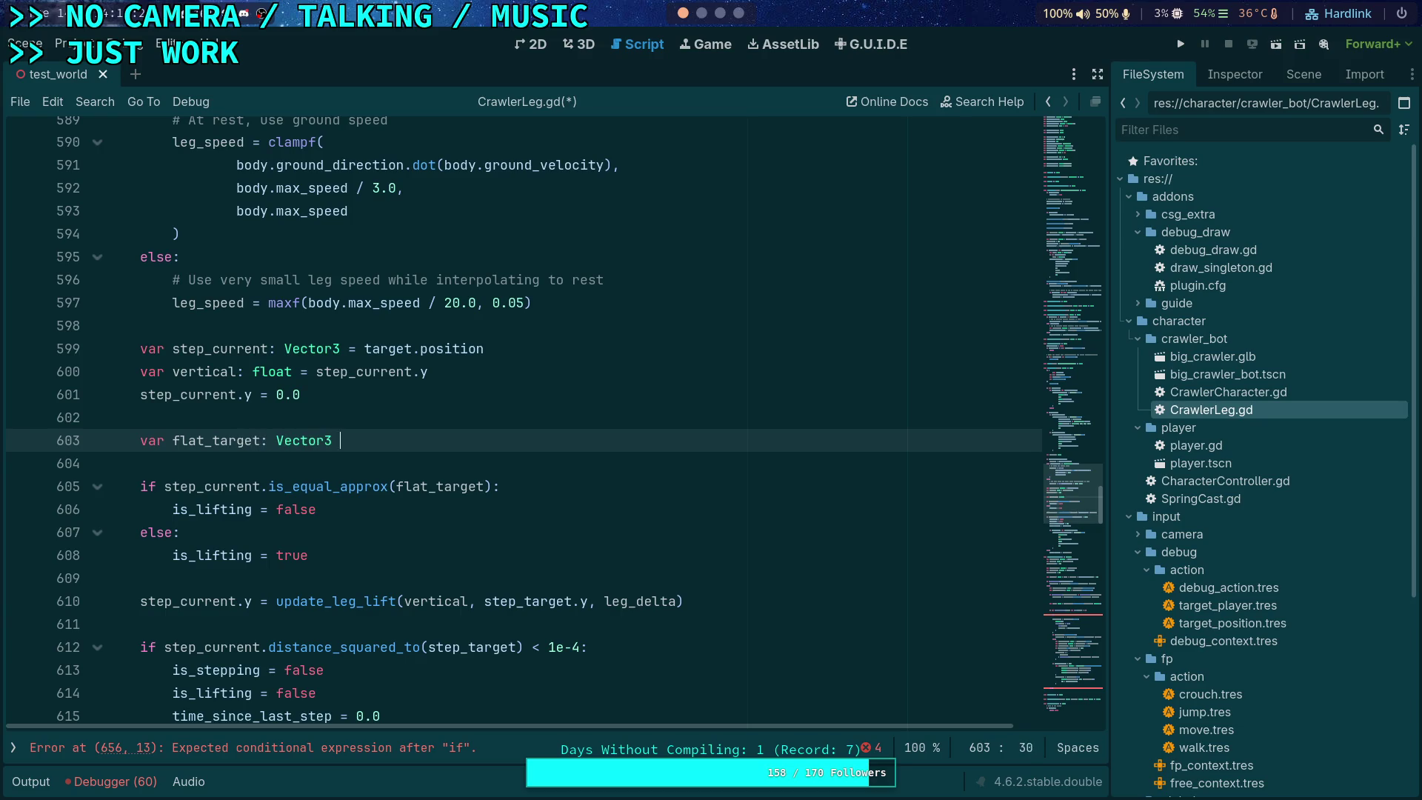
type("= step_target")
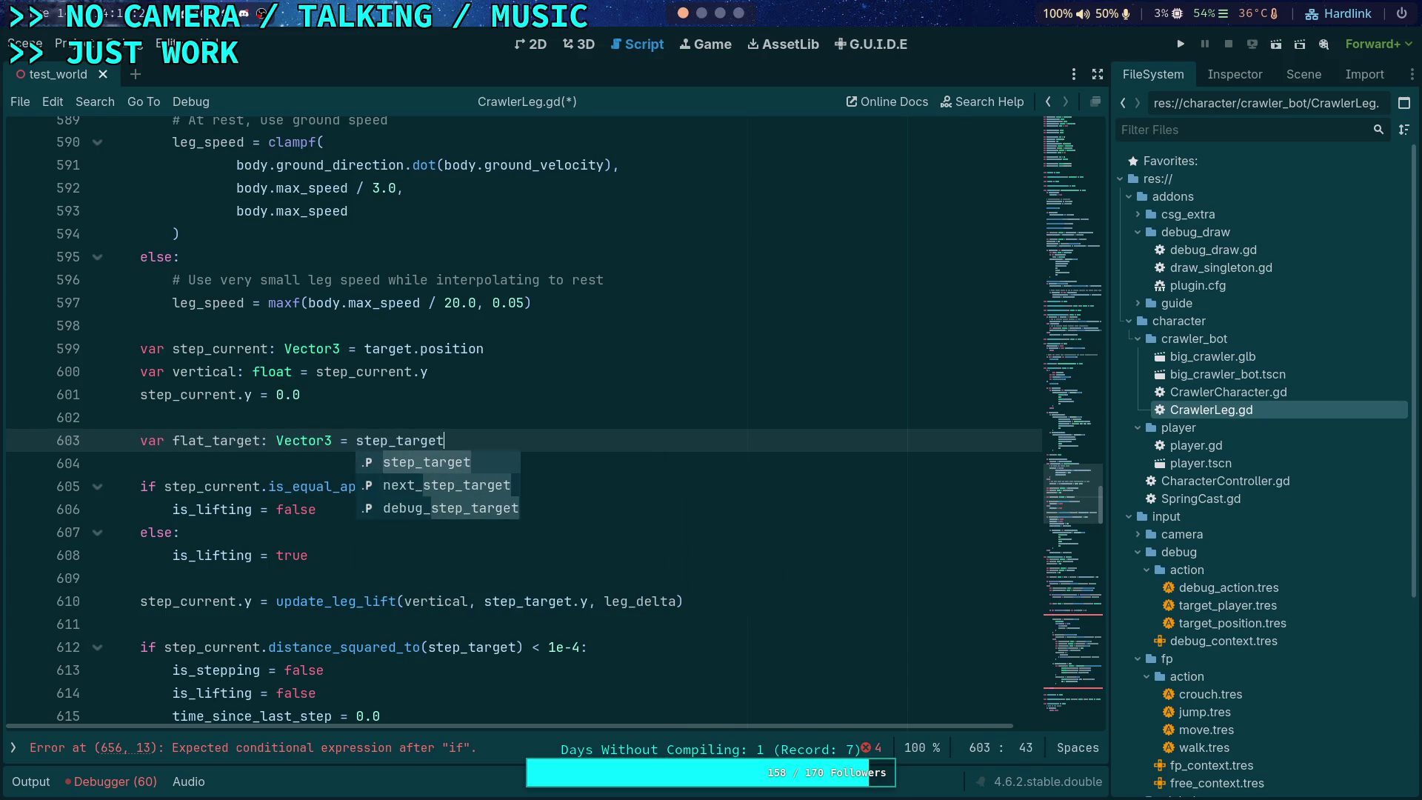
scroll(552, 344, "down", 20)
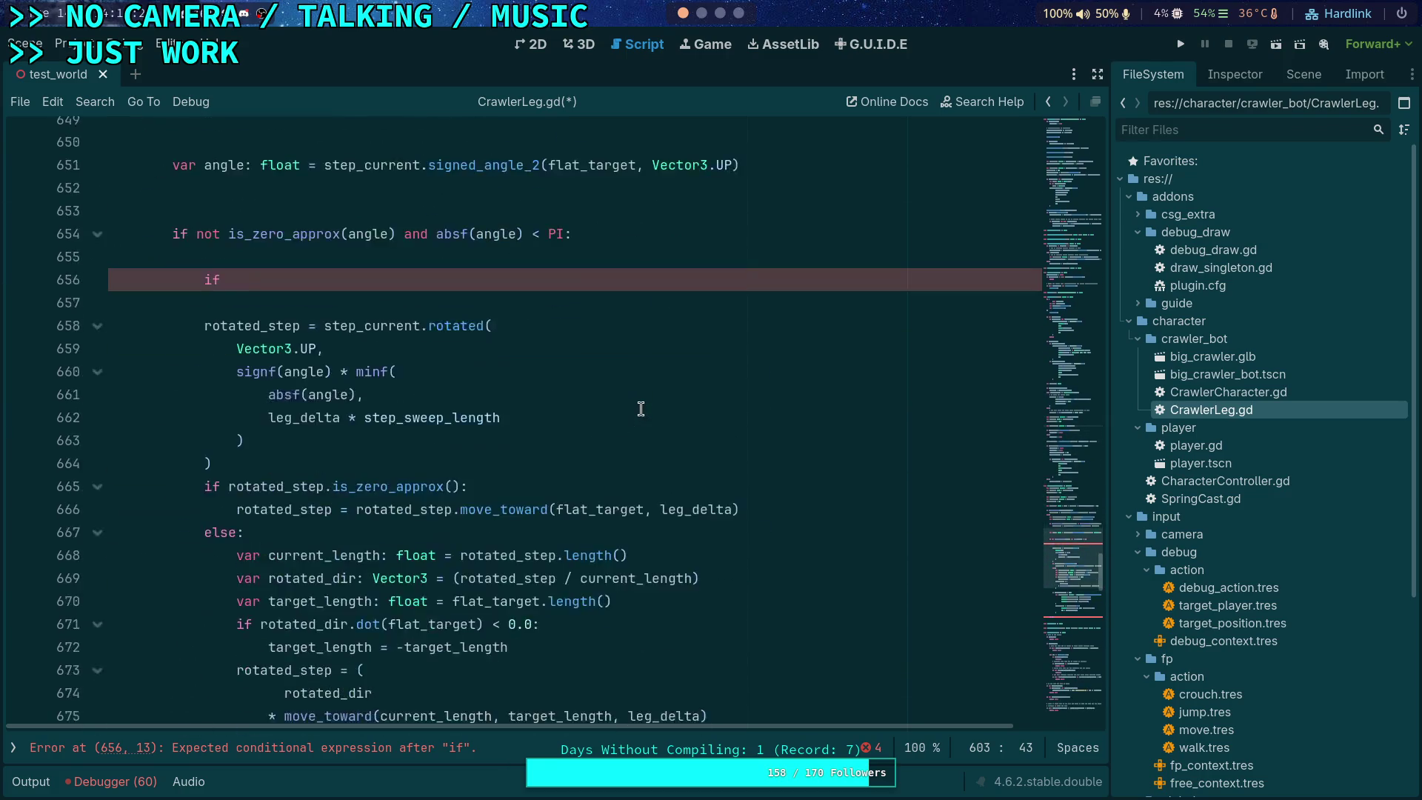
scroll(617, 423, "down", 14)
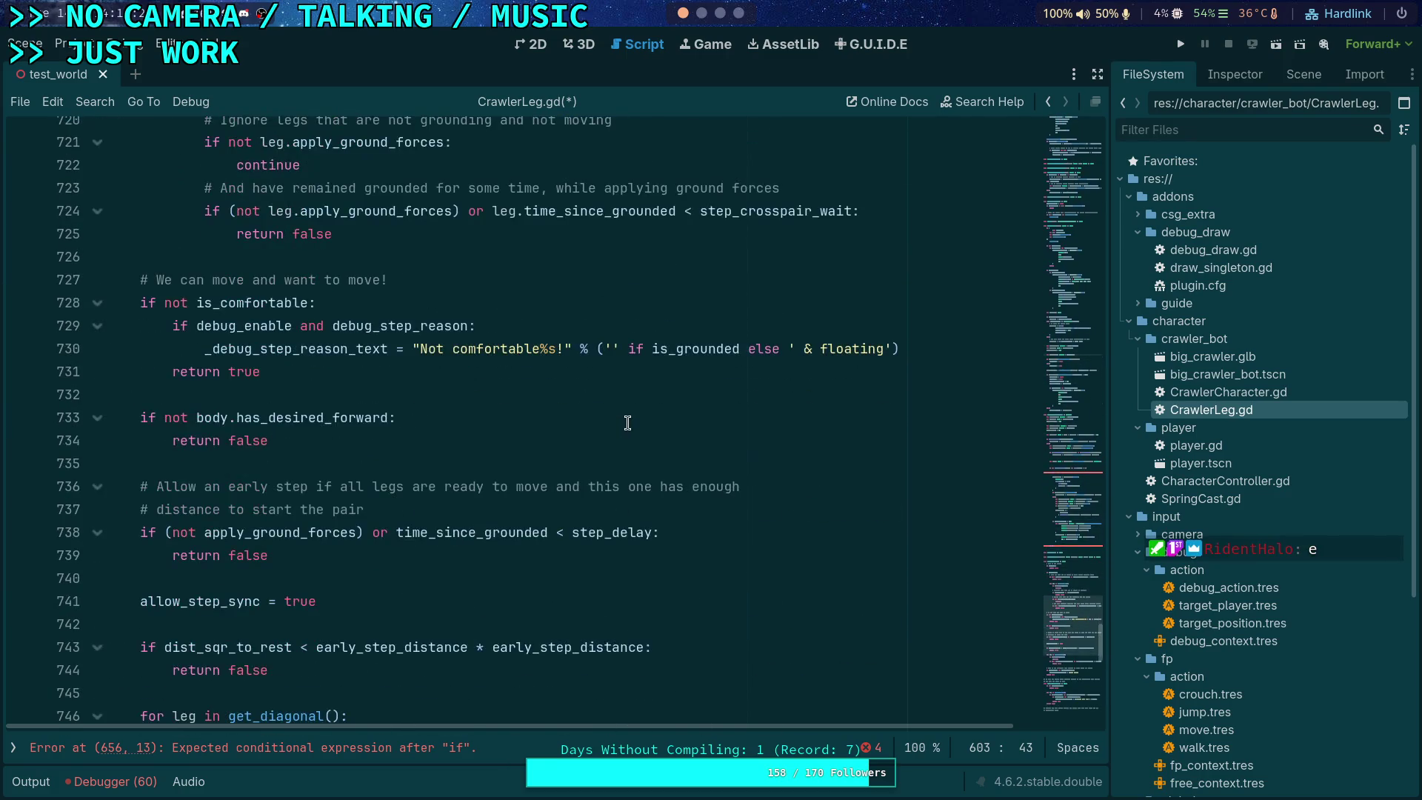
scroll(579, 446, "down", 13)
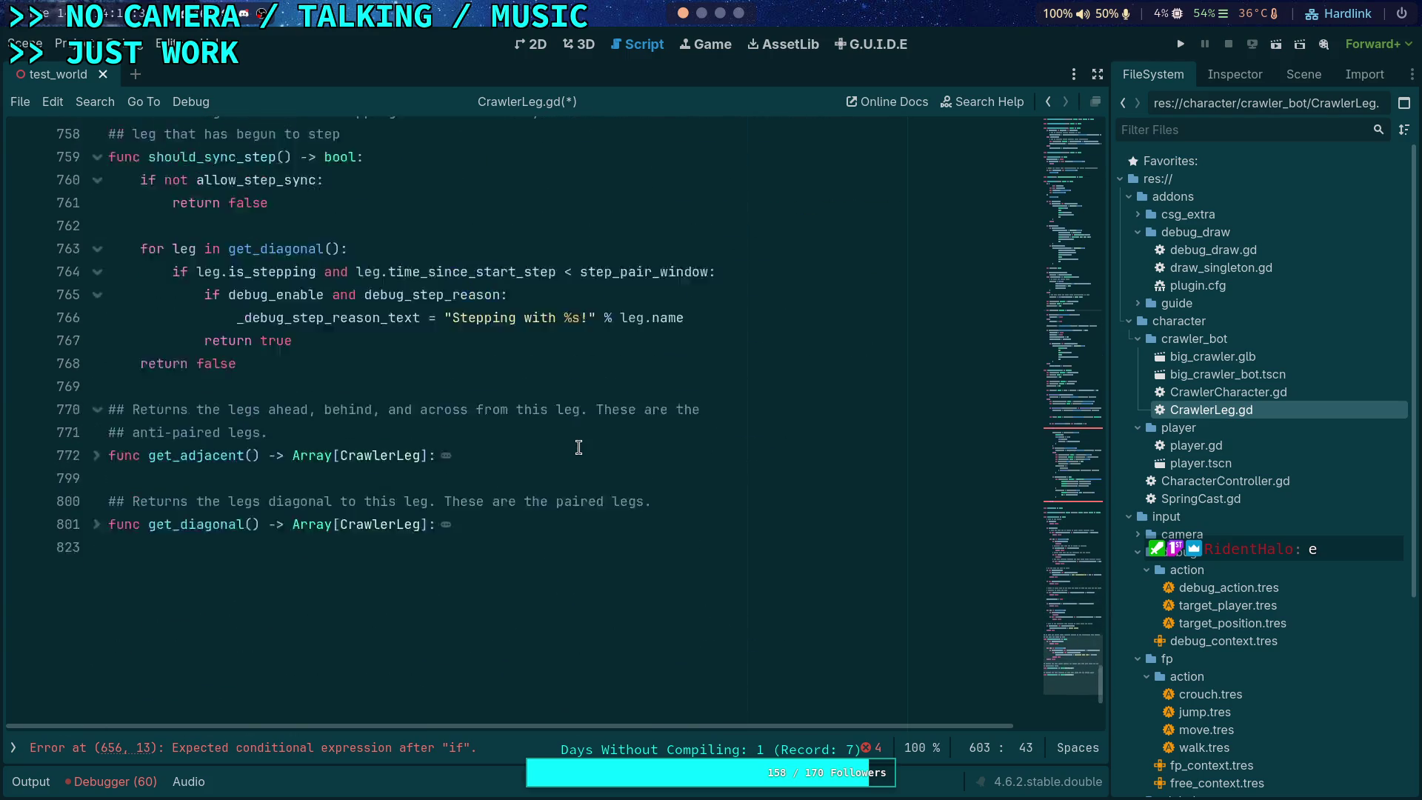
scroll(578, 444, "up", 4)
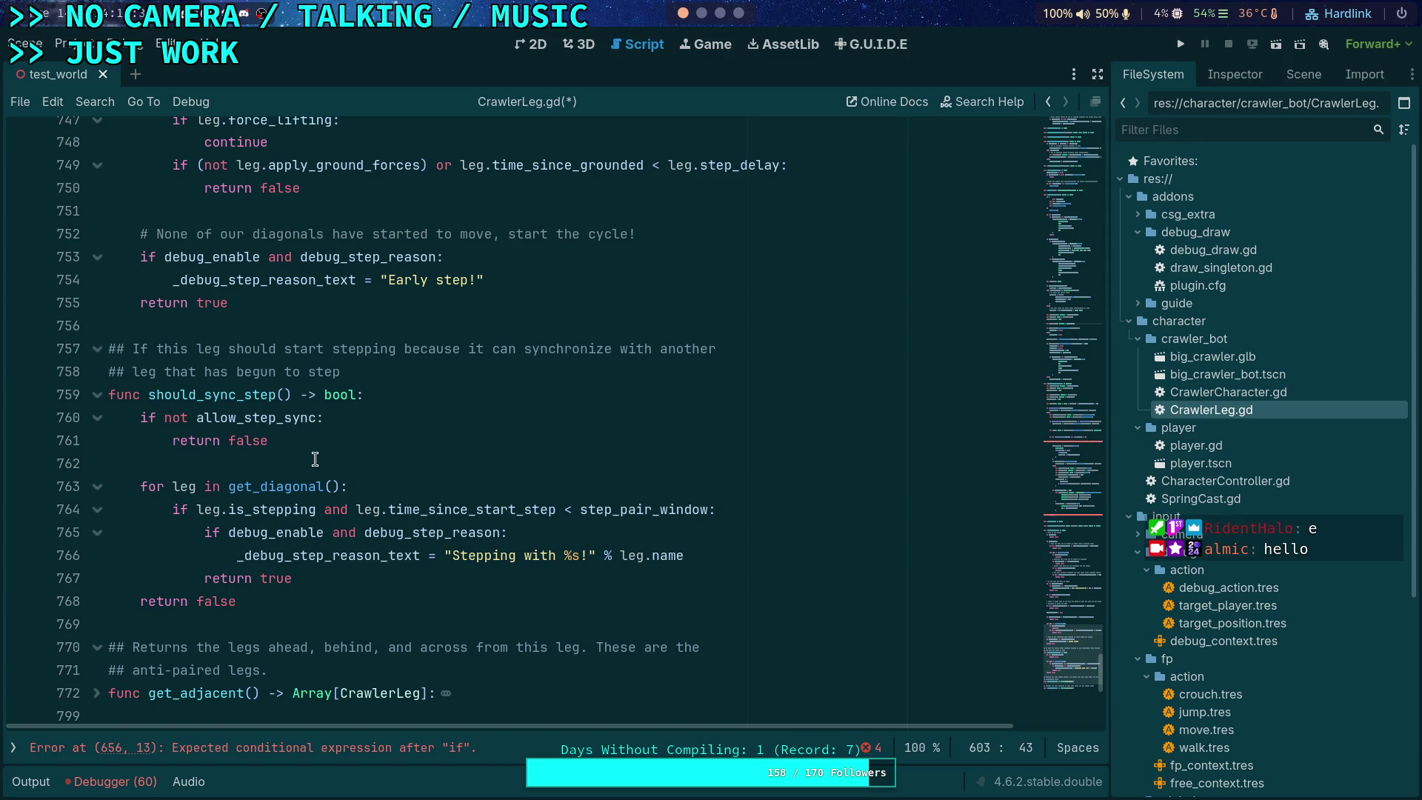
scroll(451, 506, "up", 1)
scroll(448, 506, "down", 3)
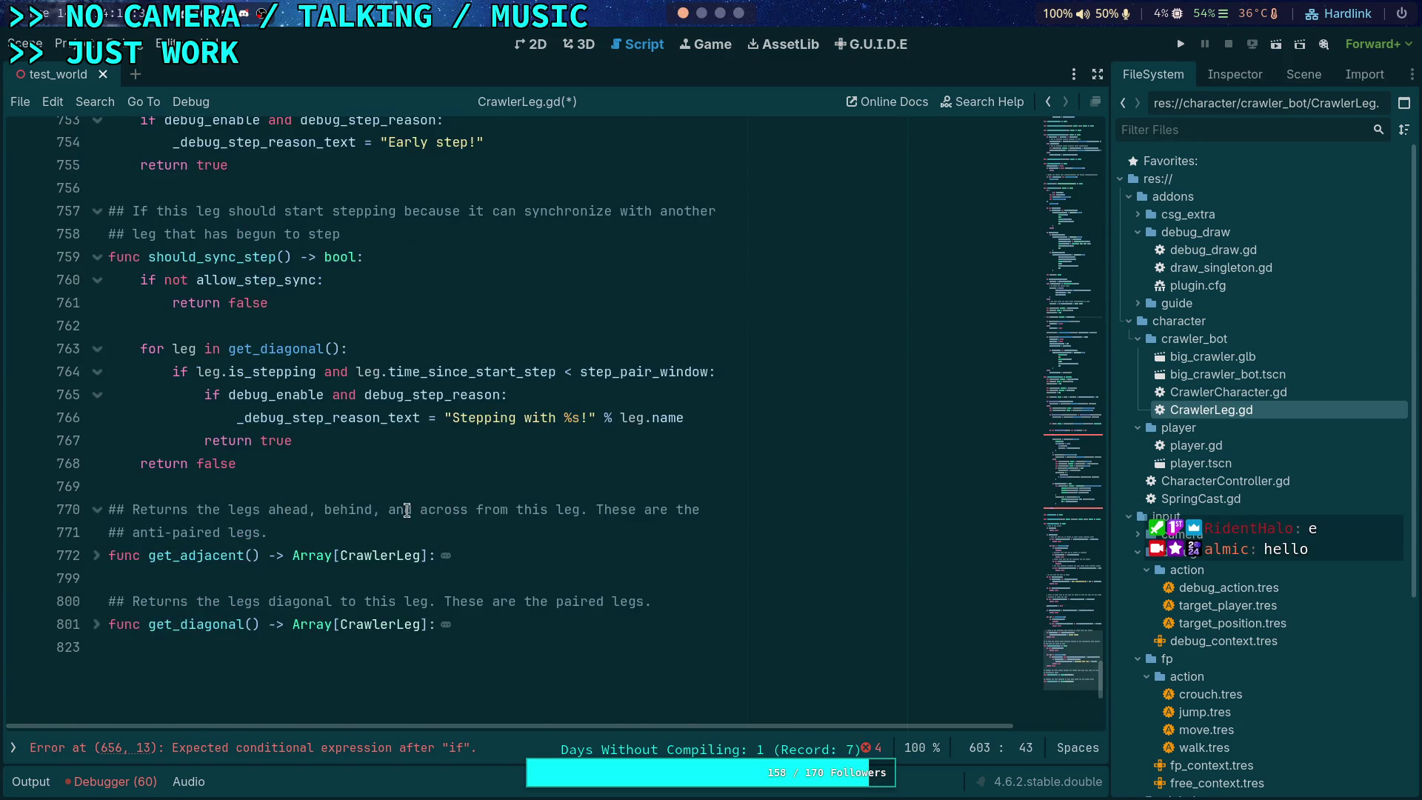
scroll(404, 504, "up", 20)
scroll(312, 490, "up", 18)
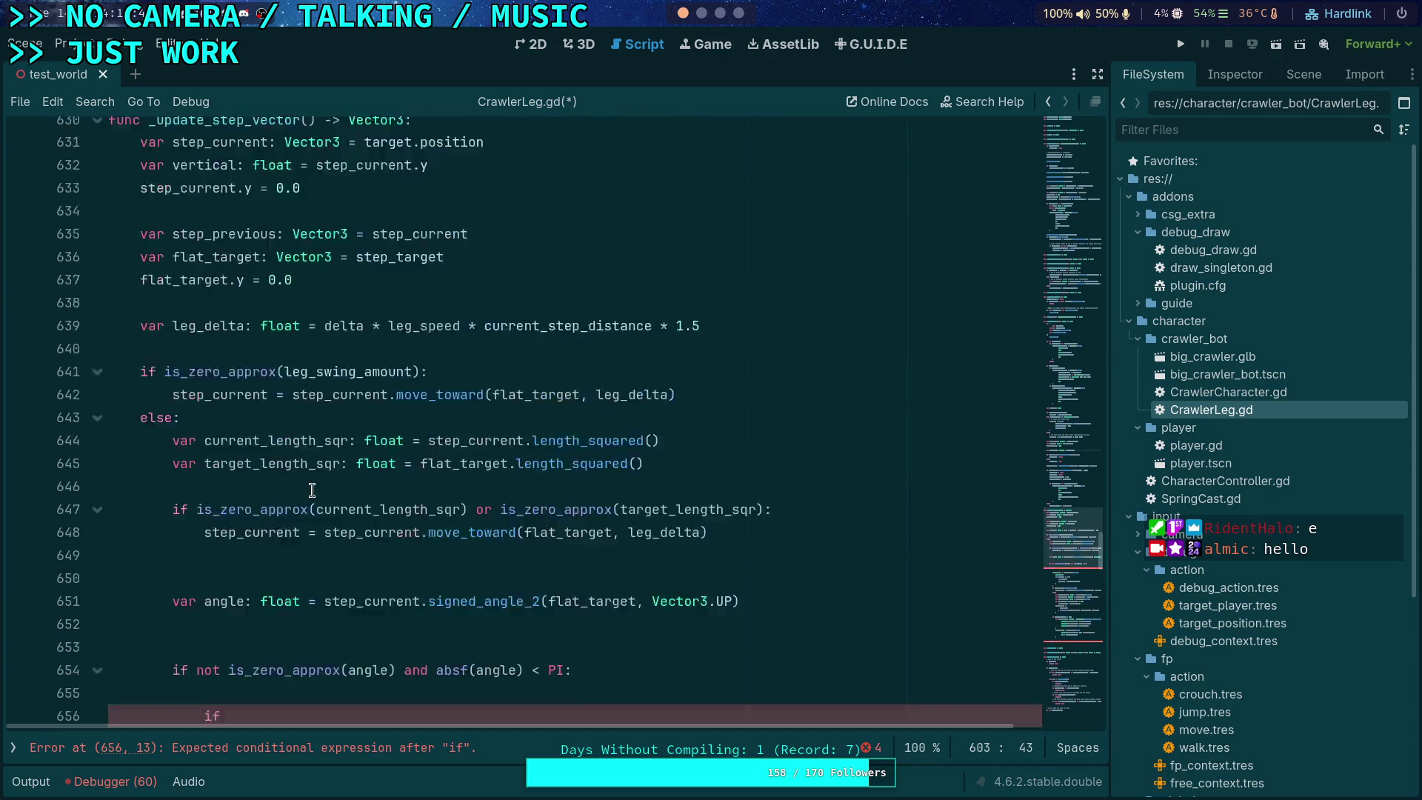
scroll(311, 490, "up", 3)
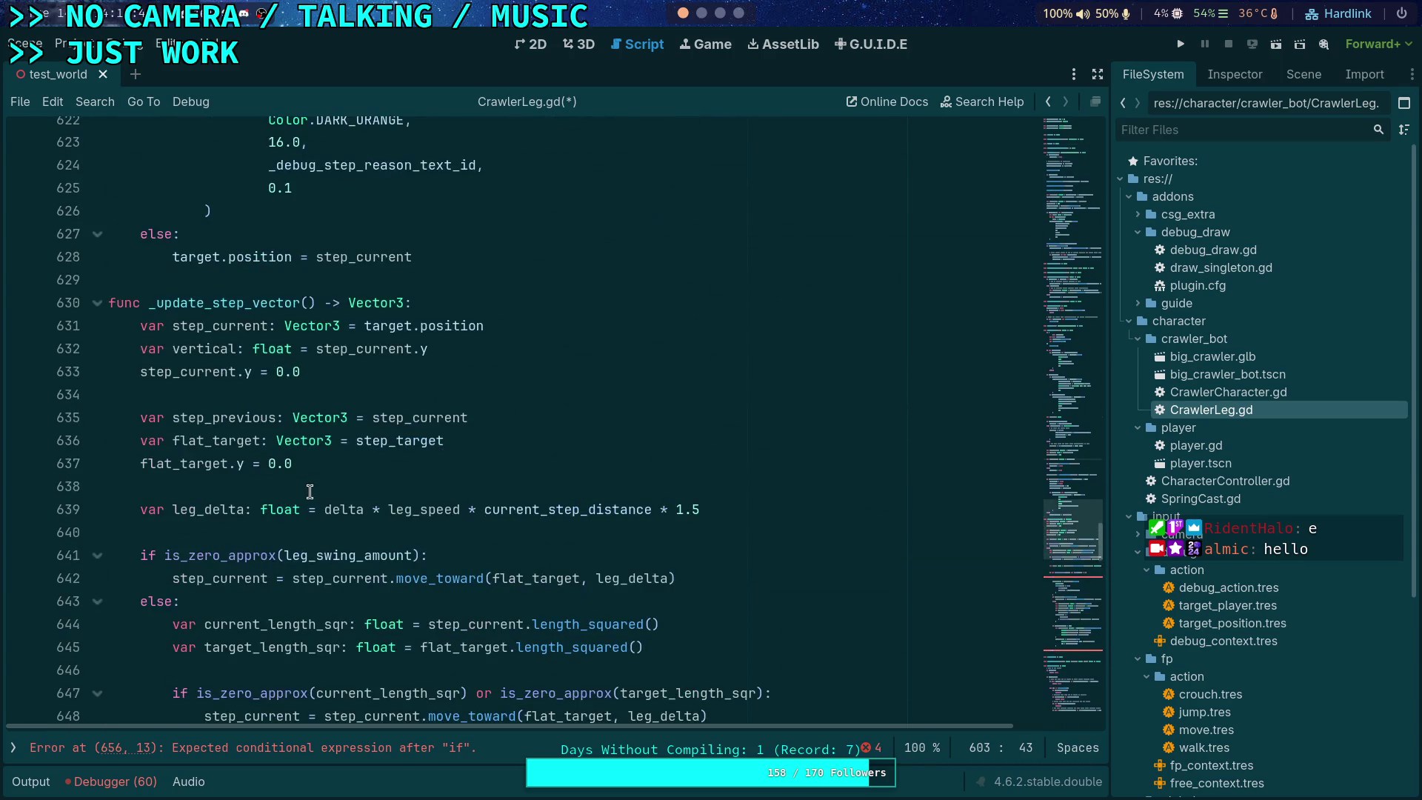
double_click(417, 441)
left_click_drag(323, 460, 141, 443)
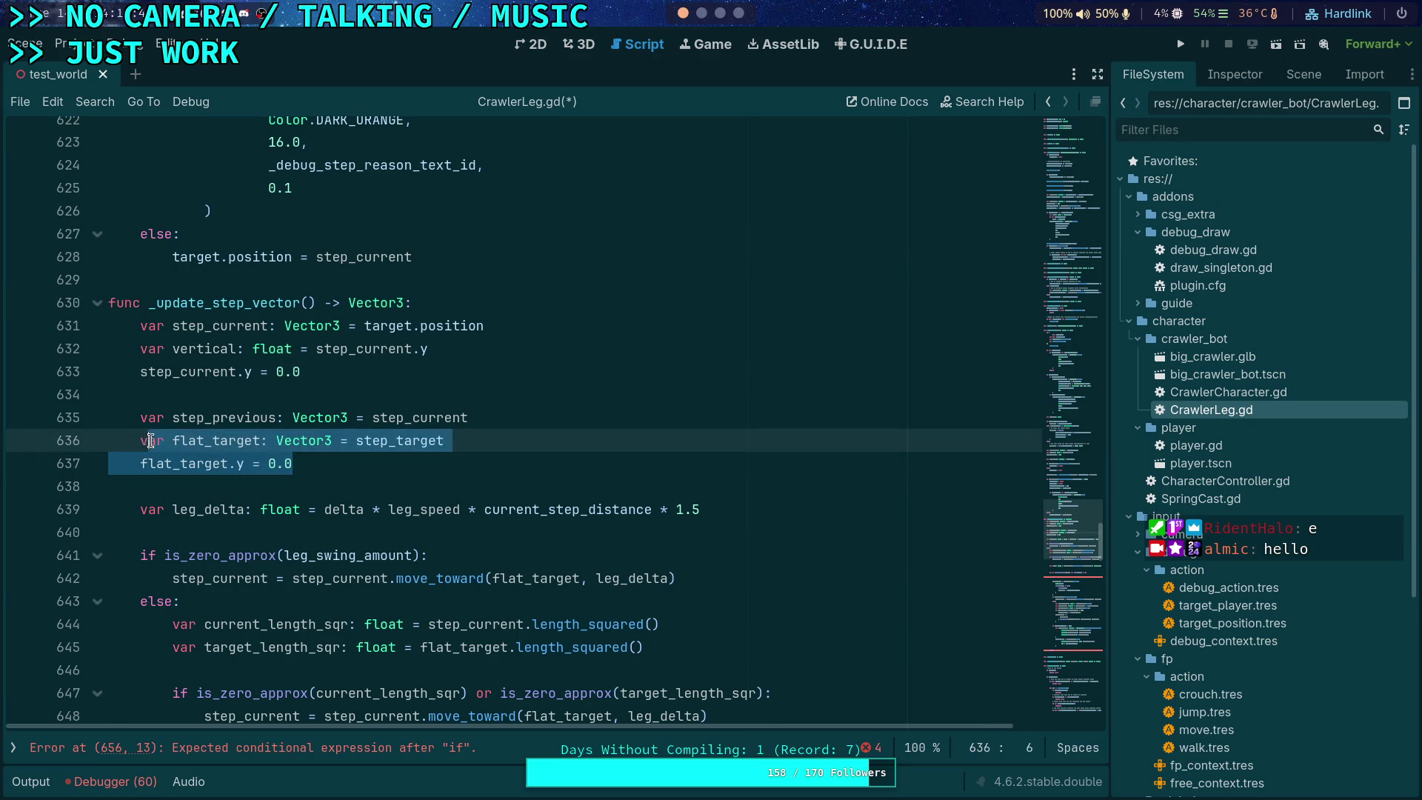
right_click(154, 457)
left_click(215, 520)
scroll(317, 486, "up", 15)
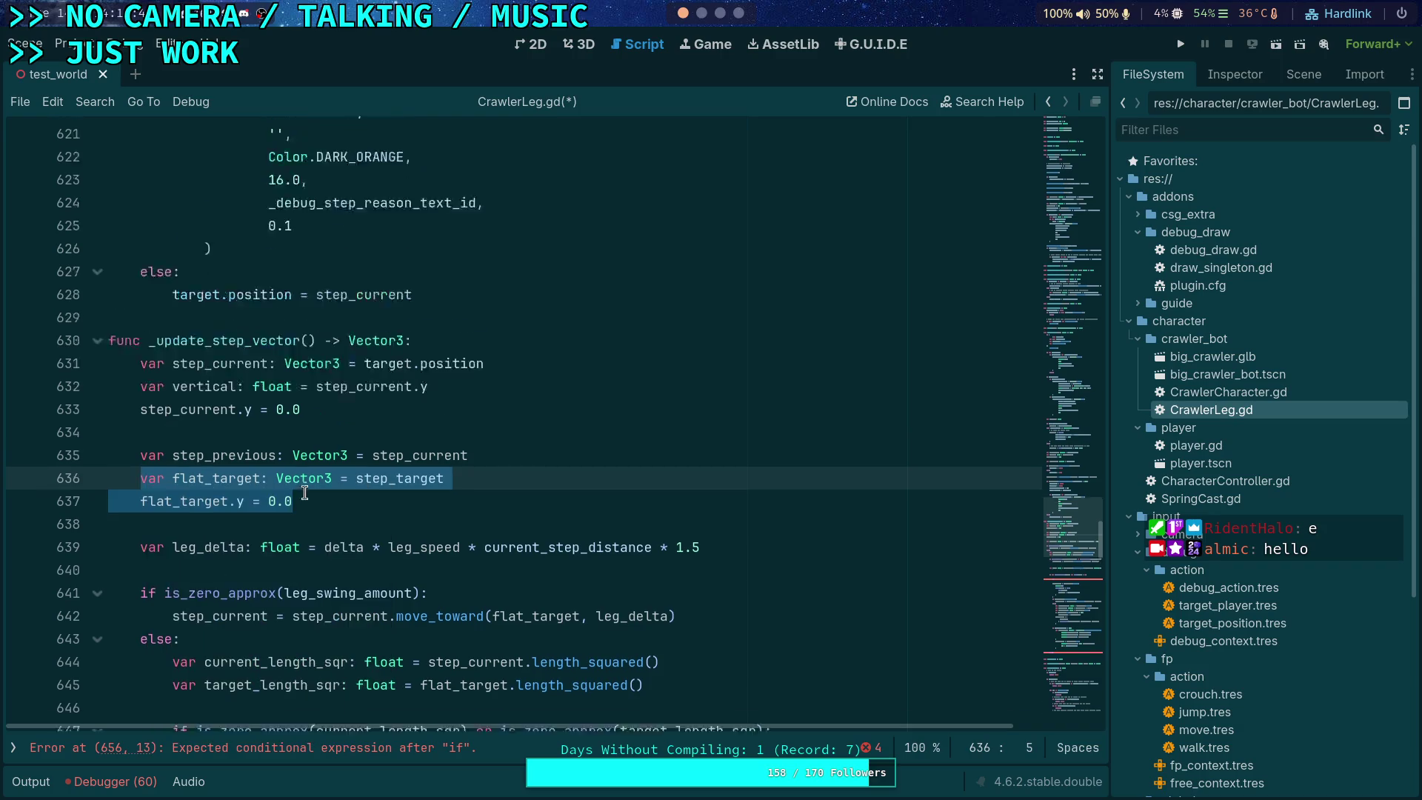
scroll(317, 486, "up", 12)
scroll(290, 435, "down", 18)
scroll(291, 435, "down", 3)
scroll(282, 434, "up", 10)
scroll(280, 432, "up", 17)
scroll(280, 432, "down", 20)
scroll(297, 426, "down", 5)
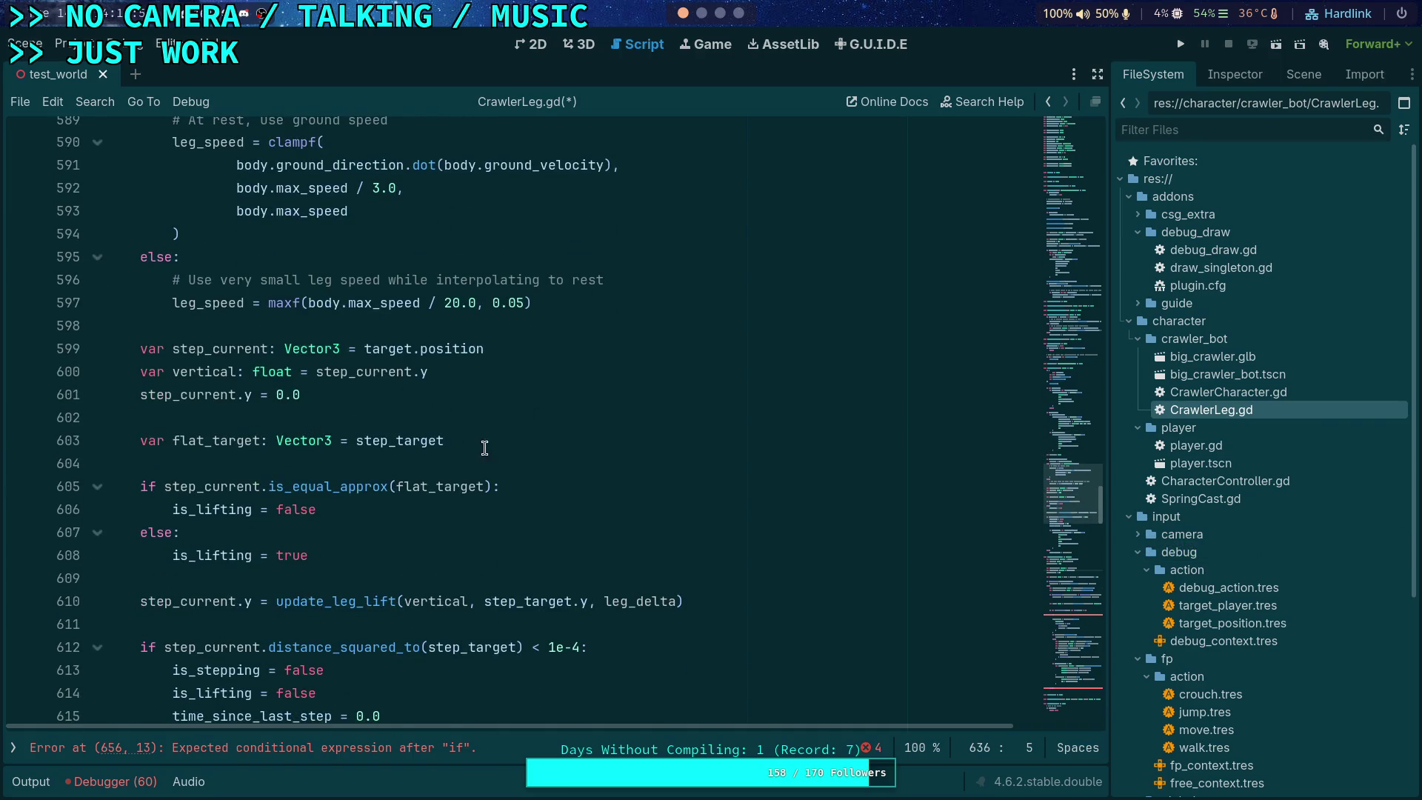
Step: Paste the copied flat_target lines at line 603 and delete the duplicated flat_target declaration
left_click(509, 439)
key("ctrl+v")
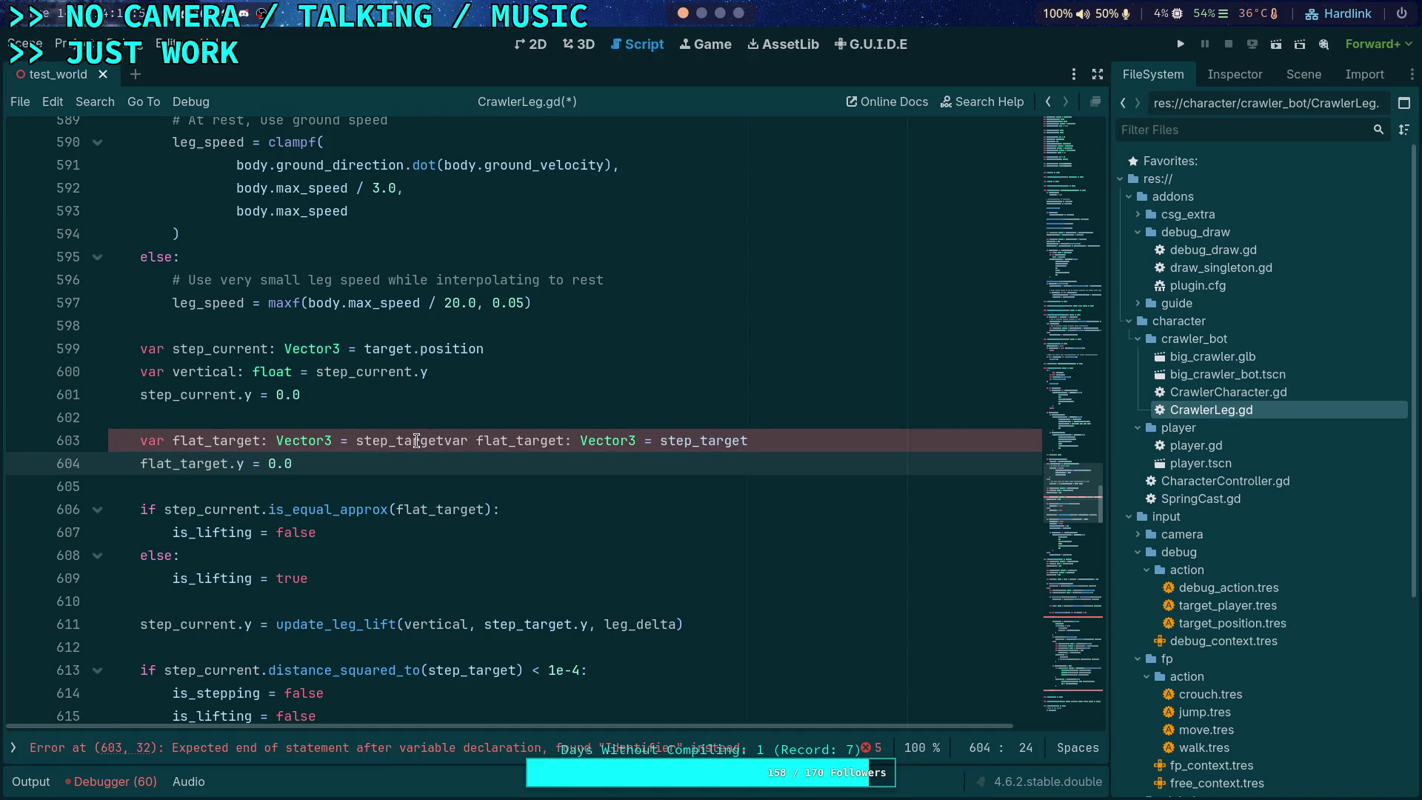
left_click_drag(445, 440, 263, 440)
key("shift+Home")
key("BackSpace")
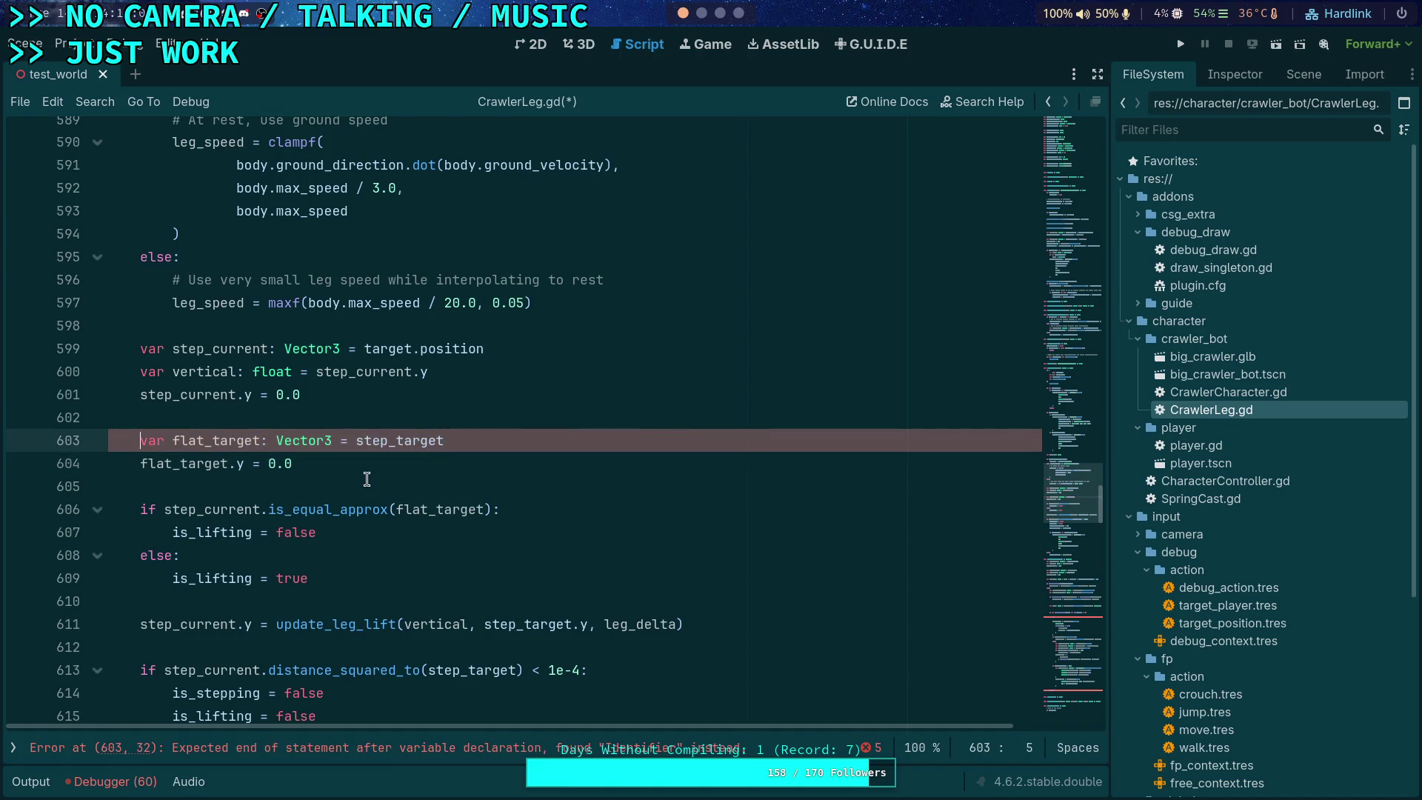
Step: Below the flat_target.y reset, add step_current = _update_step_vector(step_current, flat_target, leg_speed)
left_click(396, 460)
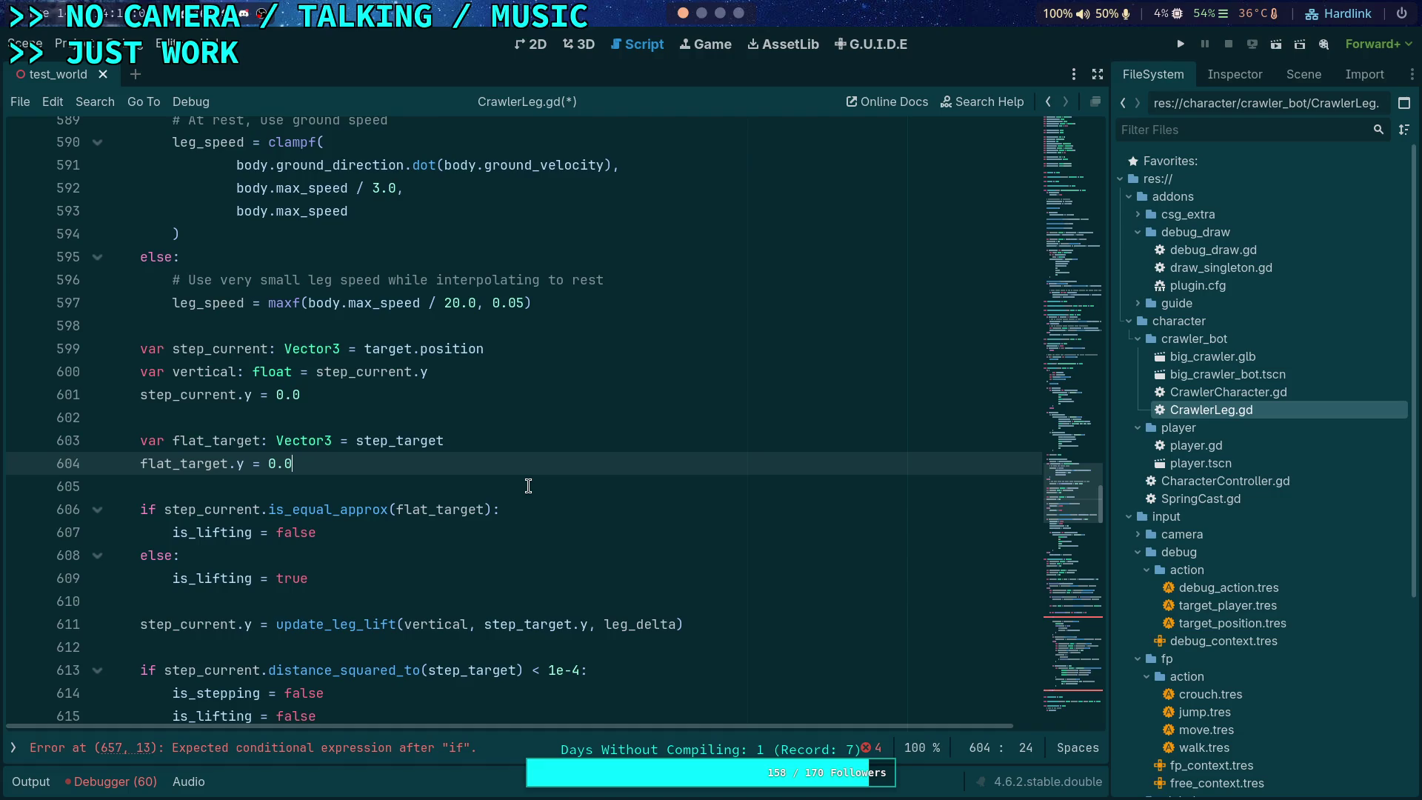
key("Return")
key("Return")
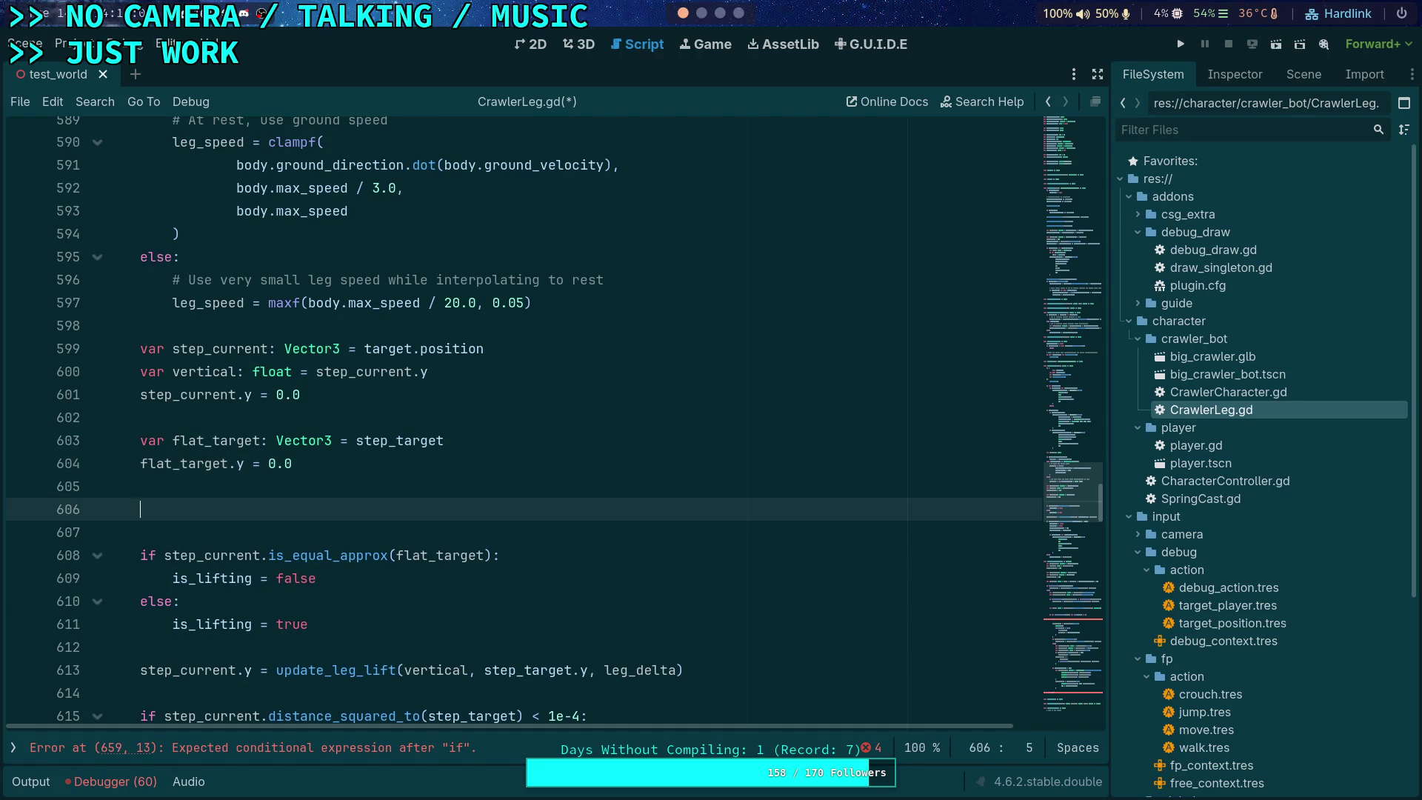
type("step_curr")
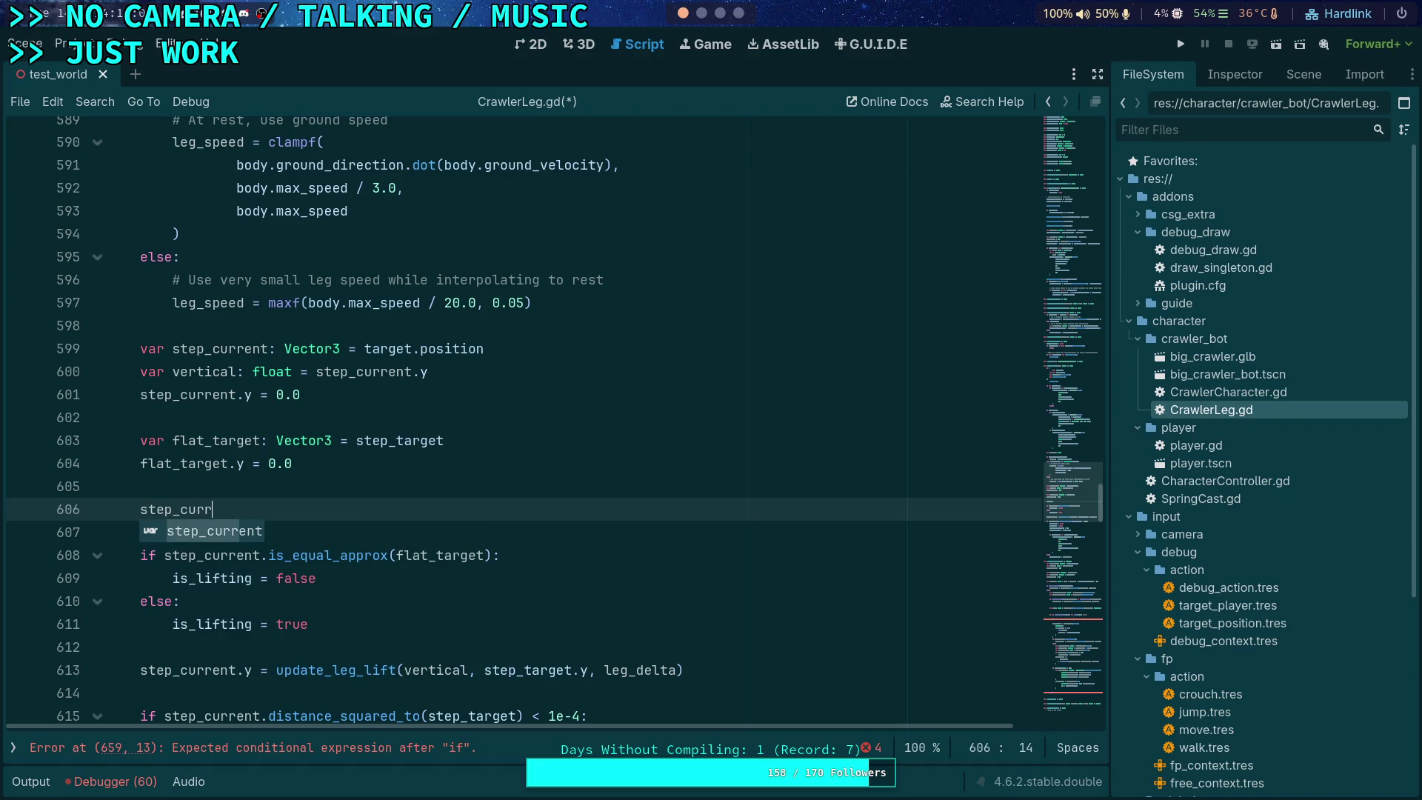
key("Return")
type("_up")
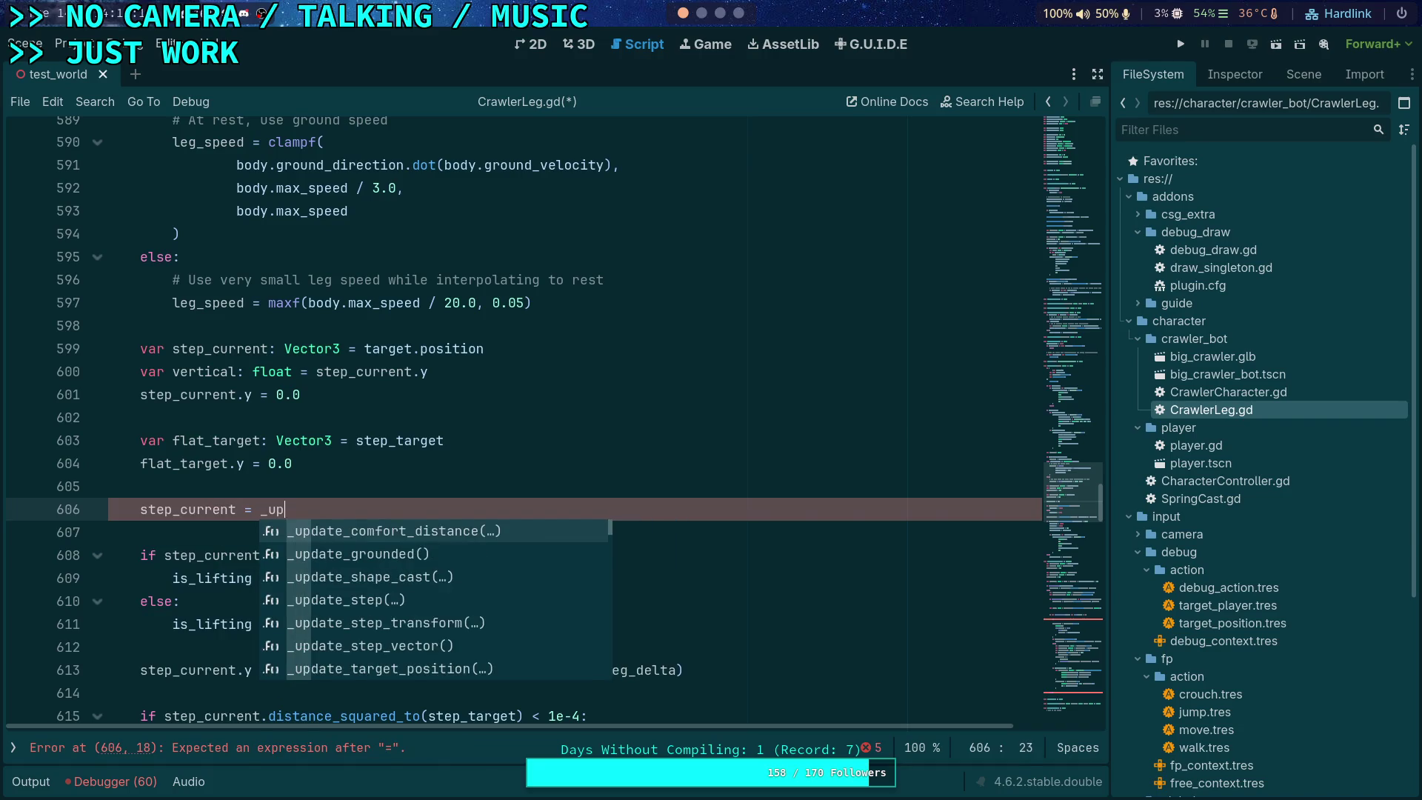
type("date_step")
key("Down")
key("Down")
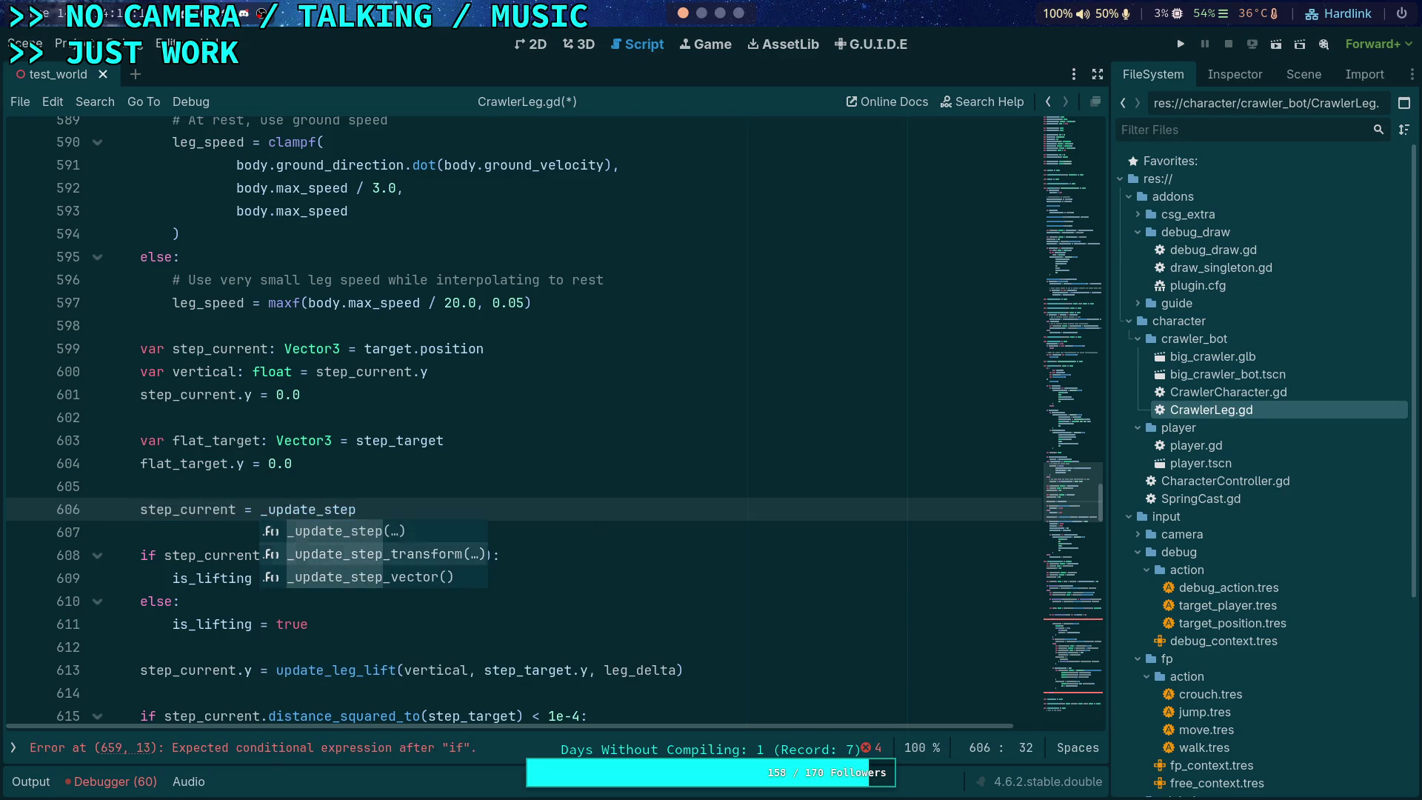
key("Return")
key("Left")
type("step_current, ")
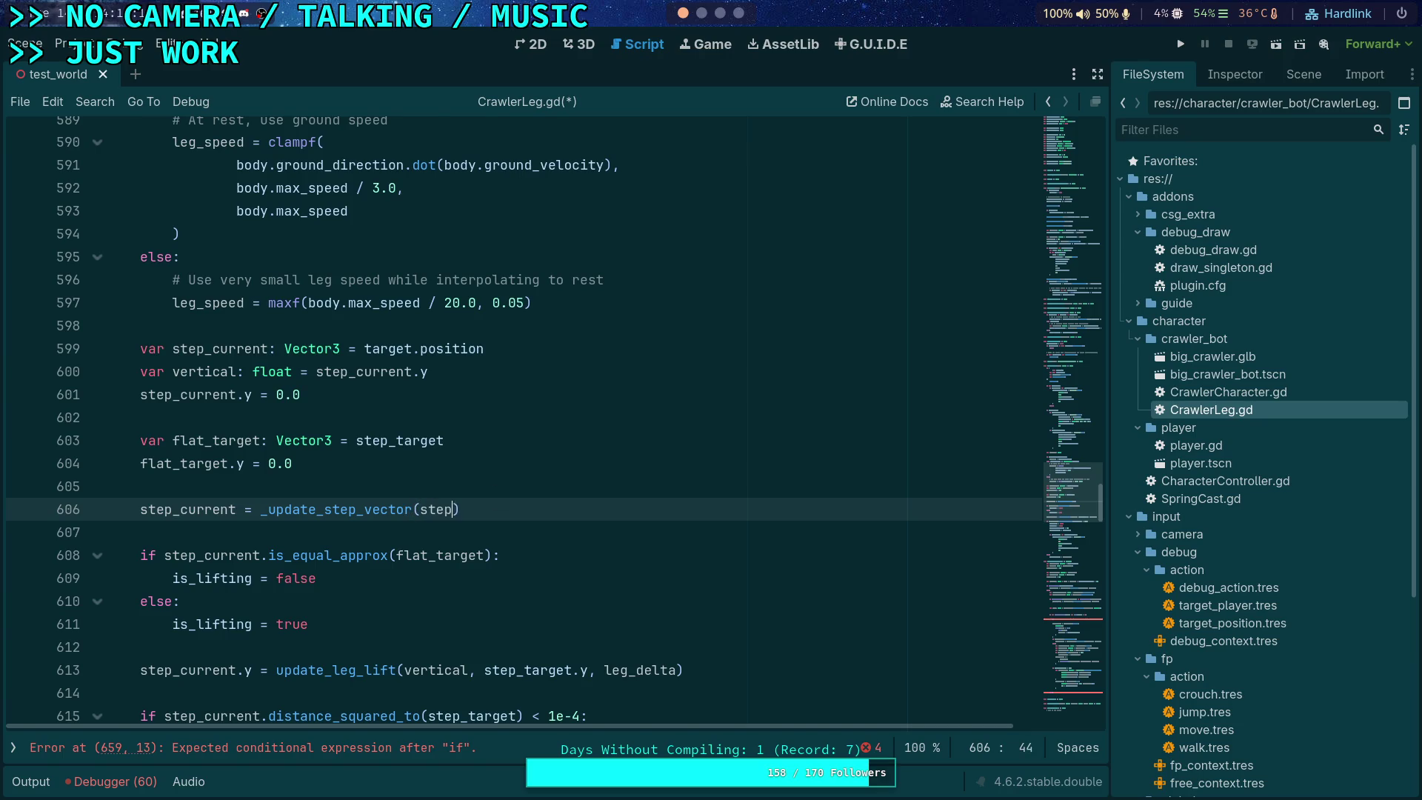
type("flat_target,")
type(" leg_speed")
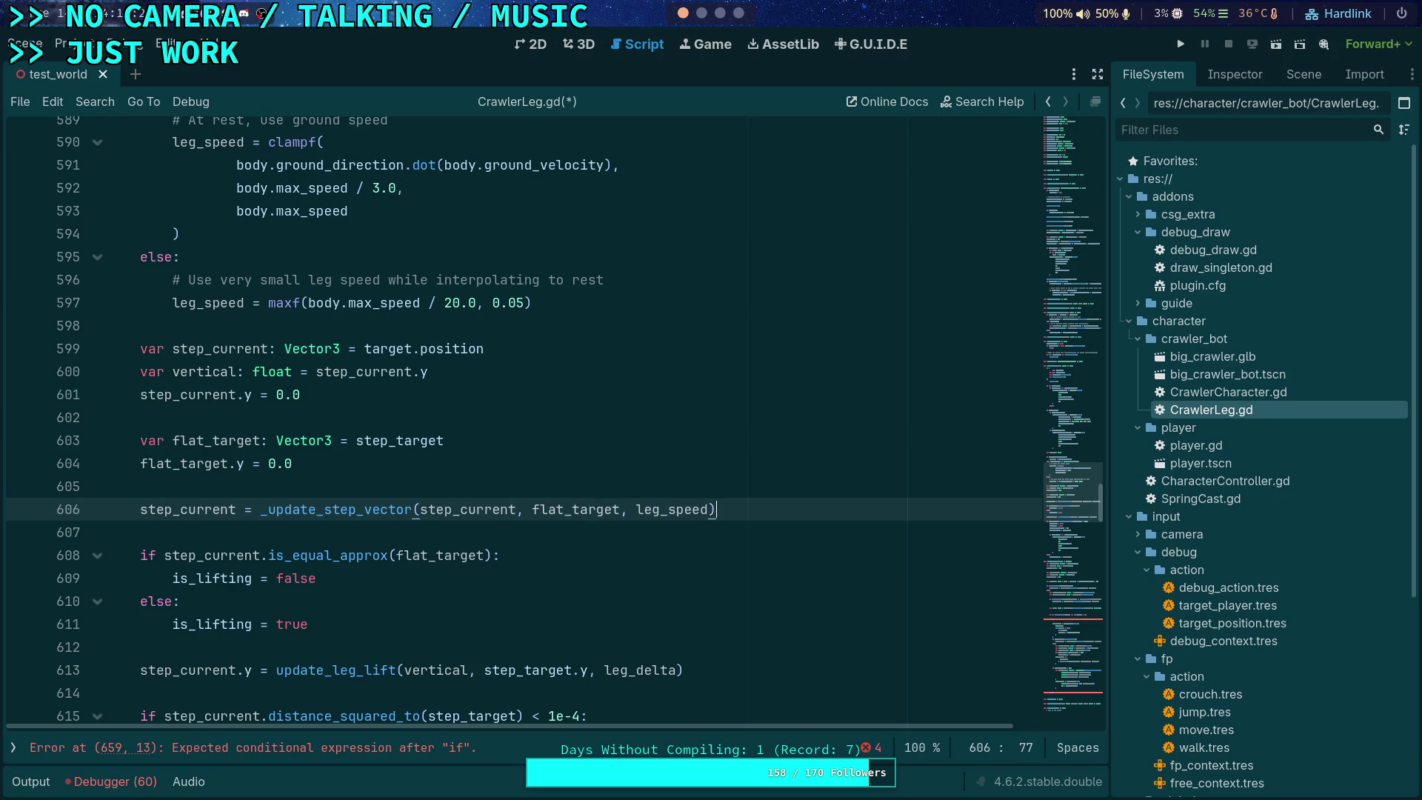
left_click(709, 509)
Step: Append delta as the final argument of the _update_step_vector call on line 606
type(",")
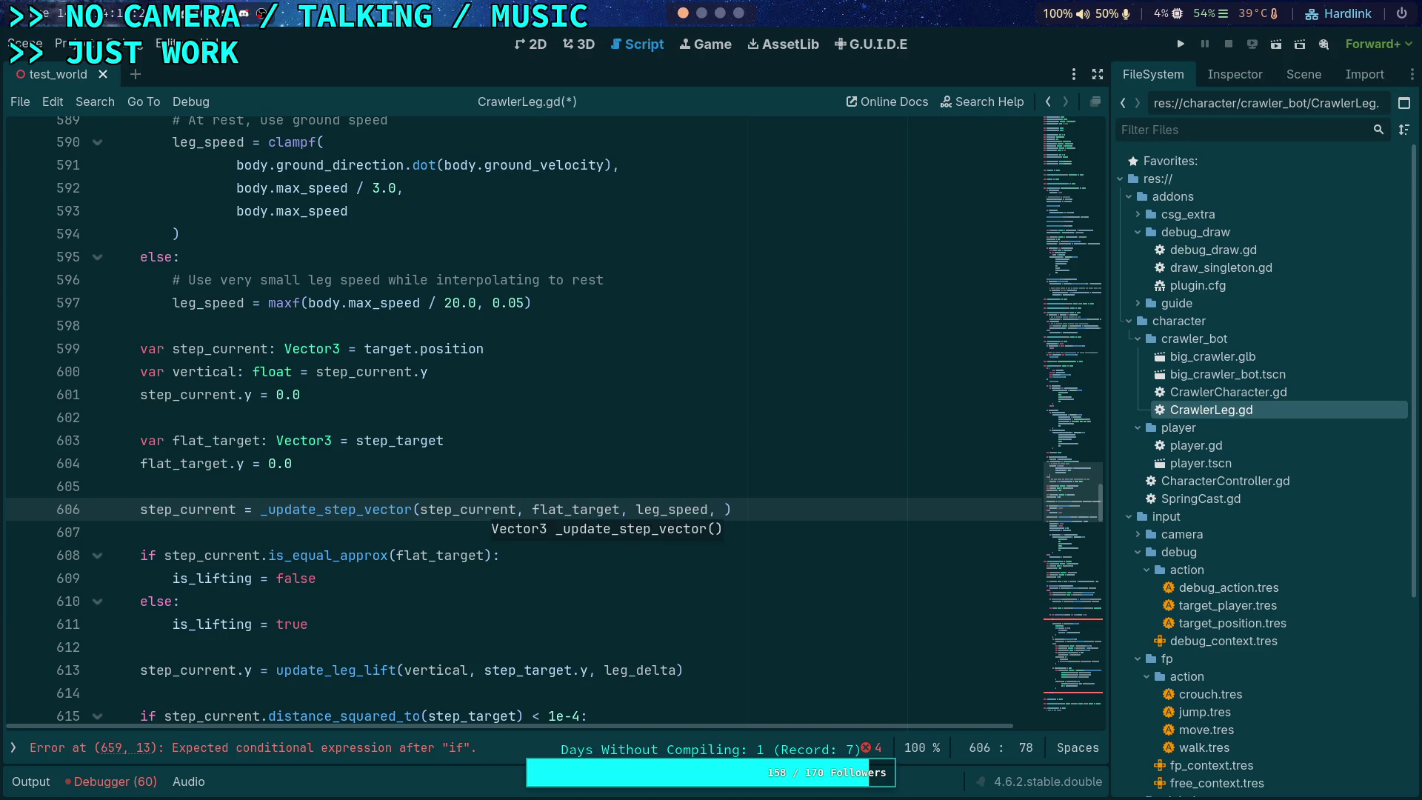
scroll(327, 341, "up", 9)
scroll(326, 341, "up", 15)
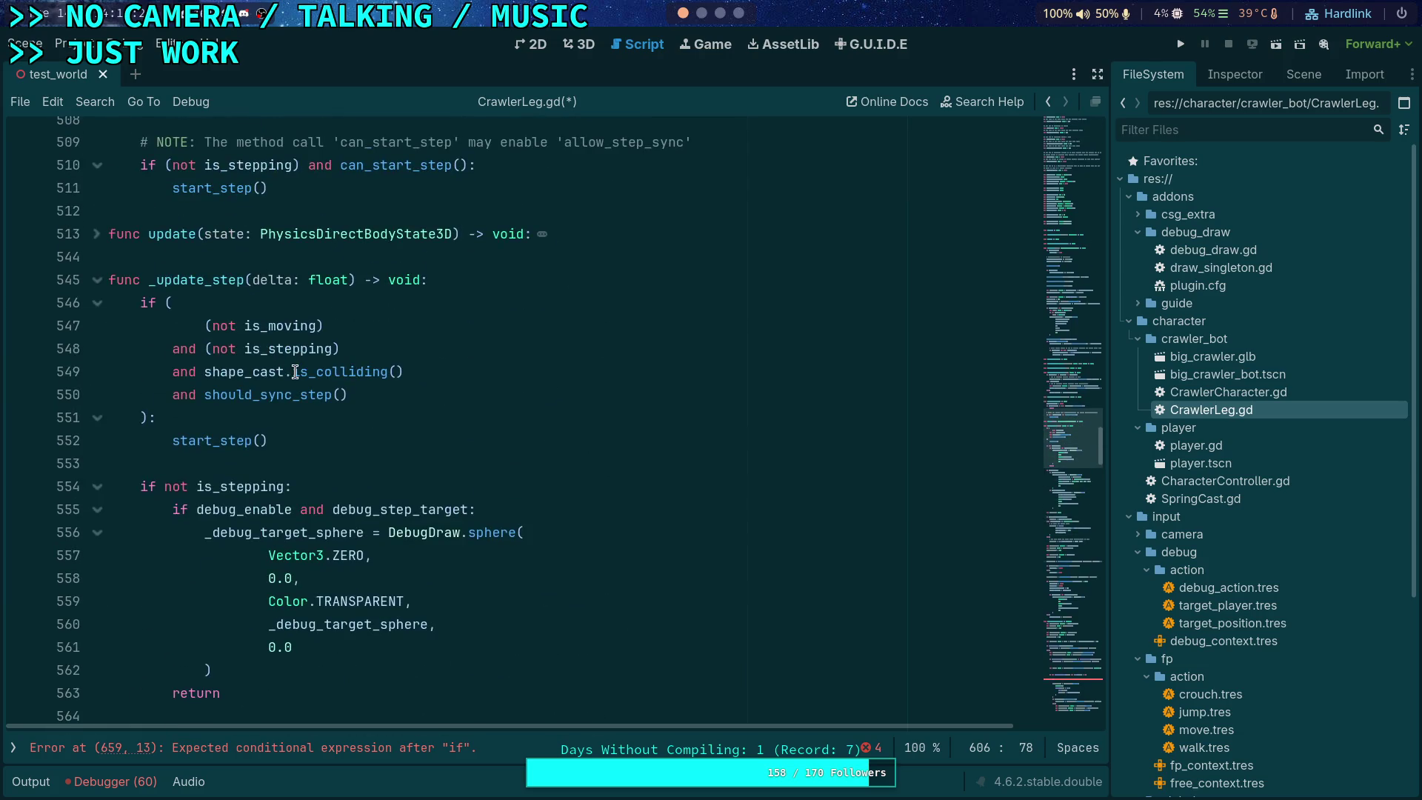
scroll(736, 479, "down", 20)
scroll(736, 479, "down", 5)
type("delta")
Step: Select current_step_distance in the leg_delta line and scroll through the function to review it
left_click(570, 548)
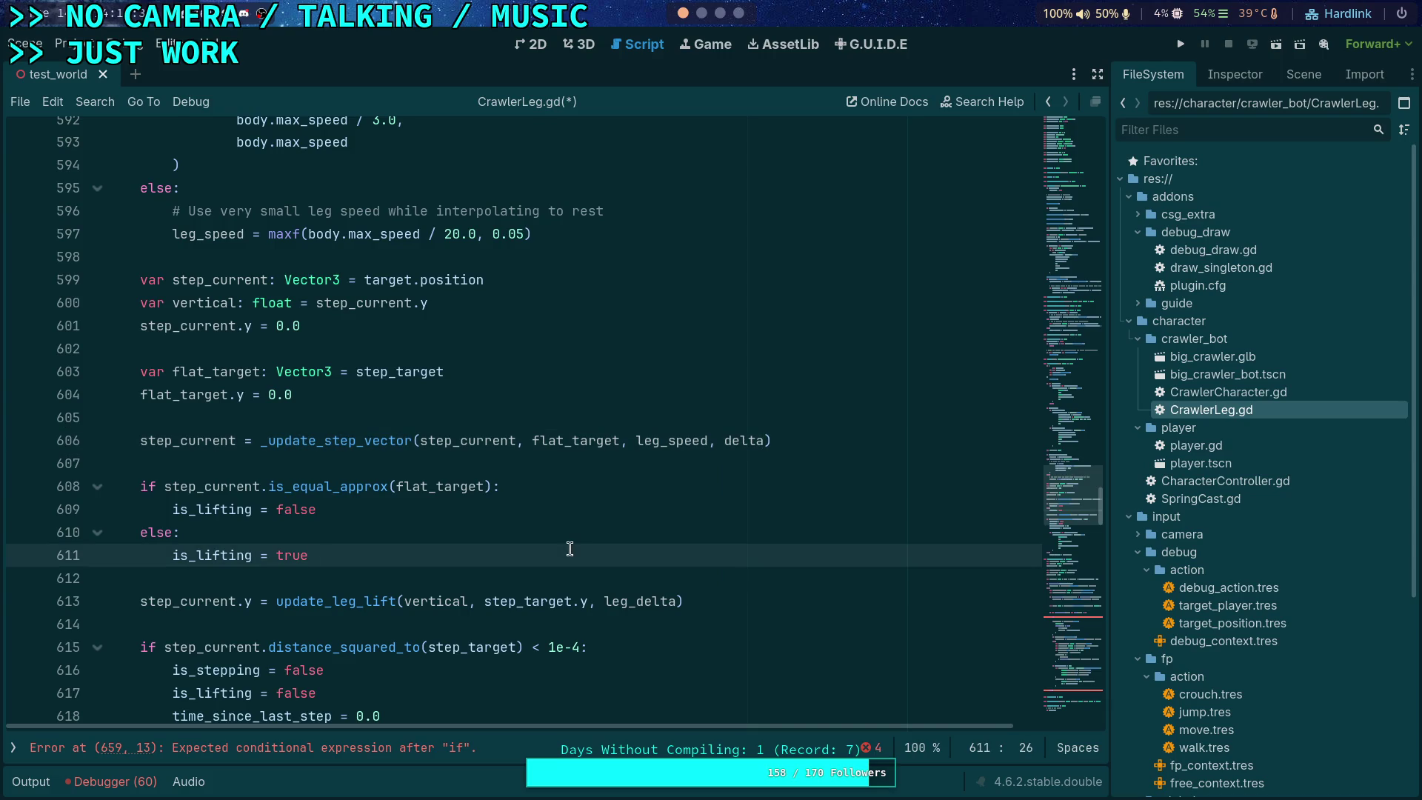
scroll(570, 548, "down", 1)
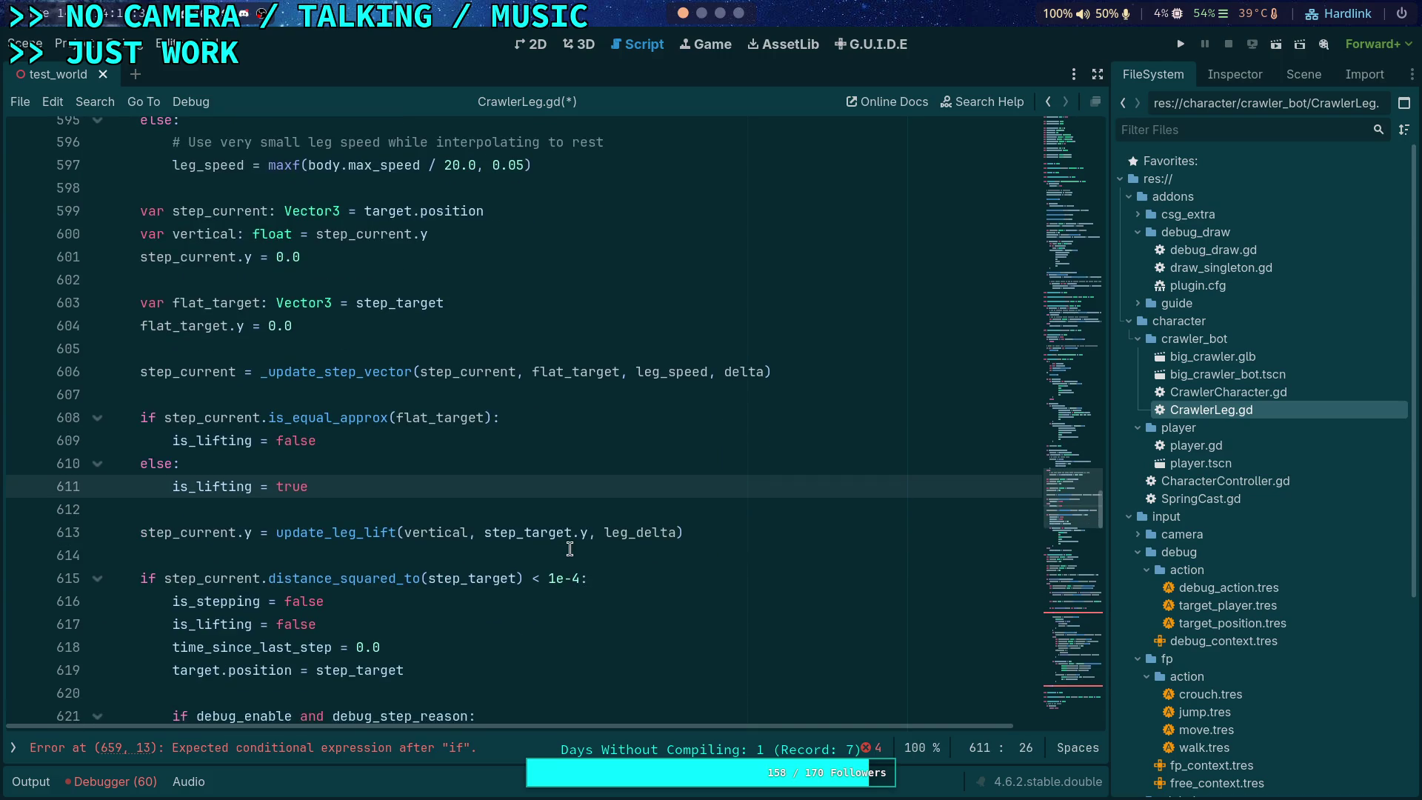
scroll(476, 507, "down", 14)
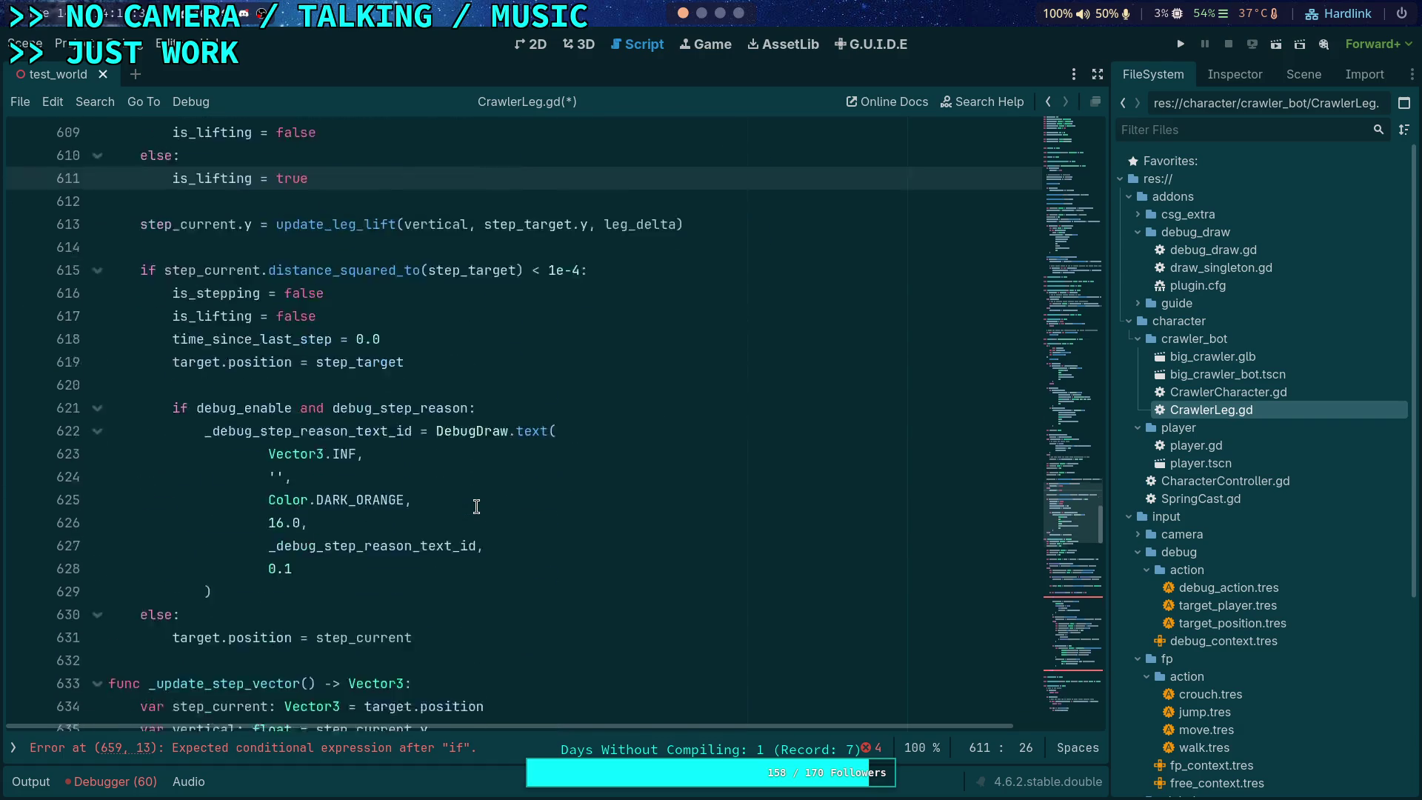
scroll(476, 507, "up", 2)
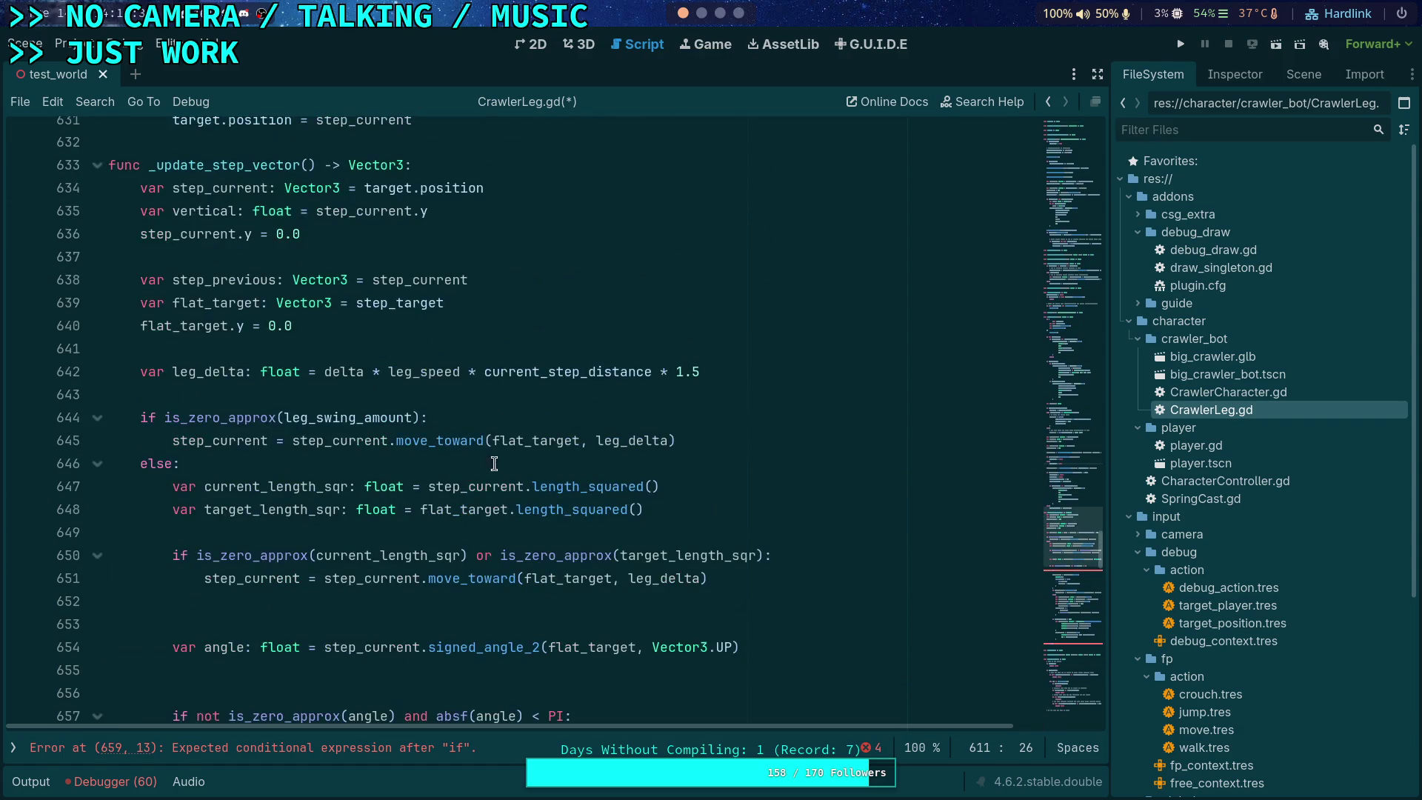
double_click(563, 370)
scroll(441, 466, "up", 18)
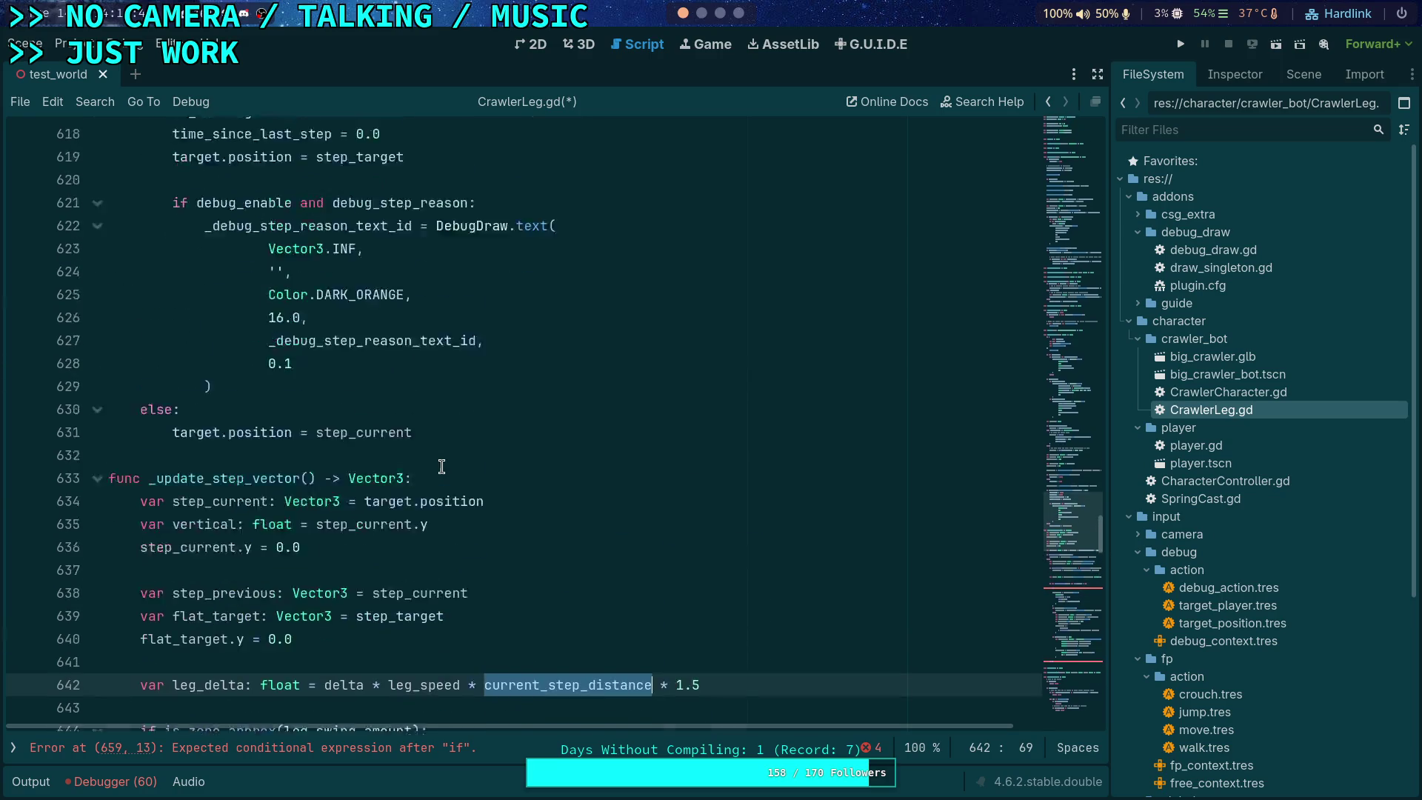
scroll(441, 466, "up", 7)
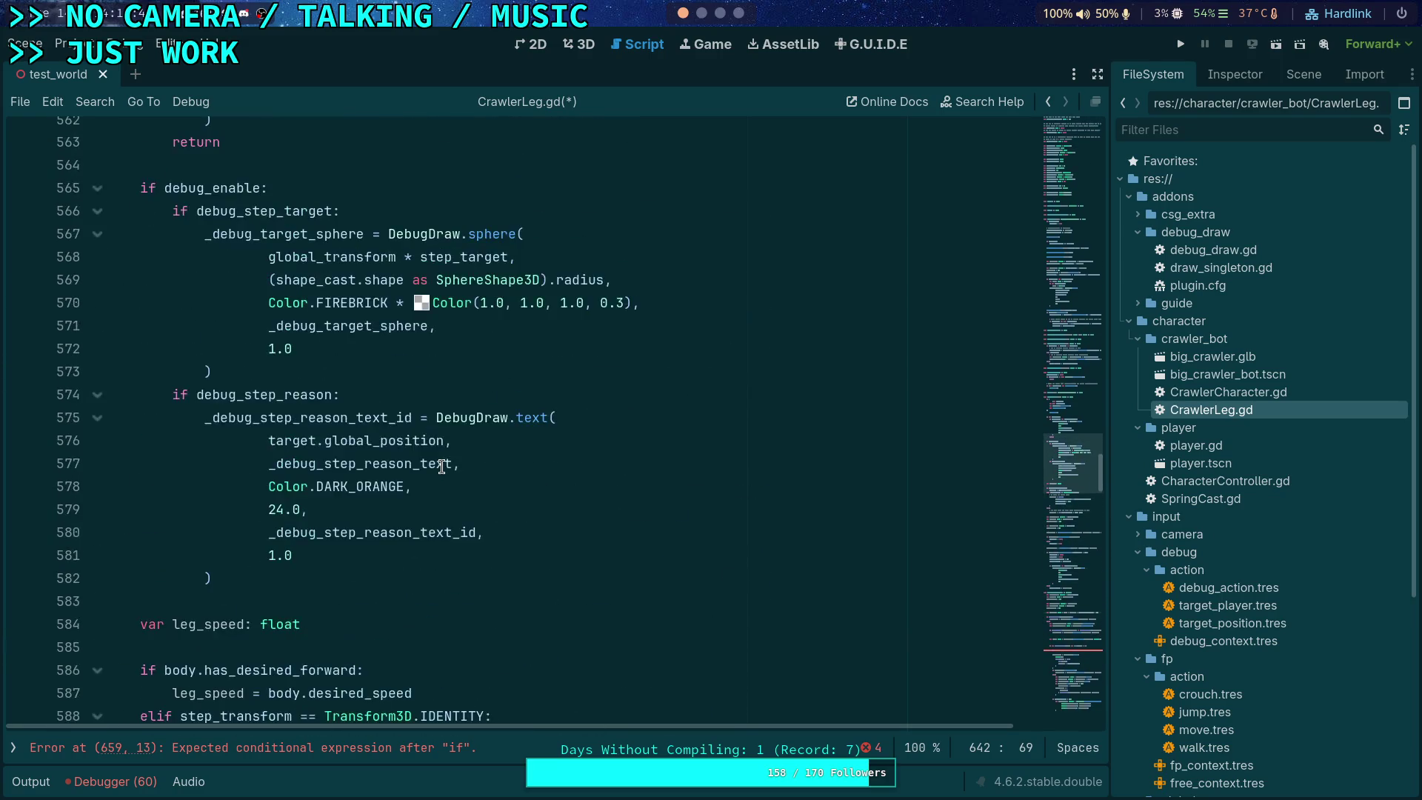
scroll(442, 466, "down", 4)
scroll(442, 466, "down", 12)
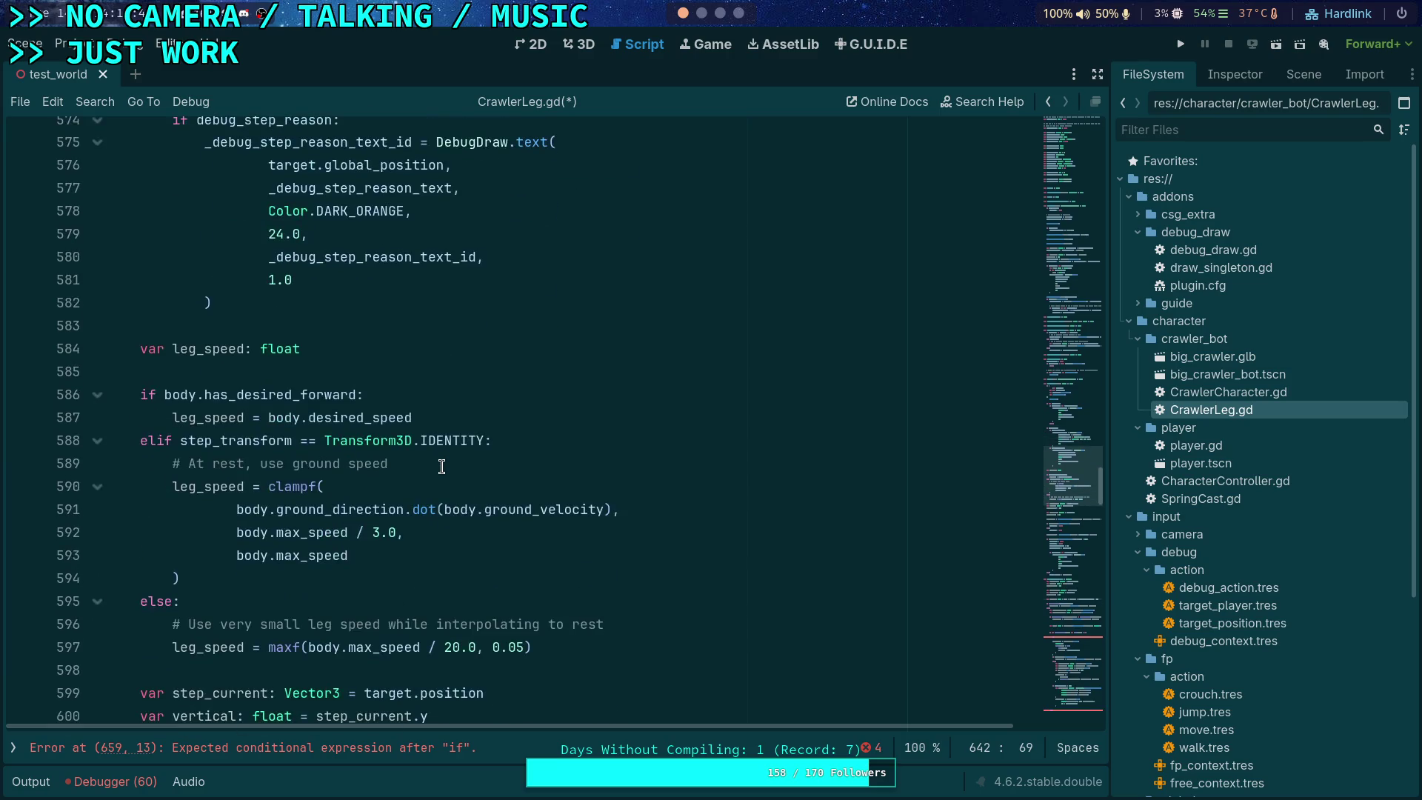
scroll(441, 466, "down", 10)
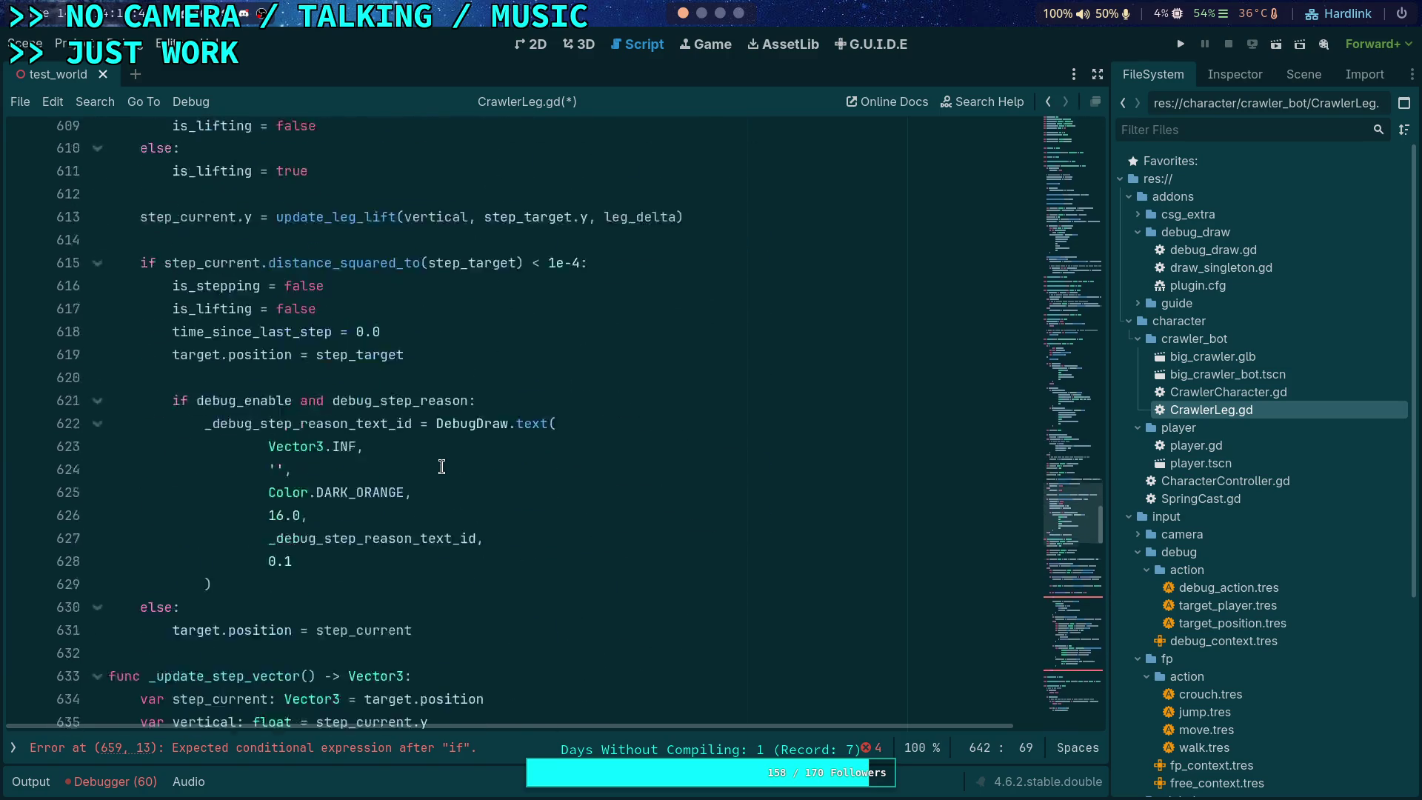
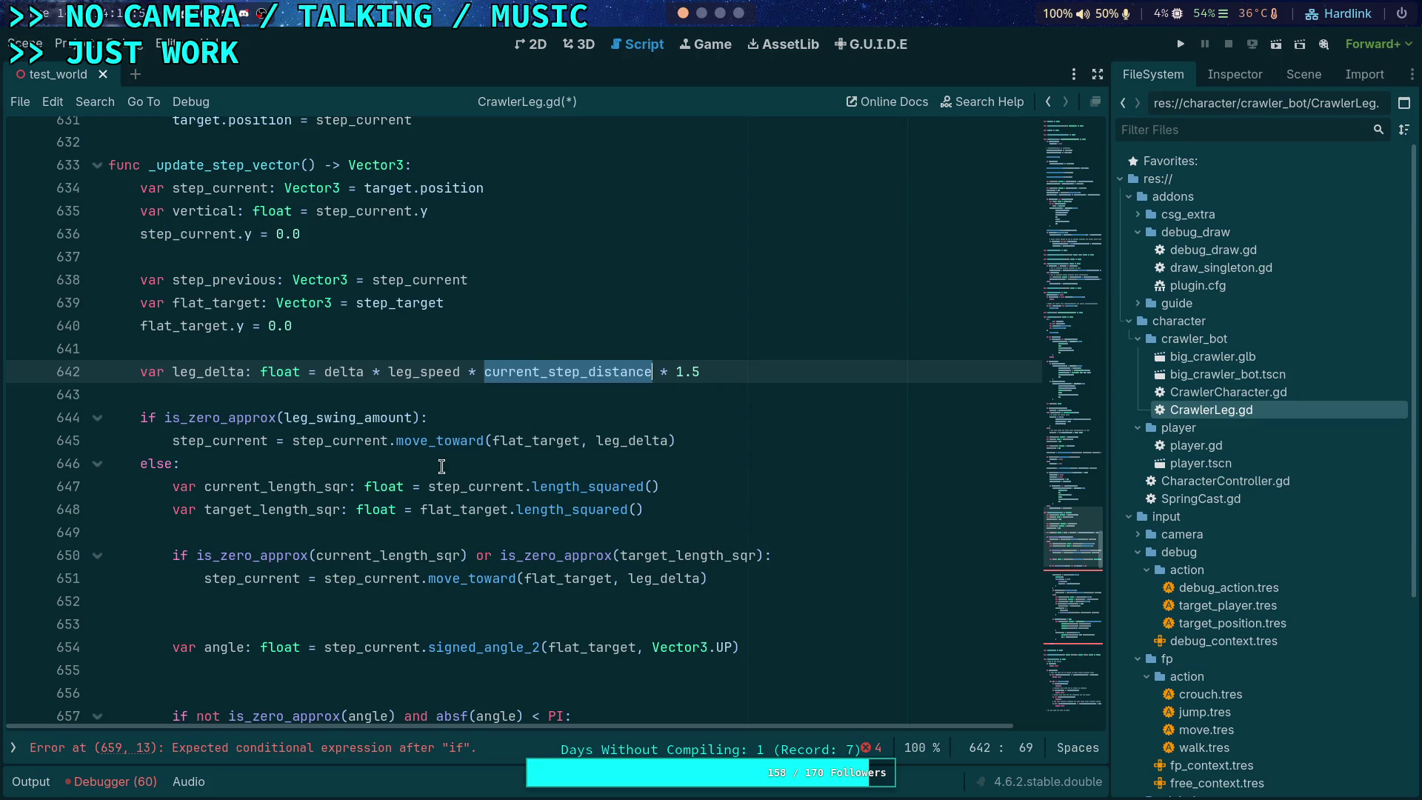
Step: Begin _update_step_vector's parameter list with step_current: Vector3 and a second step_target parameter
scroll(442, 466, "down", 1)
scroll(406, 461, "down", 1)
left_click(364, 621)
scroll(382, 610, "down", 2)
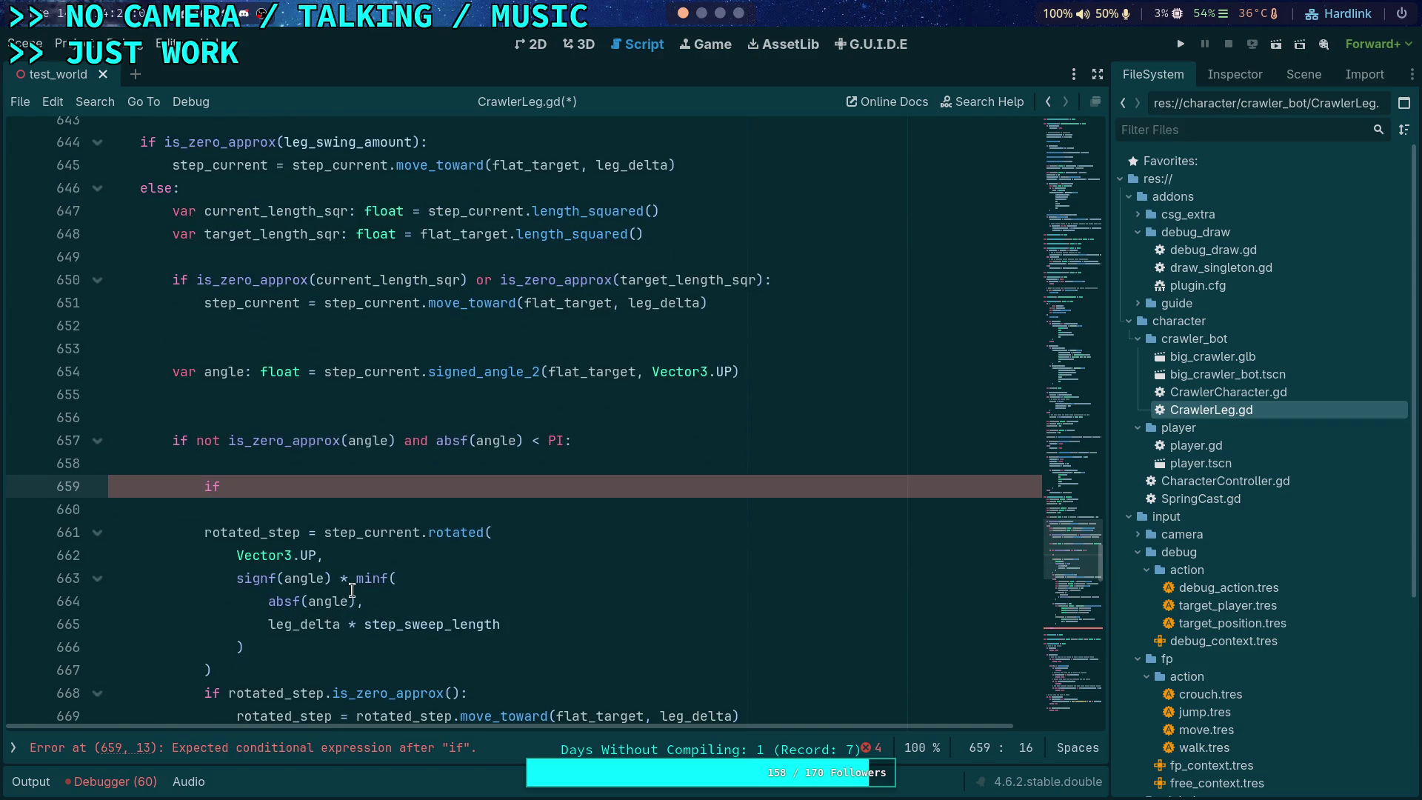
scroll(352, 590, "up", 6)
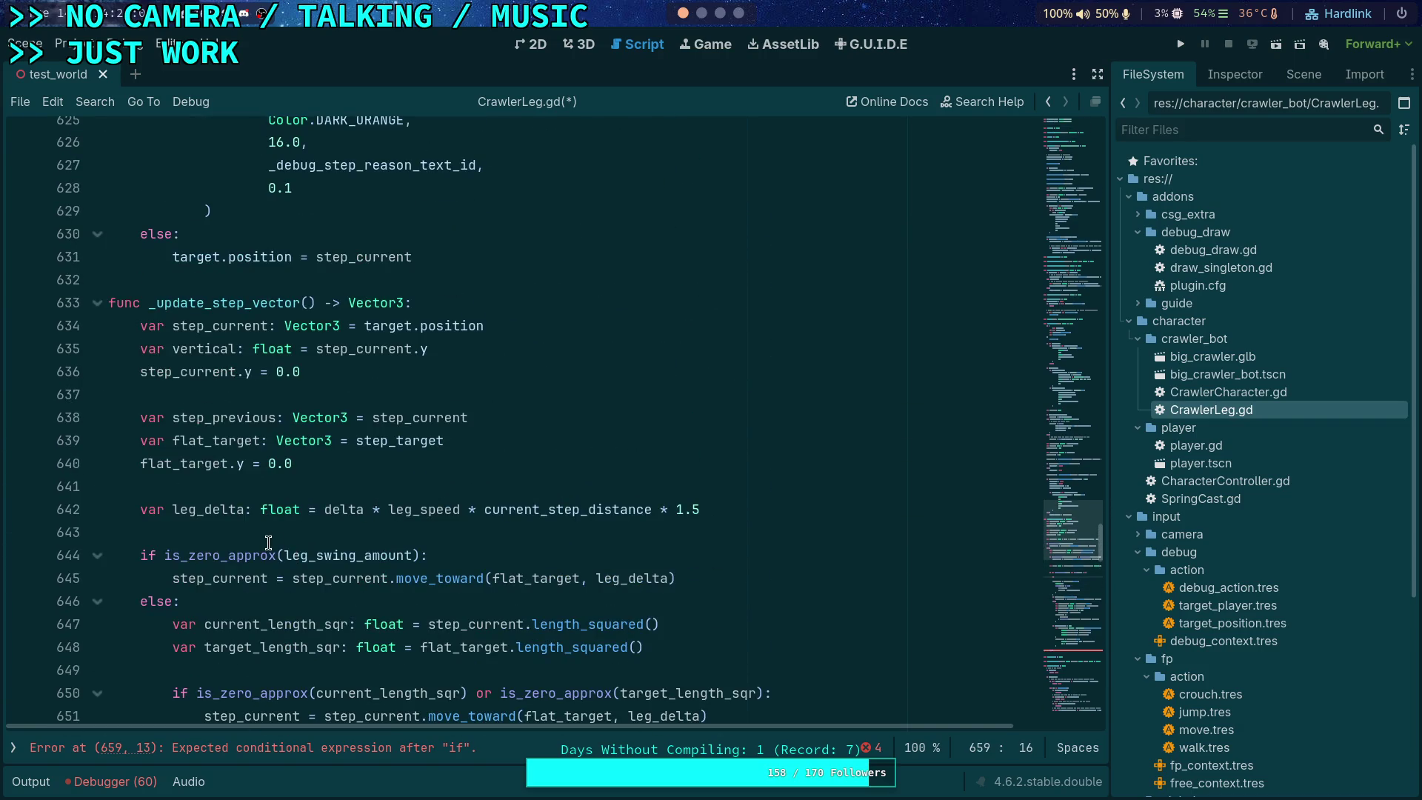
left_click(309, 303)
type("step_current")
type(": Vector2")
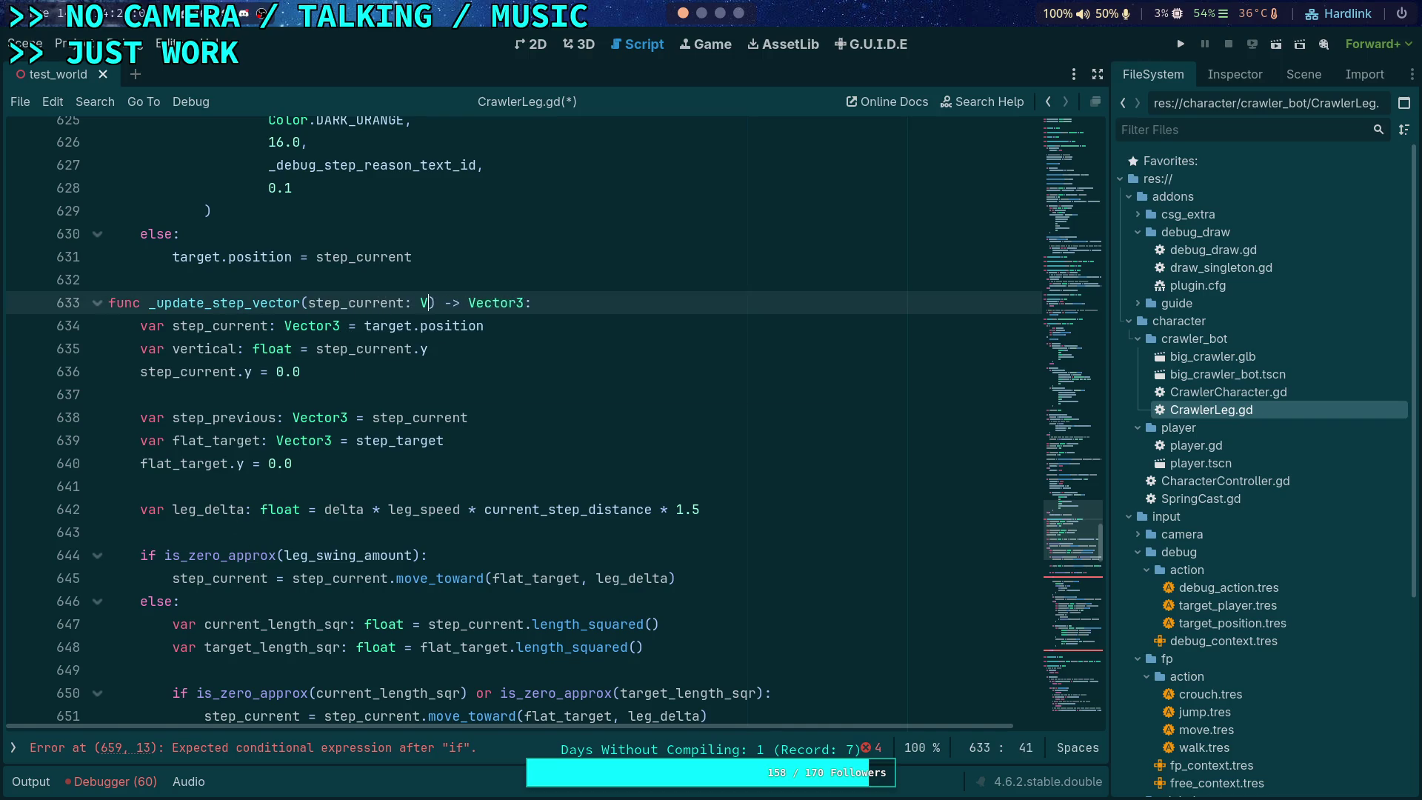
key("BackSpace")
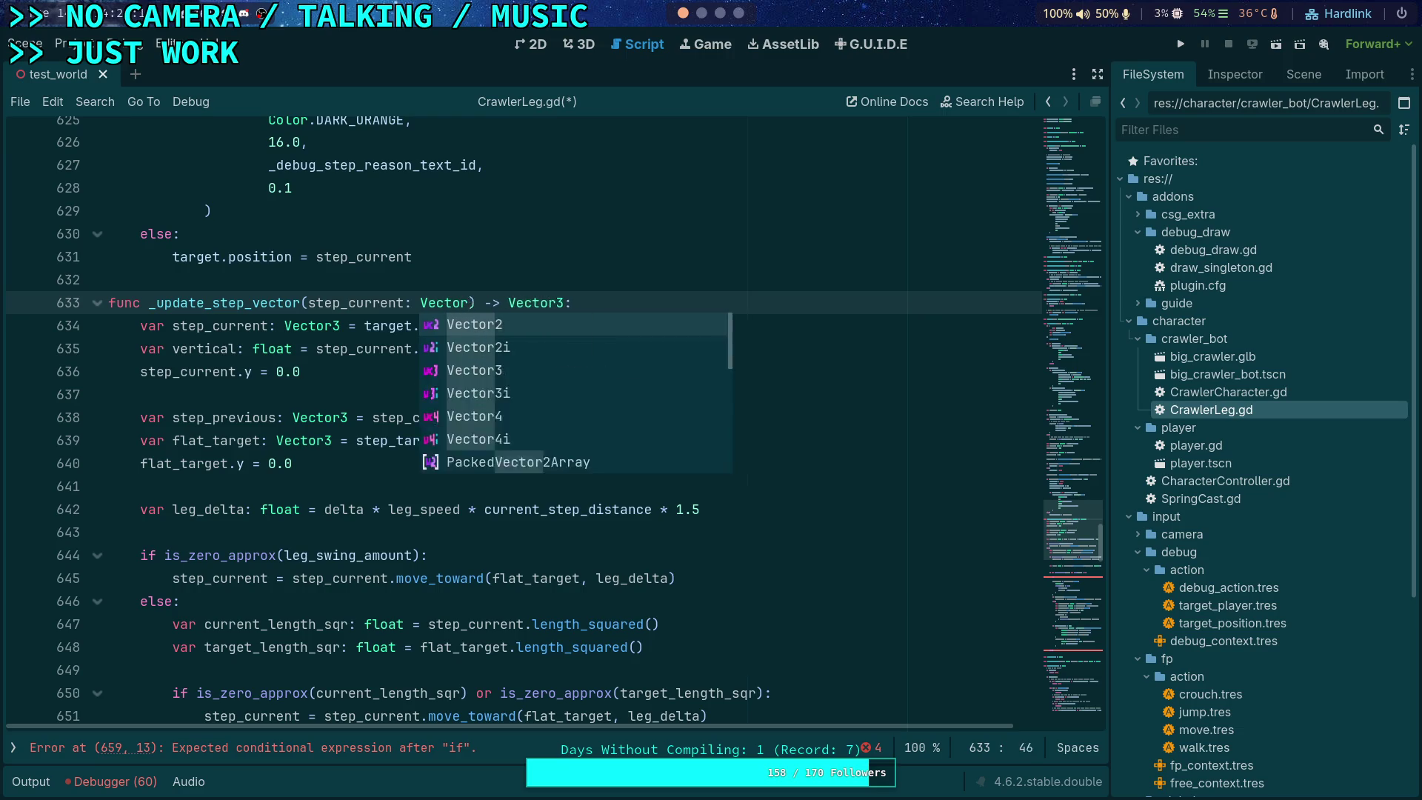
type("3, step")
type("_target")
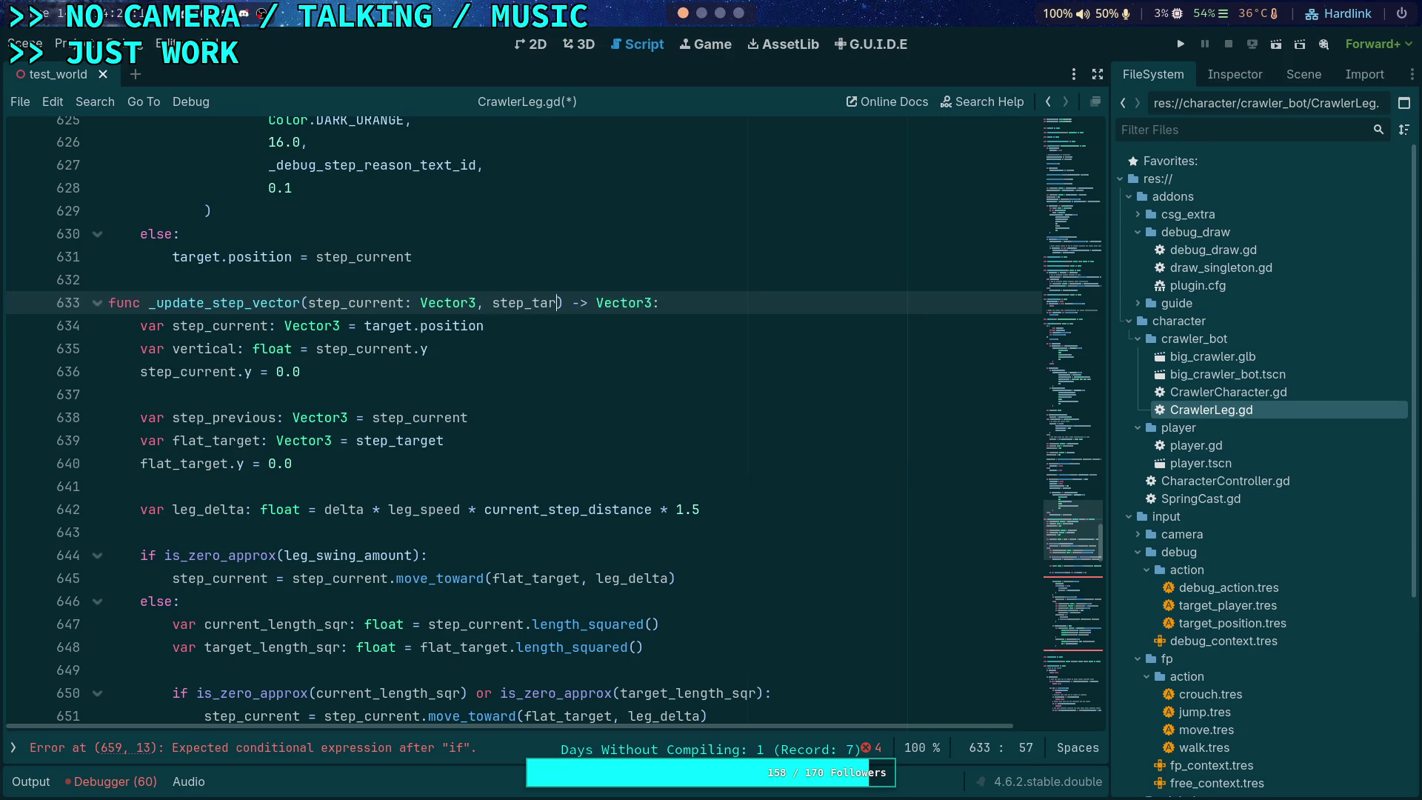
key("BackSpace")
key("BackSpace")
key("BackSpace")
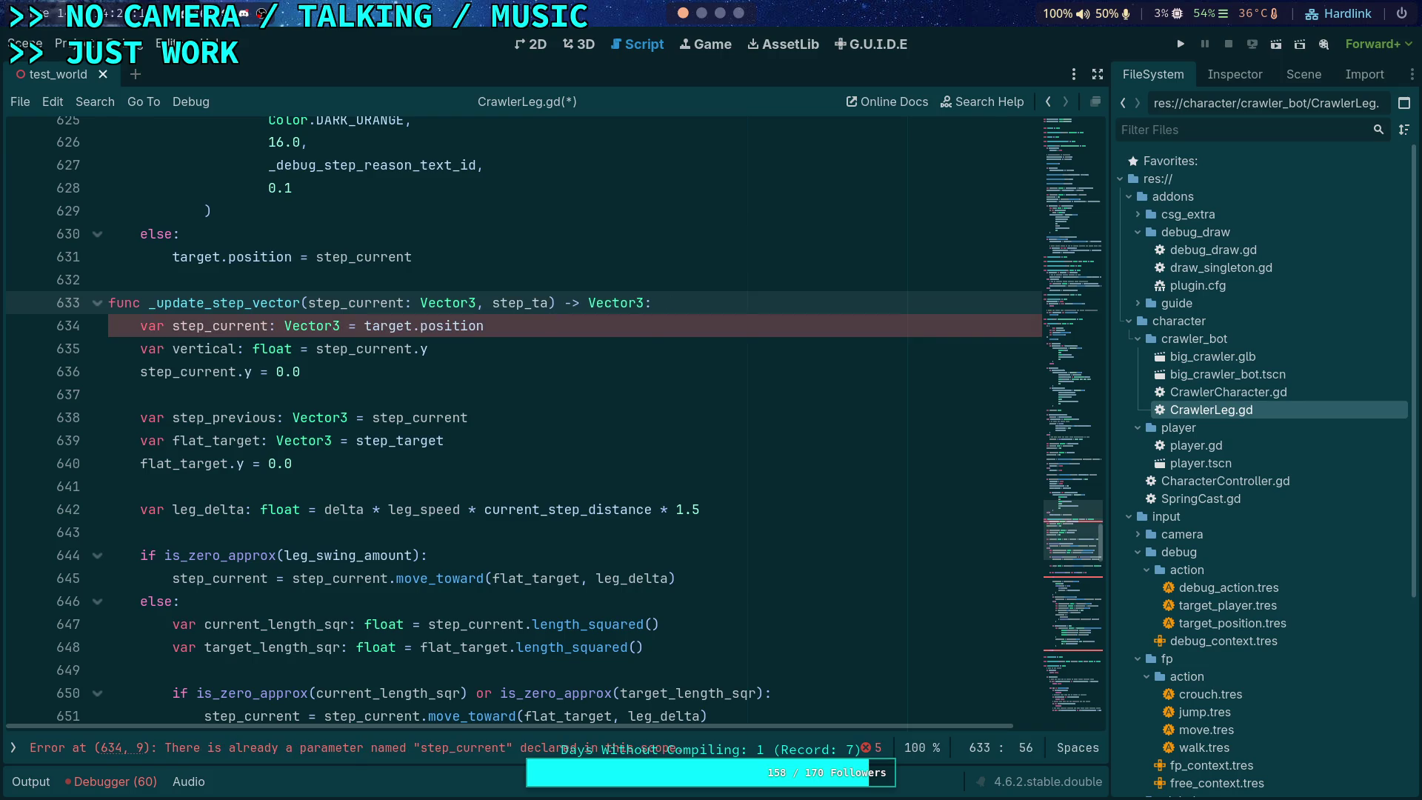
Step: Rename the parameters to current and goal, then add speed: float and delta: float
left_click_drag(348, 302, 308, 302)
key("BackSpace")
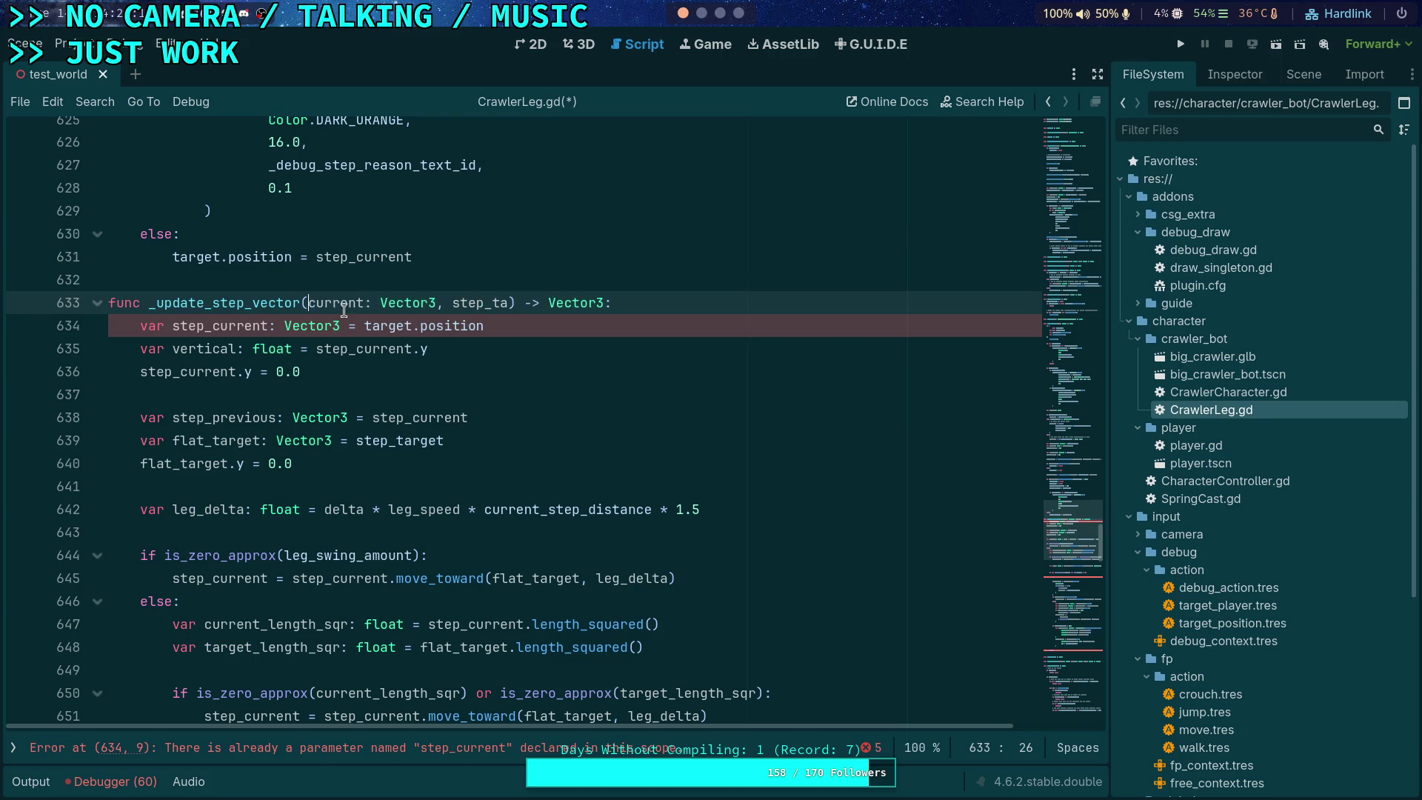
left_click_drag(511, 304, 454, 303)
key("BackSpace")
type("gea")
key("BackSpace")
key("BackSpace")
type("oal: Vector3, ")
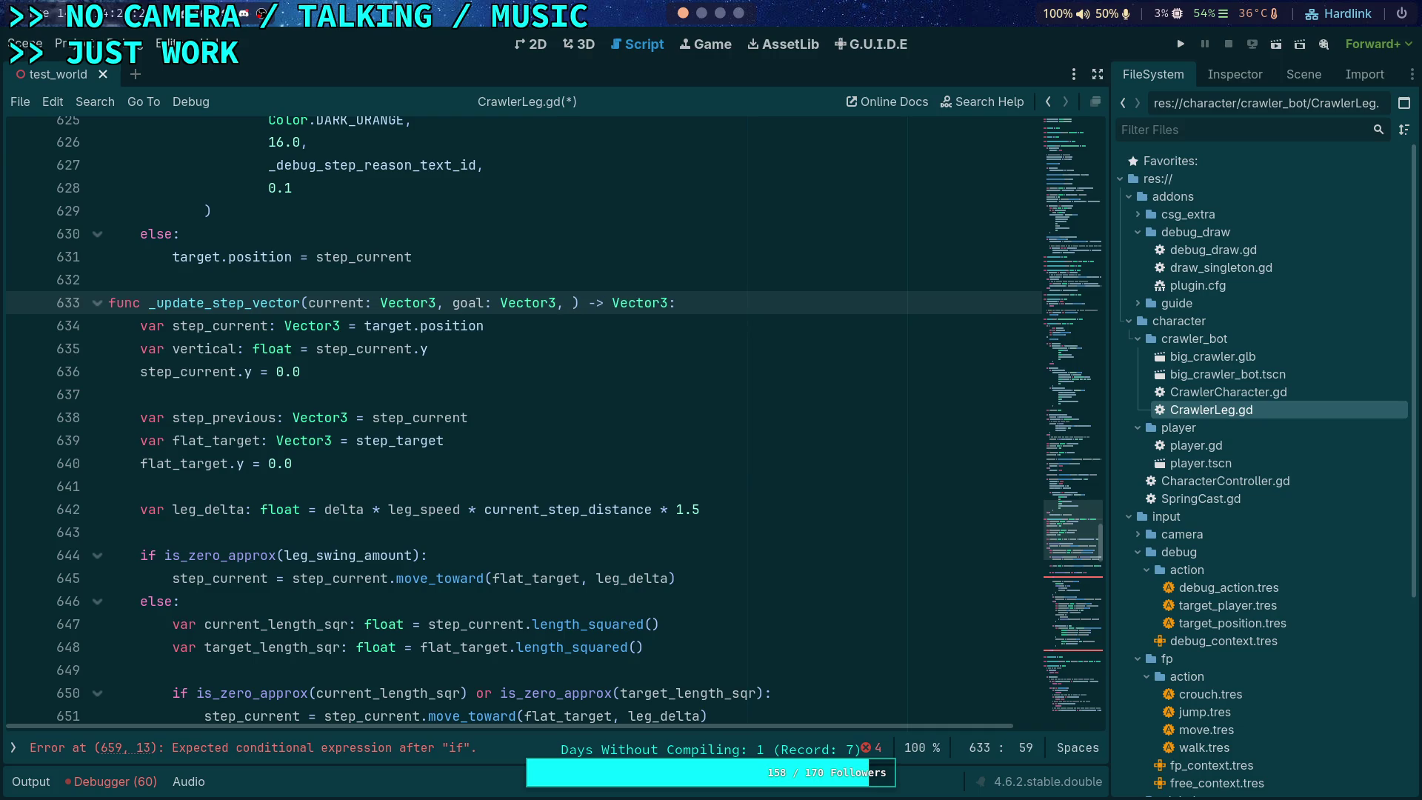
type("speed: ")
type("float, delta")
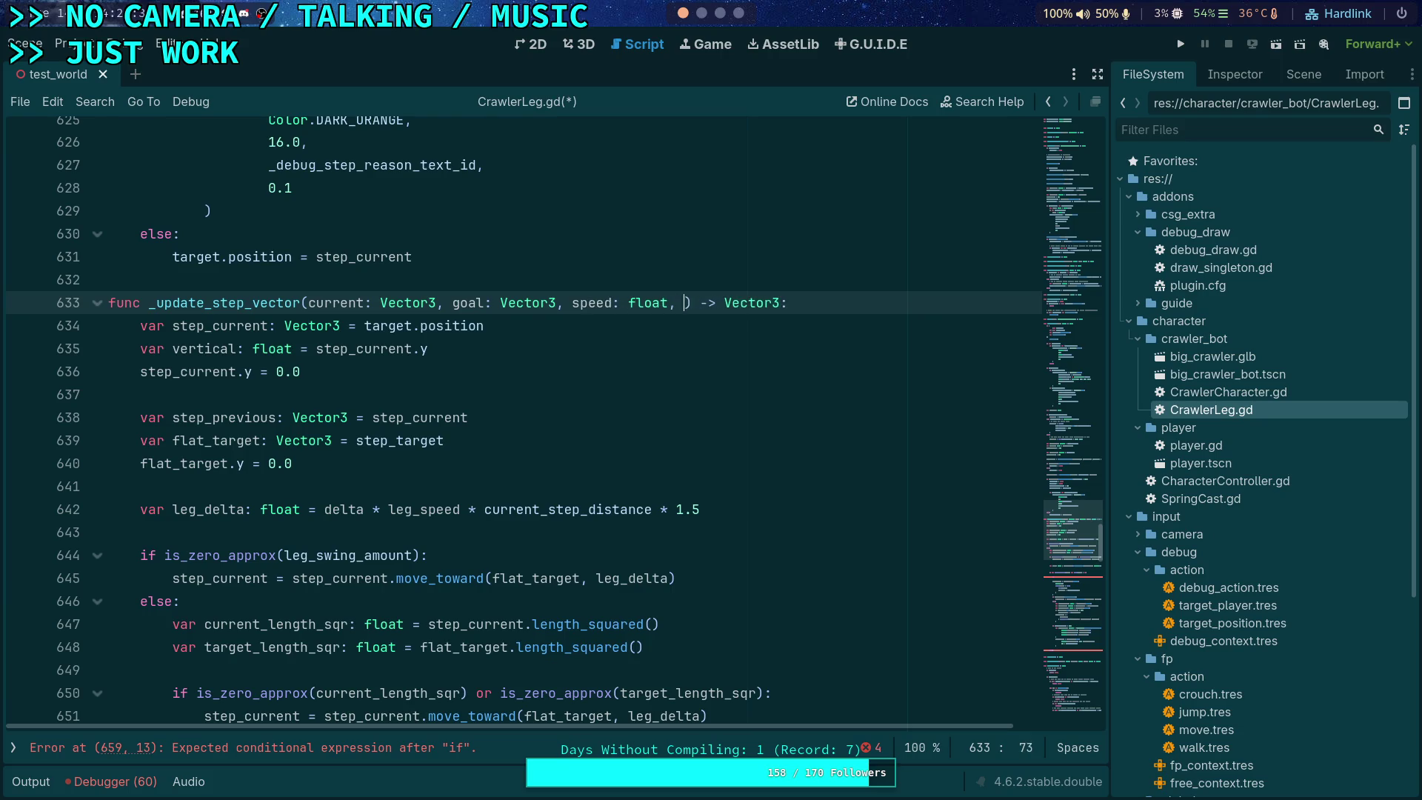
type(": float")
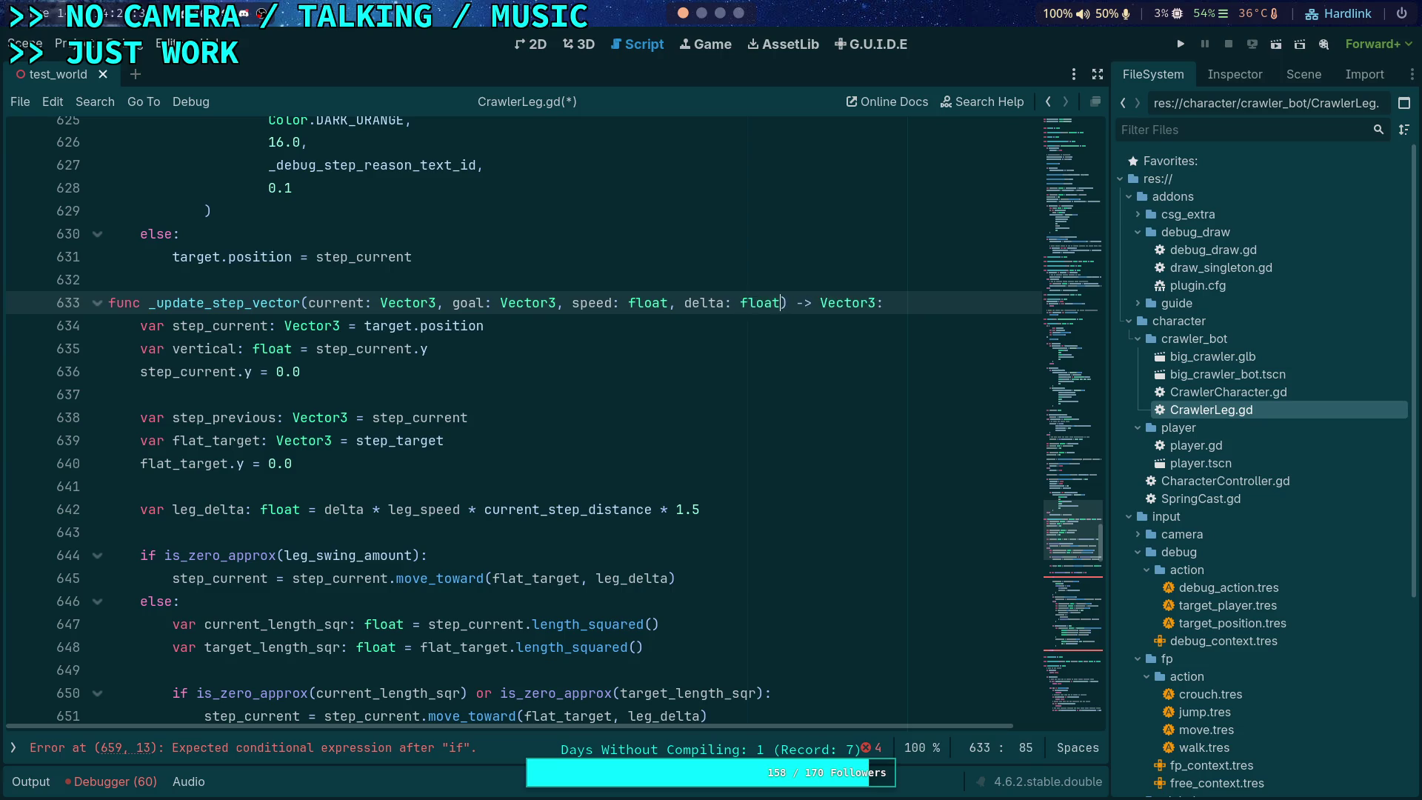
Step: Delete the old step_current and flat_target setup lines from _update_step_vector
left_click(427, 412)
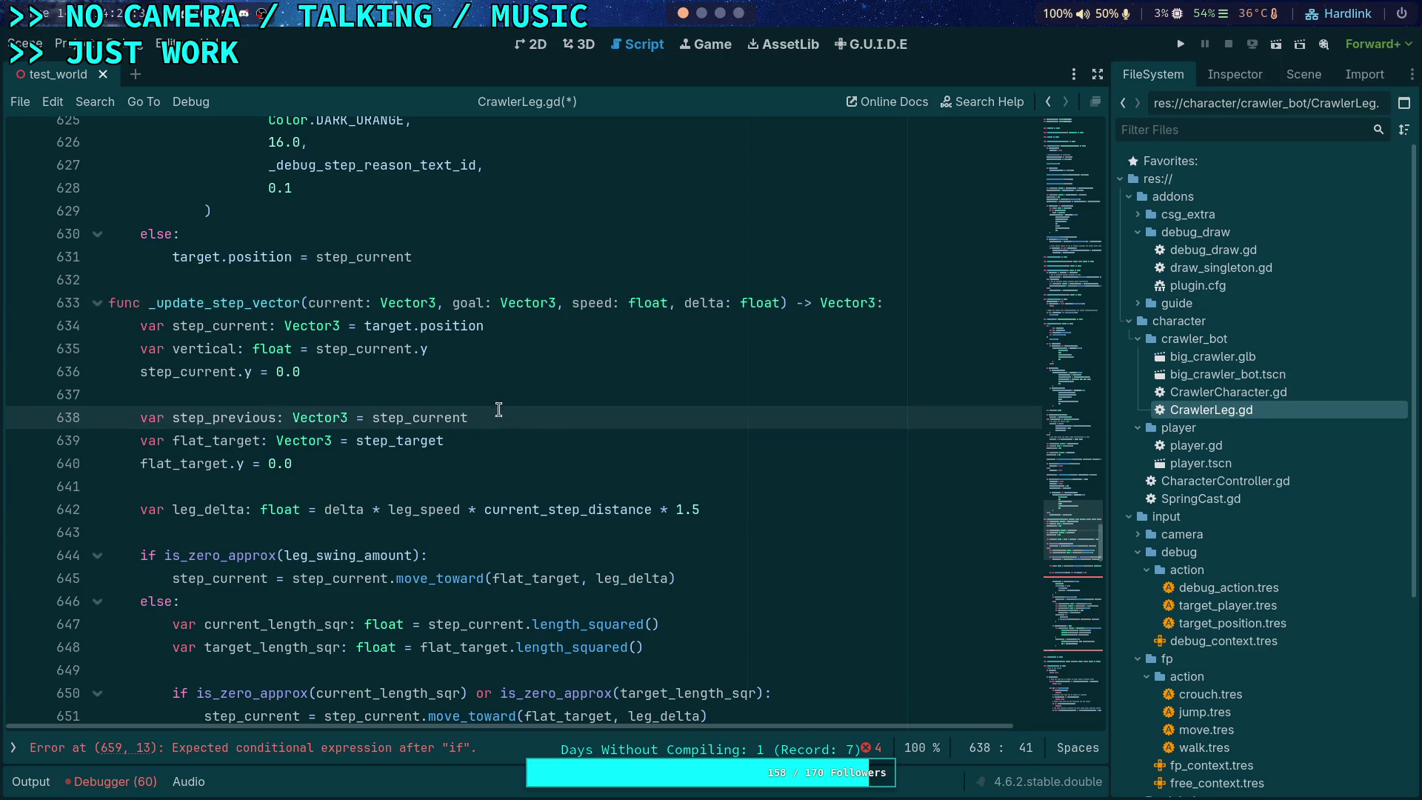
double_click(221, 324)
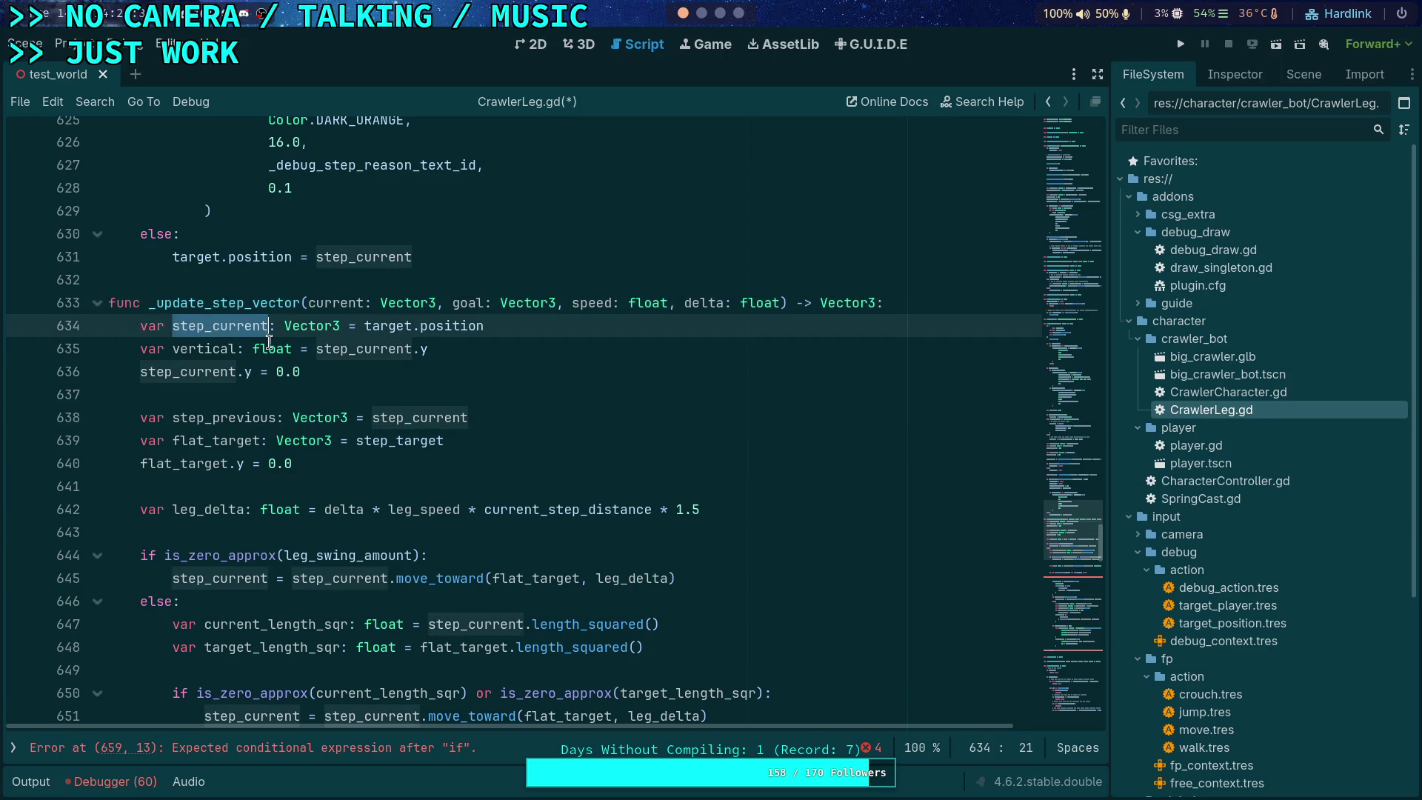
left_click(319, 371)
key("shift+Up")
key("shift+Up")
key("shift+Home")
key("shift+Home")
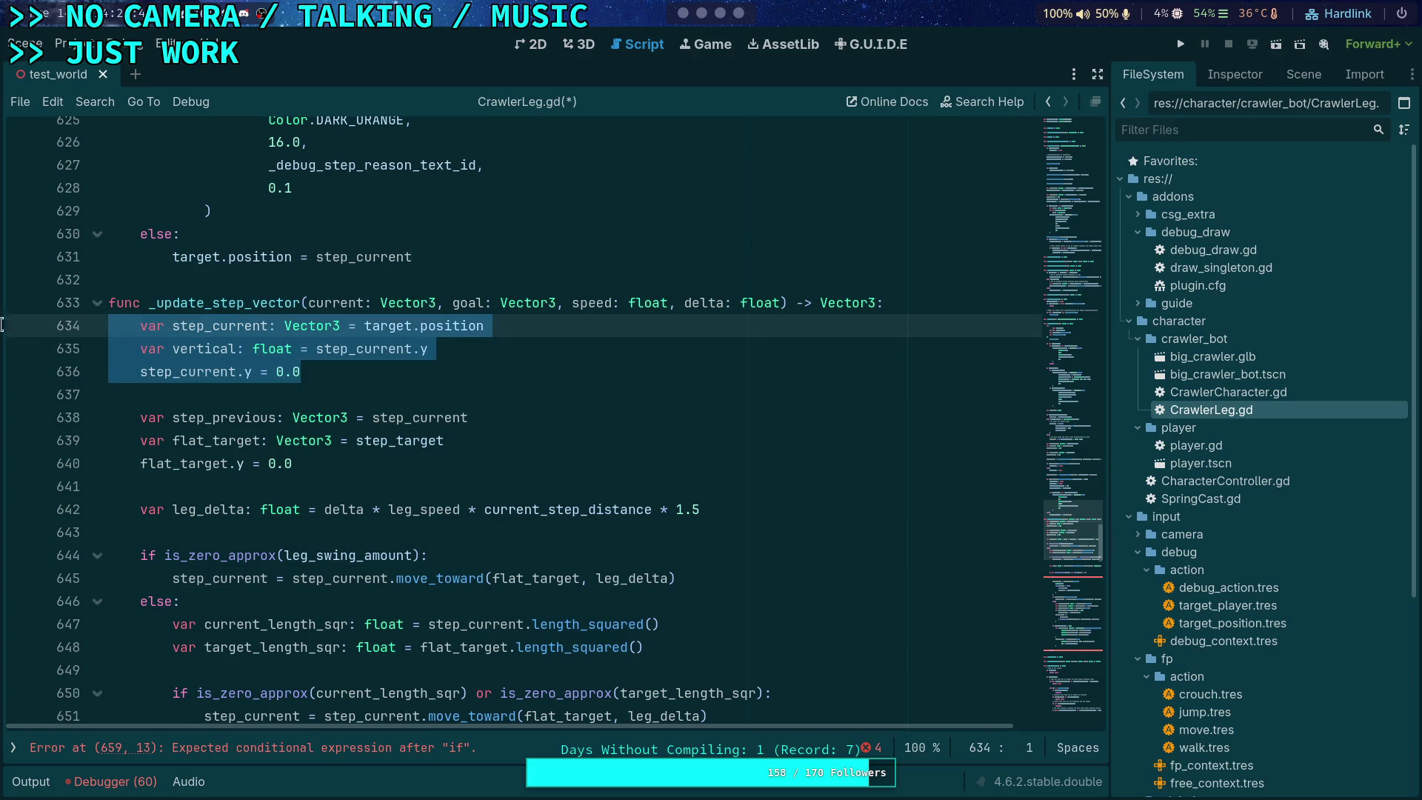
left_click(363, 471)
key("shift+Up")
key("shift+Up")
key("shift+Up")
key("shift+Home")
key("shift+Home")
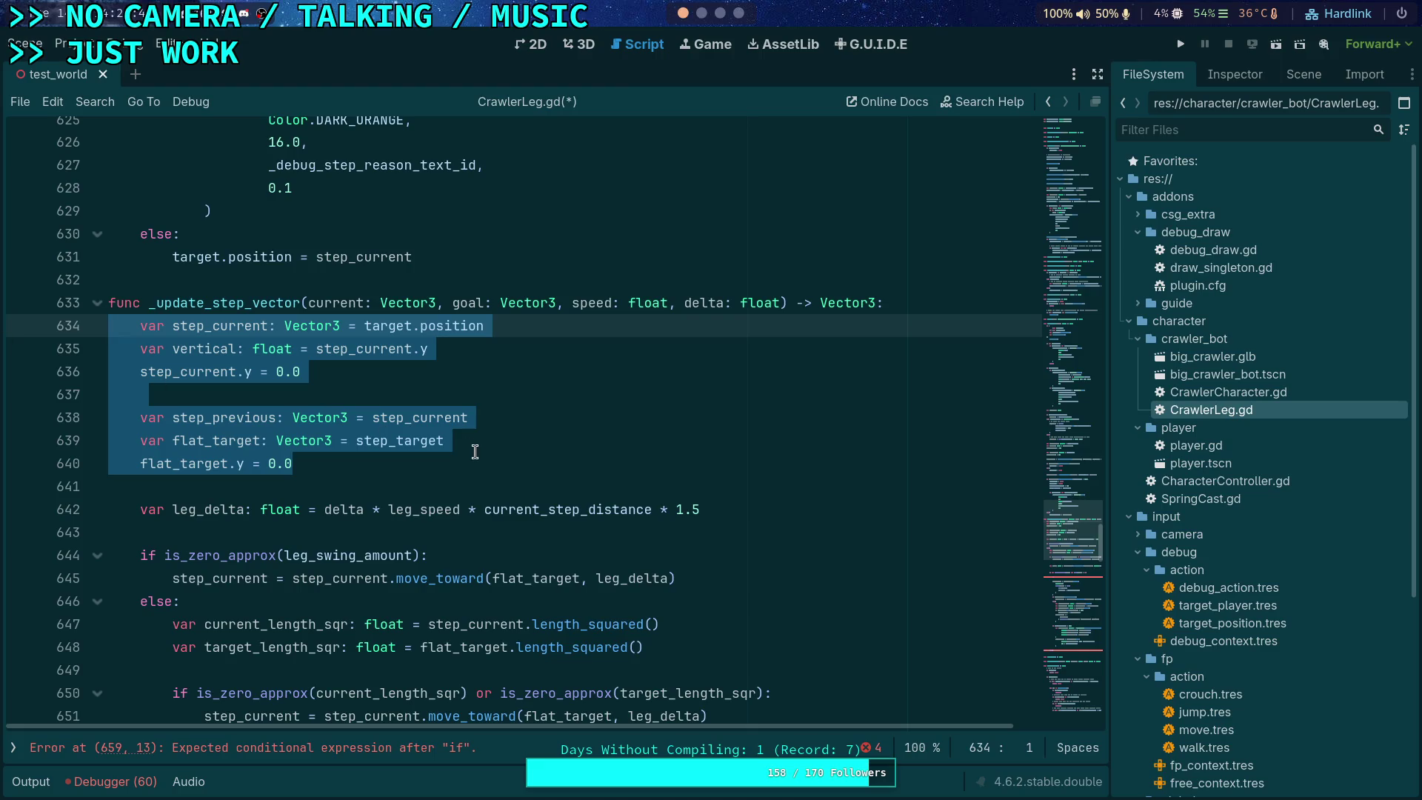
key("BackSpace")
key("Delete")
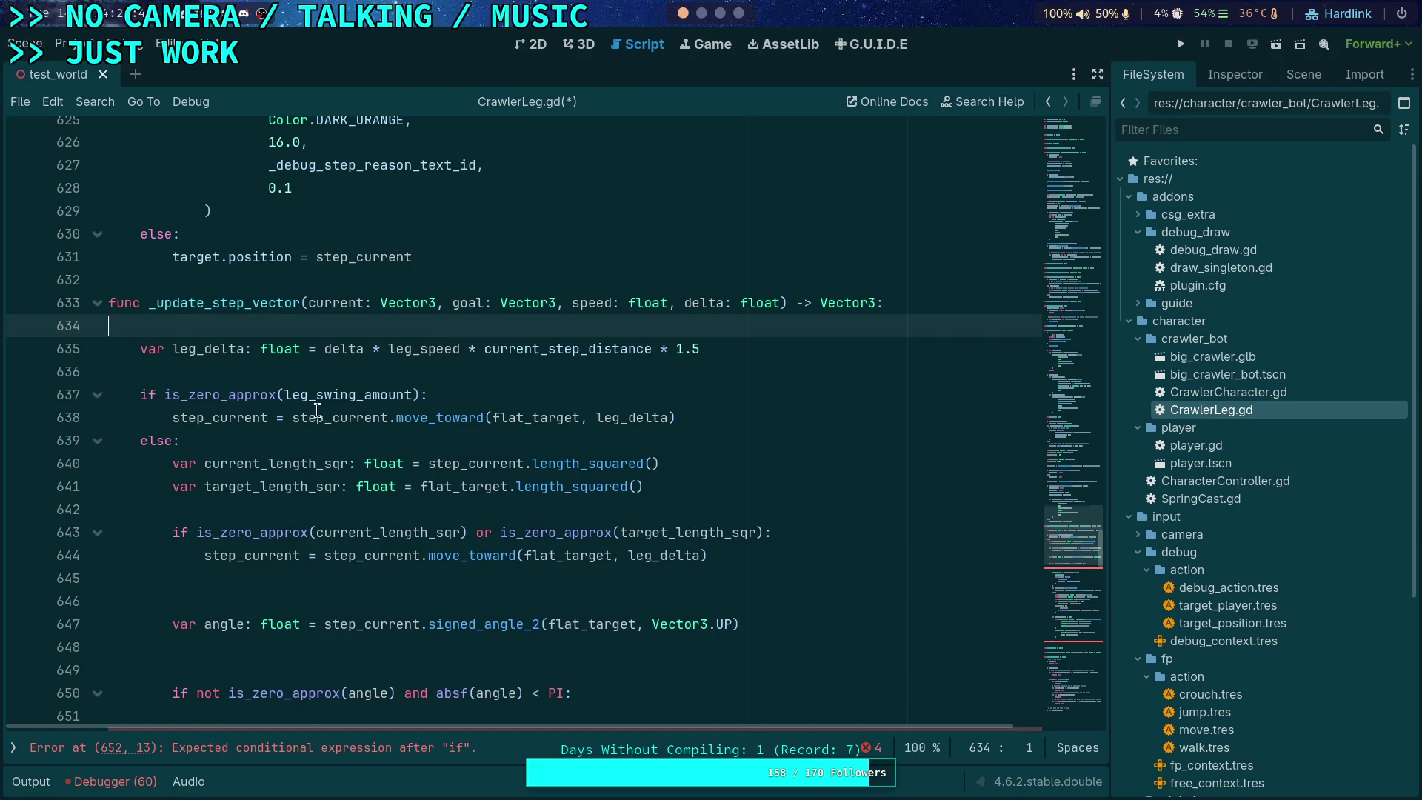
key("Delete")
Step: Rename leg_delta to step_delta
left_click_drag(172, 326, 194, 326)
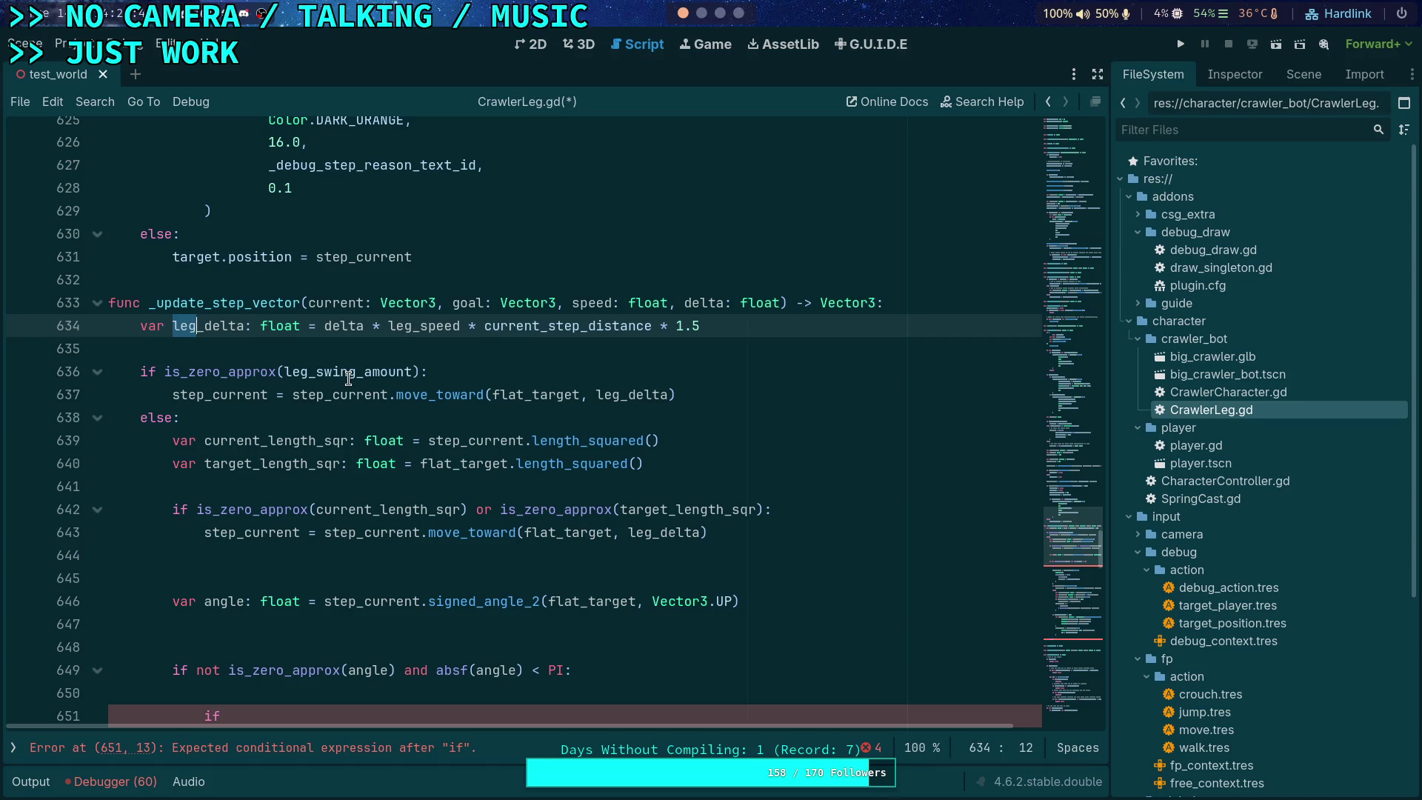
type("step")
left_click(361, 345)
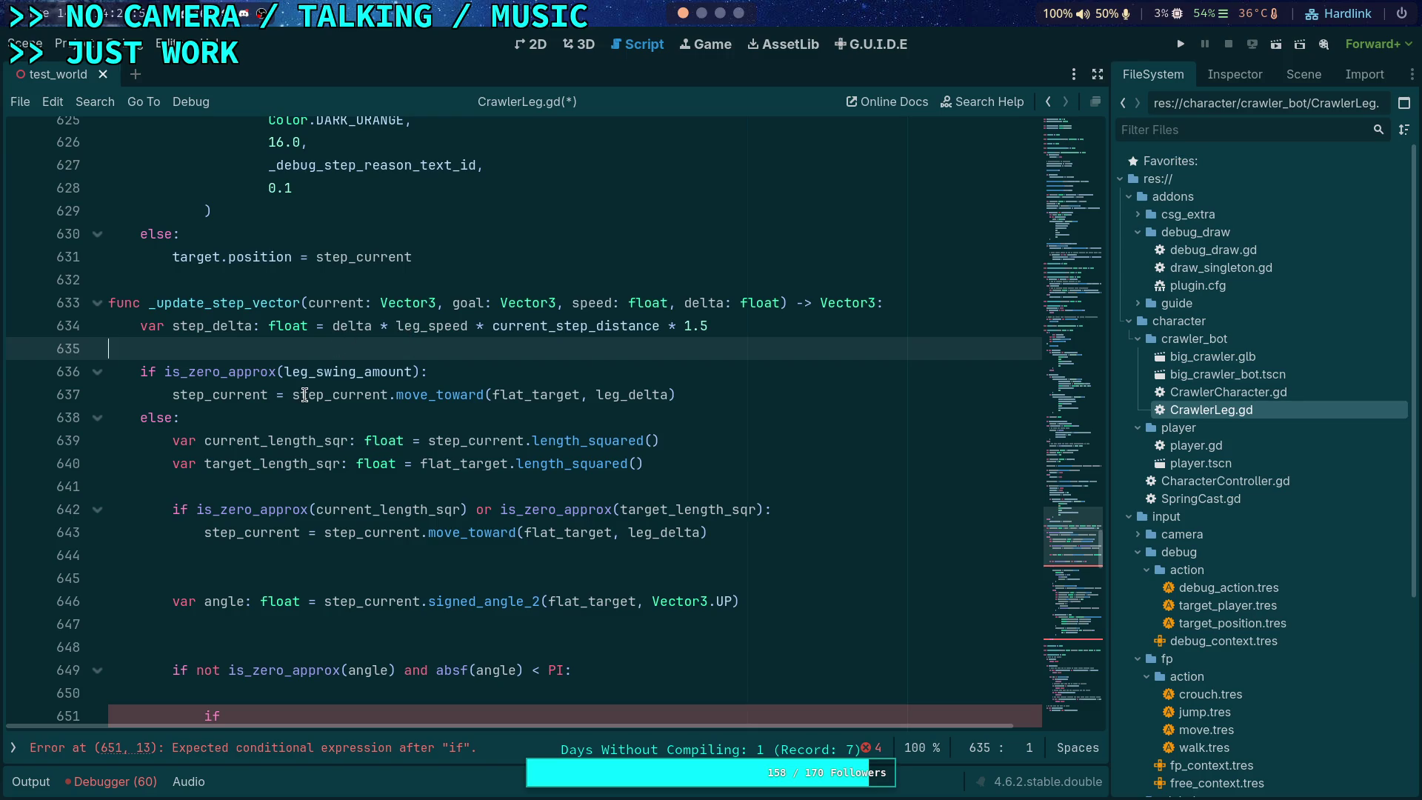
scroll(285, 396, "down", 1)
left_click_drag(213, 326, 170, 329)
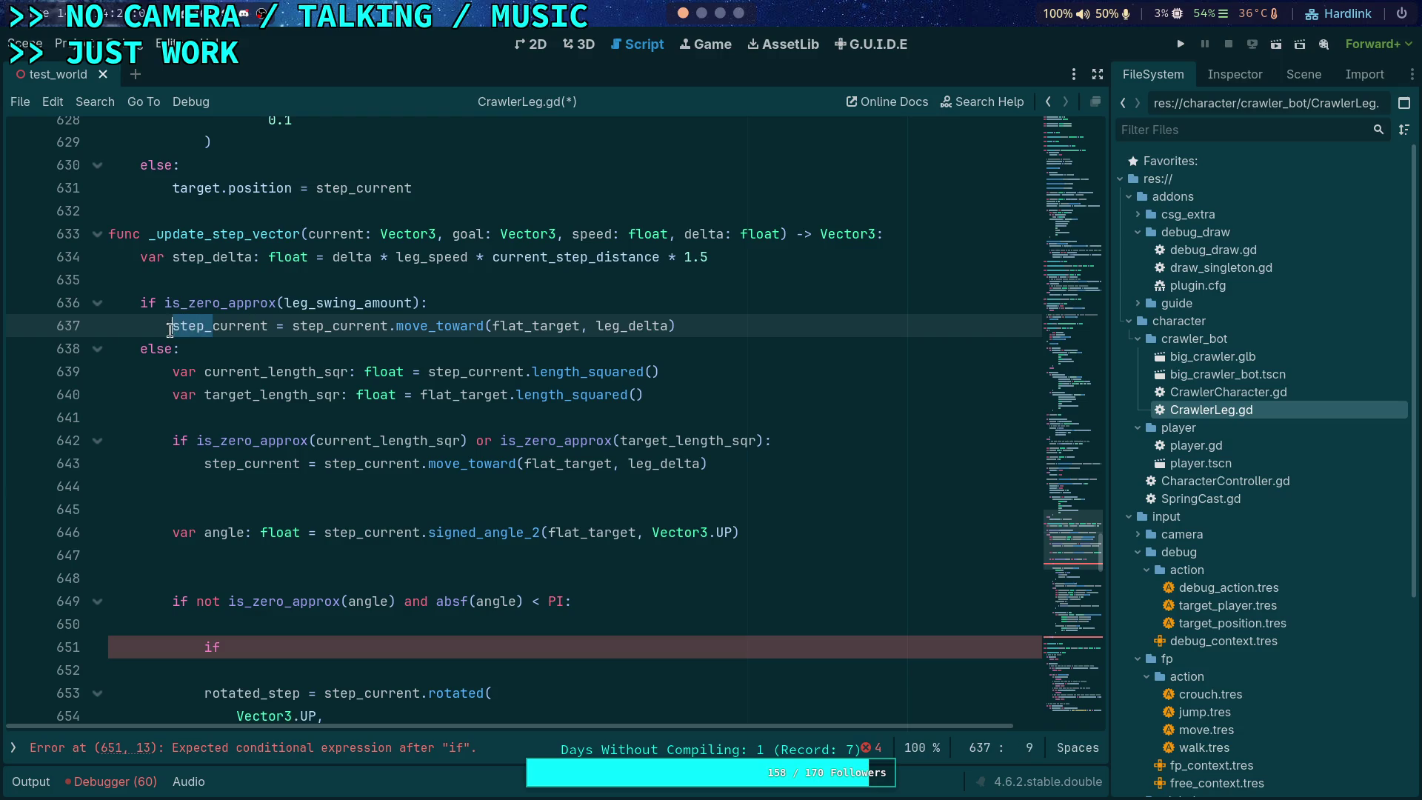
Step: Add a return in the zero-swing branch and make its move_toward call use current and goal
left_click(500, 302)
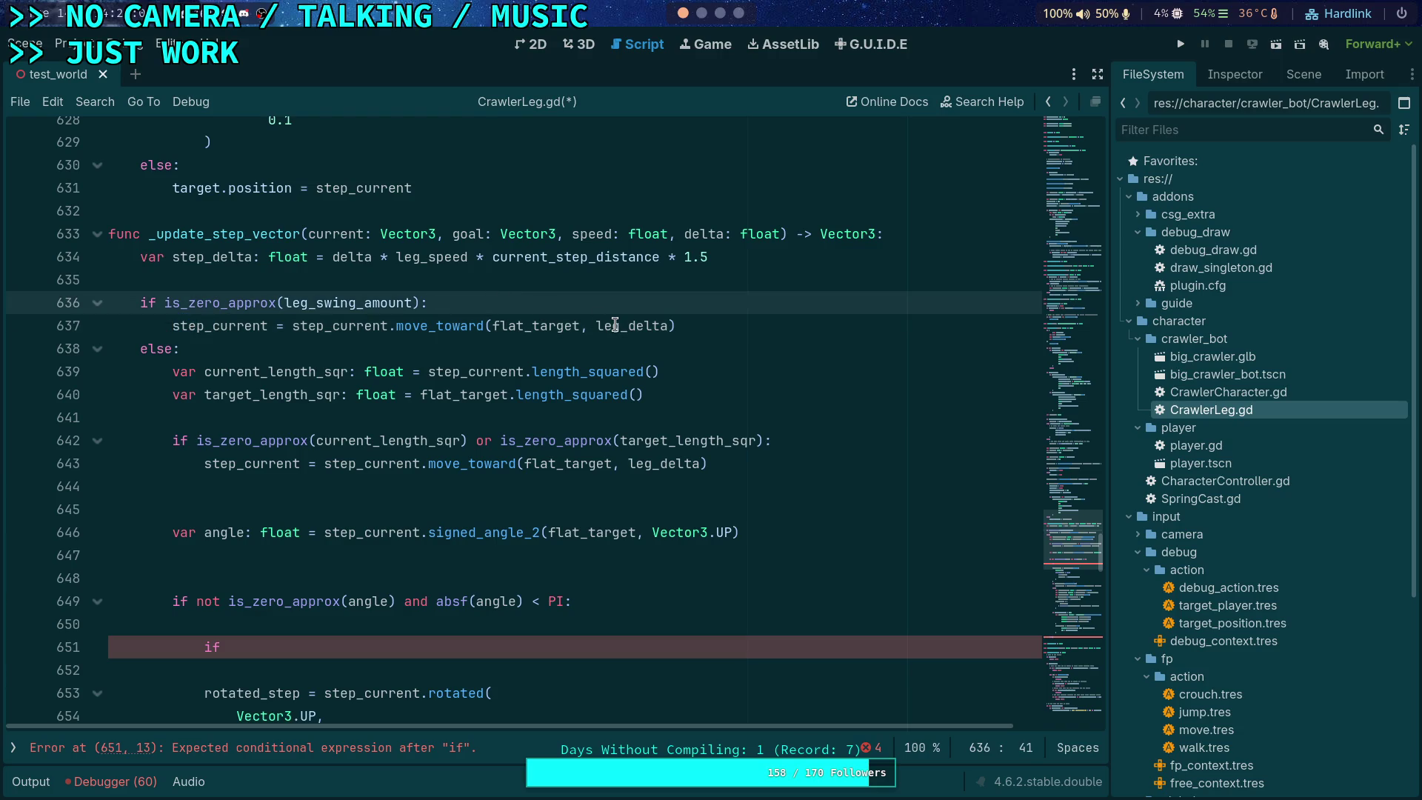
scroll(628, 367, "down", 10)
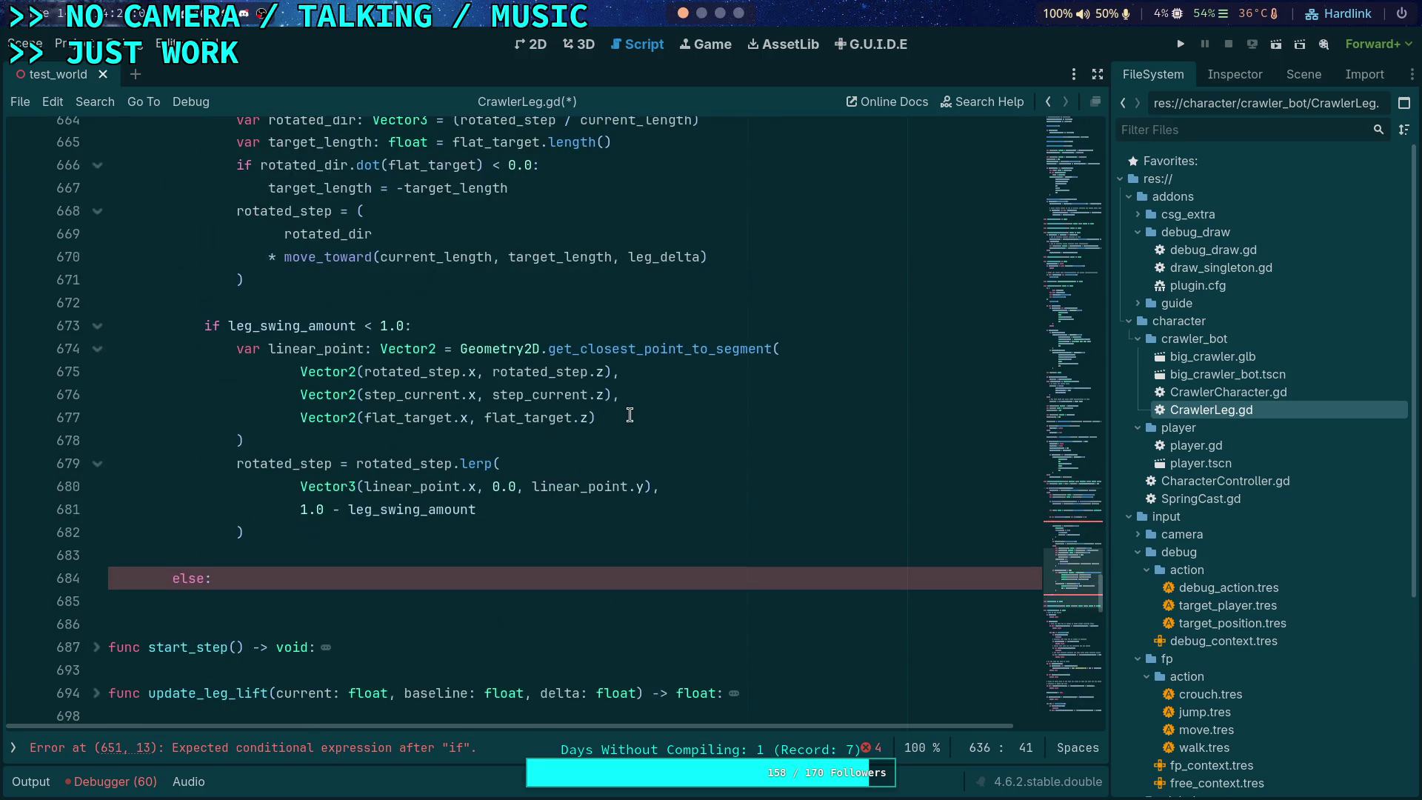
scroll(630, 415, "up", 10)
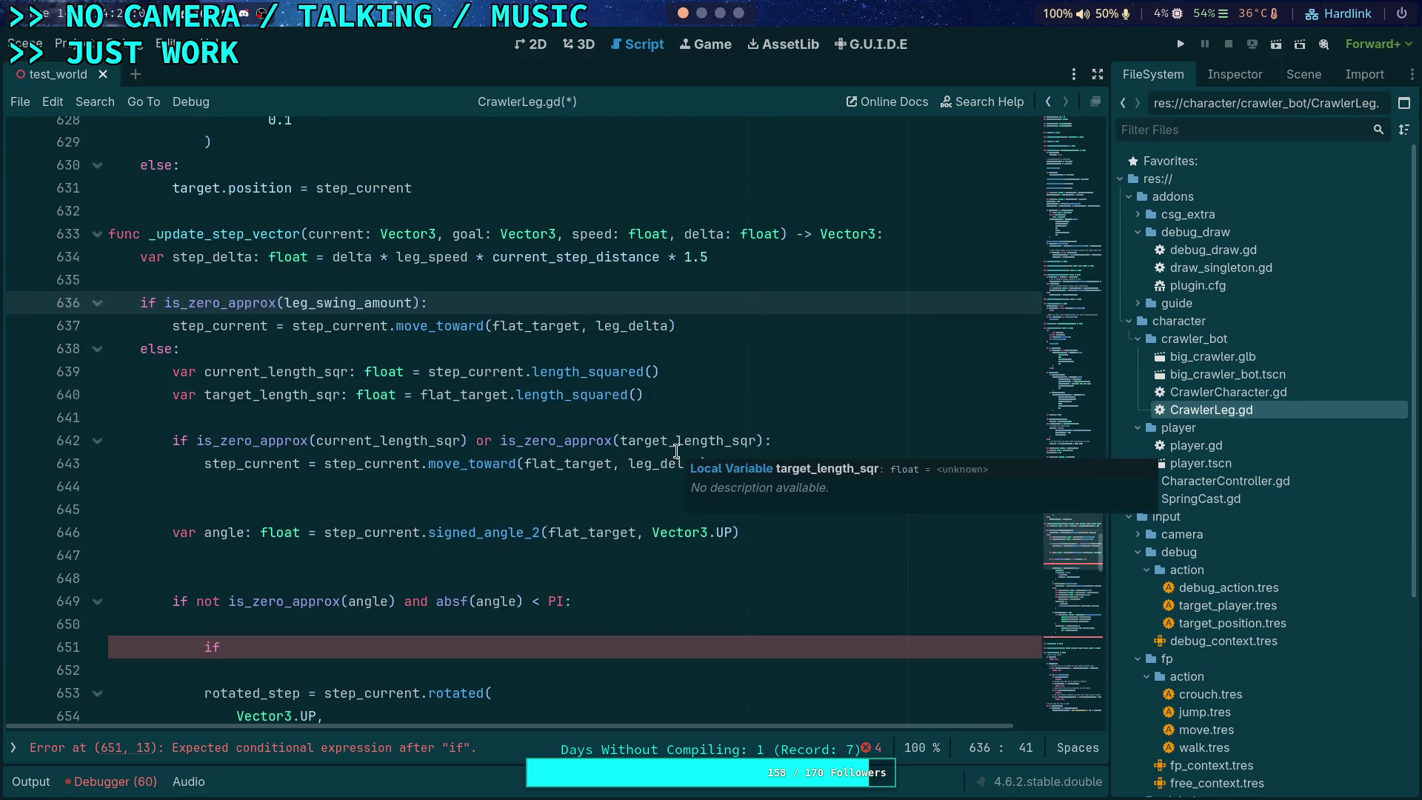
key("Return")
type("return")
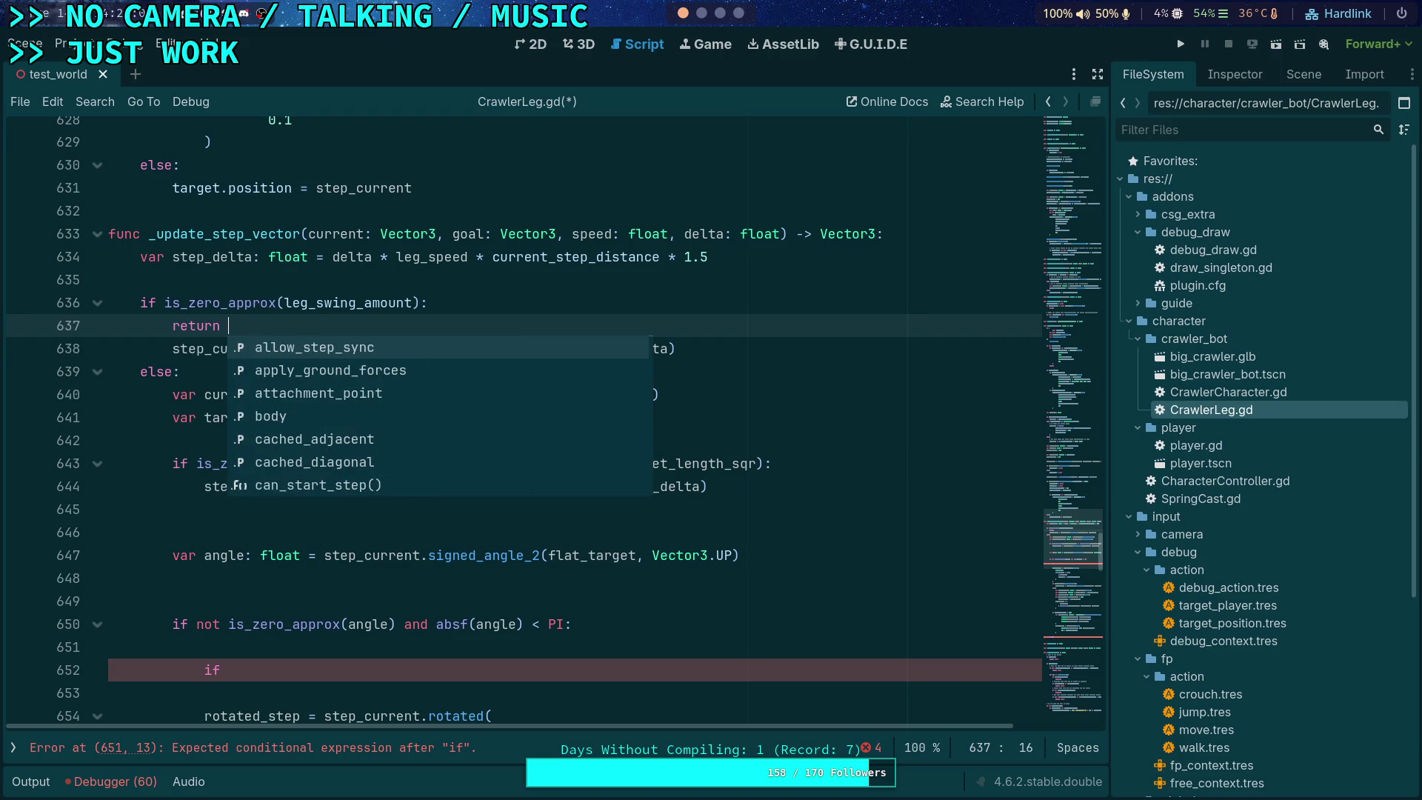
left_click(292, 353)
left_click_drag(293, 352, 332, 353)
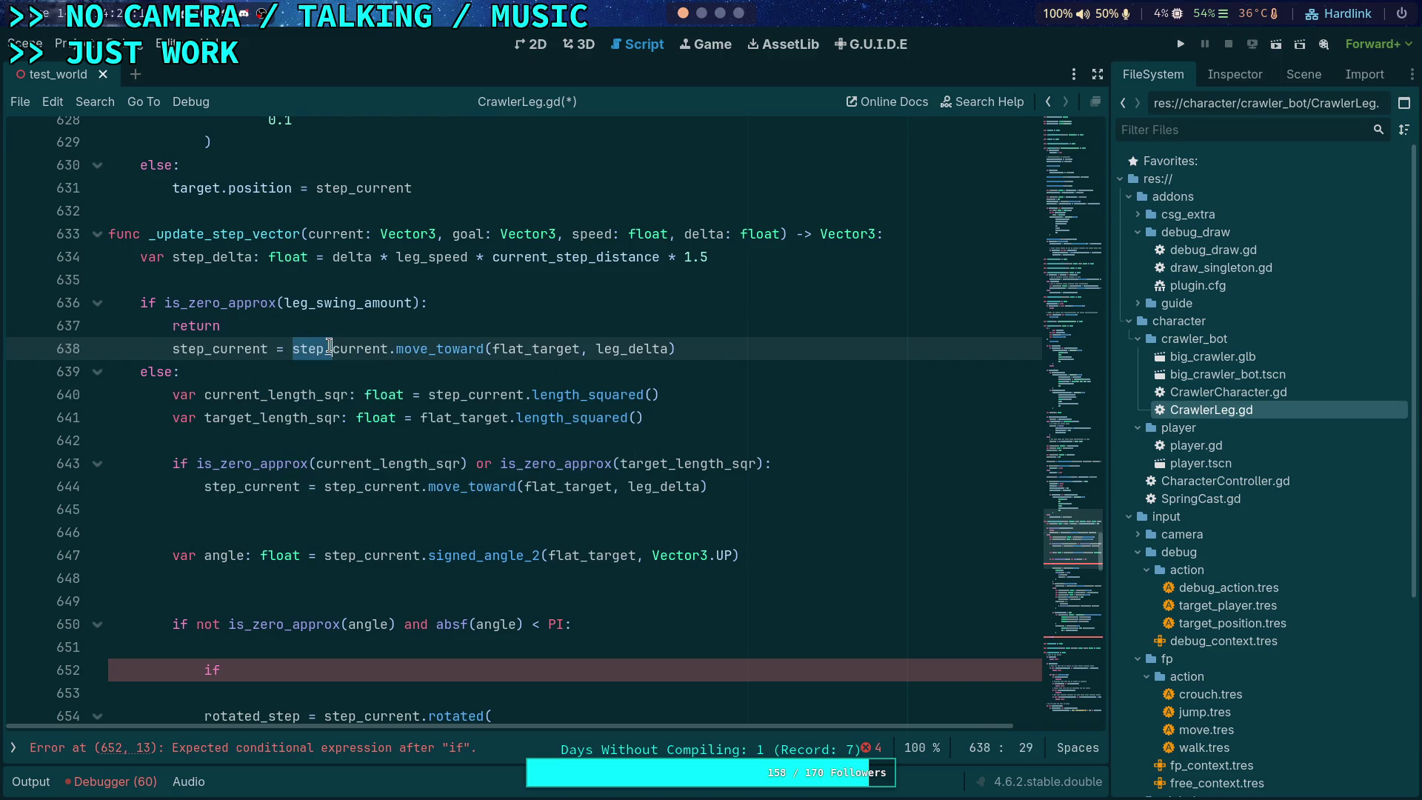
key("BackSpace")
double_click(475, 348)
type("goal")
Step: Join the move_toward call onto the return line so the zero-swing branch returns early
key("alt+Up")
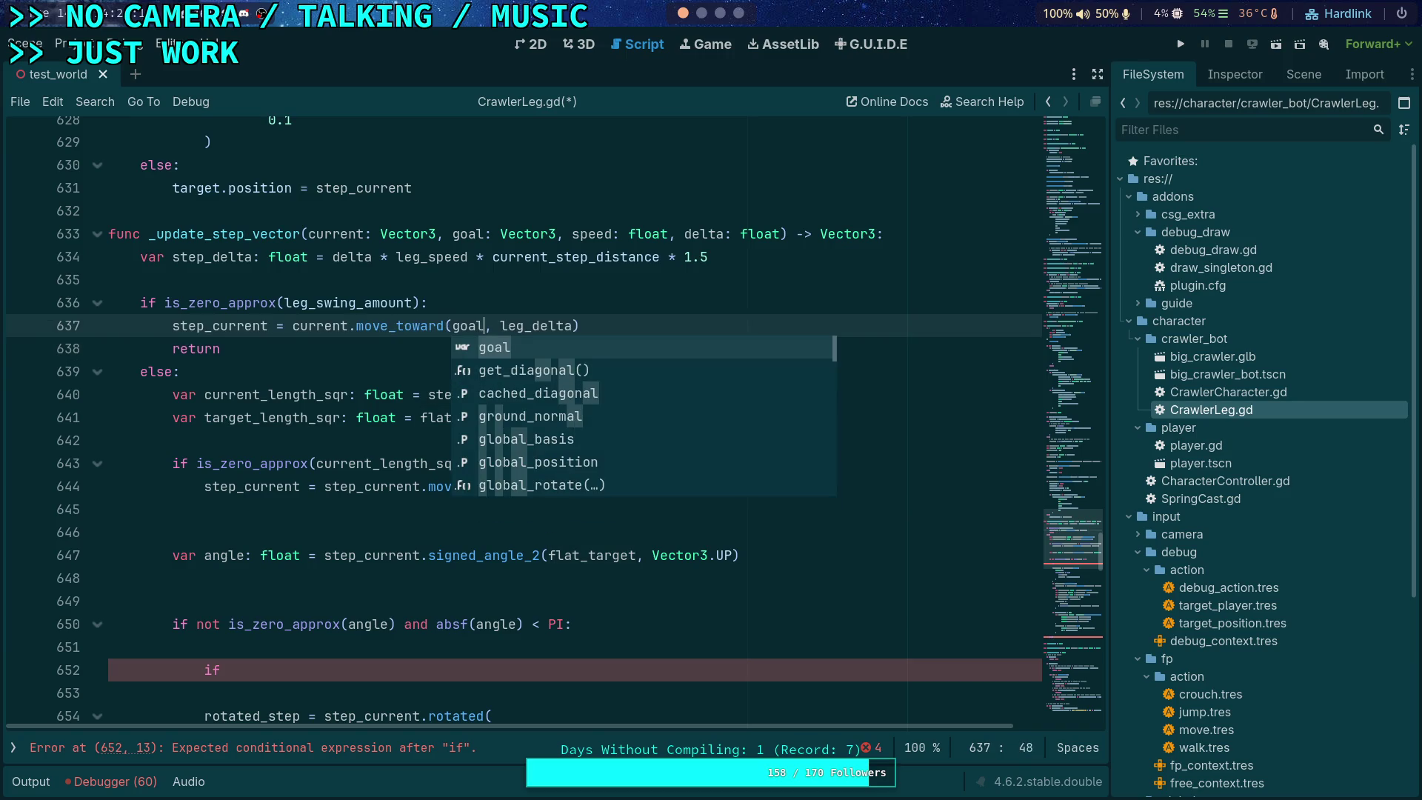
key("alt+Down")
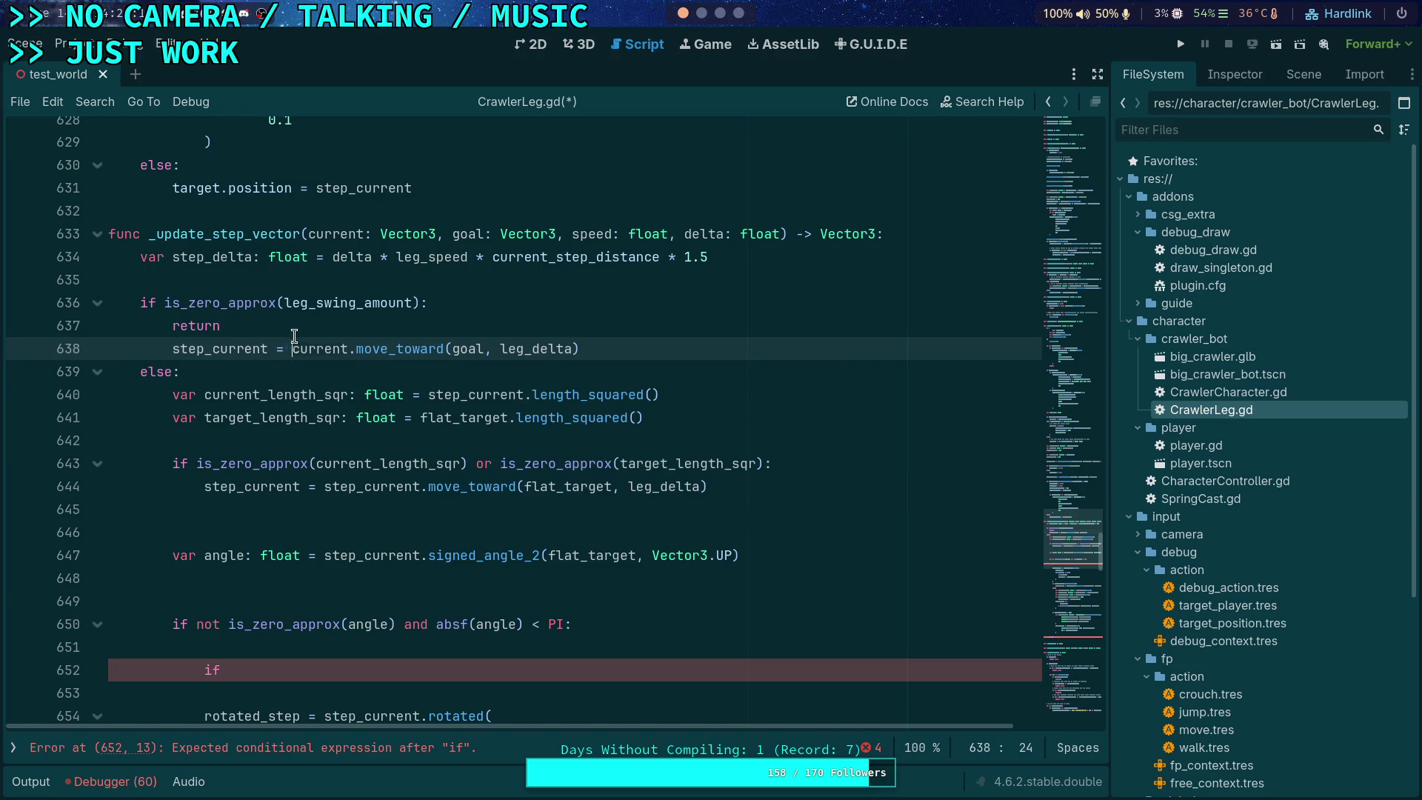
left_click_drag(293, 348, 295, 326)
key("Delete")
left_click(582, 326)
key("Return")
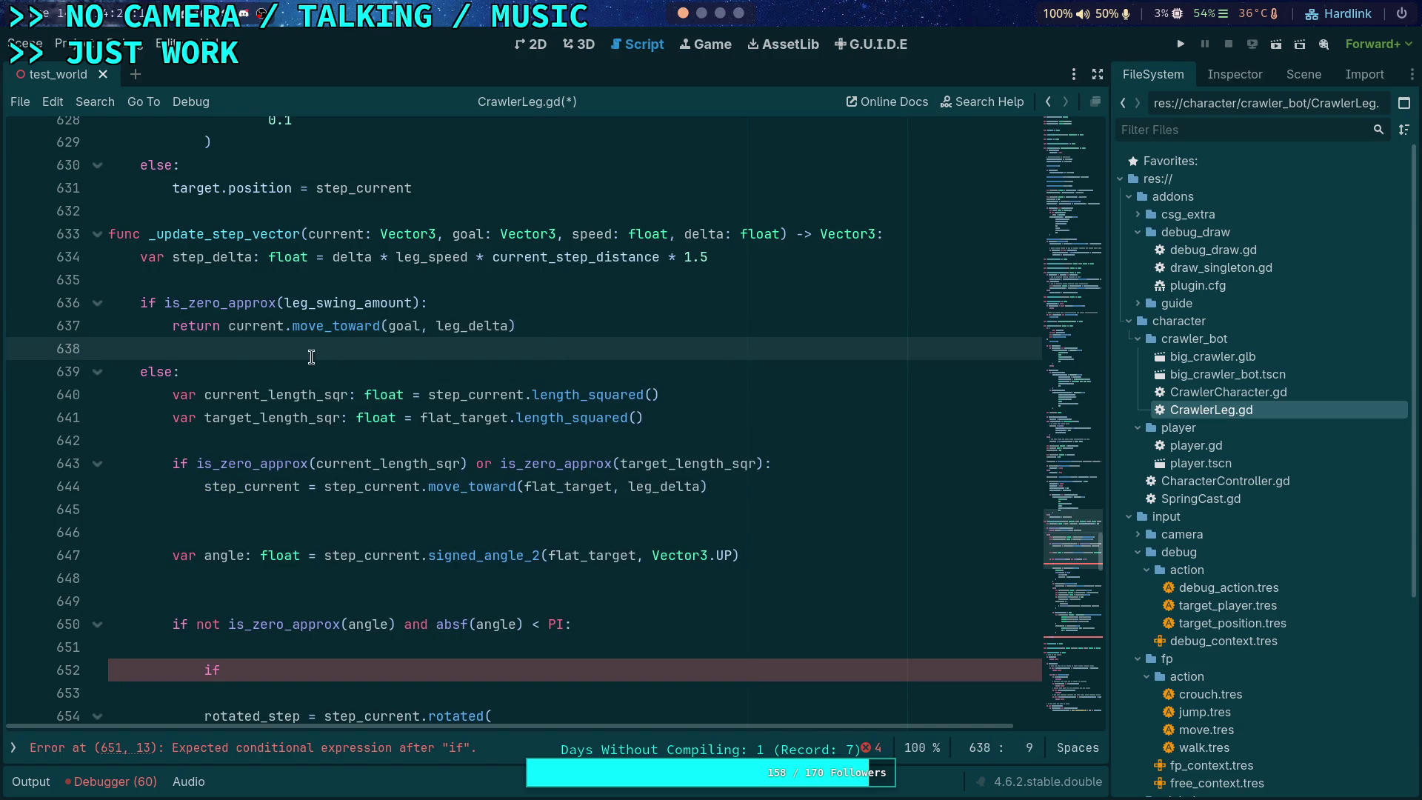
Step: Delete the else, rename target_length_sqr to goal_length_sqr, and unindent the swing-blending block
double_click(248, 370)
key("ctrl+shift+k")
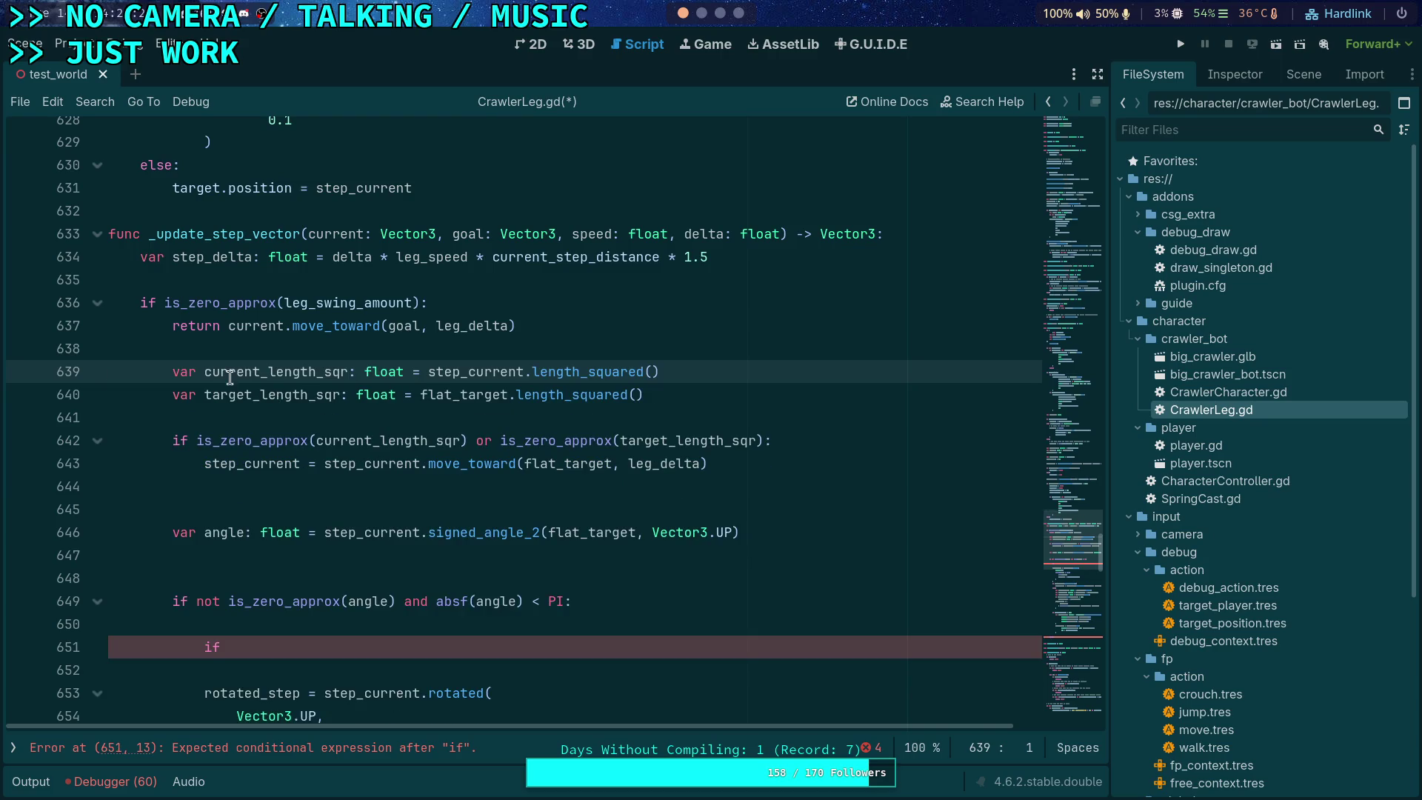
left_click_drag(206, 397, 254, 398)
type("goal")
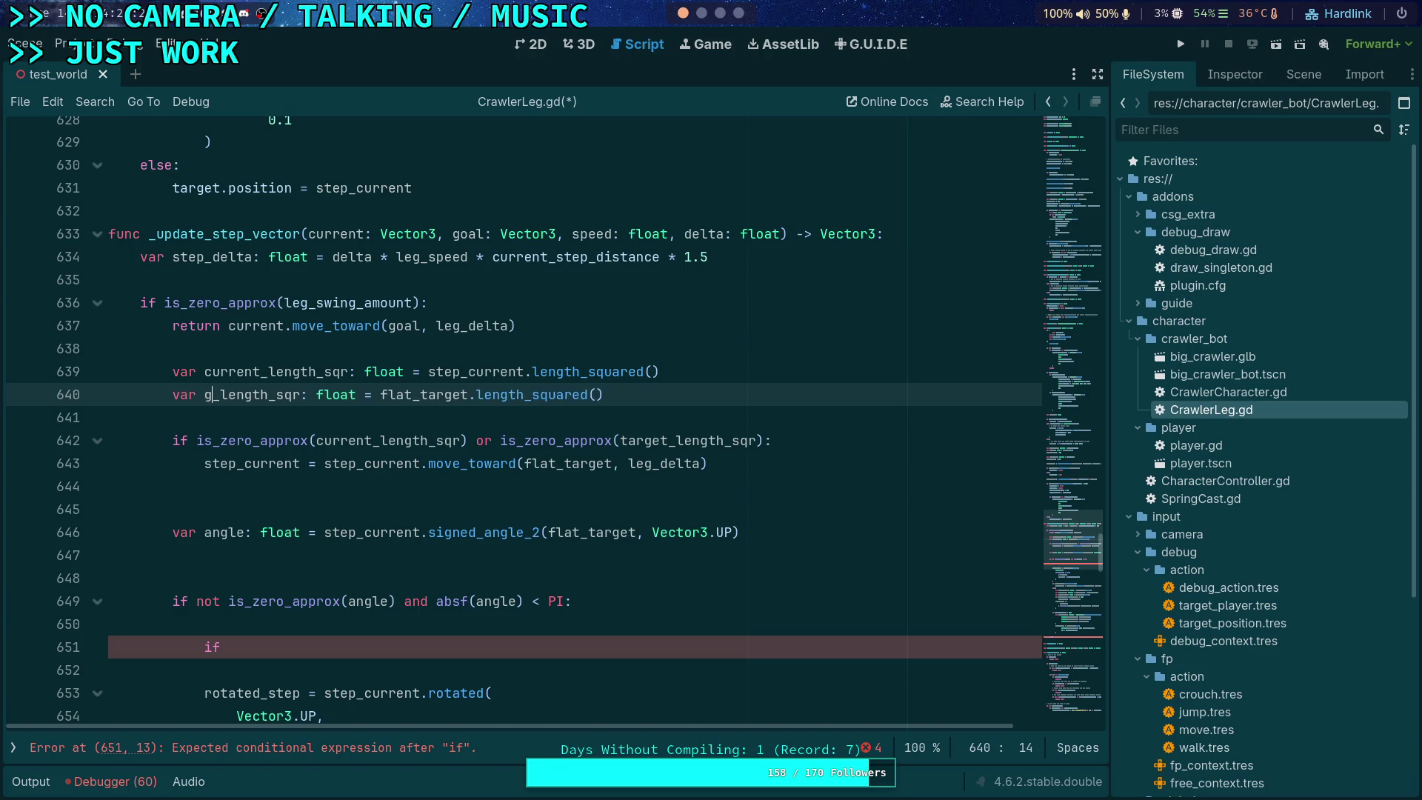
mouse_move(219, 369)
left_mouse_down()
mouse_move(286, 500)
mouse_move(318, 404)
left_mouse_up()
scroll(318, 425, "down", 3)
key("shift+Tab")
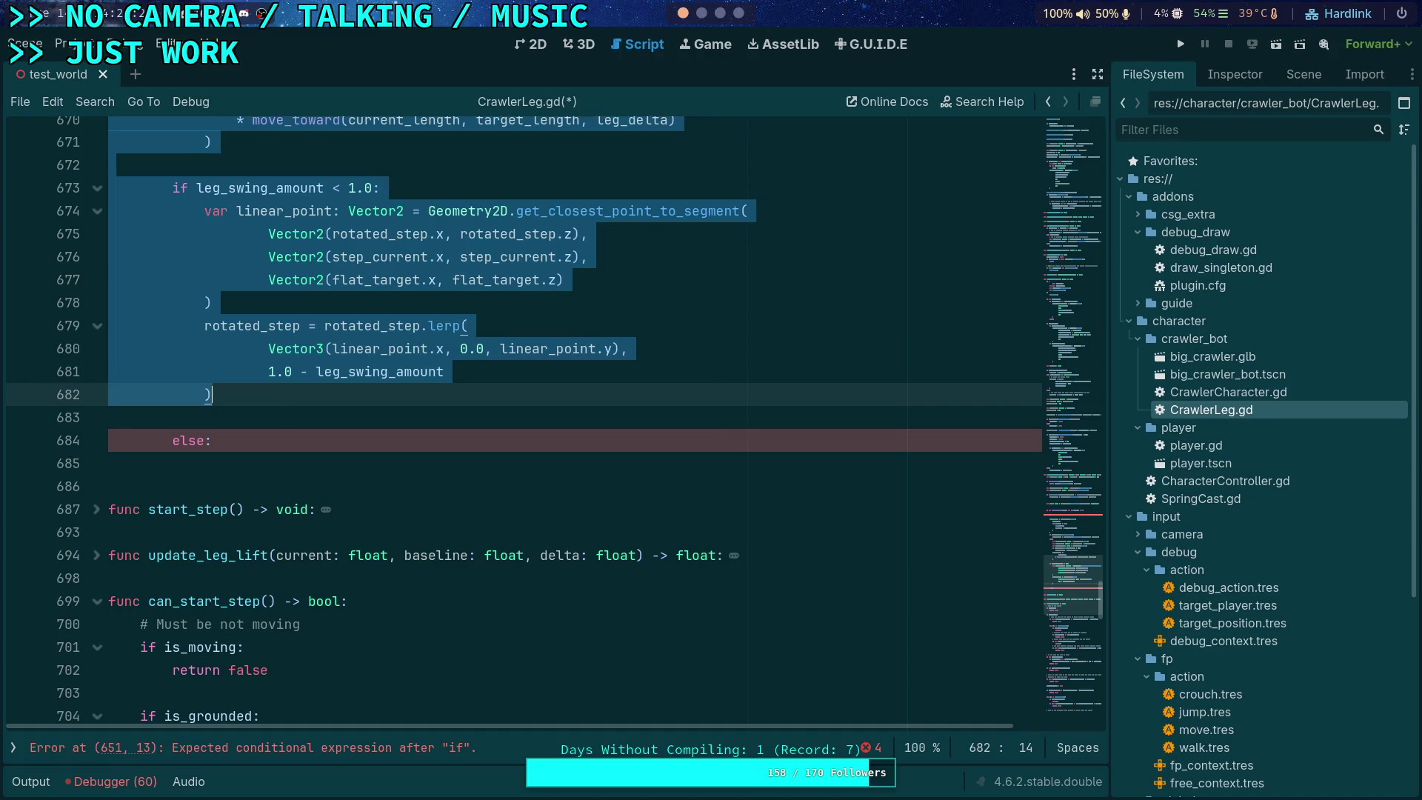
left_click(245, 442)
key("BackSpace")
key("BackSpace")
key("BackSpace")
Step: Remove trailing blank lines and replace the step_current assignment on line 643 with return
key("BackSpace")
left_click(261, 440)
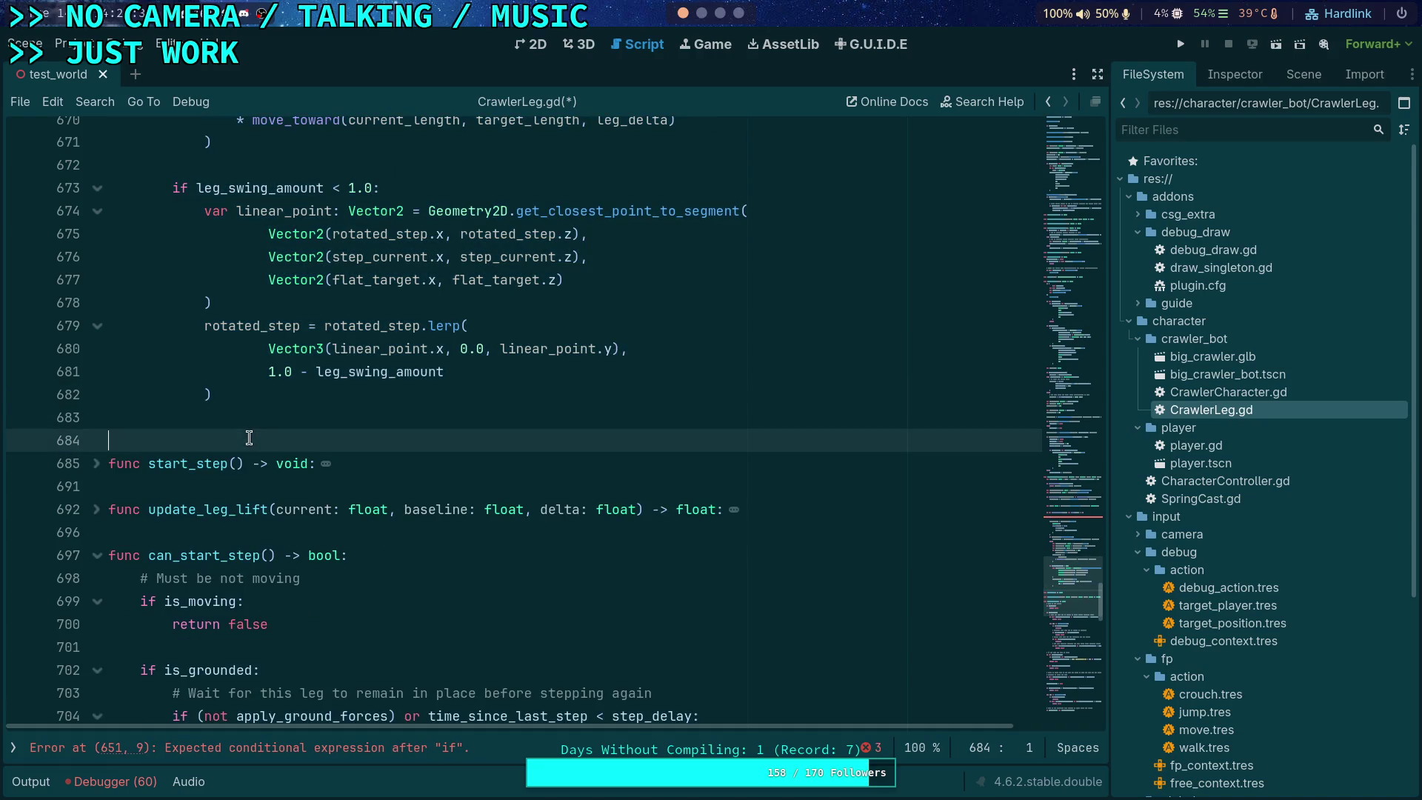
key("BackSpace")
scroll(277, 402, "up", 6)
scroll(278, 403, "up", 7)
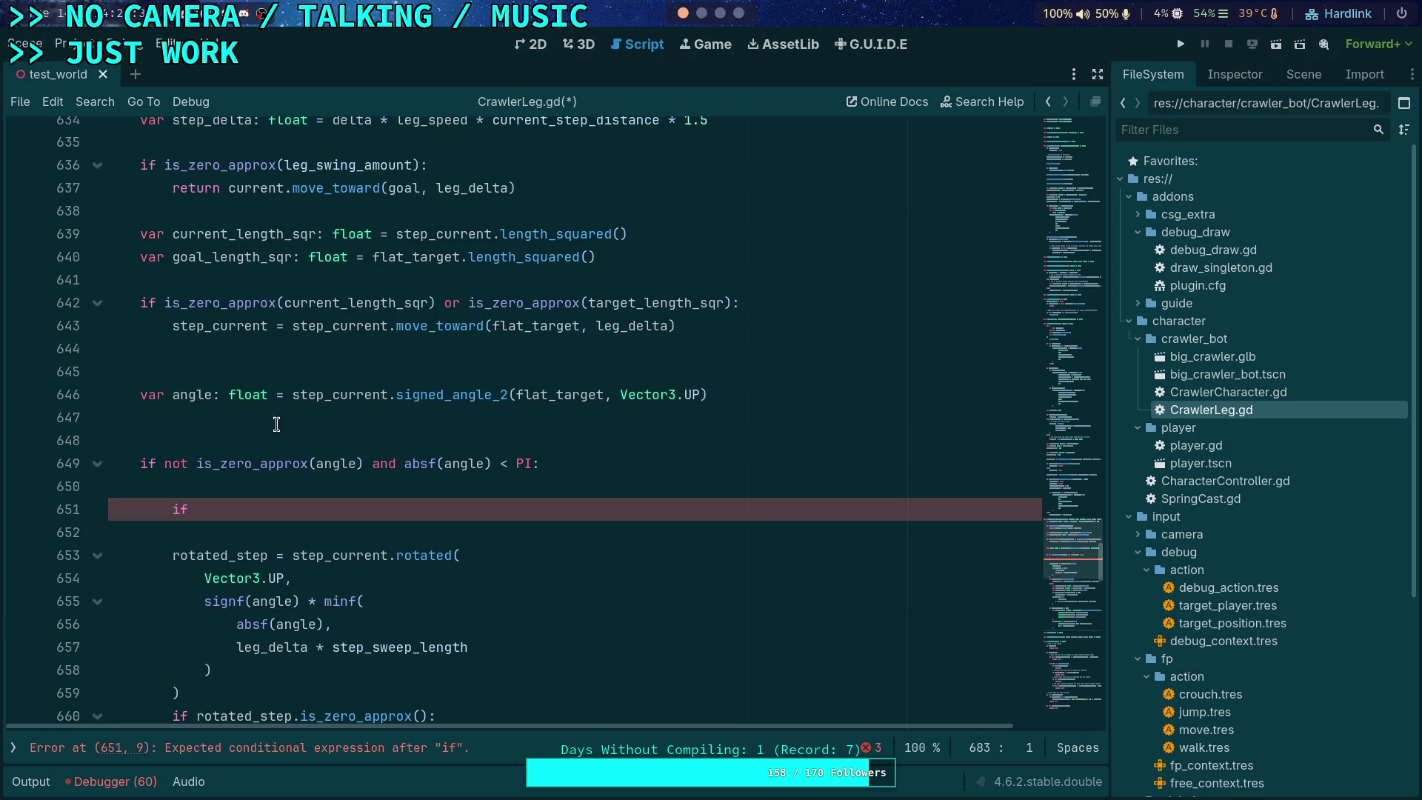
scroll(425, 463, "up", 1)
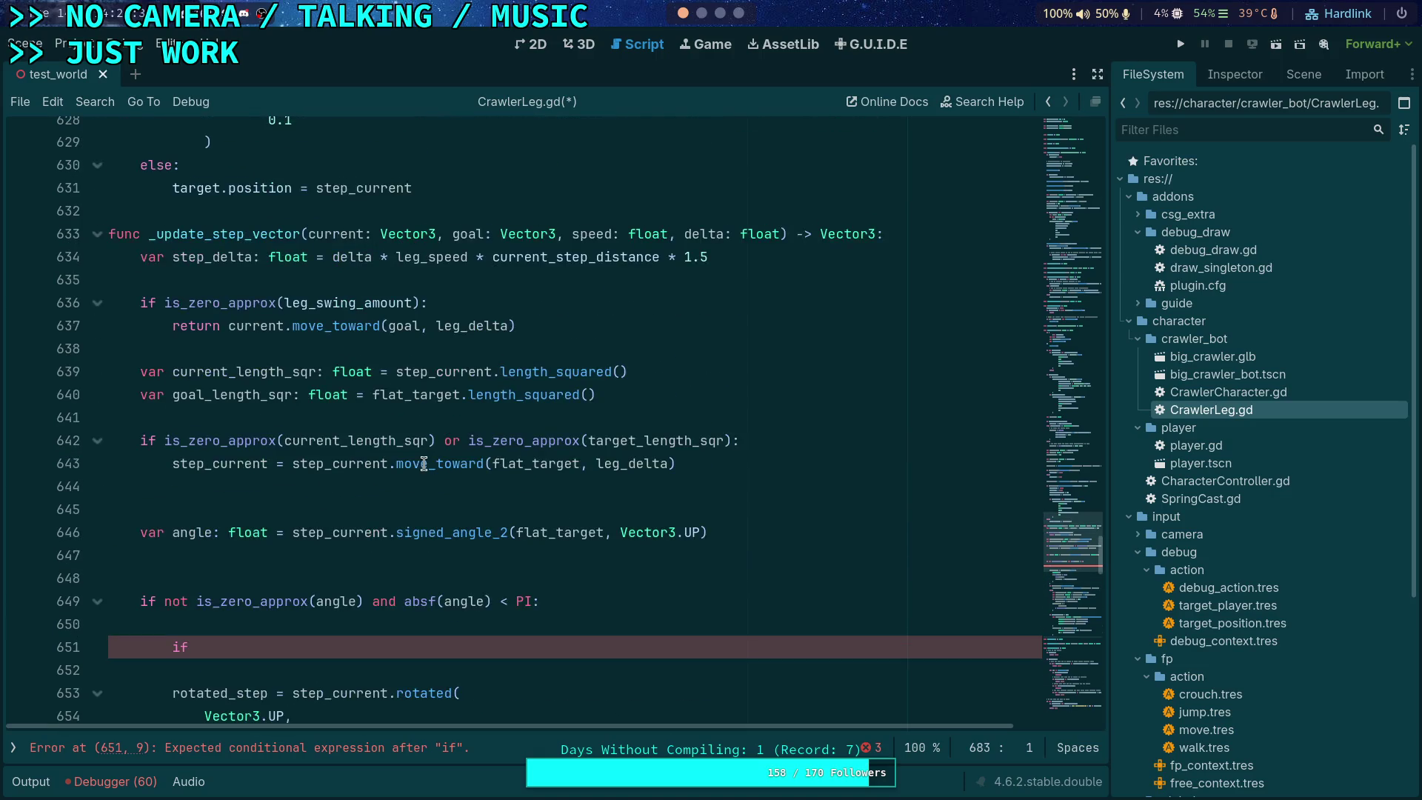
double_click(243, 445)
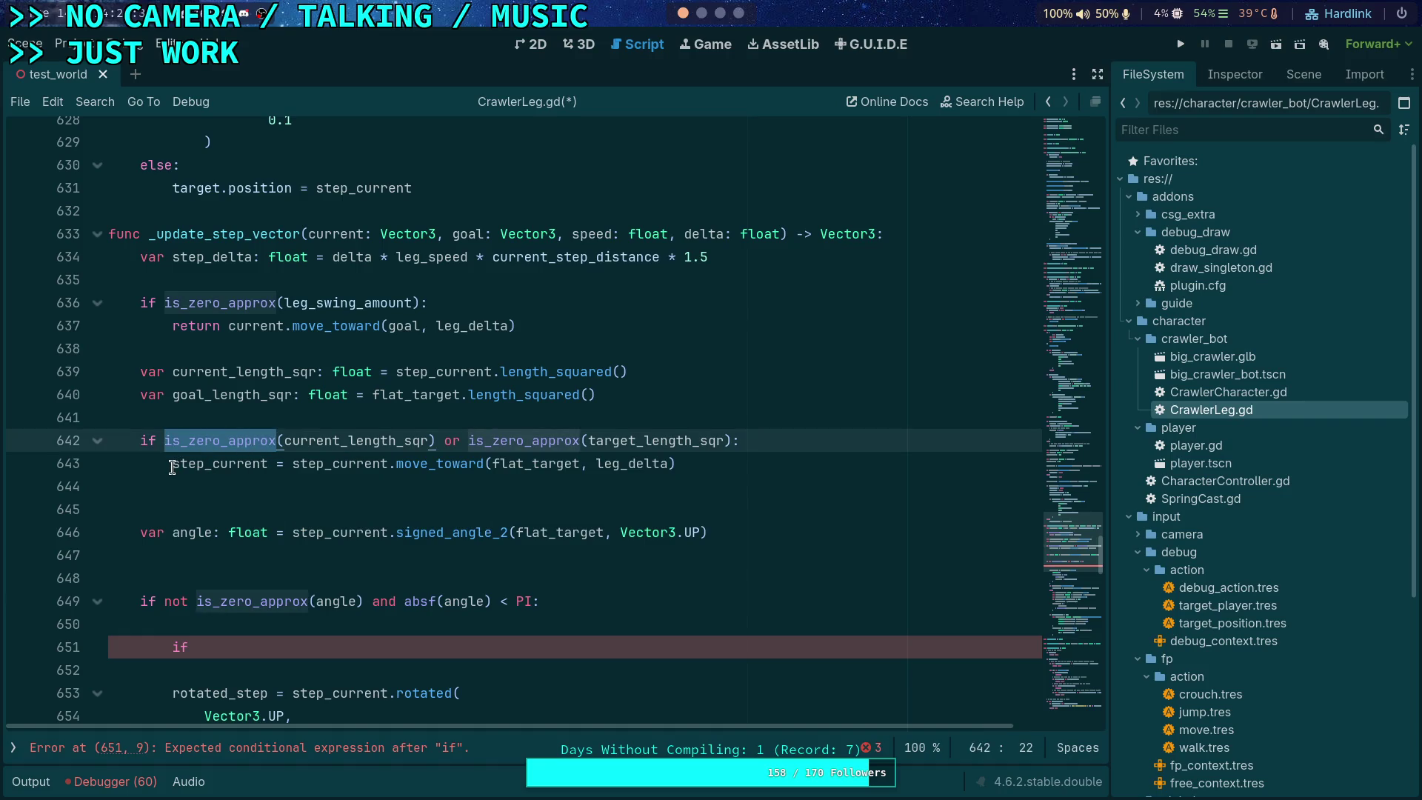
left_click_drag(172, 467, 282, 468)
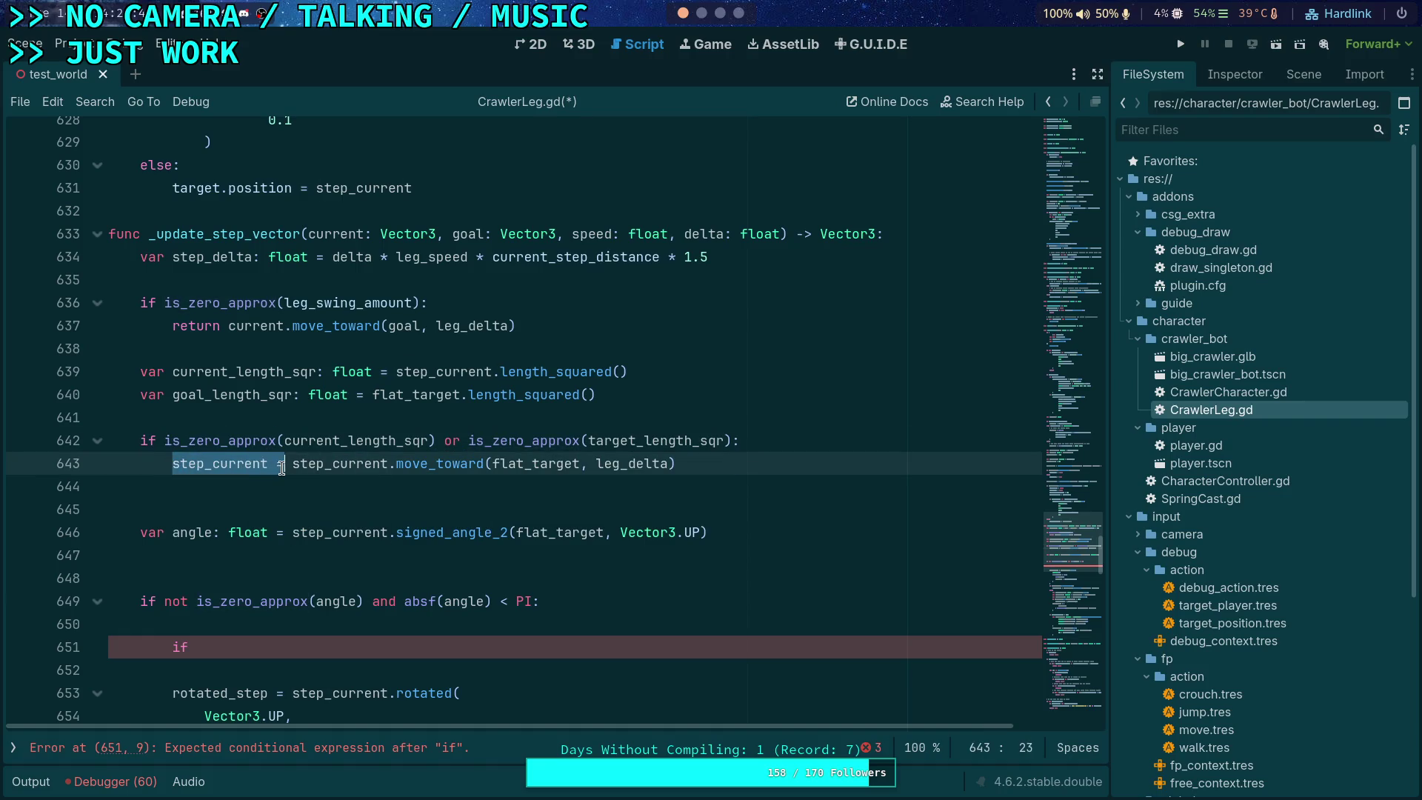
type("return")
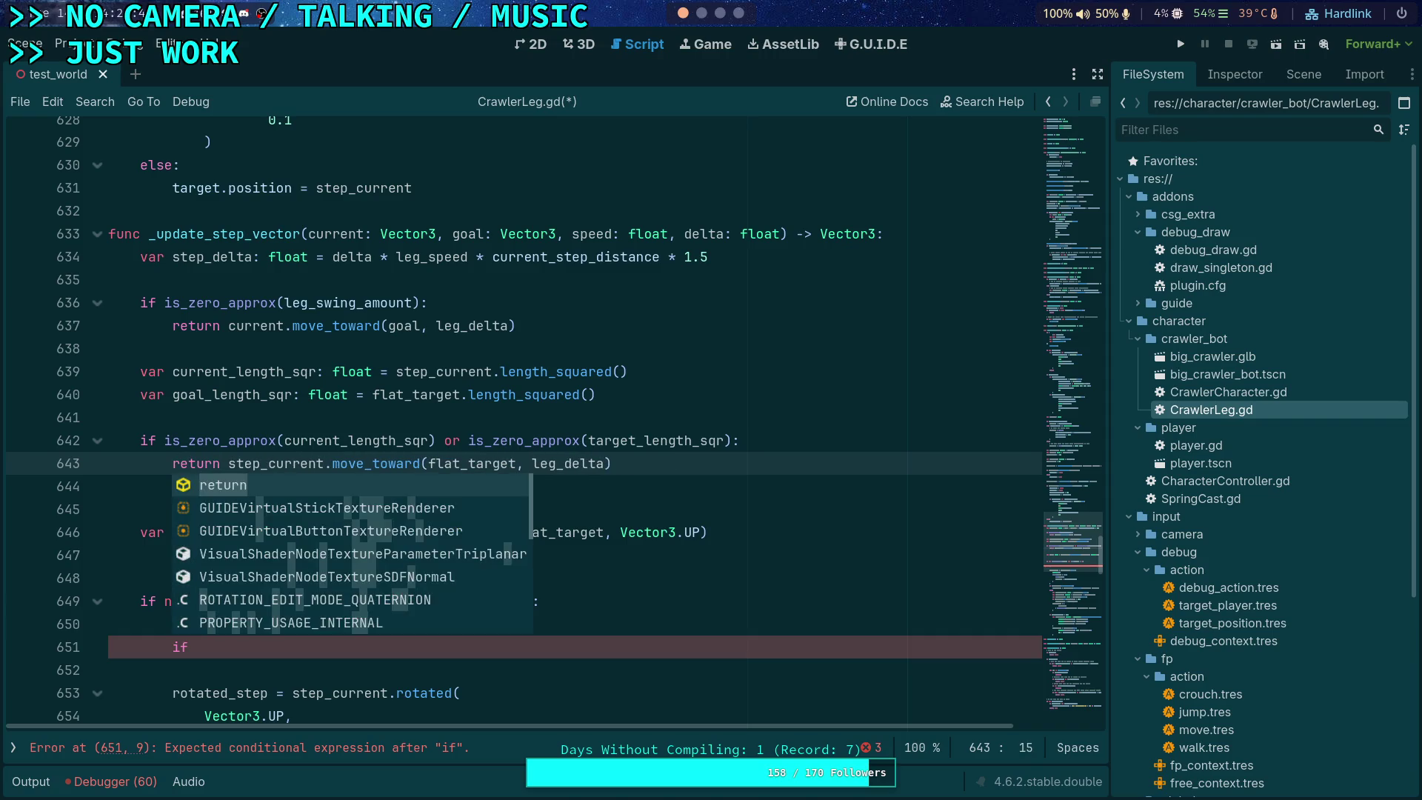
left_click(314, 406)
left_click(281, 428)
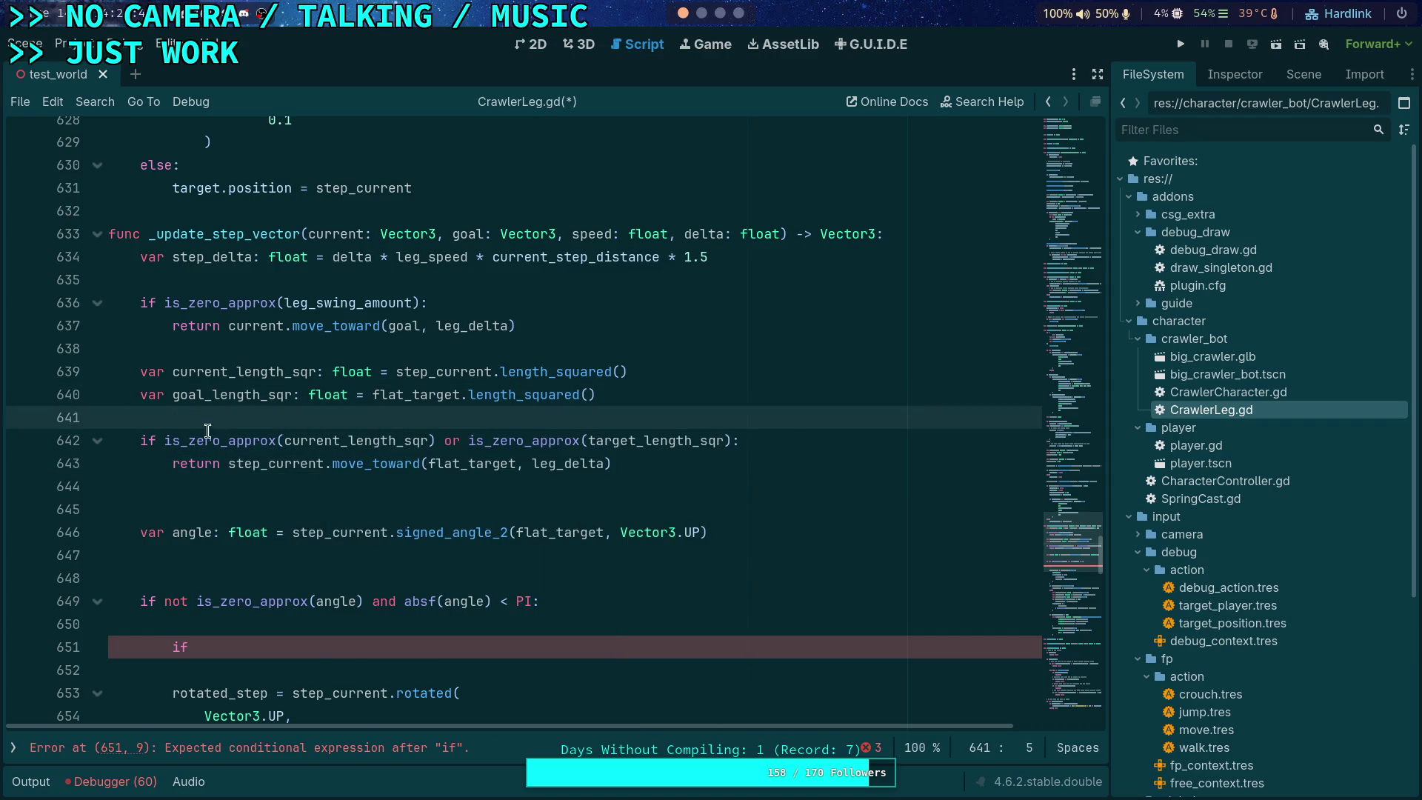
left_click(681, 373)
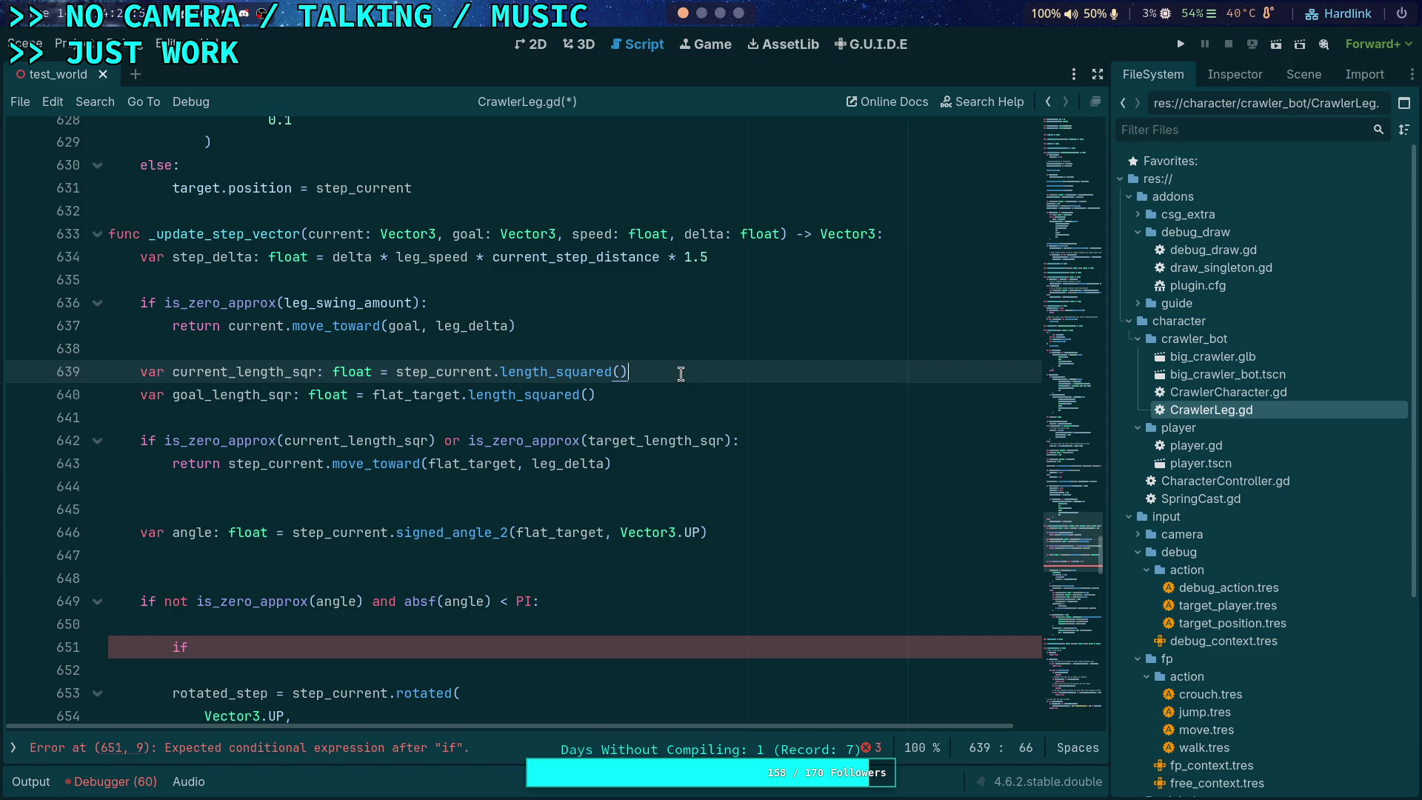
Step: Move the zero-length guard up two lines and paste a duplicate copy below it
left_click_drag(215, 440, 228, 464)
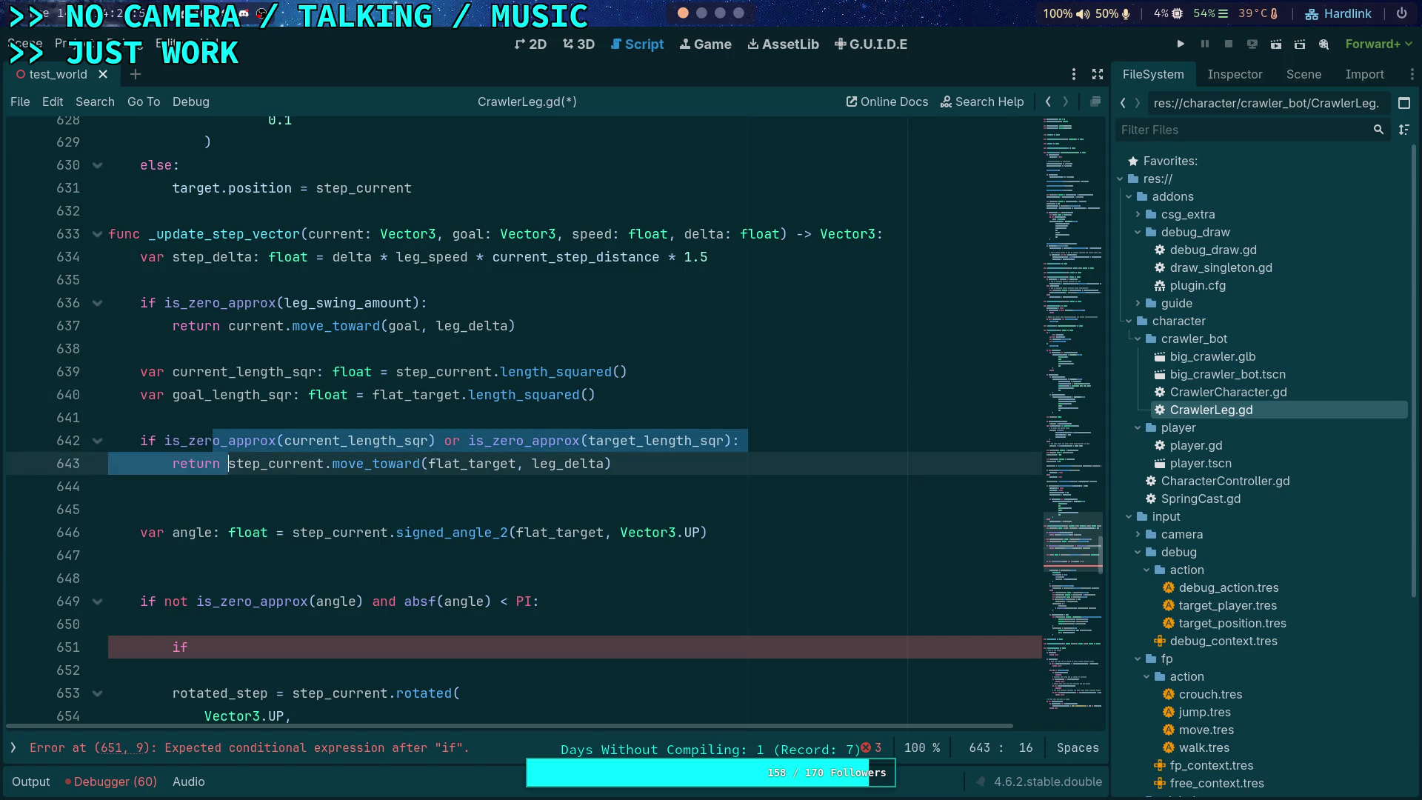
key("alt+Up")
key("alt+Up")
left_click(434, 395)
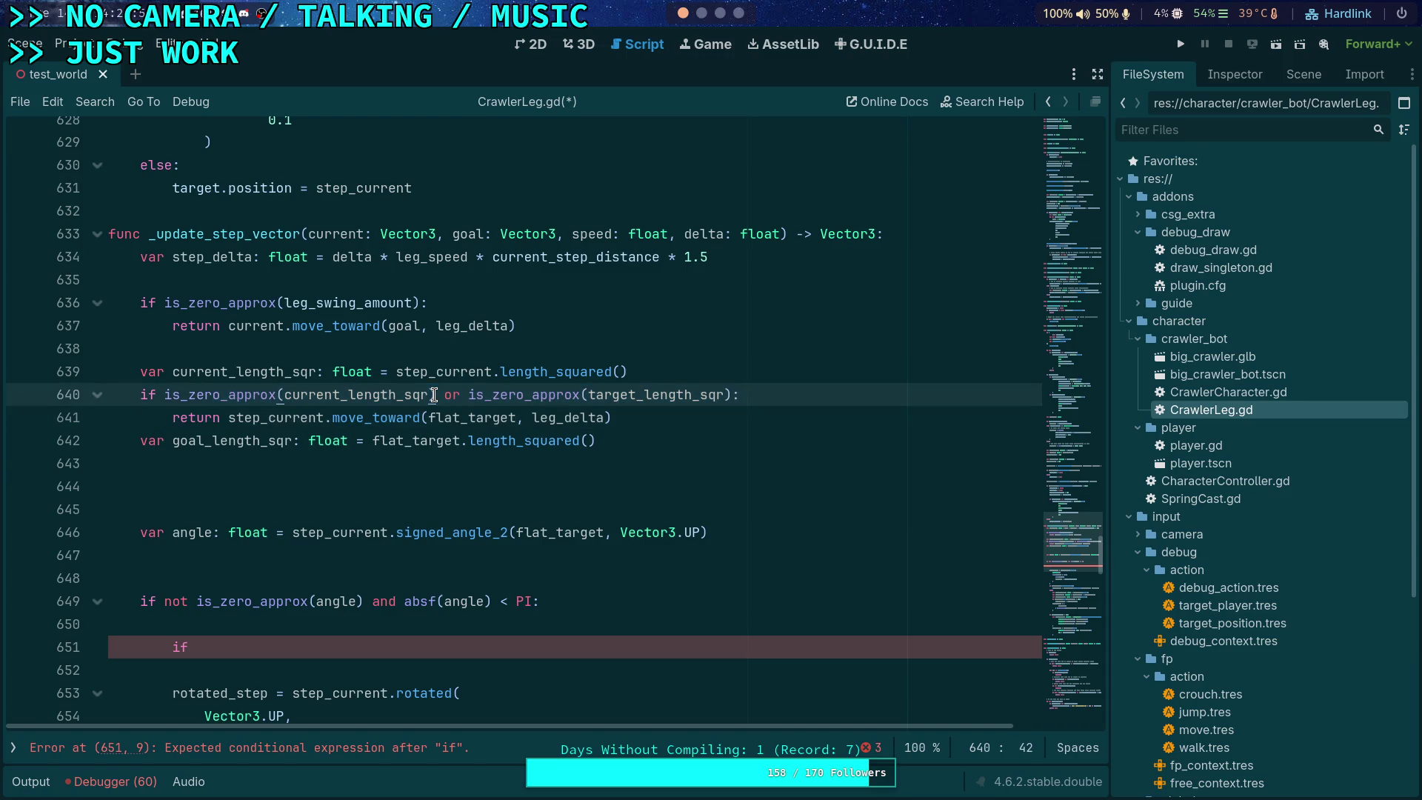
left_click_drag(611, 420, 142, 395)
right_click(144, 400)
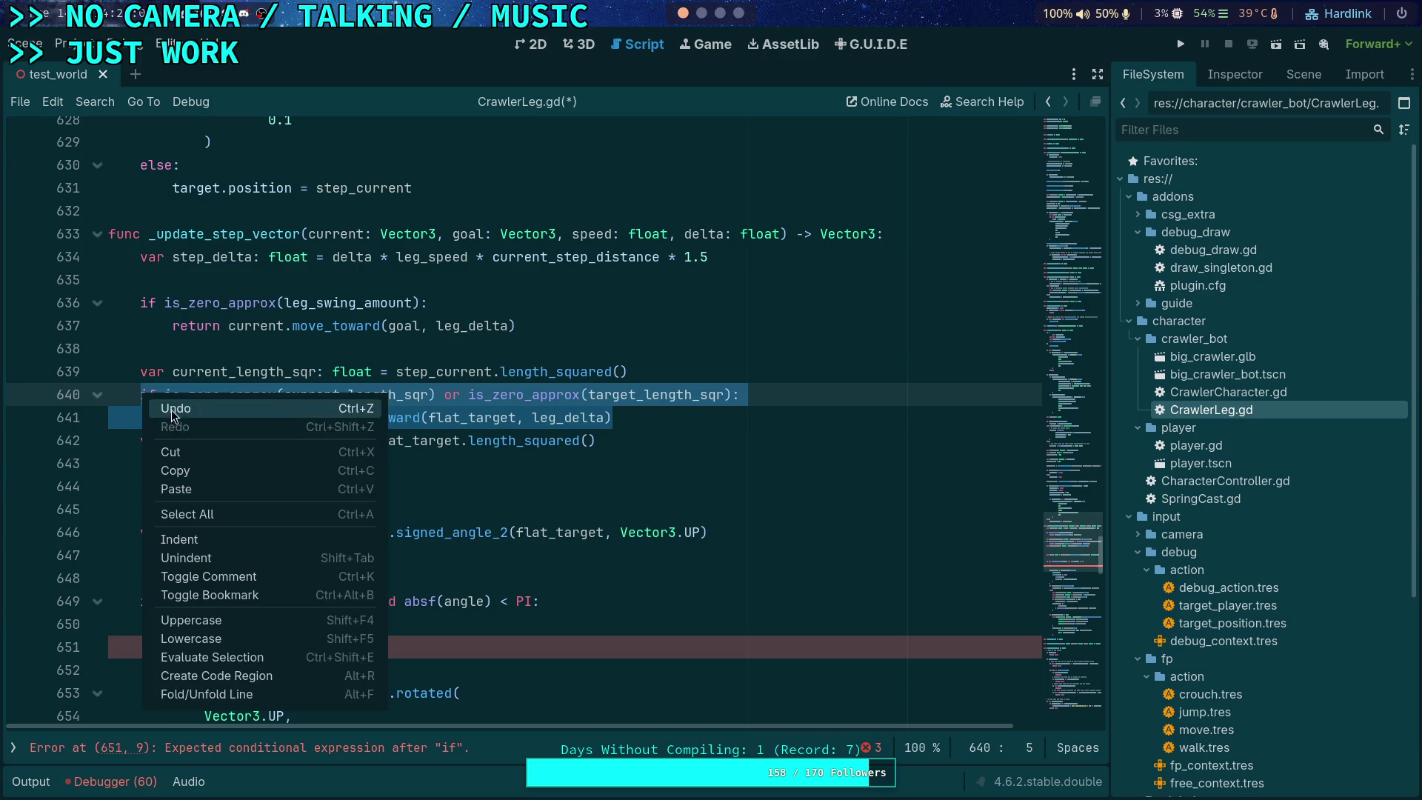
left_click(175, 471)
left_click(222, 443)
left_click(215, 464)
key("ctrl+v")
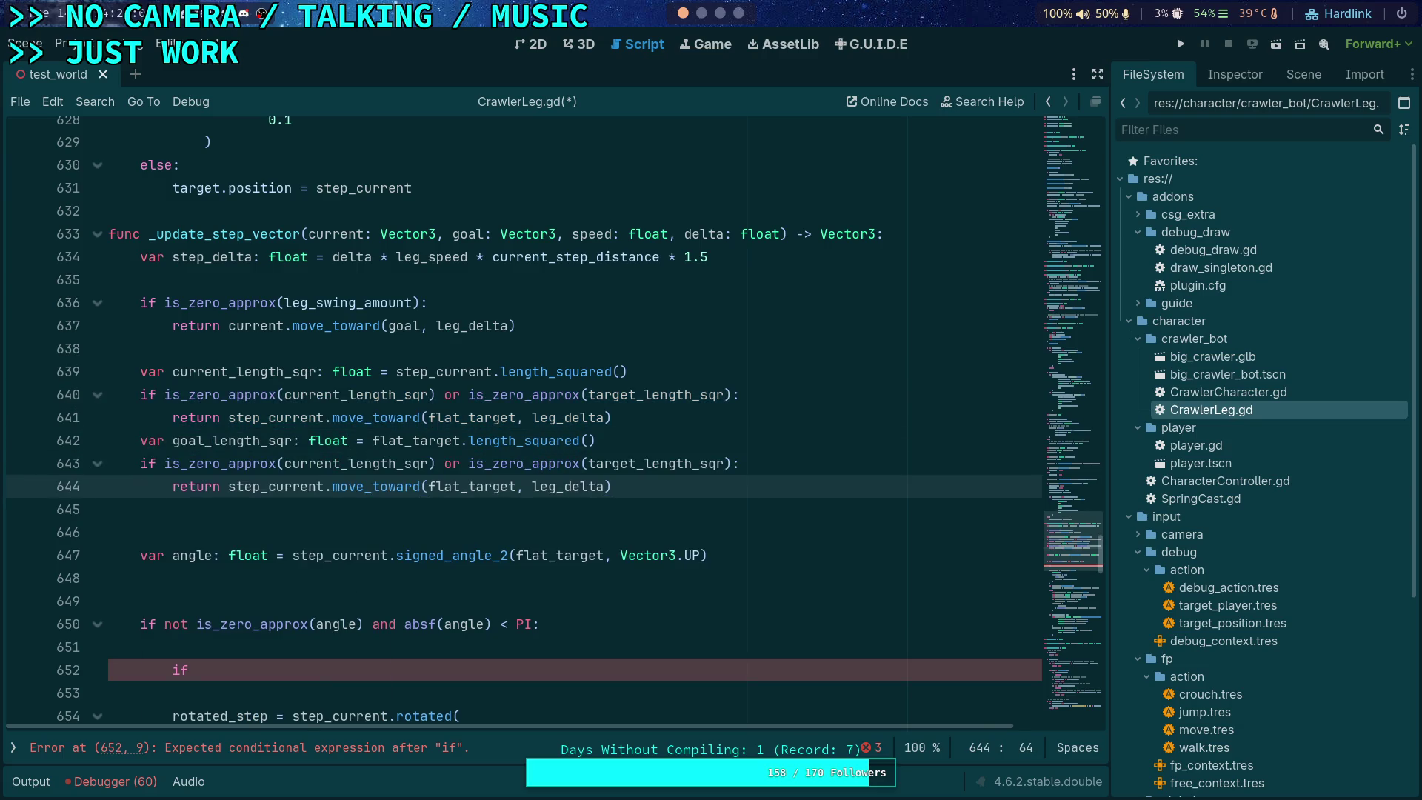
Step: Drop the current_length_sqr check from the copy and the target_length_sqr check from the original
left_click_drag(164, 464, 472, 464)
key("BackSpace")
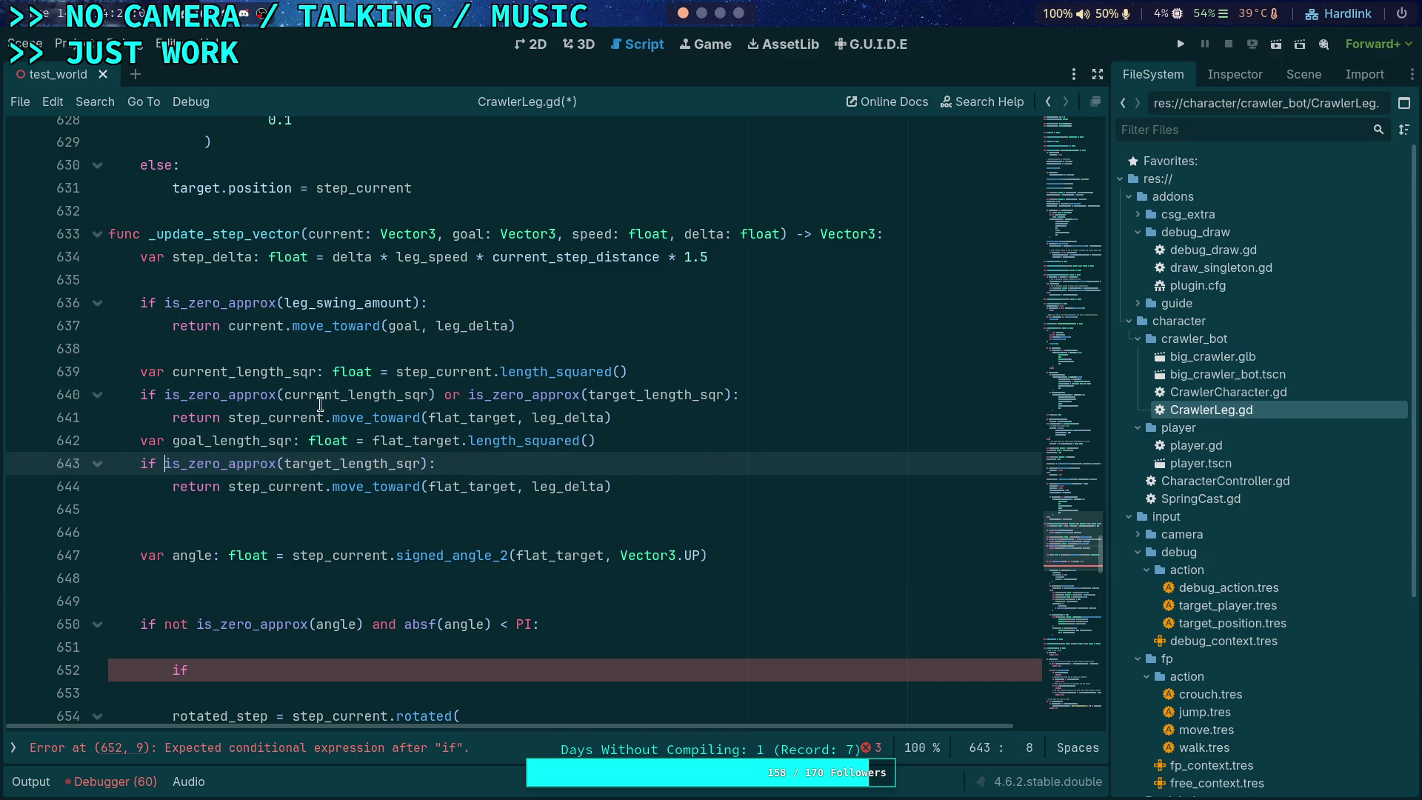
left_click_drag(437, 395, 731, 395)
key("BackSpace")
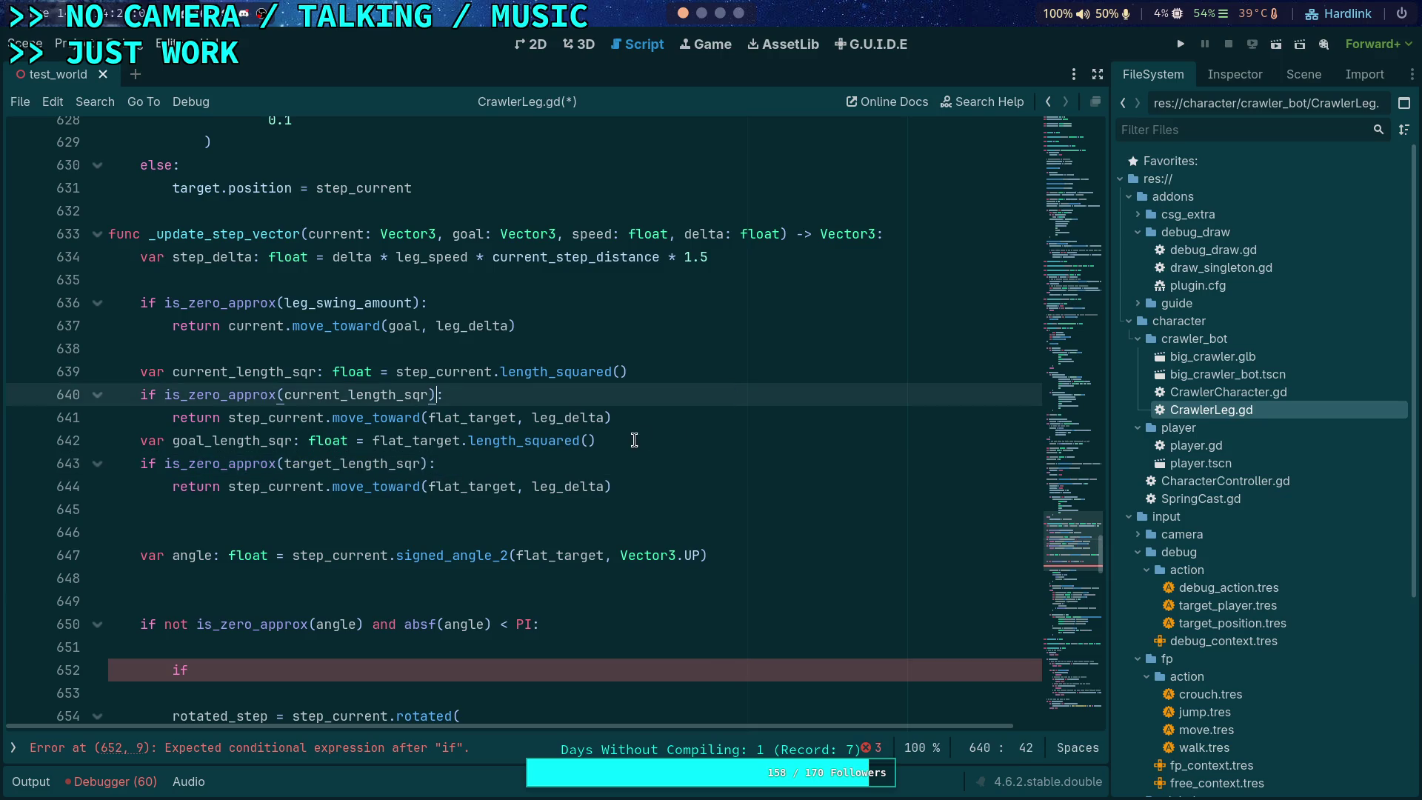
left_click(650, 422)
key("Return")
key("Down")
key("Down")
key("Down")
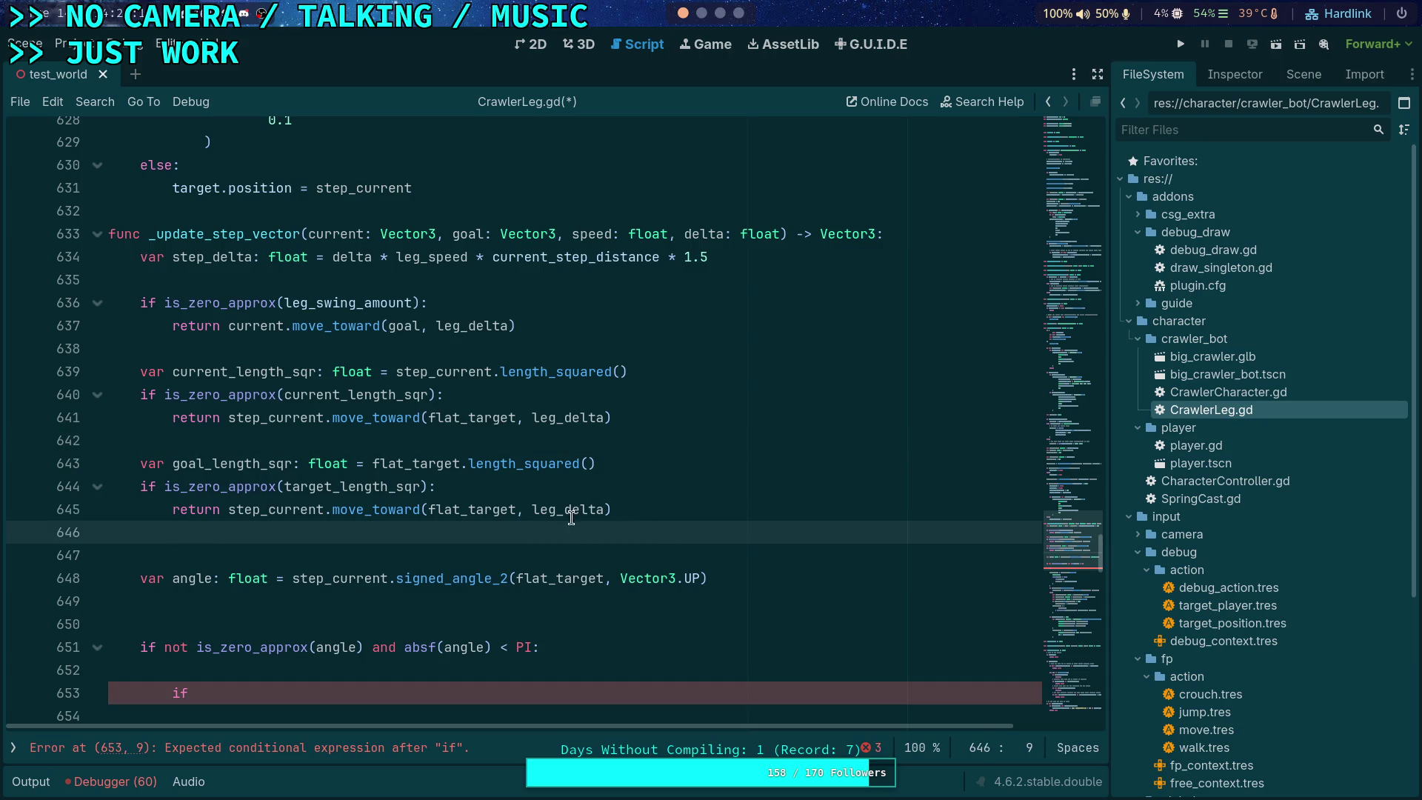
left_click(512, 554)
left_click(518, 532)
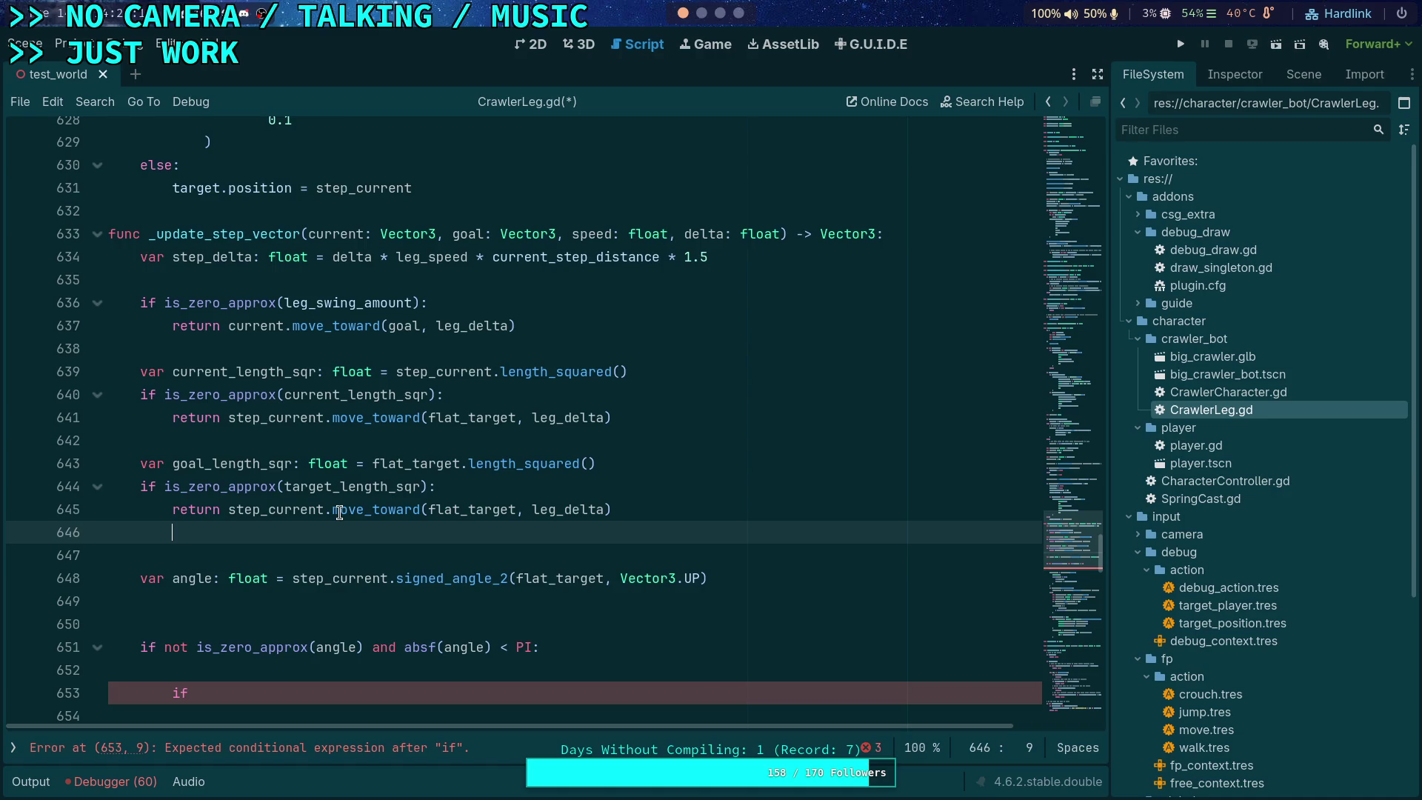
Step: Move goal_length_sqr's declaration up, add 'or is_zero_approx(goal_length_sqr)', and delete the redundant guard
left_click(380, 464)
key("alt+Up")
key("alt+Up")
key("alt+Up")
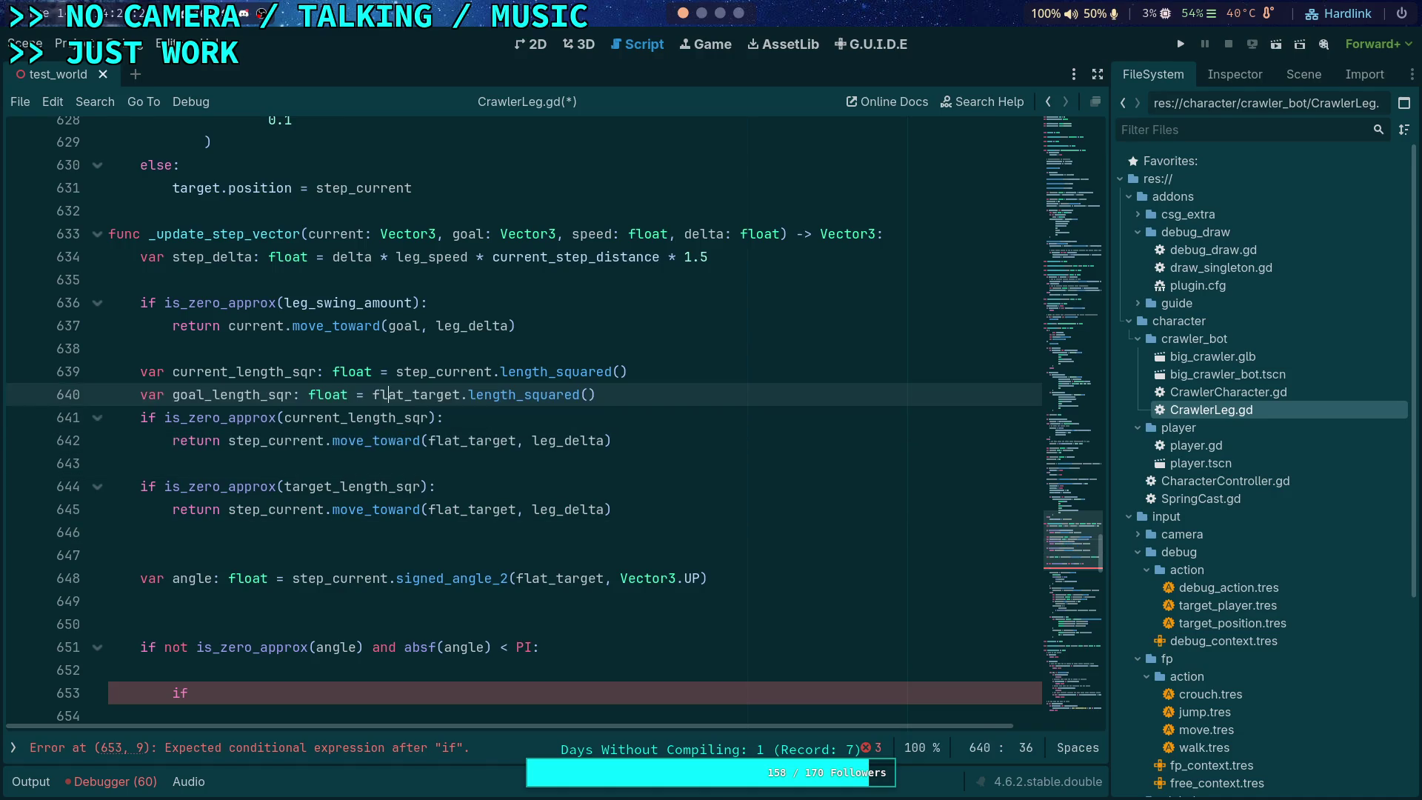
left_click(435, 419)
type("or is_ze")
key("Return")
type("g")
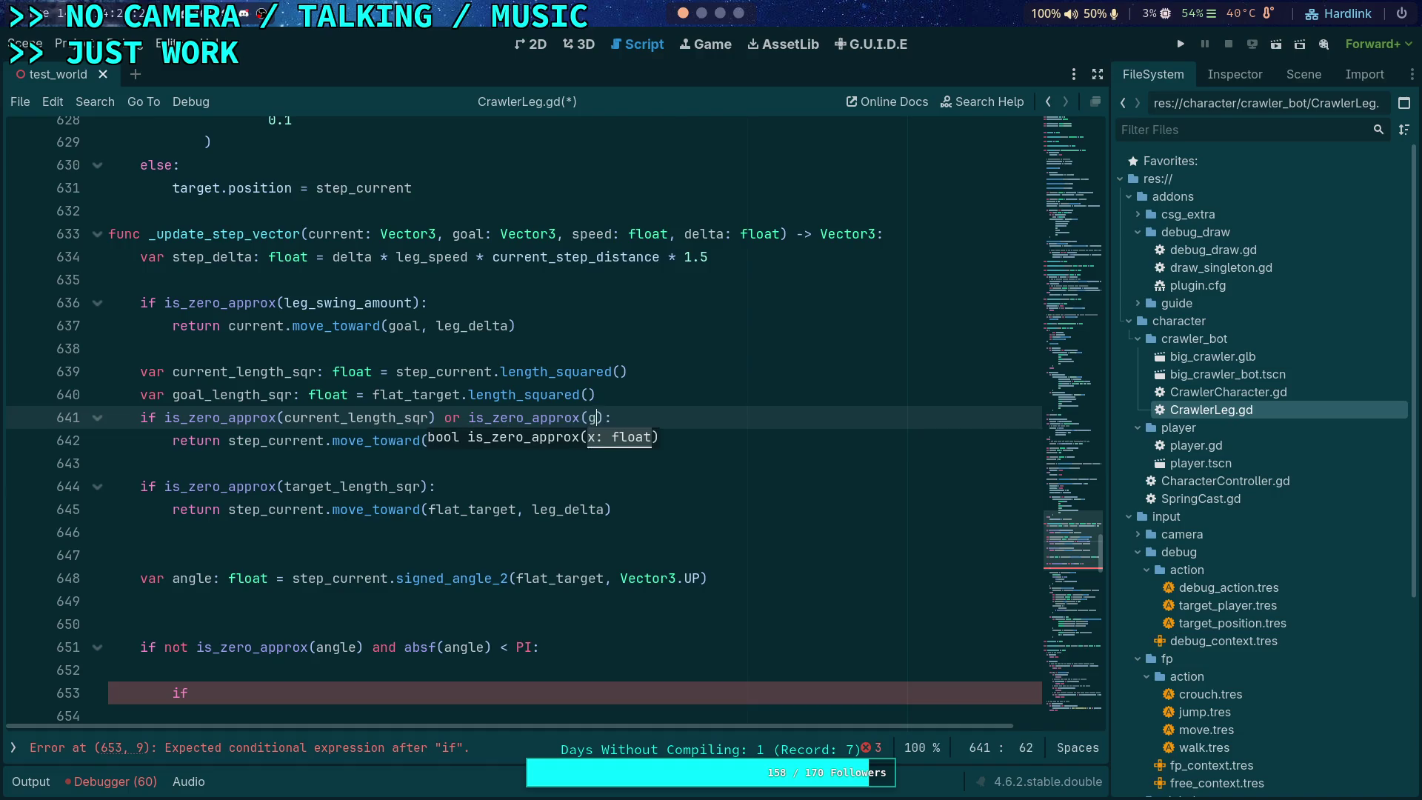
type("o")
key("Return")
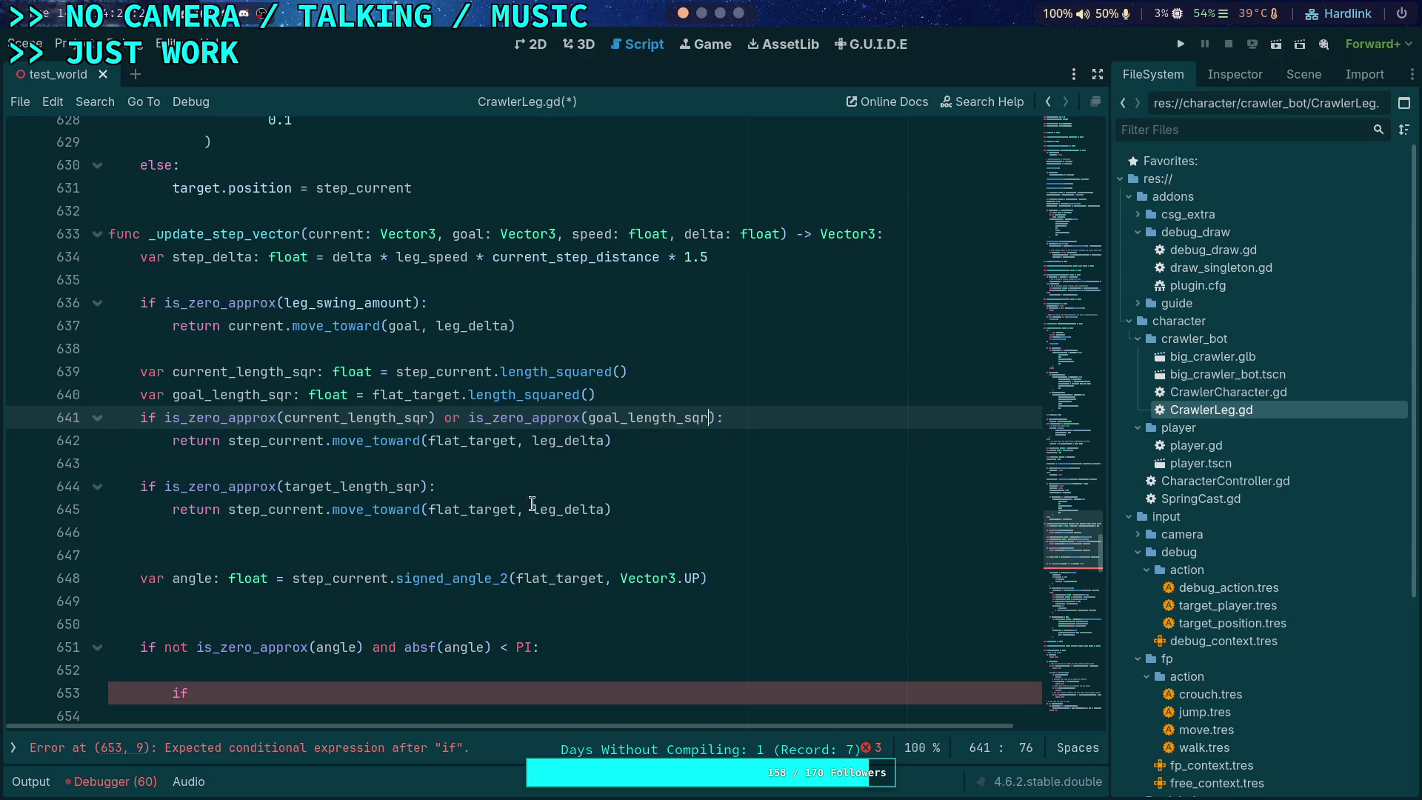
left_click_drag(667, 515, 661, 455)
key("BackSpace")
Step: Tidy the blank lines and make the guard return current.move_toward(goal, leg_delta)
left_click(564, 478)
left_click(640, 401)
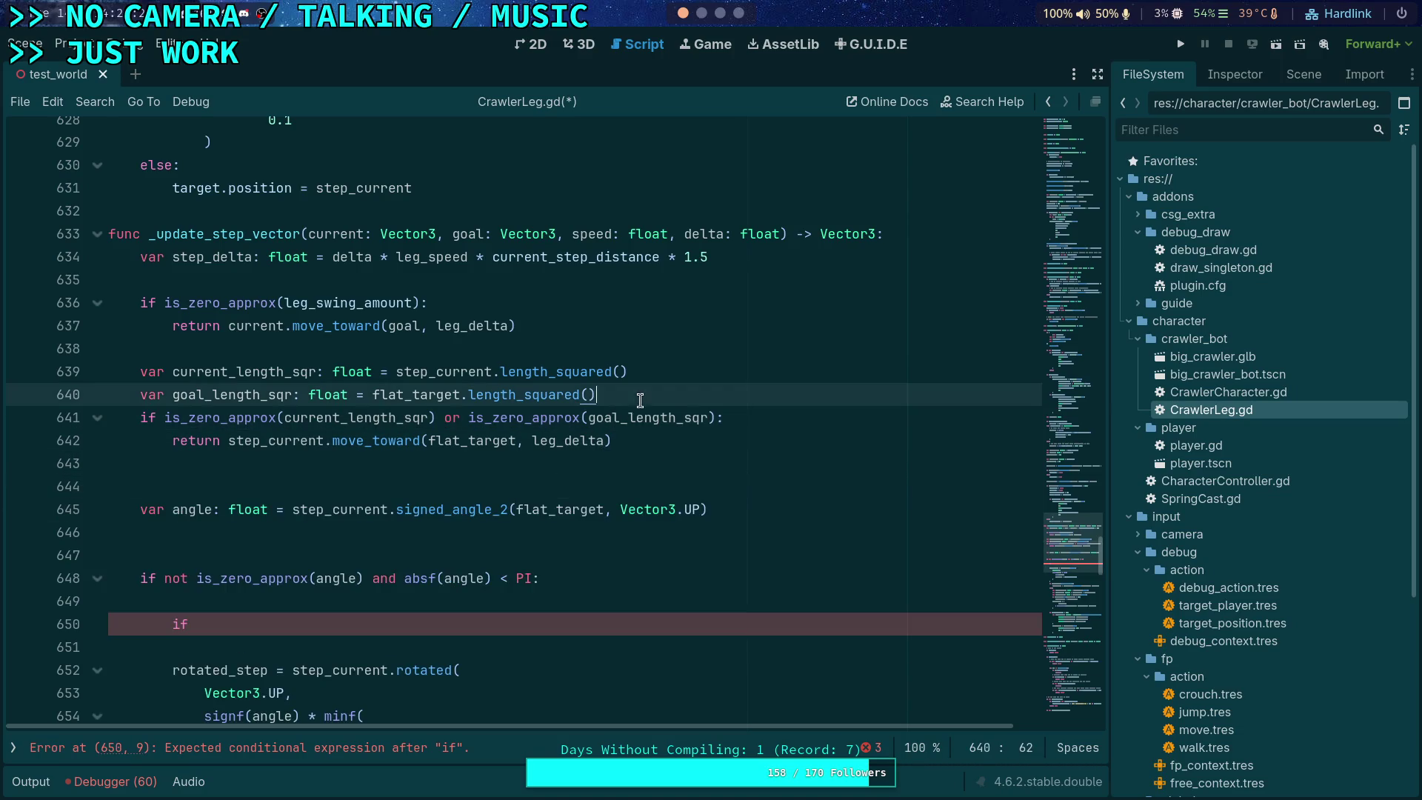
key("Return")
left_click(346, 489)
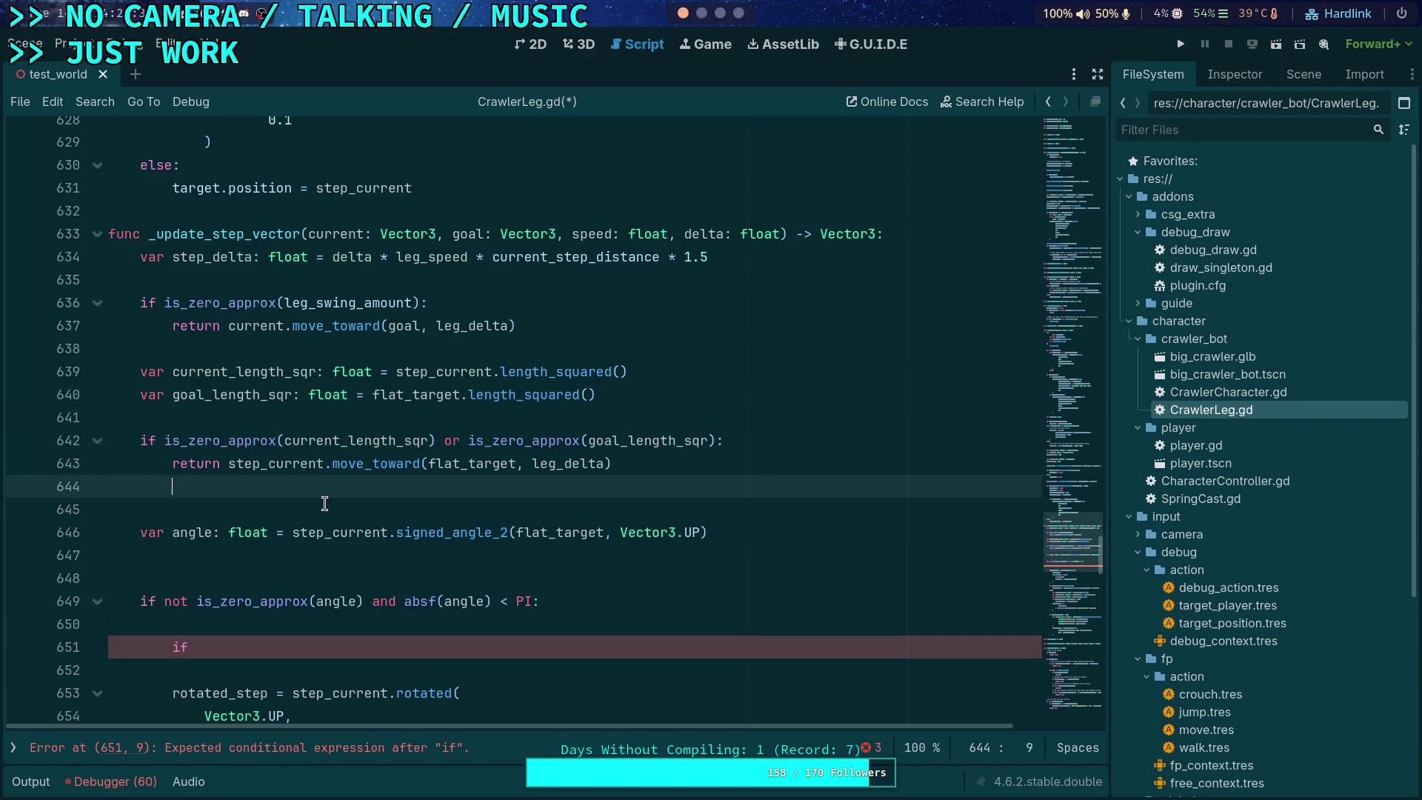
key("BackSpace")
key("BackSpace")
left_click_drag(268, 464, 229, 465)
key("BackSpace")
left_click_drag(389, 464, 477, 462)
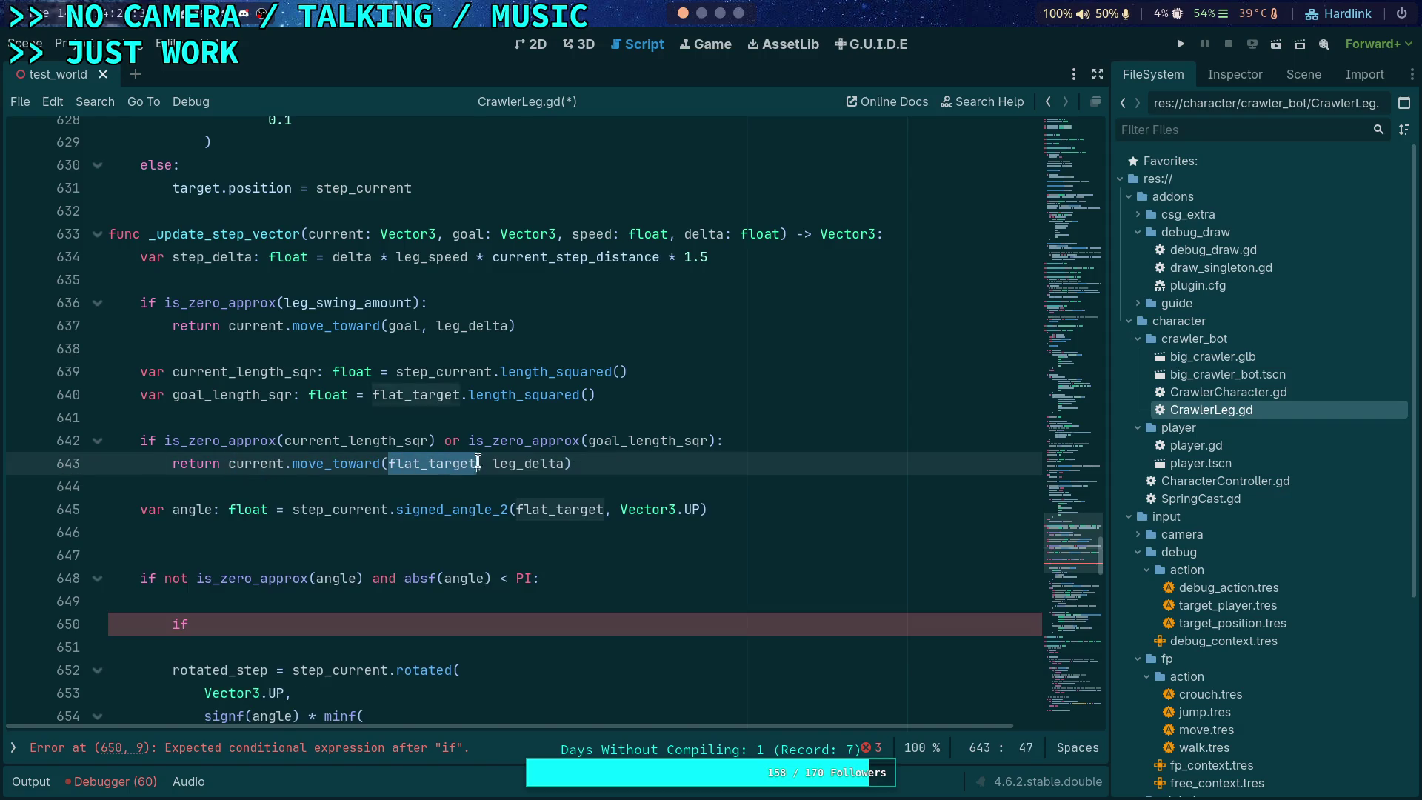
type("goal")
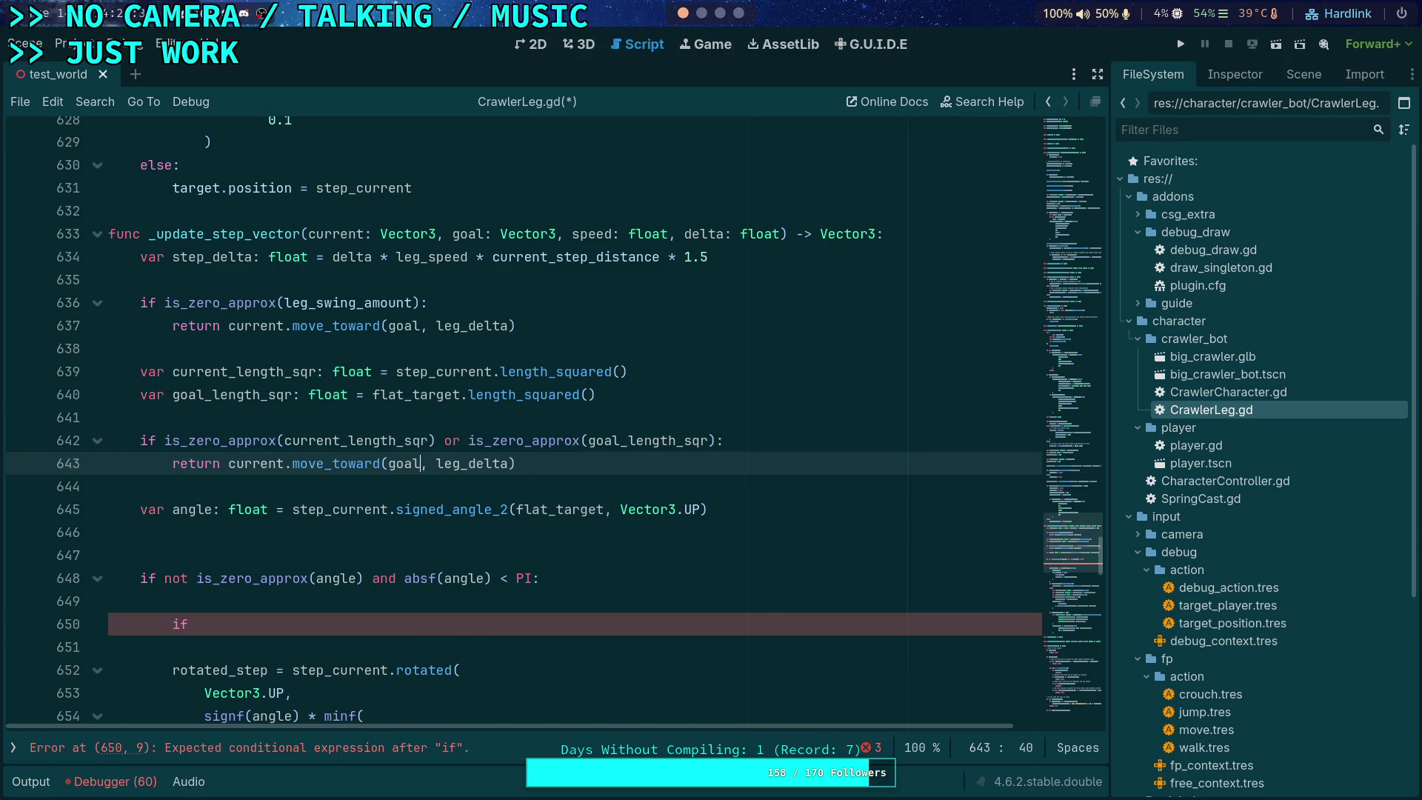
left_click(359, 487)
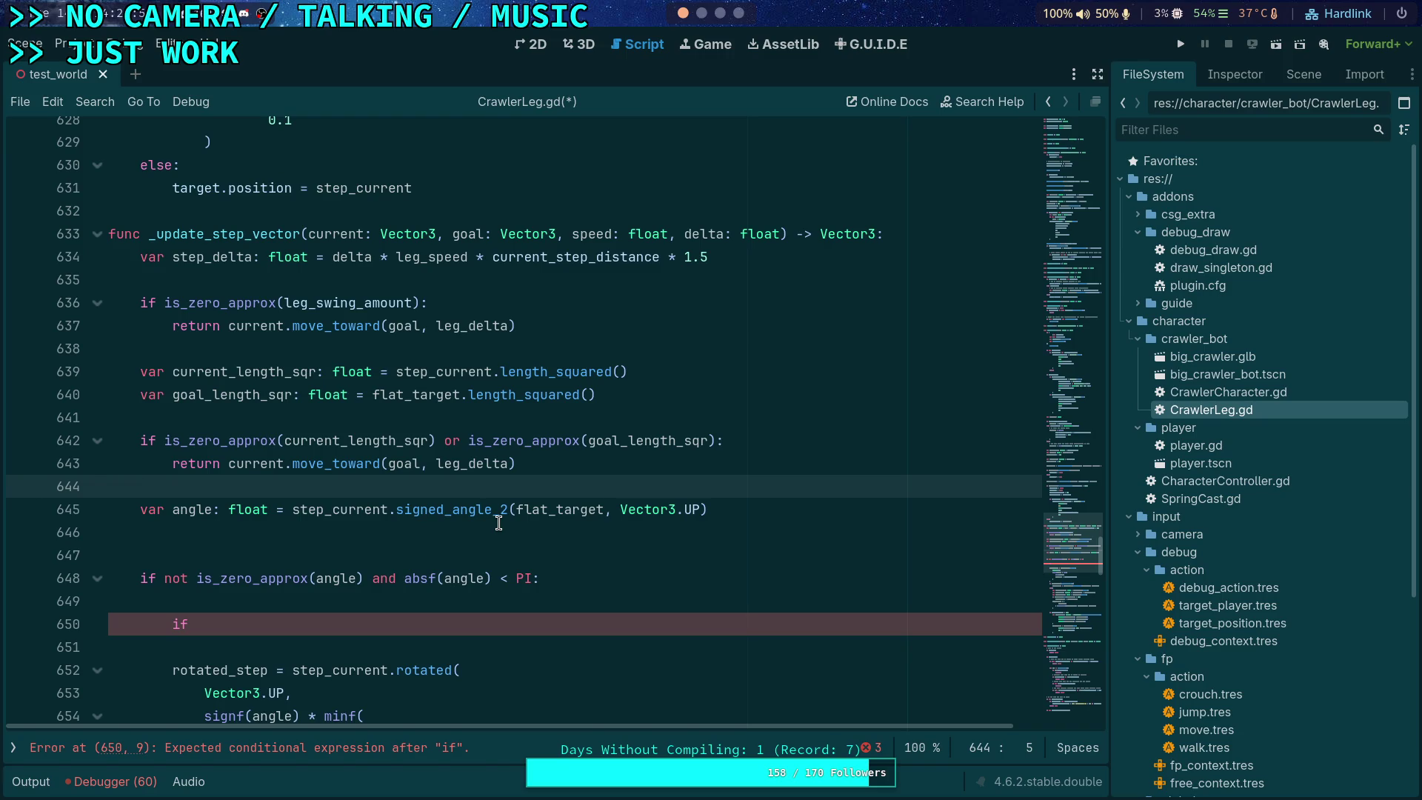
Step: Type 'var angle_length: float =' on line 646, below the signed_angle_2 angle line
left_click(397, 510)
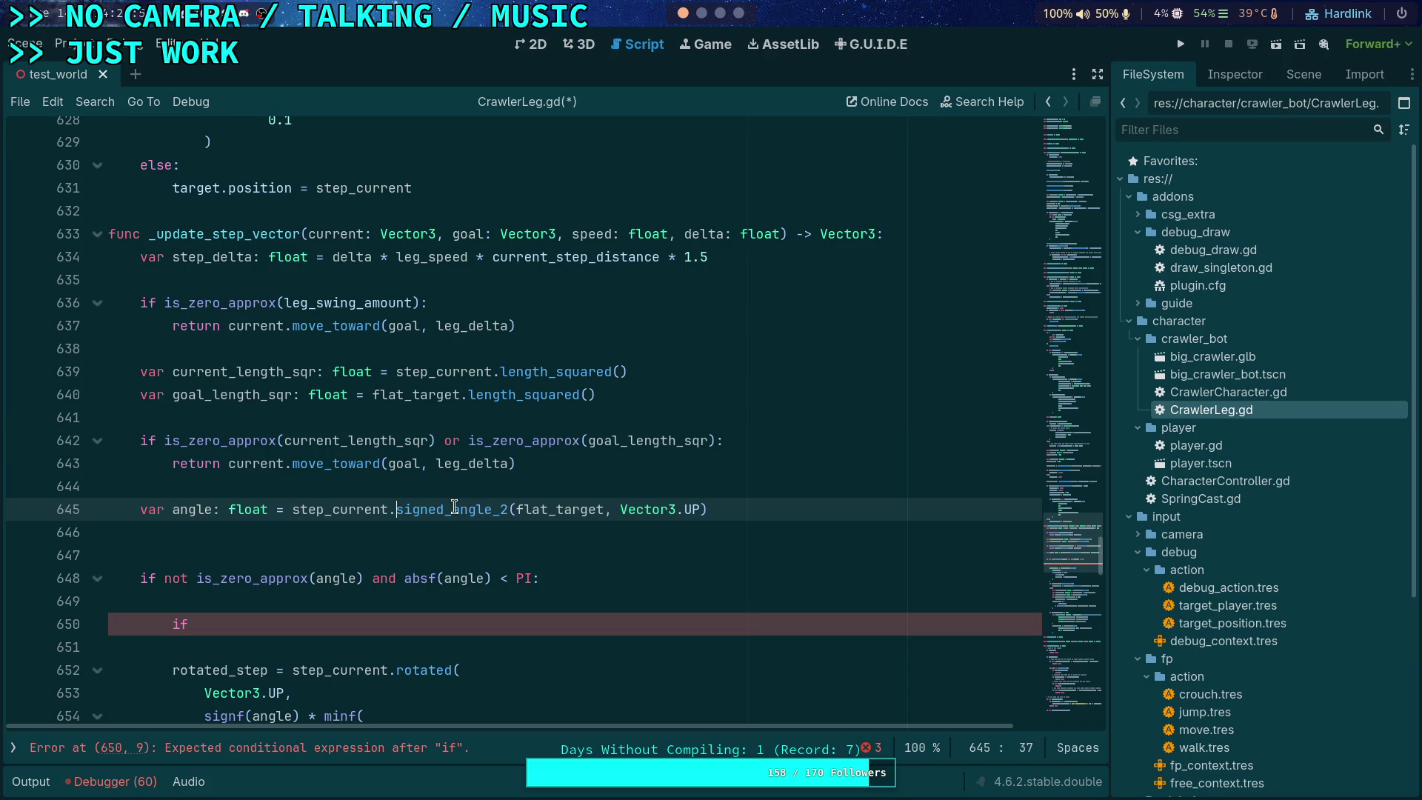
left_click(344, 535)
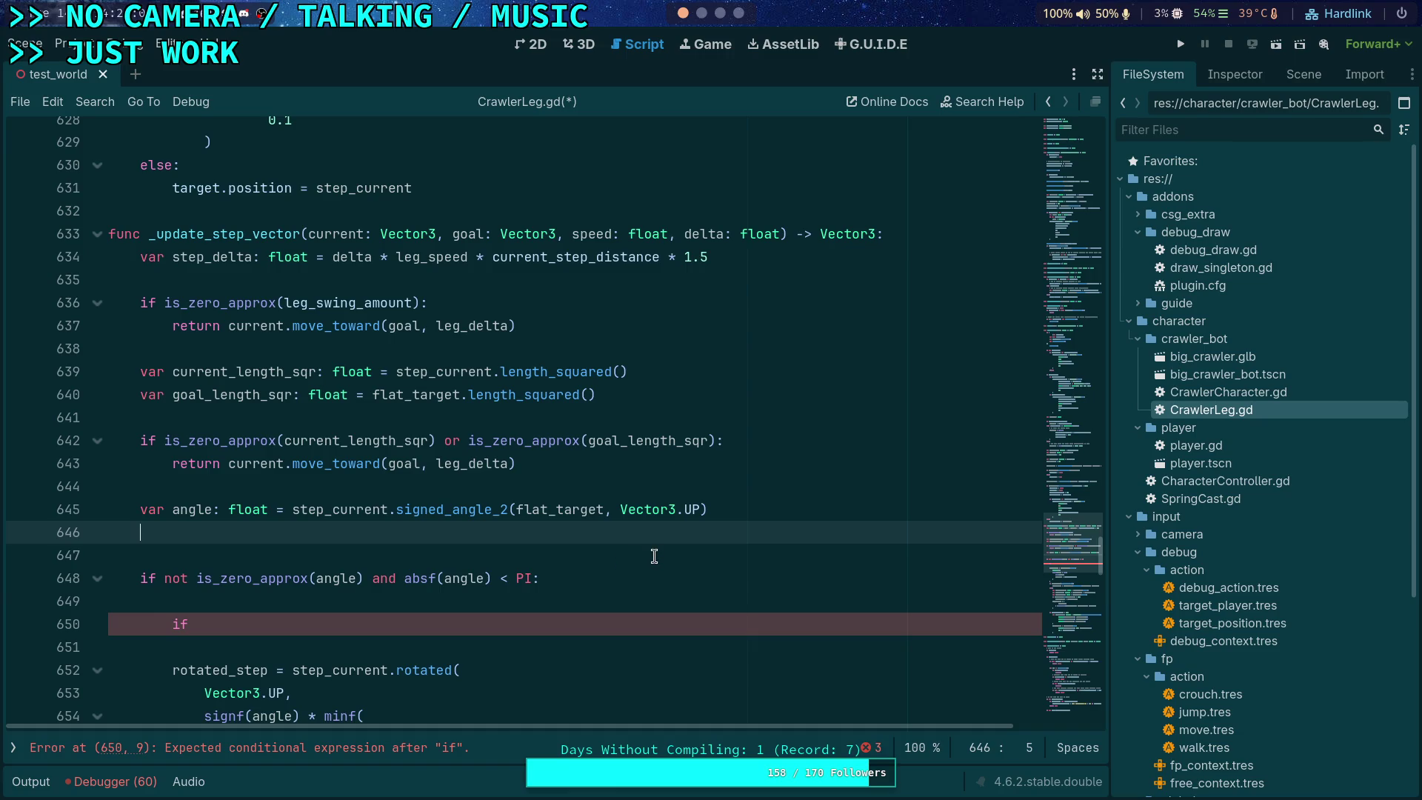
type("var ang")
type("le_length: ")
type("floa")
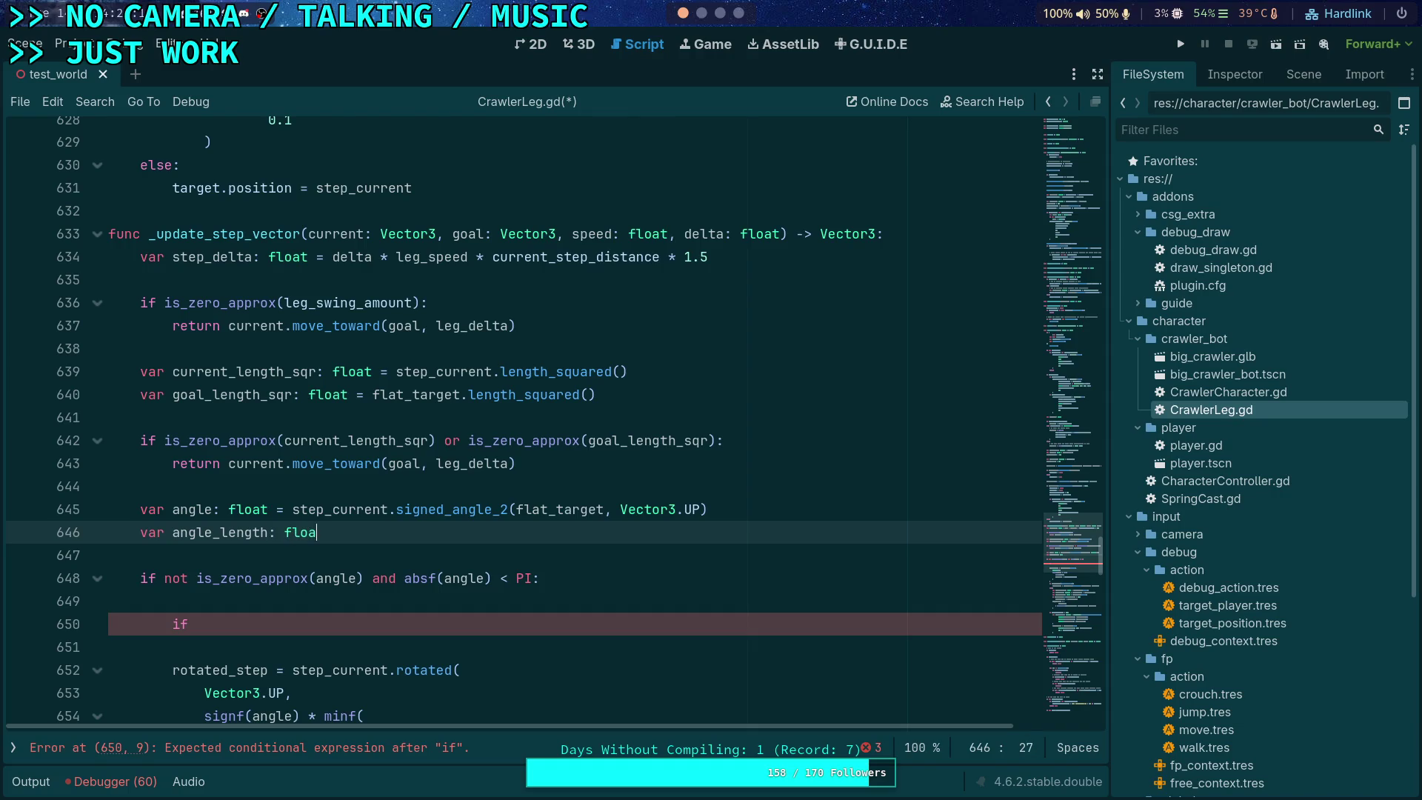
type("t =")
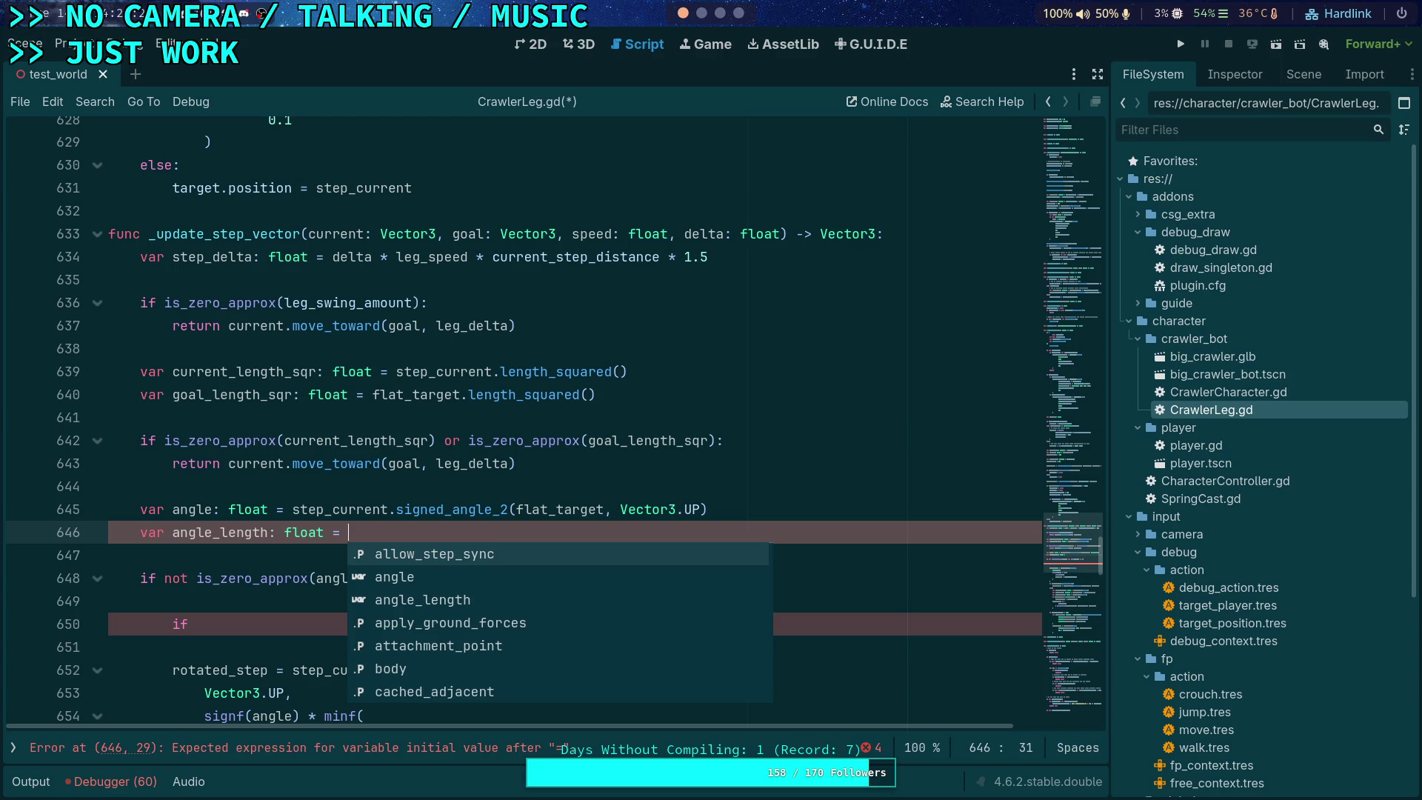
left_click(761, 509)
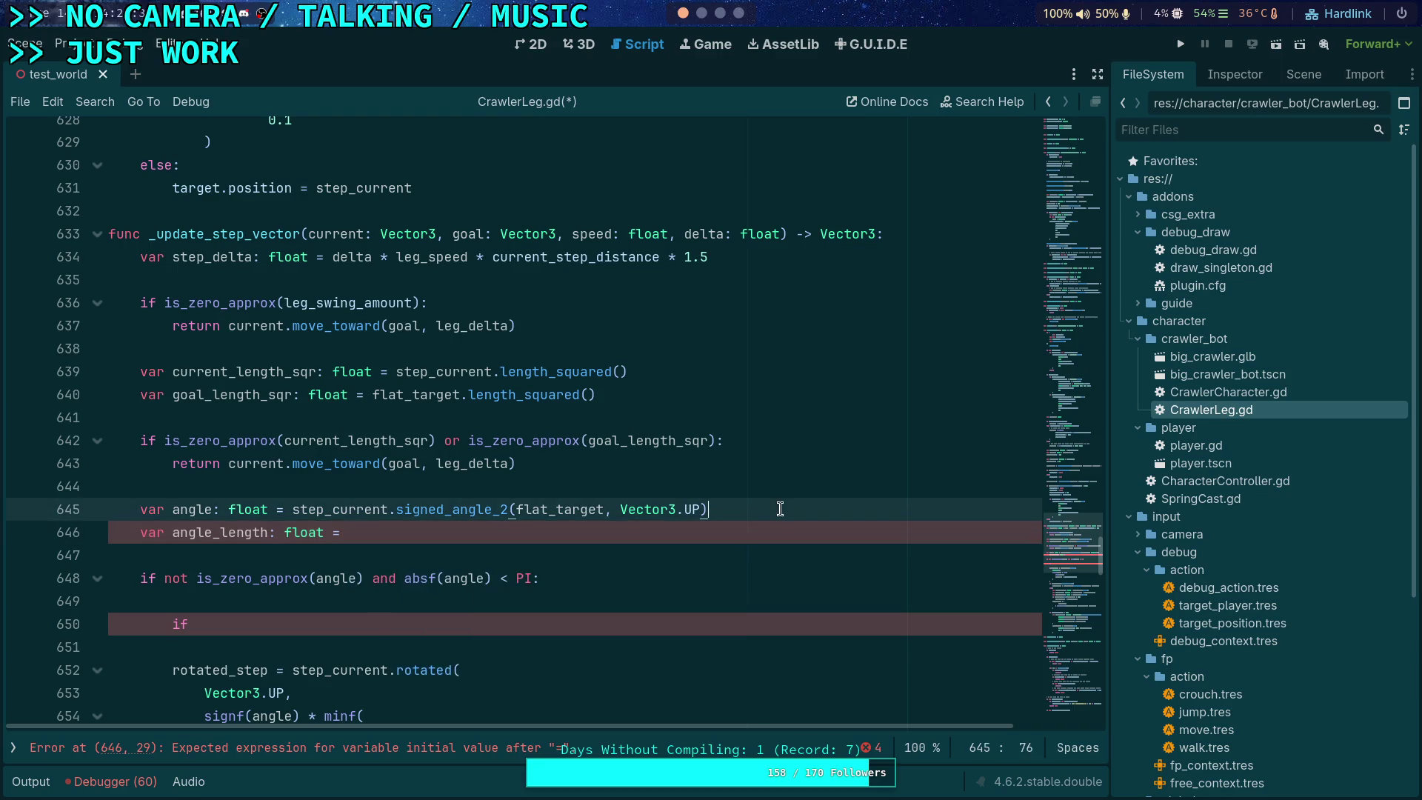
Step: Write a draft guard on line 646: 'if is_zero_approx(angle) or absf(angle) >= PI:'
key("Return")
type("angle =")
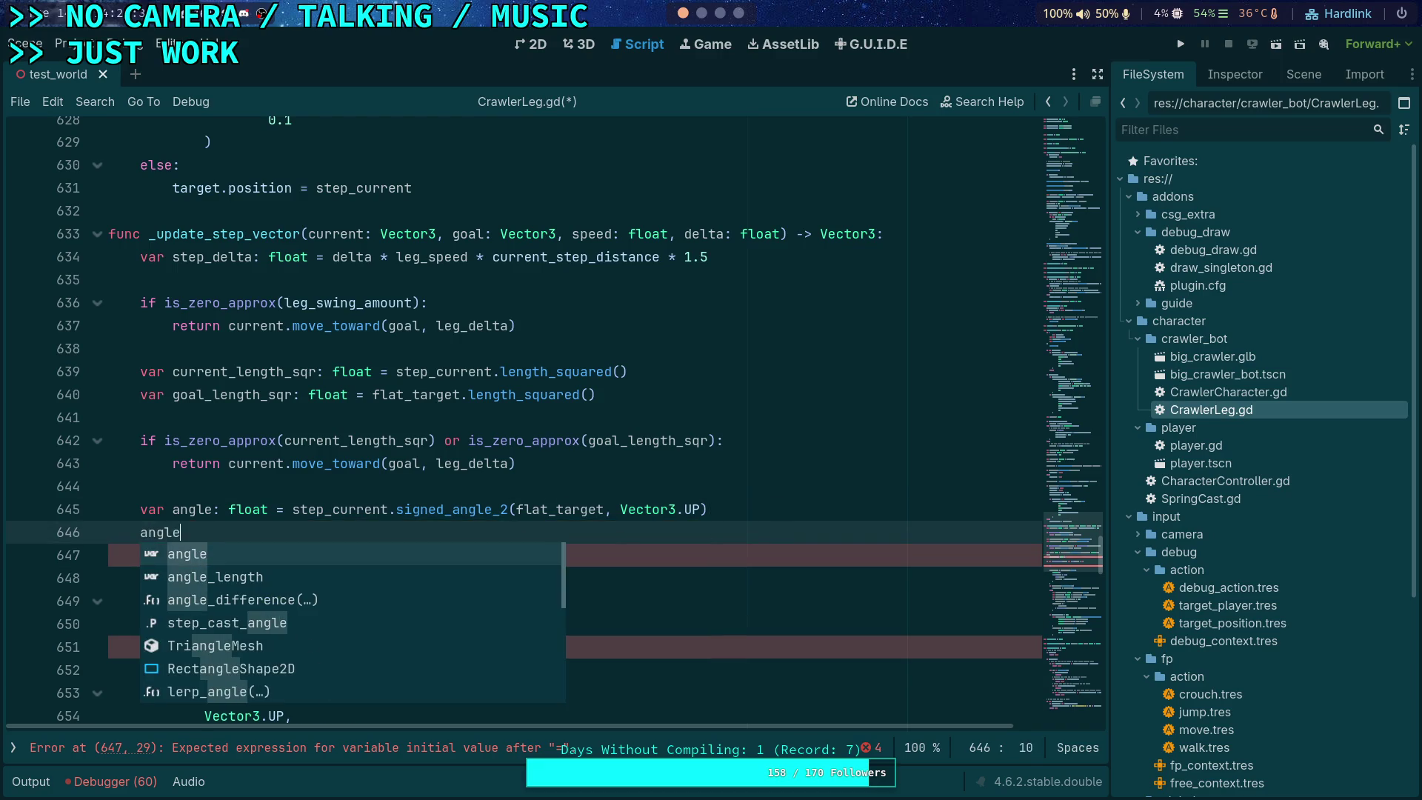
scroll(248, 535, "down", 2)
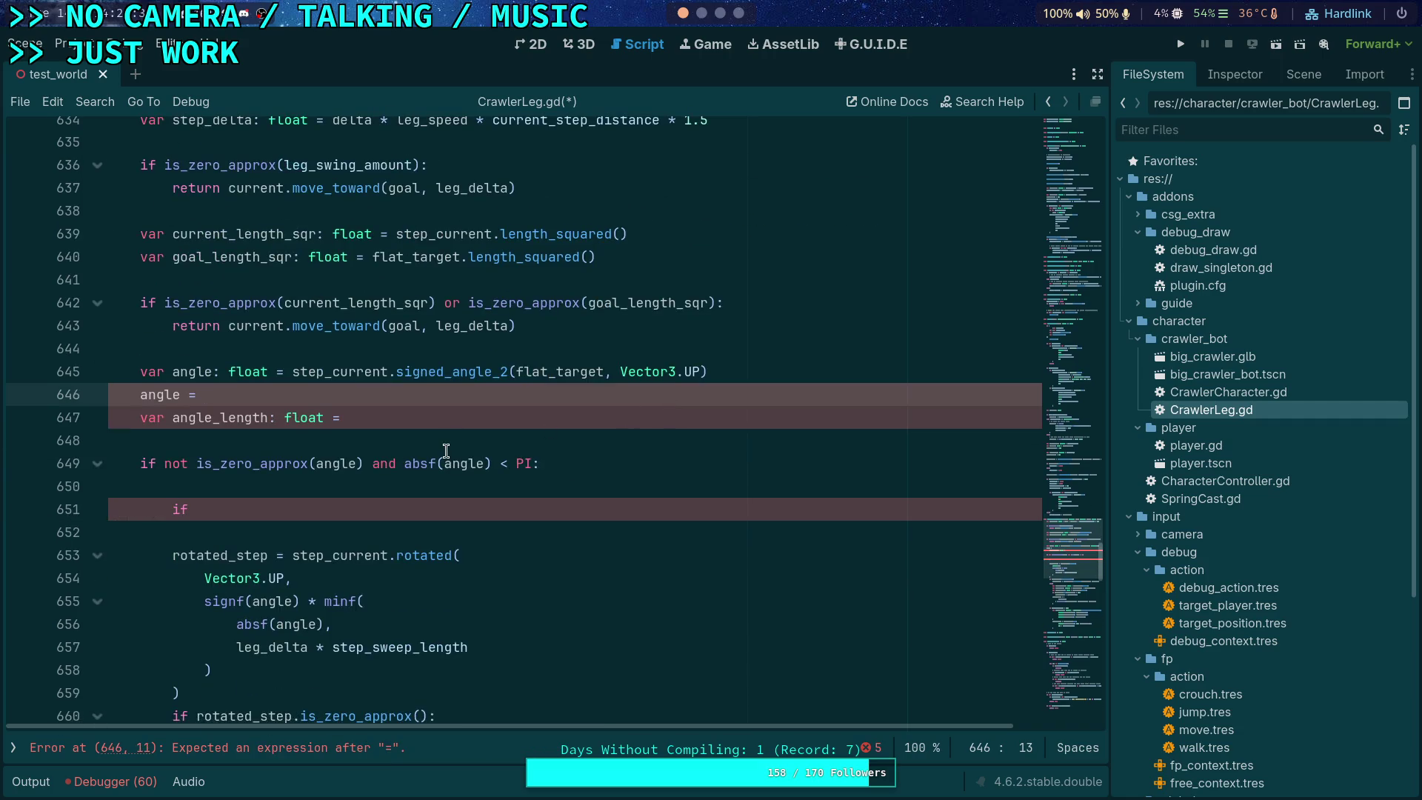
scroll(247, 535, "up", 2)
double_click(184, 533)
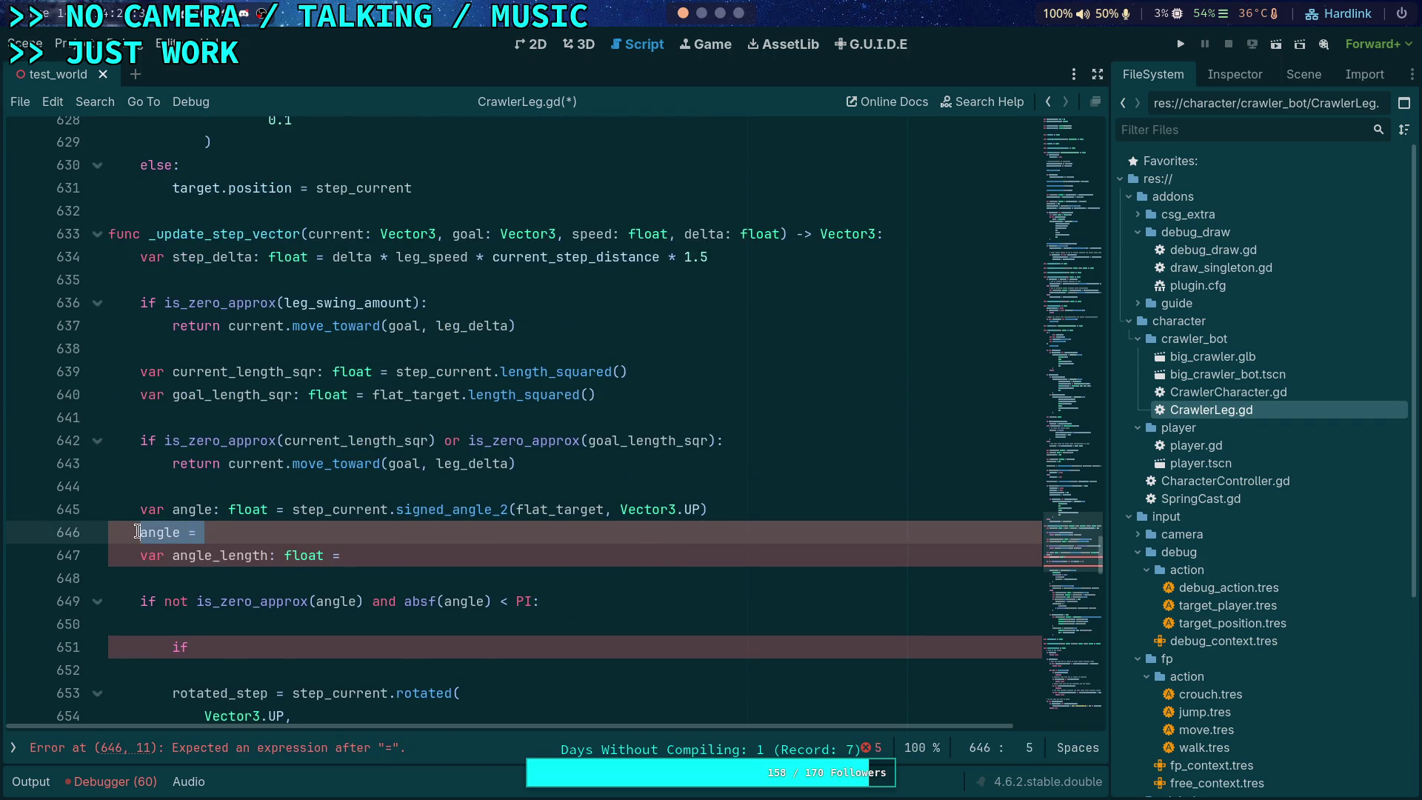
key("BackSpace")
key("Return")
type("if angl")
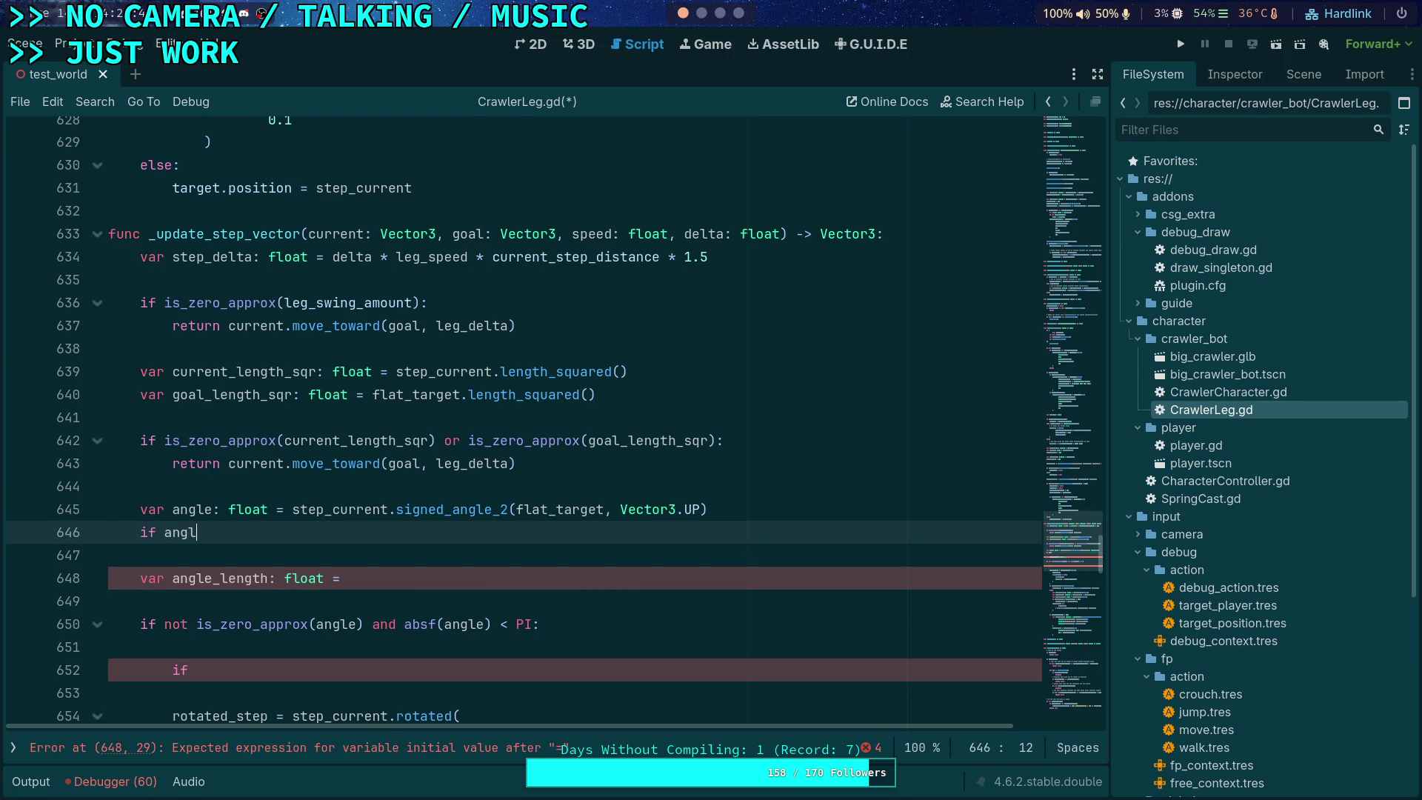
key("BackSpace")
key("BackSpace")
key("BackSpace")
type("is_zer")
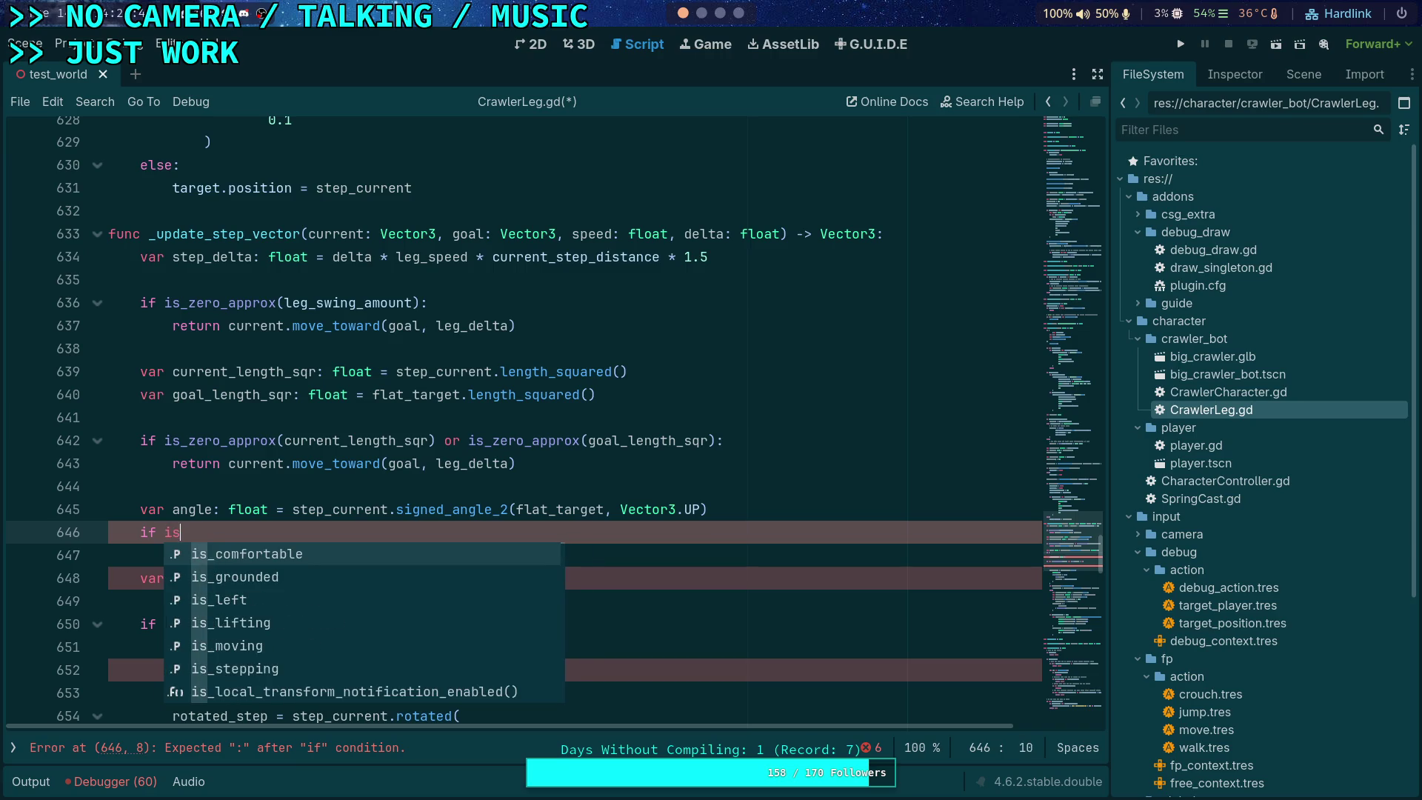
key("Return")
type("angle)")
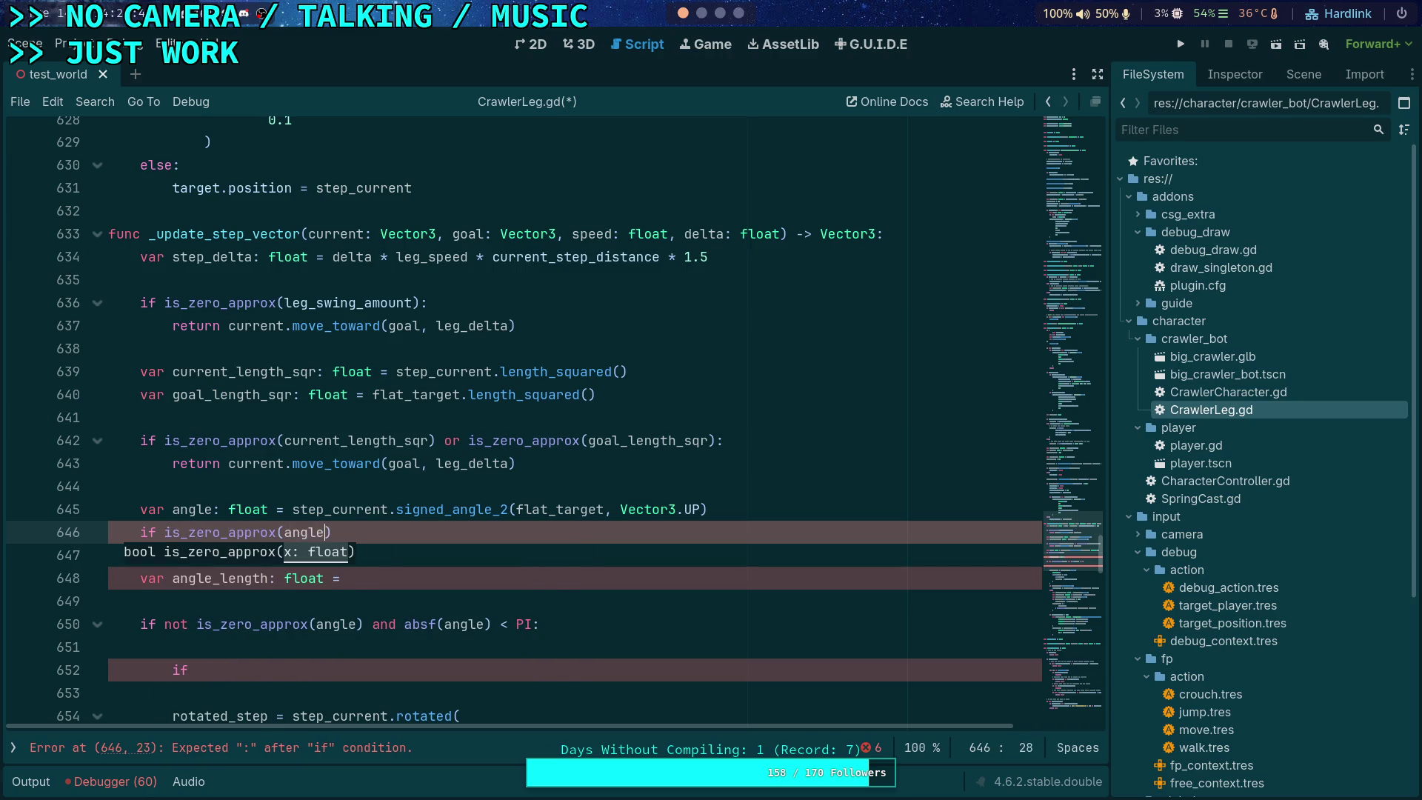
type(" or")
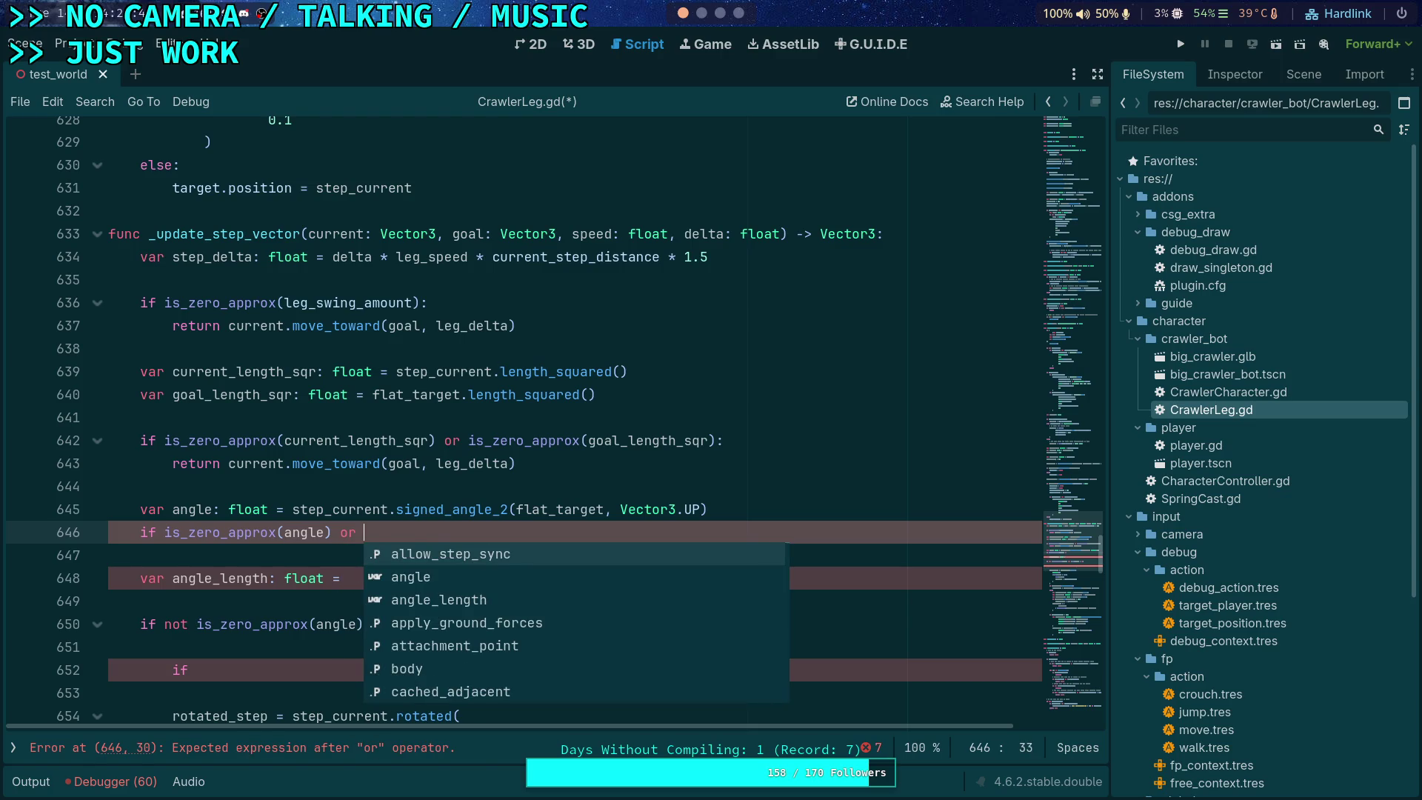
key("Escape")
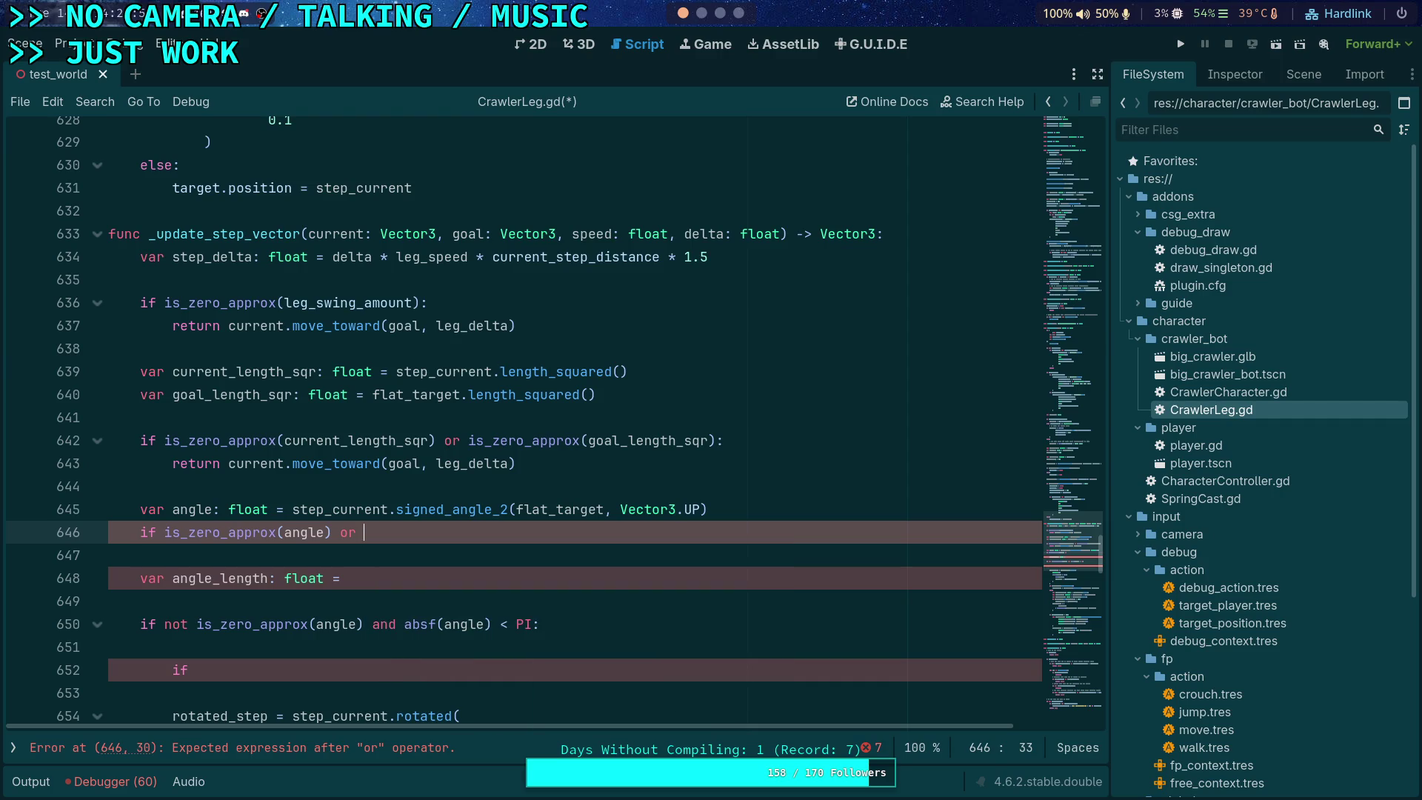
type("absf(angle) >= PI:")
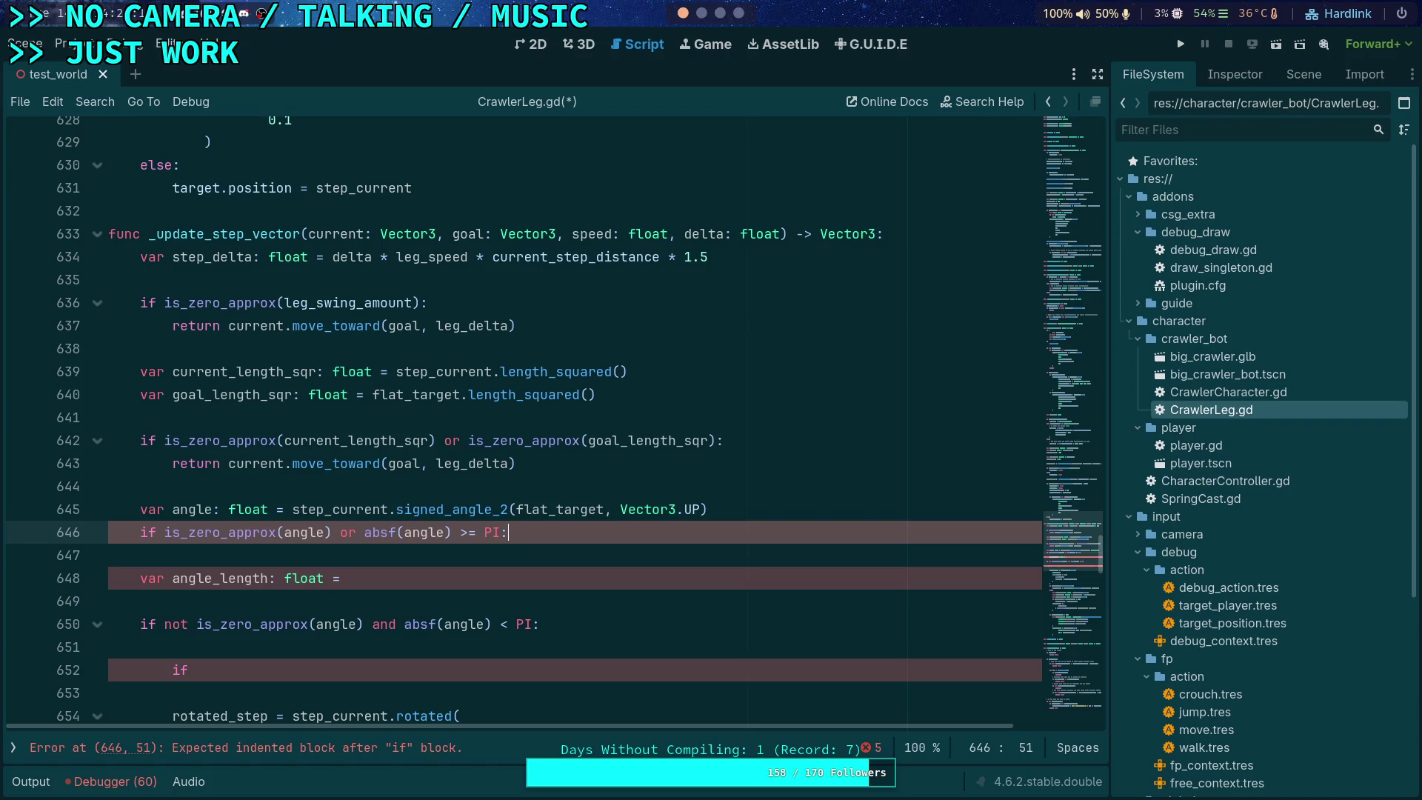
Step: Rewrite the second test as is_zero_approx(absf(angle) - PI)
left_click(476, 532)
key("BackSpace")
left_click(404, 532)
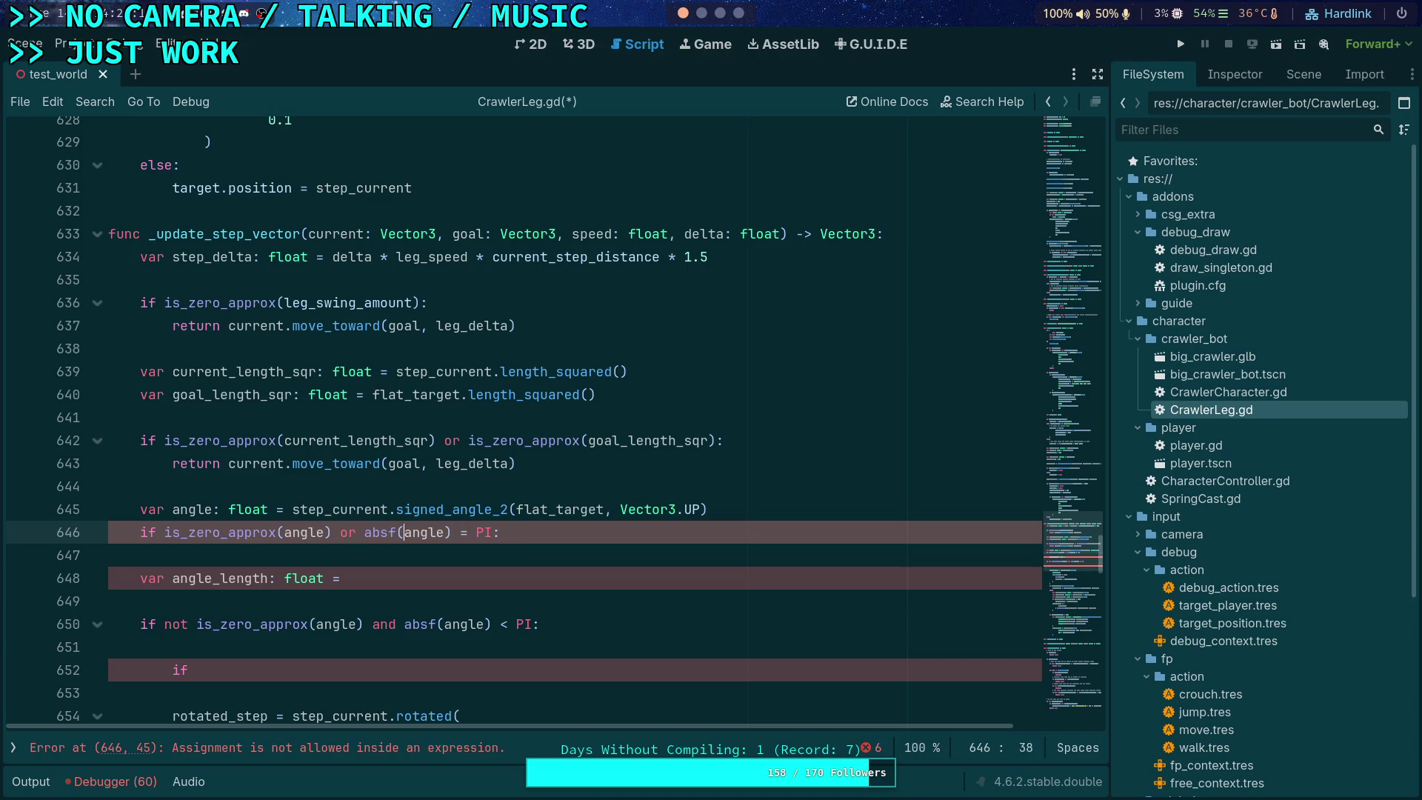
type("is_e")
key("BackSpace")
type("ze")
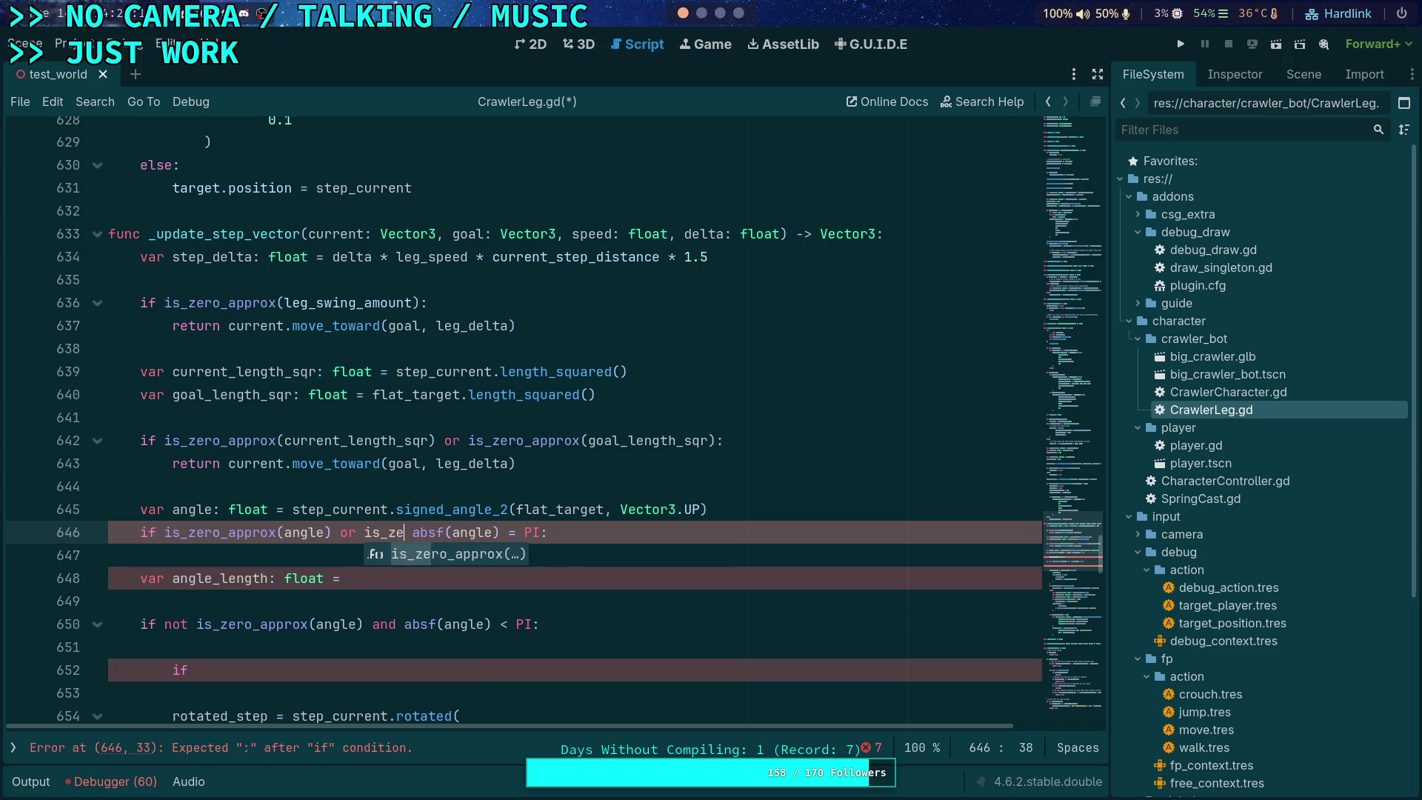
key("Return")
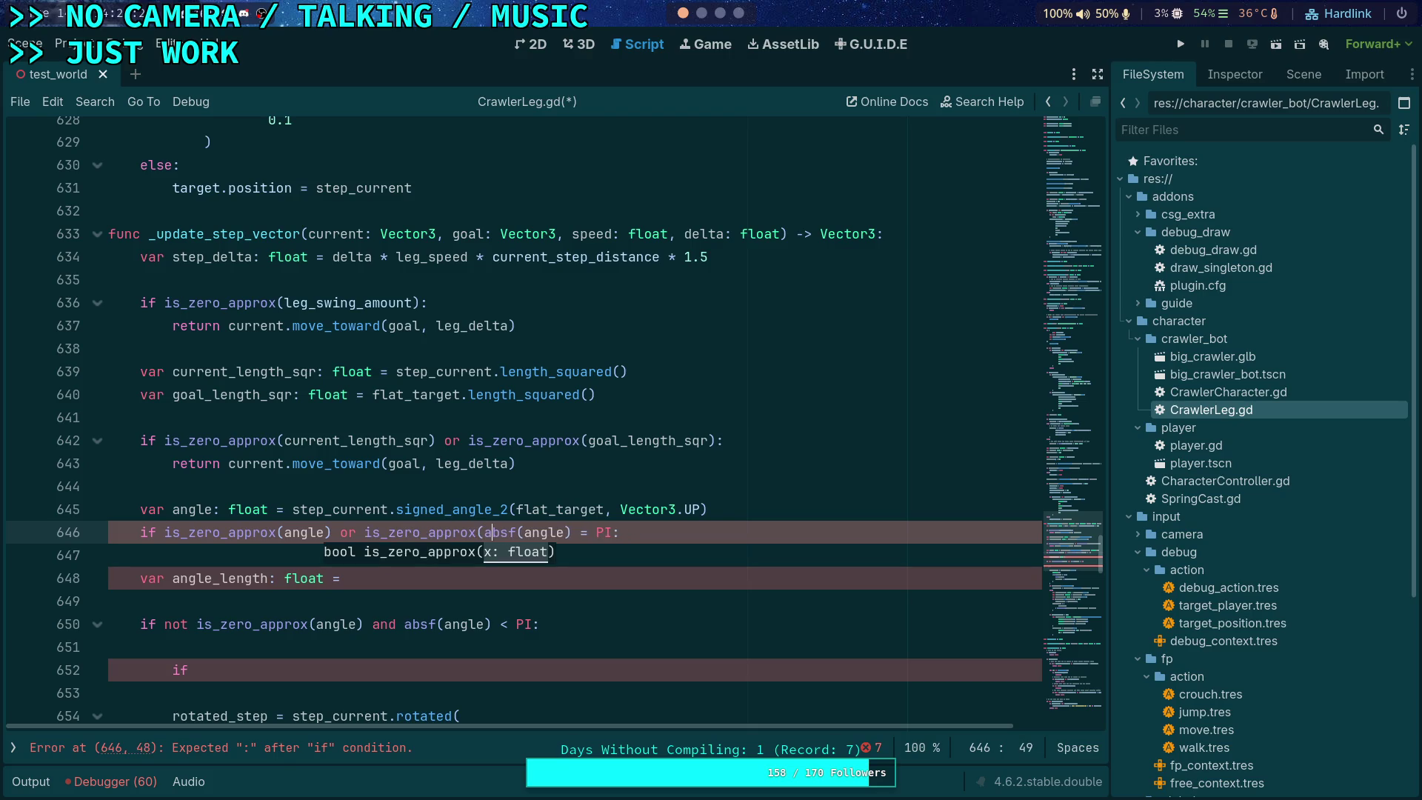
left_click(589, 532)
key("BackSpace")
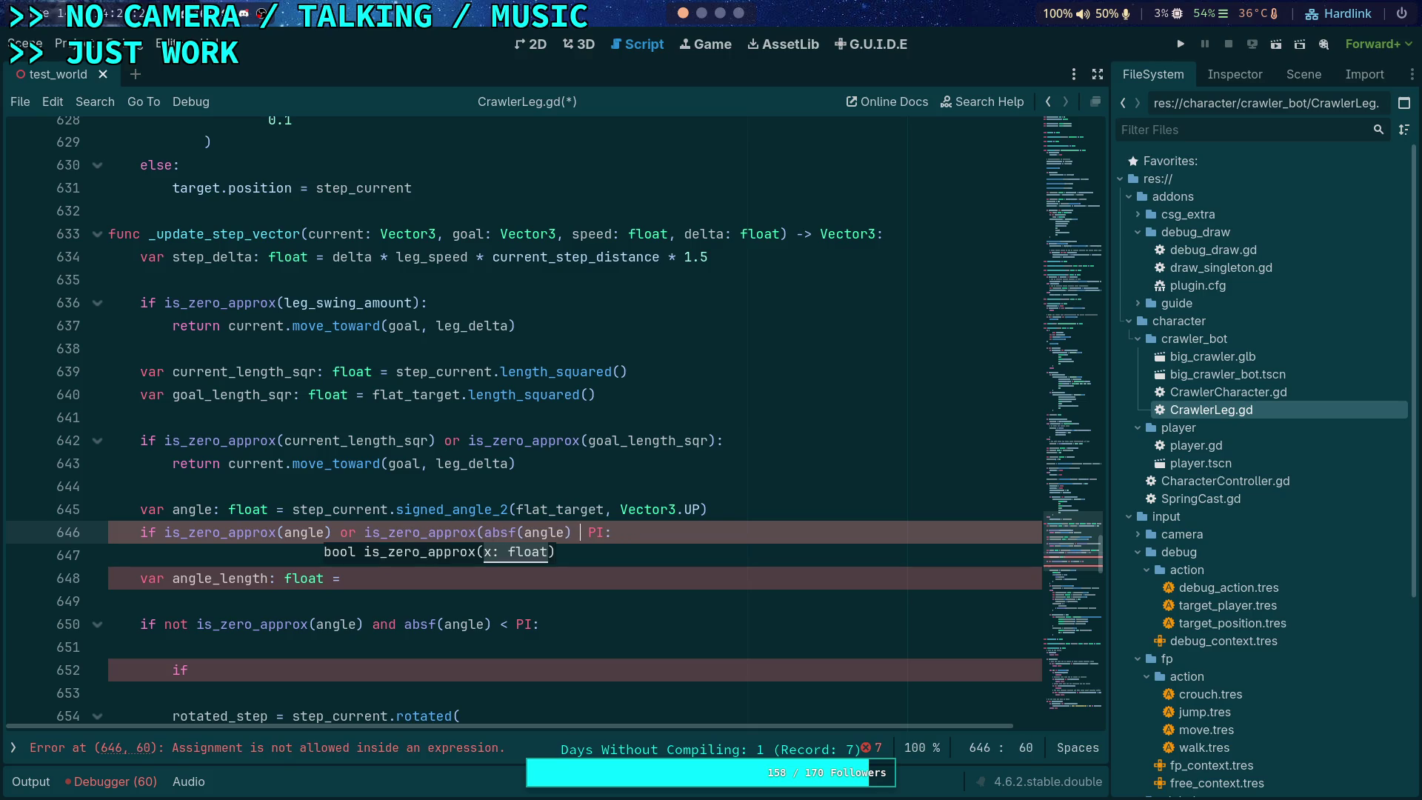
type("- PI")
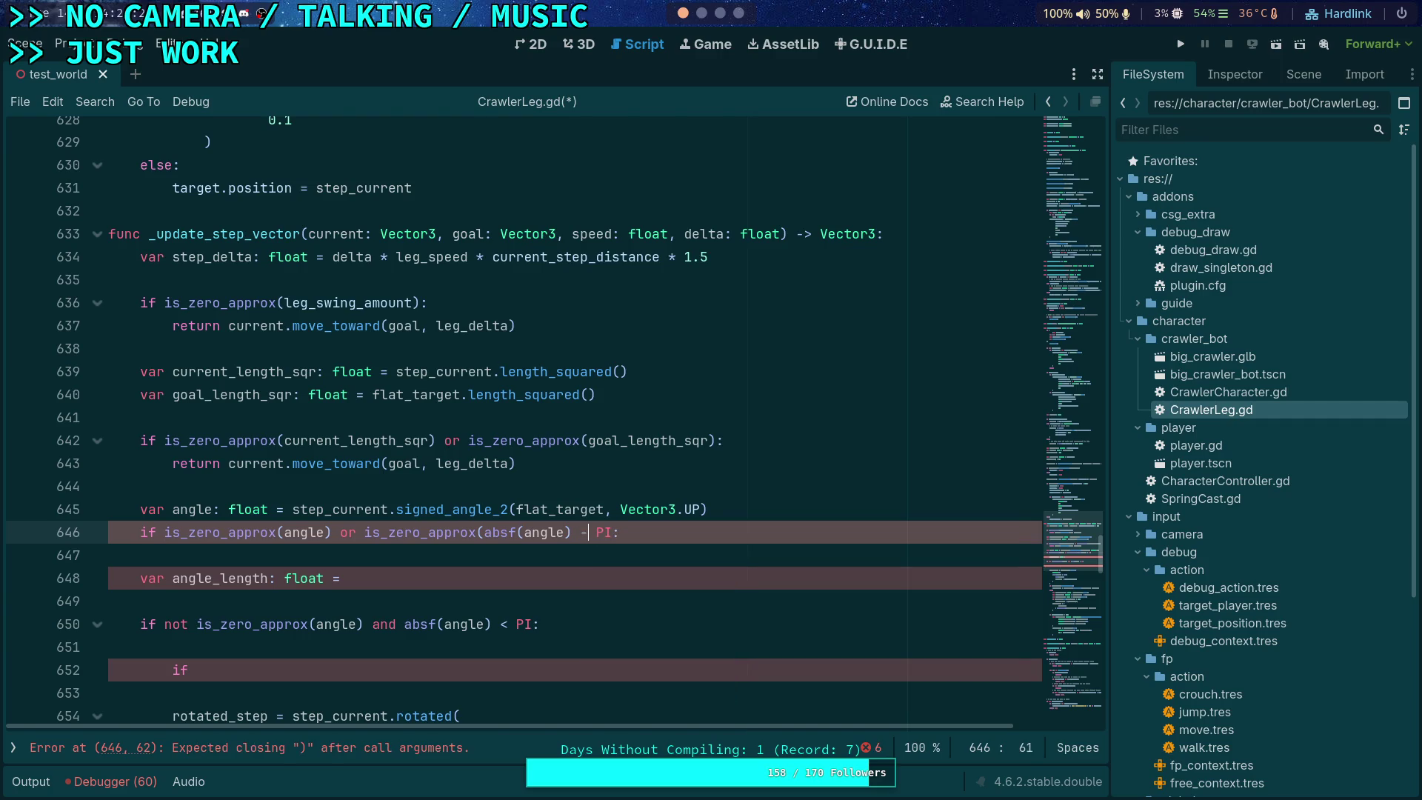
type(")")
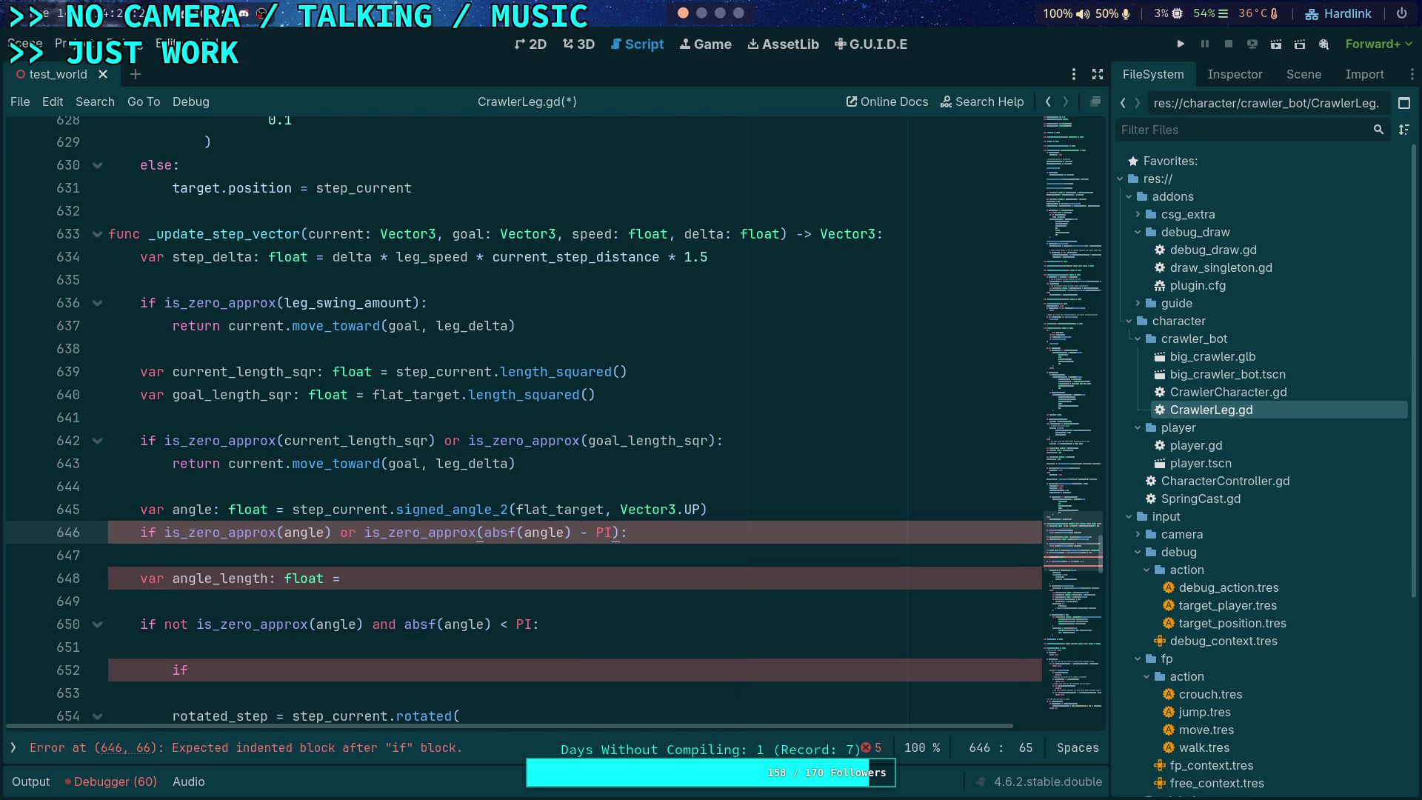
key("Down")
key("Return")
Step: Copy line 643's 'return current.move_toward(goal, leg_delta)' under the new condition
left_click(140, 555)
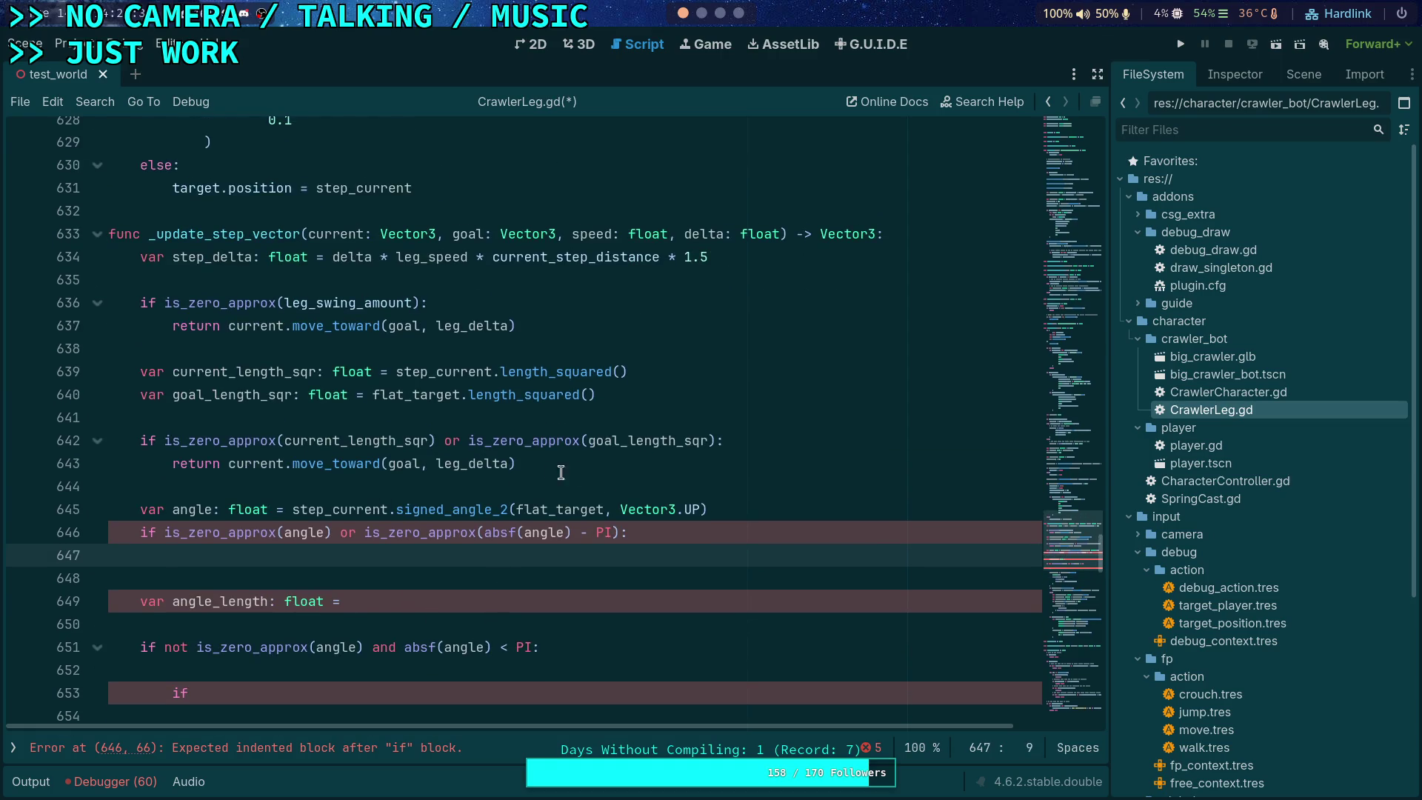
left_click(561, 473)
key("ctrl+c")
key("Down")
key("Down")
key("Down")
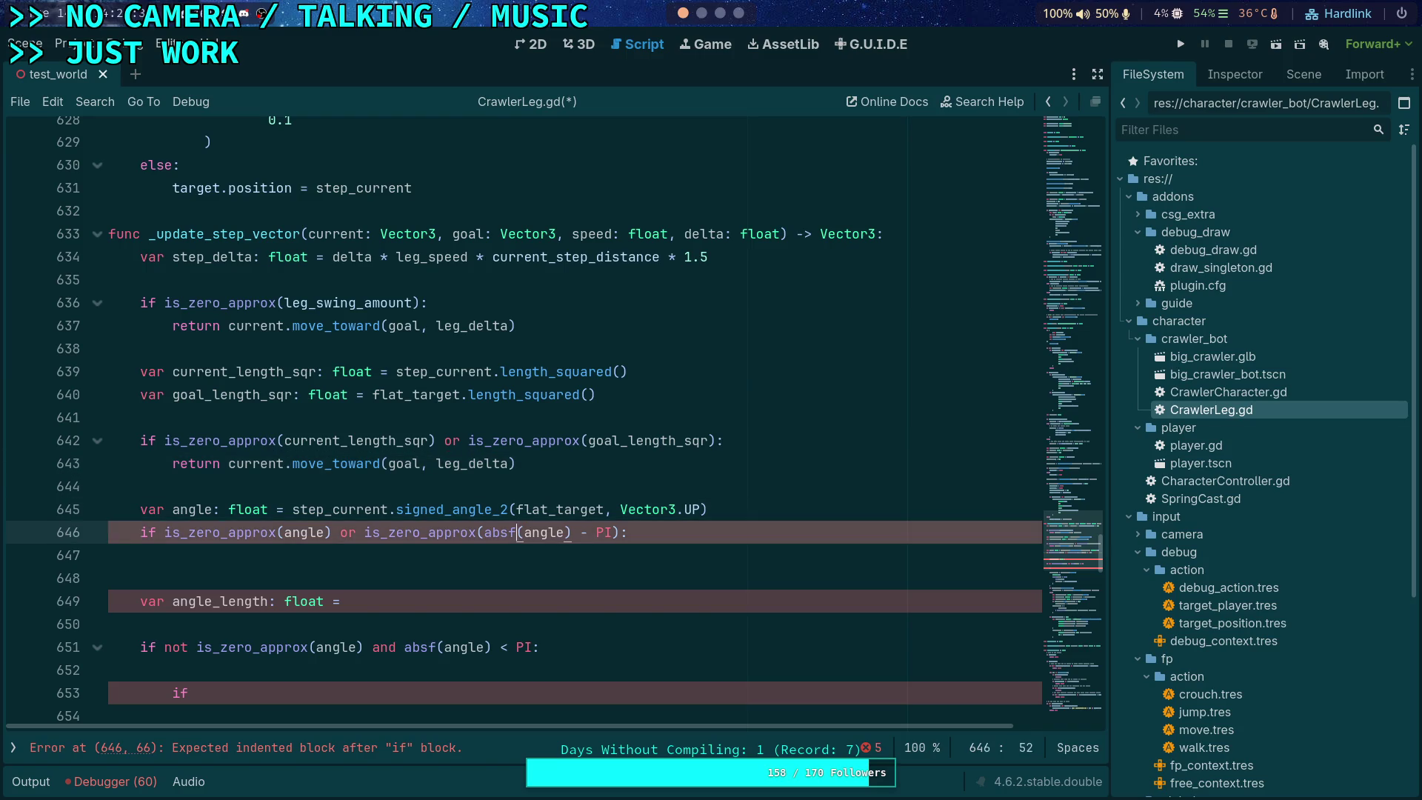
key("ctrl+v")
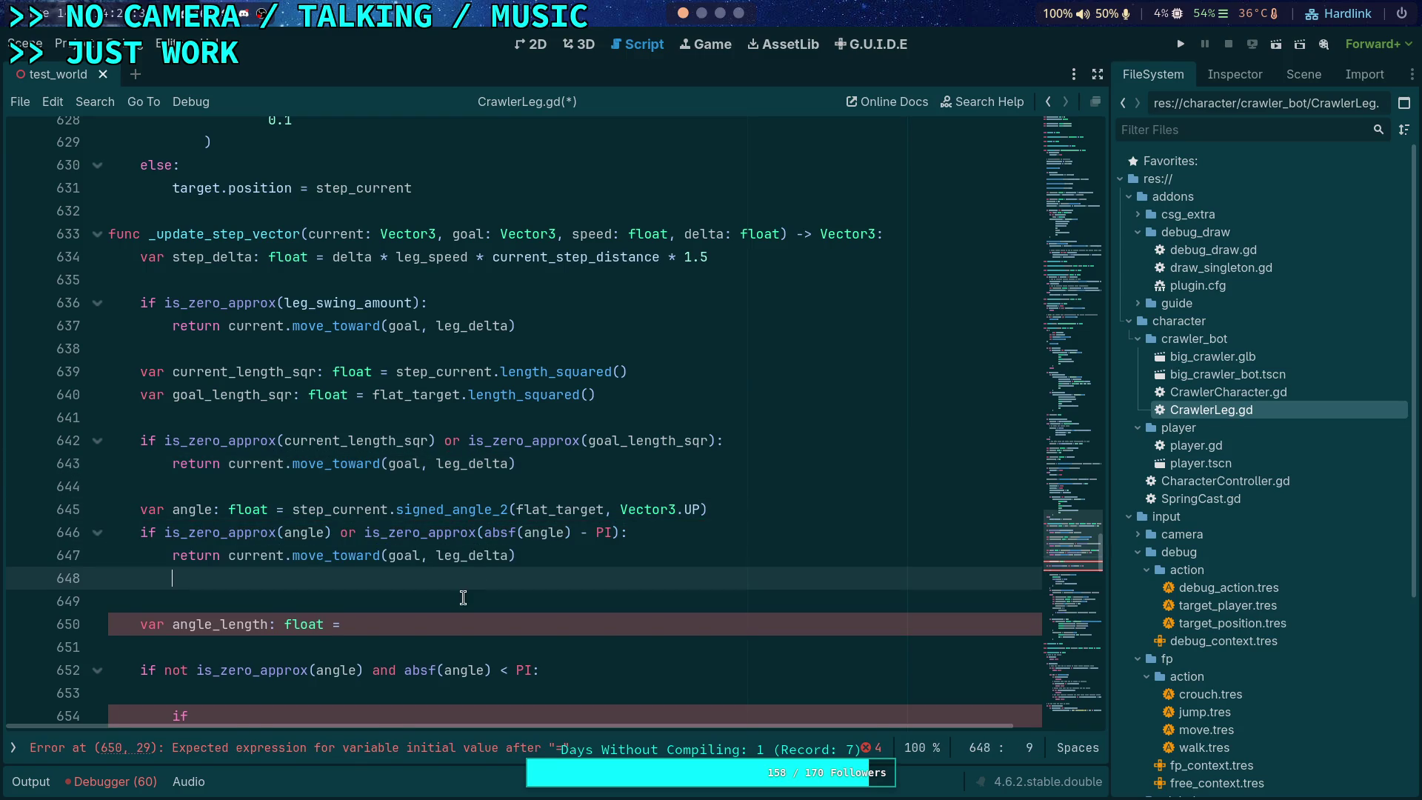
key("BackSpace")
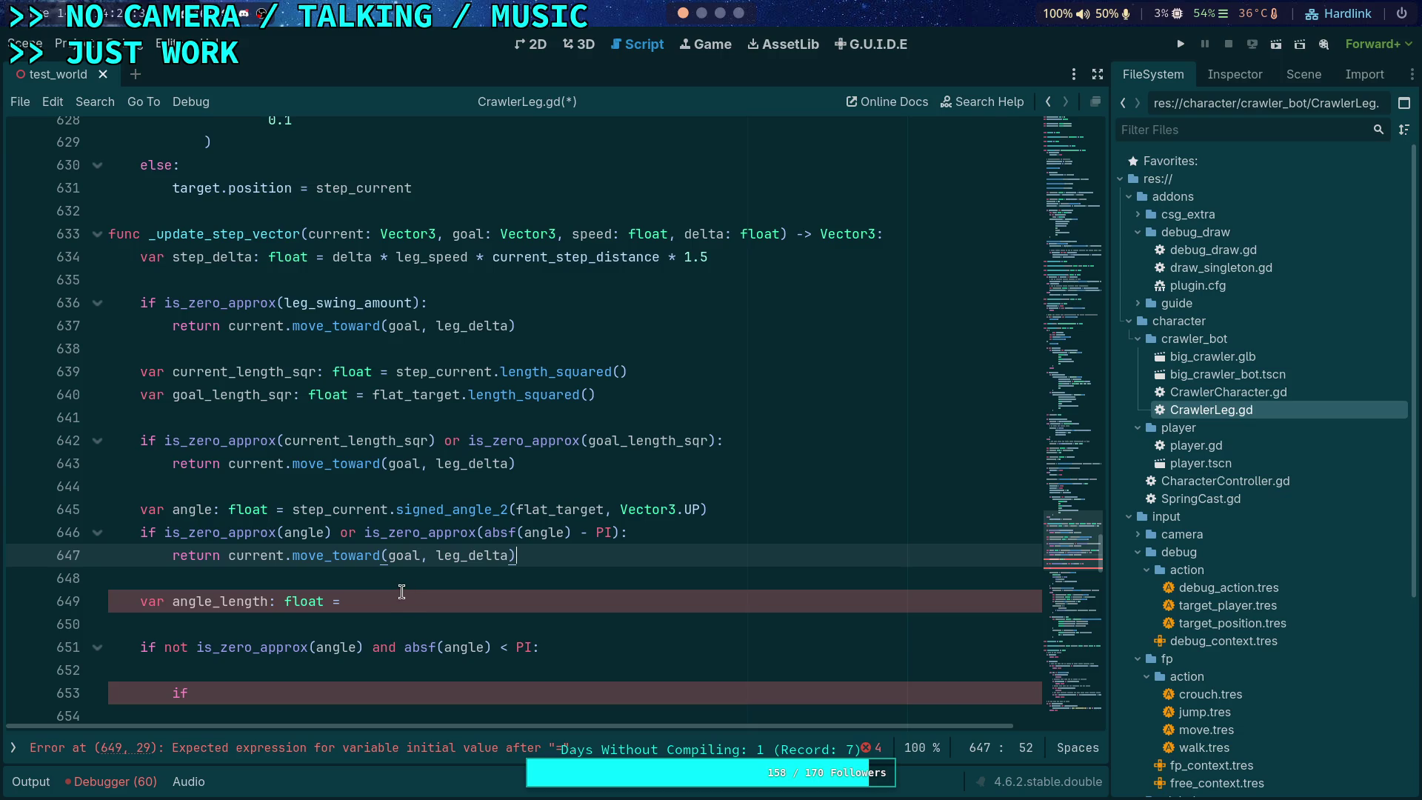
Step: Add the comment '# Split angle and length proportionally' above angle_length
scroll(380, 585, "down", 1)
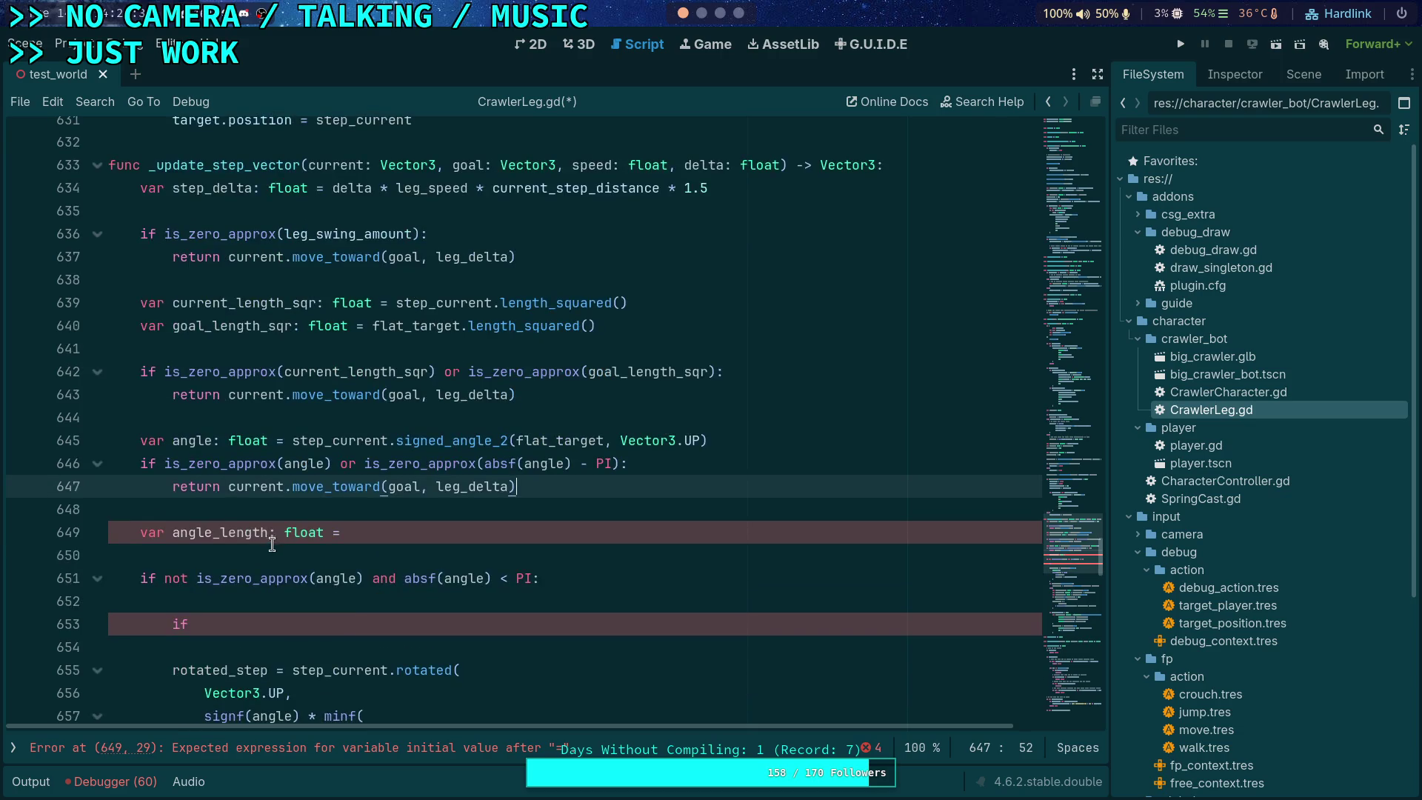
left_click(436, 527)
left_click(450, 506)
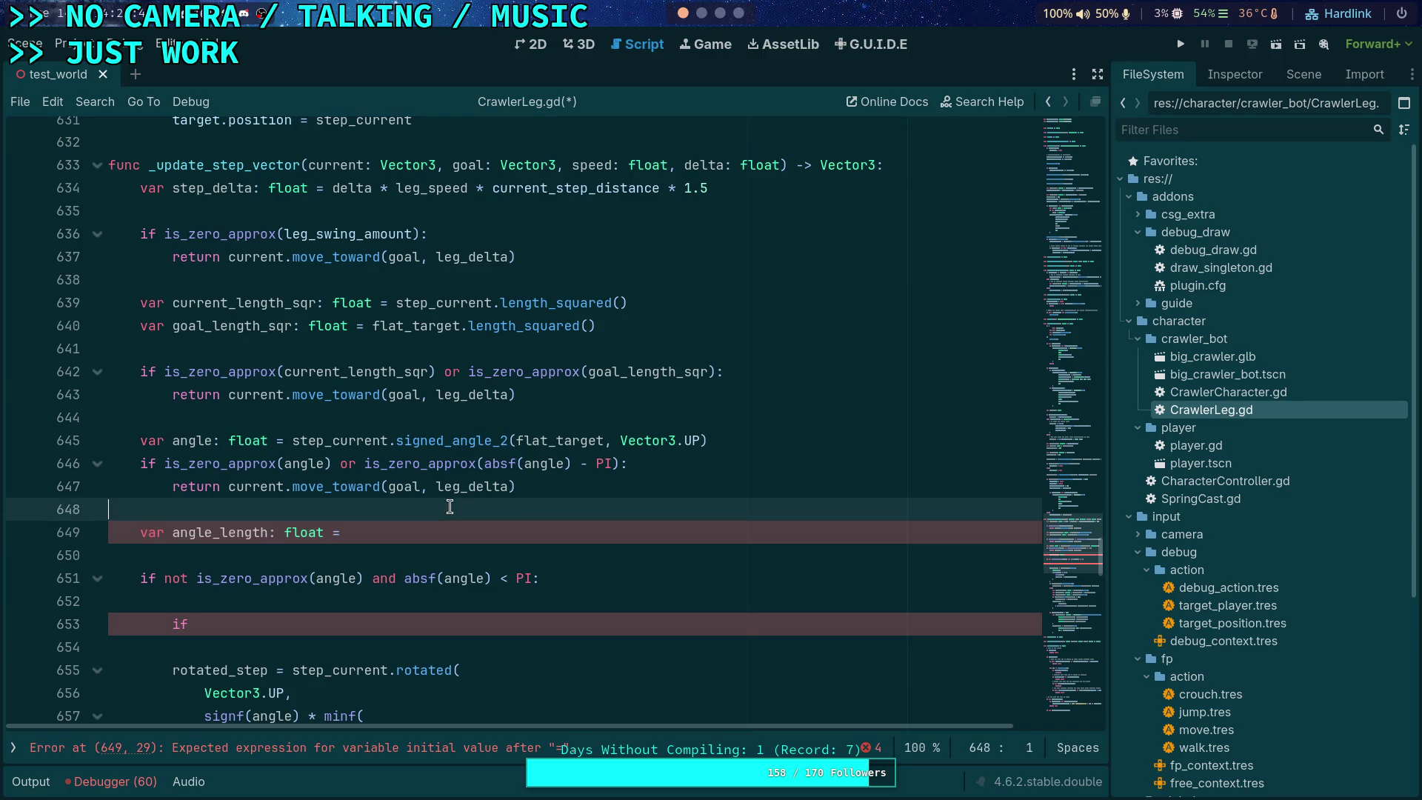
key("Return")
key("Tab")
type("# ")
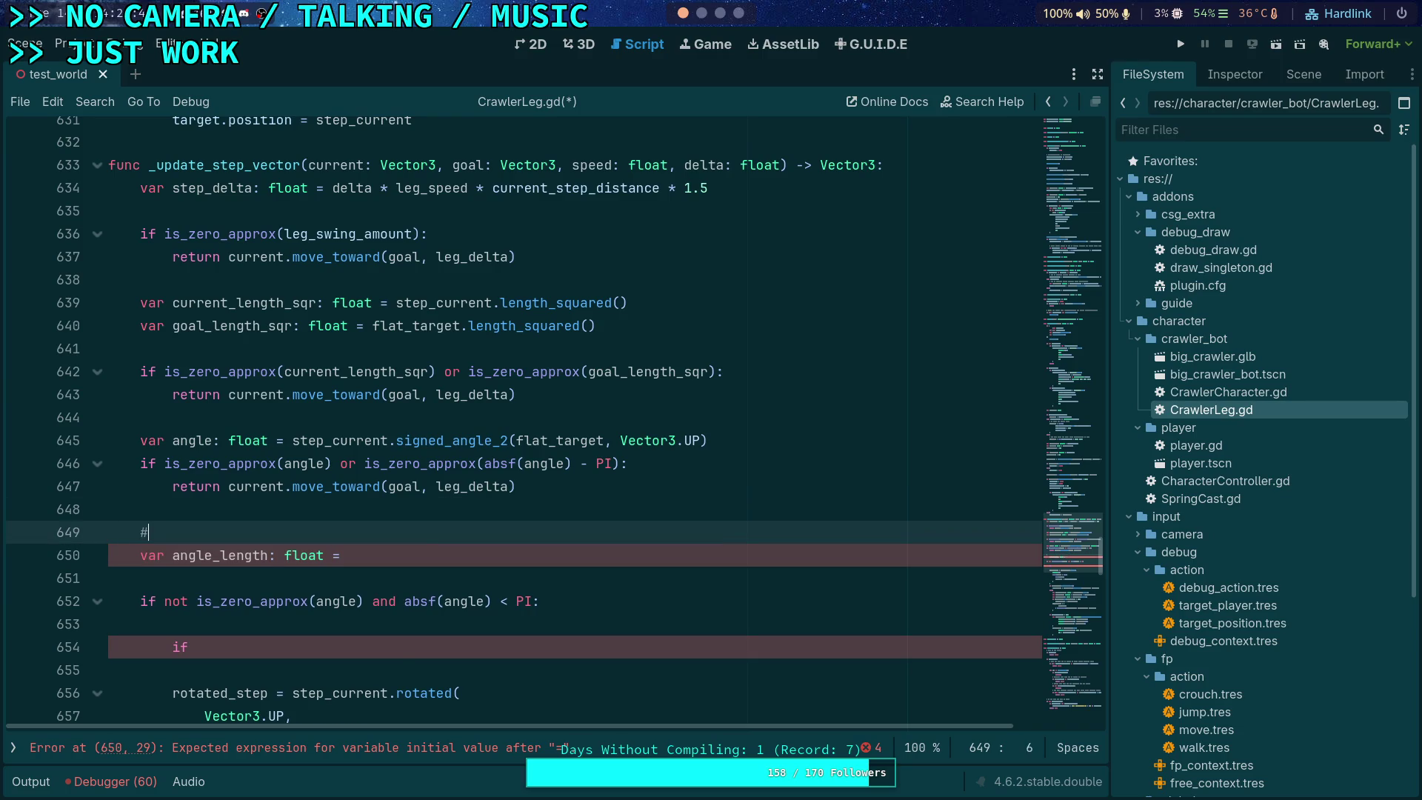
type("Split ")
type("angle and lengt")
type("h change")
key("BackSpace")
key("BackSpace")
key("BackSpace")
type("prop")
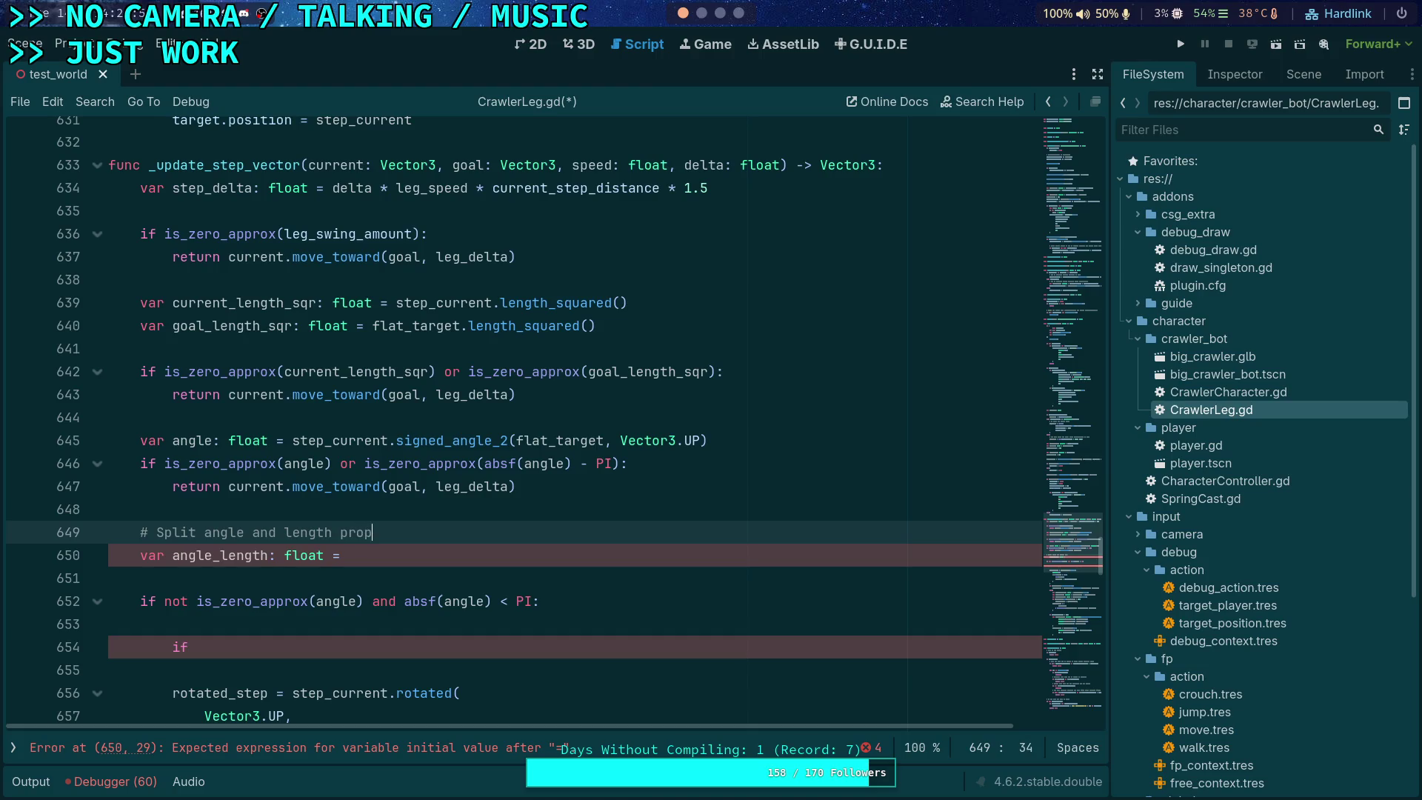
type("ortionally")
Step: Start typing 'var length_diff: float = sqrt(curr' on a new line below the comment
key("Down")
scroll(475, 482, "down", 1)
scroll(508, 520, "up", 1)
left_click(528, 530)
key("Return")
type("var length_")
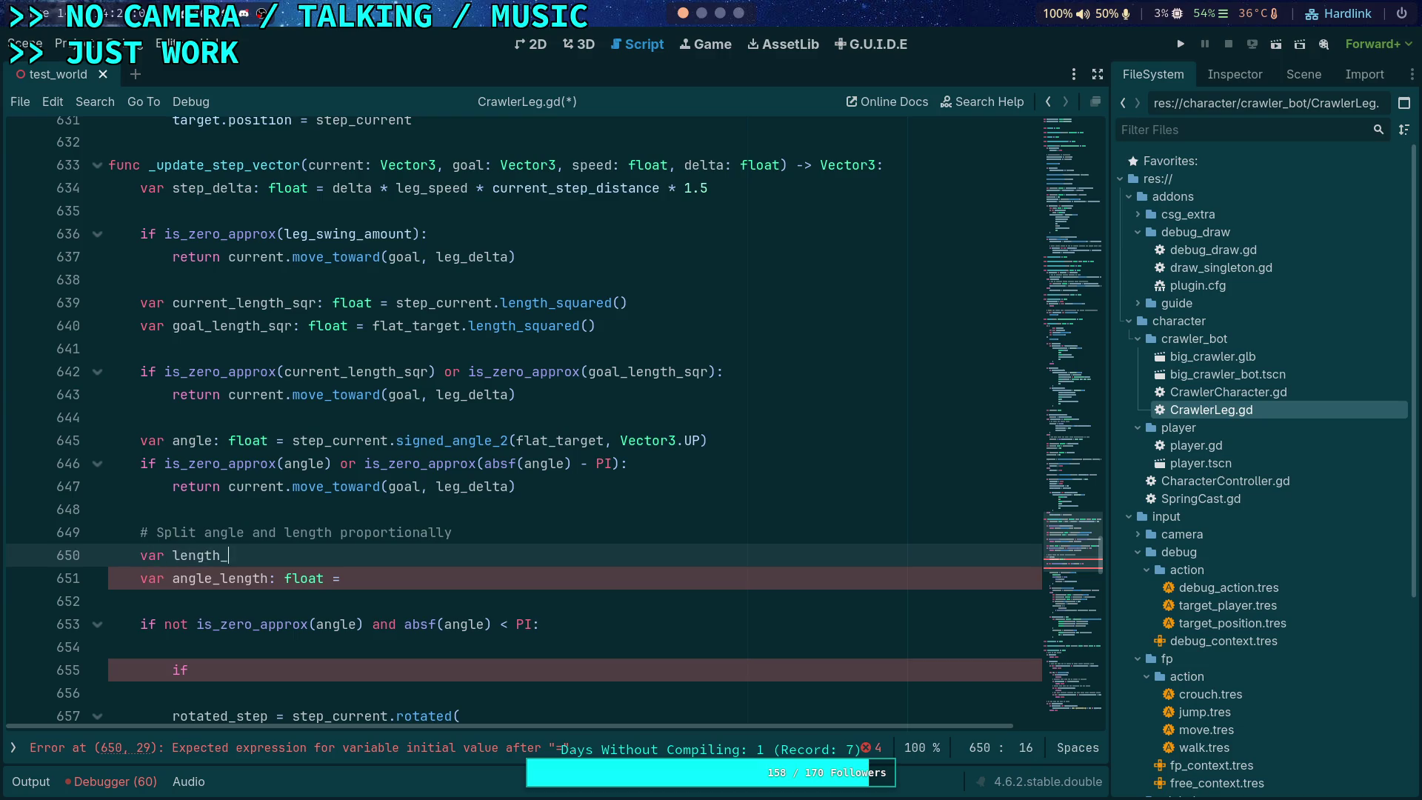
type("diff: f")
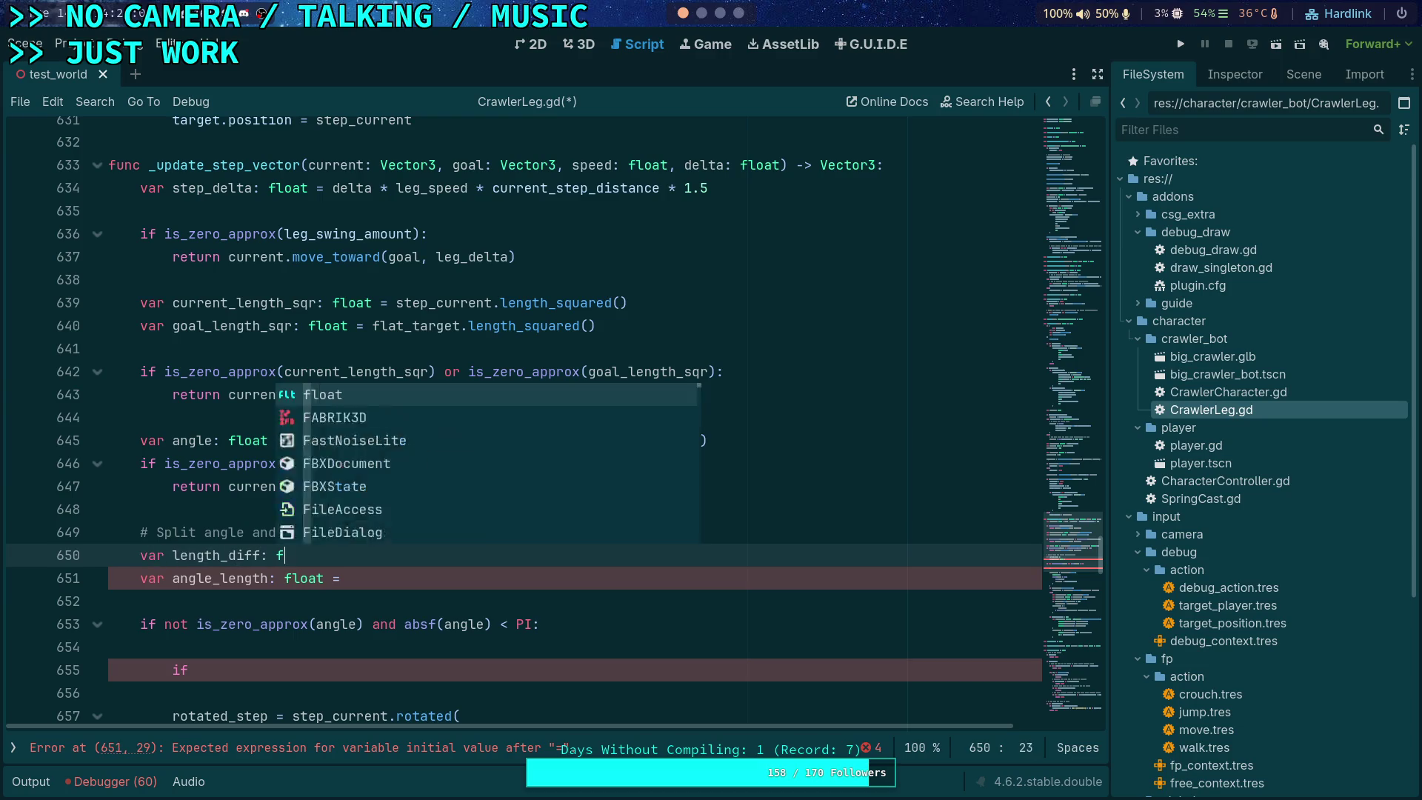
type("loat = sq")
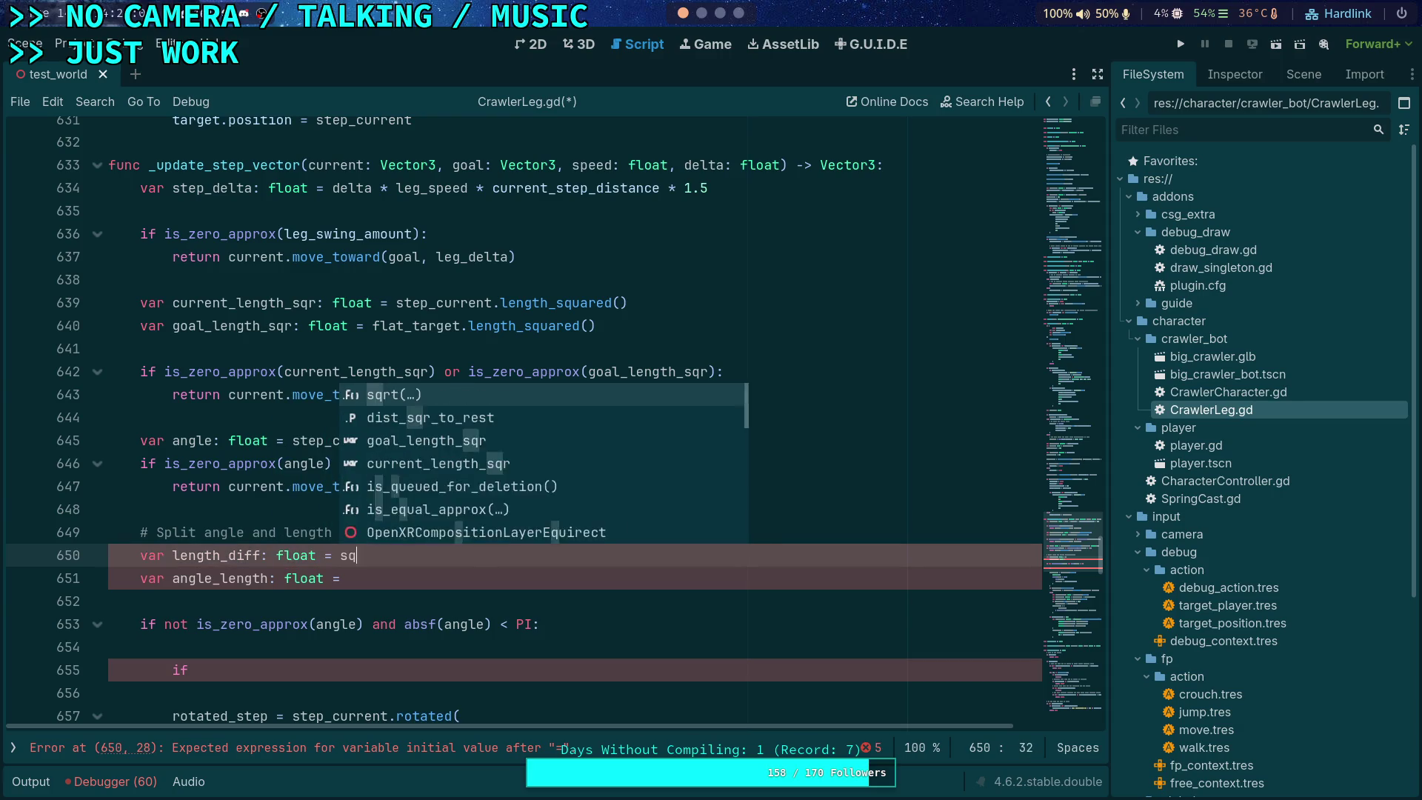
type("rt(")
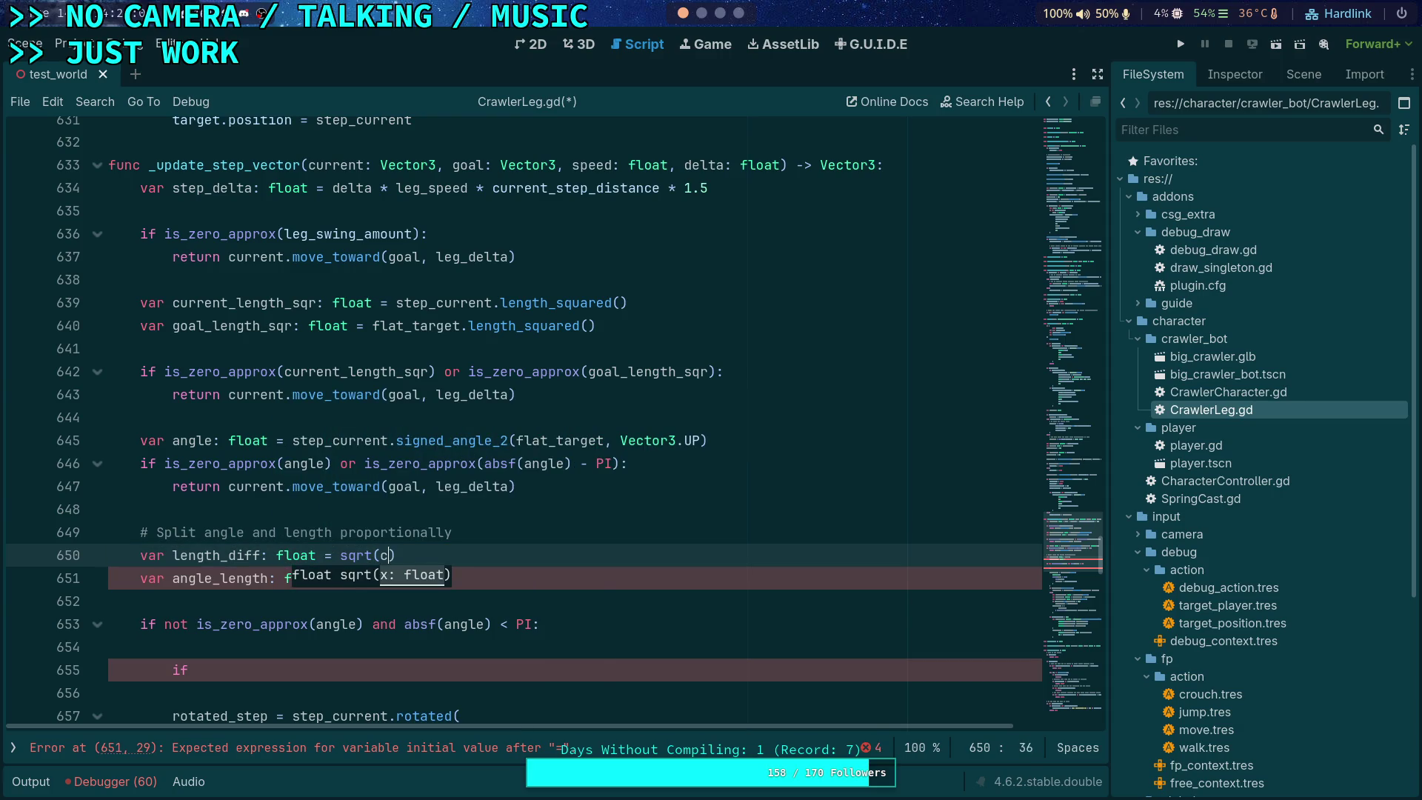
type("ce")
key("BackSpace")
type("urr")
key("Down")
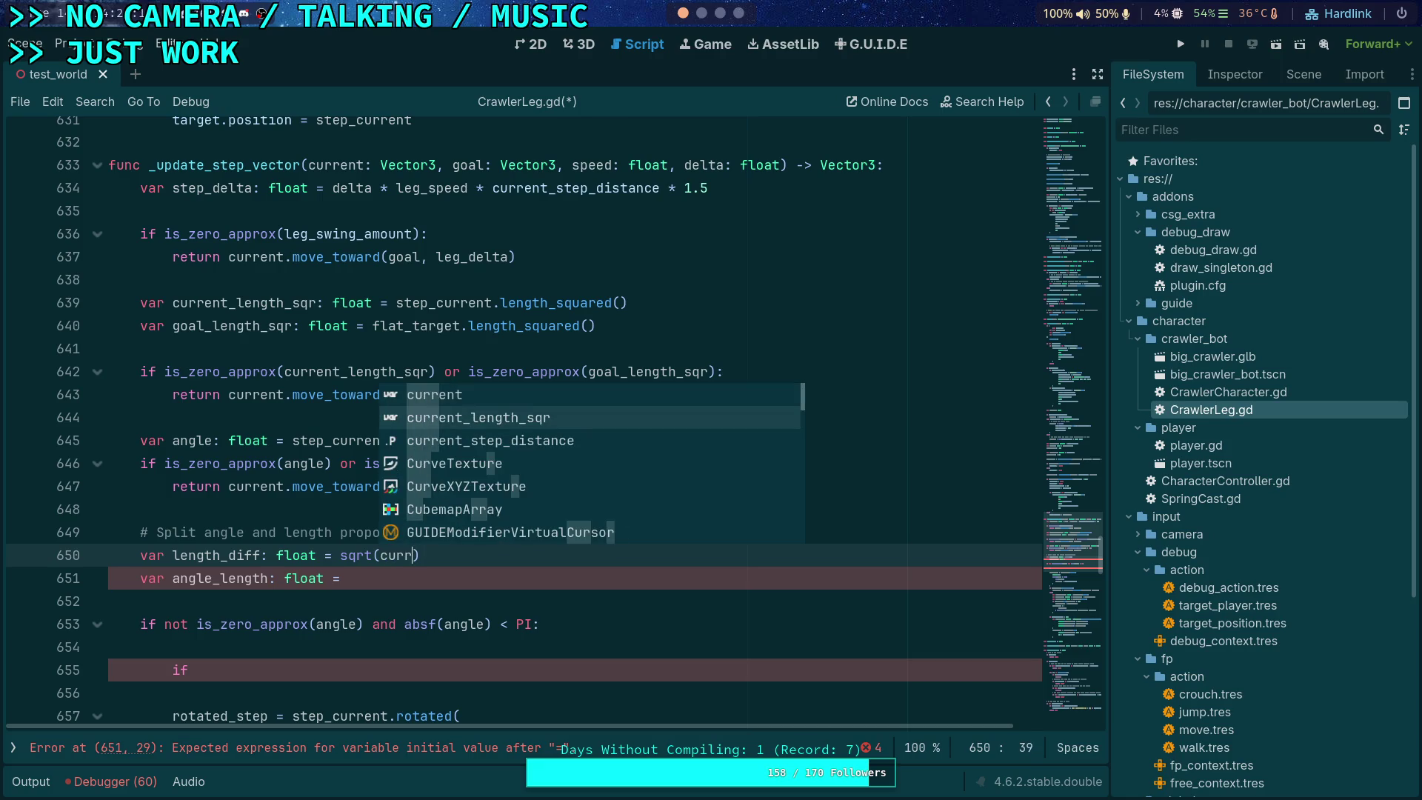
Step: Replace the unfinished length_diff line with 'var current_length: float = sqrt(current_length_sqr)'
key("Escape")
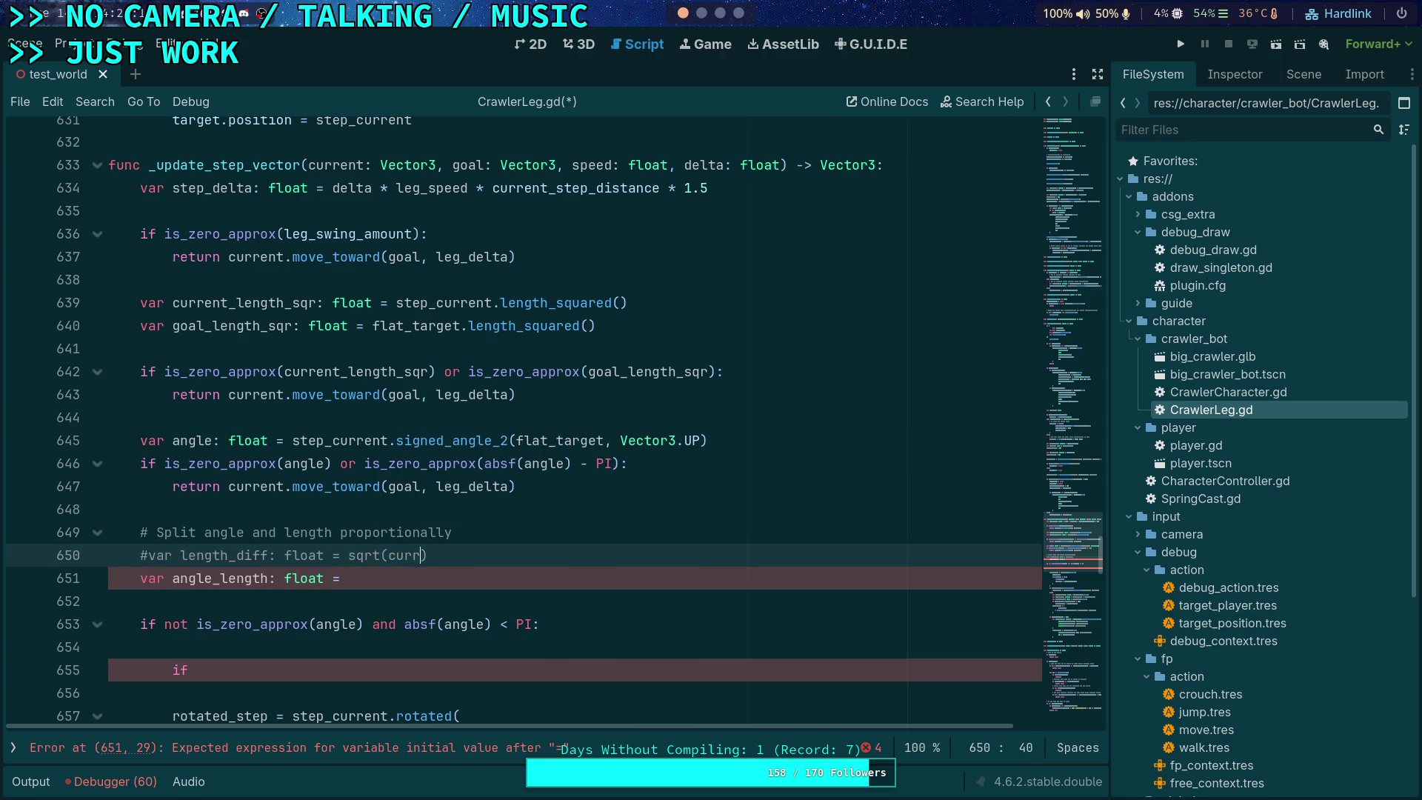
key("ctrl+shift+k")
key("Up")
key("ctrl+Return")
type("var curr")
type("ent_")
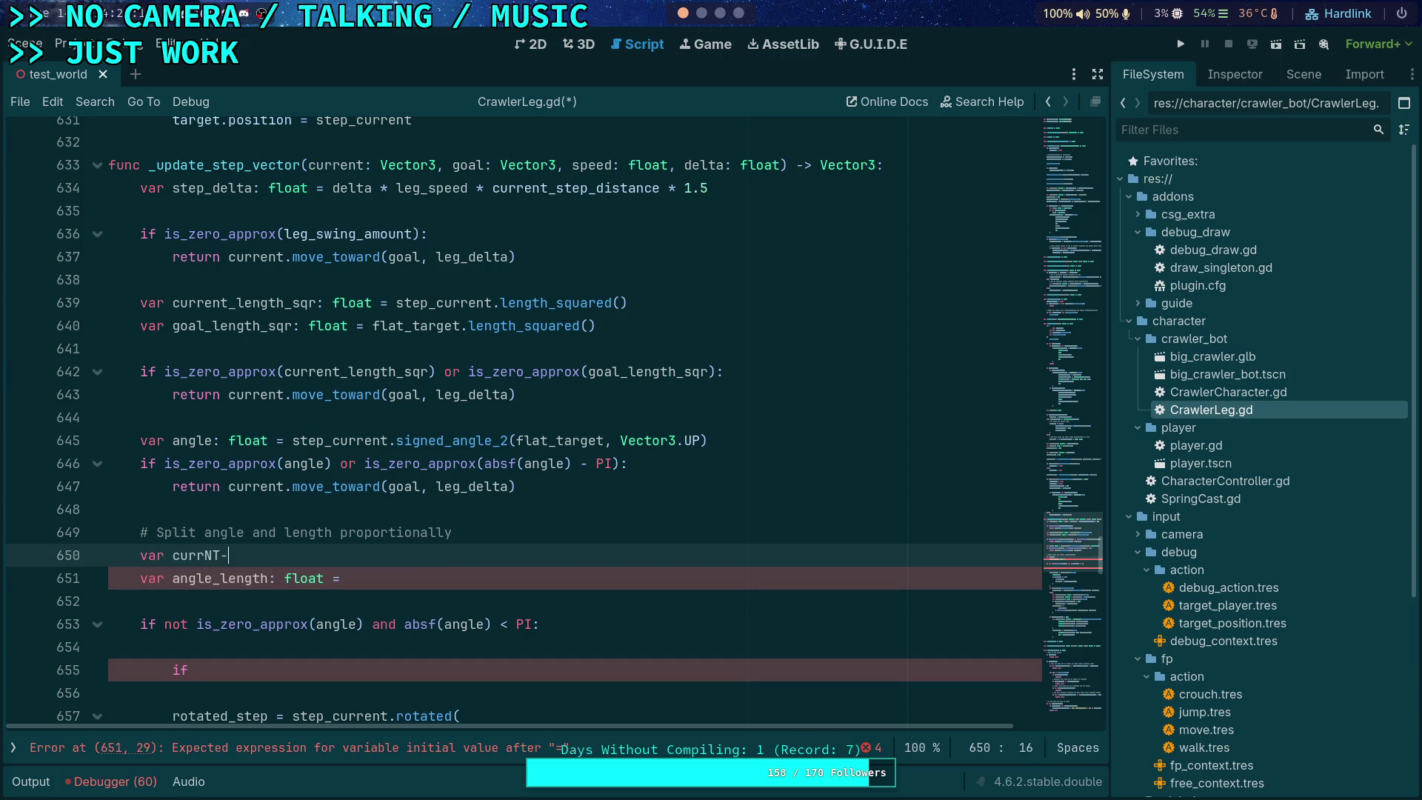
type("leng")
key("BackSpace")
type(": flo")
type("at =")
key("BackSpace")
key("BackSpace")
key("BackSpace")
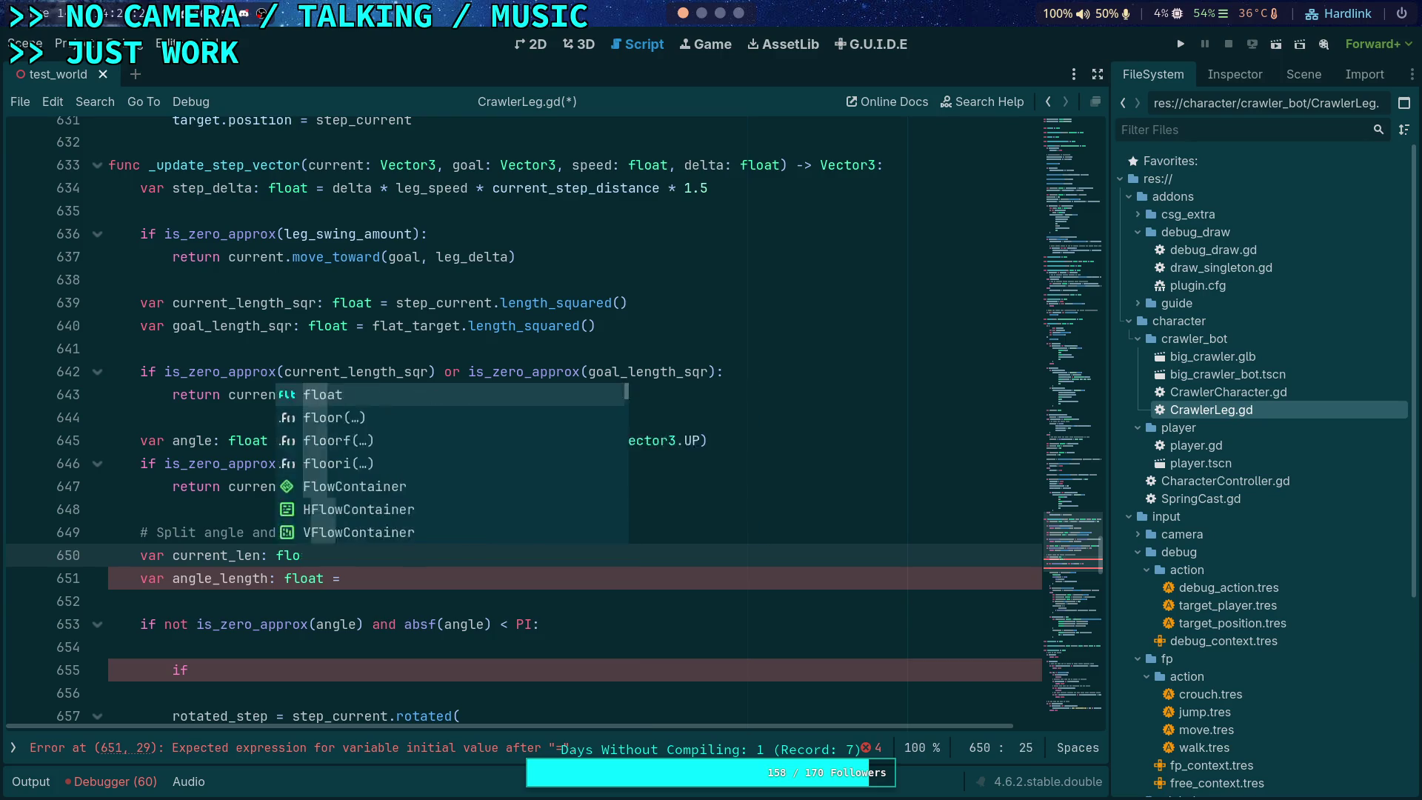
type("gth: float = sqrt(")
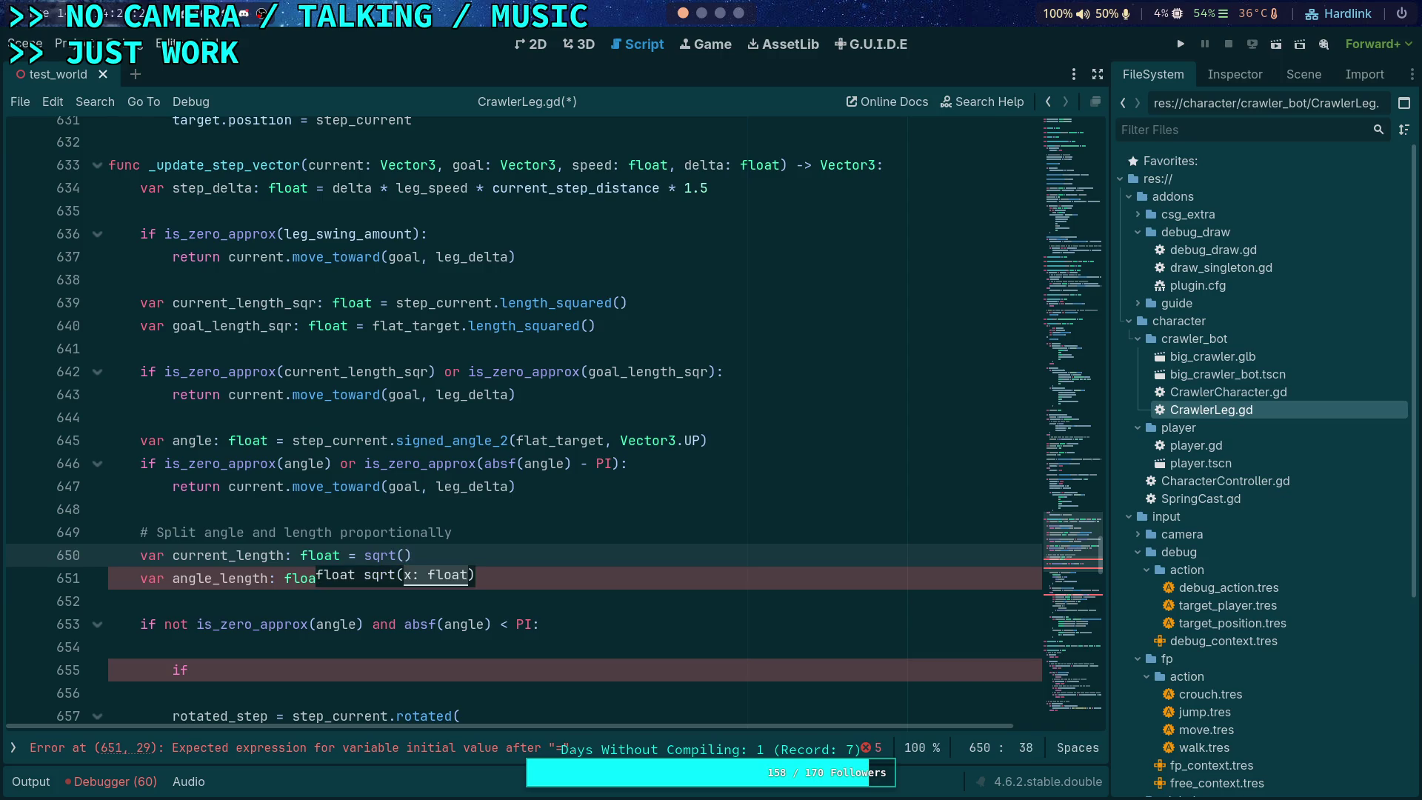
type("current_")
key("Down")
key("Return")
Step: Add 'var goal_length: float = sqrt(goal_length_sqr)' and begin 'var length_diff: float ='
key("End")
key("Return")
type("var goal_")
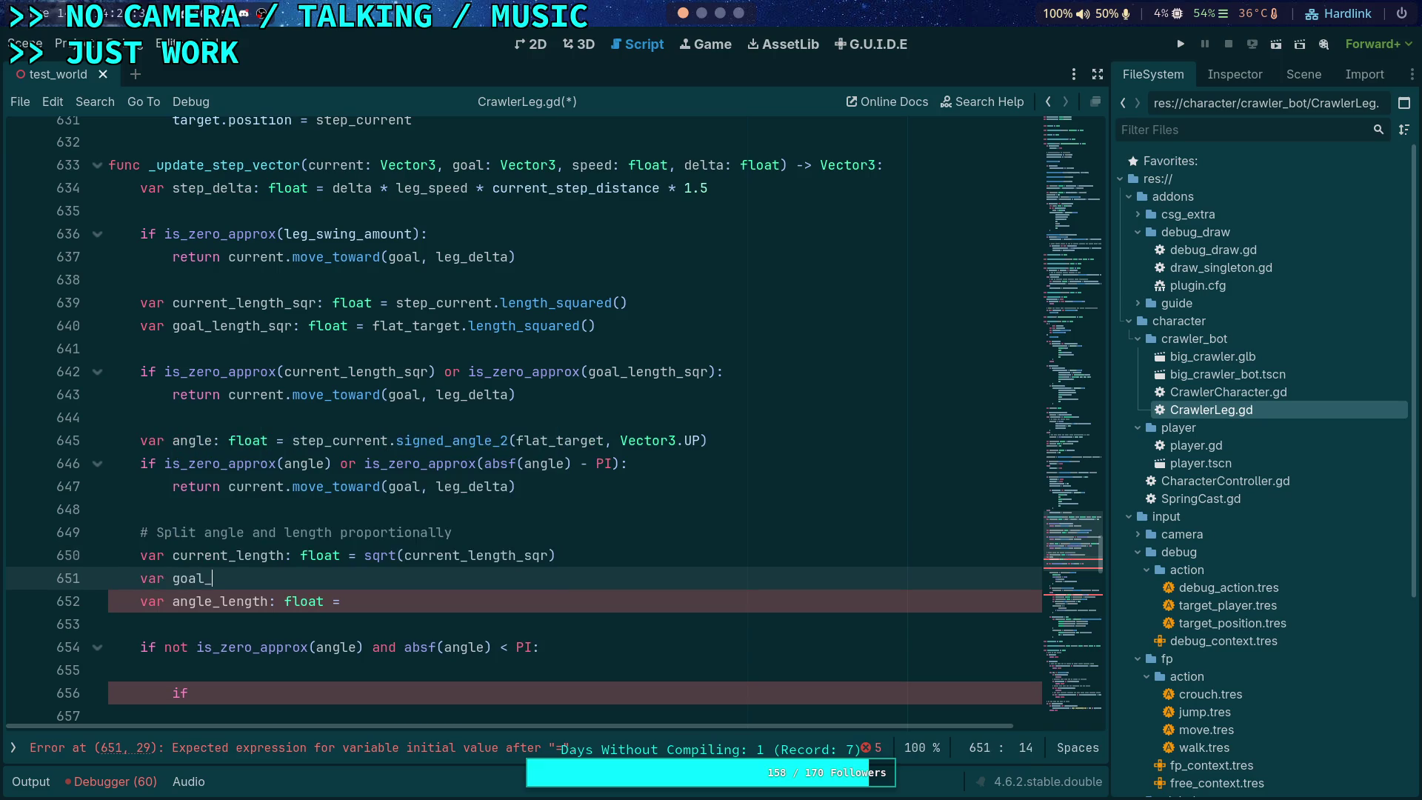
type("length: float = s")
type("qrt(goal_")
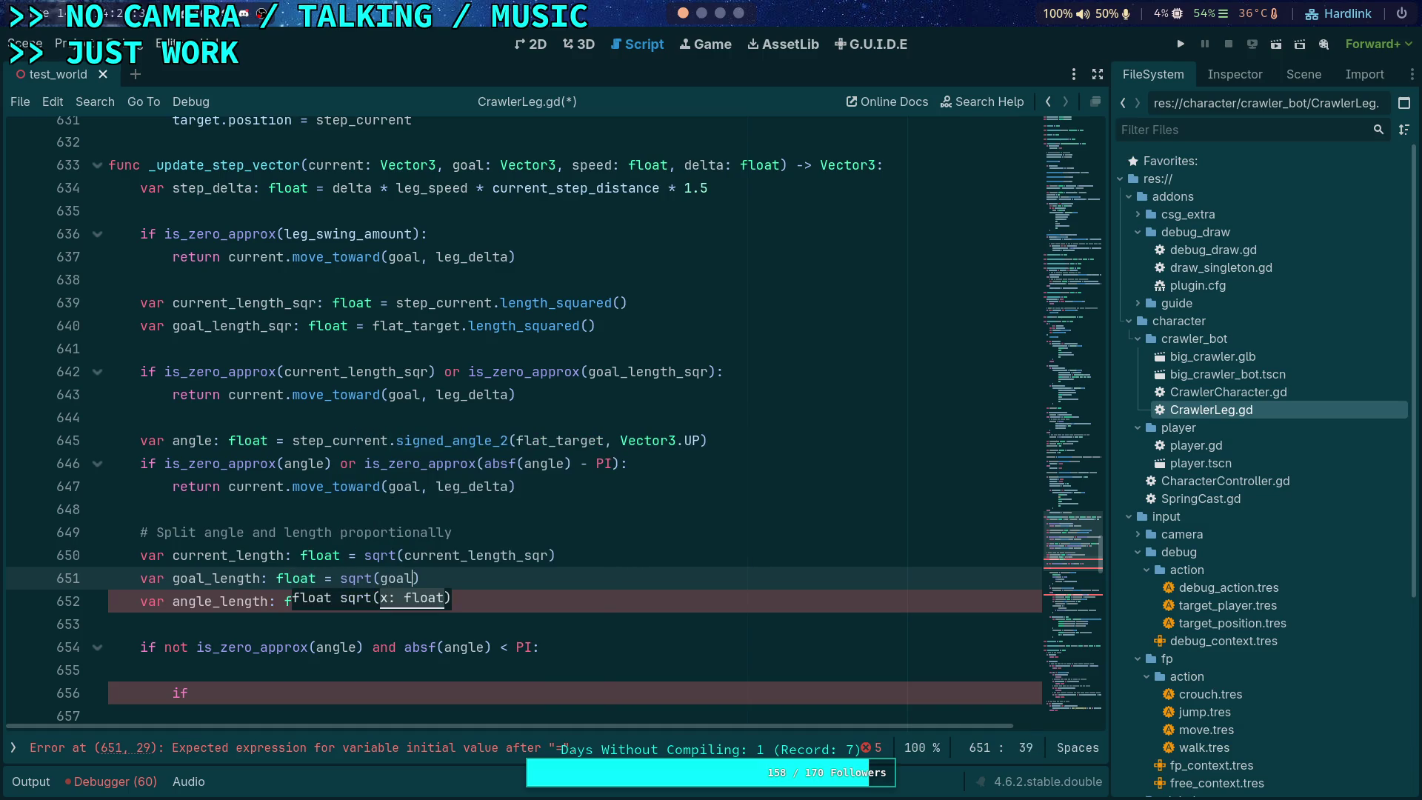
key("Down")
key("Return")
key("Down")
key("Up")
key("End")
key("Return")
type("var length_diff: float =")
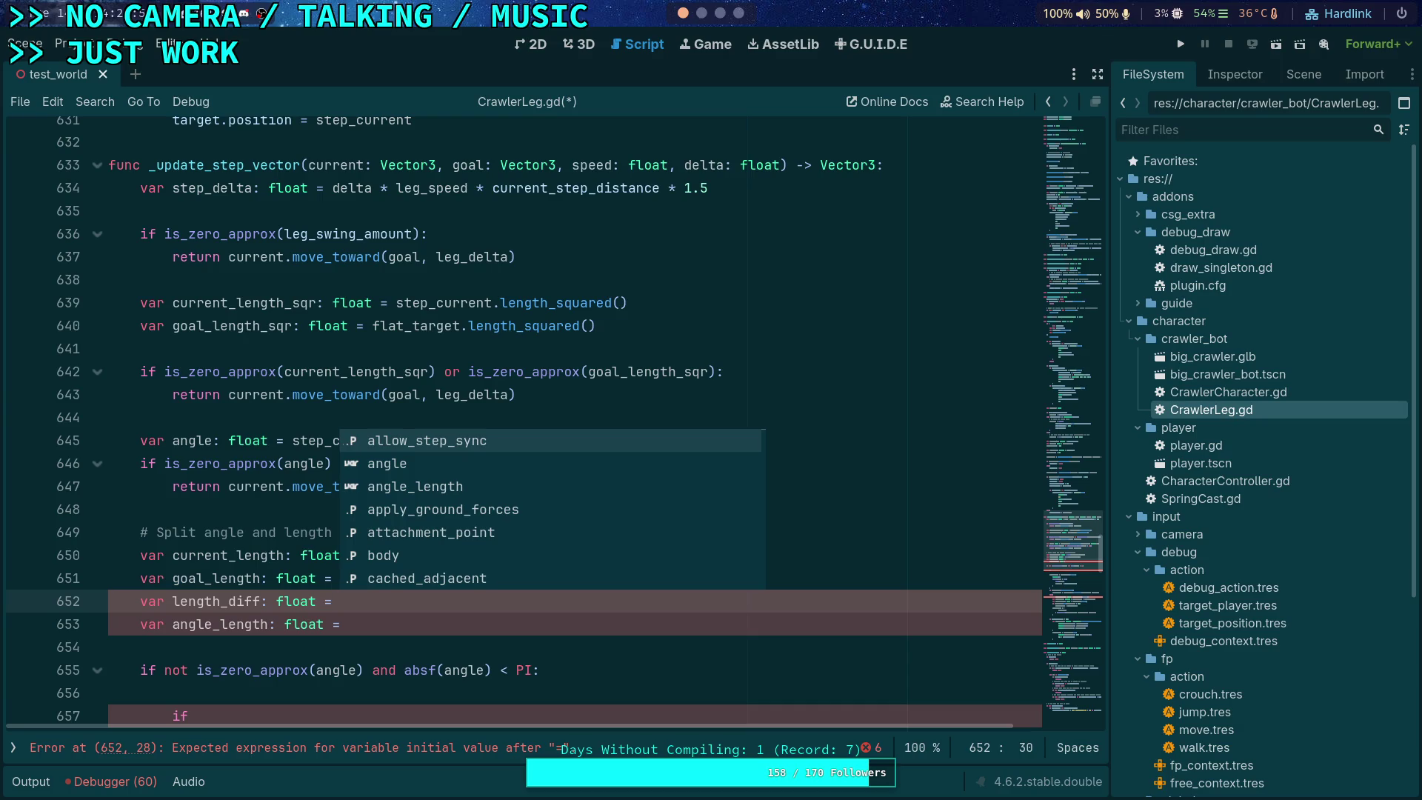
Step: Finish length_diff as goal_length - current_length and add a blank line after it
type("goal_length- ")
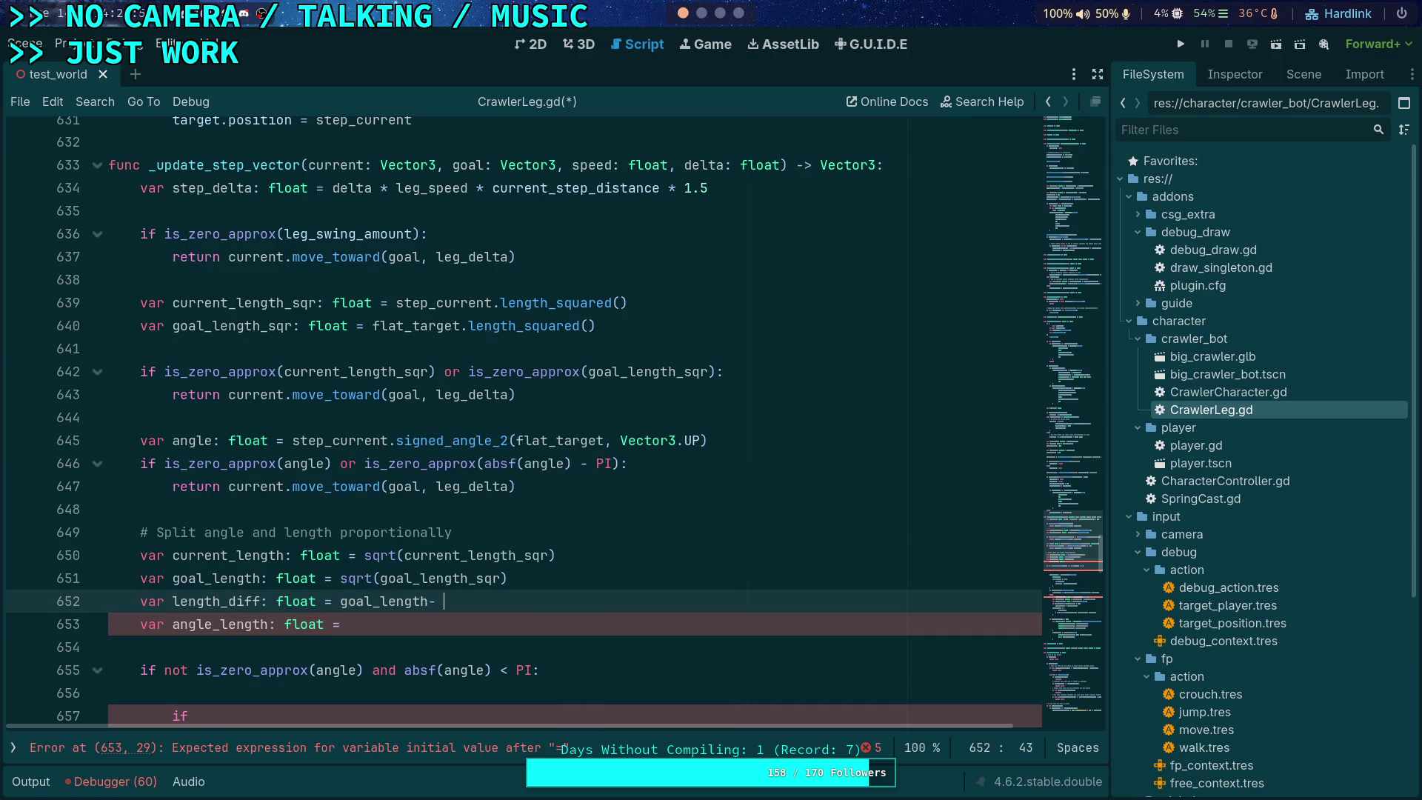
key("BackSpace")
key("BackSpace")
type(" - current")
key("Down")
key("Return")
key("Down")
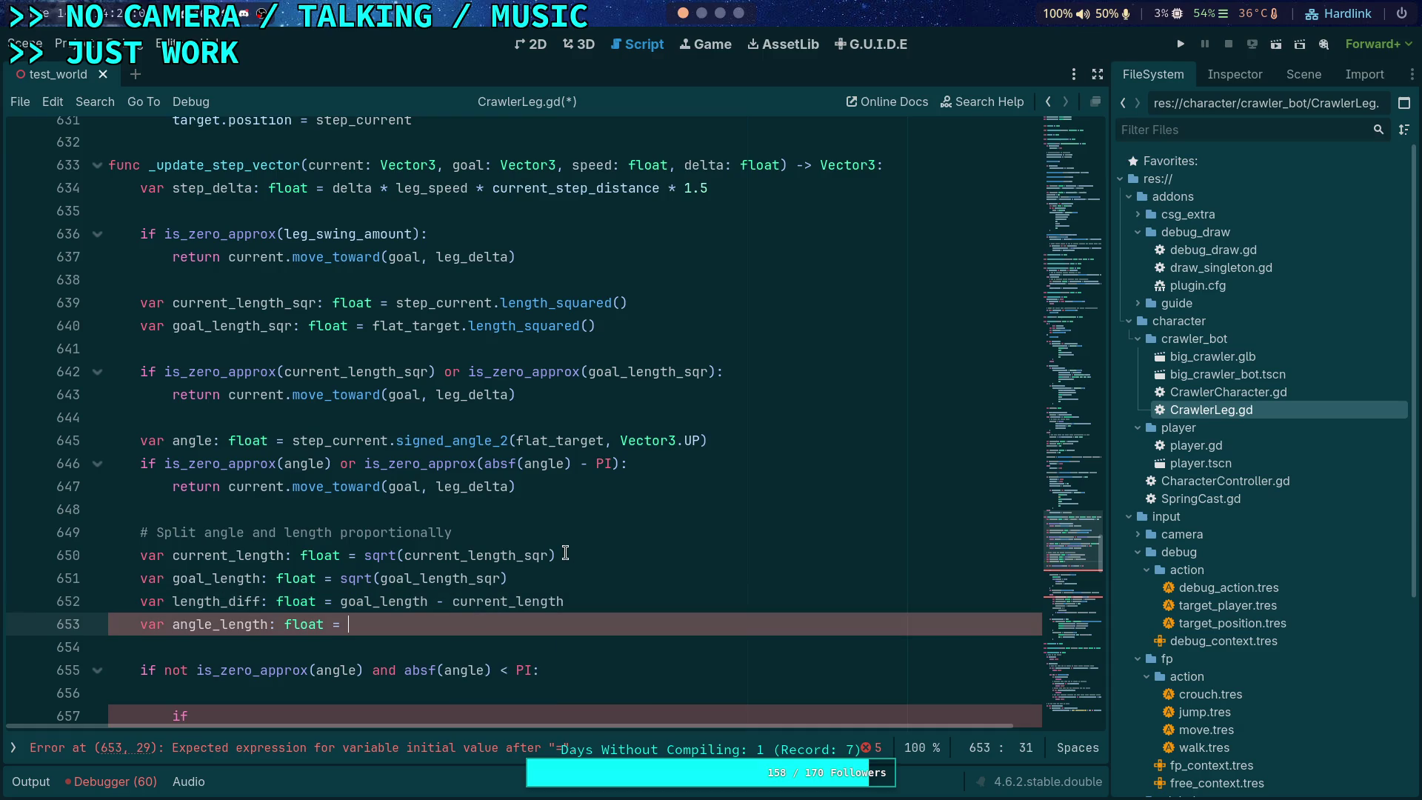
left_click(590, 603)
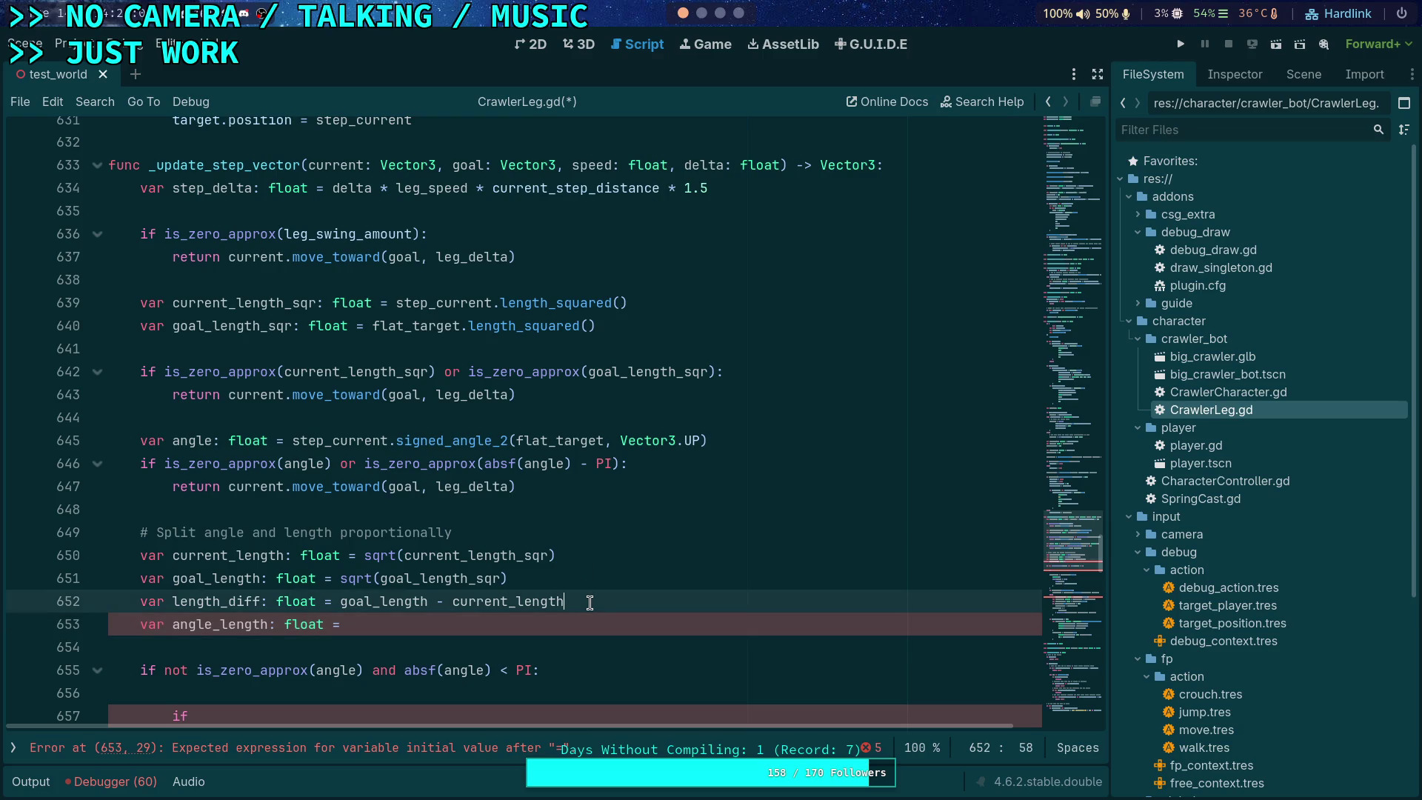
key("Return")
Step: Rename the angle_length variable to sweep_length
left_click(491, 645)
scroll(485, 597, "down", 1)
left_click(222, 579)
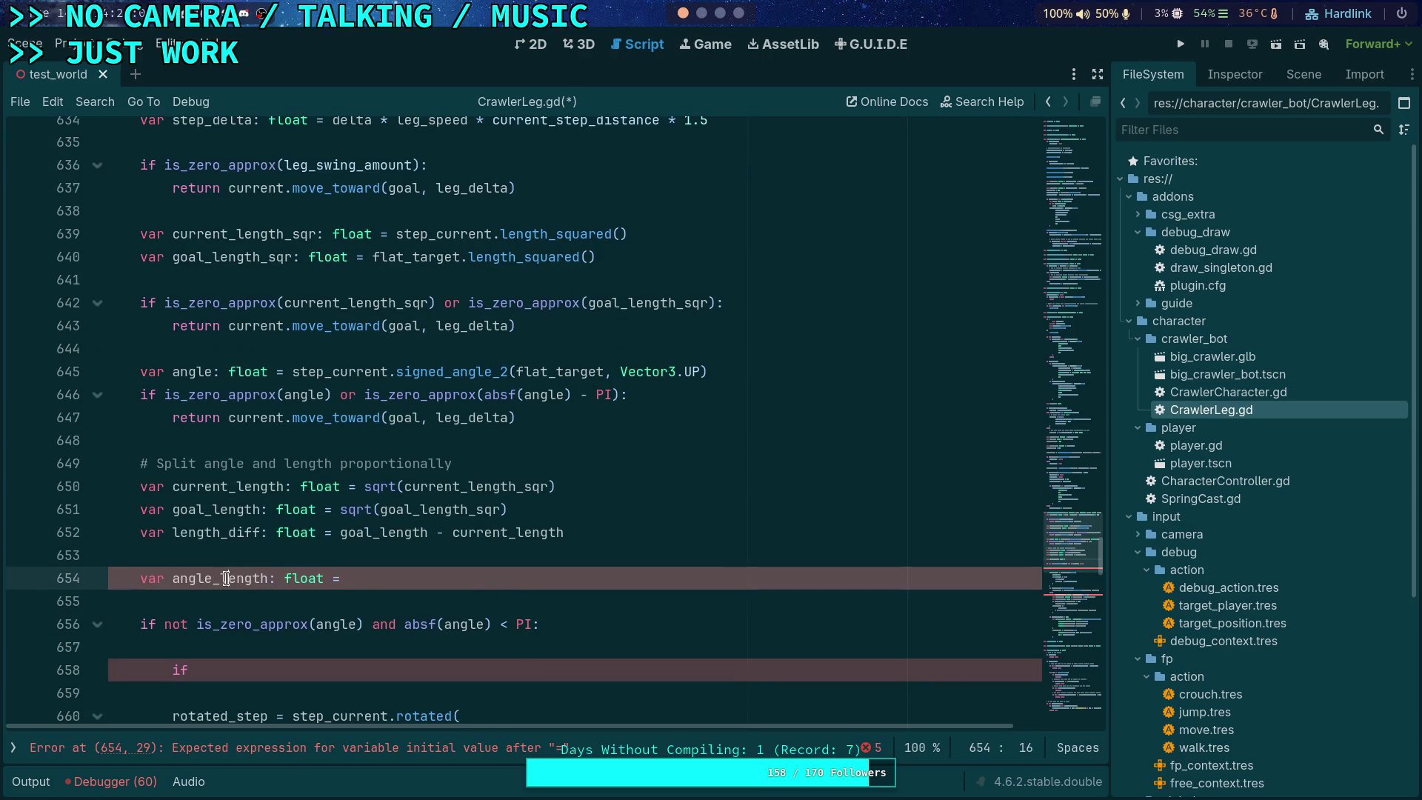
left_click(271, 578)
key("BackSpace")
key("BackSpace")
key("BackSpace")
key("BackSpace")
key("BackSpace")
key("BackSpace")
type("sweep_")
type("length")
key("End")
scroll(549, 573, "up", 1)
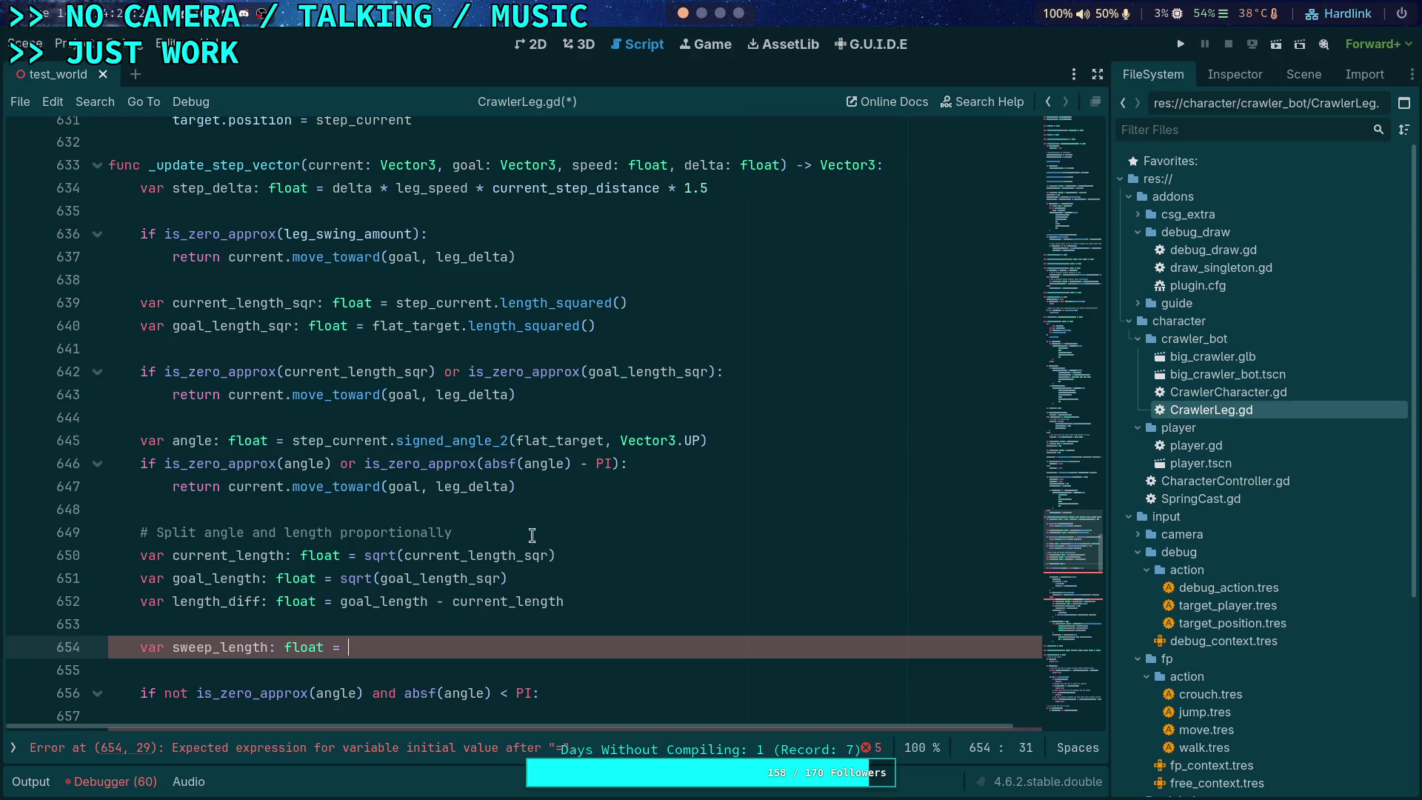
left_click(694, 486)
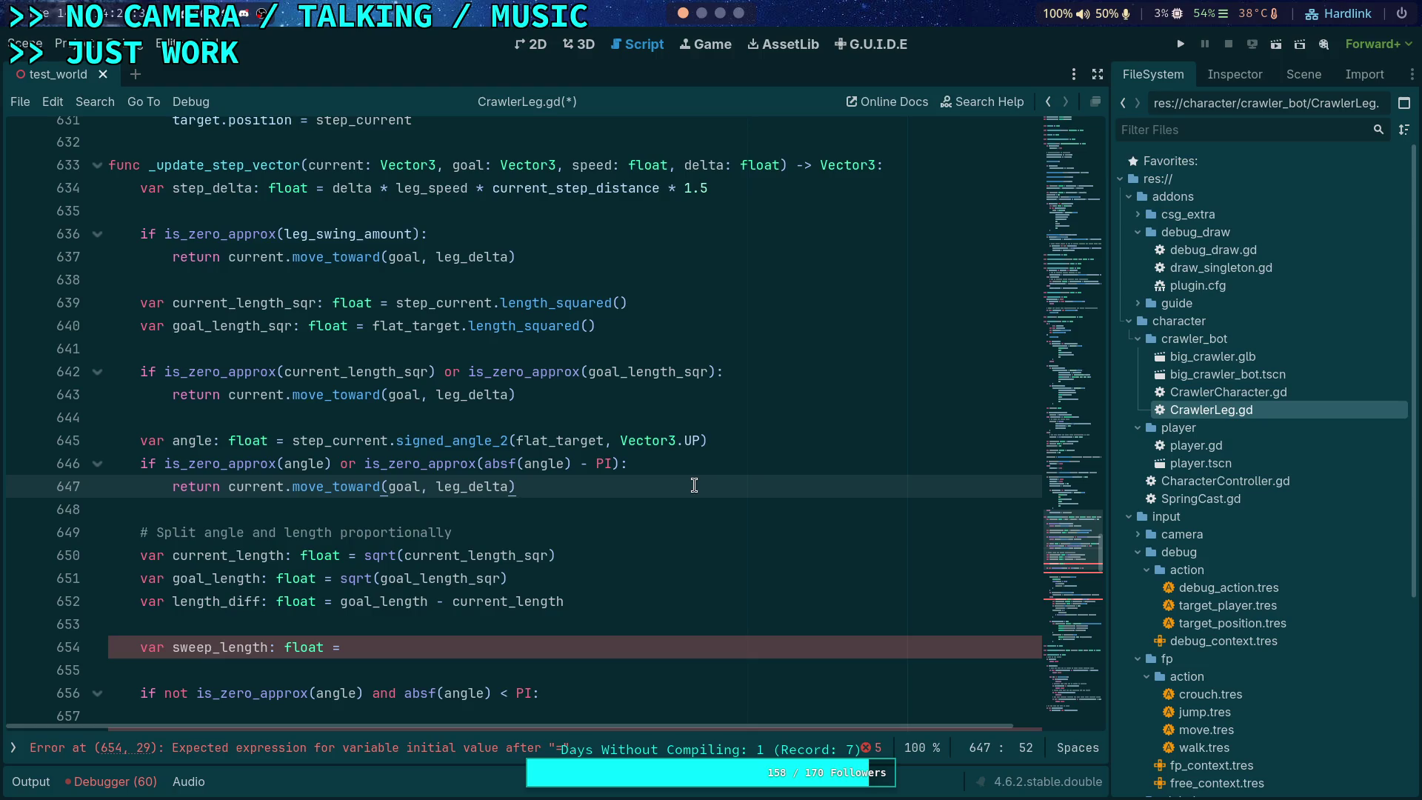
Step: Start an 'angle =' line below line 653, then undo it
scroll(697, 483, "down", 1)
scroll(409, 523, "down", 2)
scroll(401, 522, "down", 1)
scroll(400, 522, "up", 1)
scroll(348, 545, "down", 1)
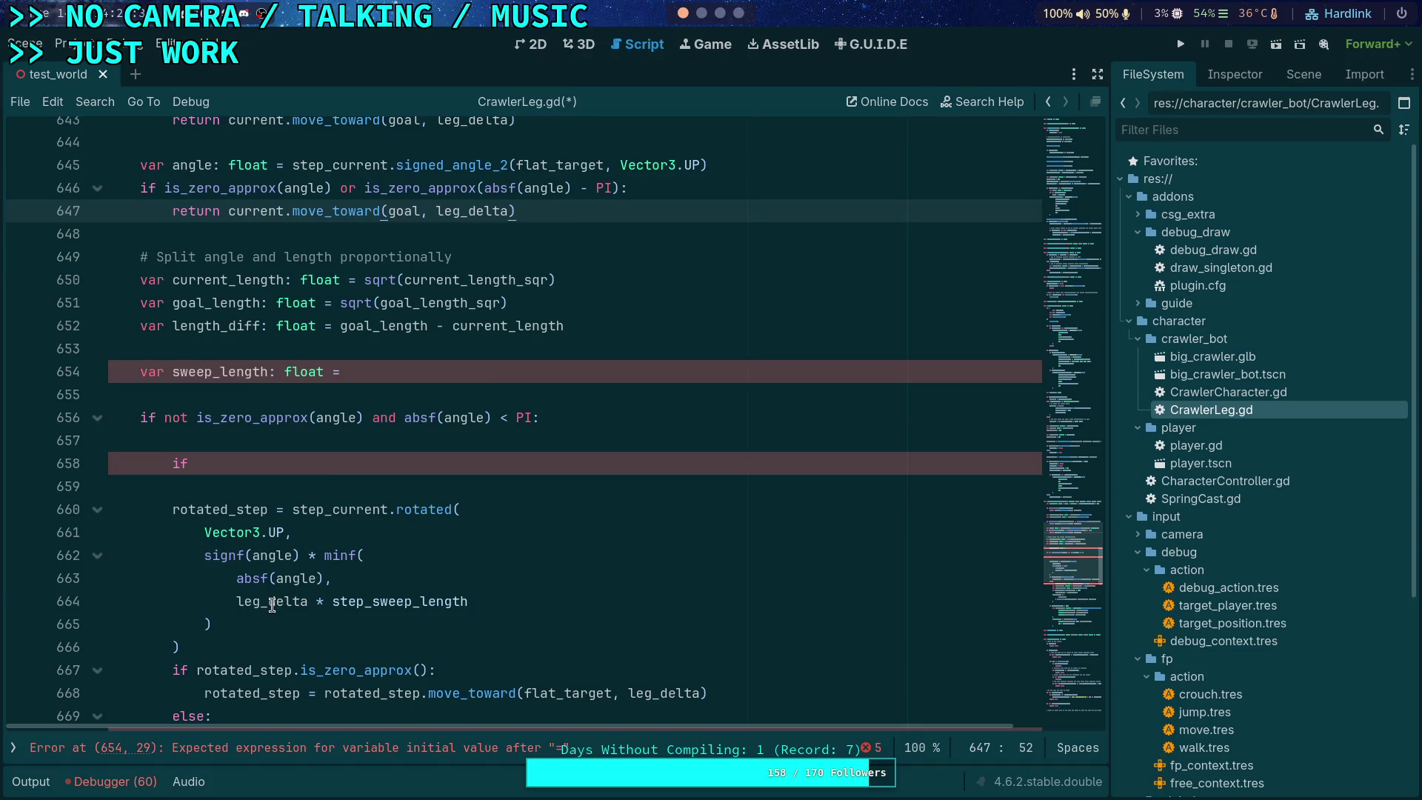
scroll(272, 605, "up", 1)
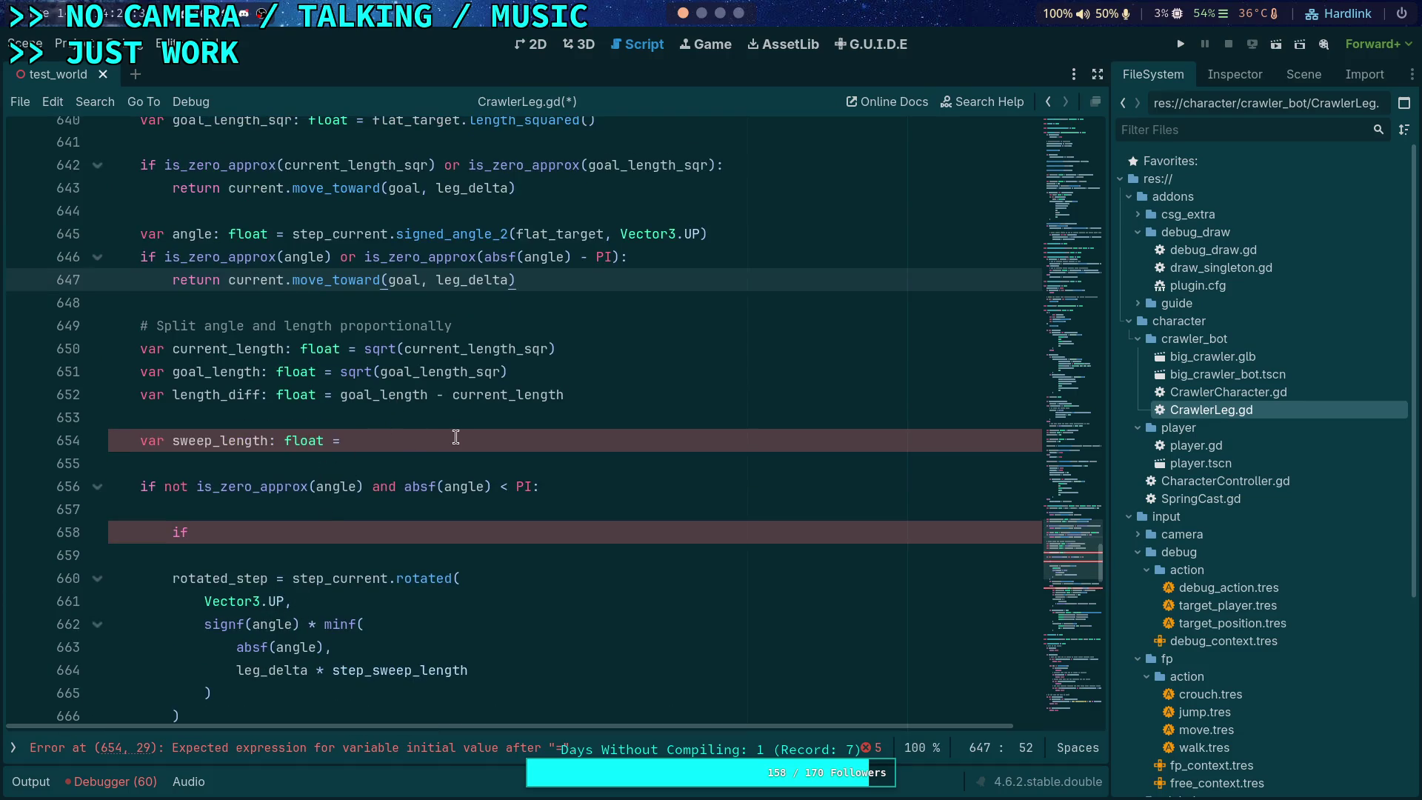
left_click(564, 411)
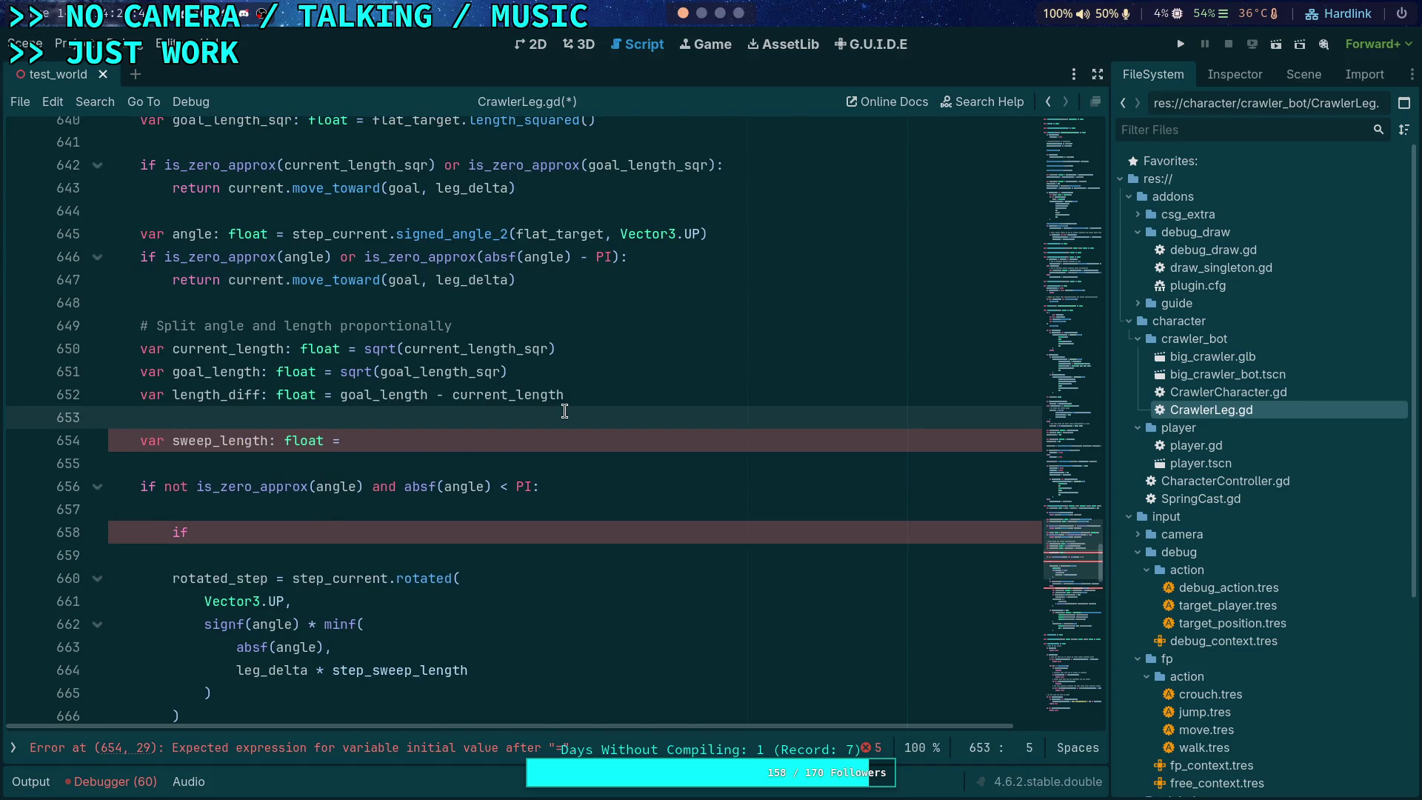
key("Return")
type("var a")
key("BackSpace")
key("BackSpace")
key("BackSpace")
type("angle  ")
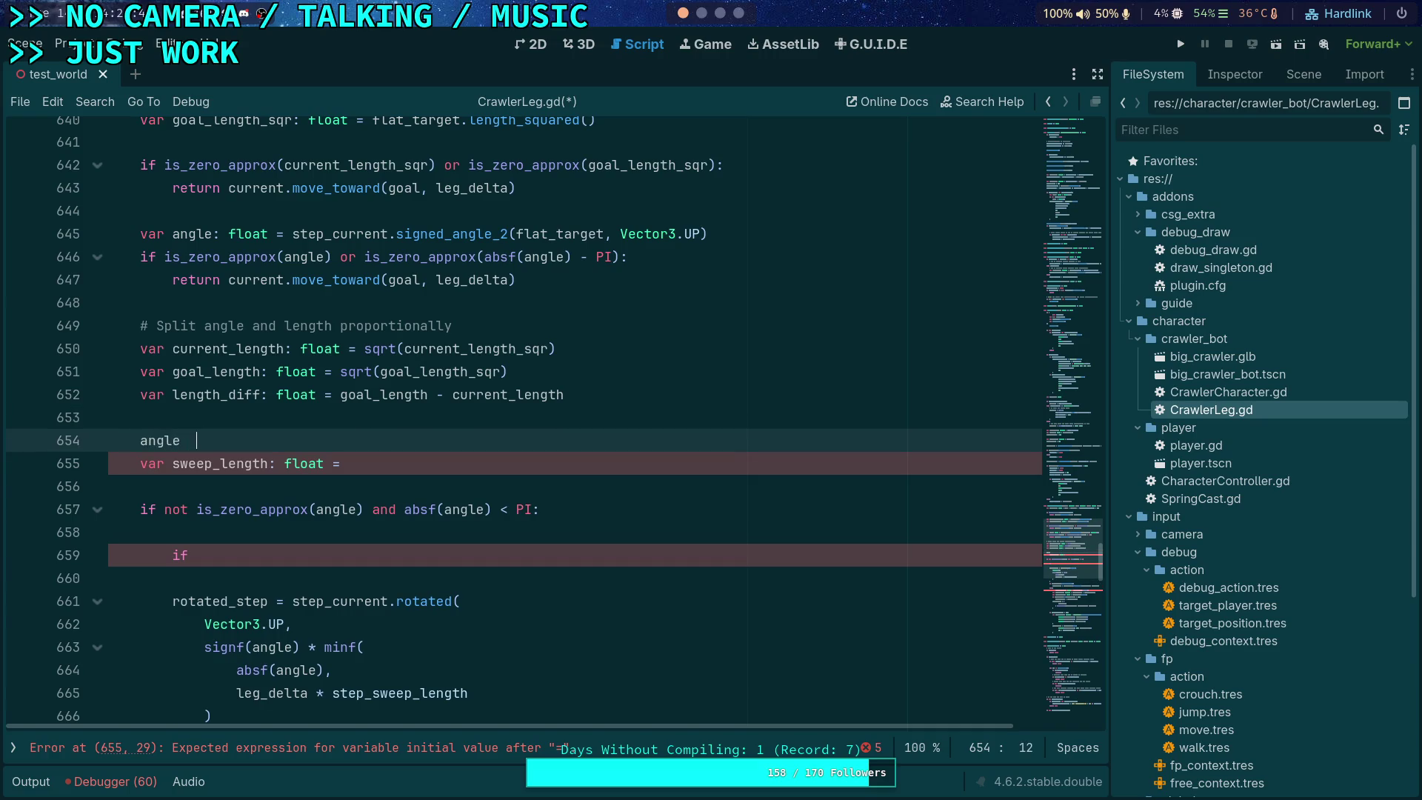
type("=")
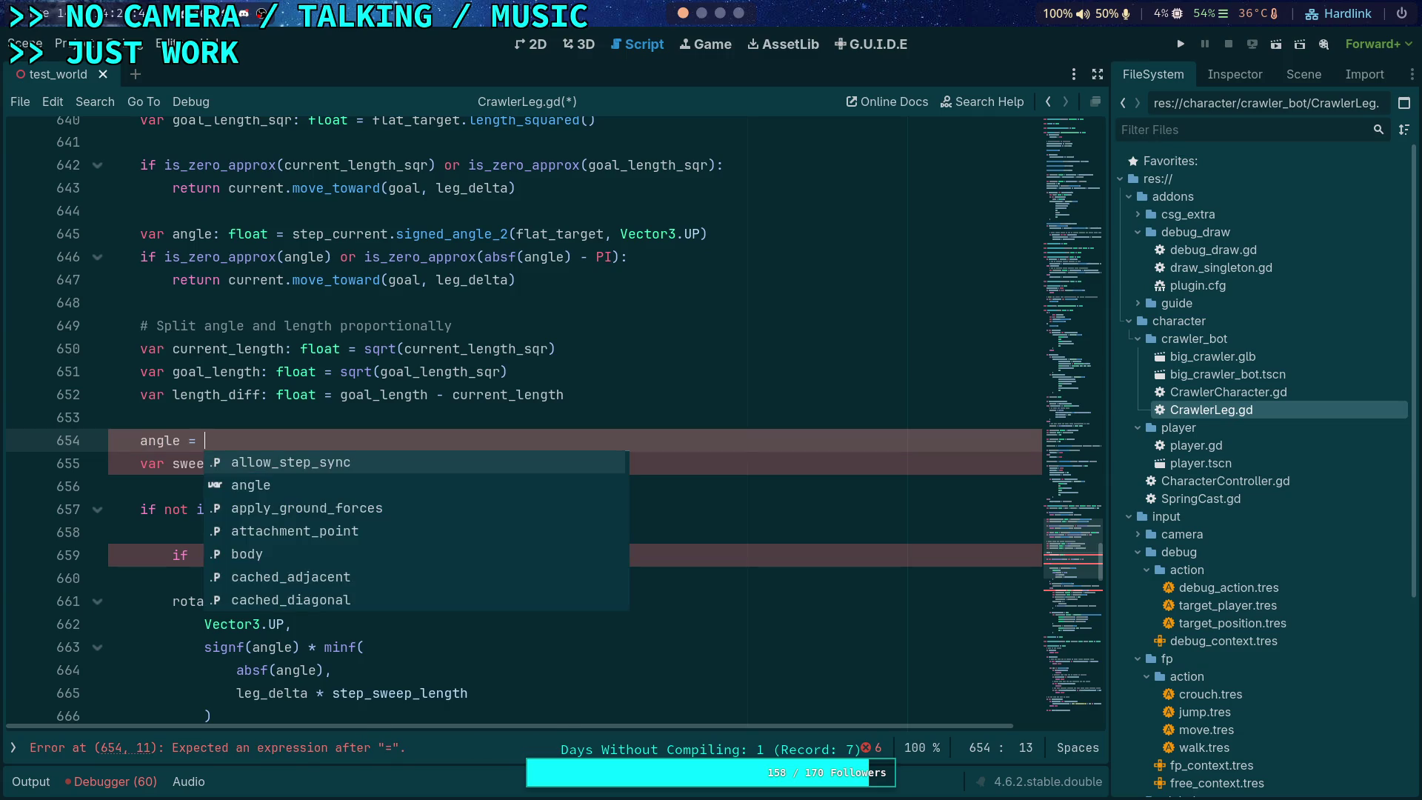
left_click(140, 417)
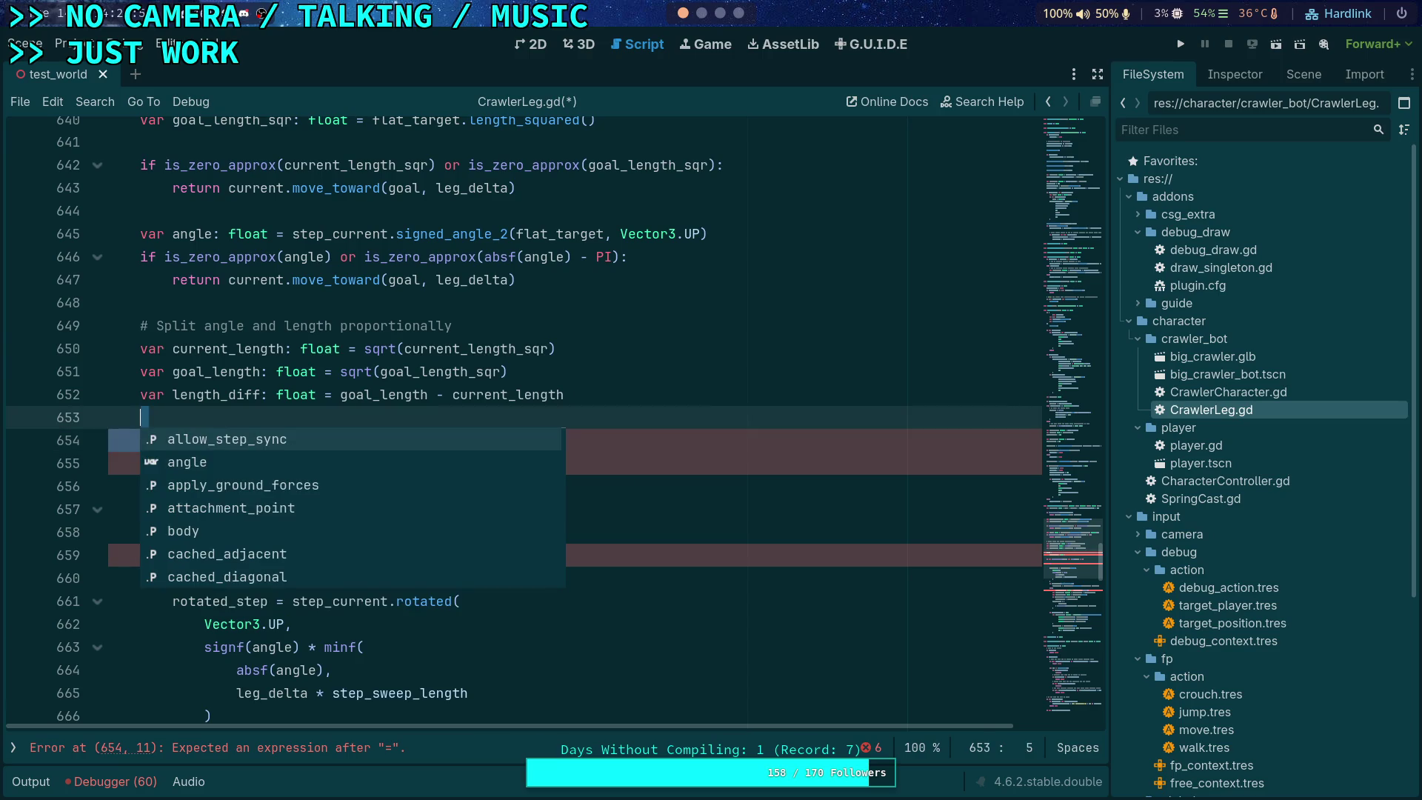
key("ctrl+z")
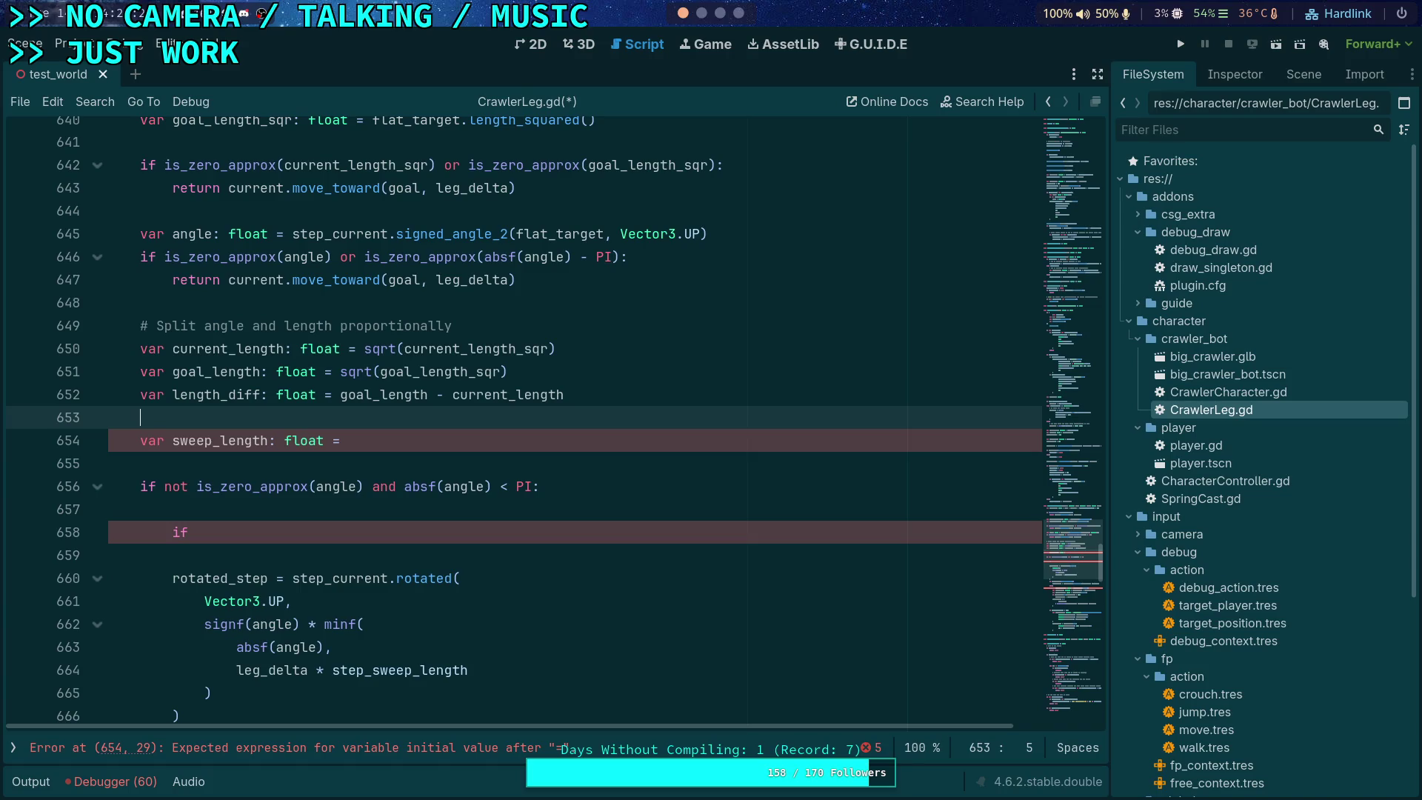
Step: Initialise sweep_length to 0, then switch to the browser workspace
left_click(500, 439)
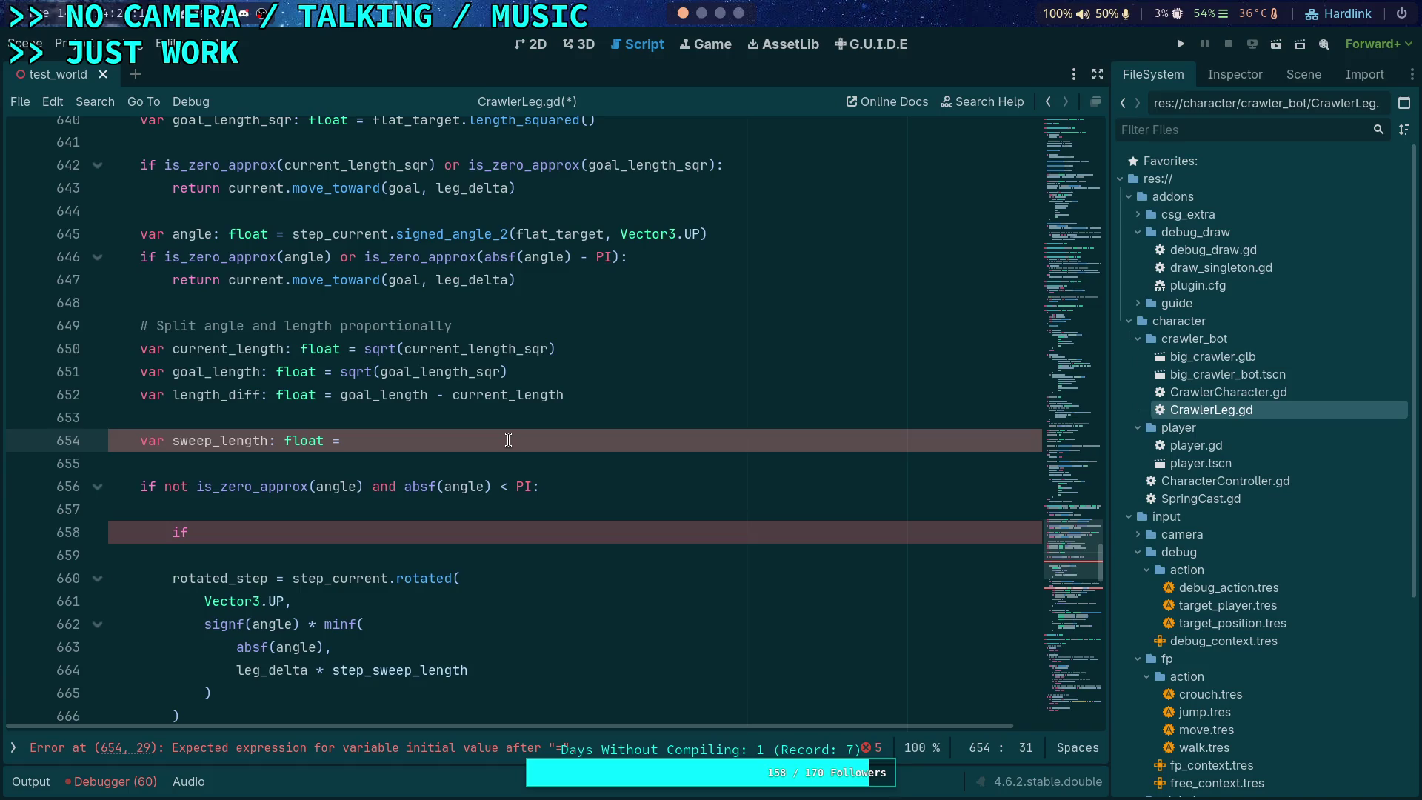
type("0")
key("super+2")
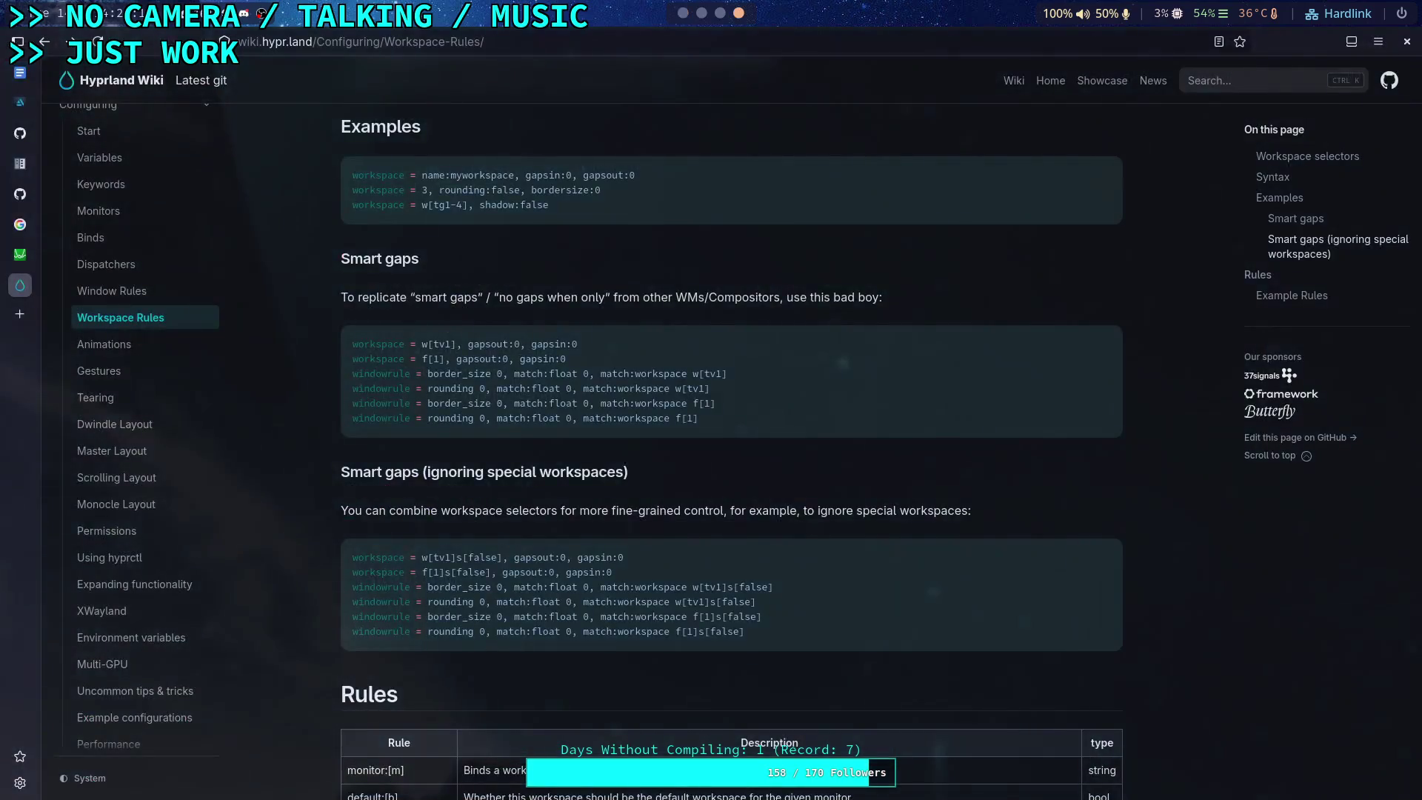
Step: Switch to the Google 'kilometer to mile' tab
left_click(20, 314)
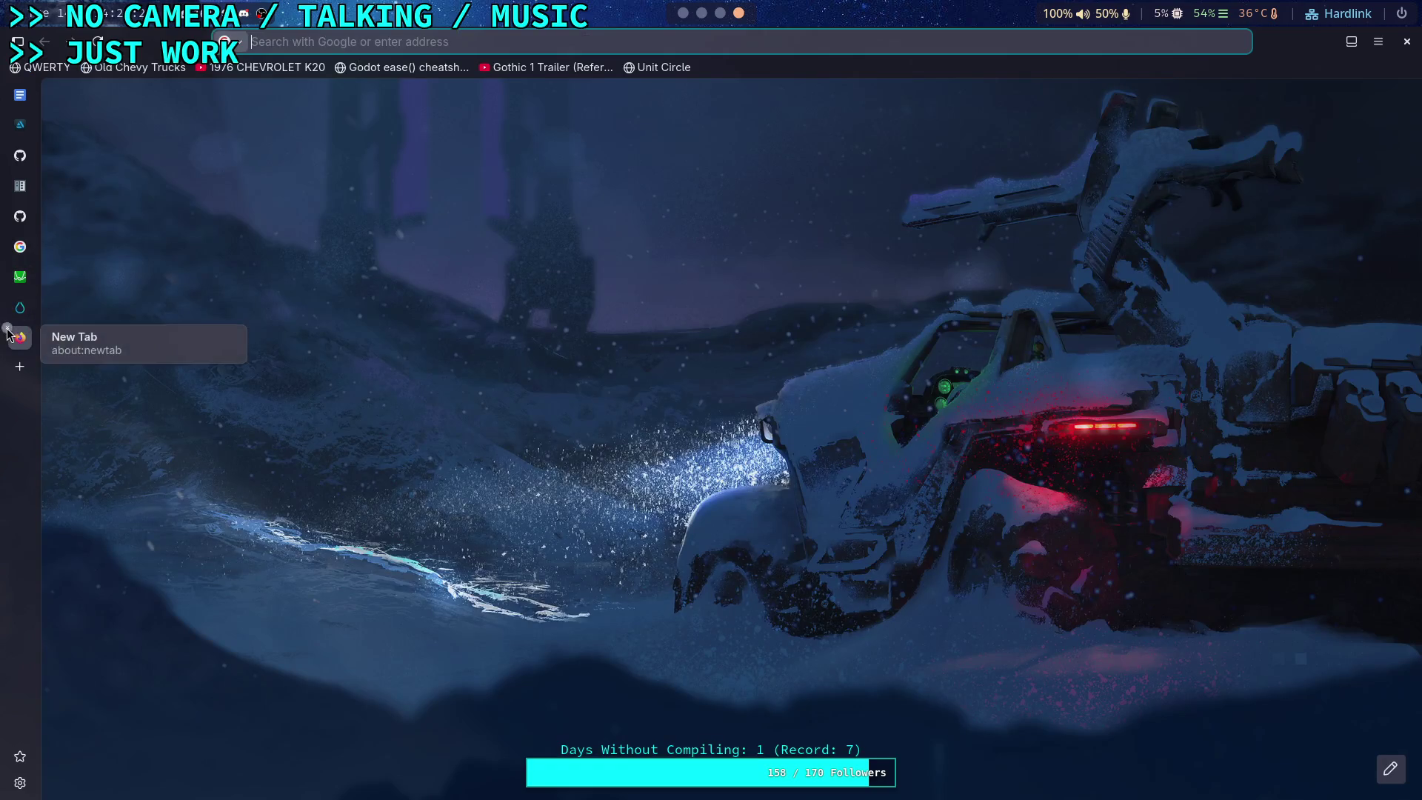
left_click(20, 286)
left_click(29, 229)
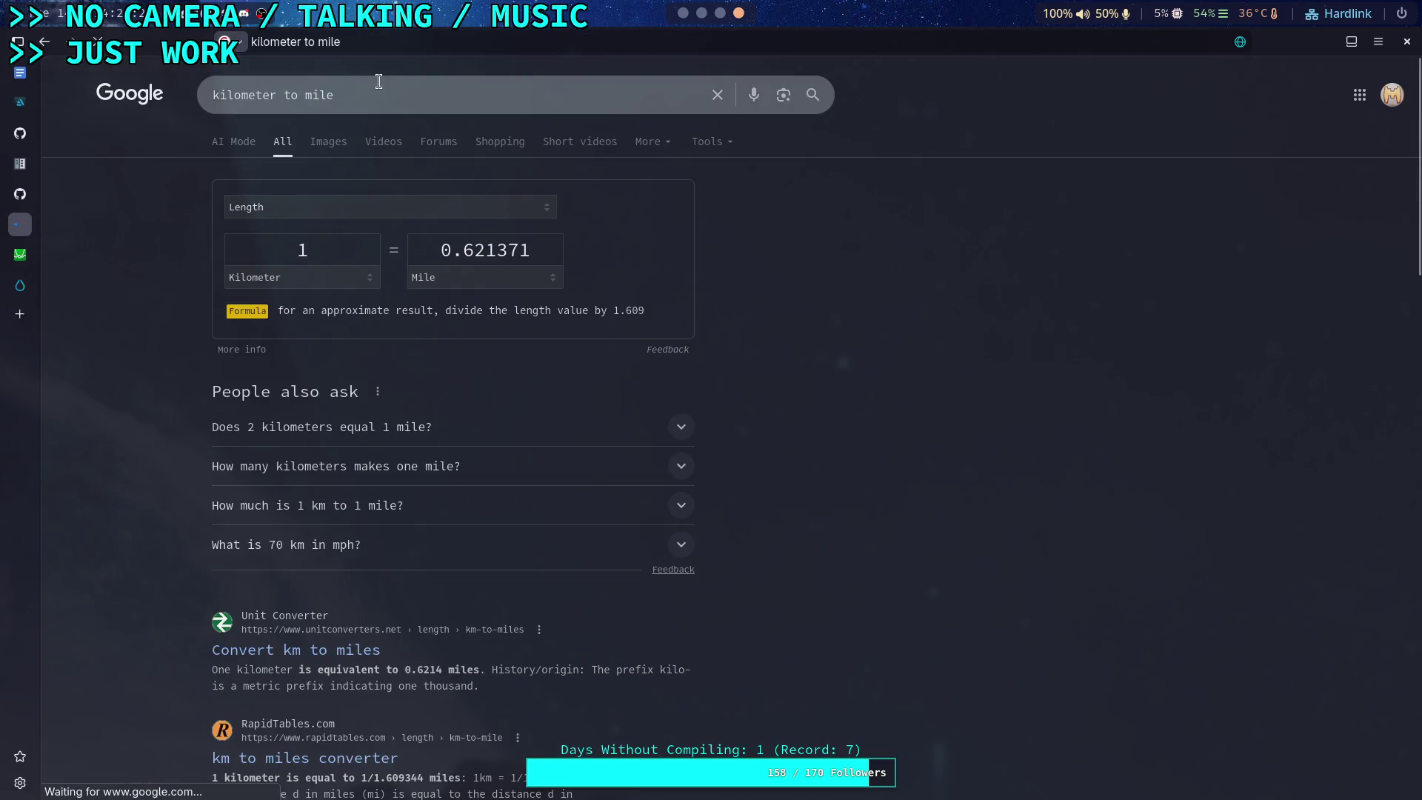
Step: Search Google for 'arc length formula' and open the Wikipedia Arc length article
left_click(349, 90)
key("ctrl+a")
type("ARC")
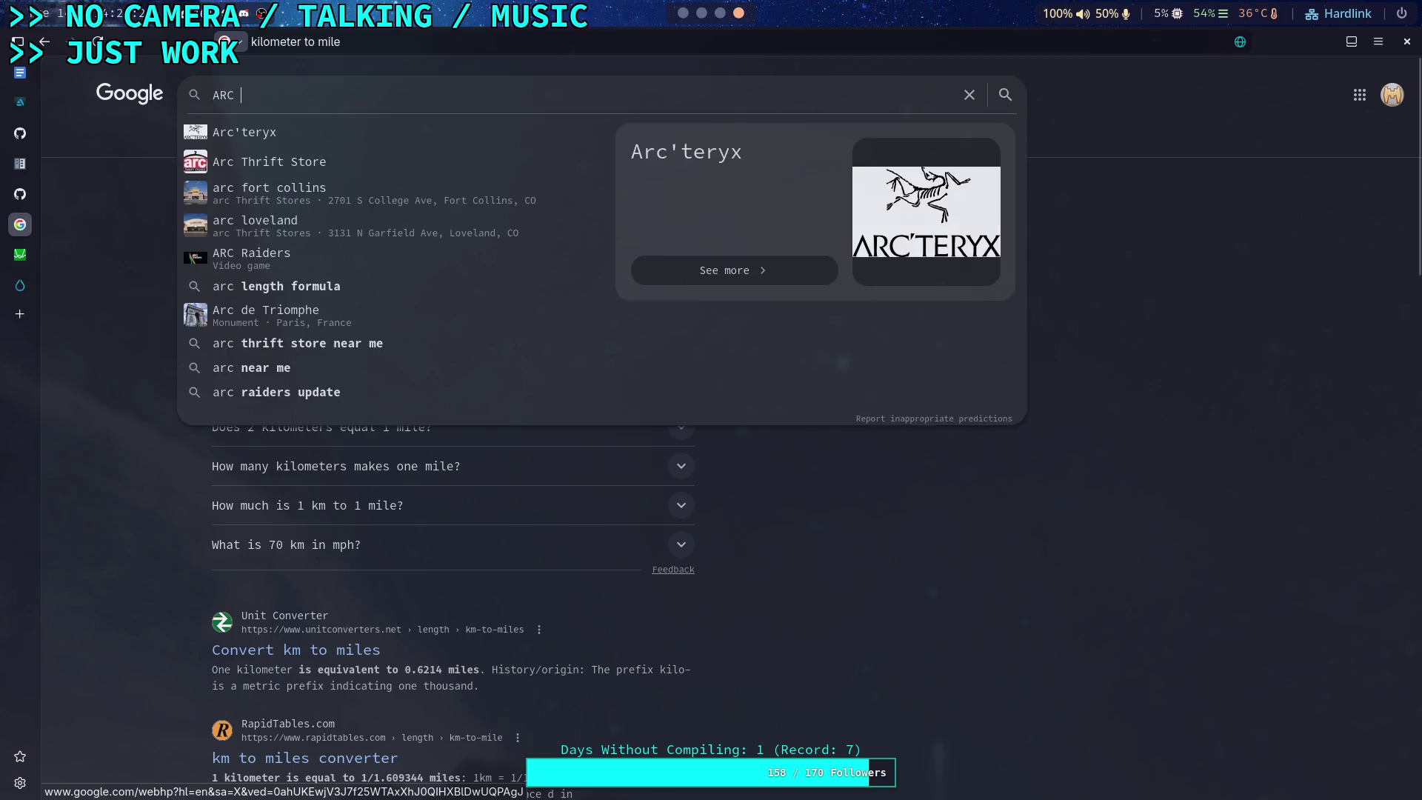
key("BackSpace")
key("BackSpace")
key("BackSpace")
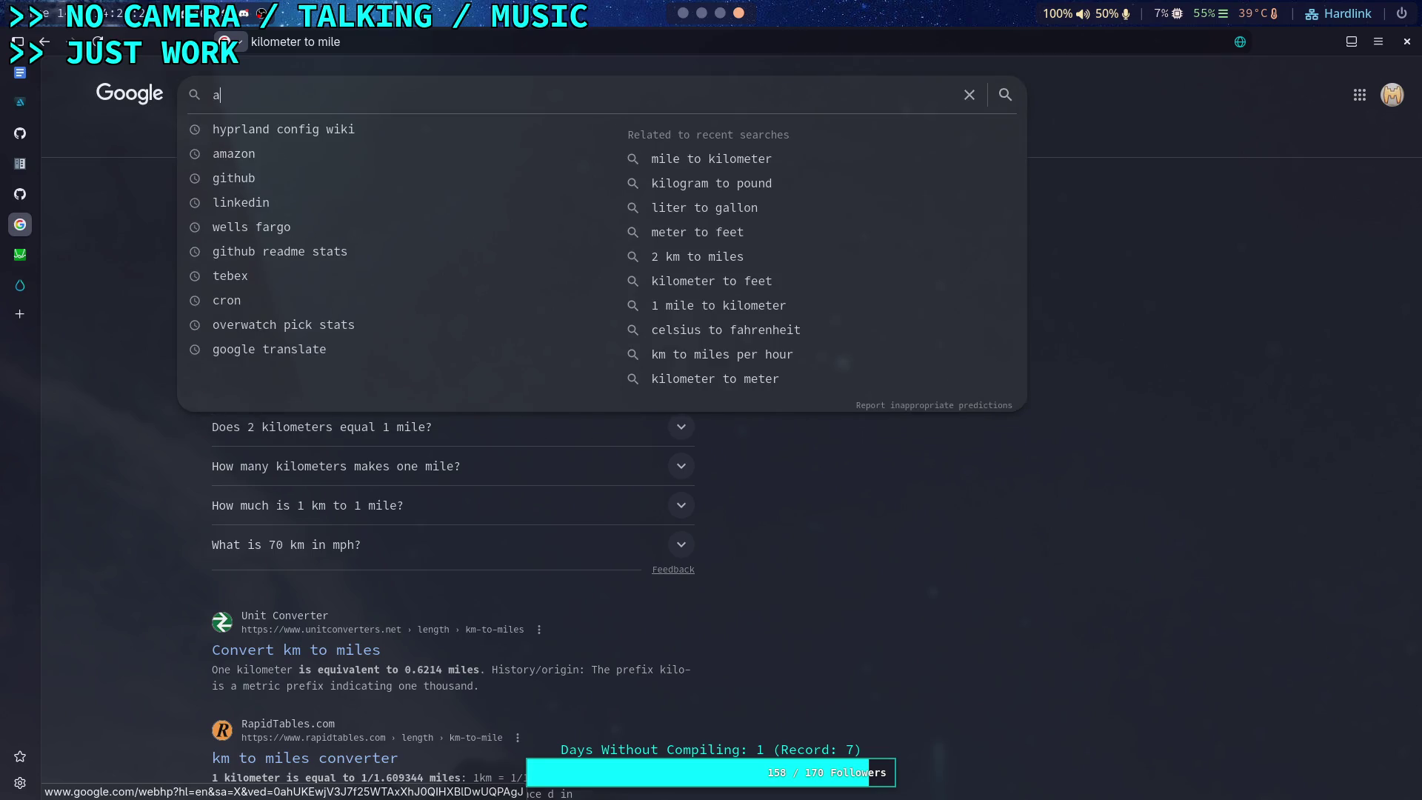
type("arc lengt")
key("Down")
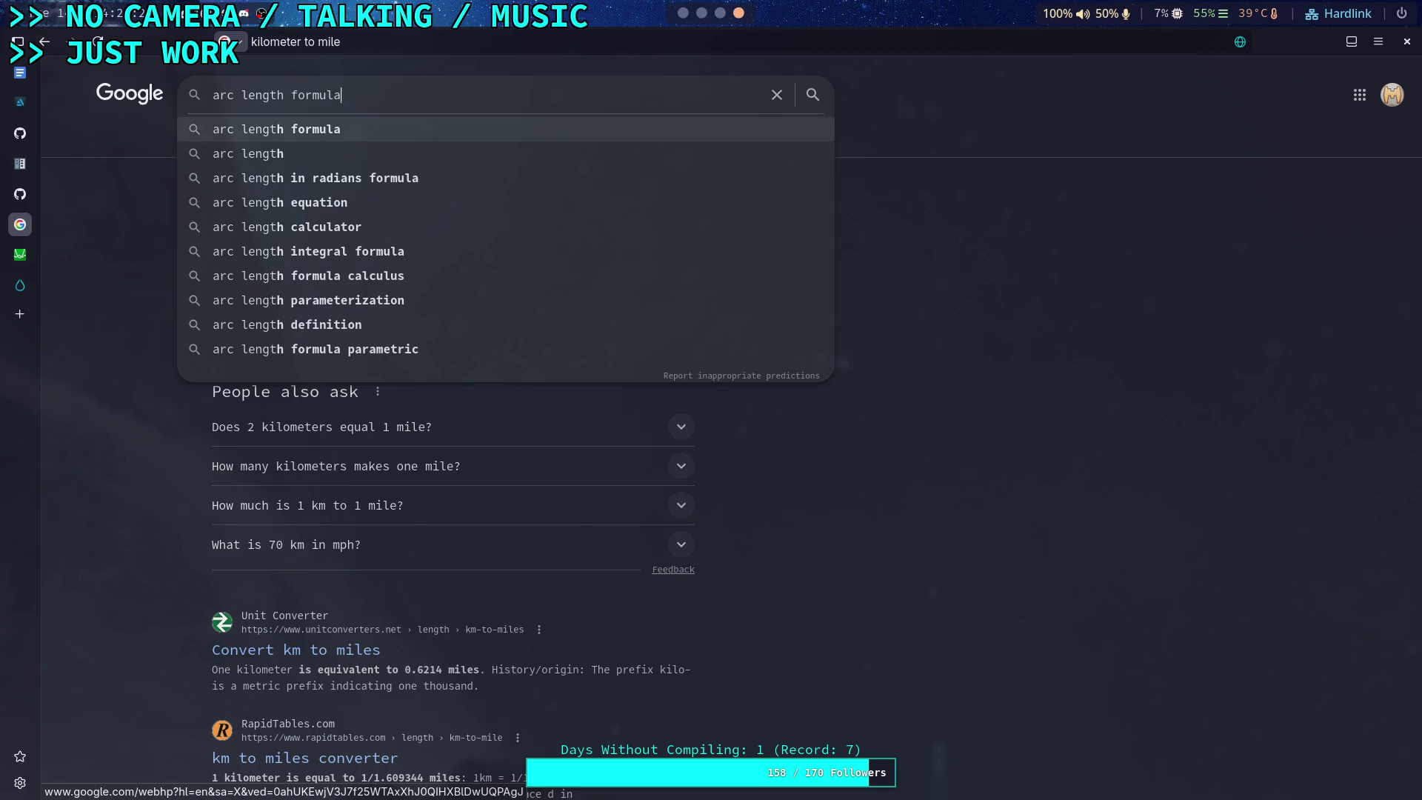
key("Return")
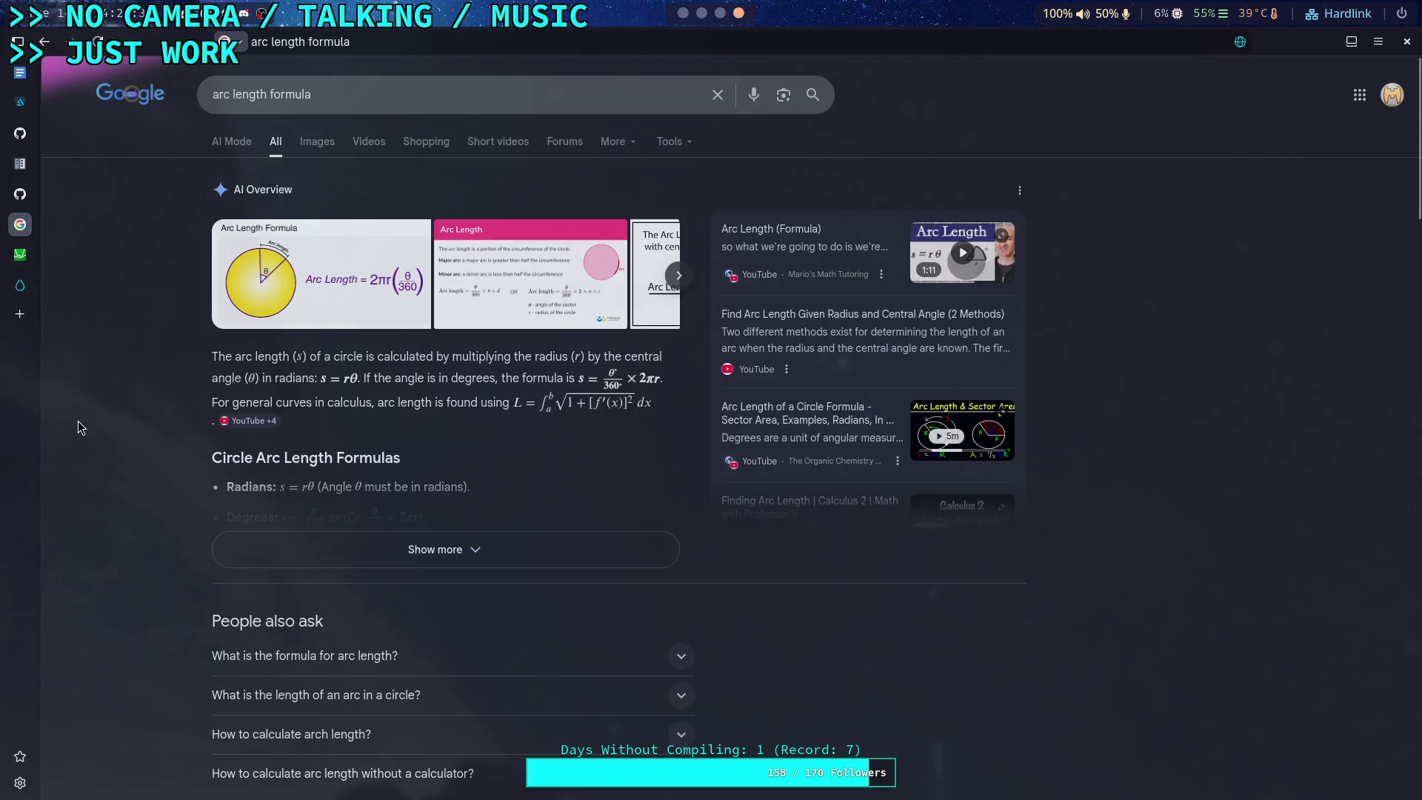
scroll(78, 421, "down", 10)
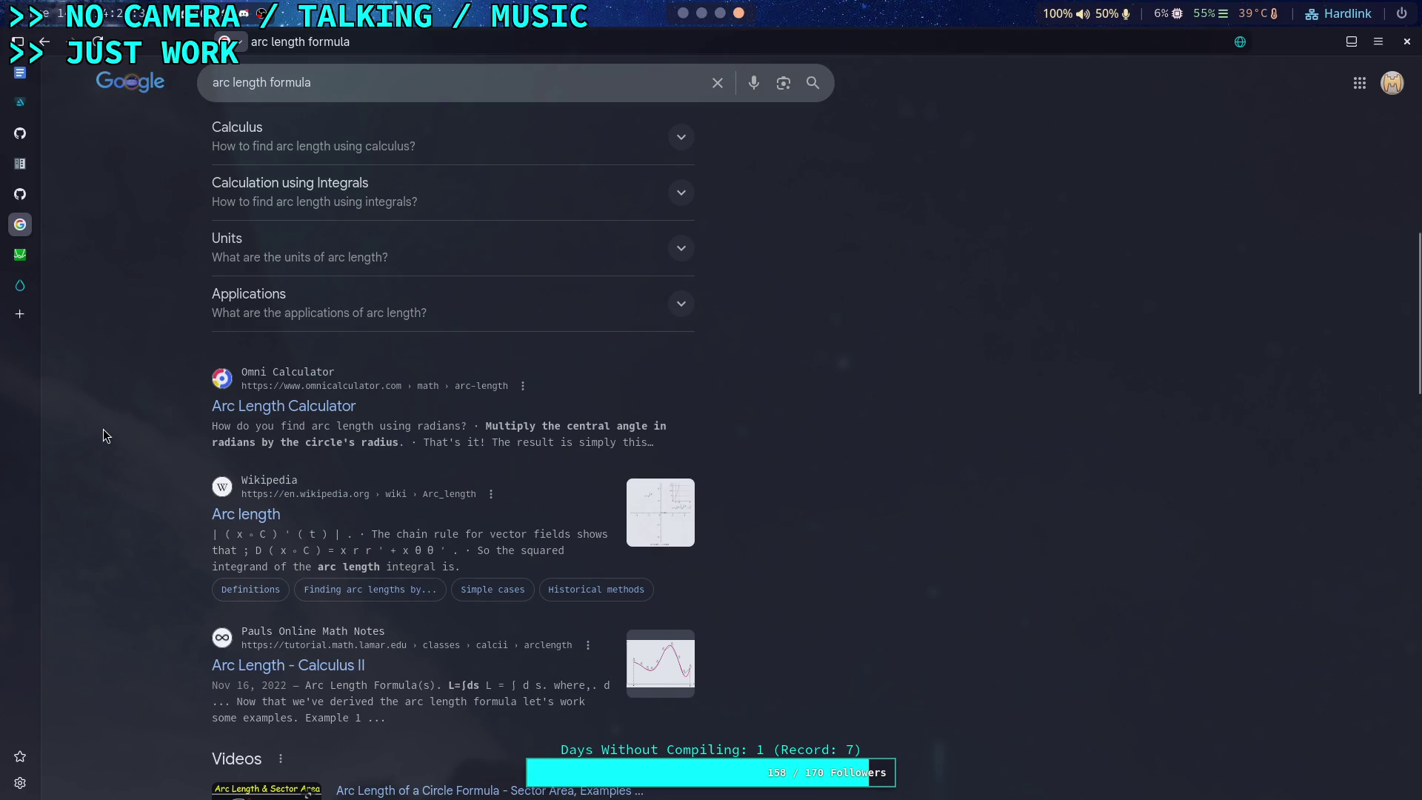
scroll(103, 435, "down", 2)
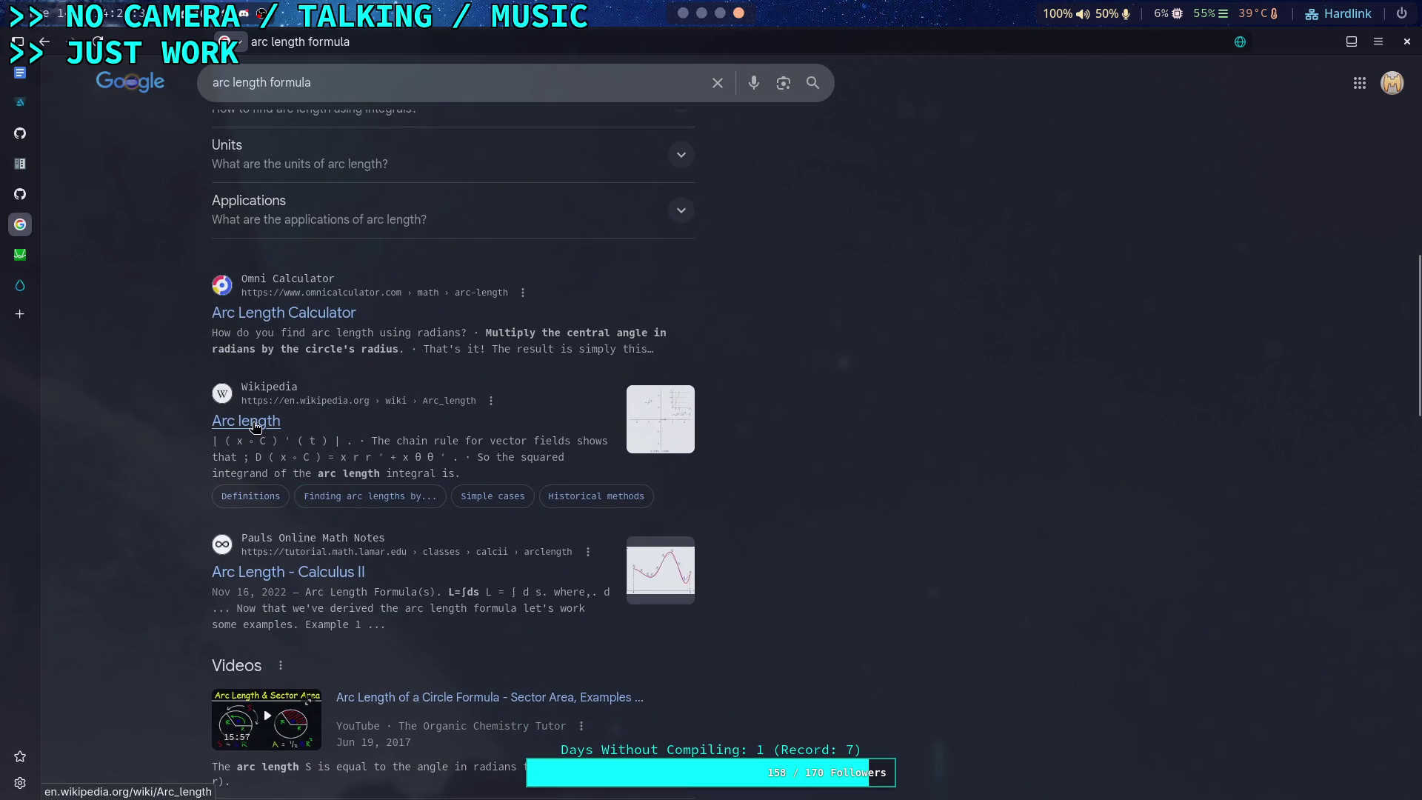
left_click(254, 426)
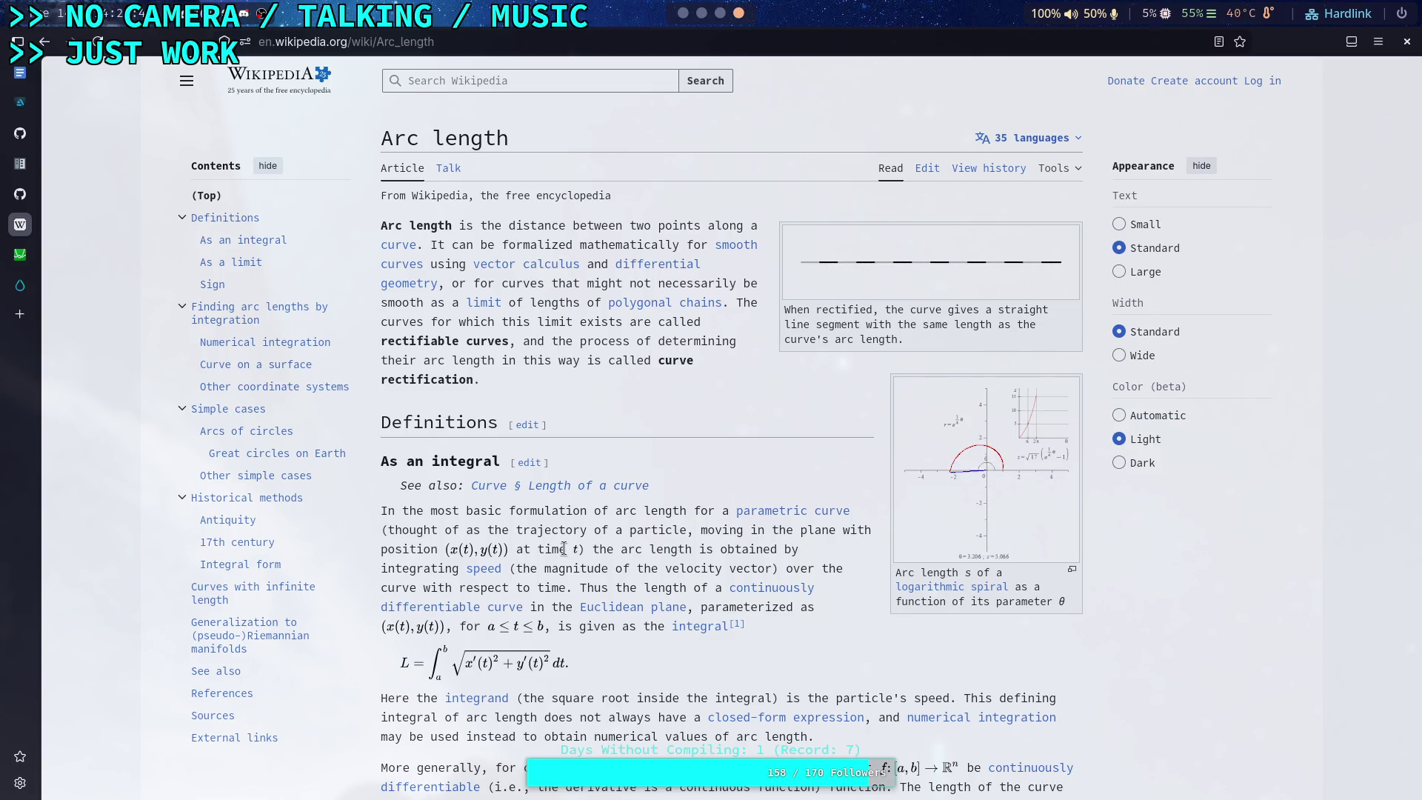
Step: Skim the Arc length article, then open the 'Arc Length of a Circle Formula' video from Google
scroll(565, 549, "down", 10)
scroll(564, 552, "down", 5)
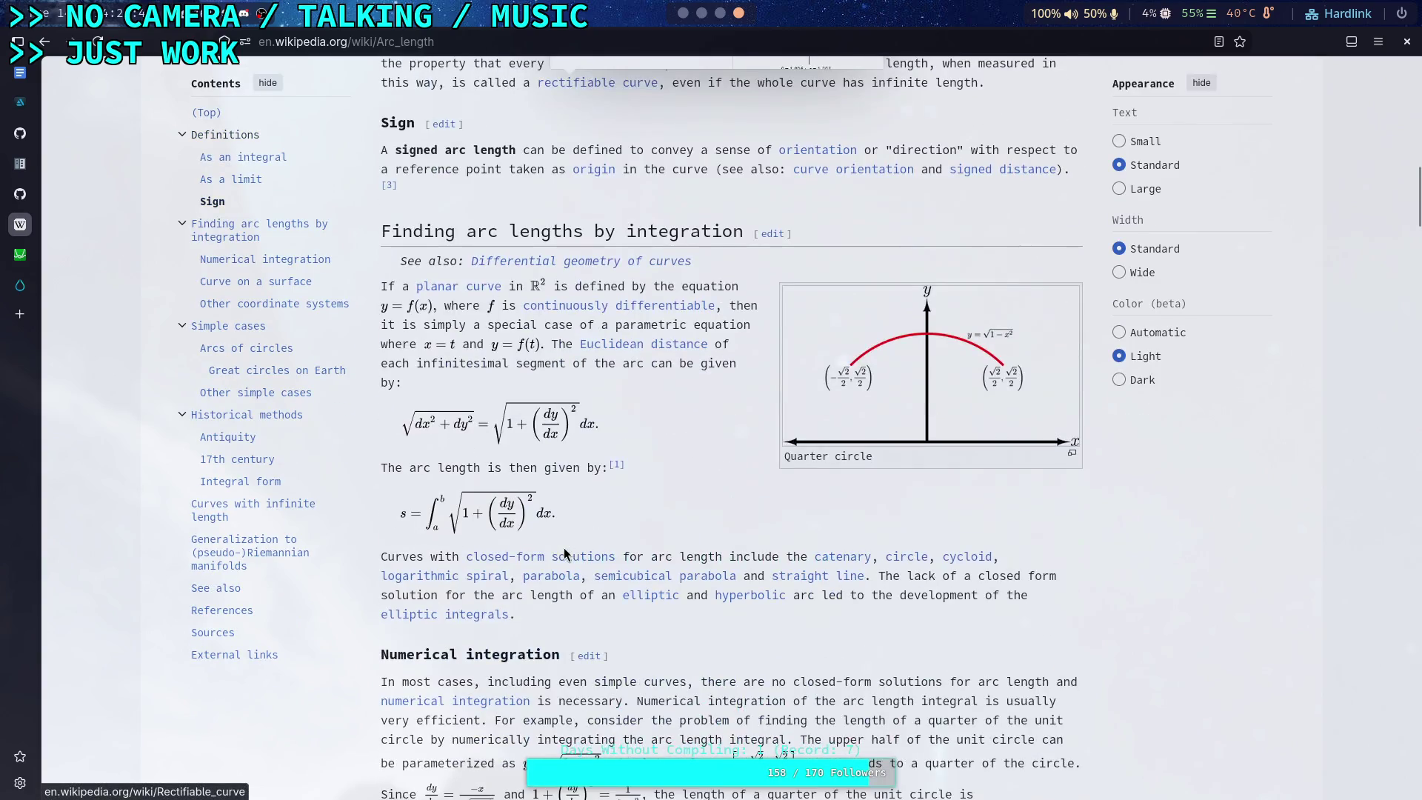
scroll(564, 554, "down", 15)
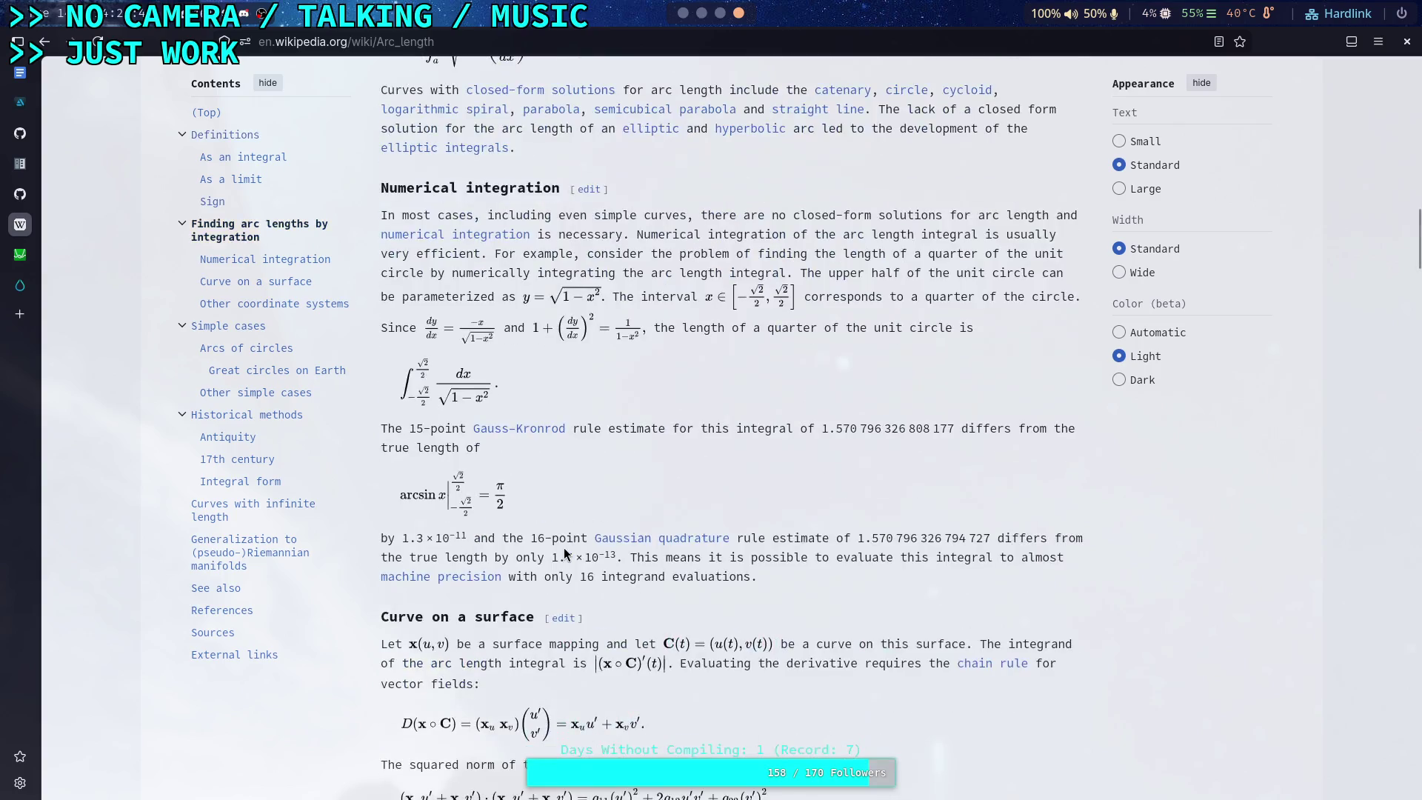
left_click(42, 55)
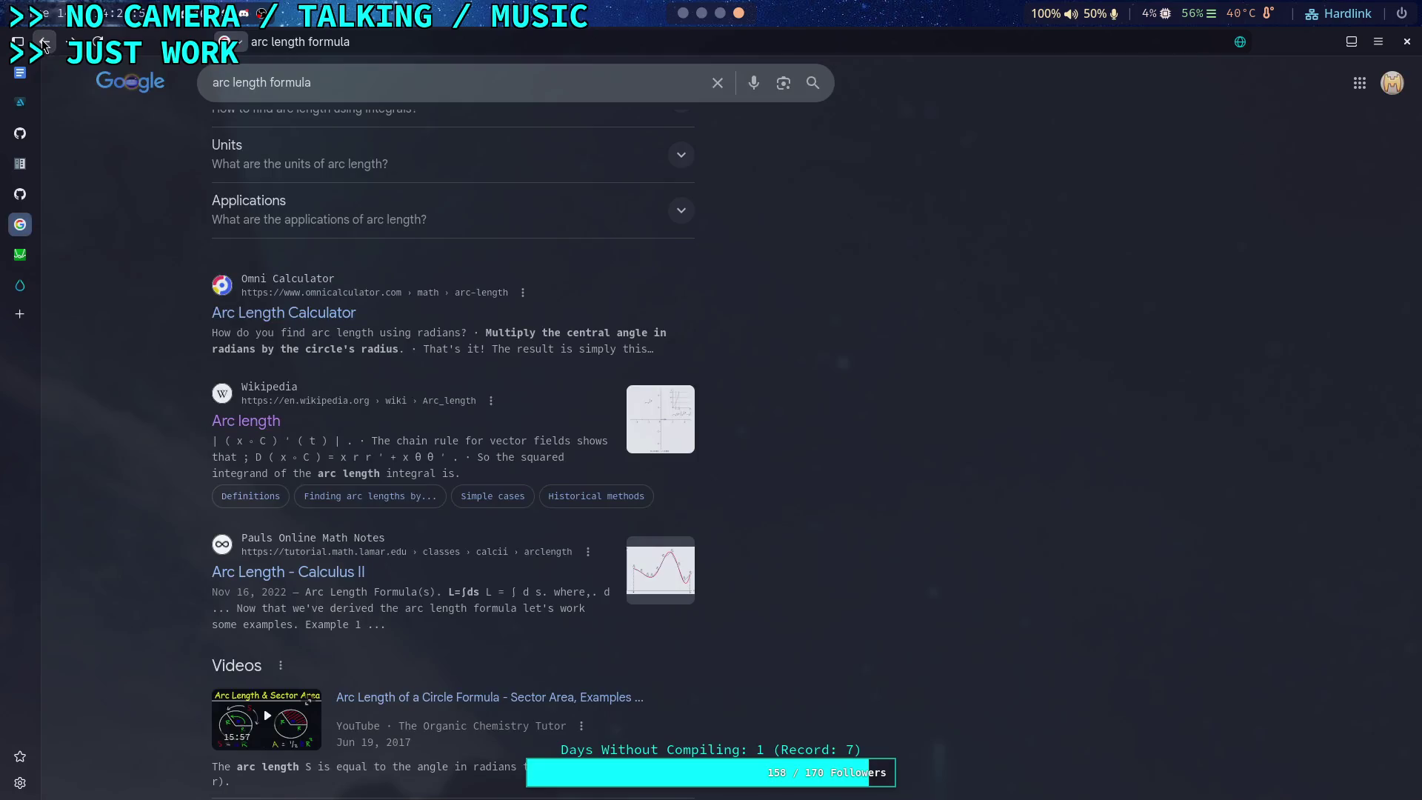
scroll(100, 451, "down", 5)
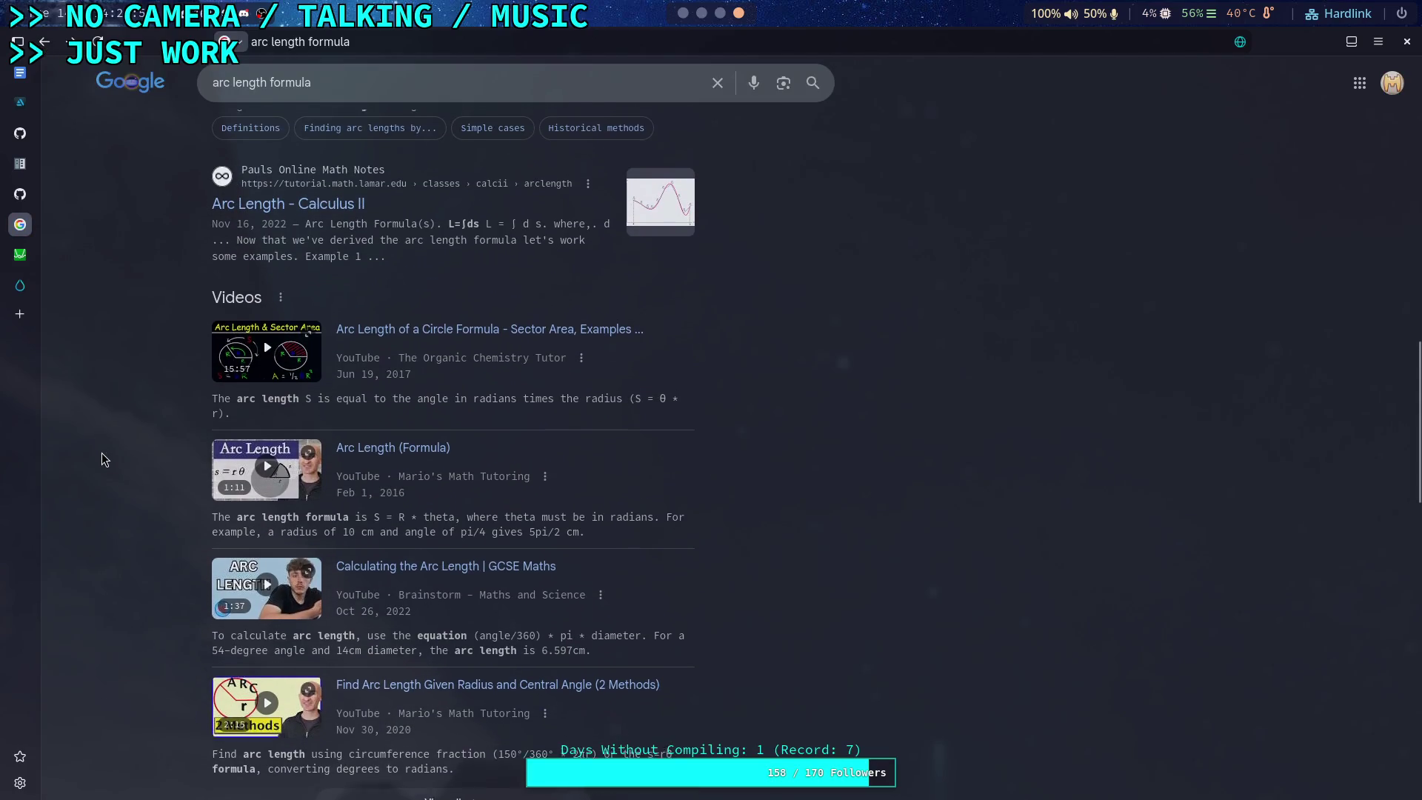
scroll(101, 452, "up", 1)
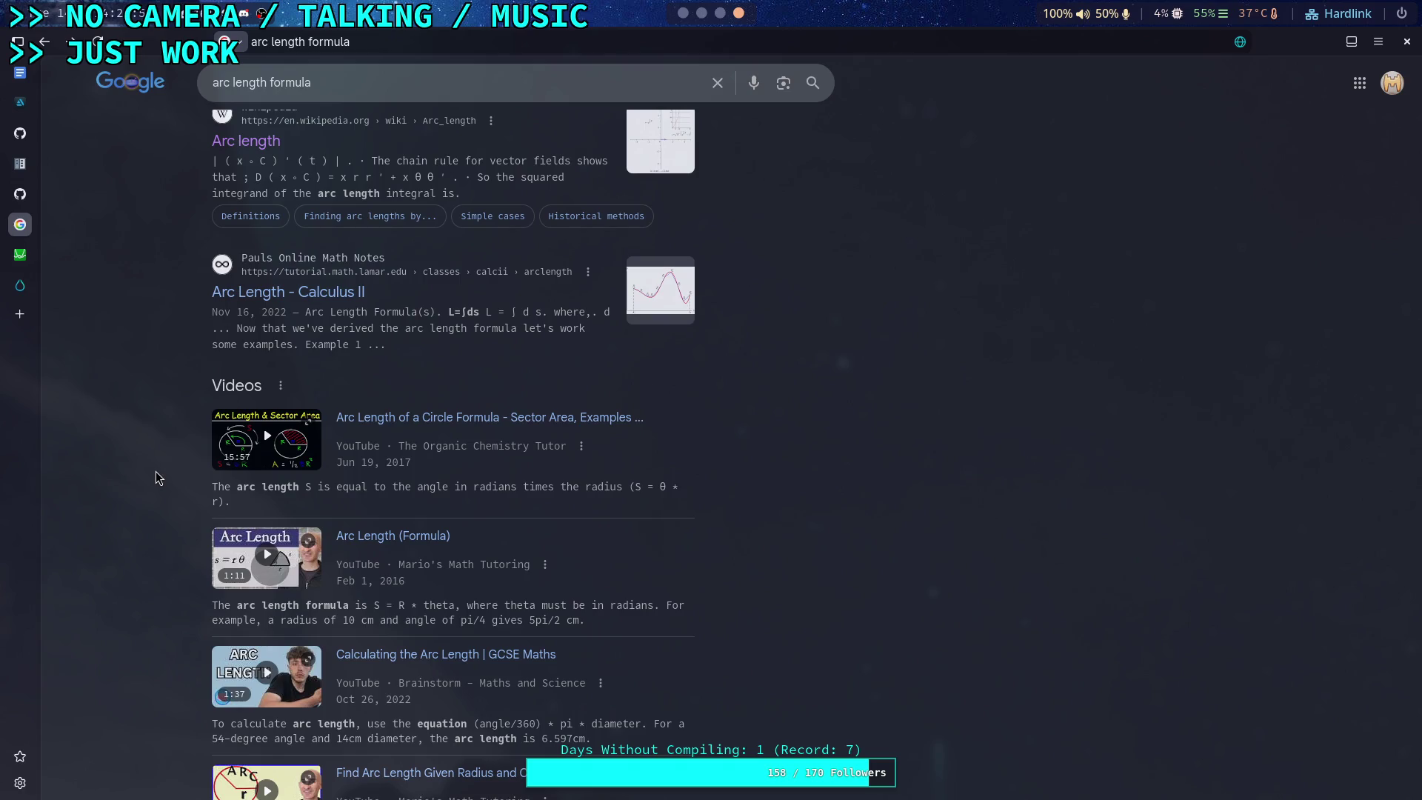
left_click(434, 419)
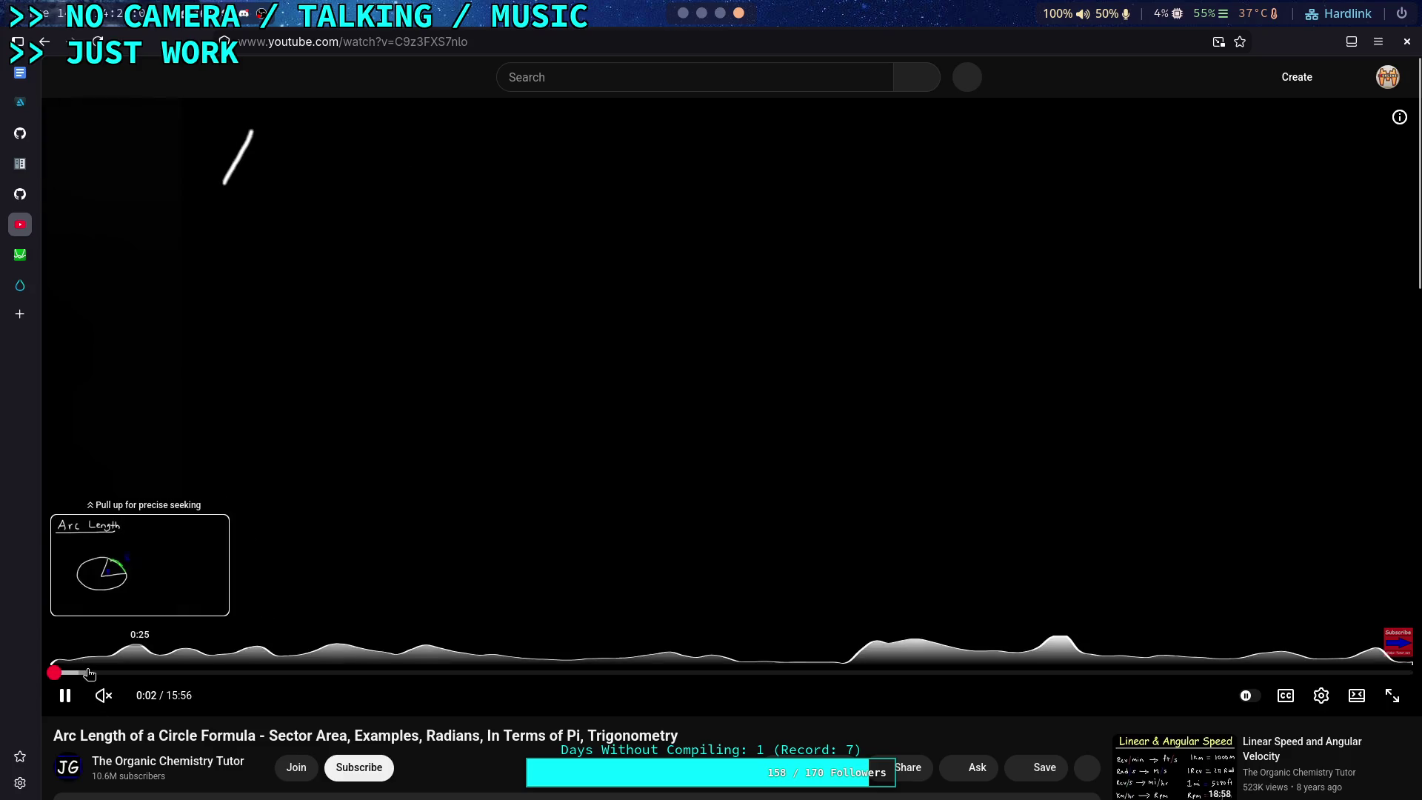
Step: Skip the video to about 1:01, pause it, and return to Godot
left_click_drag(109, 673, 140, 674)
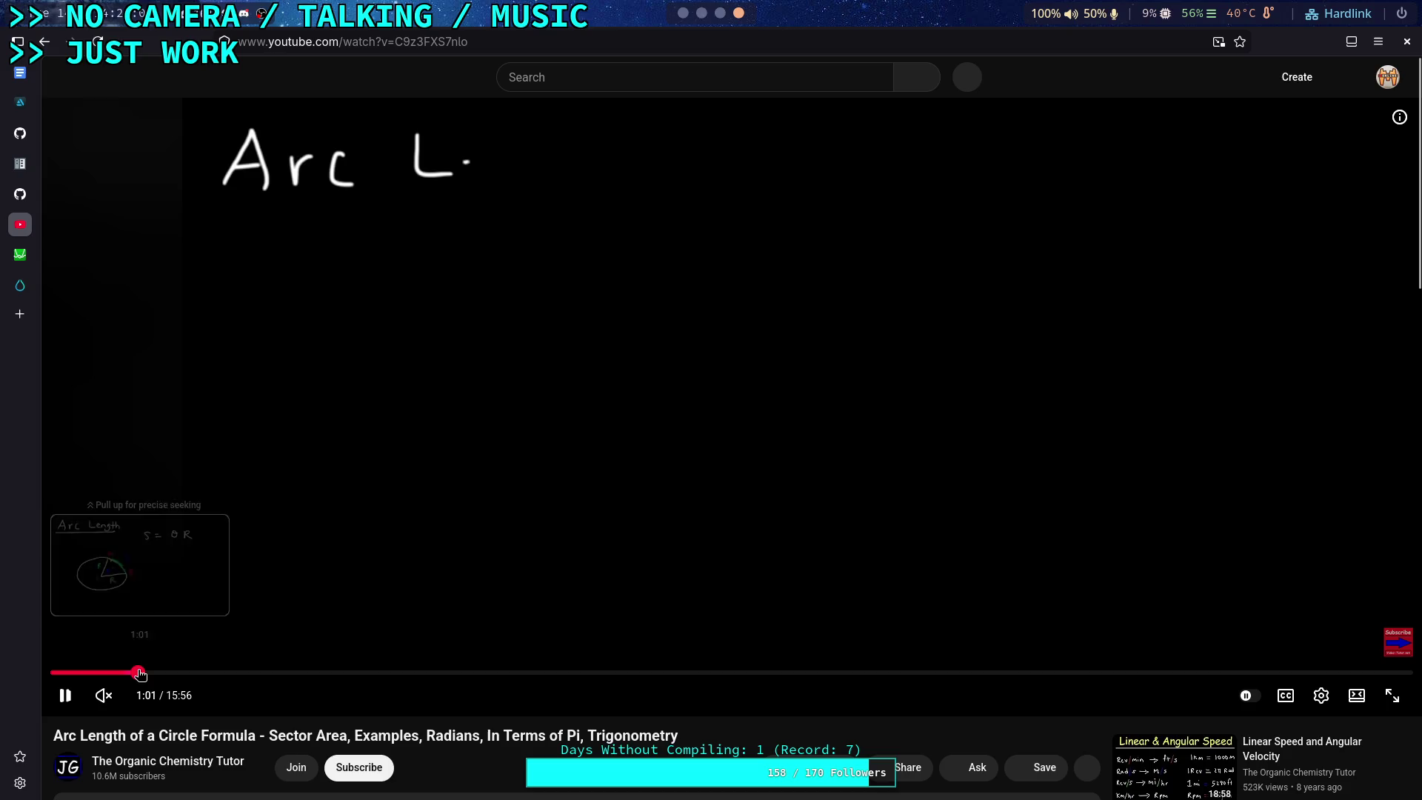
left_click(279, 553)
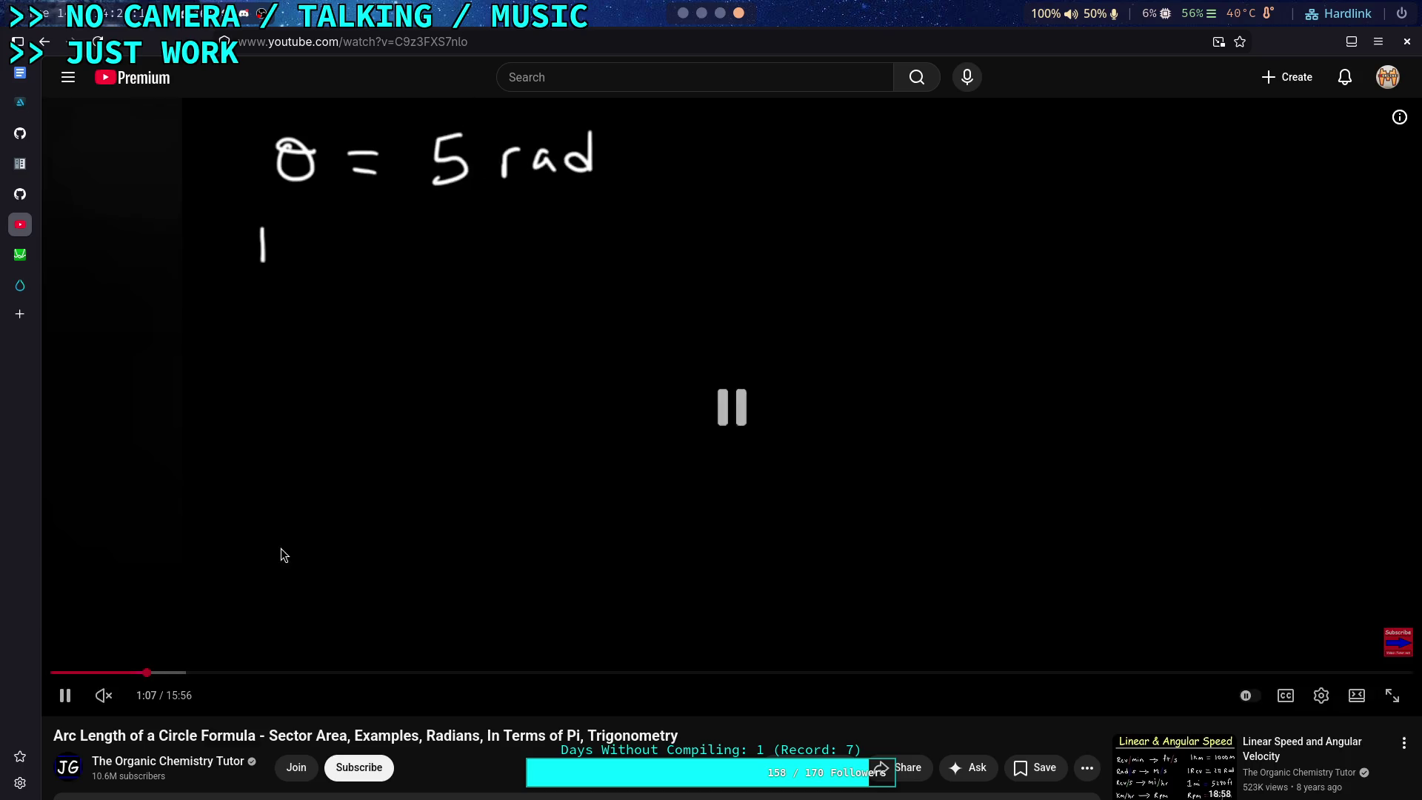
left_click(683, 13)
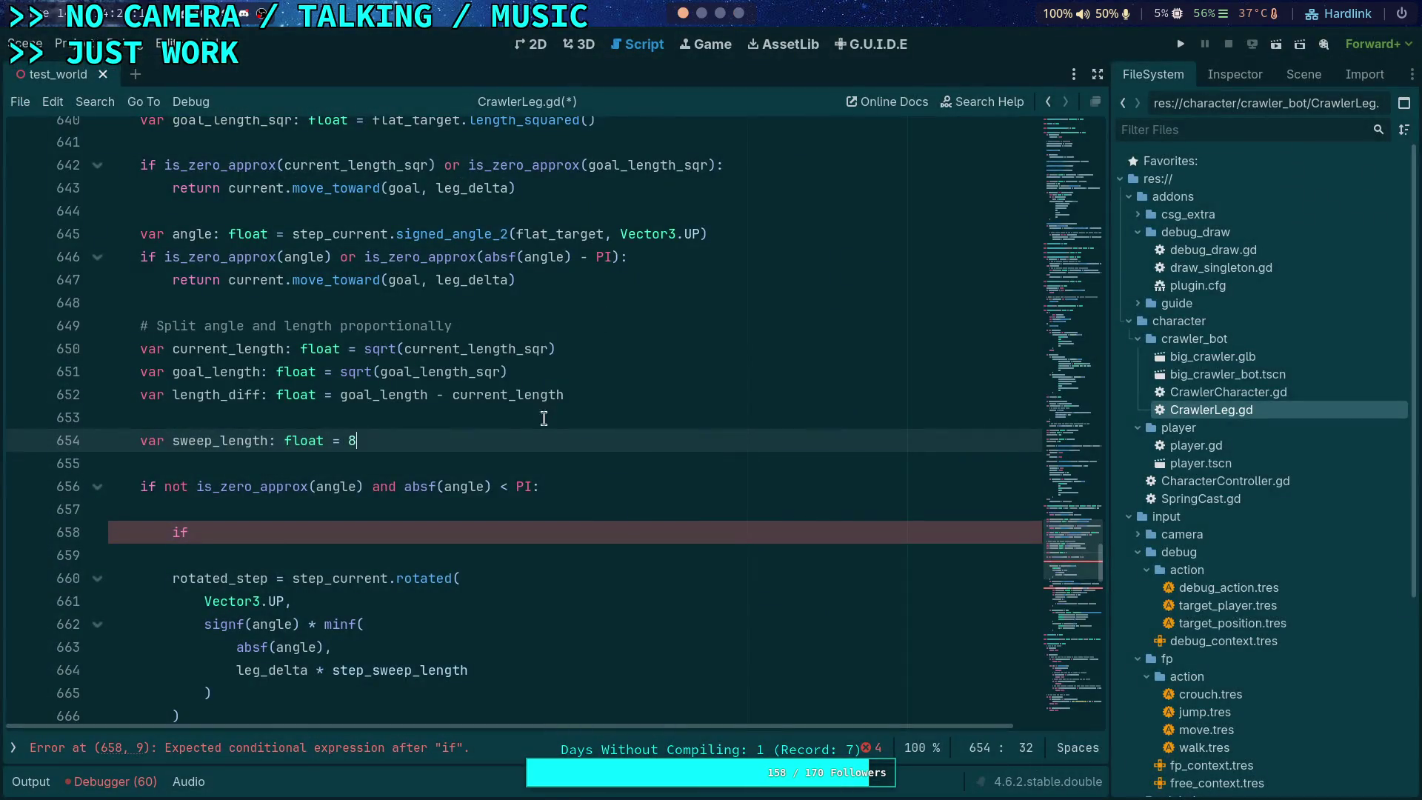
Step: Replace the placeholder 8 in sweep_length with angle * current_length
key("BackSpace")
type("angle")
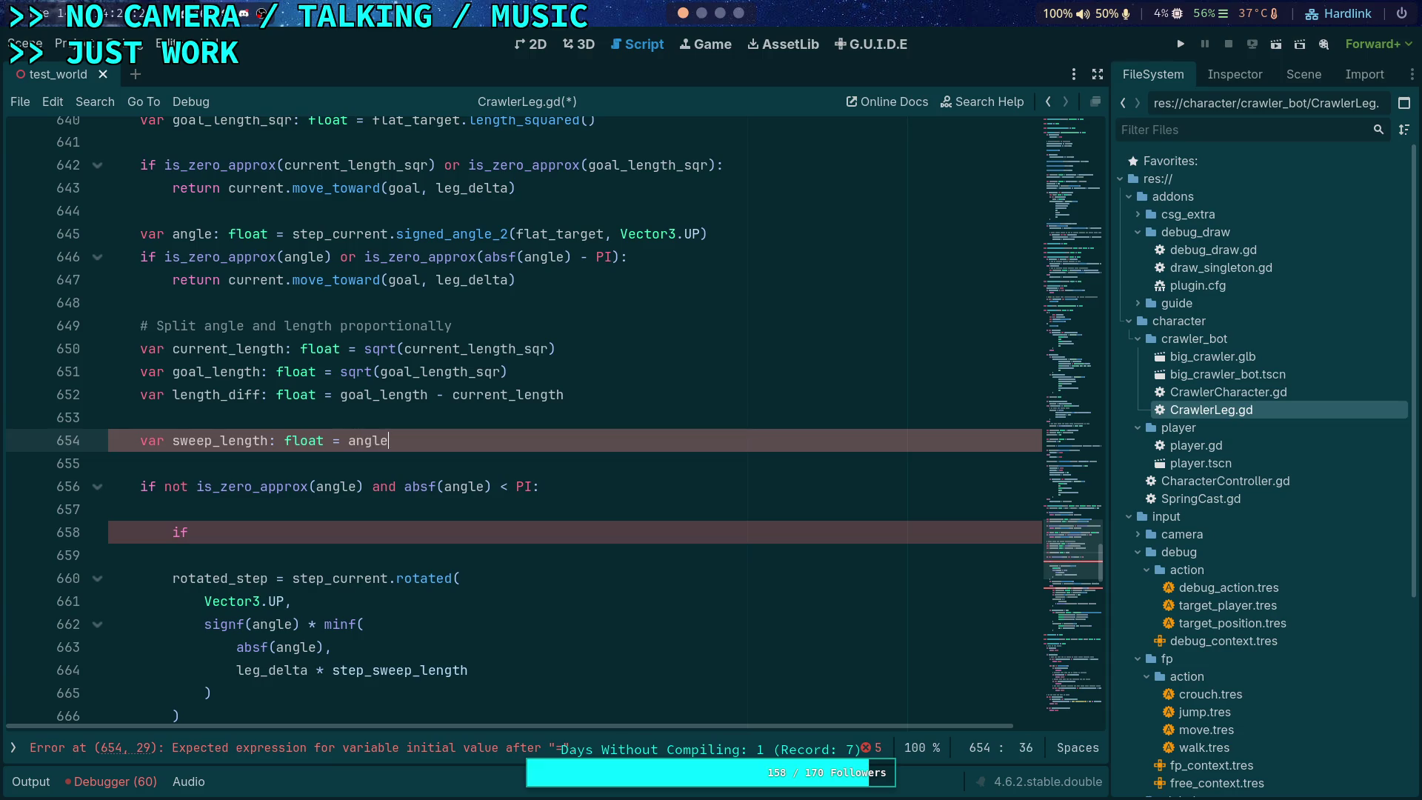
type(" * current_le")
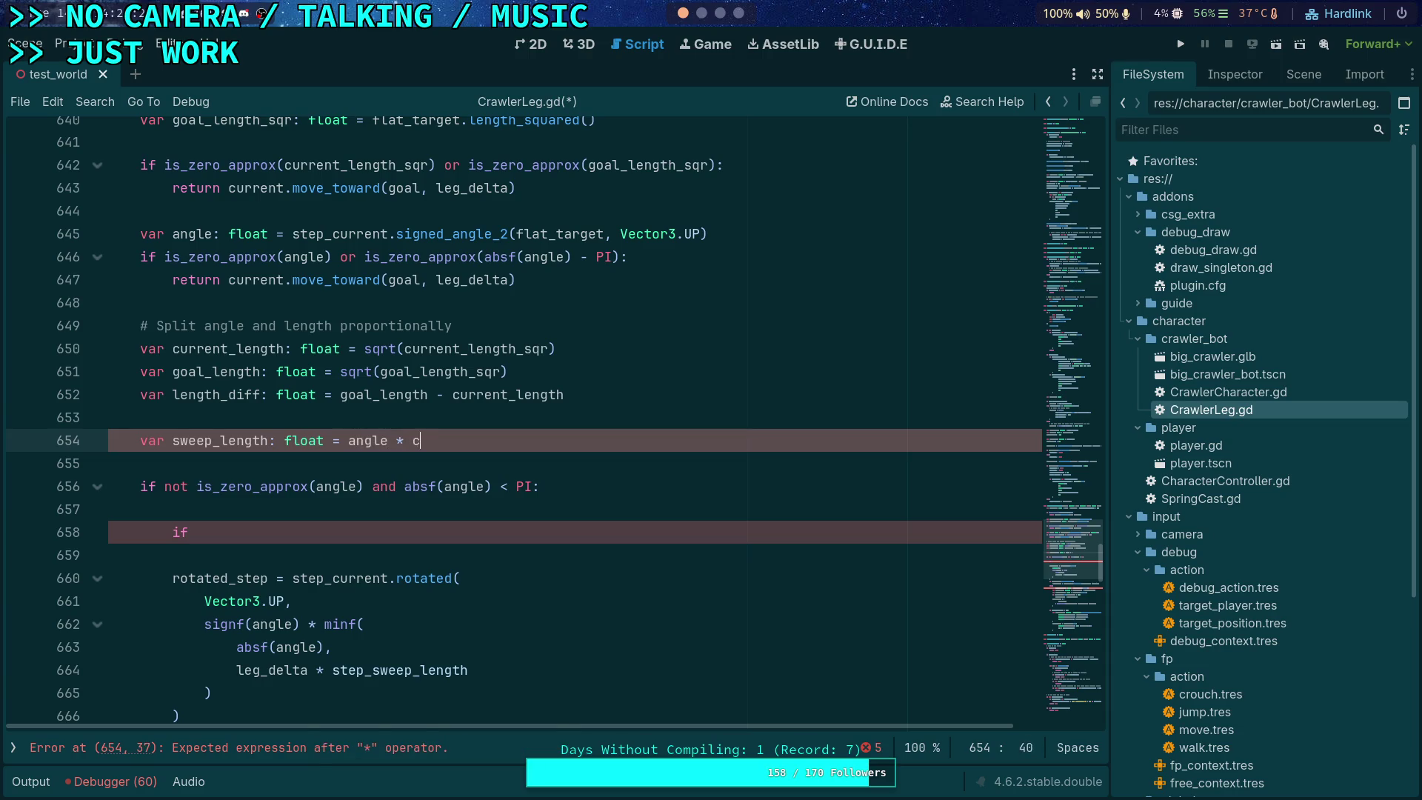
key("Return")
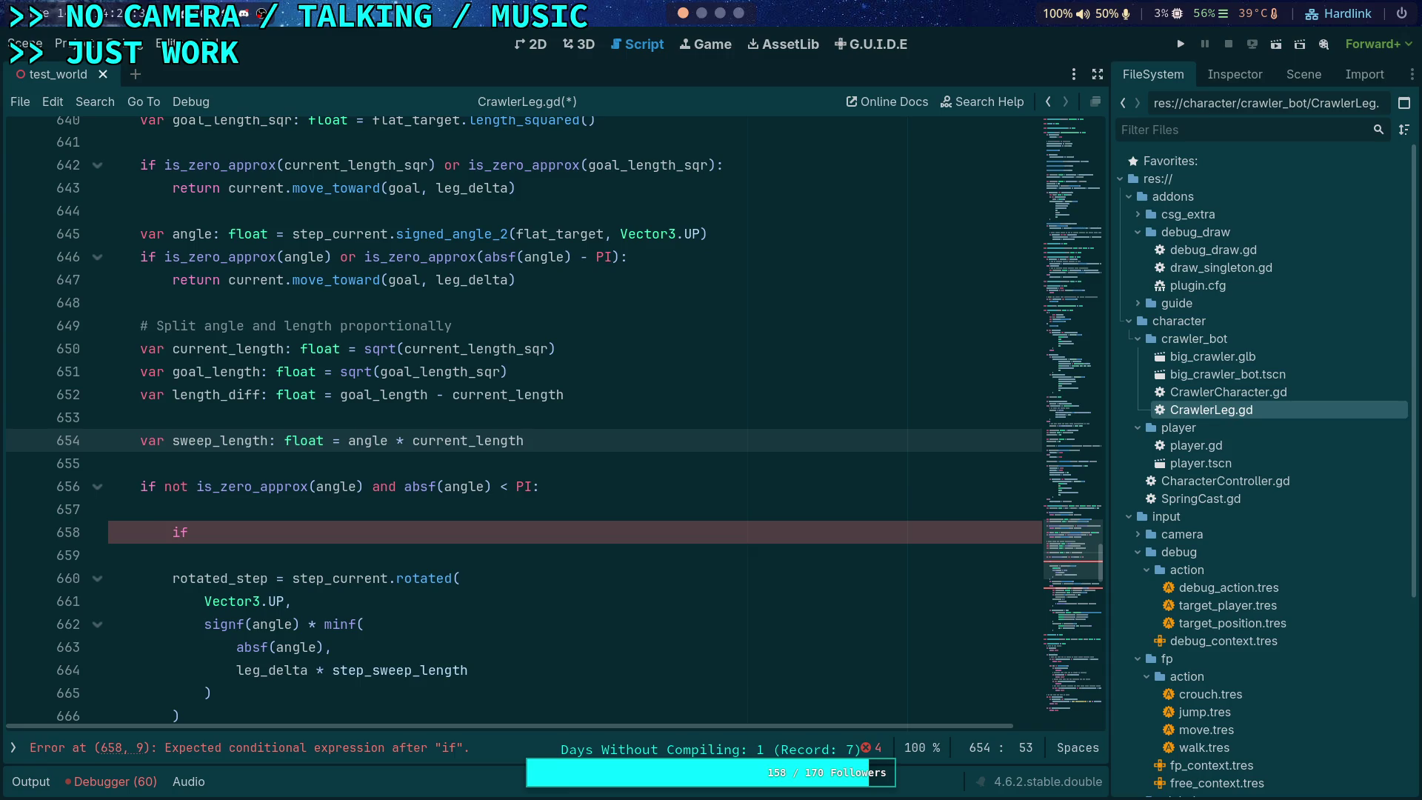
Step: Add a '# Check lengths' comment directly above the length is_zero_approx guard
scroll(504, 448, "up", 3)
scroll(563, 578, "down", 3)
scroll(590, 537, "up", 1)
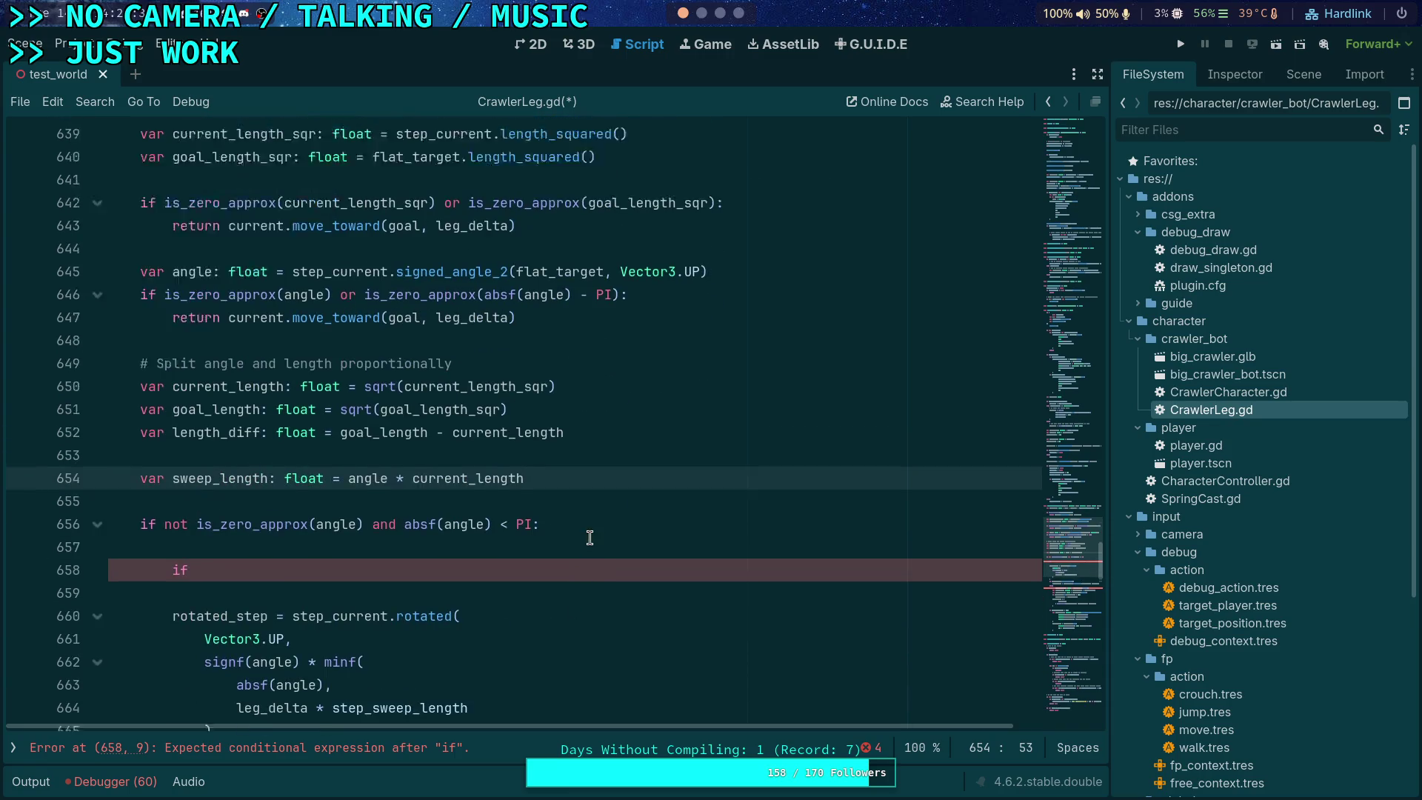
scroll(590, 538, "up", 3)
left_click(447, 212)
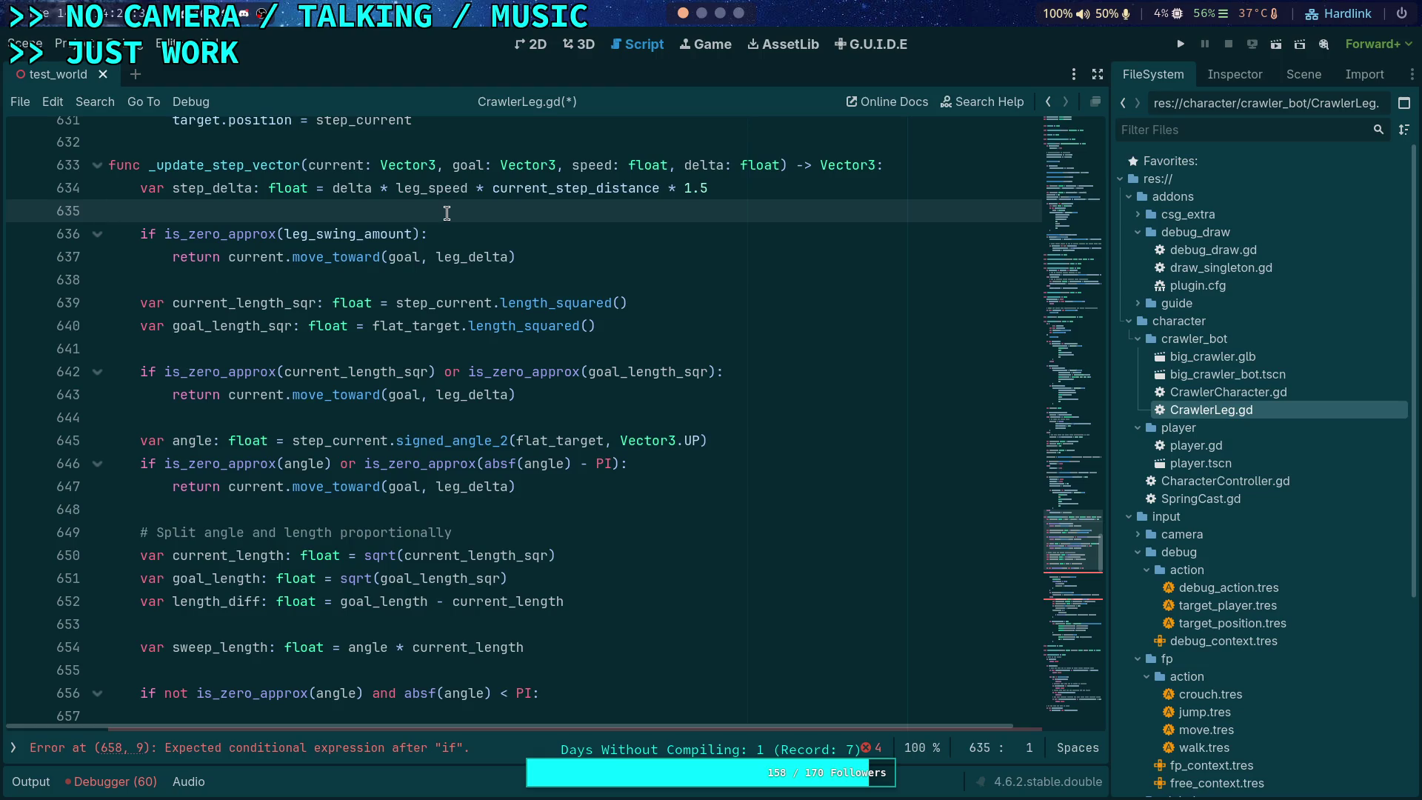
left_click(358, 280)
key("Return")
key("Return")
key("Up")
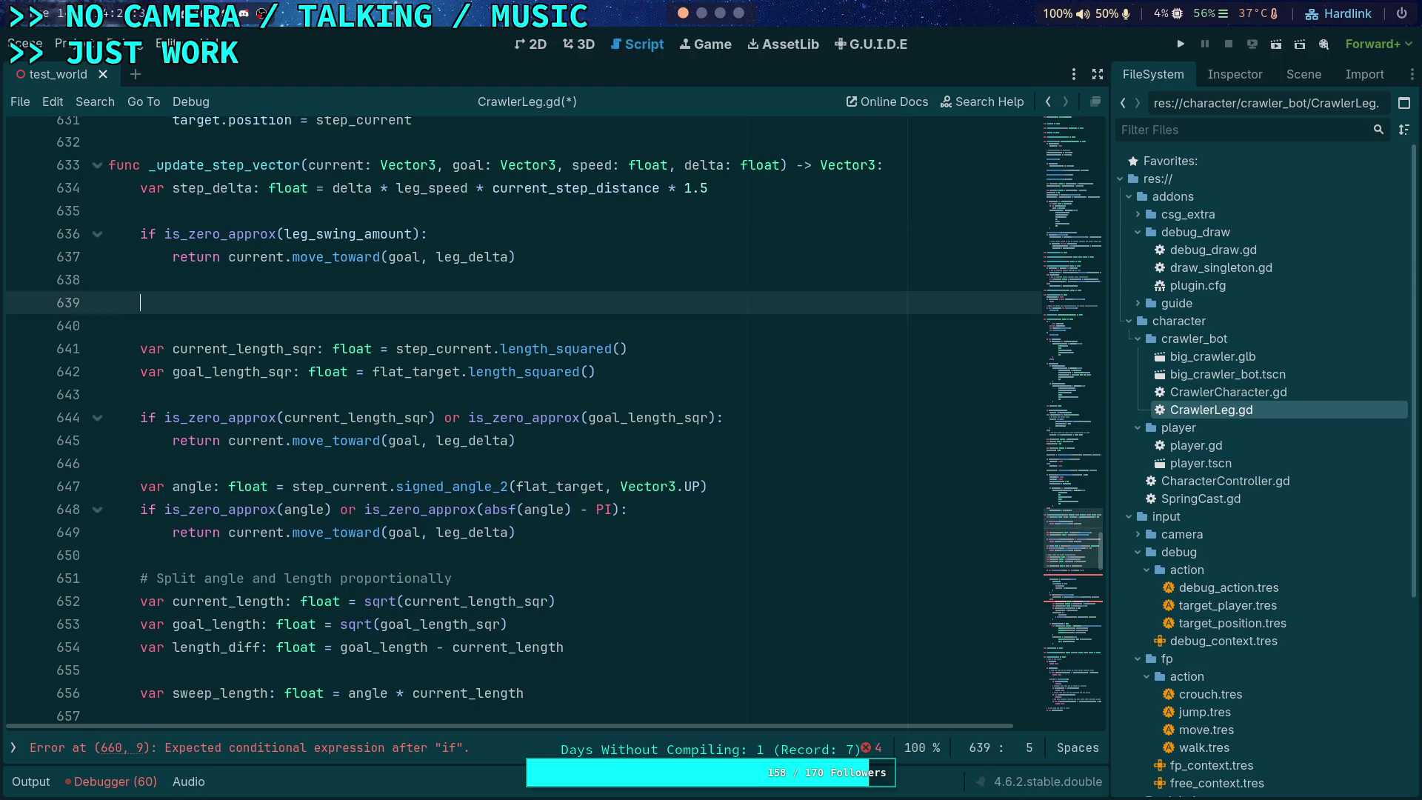
type("# Check ")
type("lengths")
key("Down")
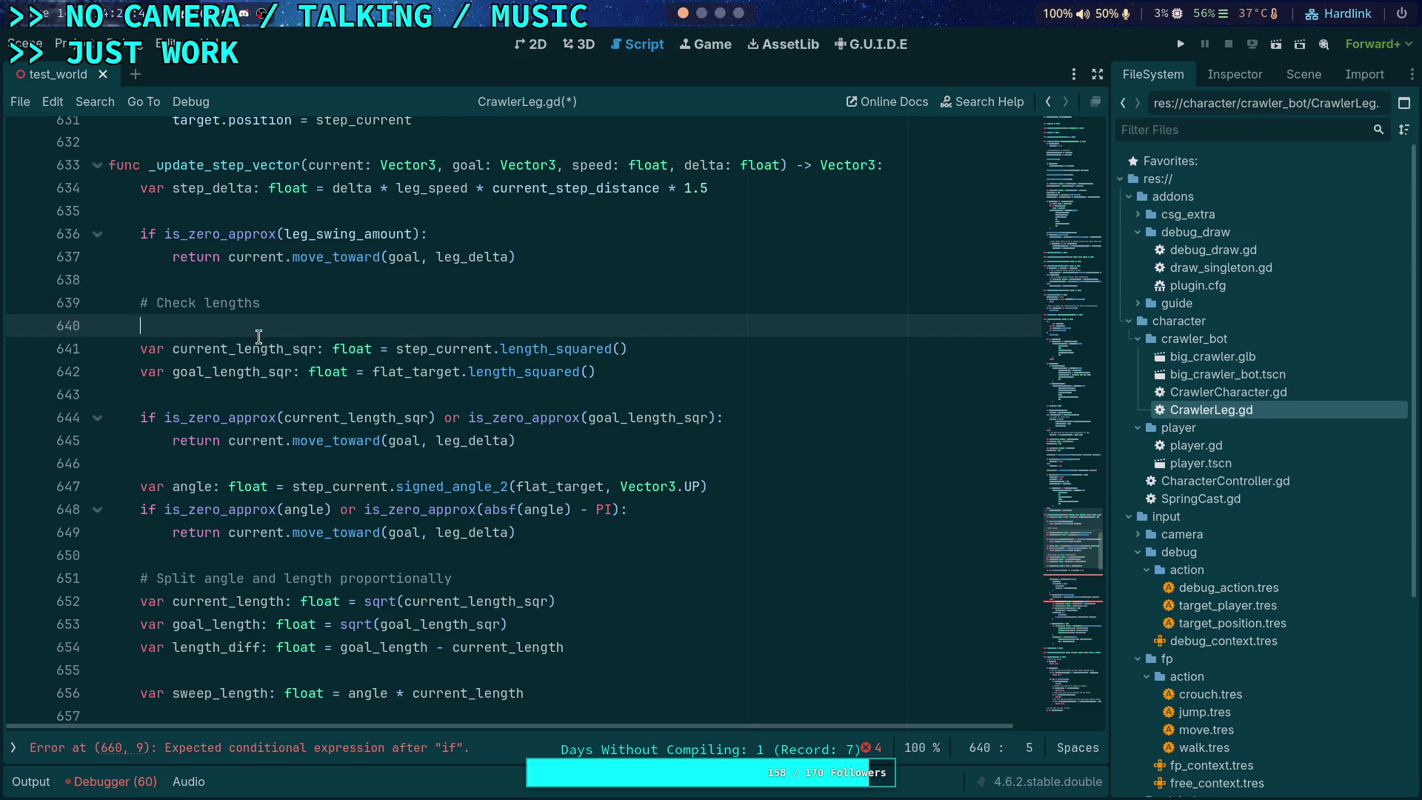
key("BackSpace")
key("alt+Down")
key("alt+Down")
key("alt+Down")
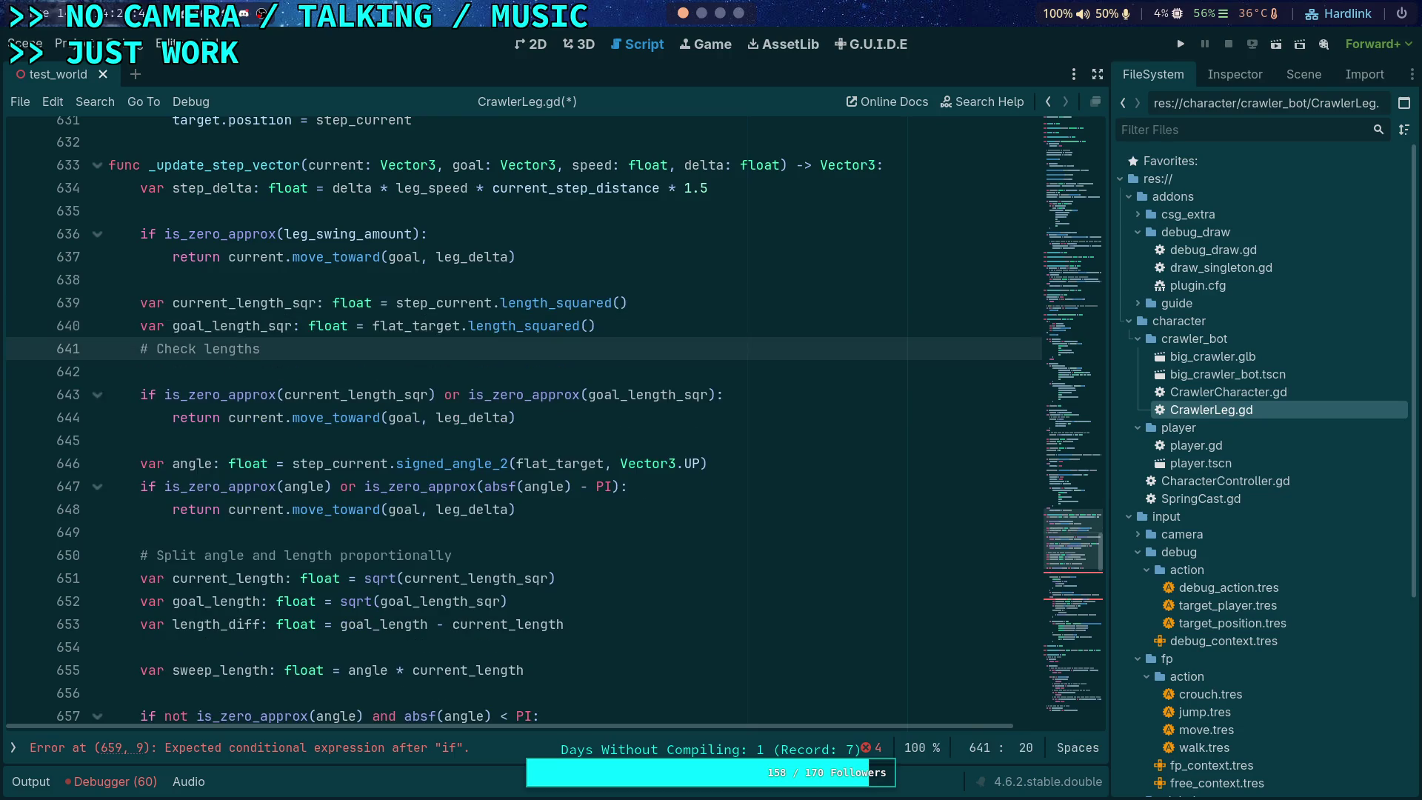
Step: Add a '# Check angle' comment above the angle guard and a blank line after sweep_length
left_click(299, 443)
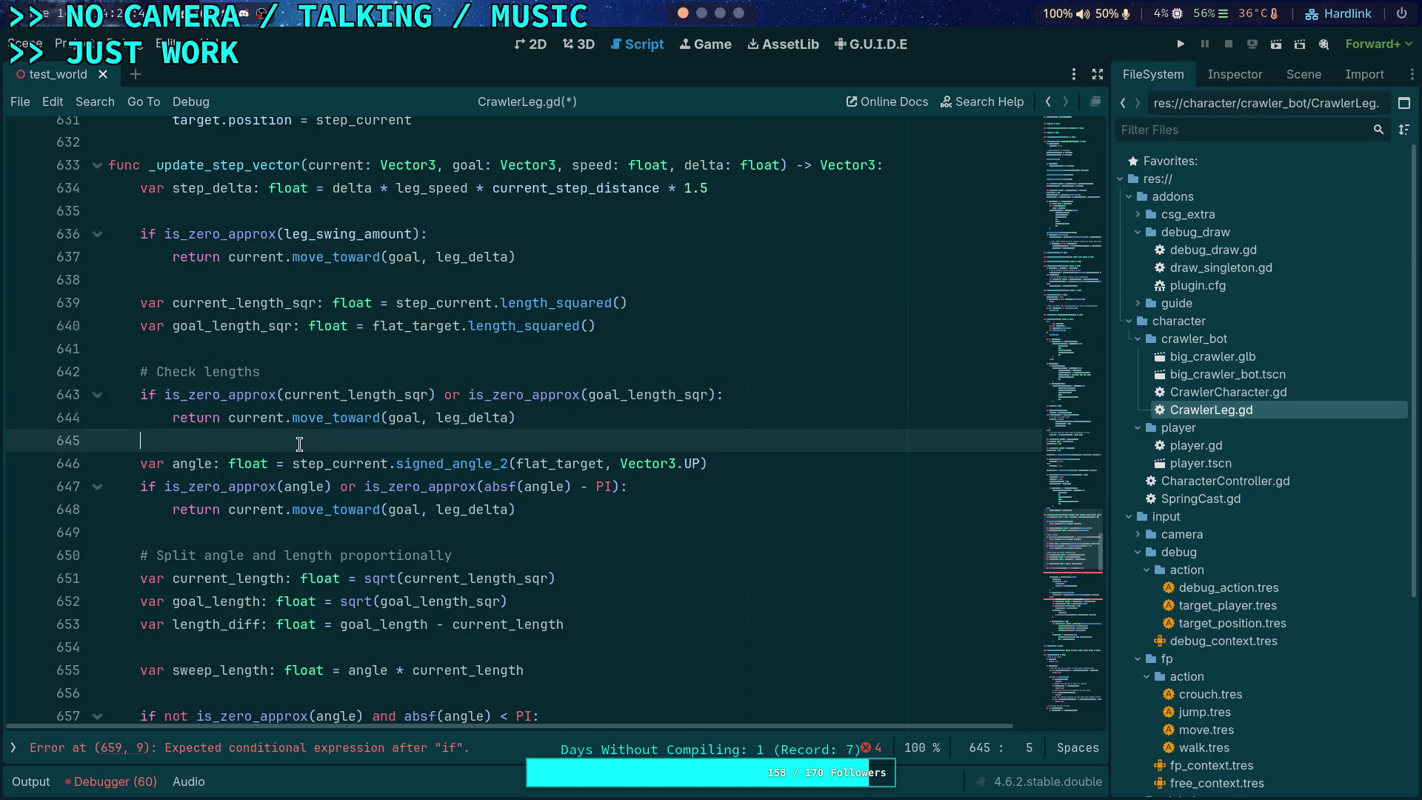
key("alt+Down")
key("alt+Up")
key("Down")
key("End")
key("Return")
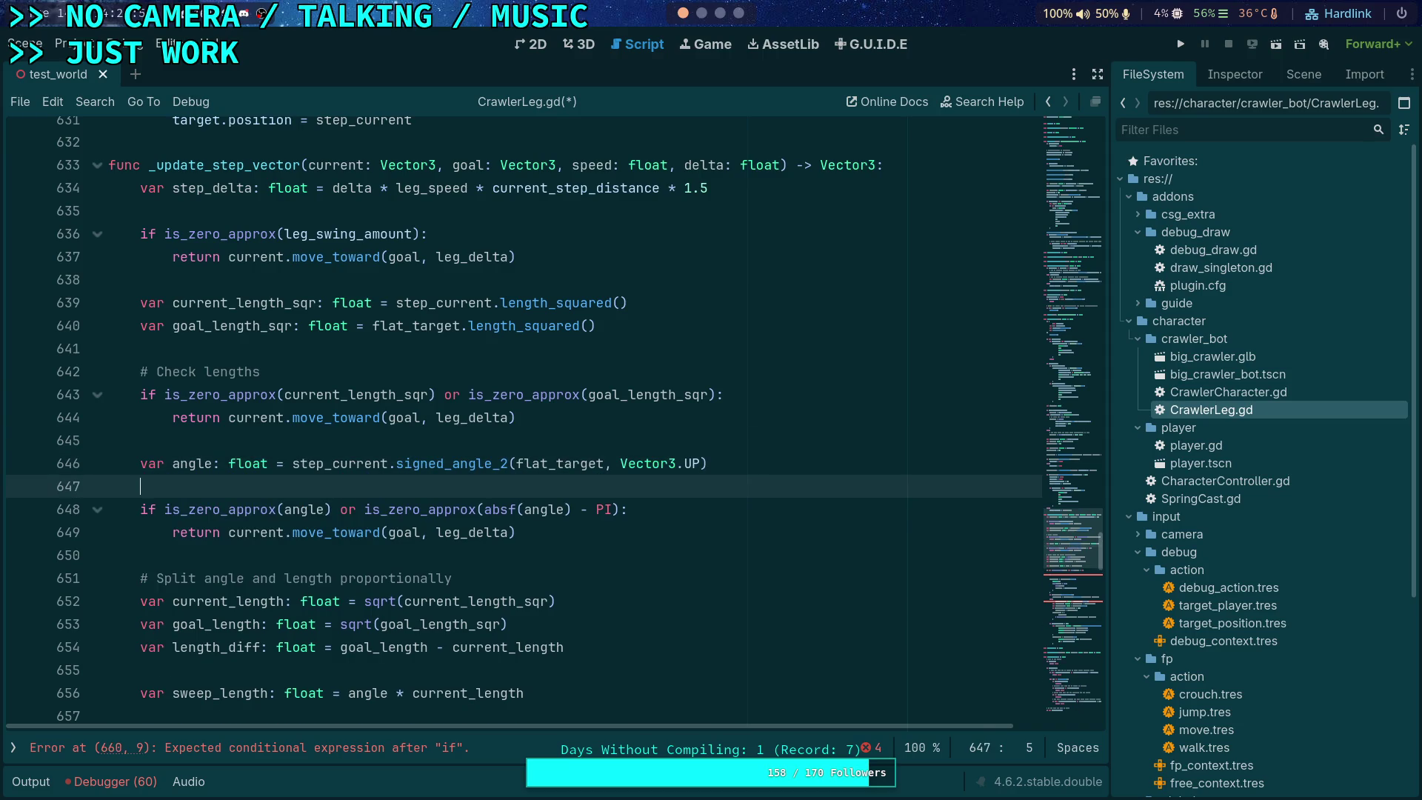
key("Return")
type("# Check angle")
scroll(333, 462, "down", 3)
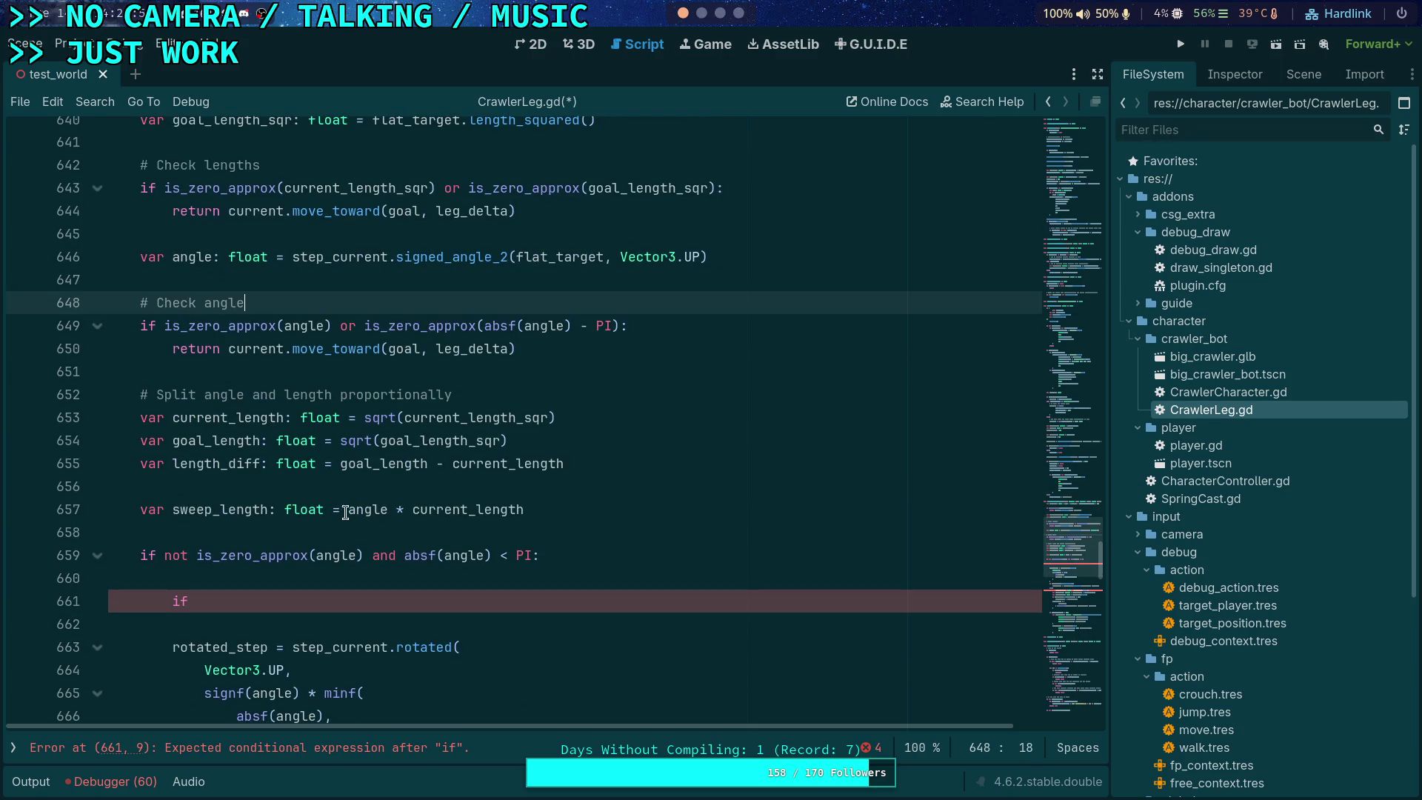
left_click(537, 509)
key("Return")
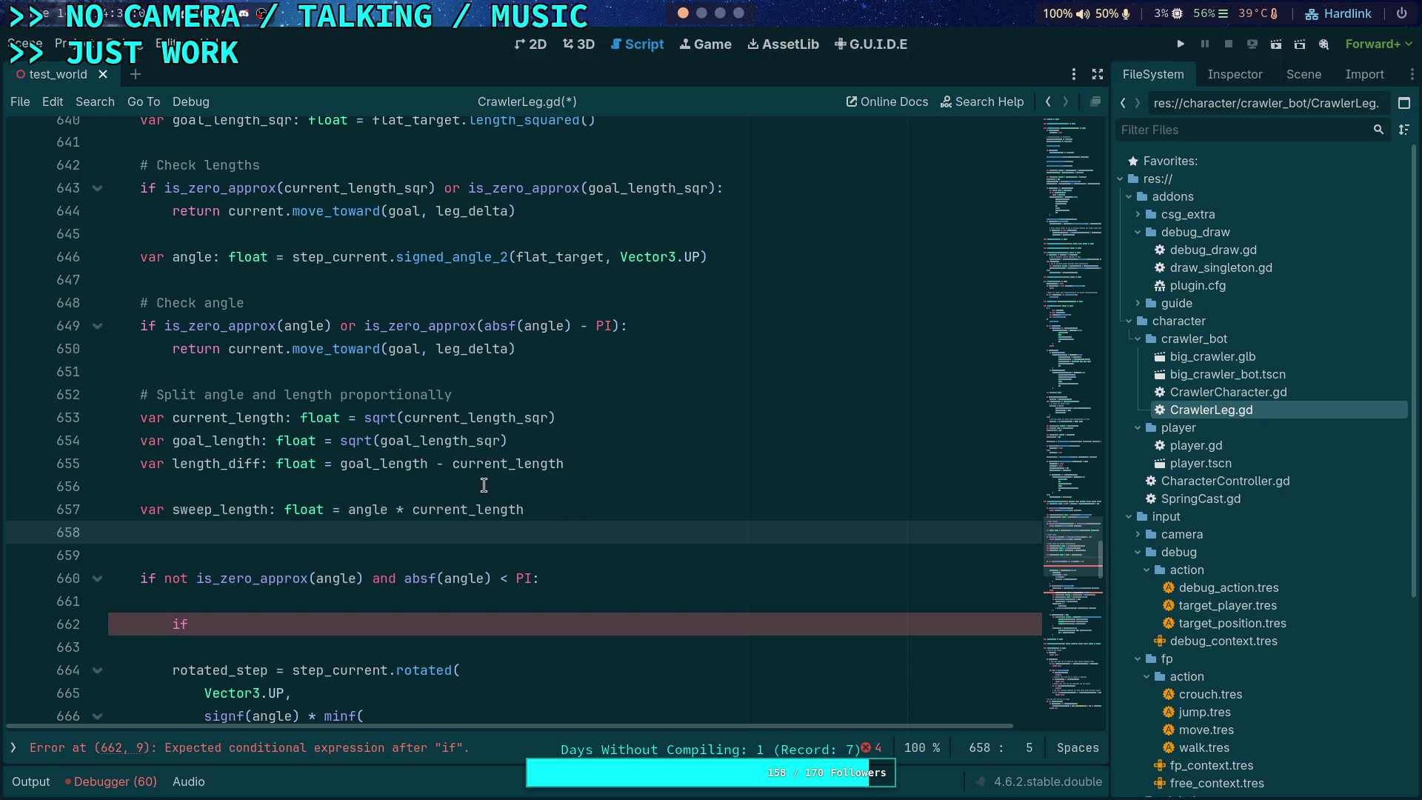
Step: Rename angle to radians in its declaration and both uses in the angle guard on line 649
double_click(205, 256)
type("radians")
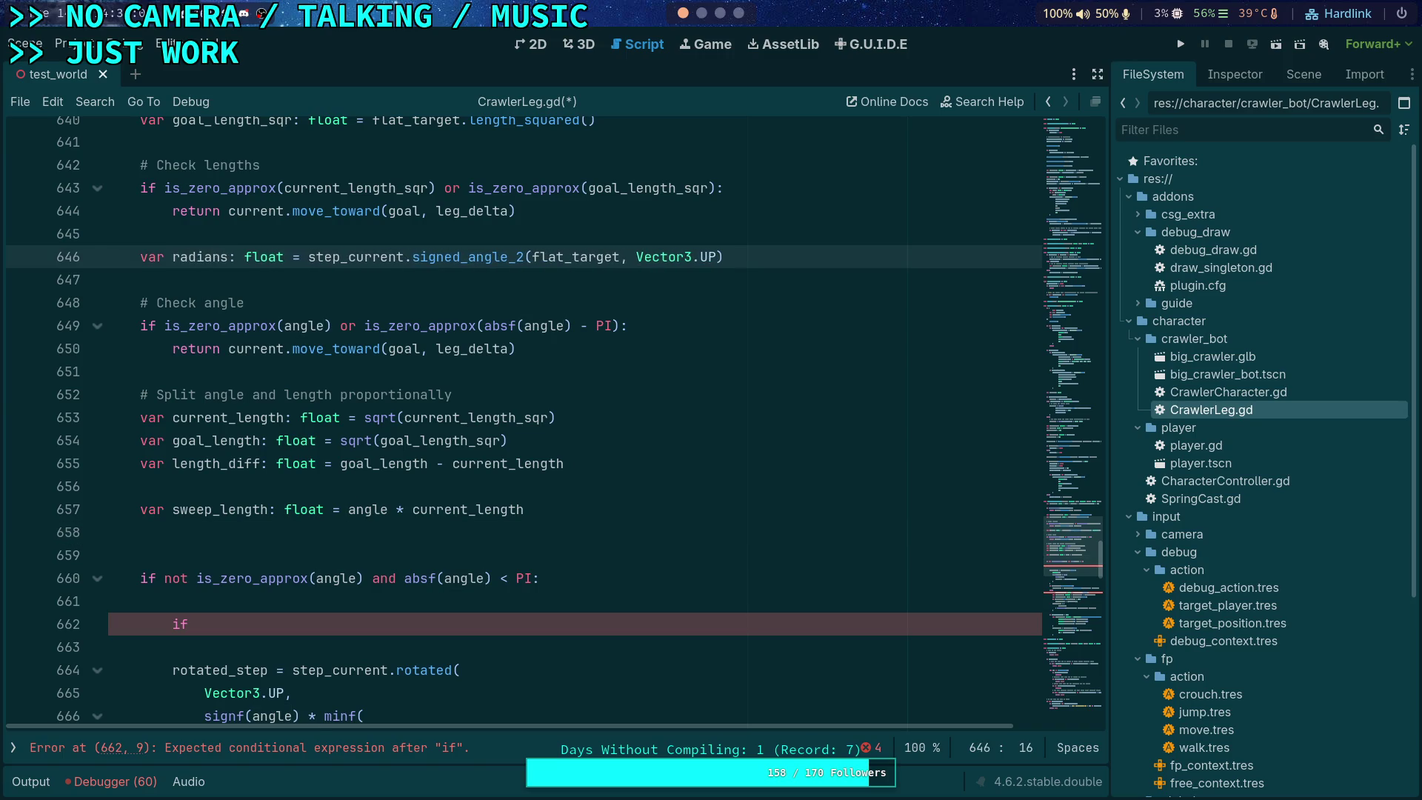
double_click(199, 257)
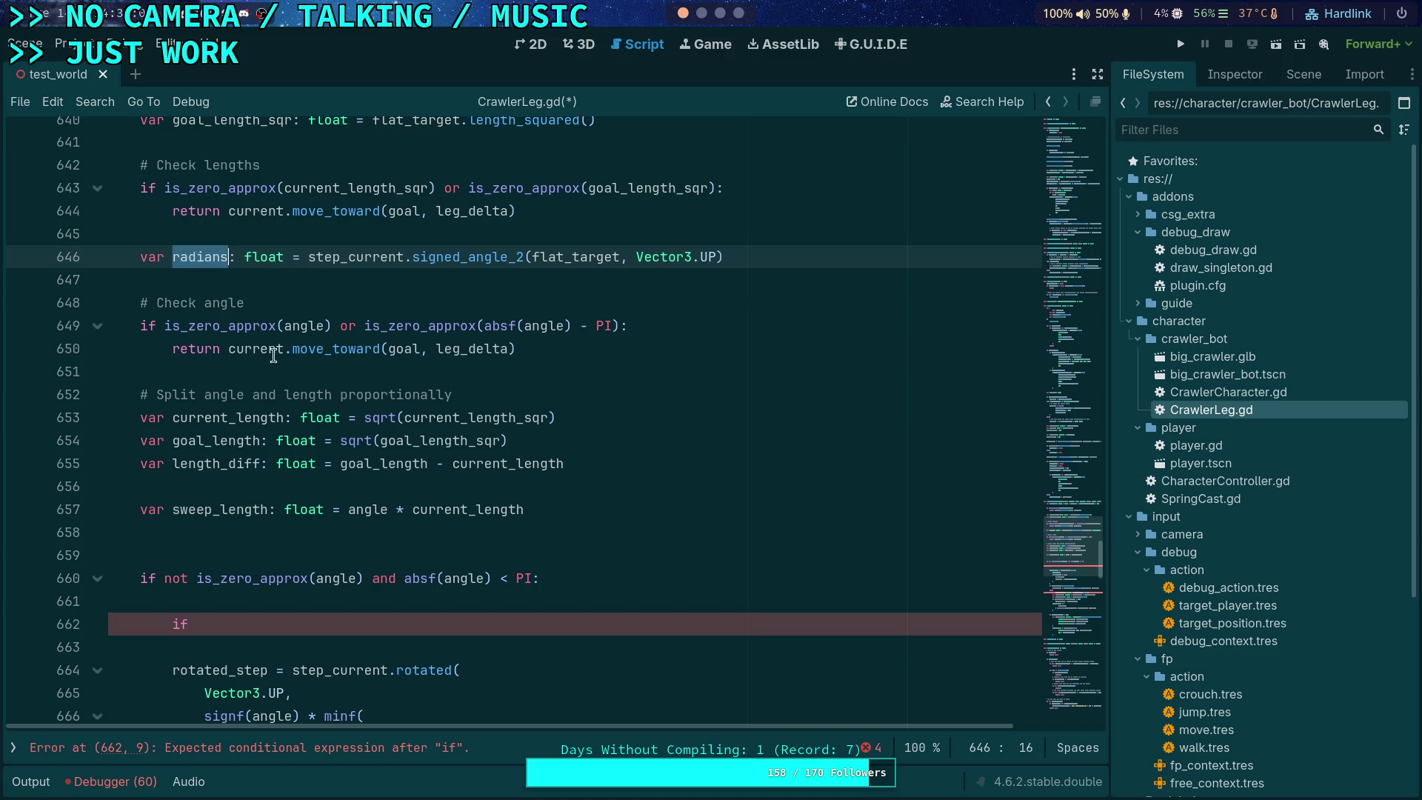
double_click(549, 326)
type("radians")
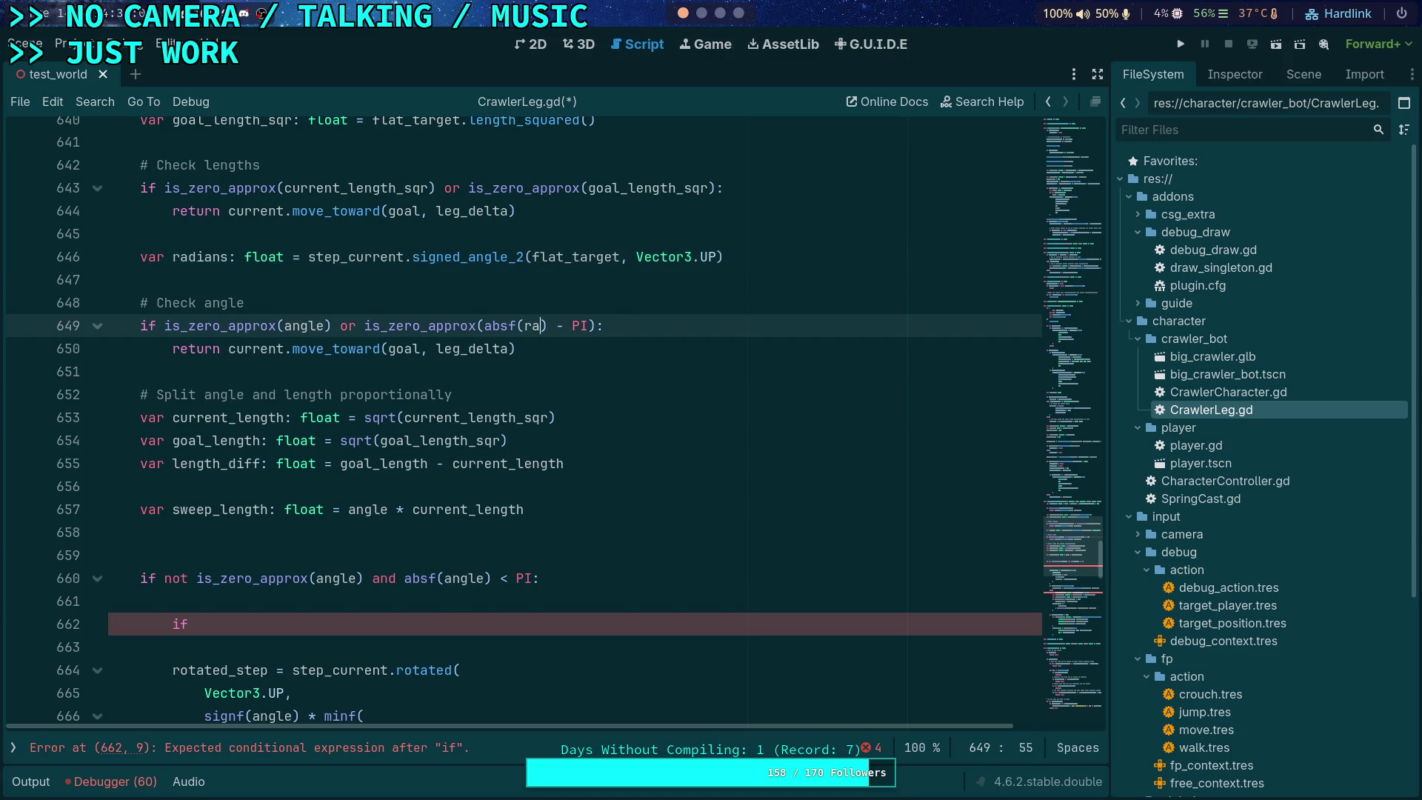
double_click(303, 326)
type("radians")
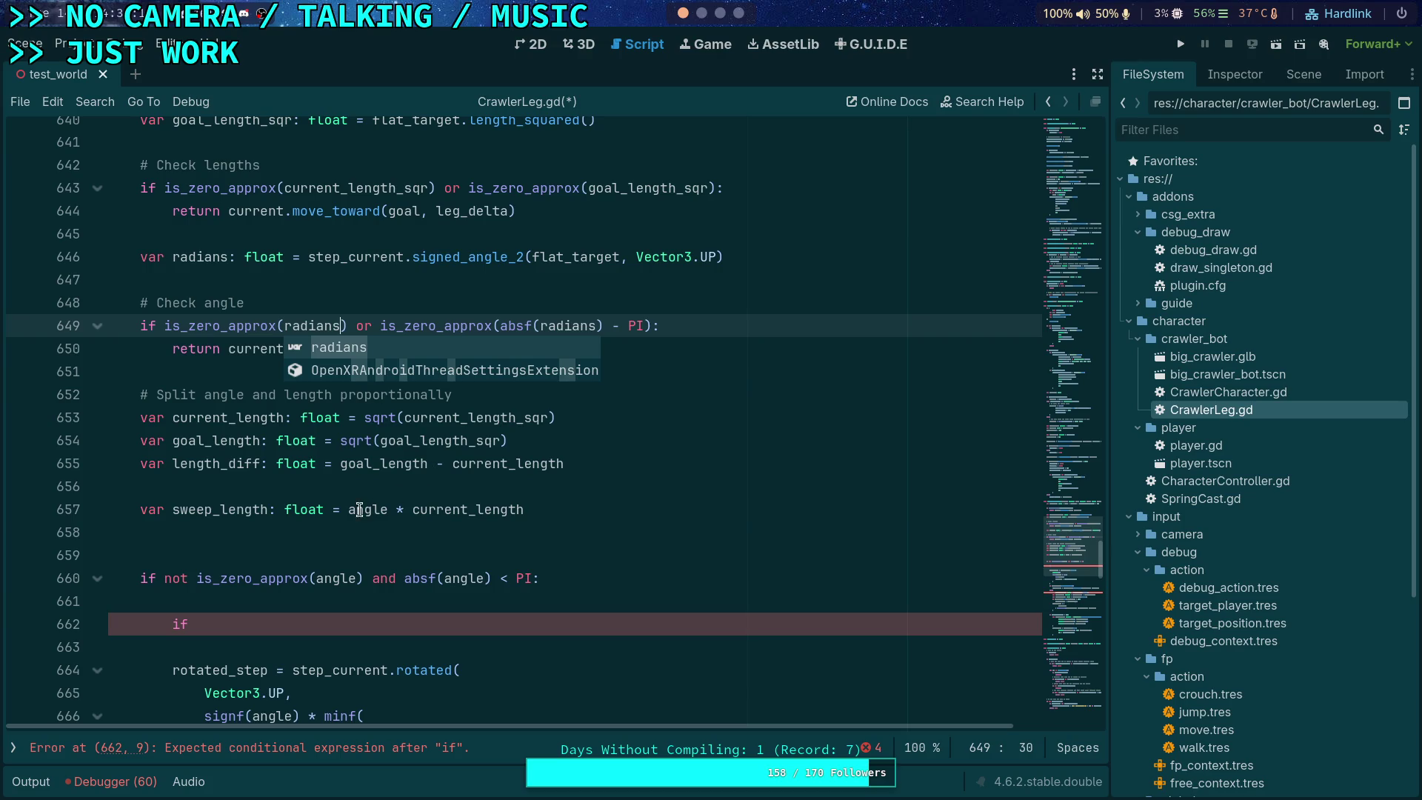
Step: Use radians in sweep_length = radians * current_length and open a blank line below it
double_click(360, 510)
key("BackSpace")
type("radians")
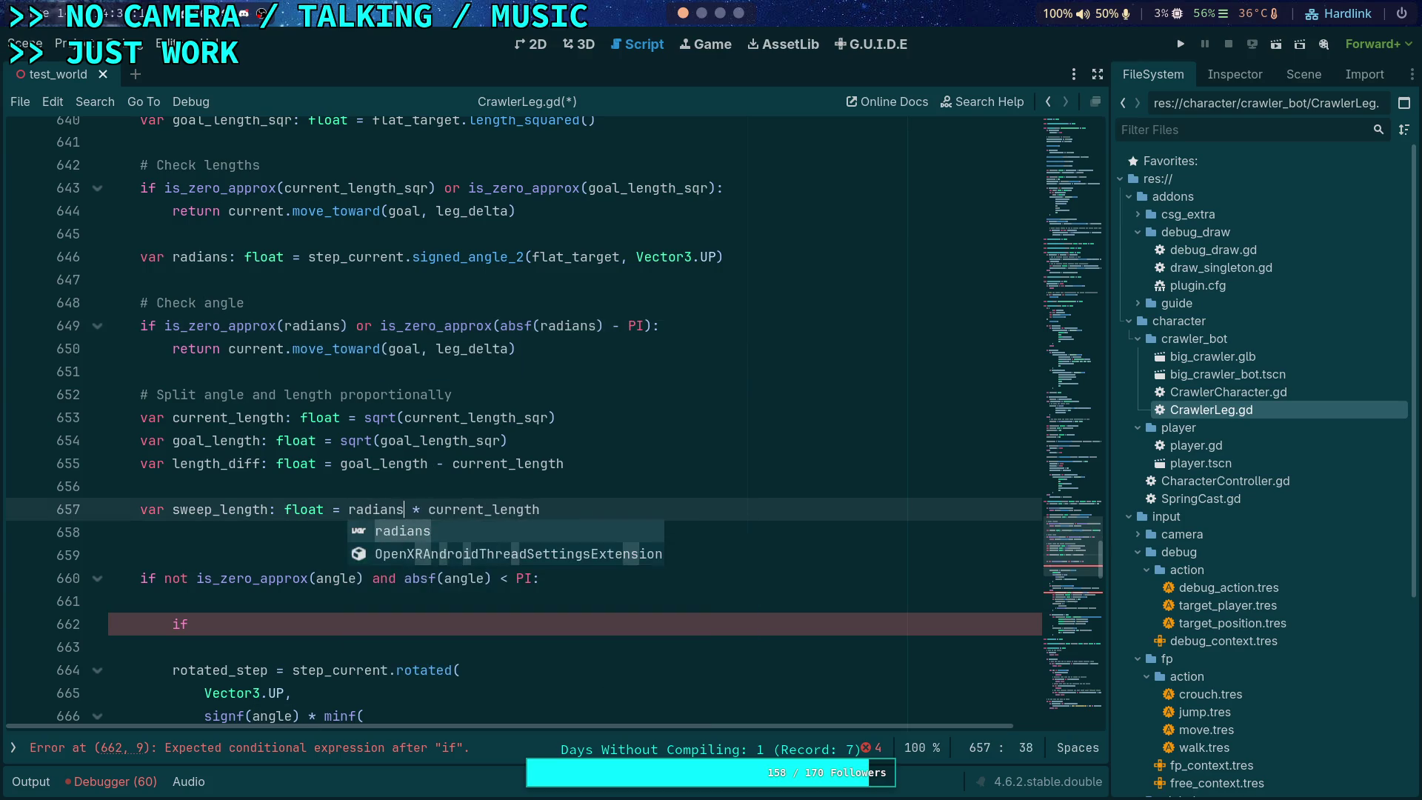
left_click(245, 534)
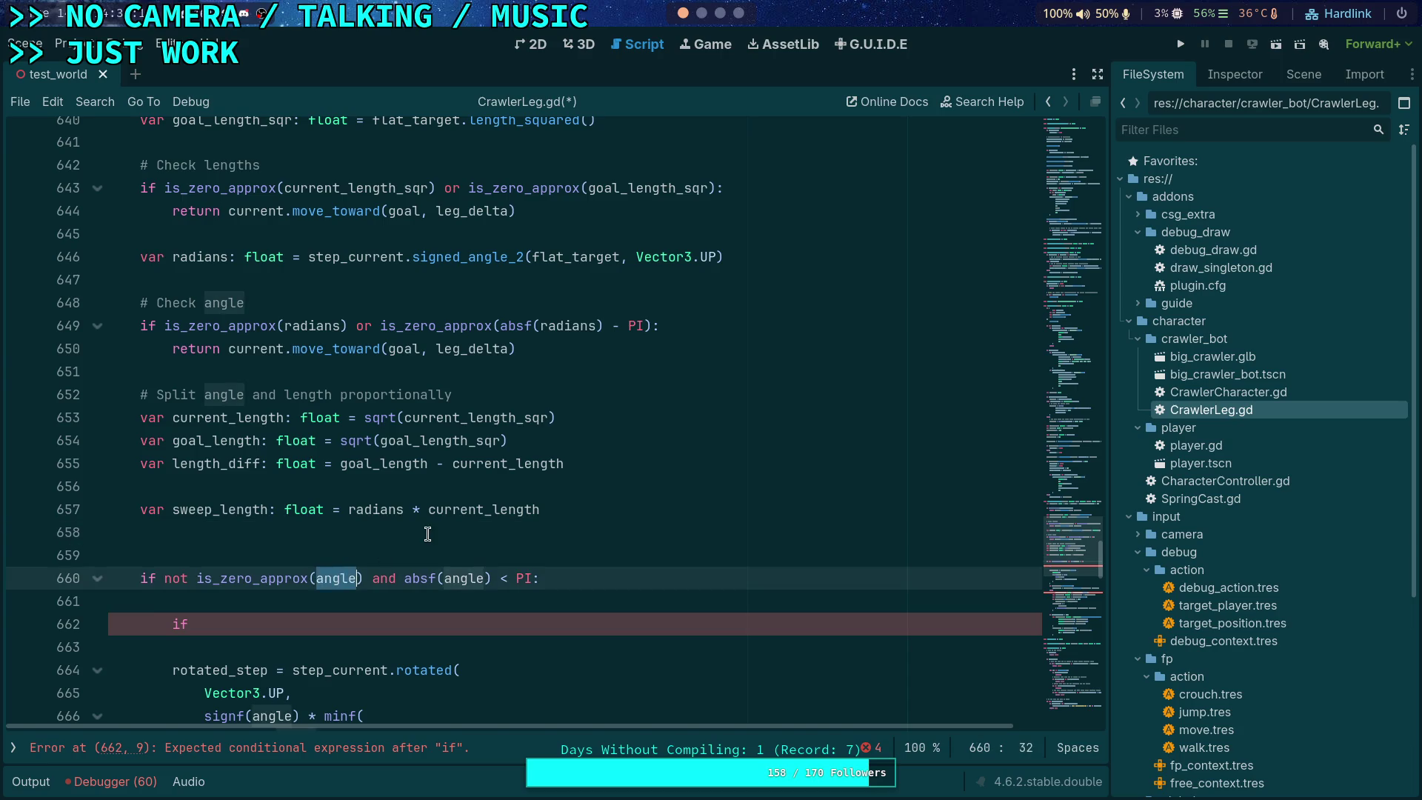
scroll(340, 576, "down", 3)
scroll(374, 474, "up", 2)
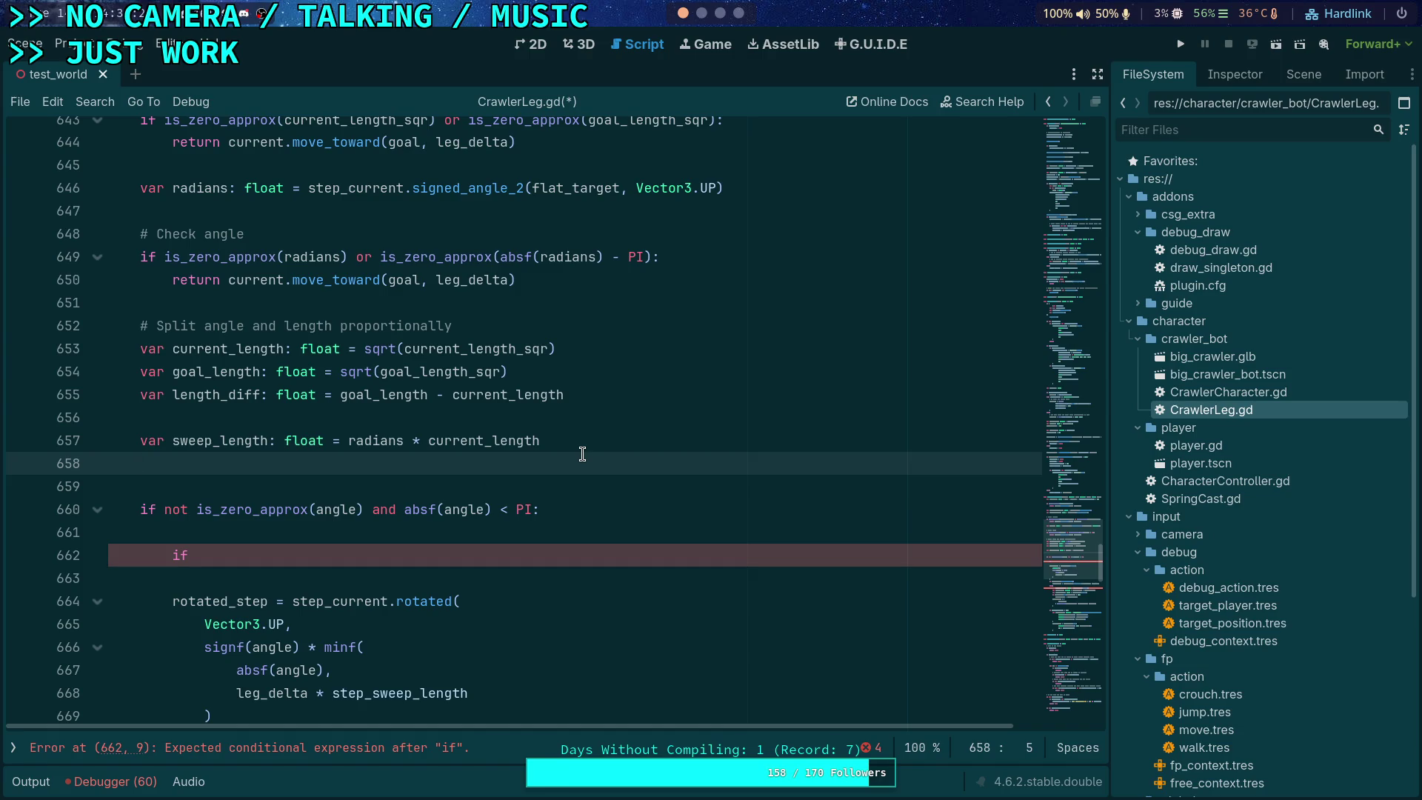
key("Return")
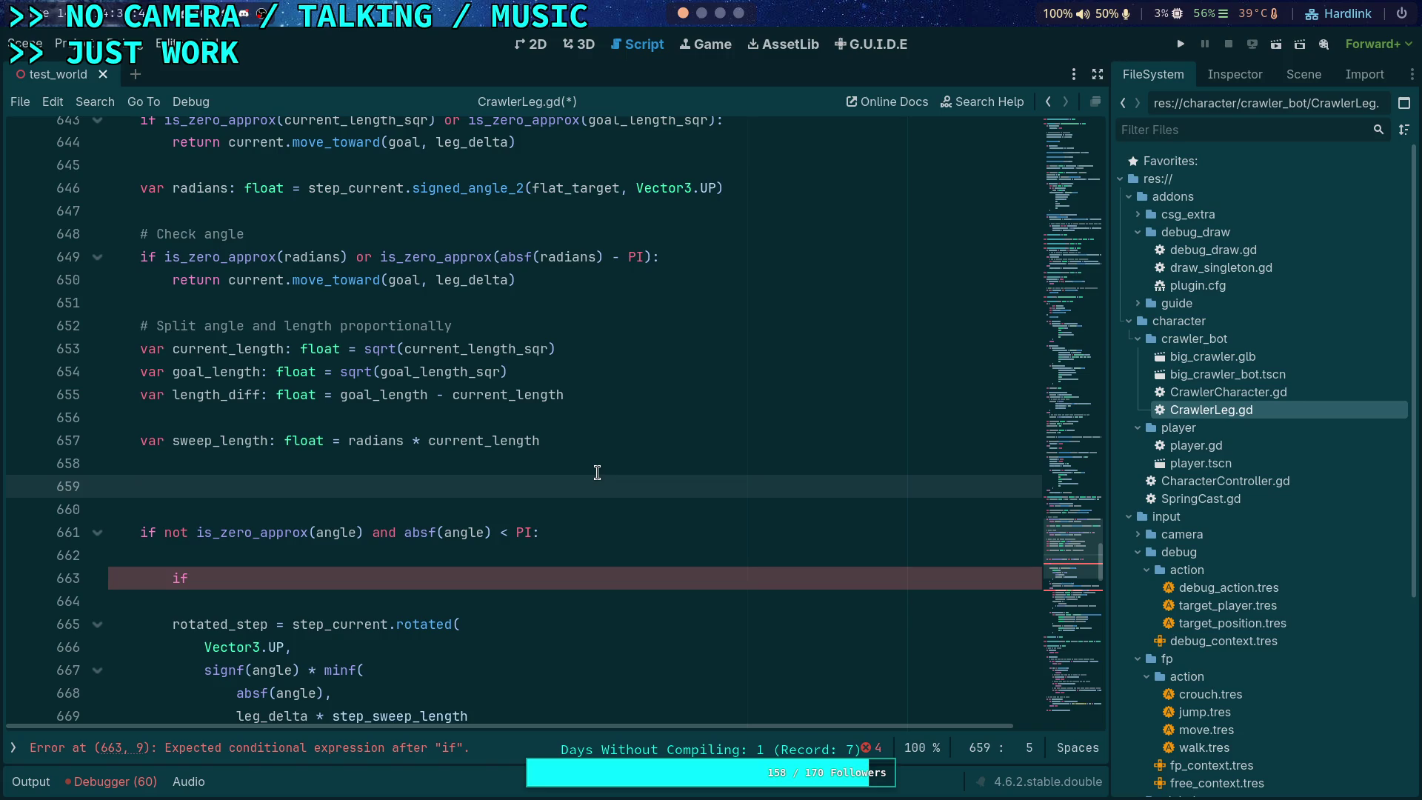
Step: Start a new line declaring var sweep_length_ratio: float = sweep_length, discarding a trial addition
type("var ")
type("swee")
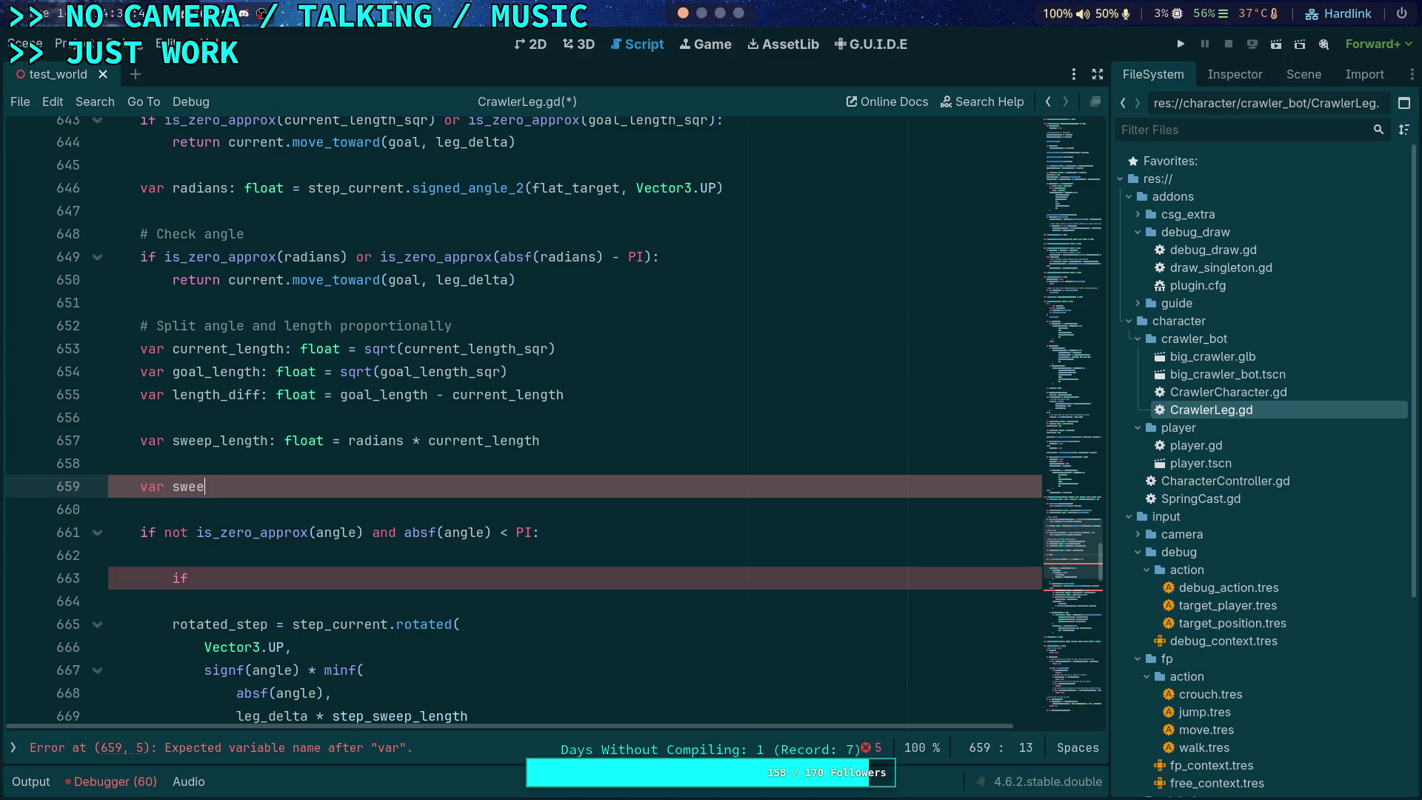
type("p_length_ratio: float = ")
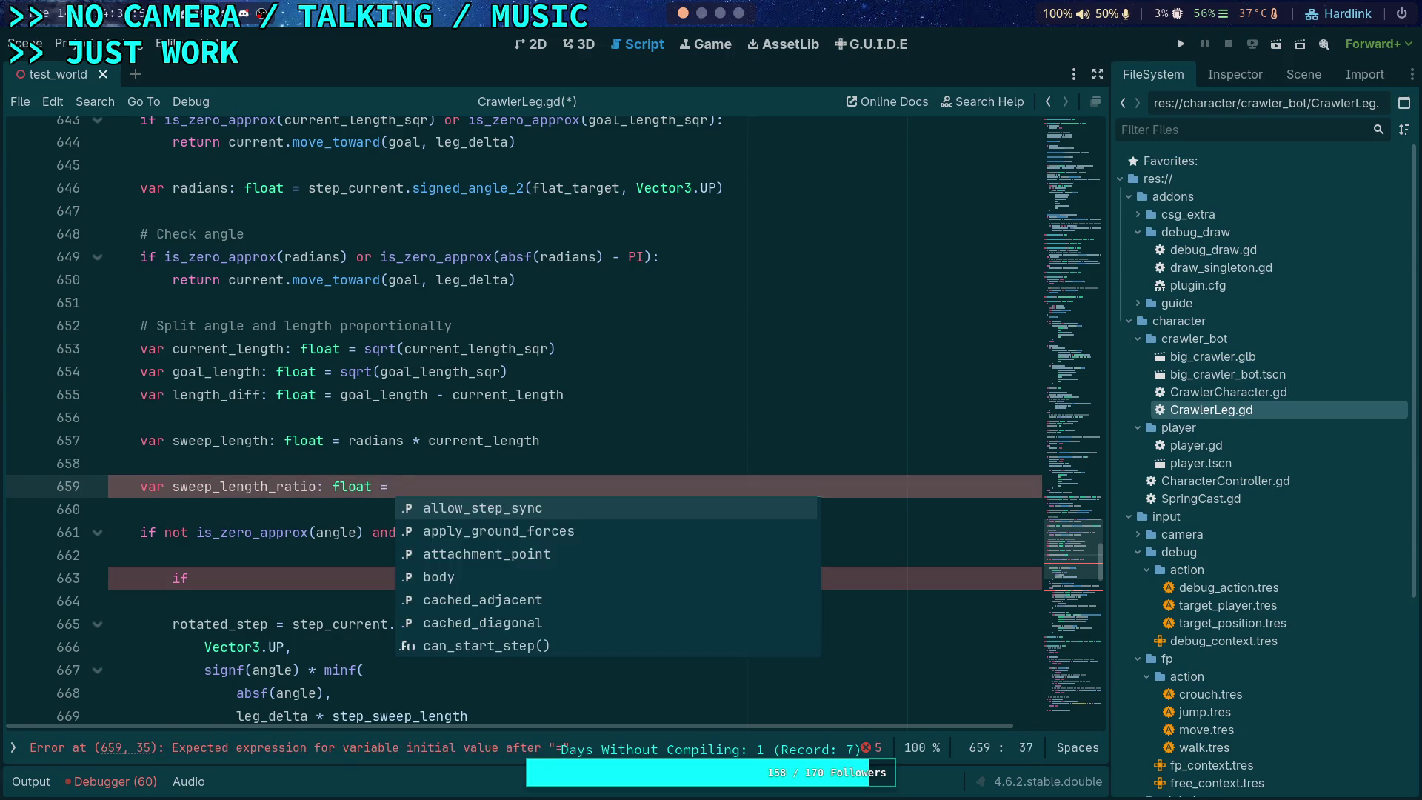
type("sw")
key("Return")
type("/ (sw")
key("Return")
type("+")
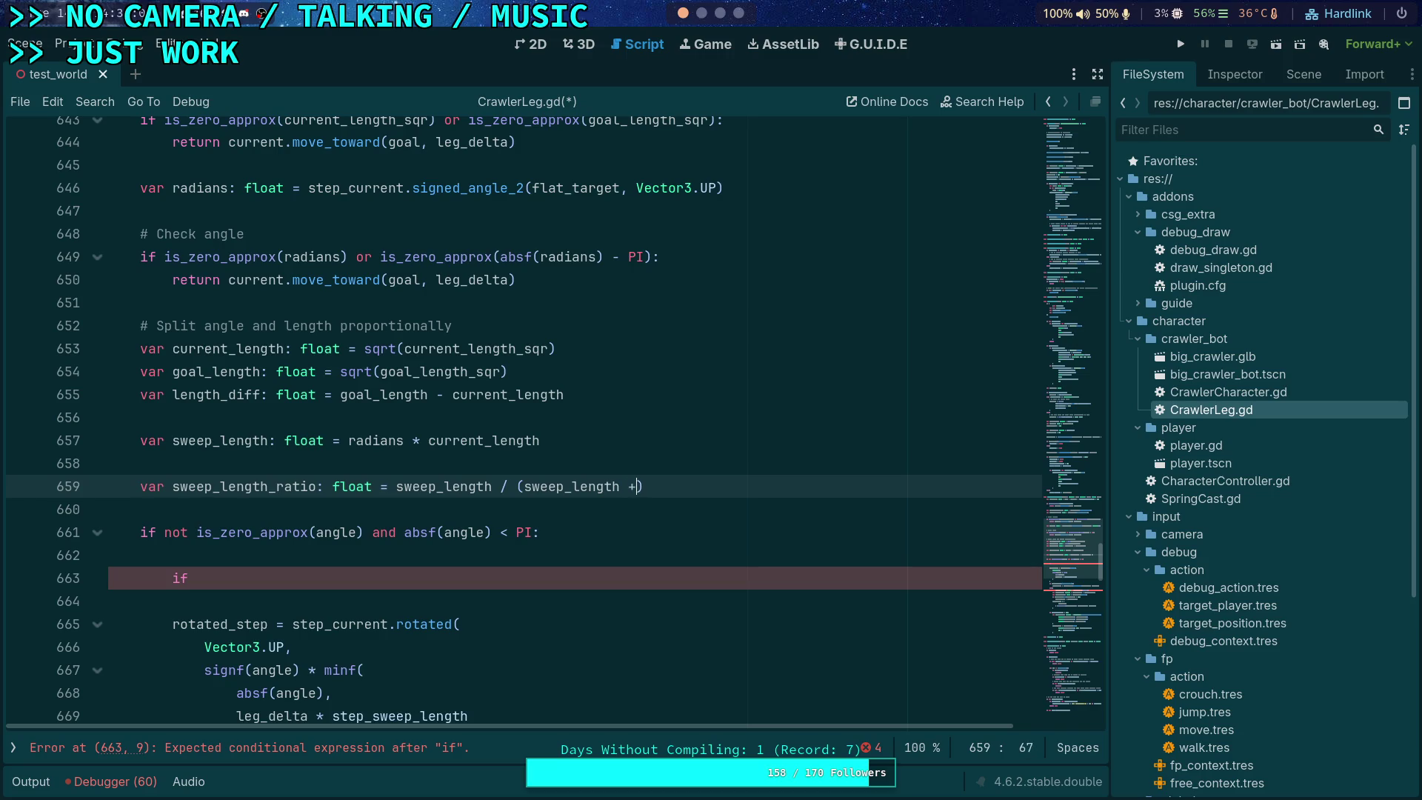
type(" le")
key("BackSpace")
key("BackSpace")
type("a")
key("BackSpace")
key("BackSpace")
key("BackSpace")
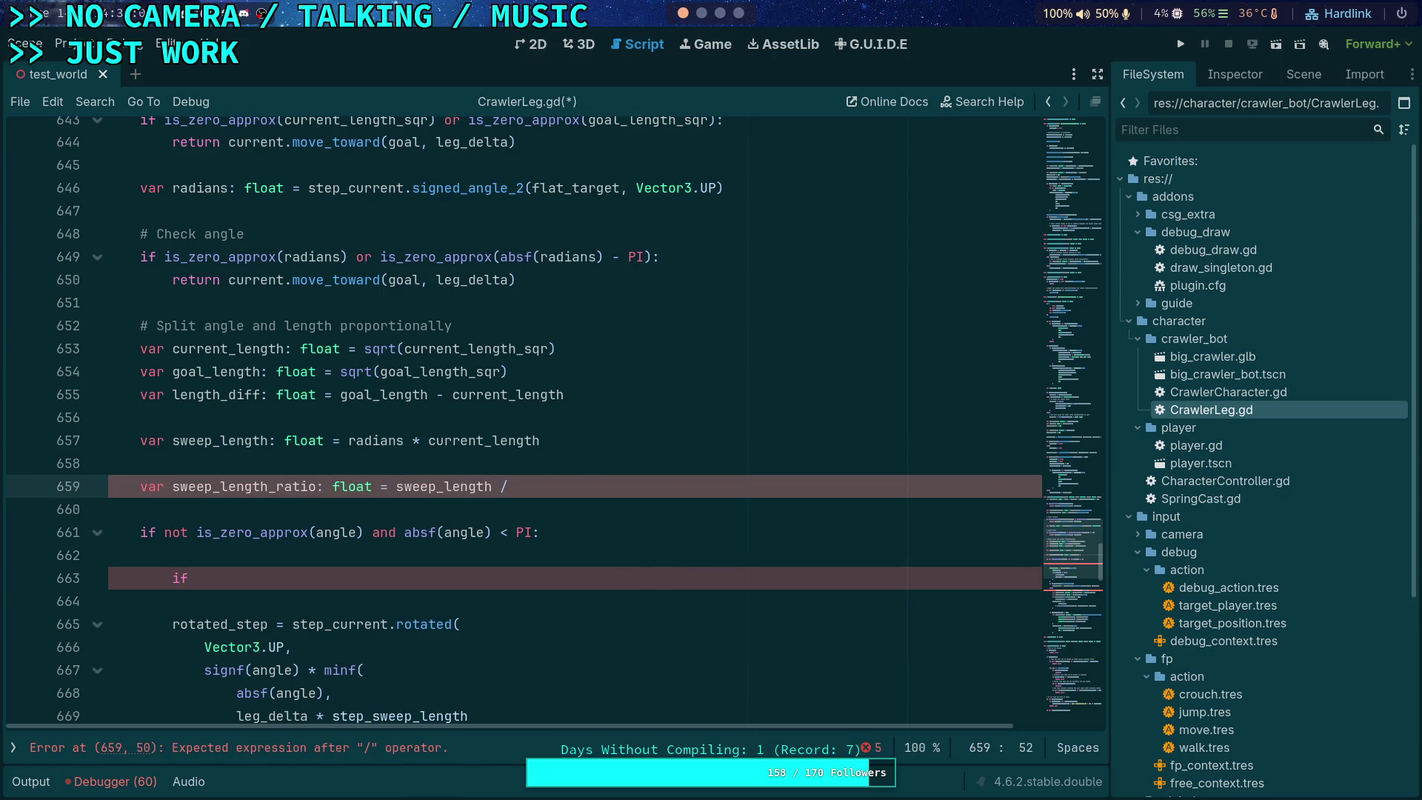
Step: Wrap sweep_length in absf() and finish the ratio as sweep_length / (sweep_length * absf(length_diff))
left_click(348, 440)
type("absf(")
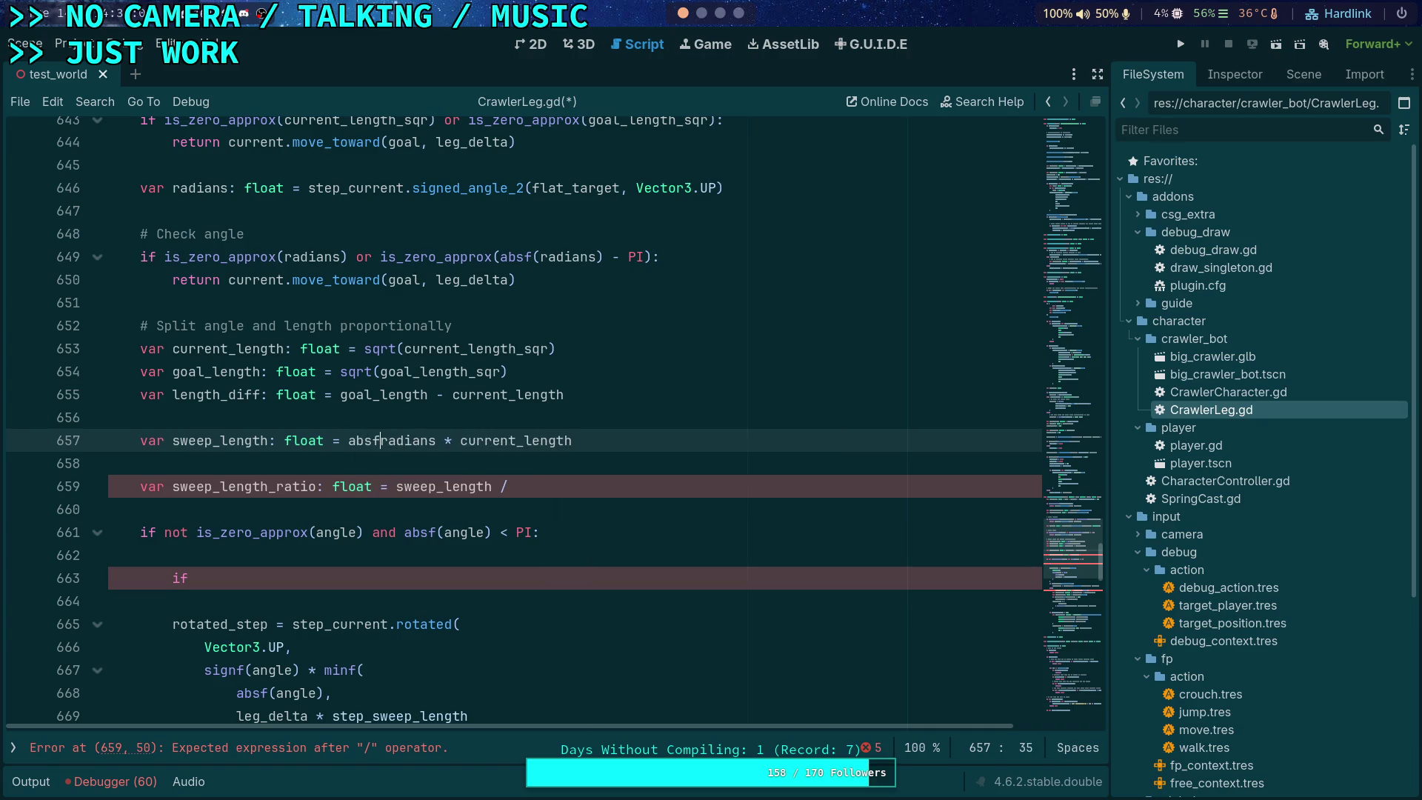
left_click(603, 440)
type(")")
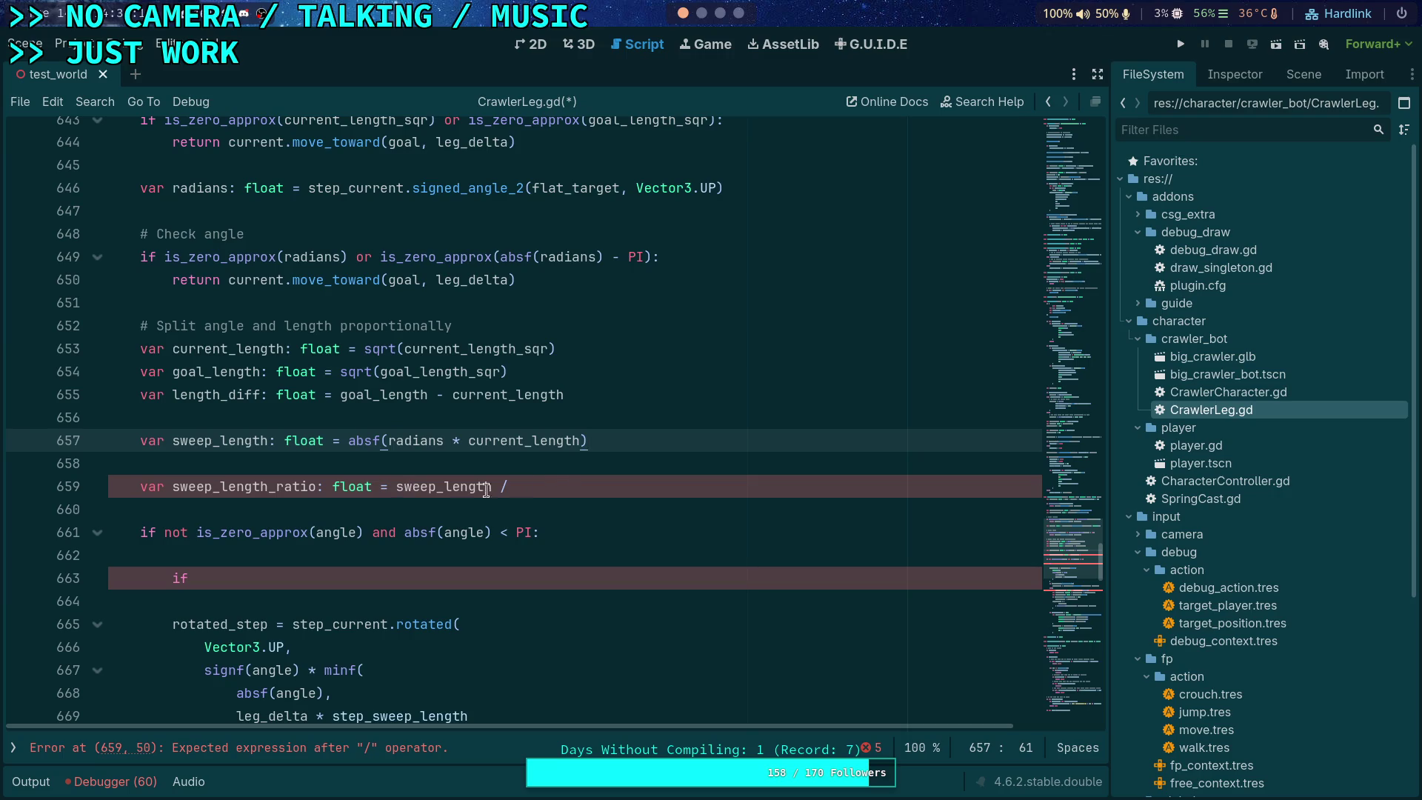
left_click(570, 483)
type("(swe")
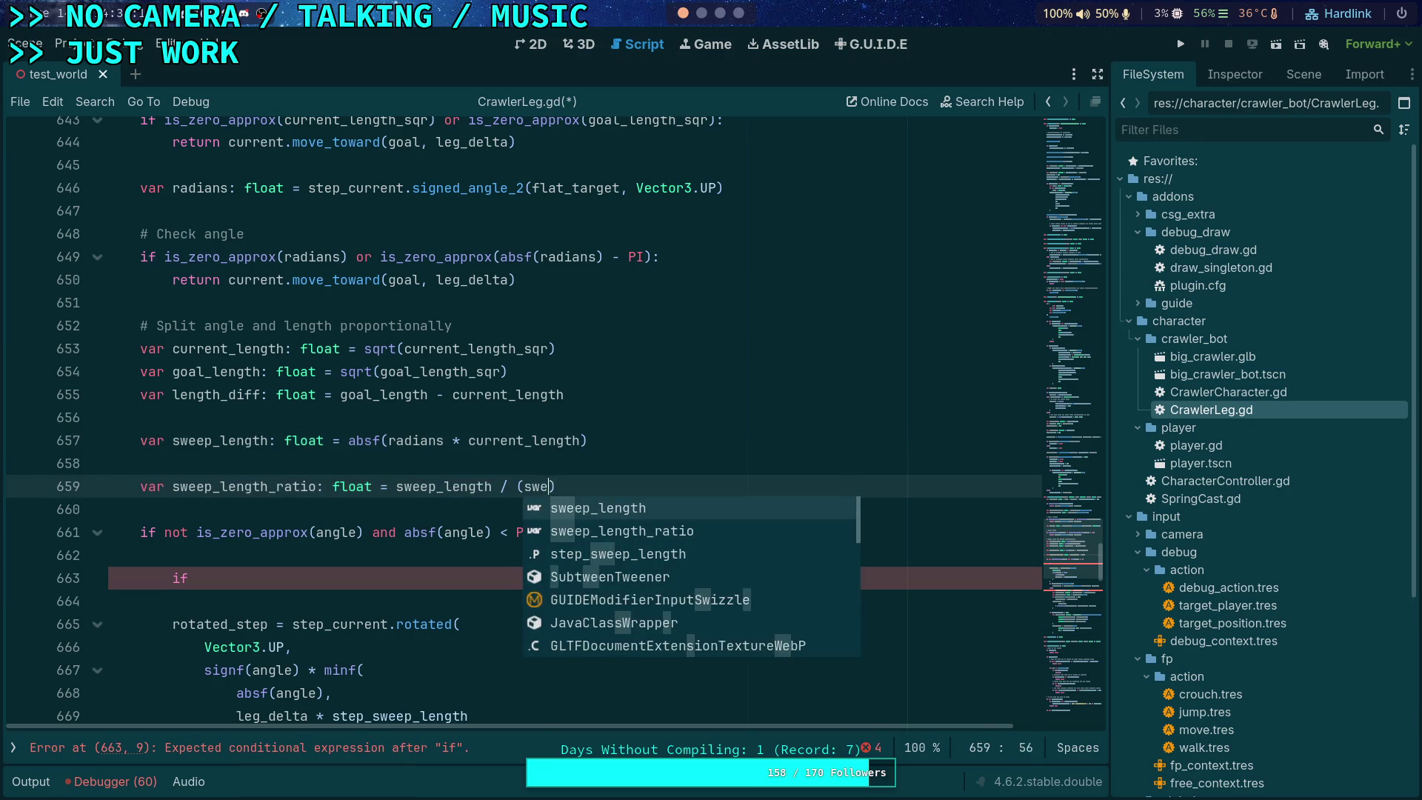
key("Return")
type("* absf(")
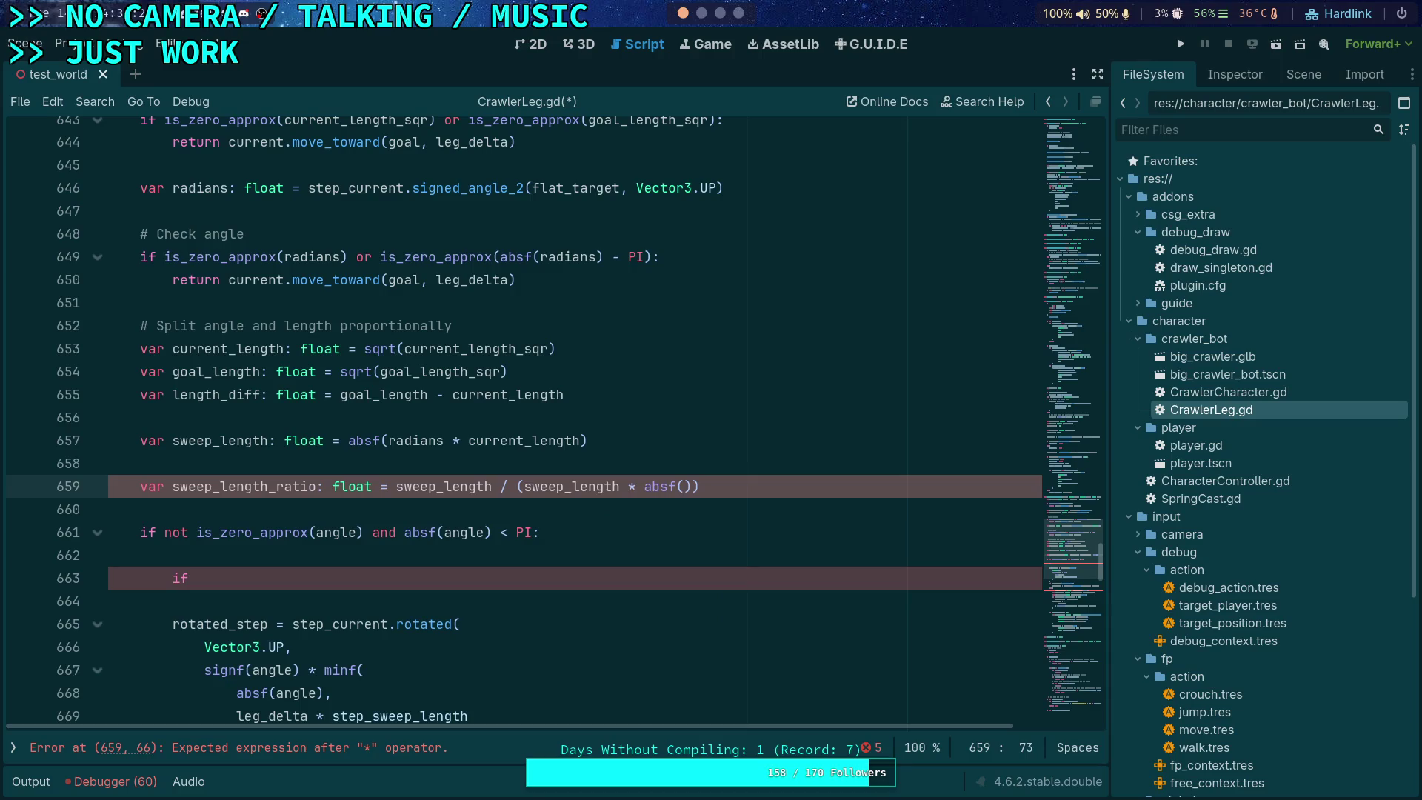
type("leng")
key("Return")
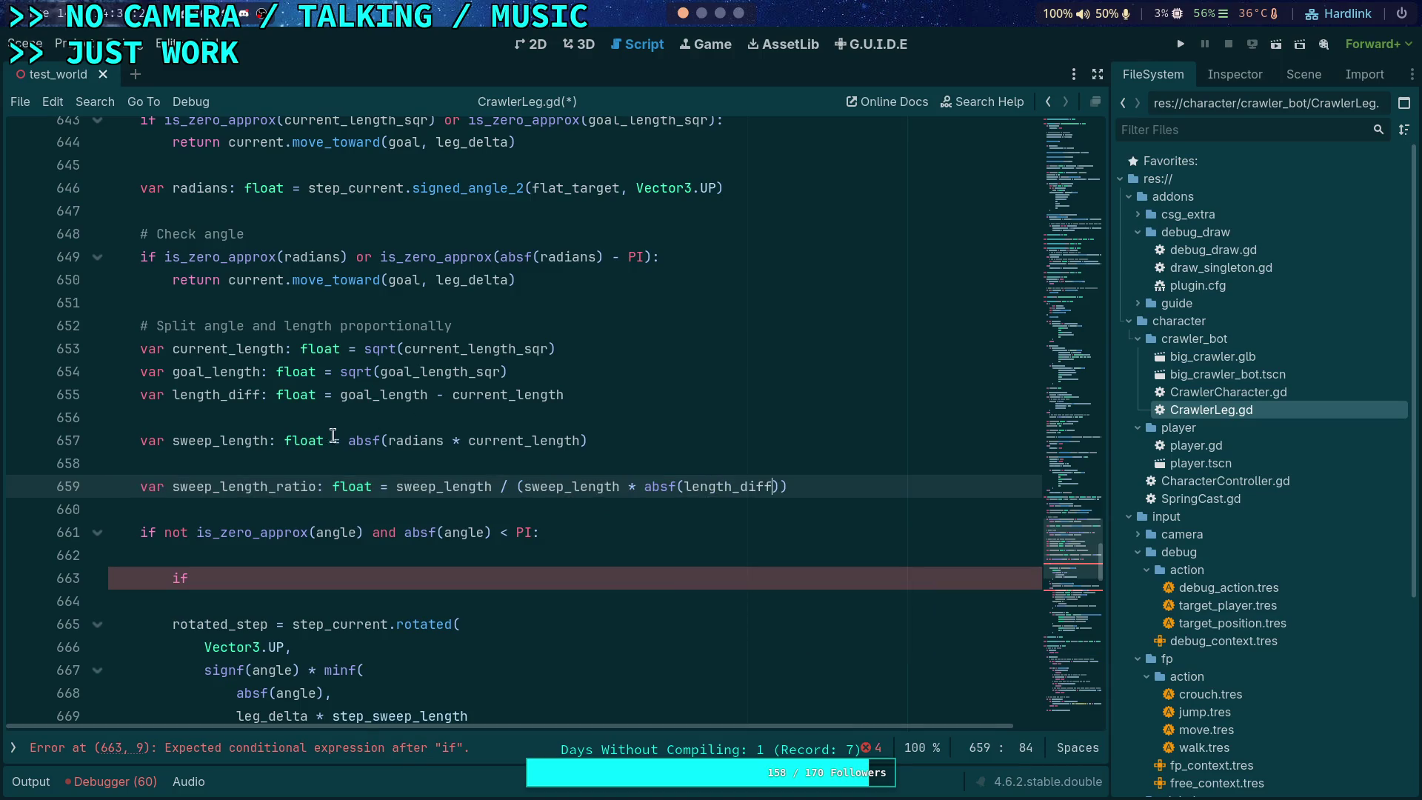
left_click(340, 394)
Step: Wrap the length_diff line in absf() and rename the variable to length_diff_abs
type("absf(")
left_click(633, 394)
type(")")
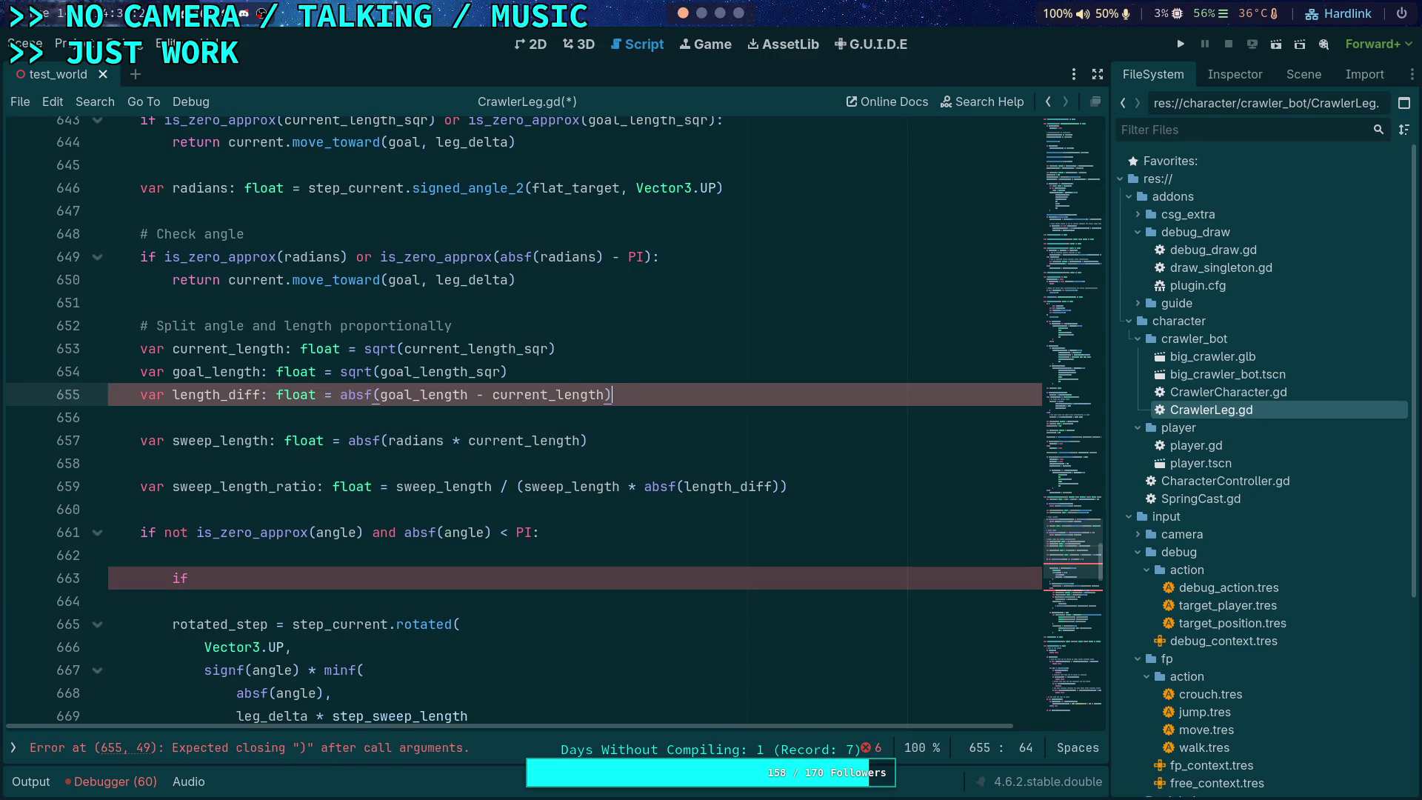
left_click_drag(237, 394, 260, 394)
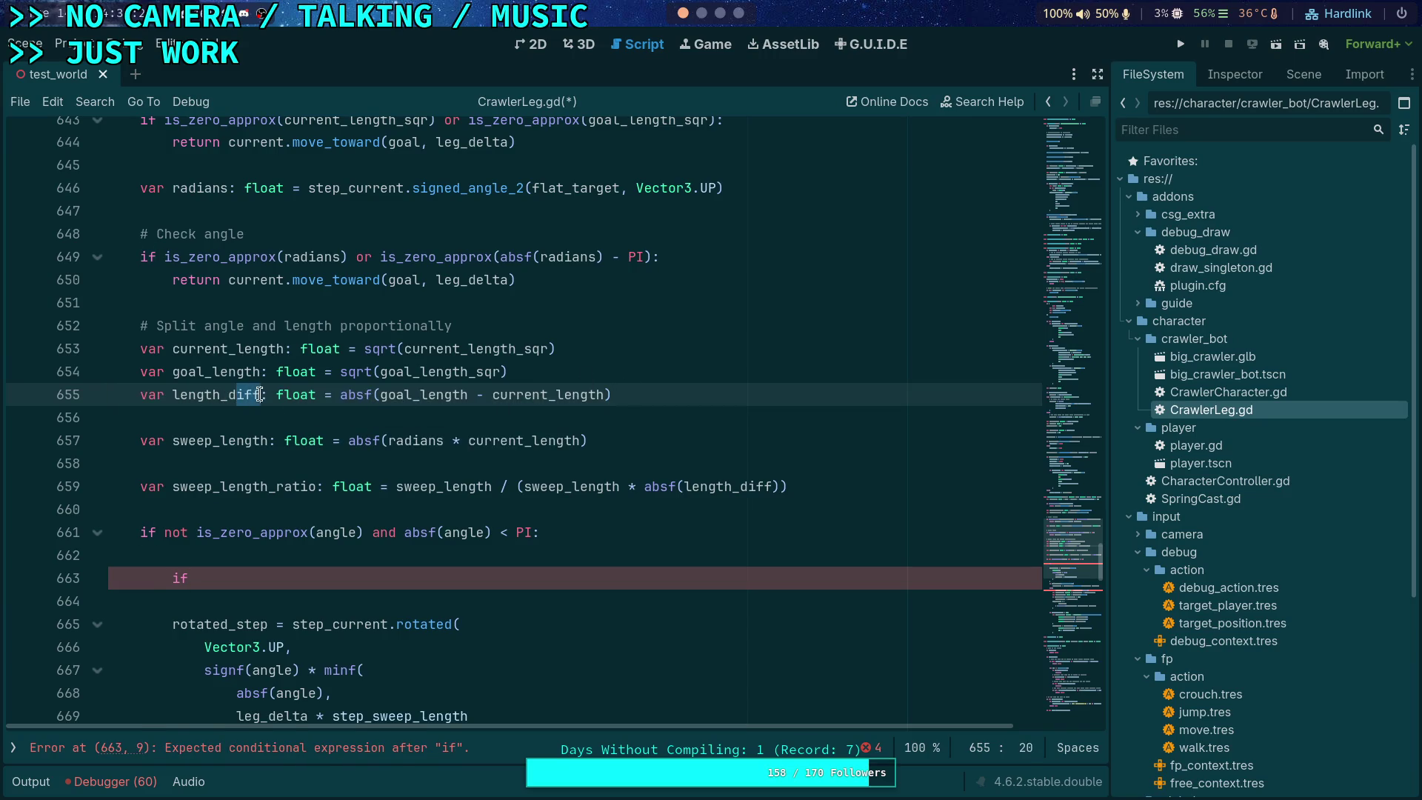
mouse_move(363, 433)
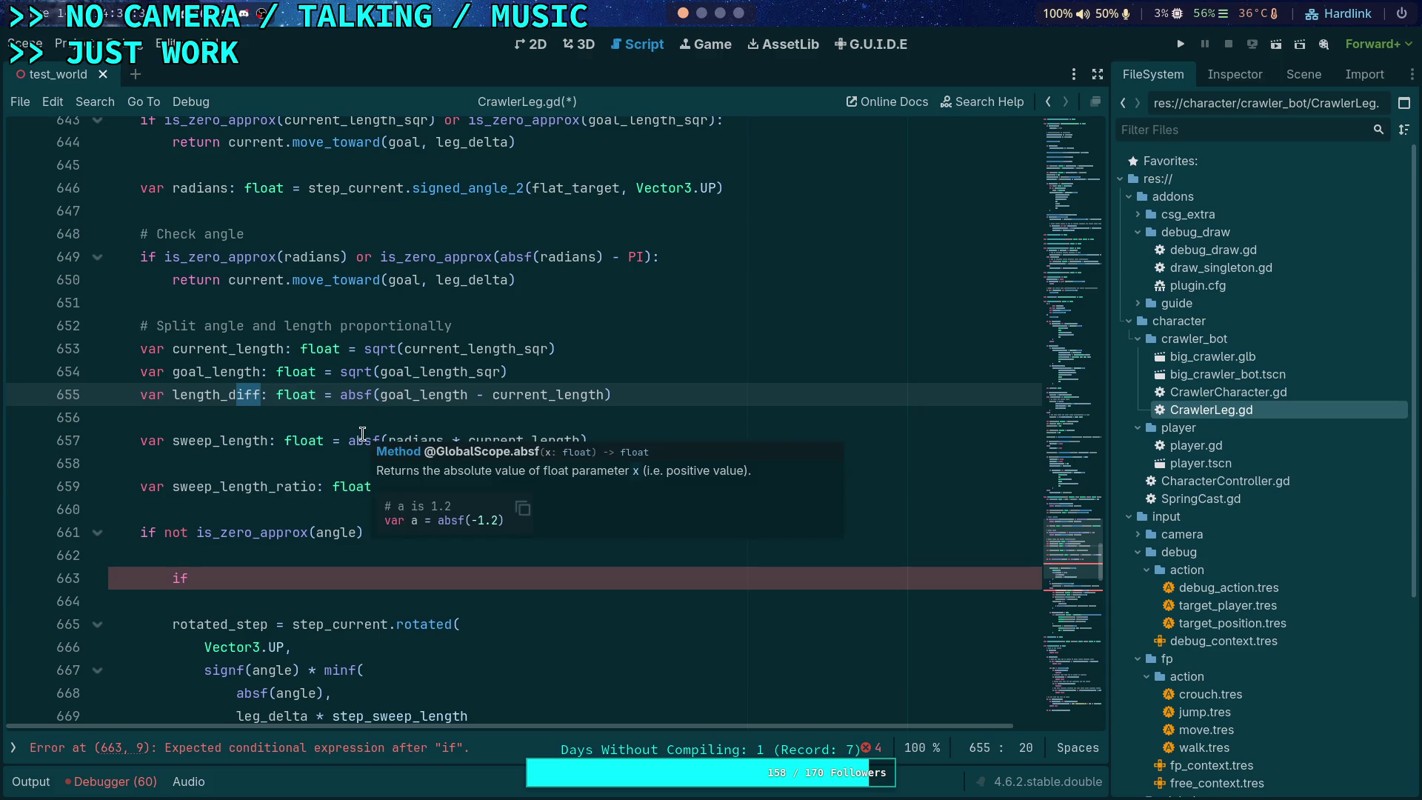
type("delta")
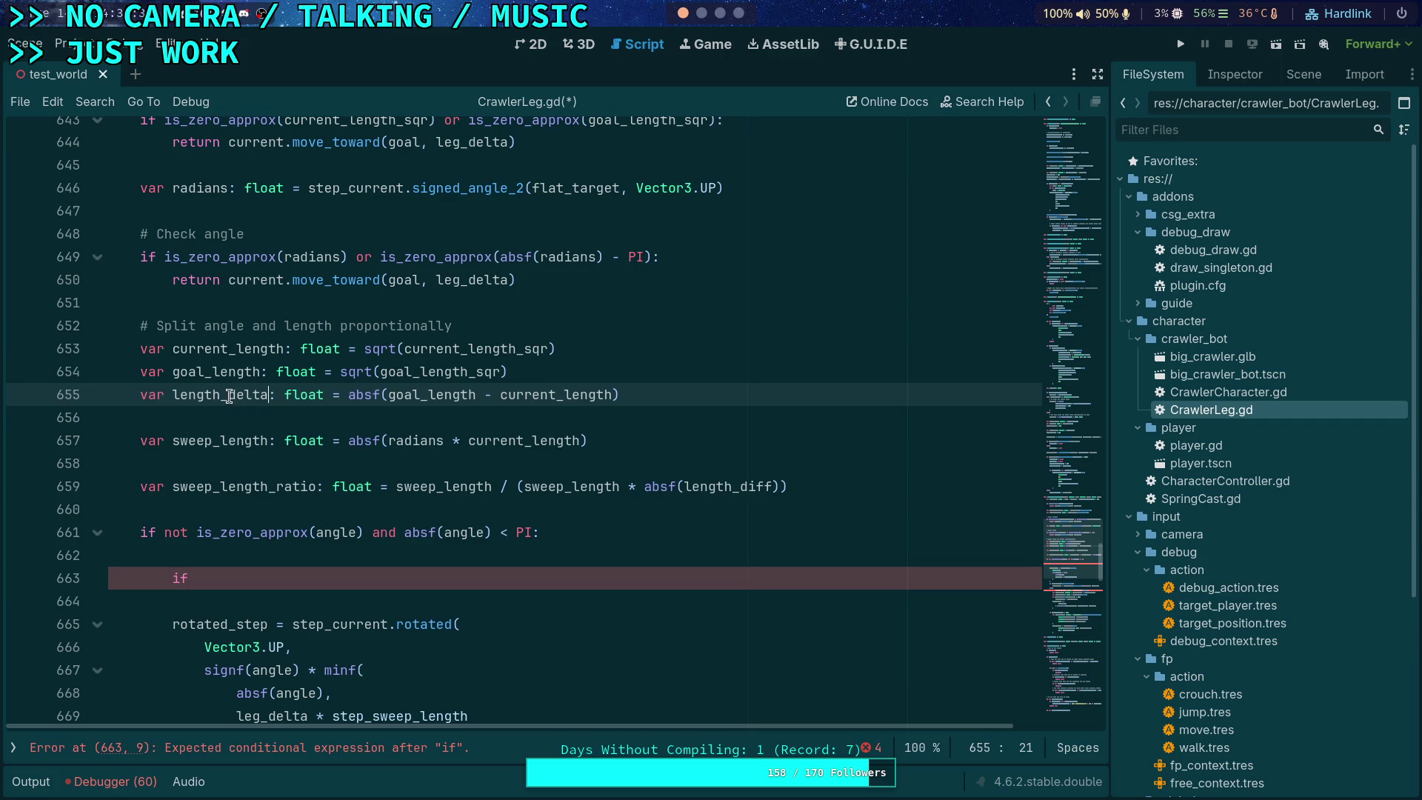
left_click_drag(236, 396, 268, 398)
type("diff_abs")
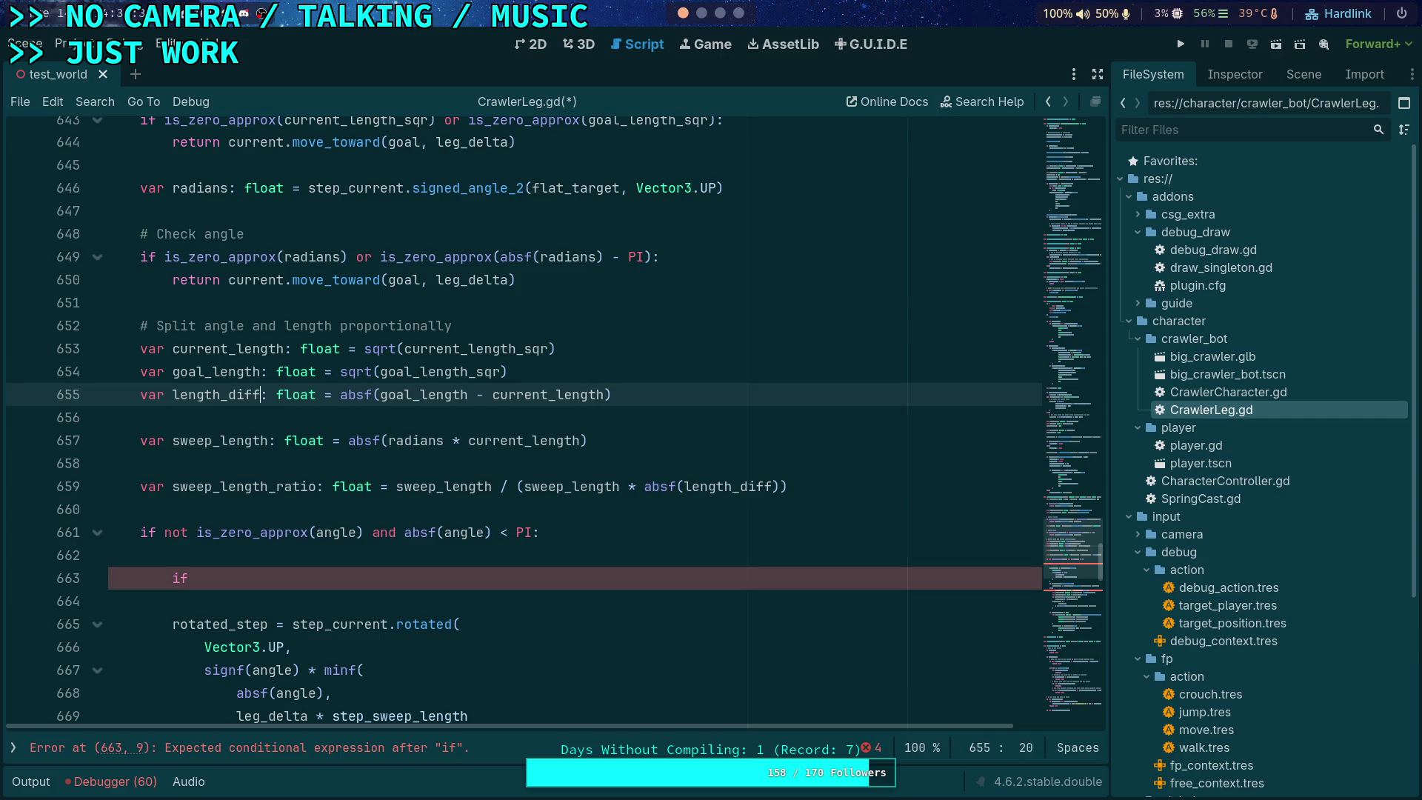
Step: Make sweep_length_ratio divide by (sweep_length + length_diff_abs), dropping its absf wrapper
double_click(652, 487)
key("Delete")
key("Delete")
key("ctrl+Right")
type("_abs")
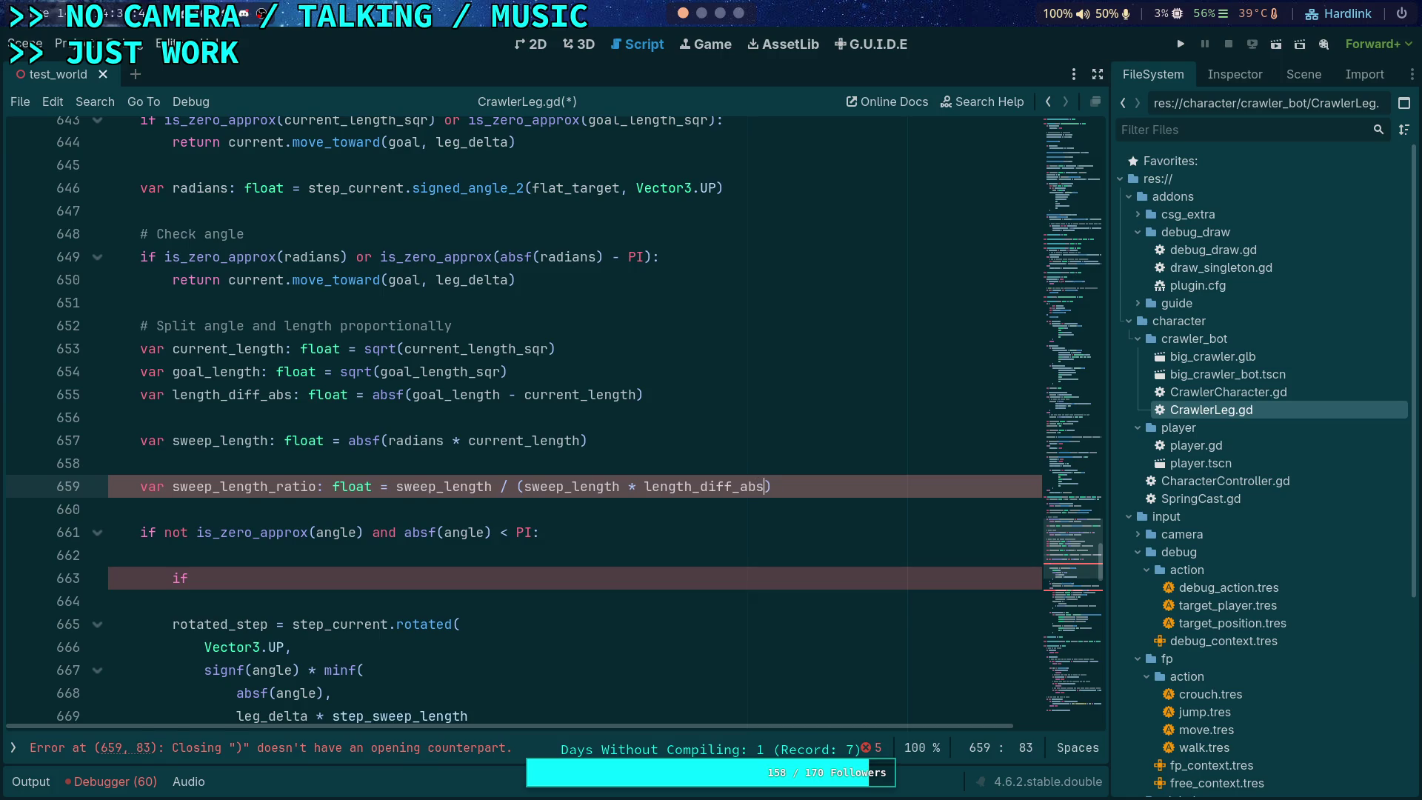
left_click(820, 487)
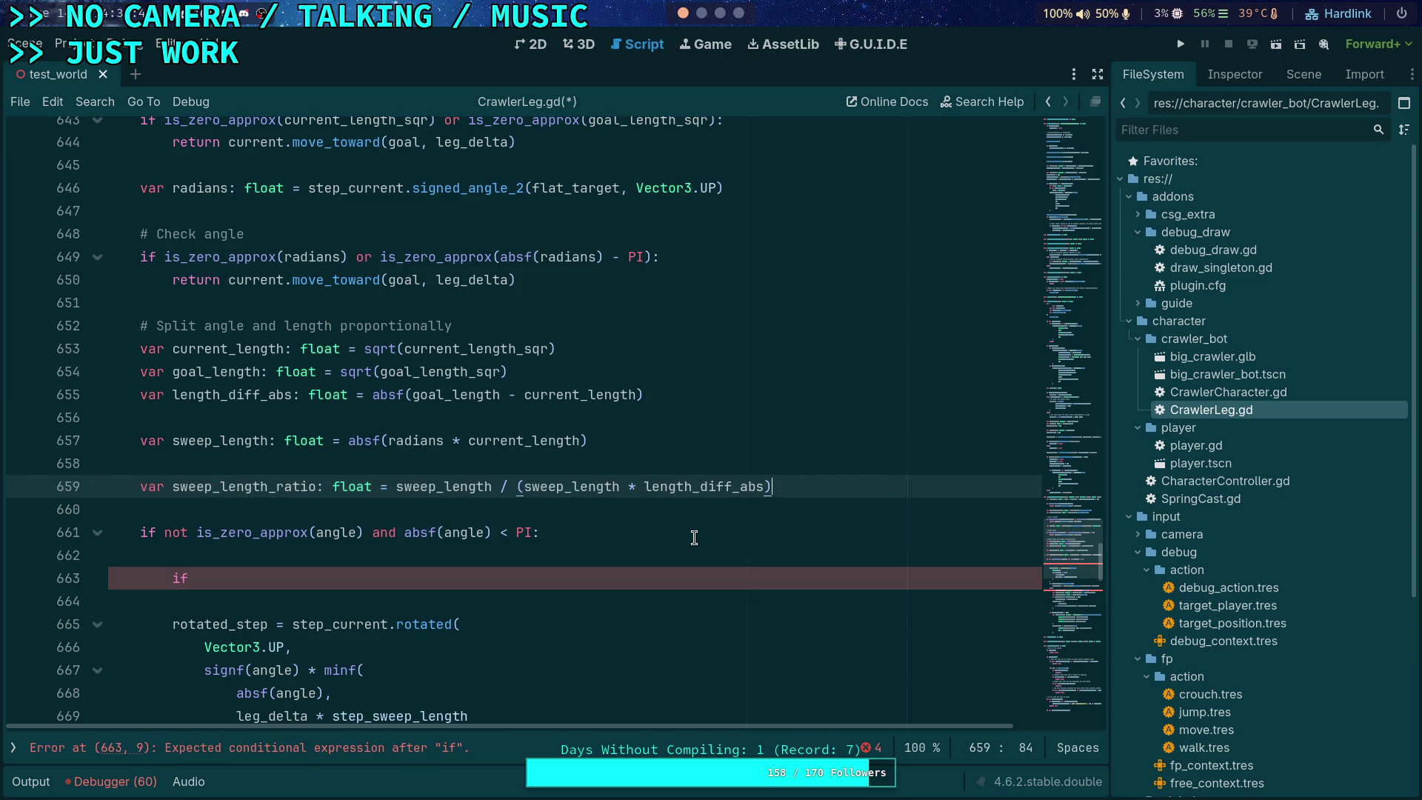
double_click(631, 487)
type("+")
left_click(858, 490)
Step: Draft a clamp line below sweep_length_ratio as angle = signf(angle) * minf(absf(angle..
key("Return")
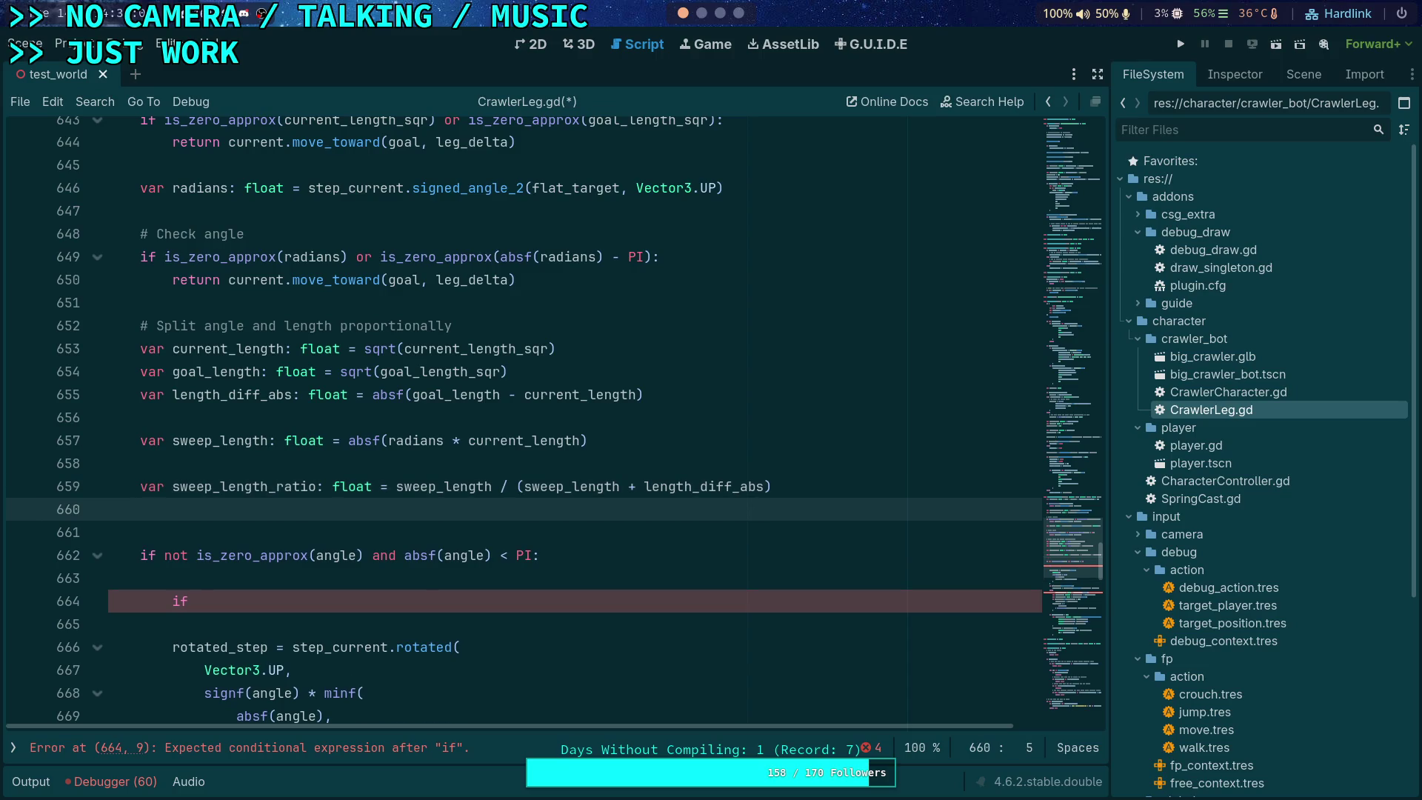
key("Return")
type("angle =")
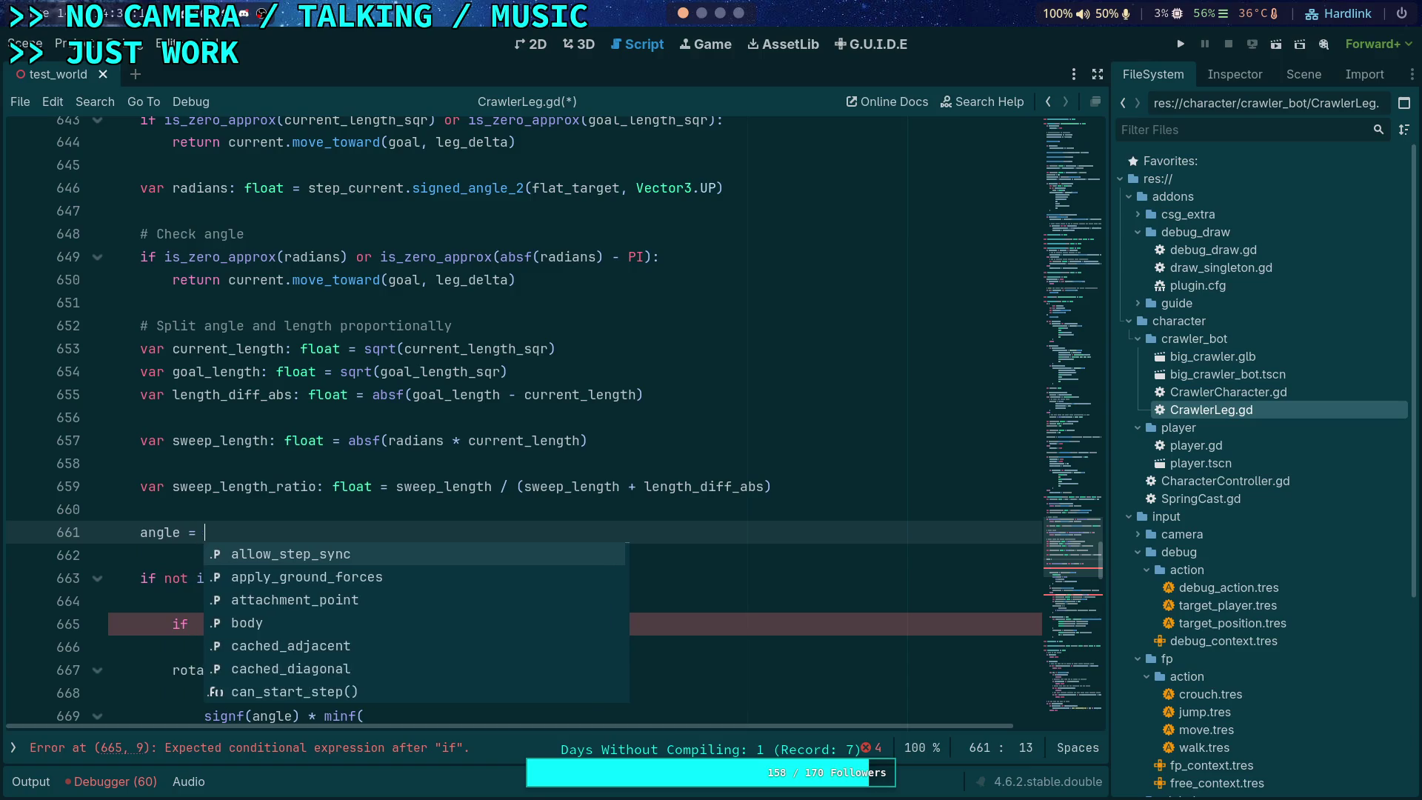
key("BackSpace")
key("BackSpace")
type("*=")
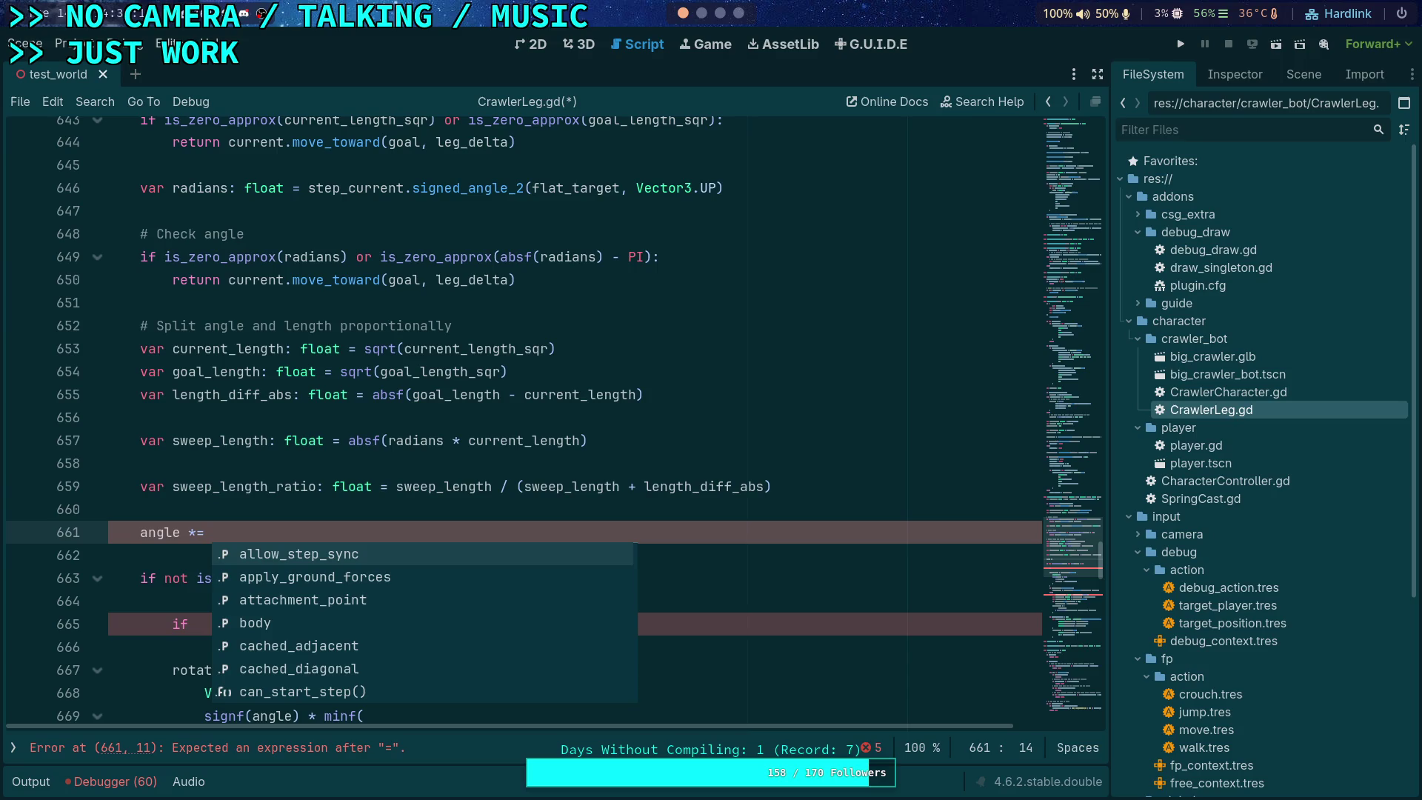
key("BackSpace")
key("BackSpace")
type("=")
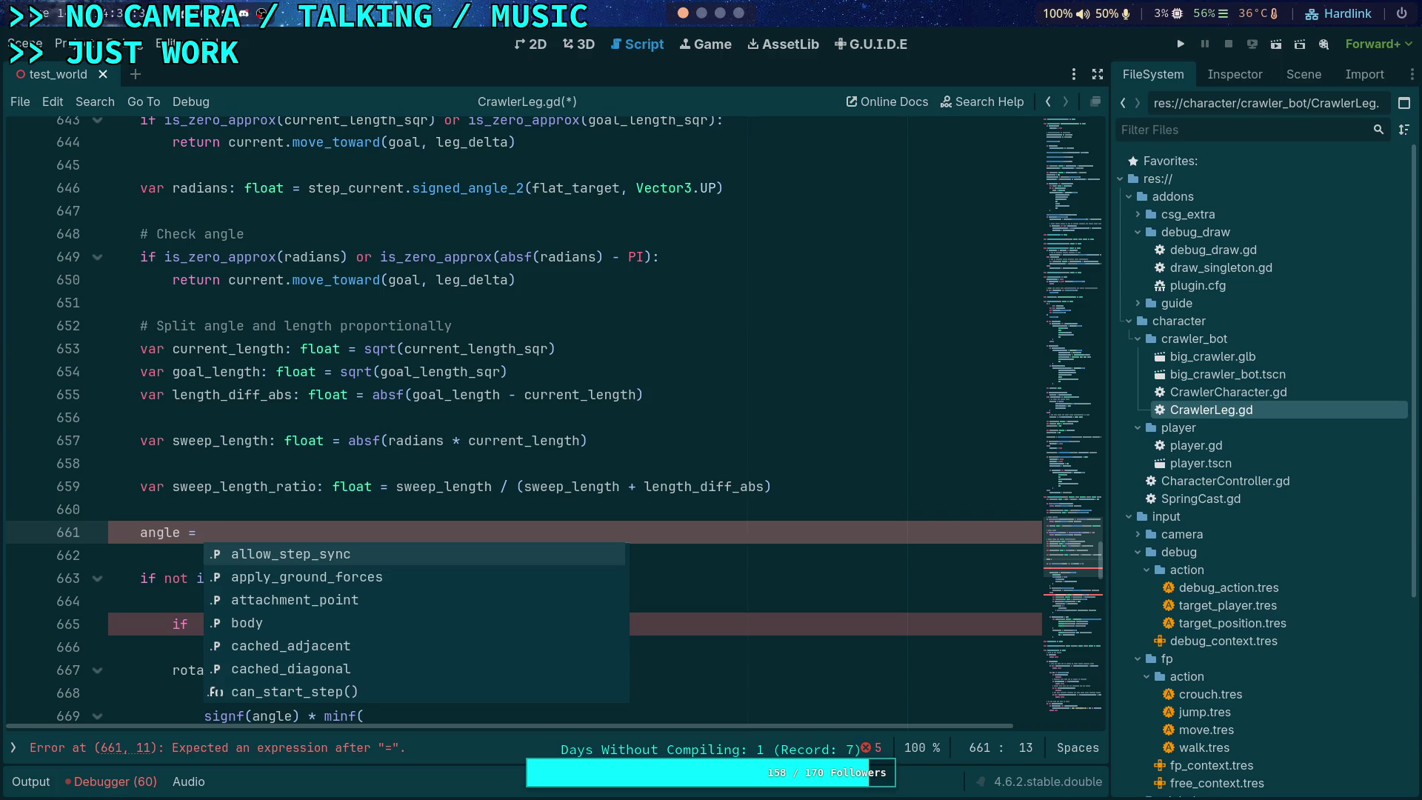
type("si")
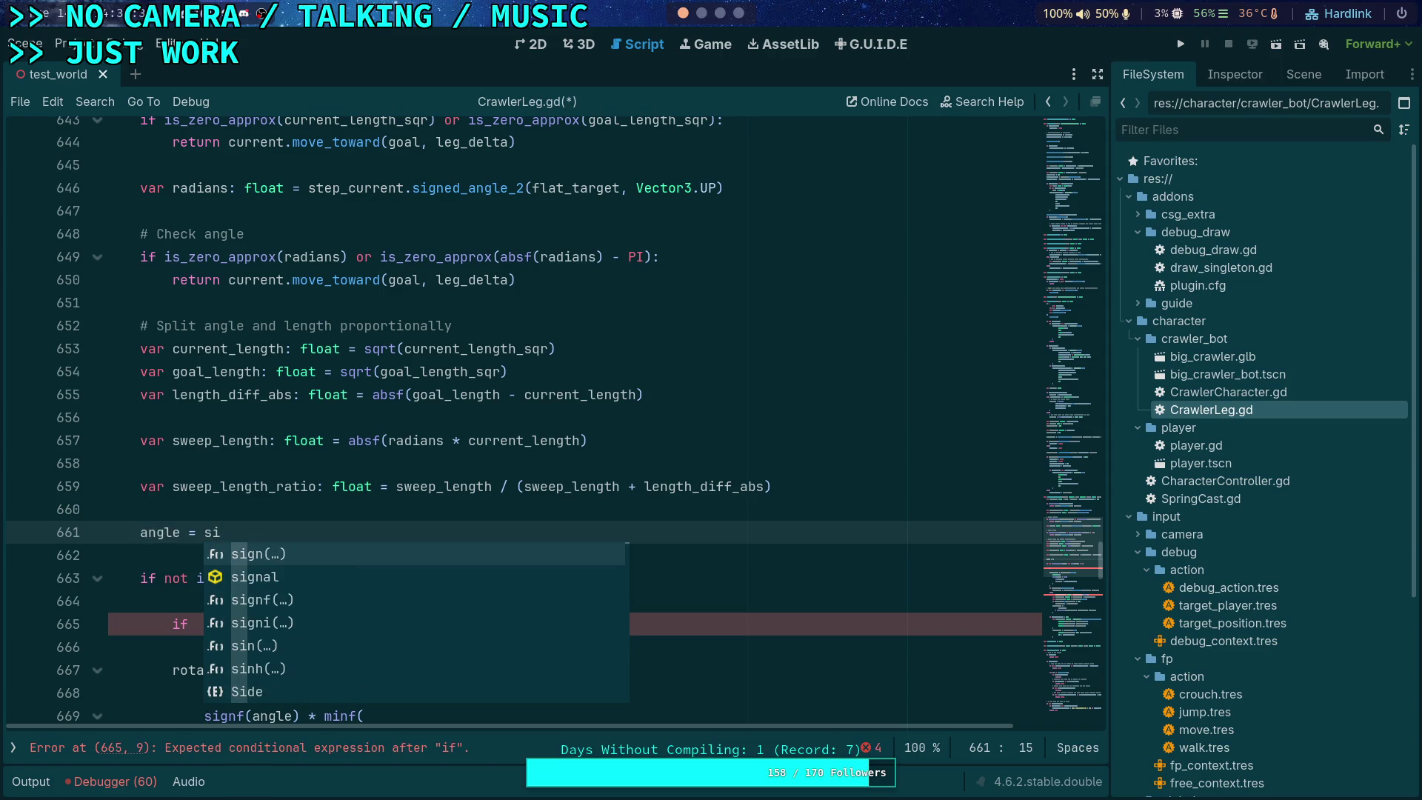
key("Down")
key("Down")
key("Return")
type("angle")
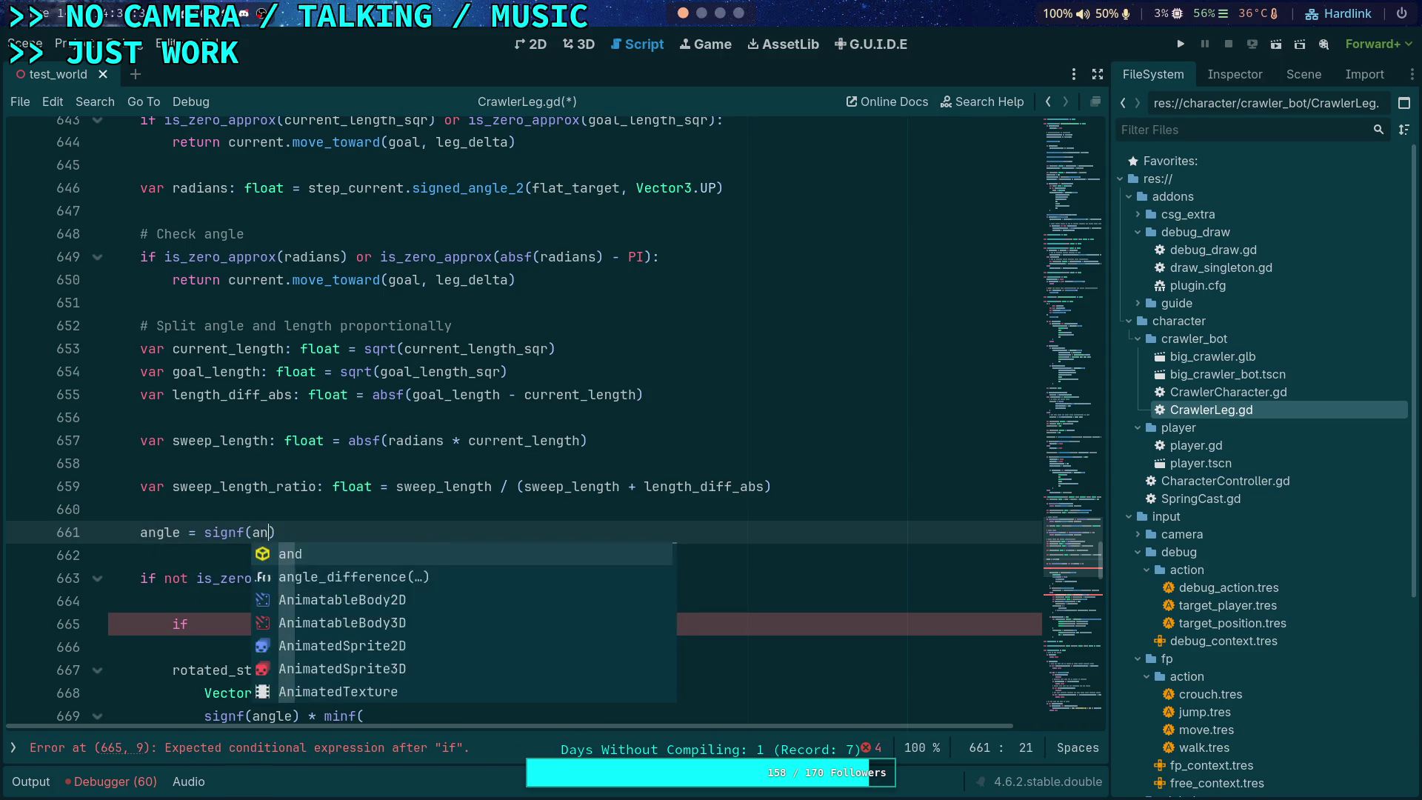
type(") * ")
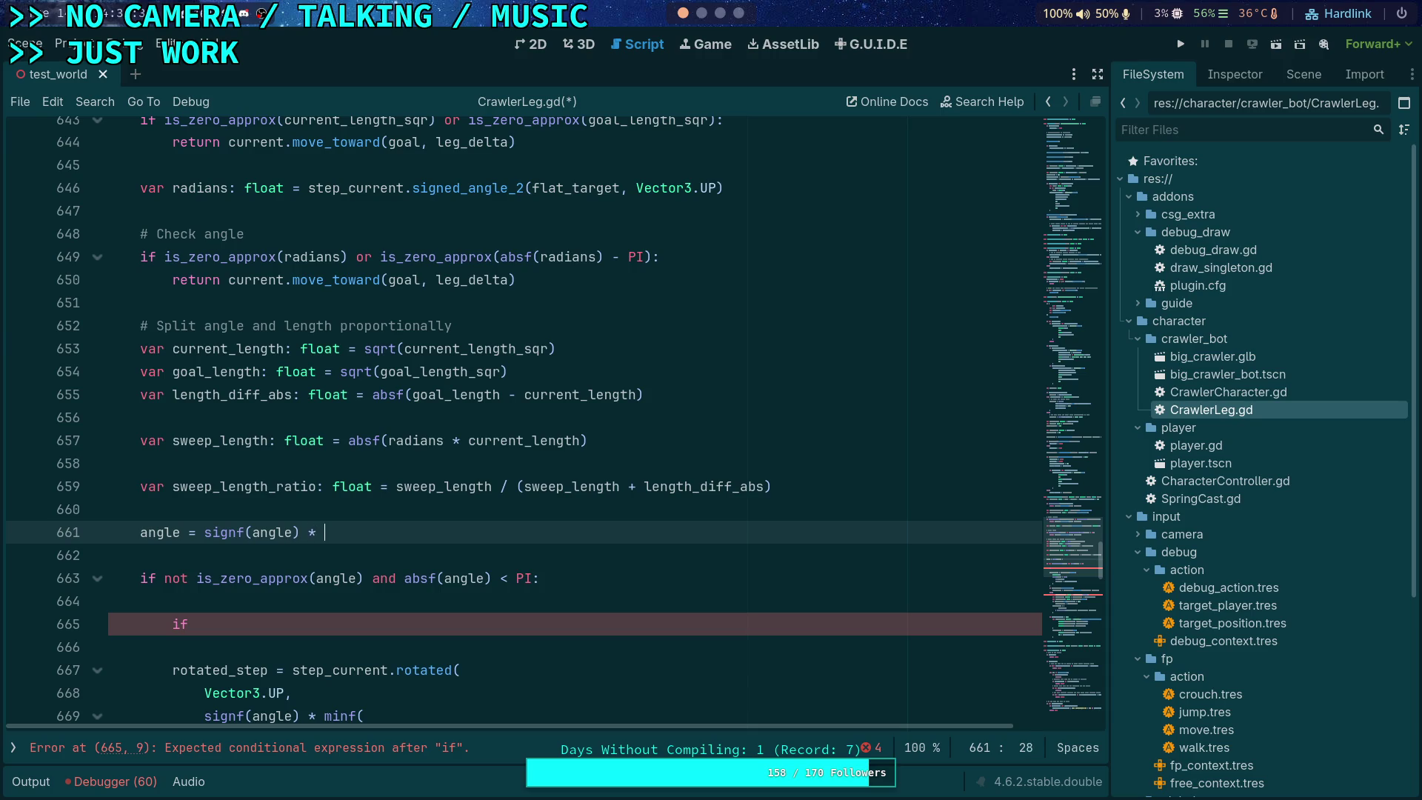
type("minf(")
scroll(749, 476, "down", 1)
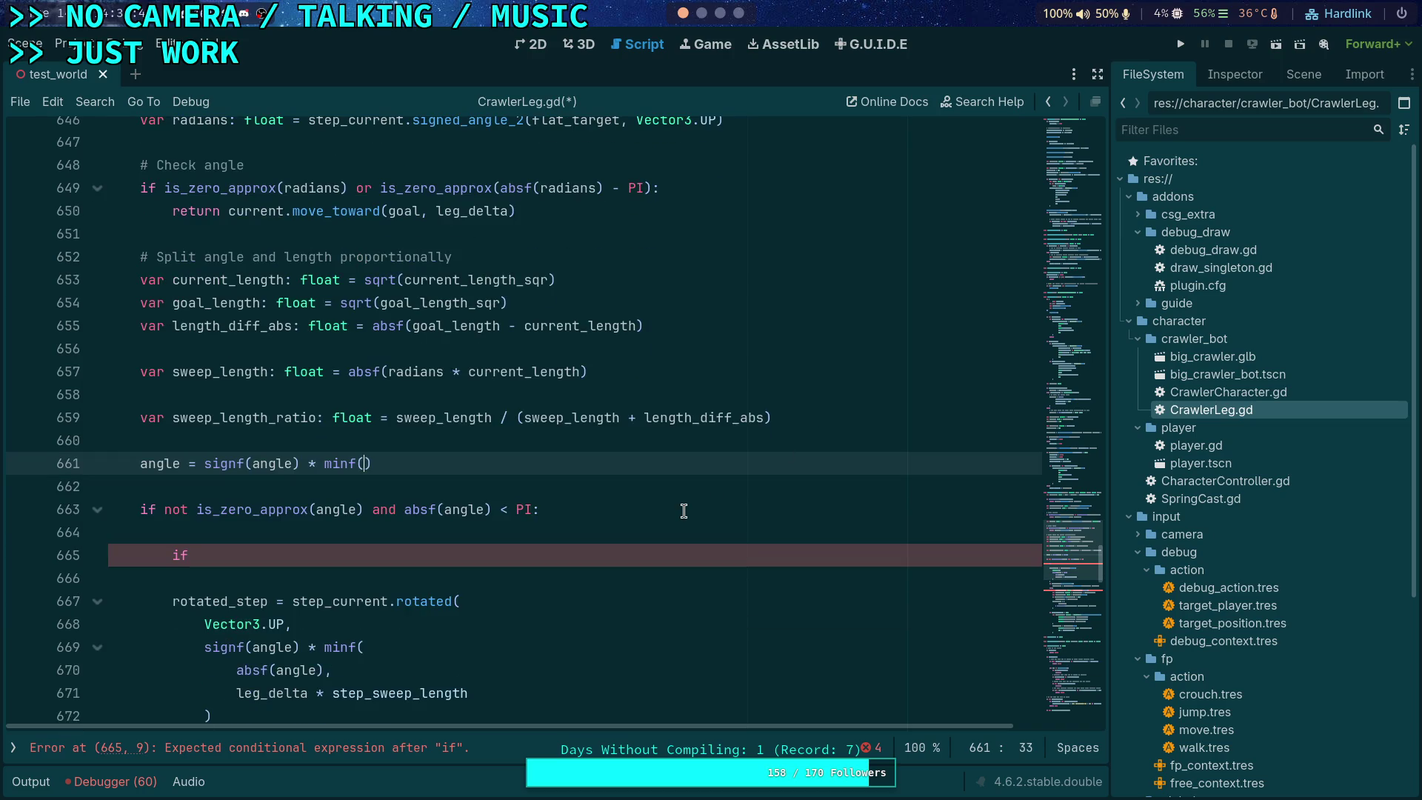
type("absf(angle")
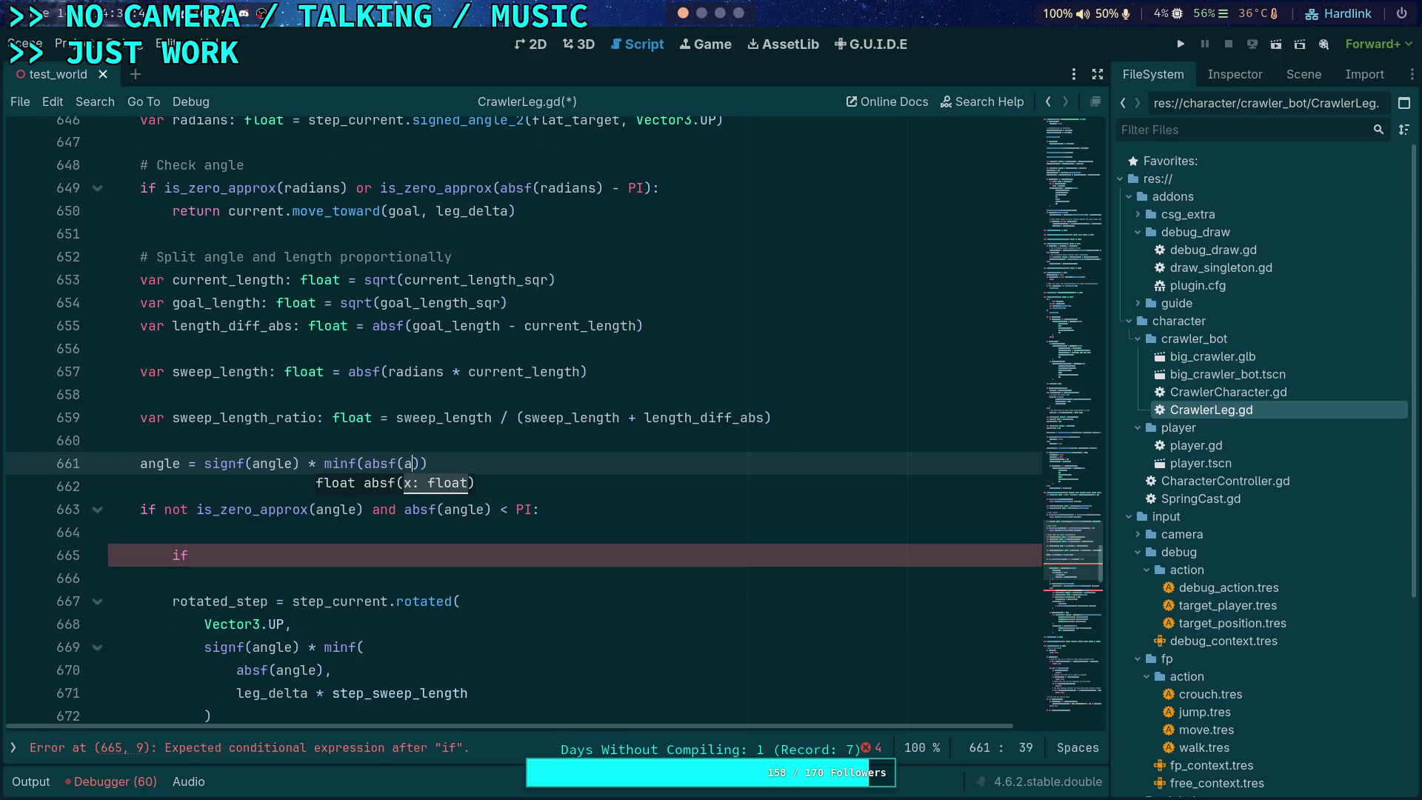
key("BackSpace")
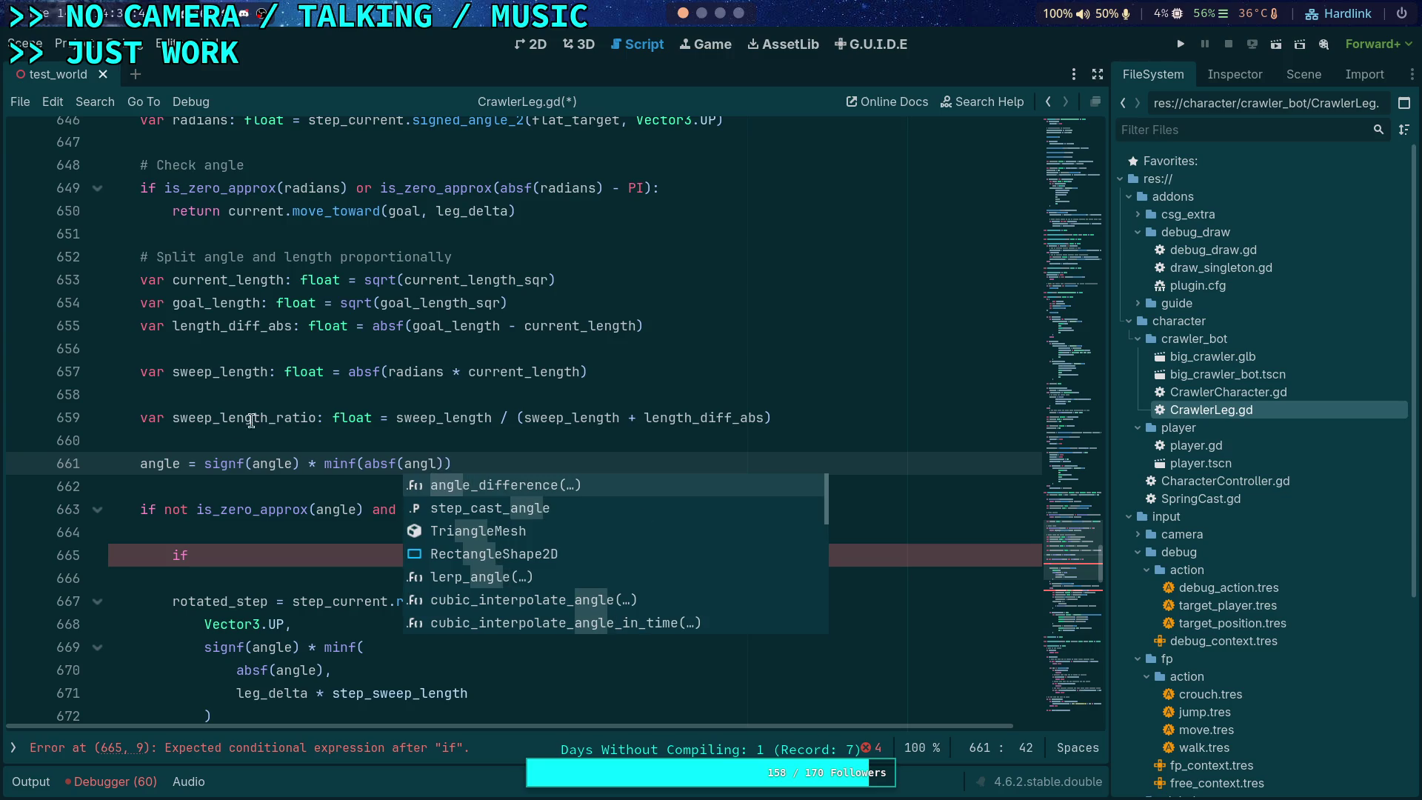
Step: Rewrite the clamp as radians = signf(radians) * minf( absf(radians), leg, left unfinished
left_click_drag(132, 465, 465, 464)
type("radians = ")
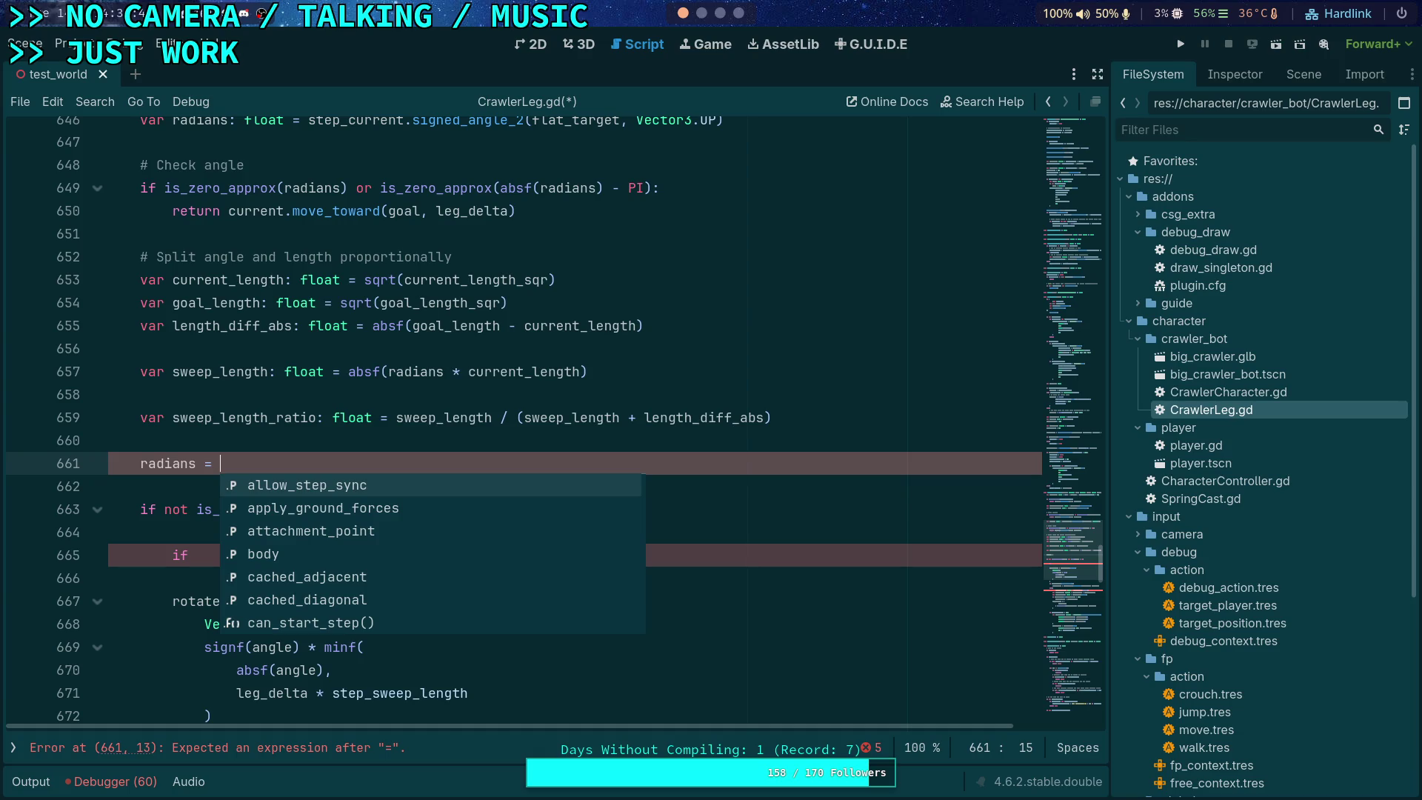
type("si")
key("Return")
type("radians) * minf(")
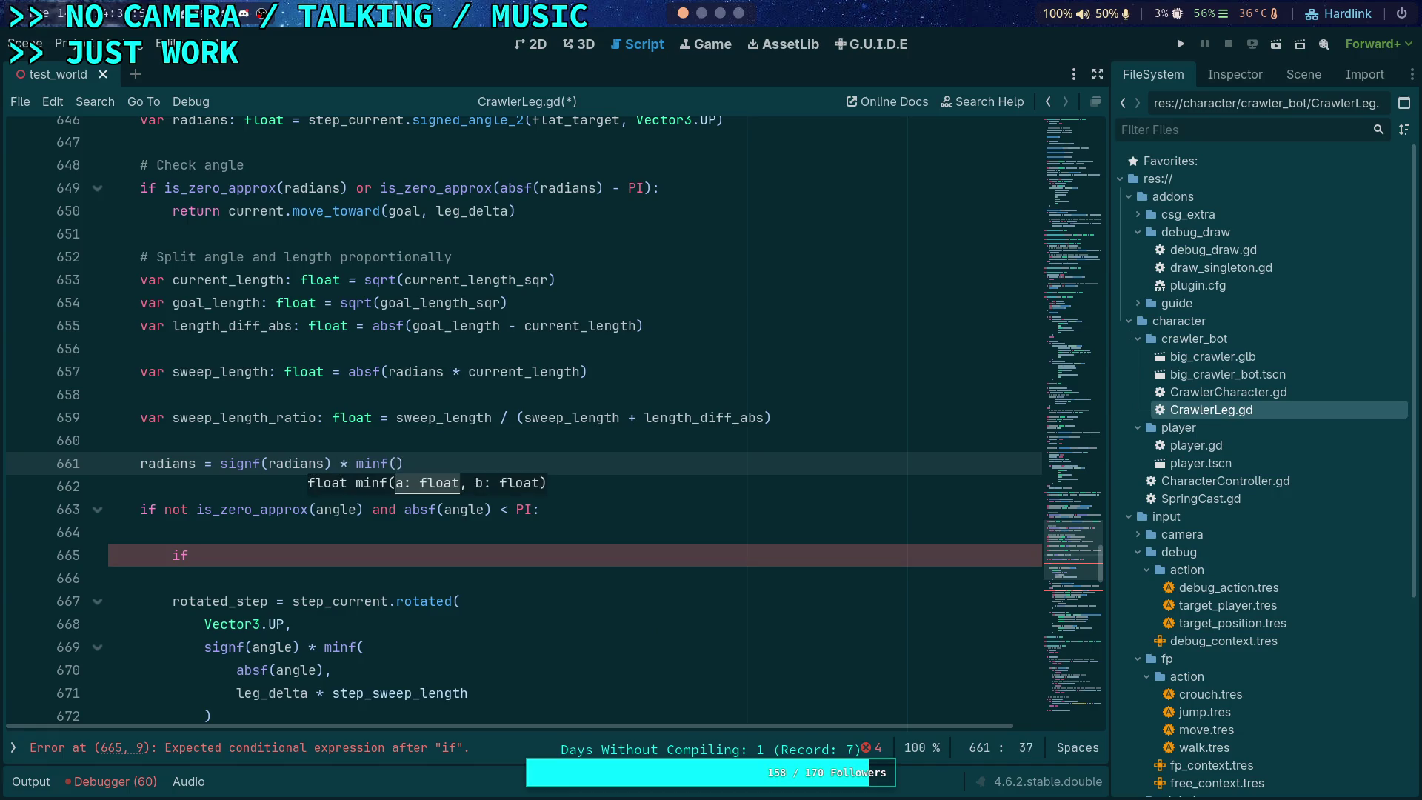
type(" absf(")
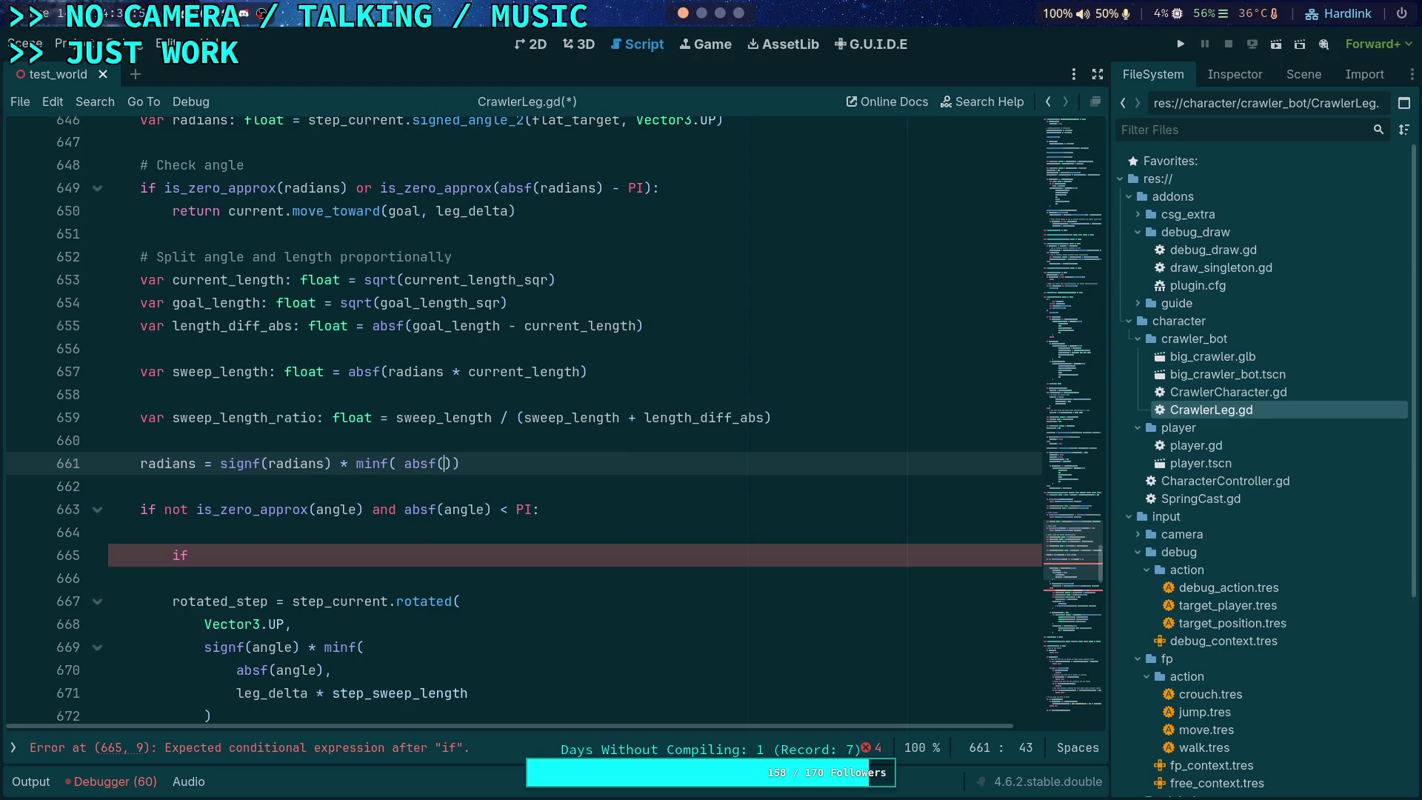
type("radians),")
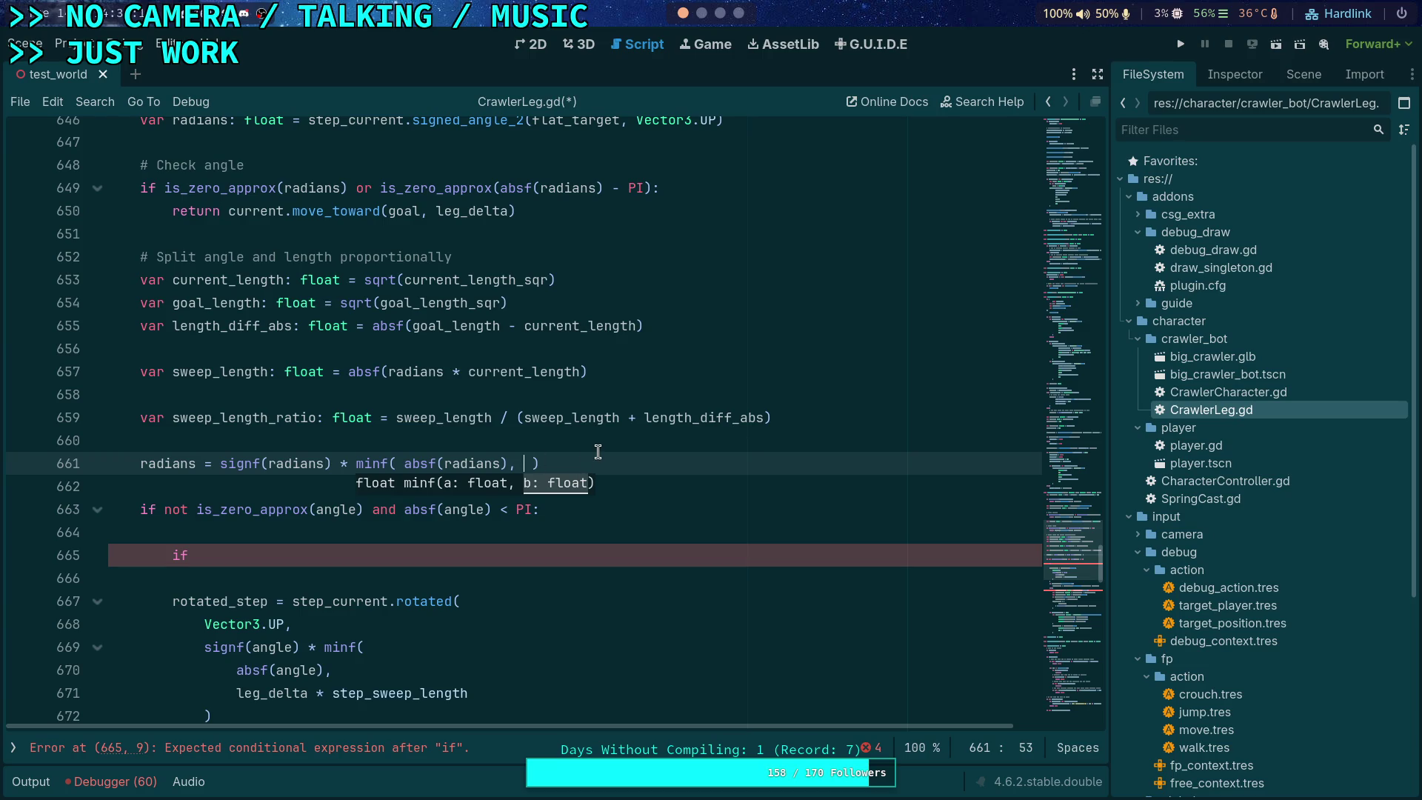
type("leg")
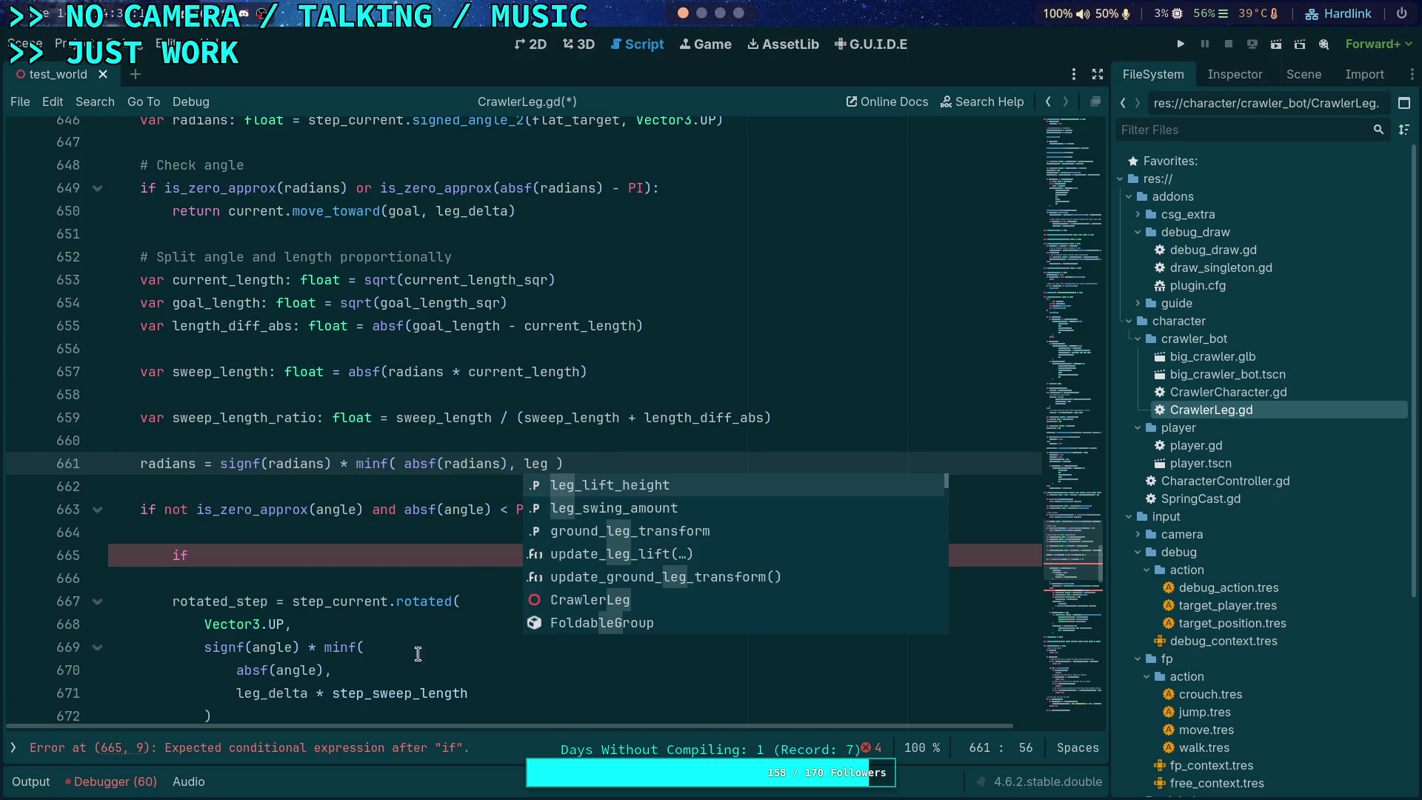
left_click(412, 692)
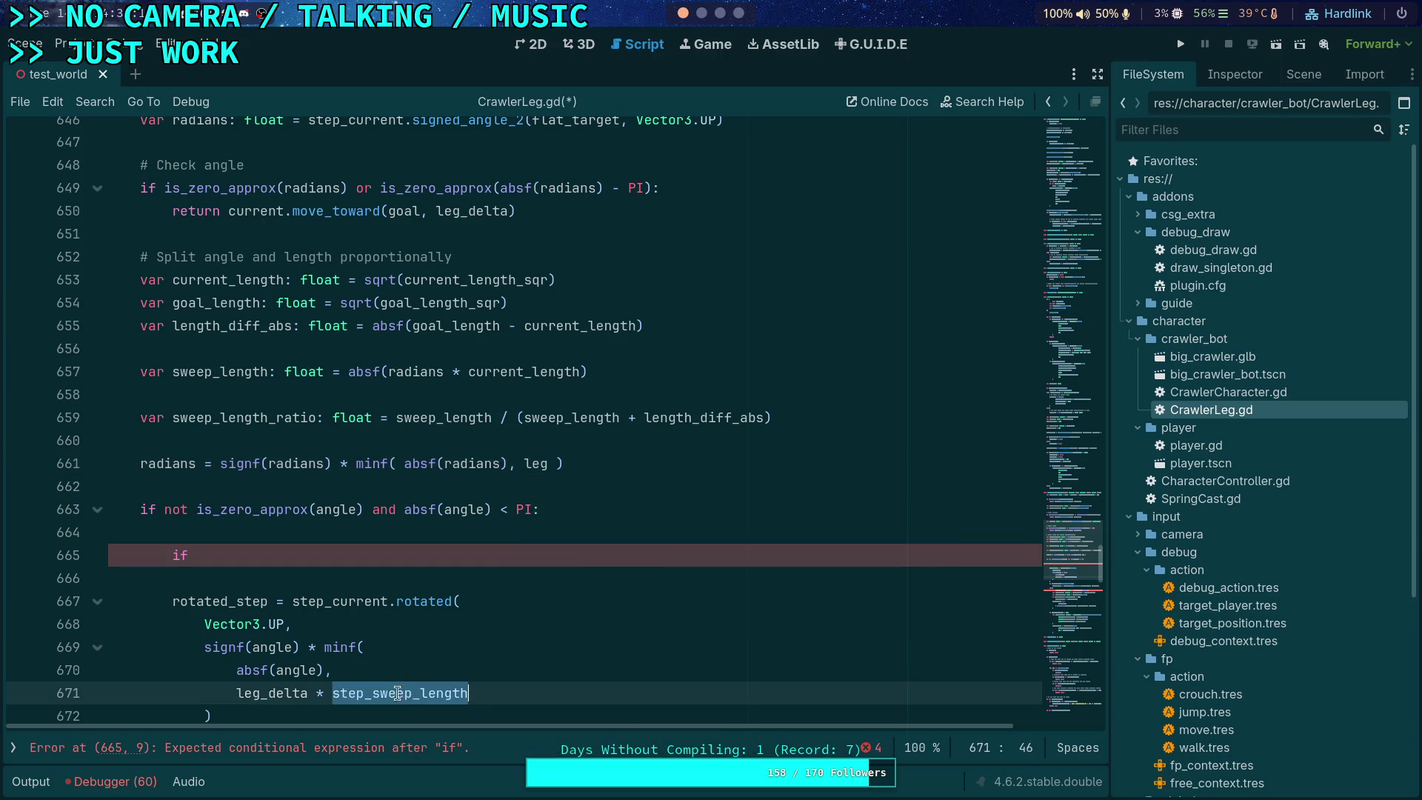
Step: Jump to the step_sweep_length declaration and search the script for its uses
right_click(385, 693)
left_click(428, 783)
double_click(194, 436)
key("ctrl+f")
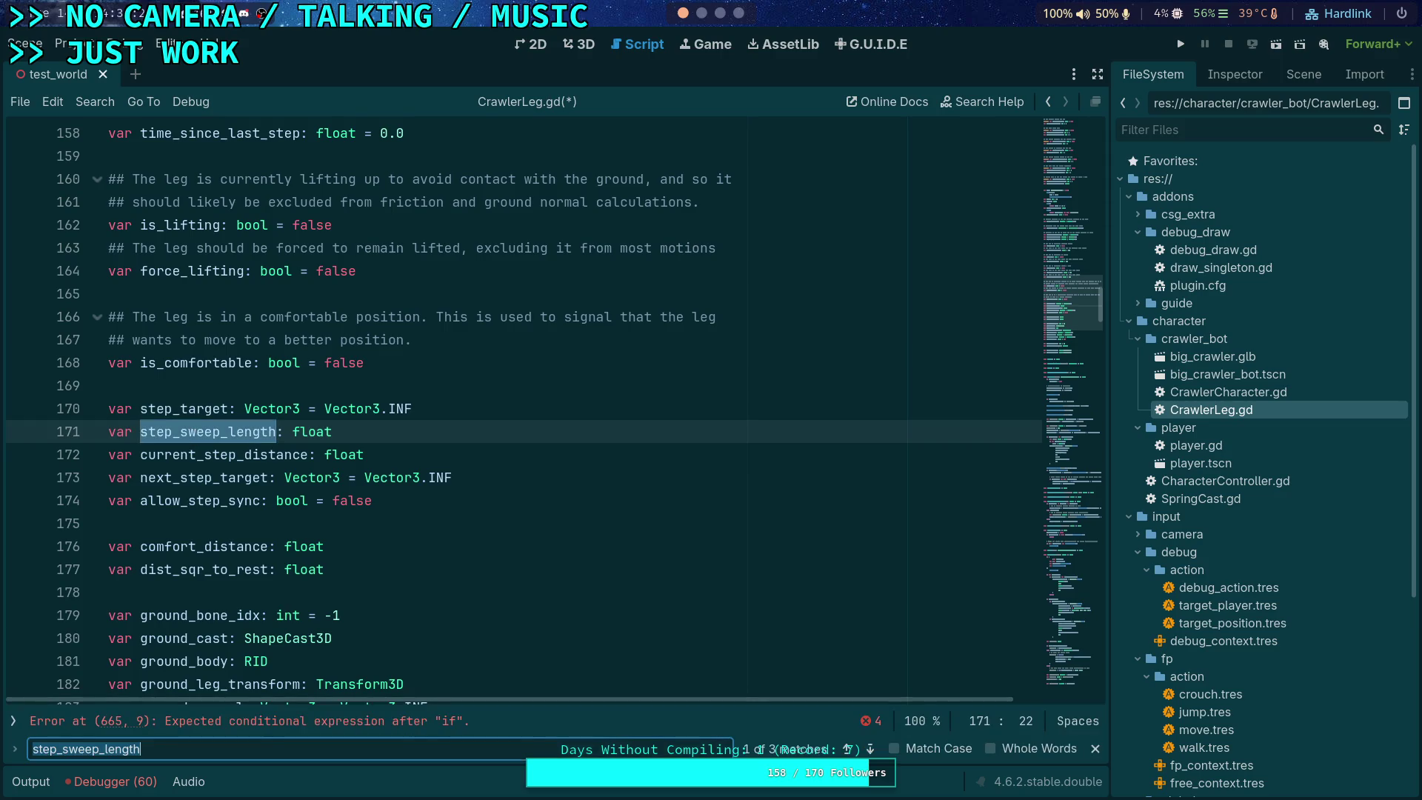
left_click(868, 748)
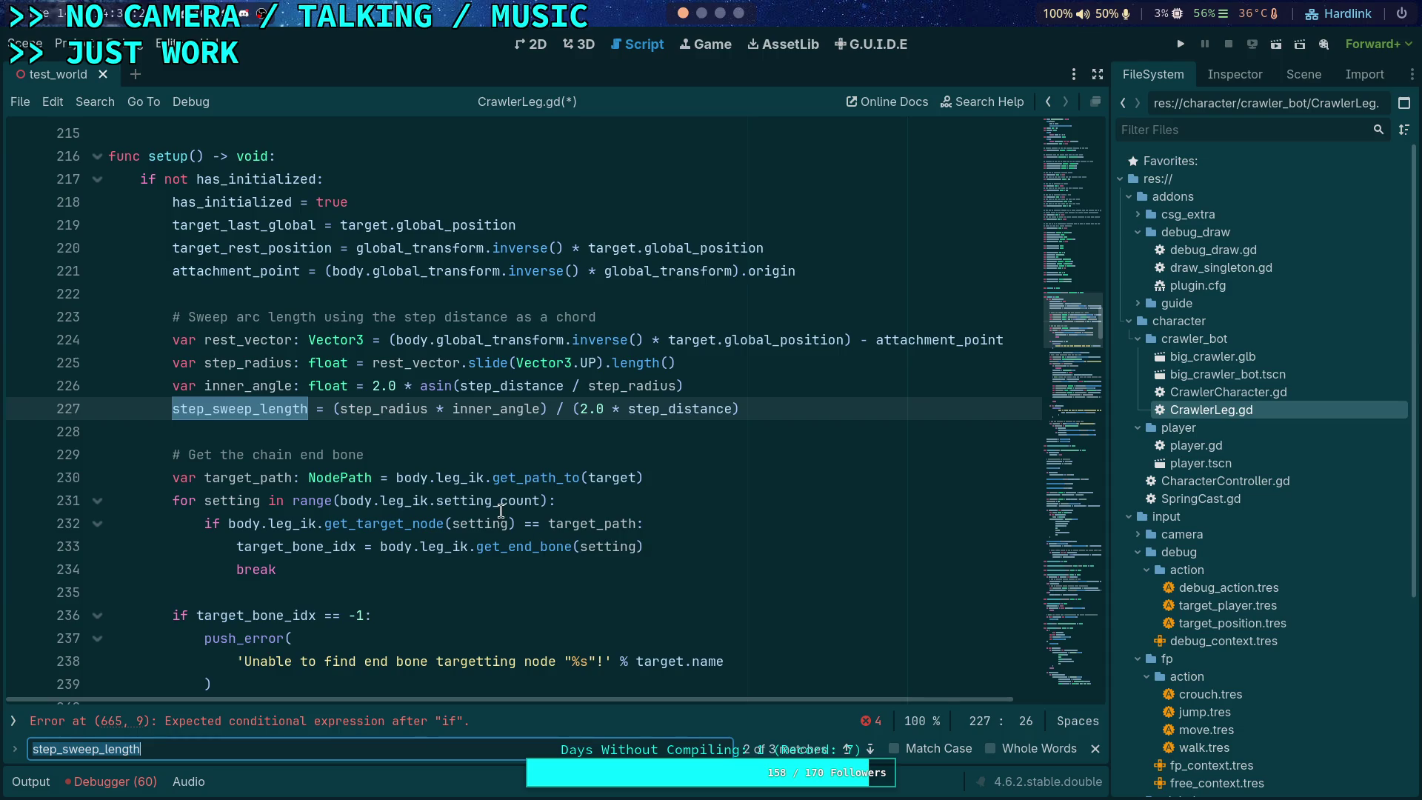
Step: Delete the sweep arc length block from setup()
mouse_move(450, 493)
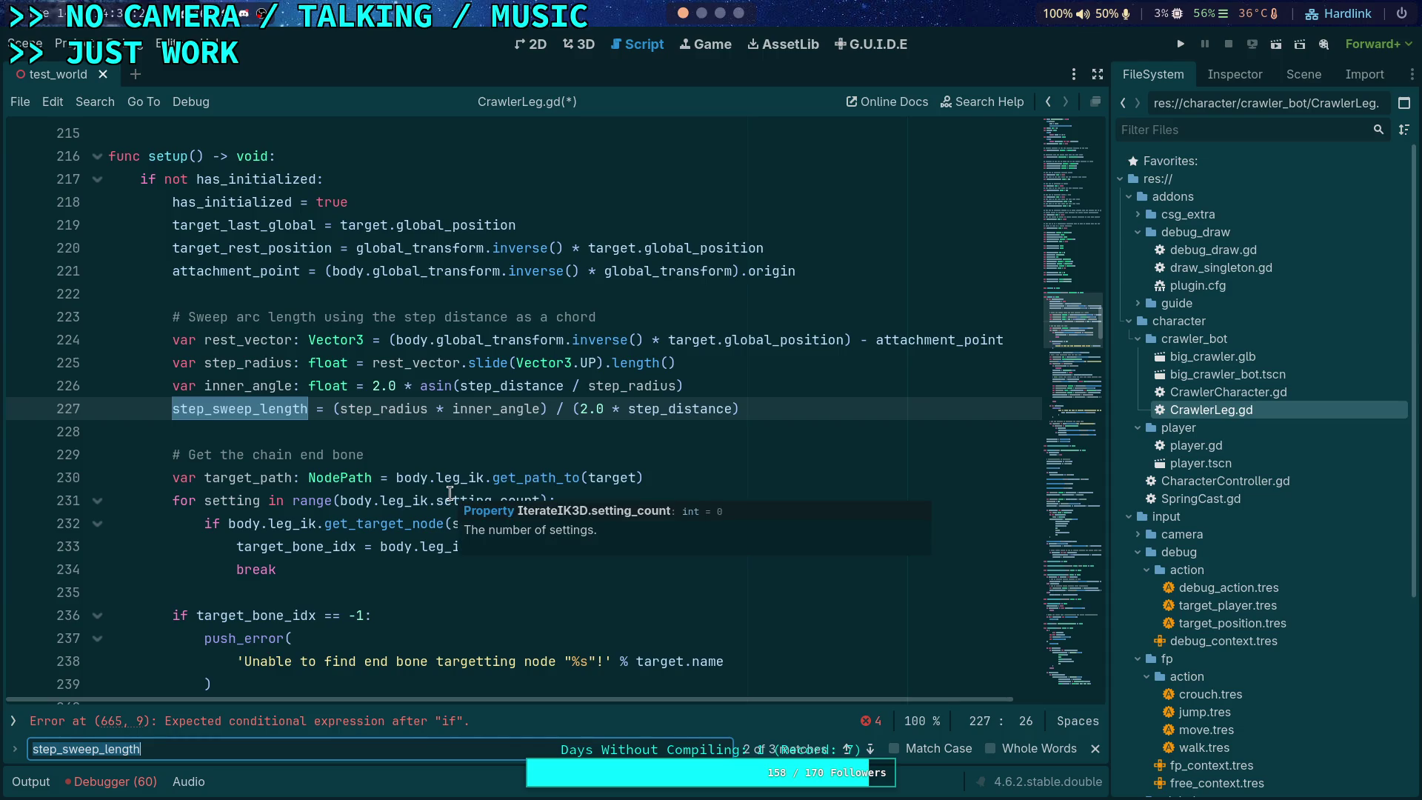
scroll(450, 493, "up", 1)
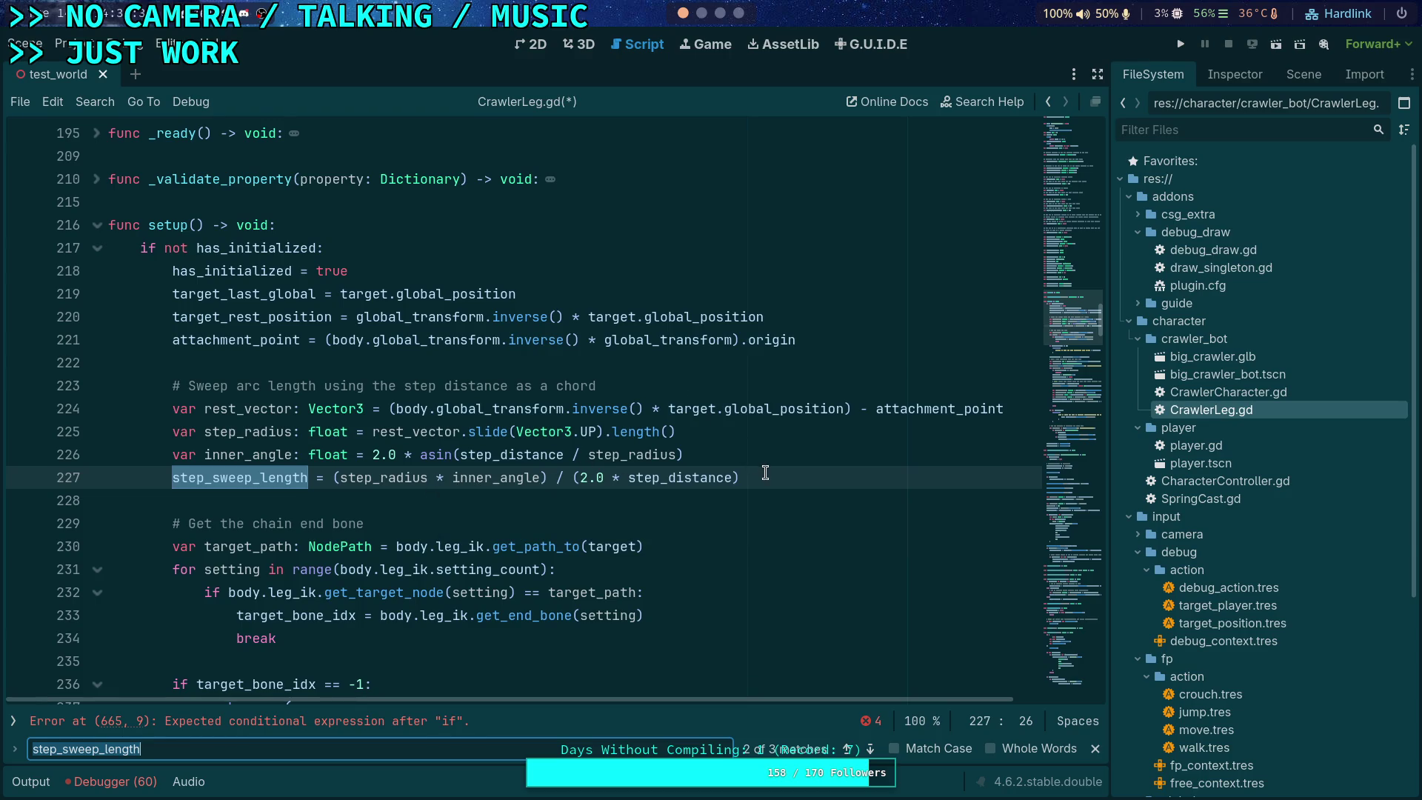
left_click_drag(781, 483, 79, 367)
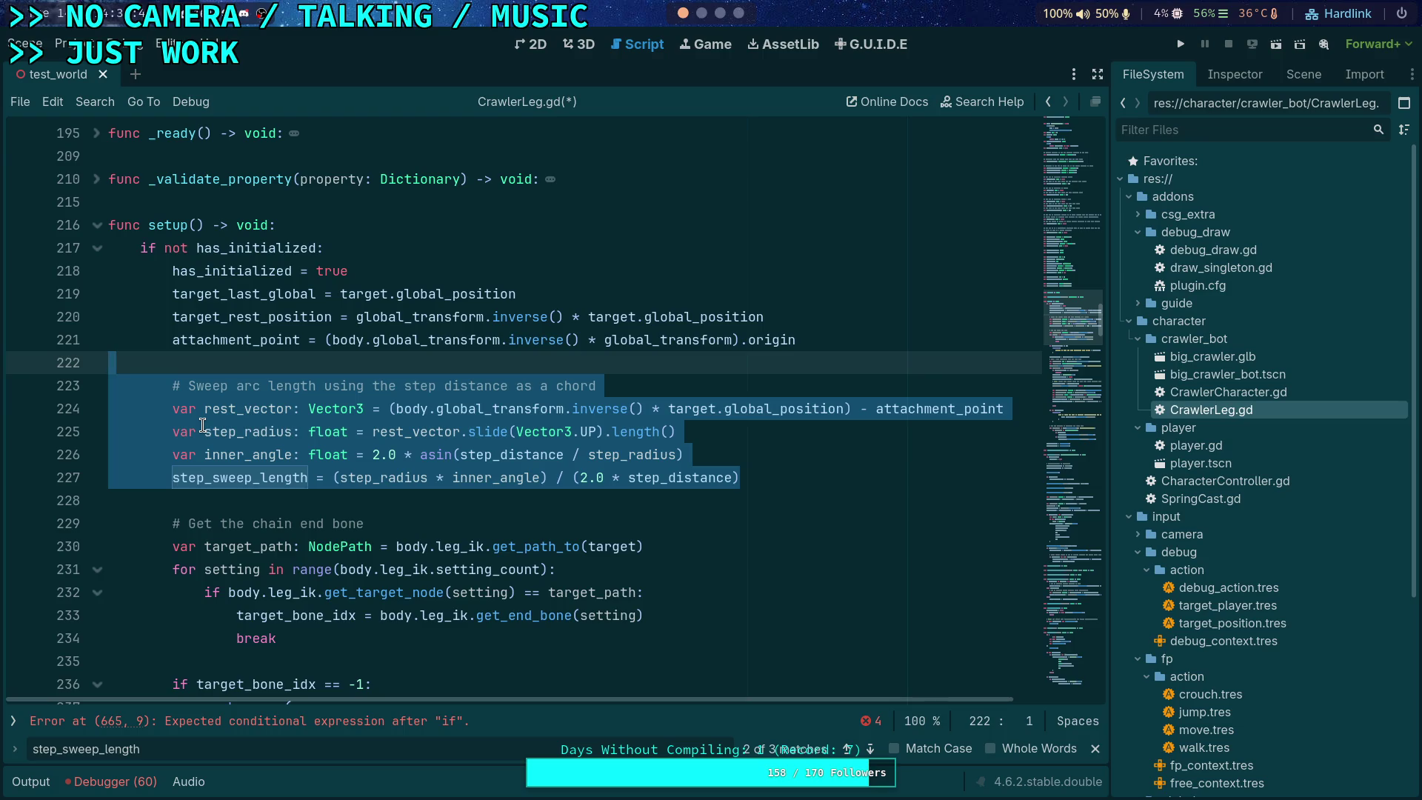
key("Delete")
key("BackSpace")
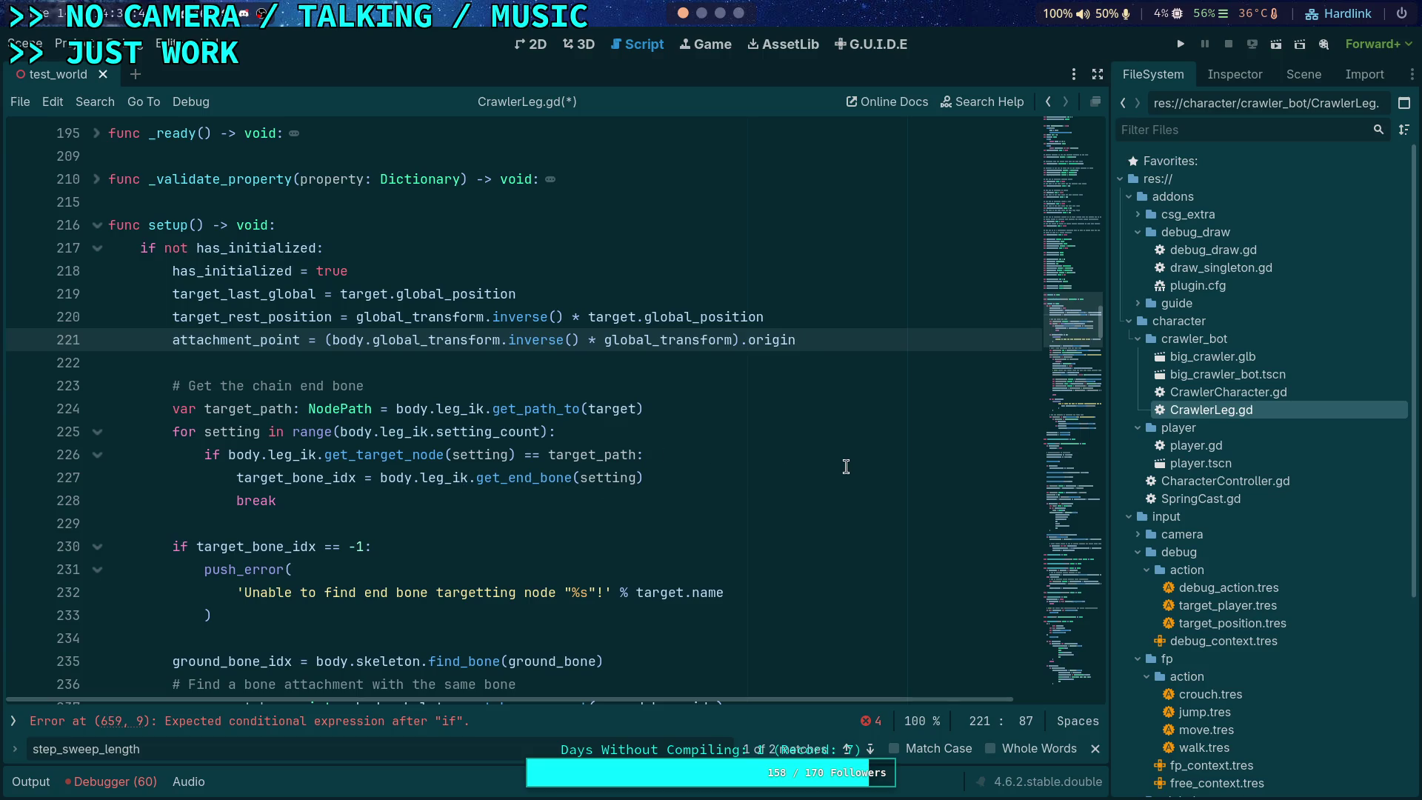
Step: Delete the step_sweep_length declaration and go to its remaining use on line 664
scroll(880, 443, "down", 4)
scroll(881, 443, "up", 4)
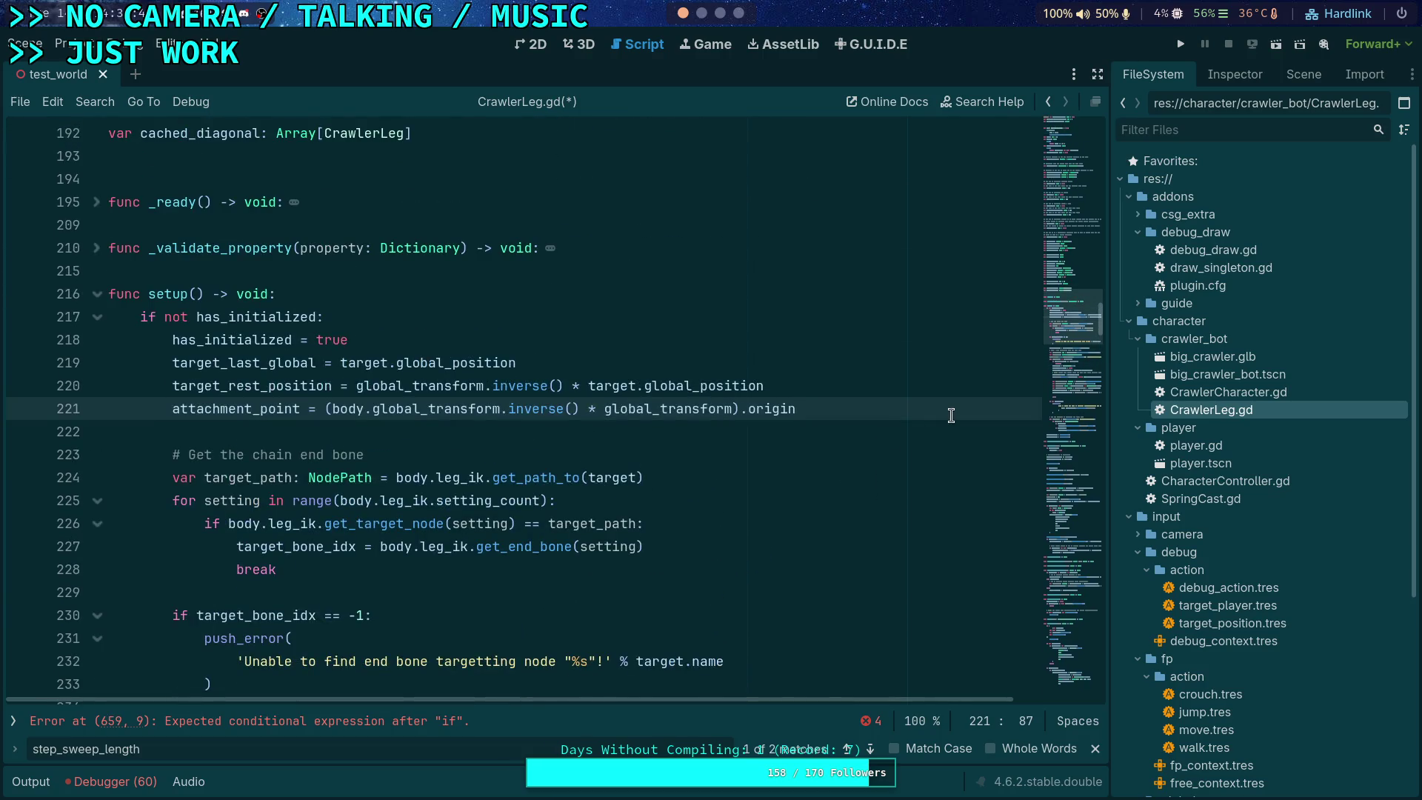
scroll(864, 413, "up", 18)
scroll(603, 405, "up", 1)
left_click_drag(372, 474, 489, 460)
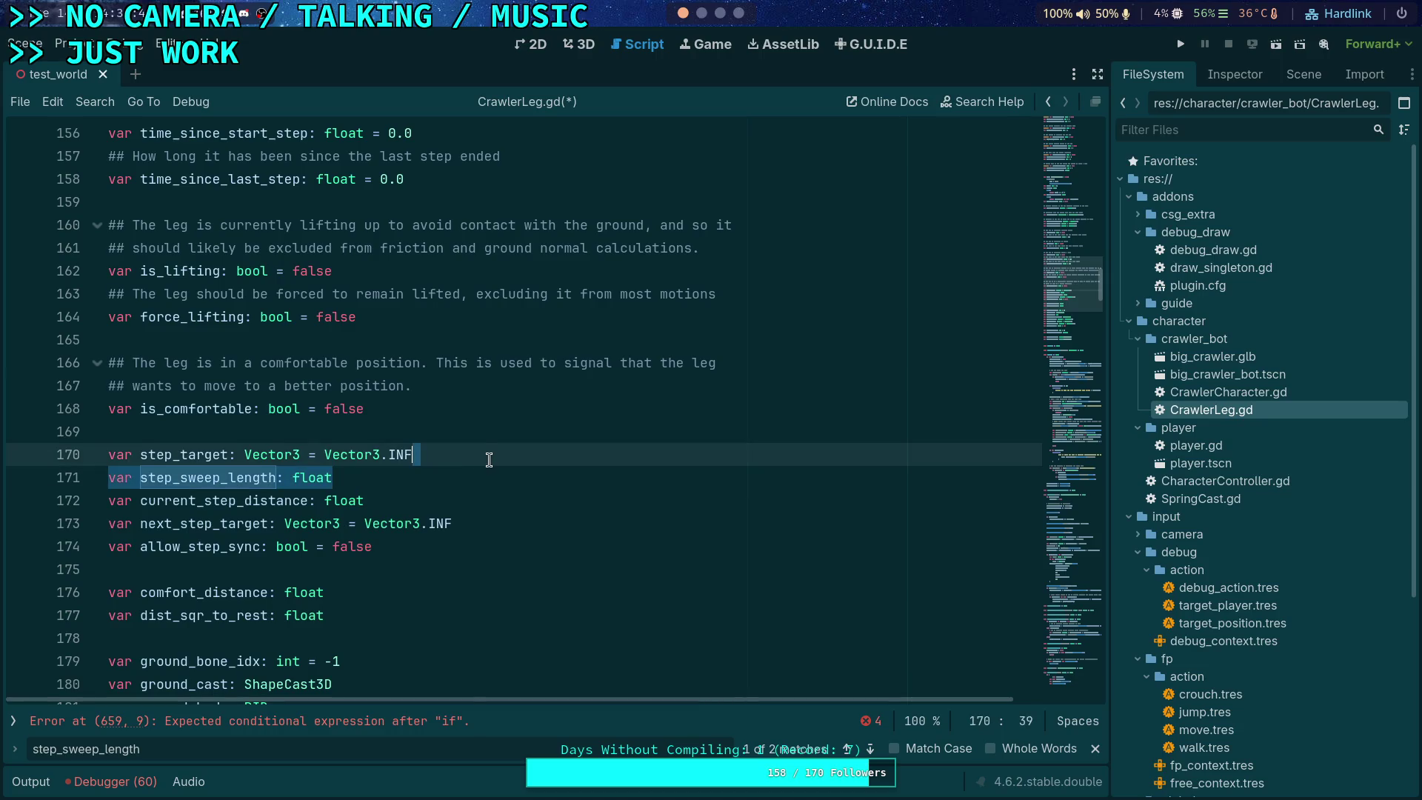
key("Delete")
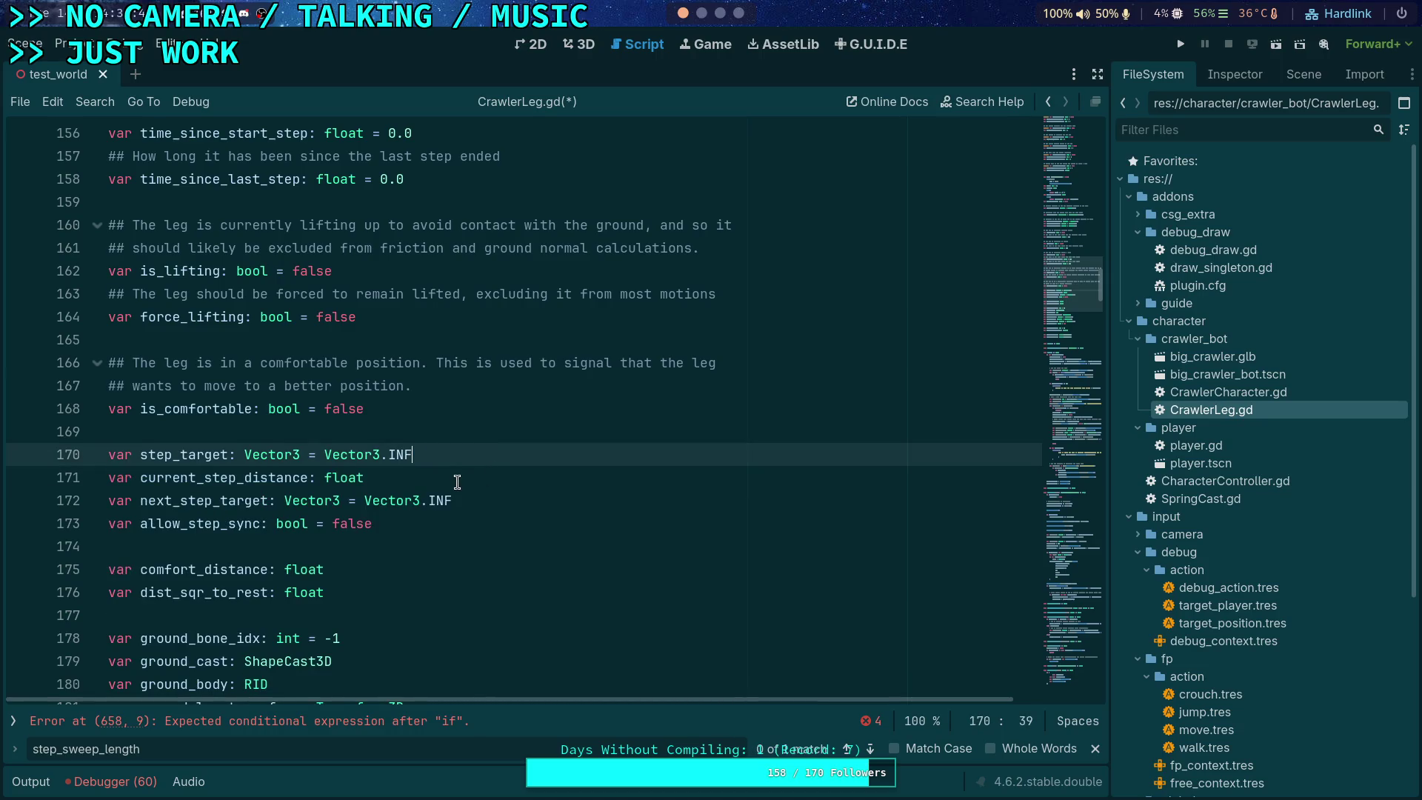
left_click(871, 749)
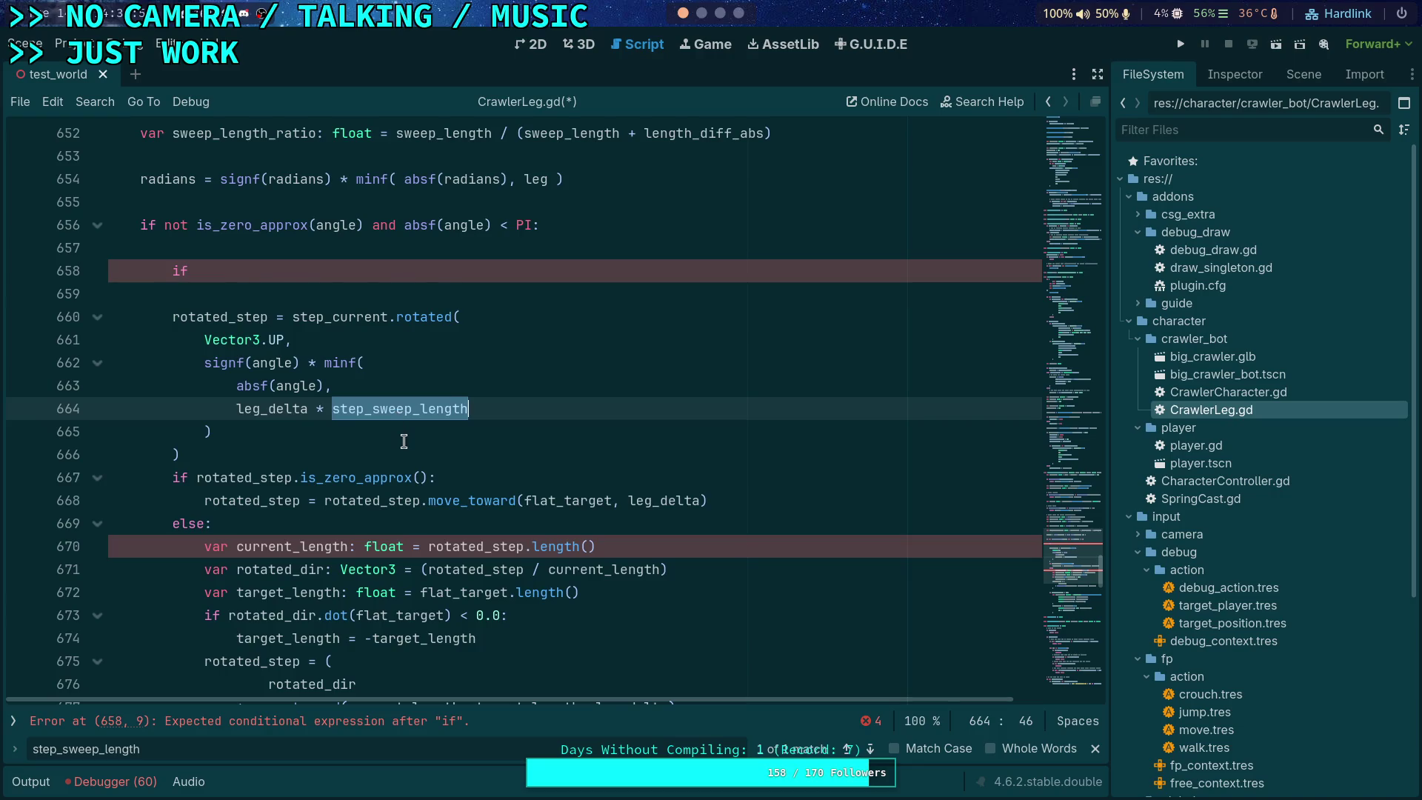
Step: Delete the leg placeholder from the minf clamp on line 654
scroll(400, 440, "up", 3)
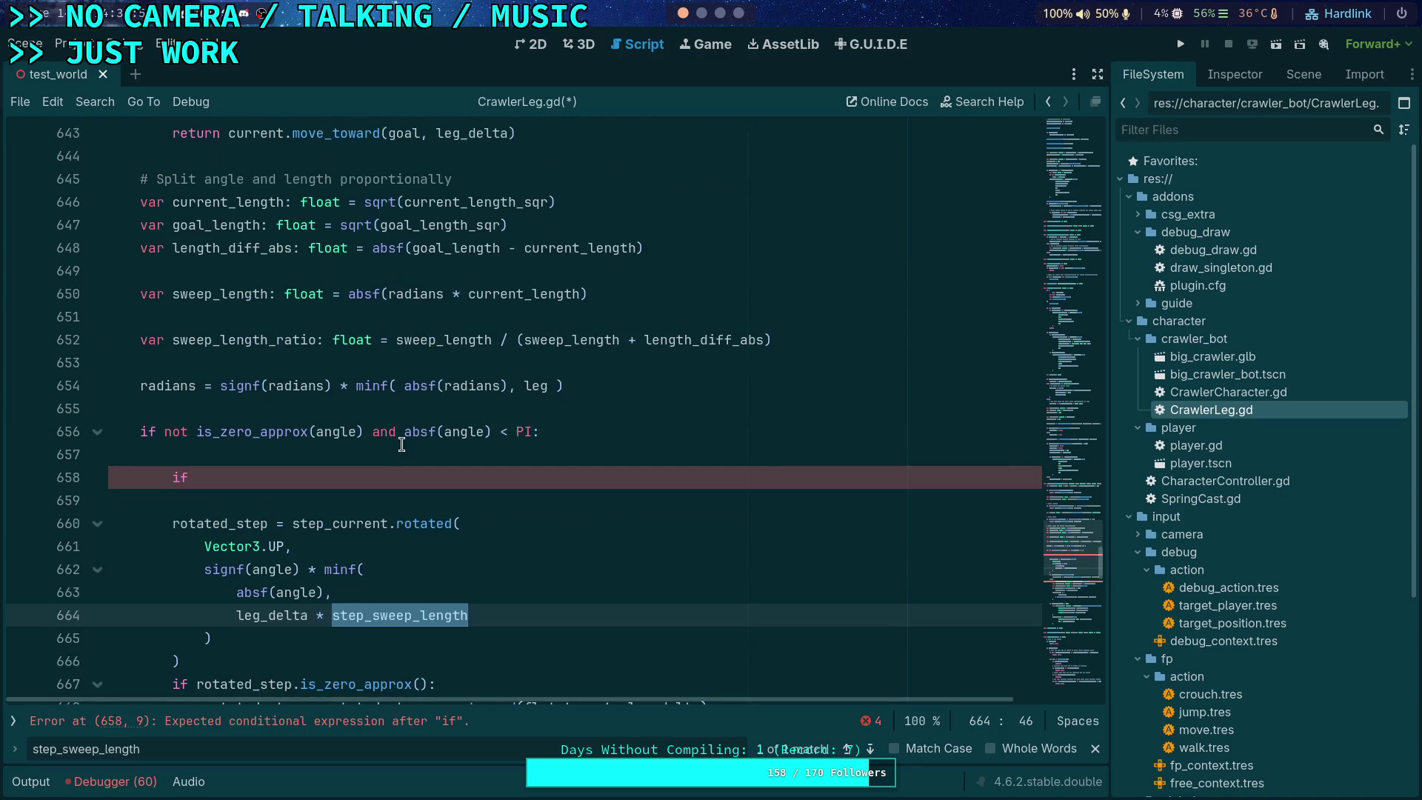
left_click(549, 386)
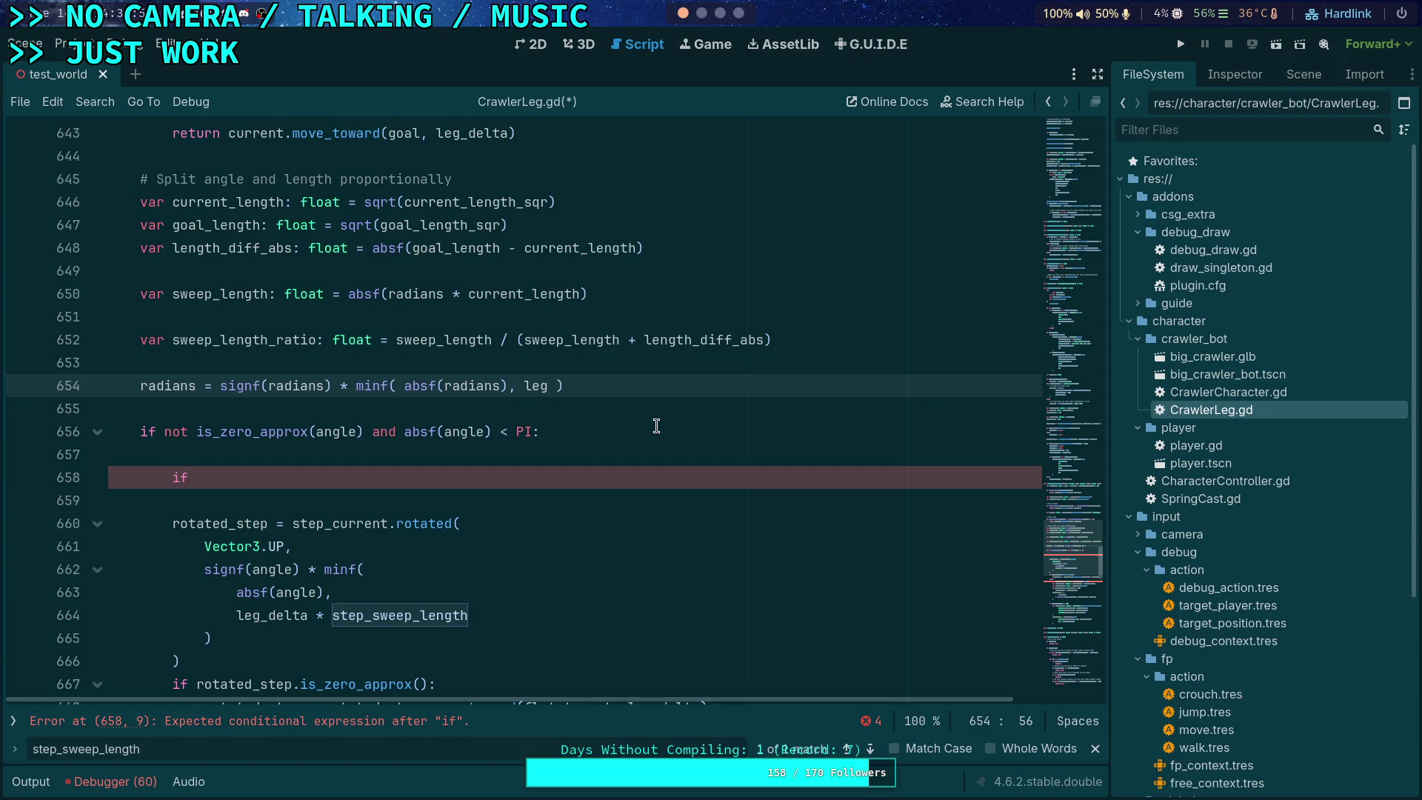
key("BackSpace")
key("BackSpace")
key("BackSpace")
Step: Try a sweep_length_ratio * factor after the equals sign, then remove it, leaving minf's second argument empty
left_click(213, 386)
type("swep")
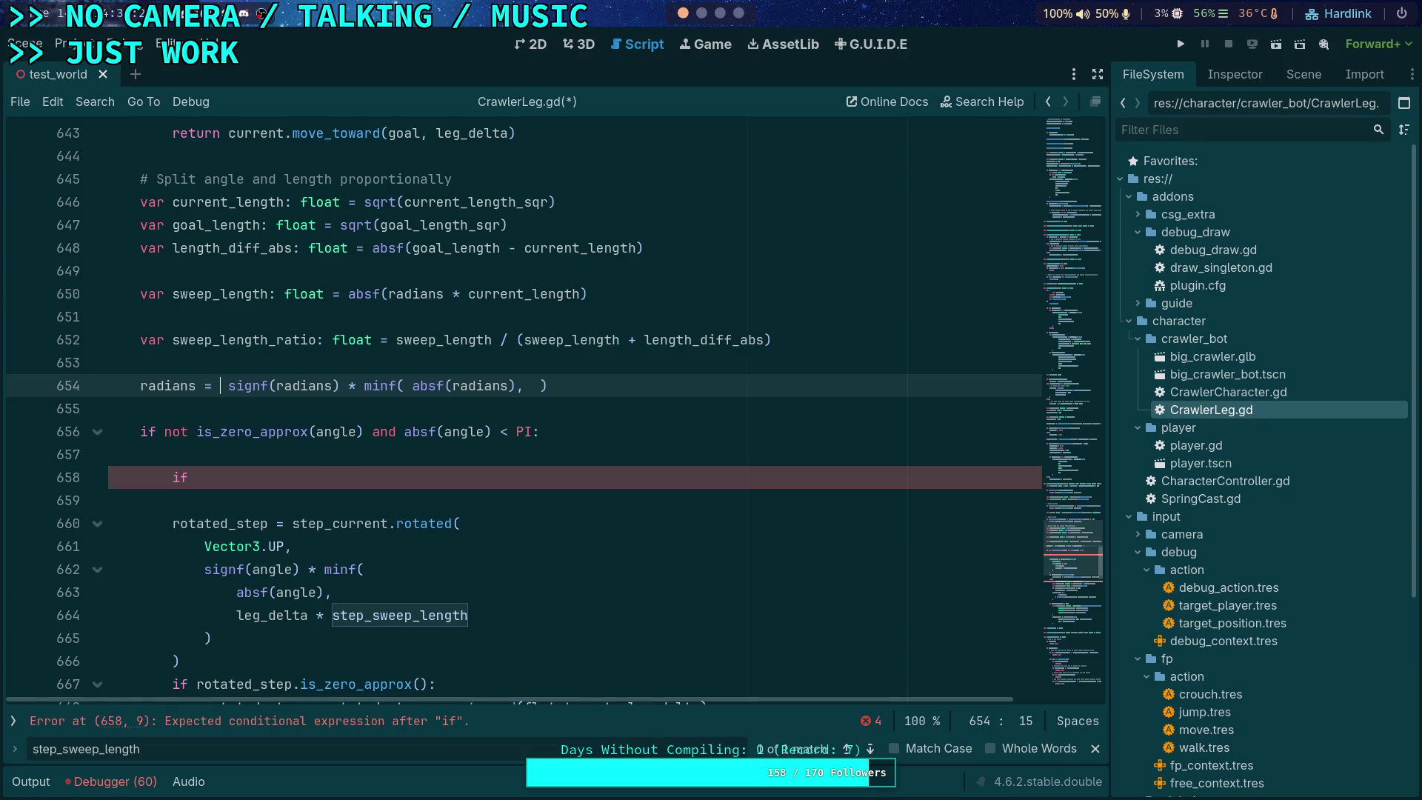
key("Return")
type("*")
left_click_drag(393, 386, 220, 386)
key("BackSpace")
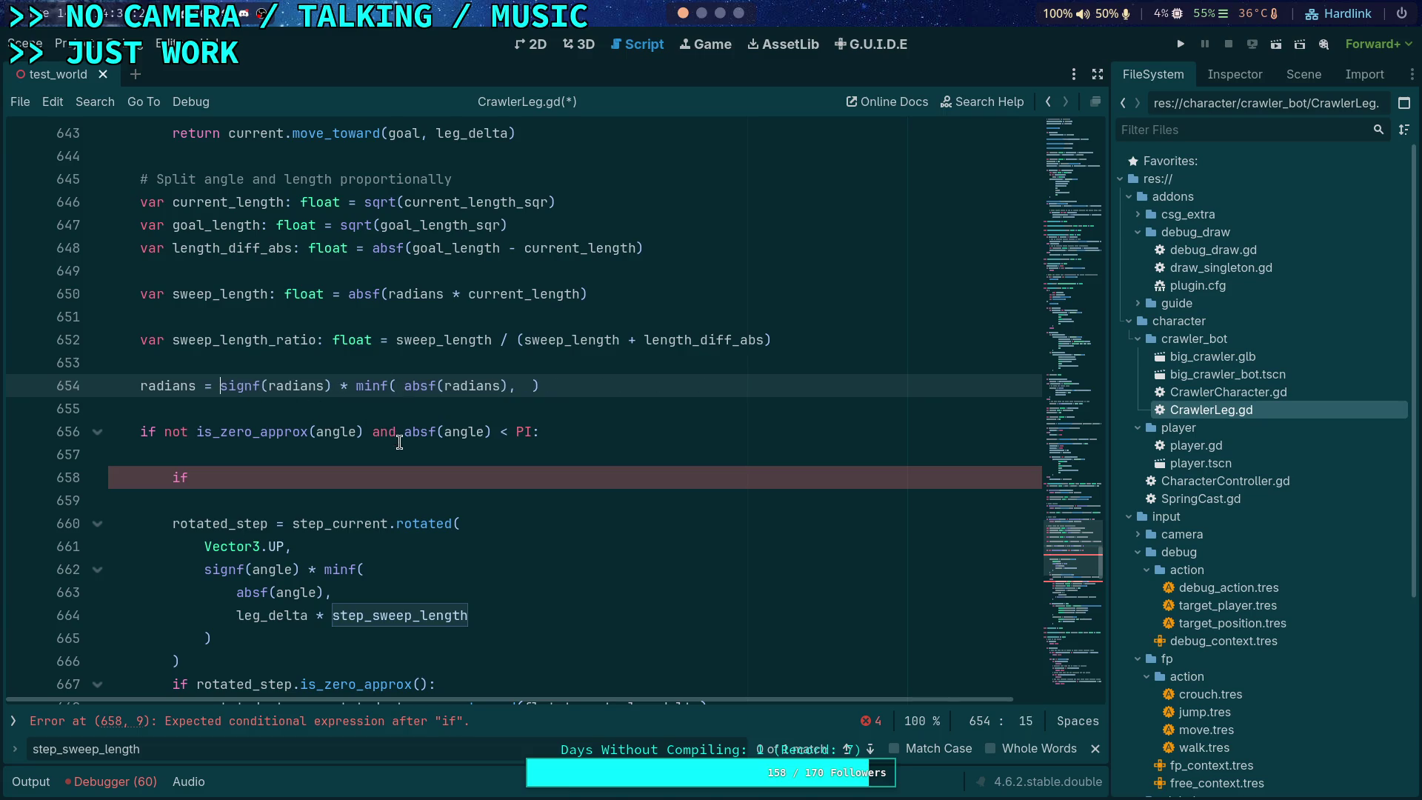
scroll(400, 441, "up", 1)
left_click(509, 455)
type(",")
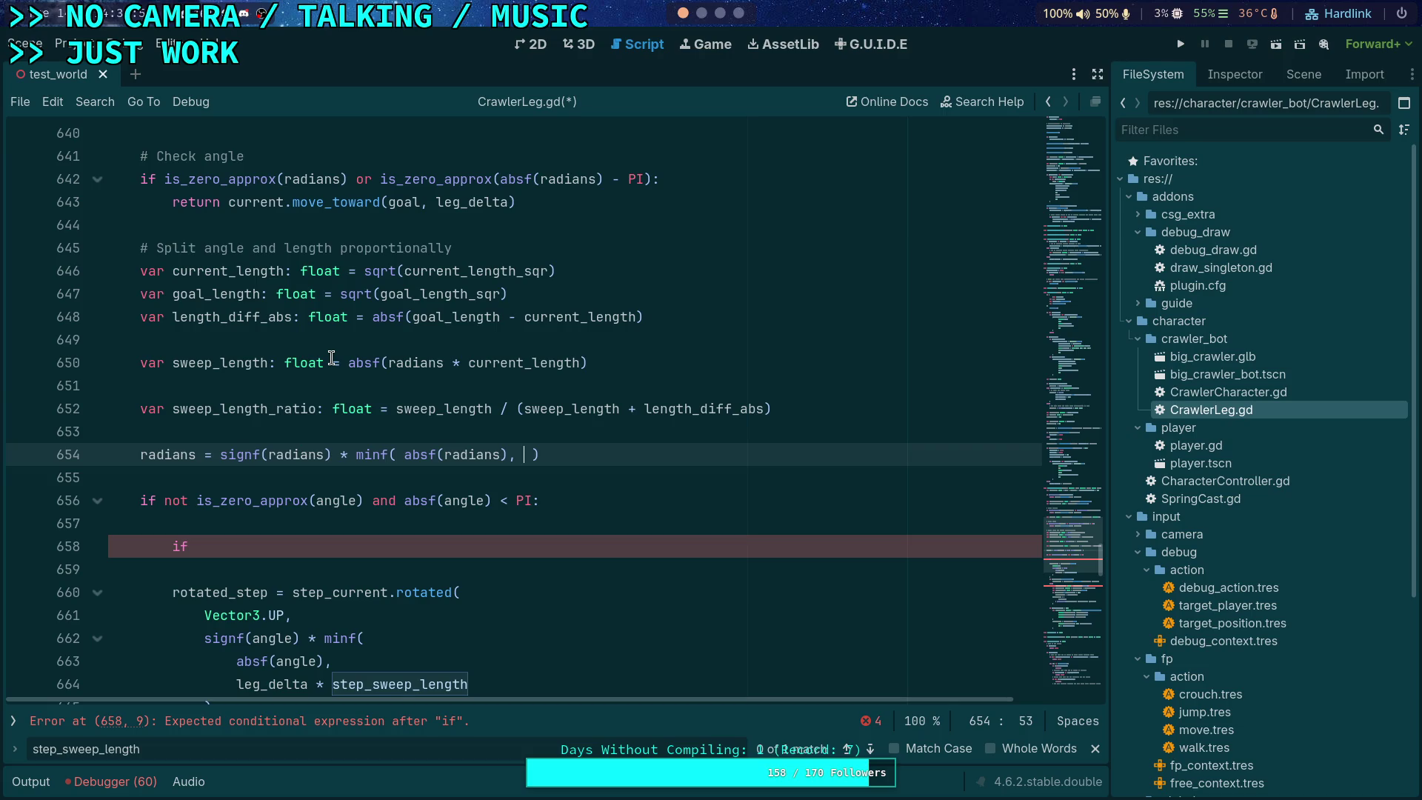
mouse_move(515, 510)
scroll(689, 465, "down", 1)
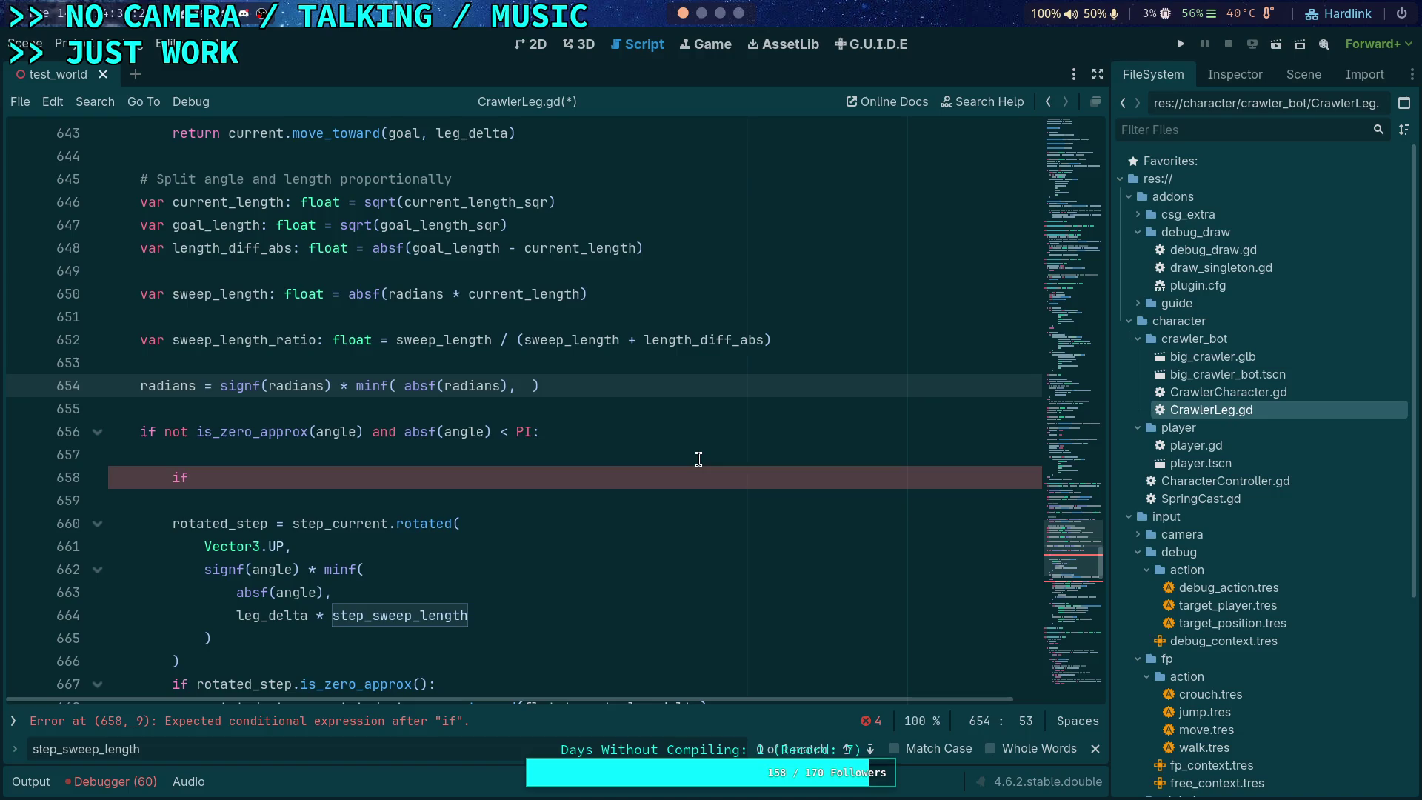
Step: Change leg_delta to step_delta in the early returns on lines 630 and 637
scroll(699, 458, "up", 7)
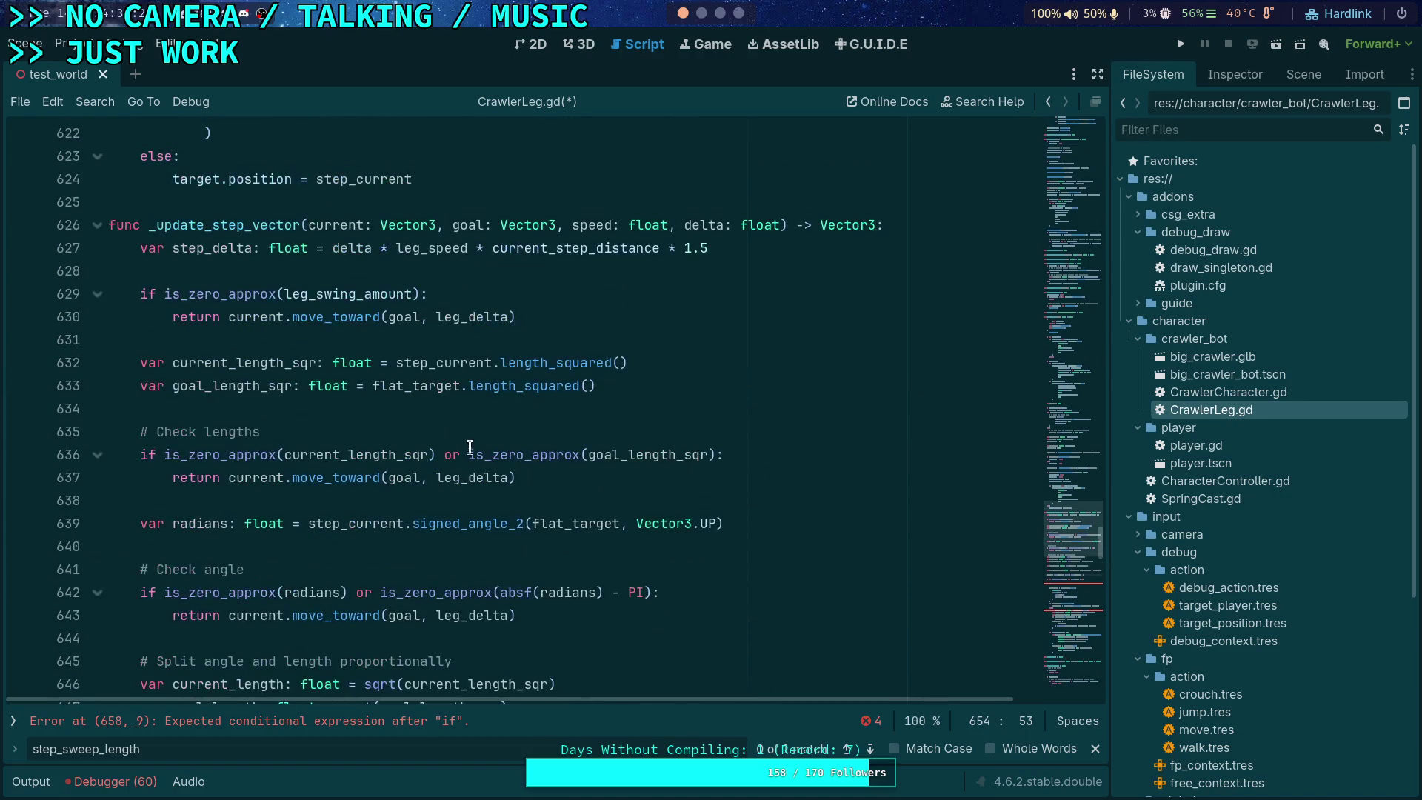
double_click(229, 247)
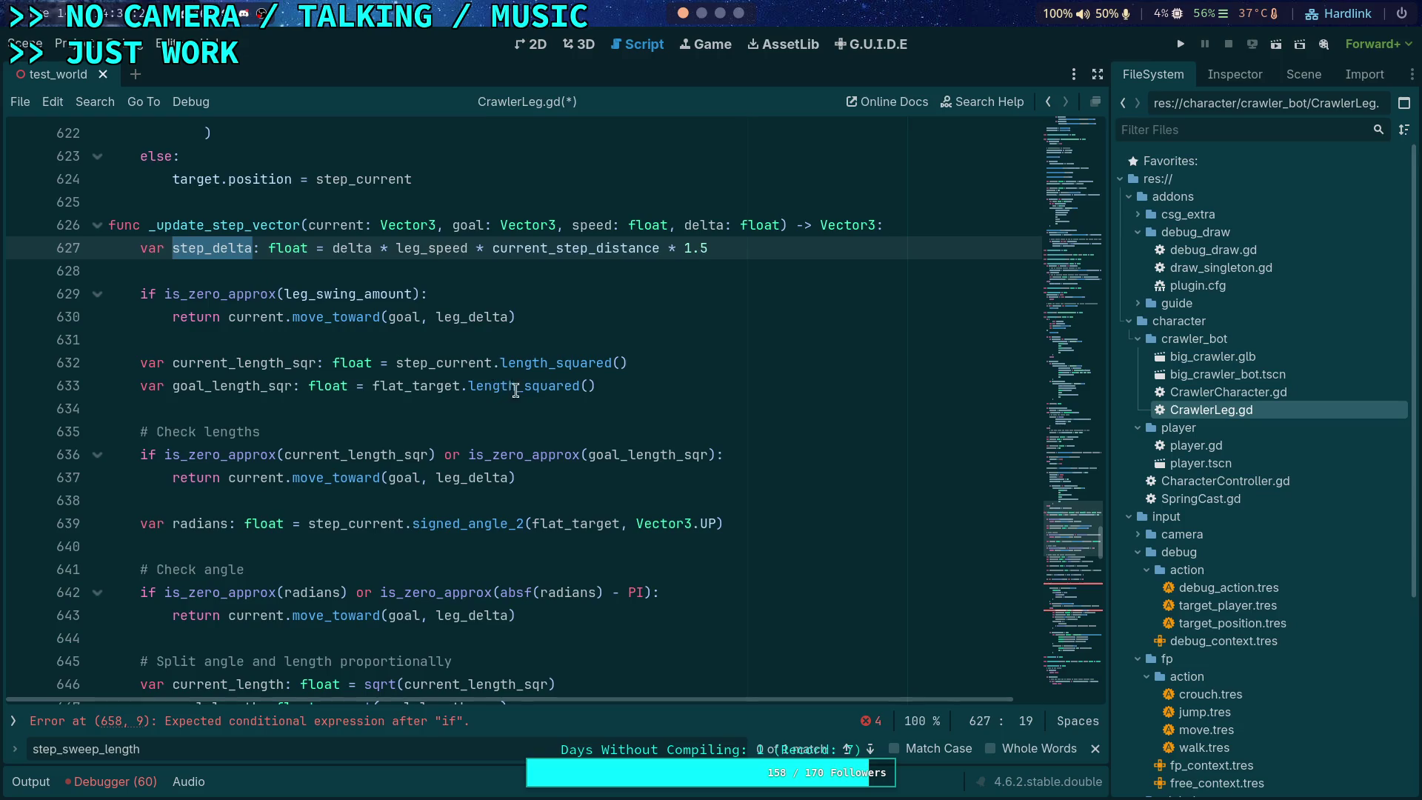
scroll(633, 451, "down", 2)
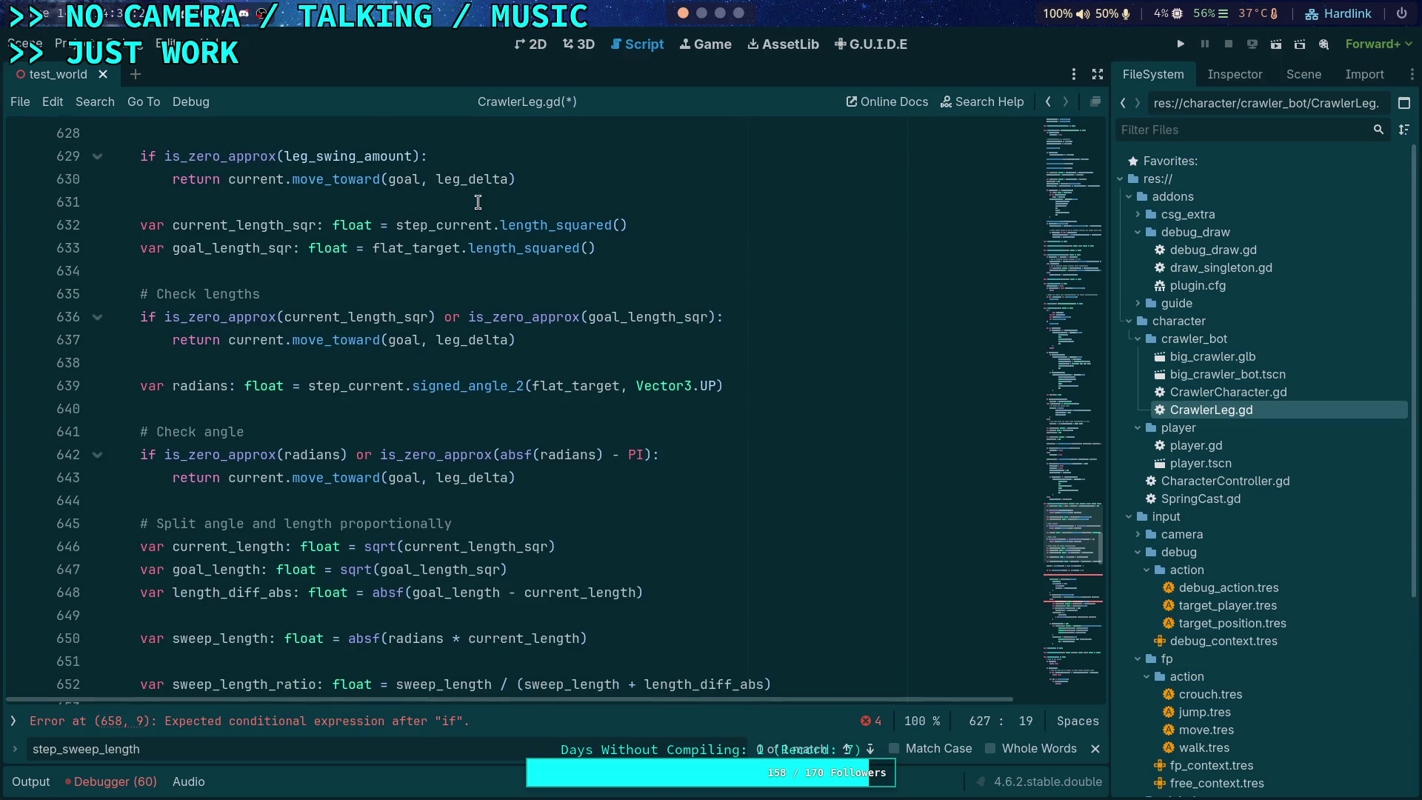
left_click_drag(460, 179, 438, 182)
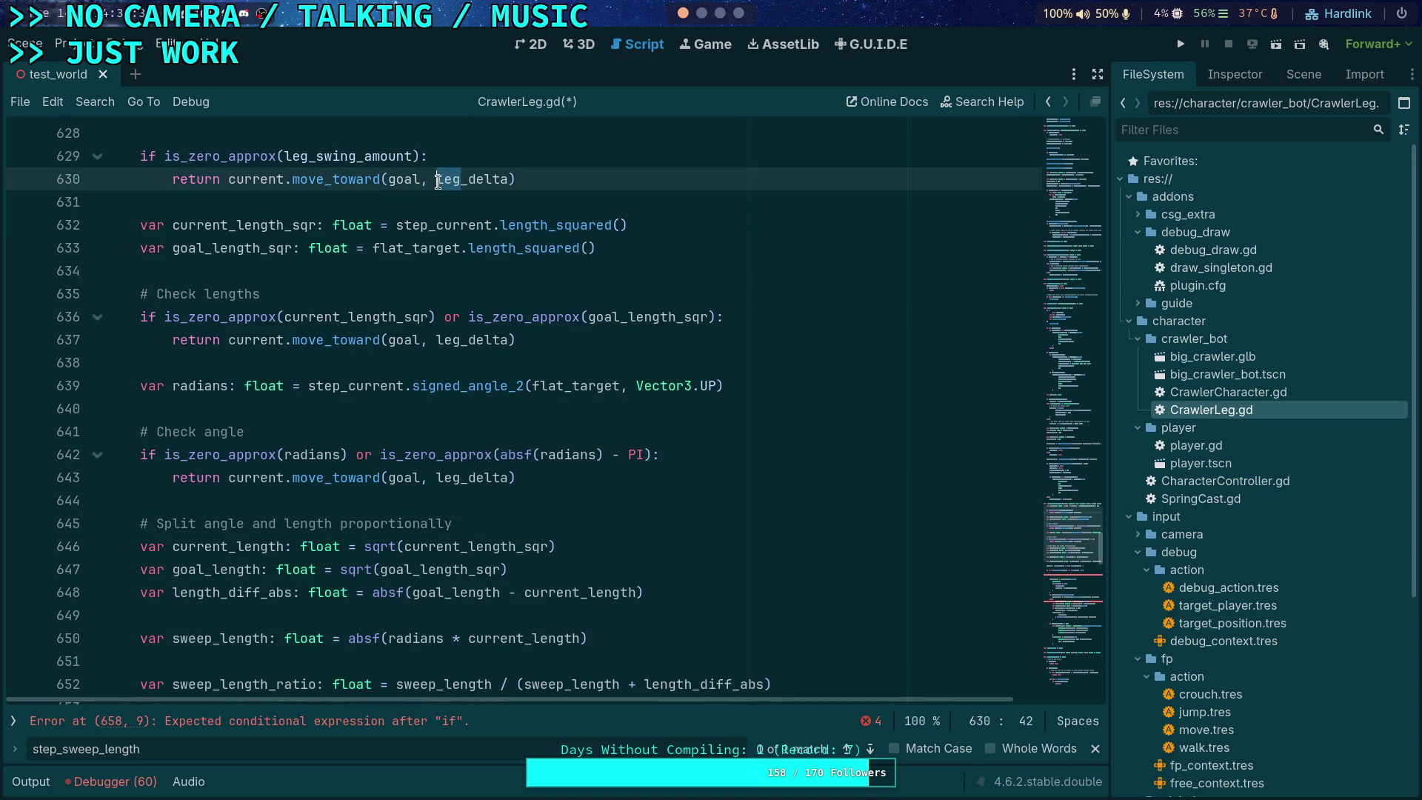
type("step")
scroll(229, 275, "up", 2)
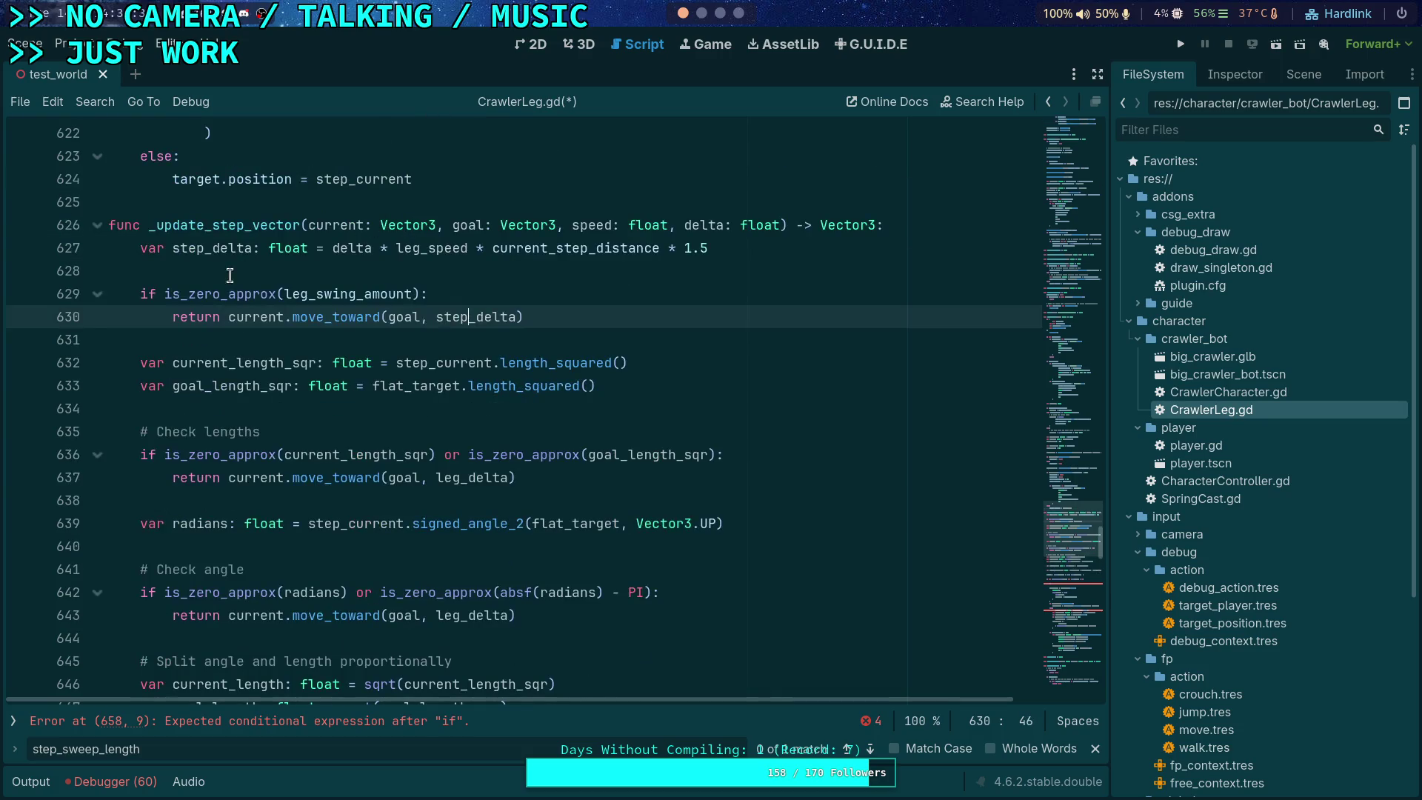
double_click(214, 248)
scroll(344, 296, "down", 1)
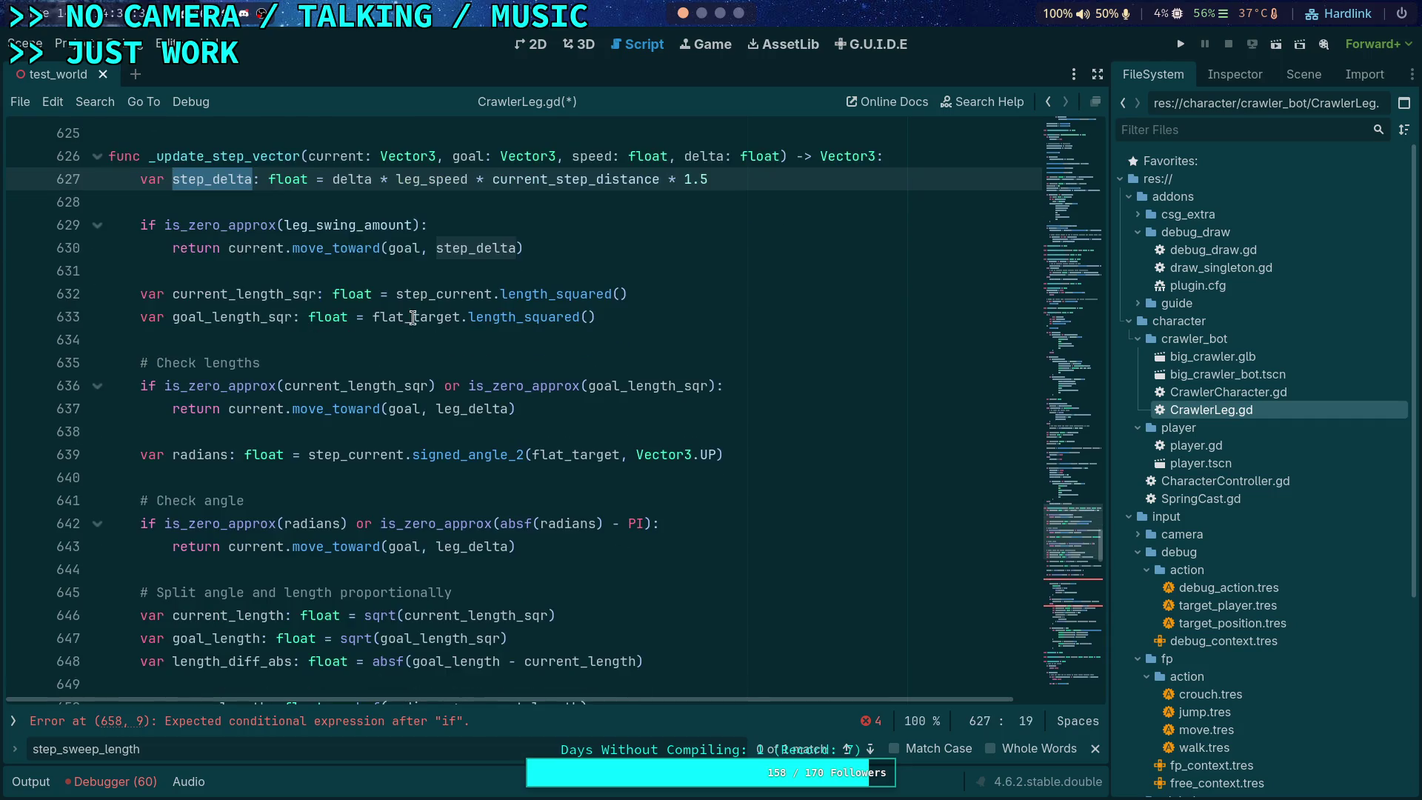
double_click(480, 406)
scroll(474, 408, "down", 2)
left_click_drag(436, 271, 460, 271)
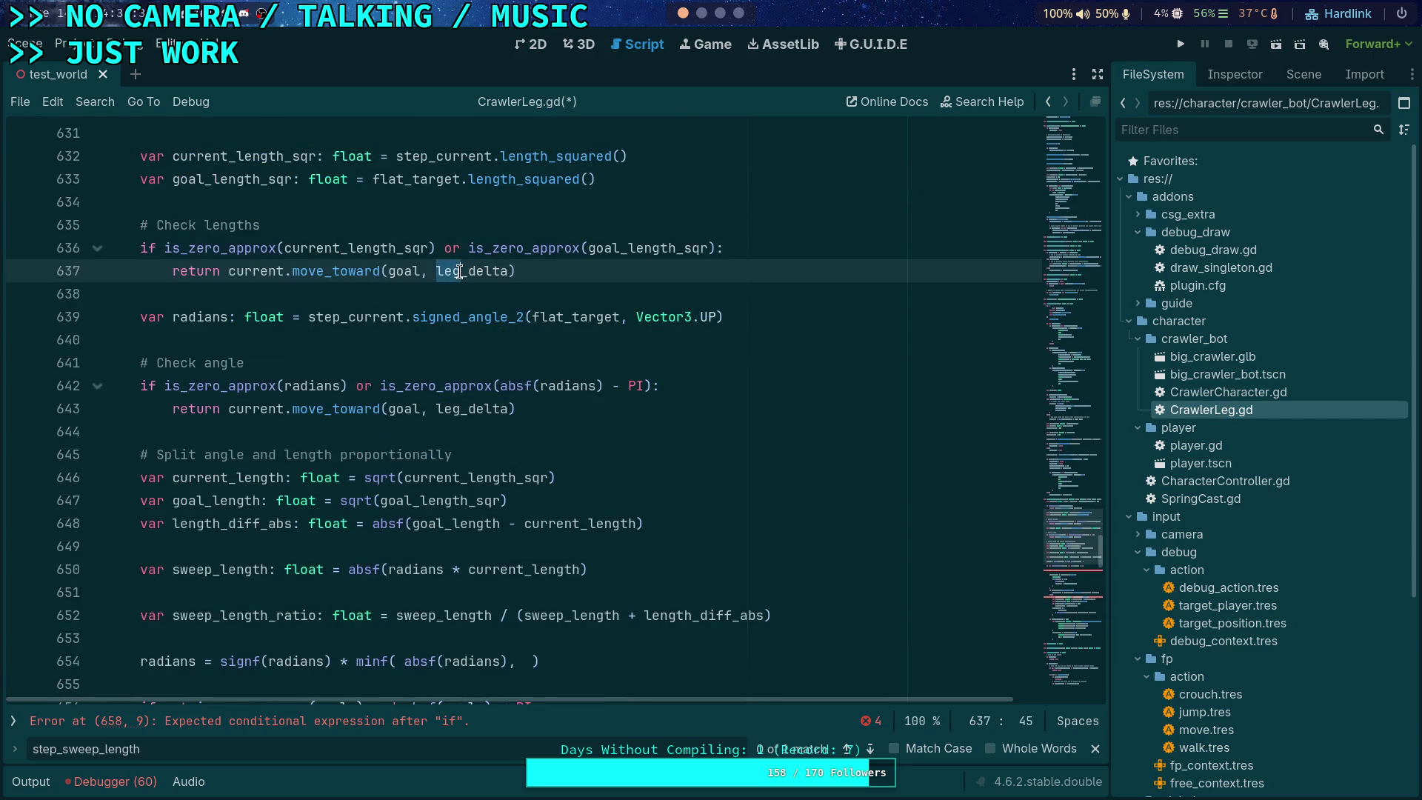
type("step")
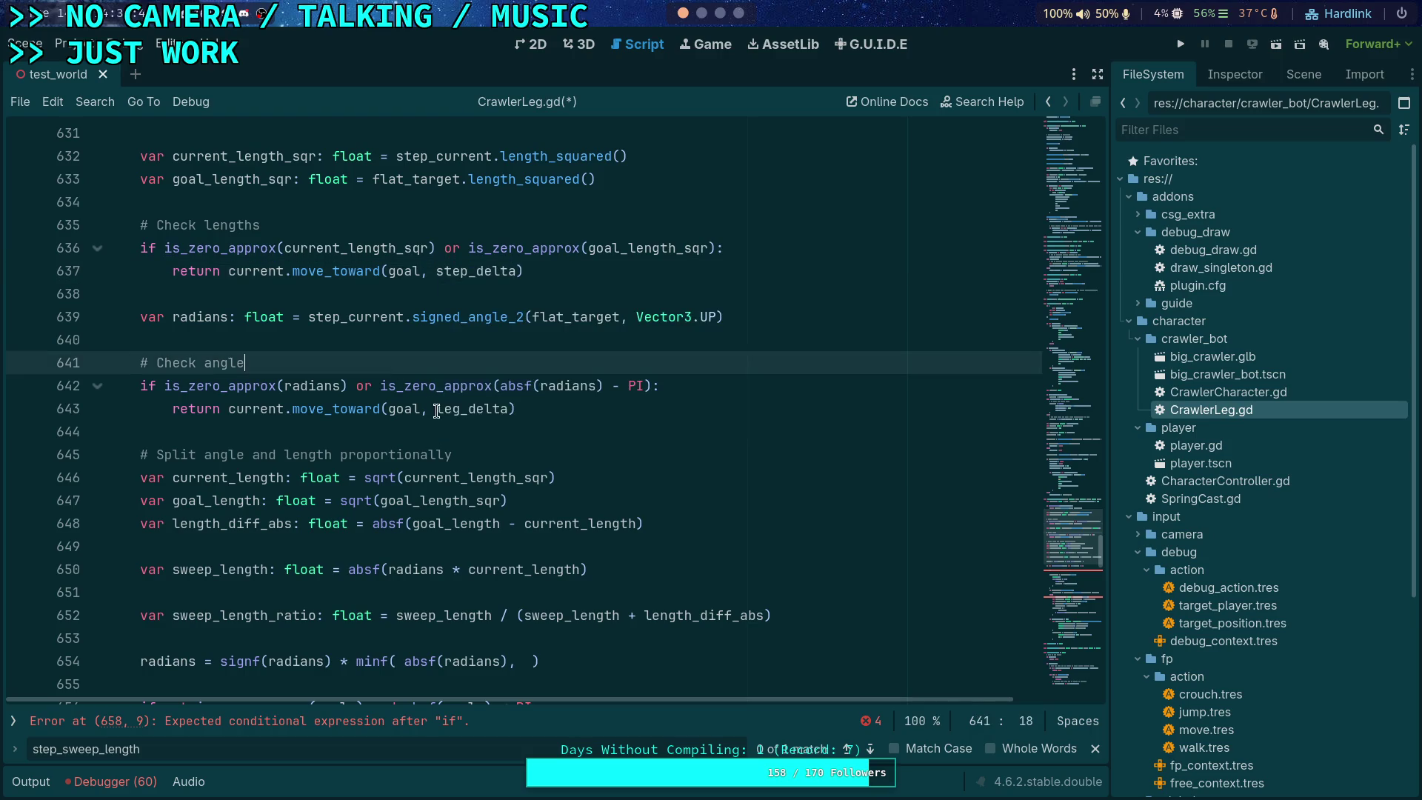
Step: Change leg_delta to step_delta in the early return on line 643
left_click_drag(437, 409, 460, 412)
type("step")
left_click(475, 409)
scroll(467, 528, "down", 2)
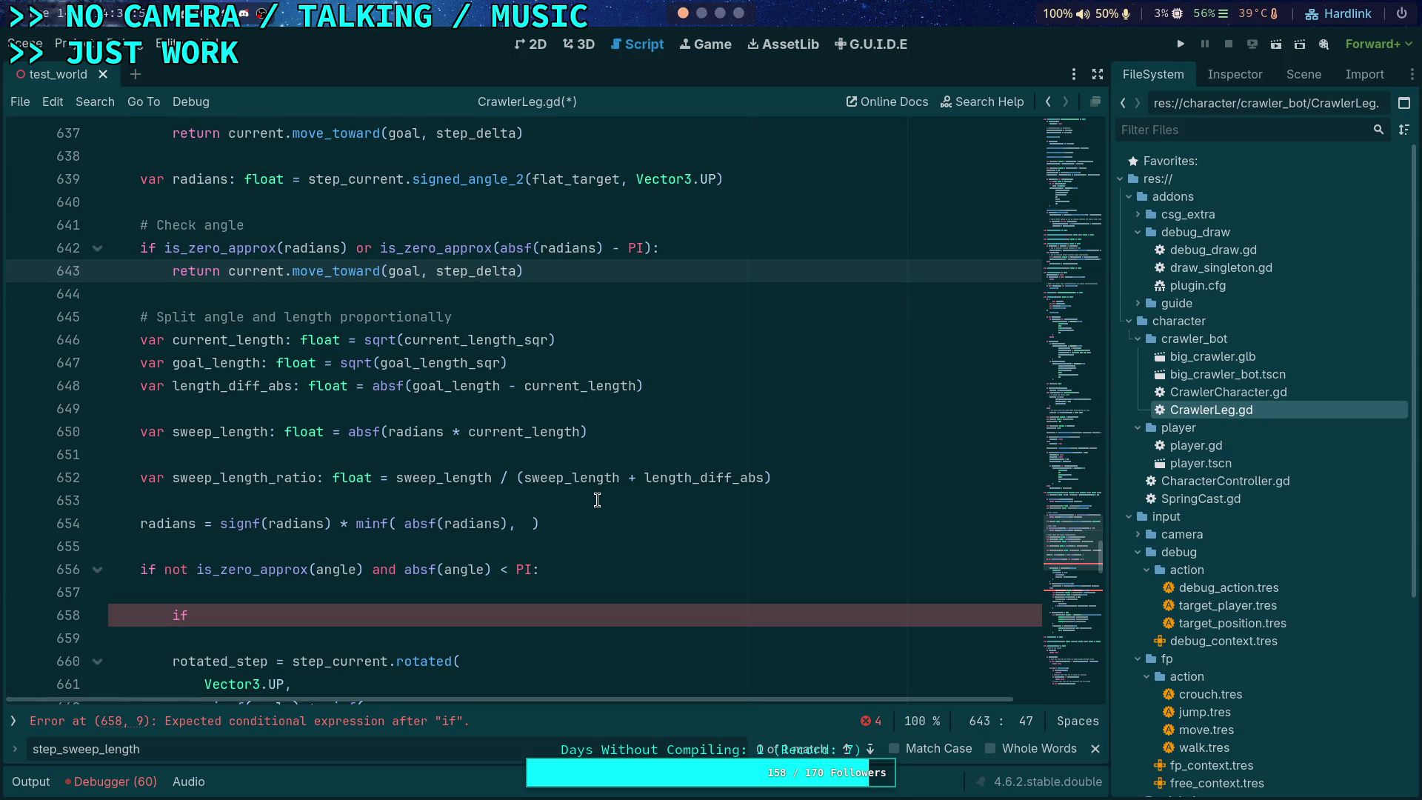
left_click(532, 523)
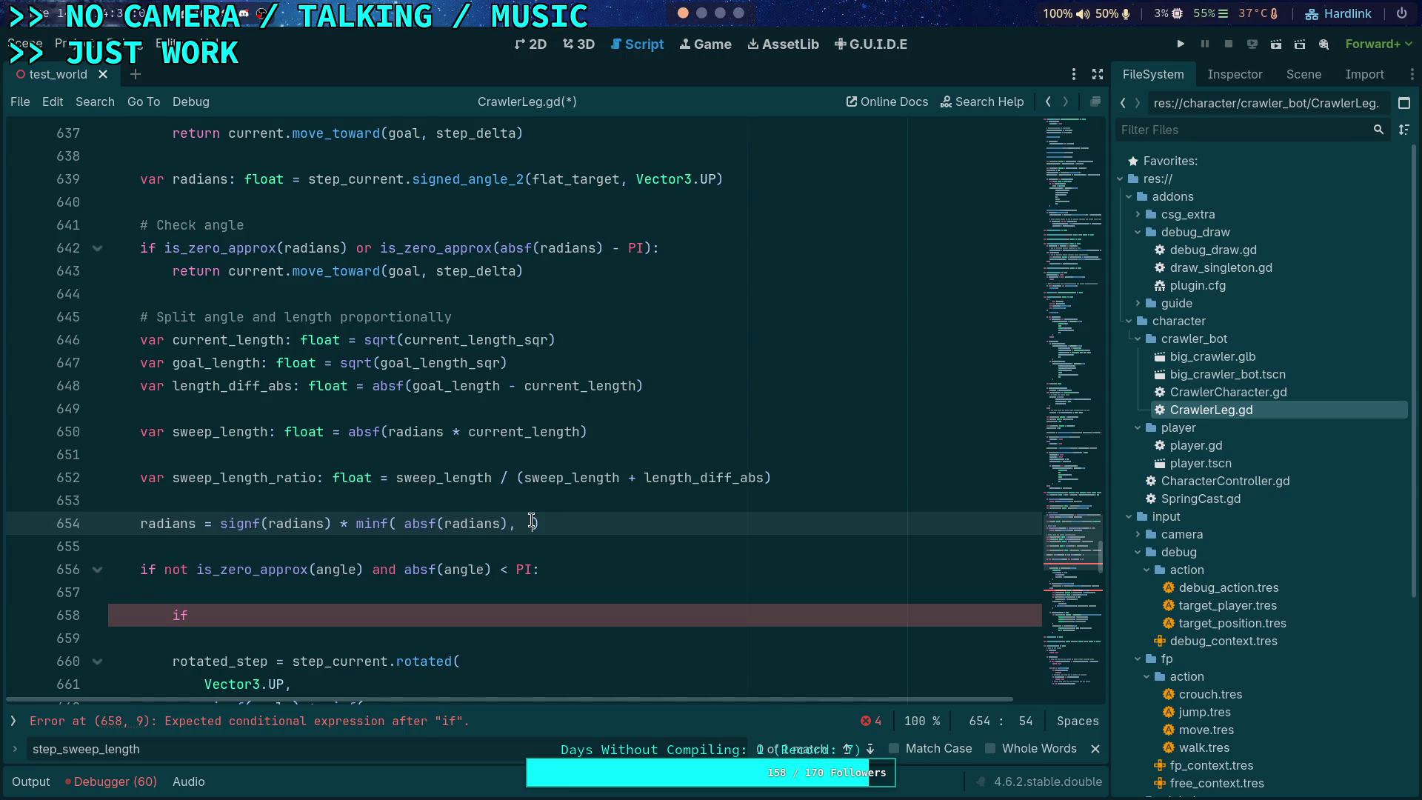
Step: Enter step_delta * as the second minf argument on line 654
type("leg_")
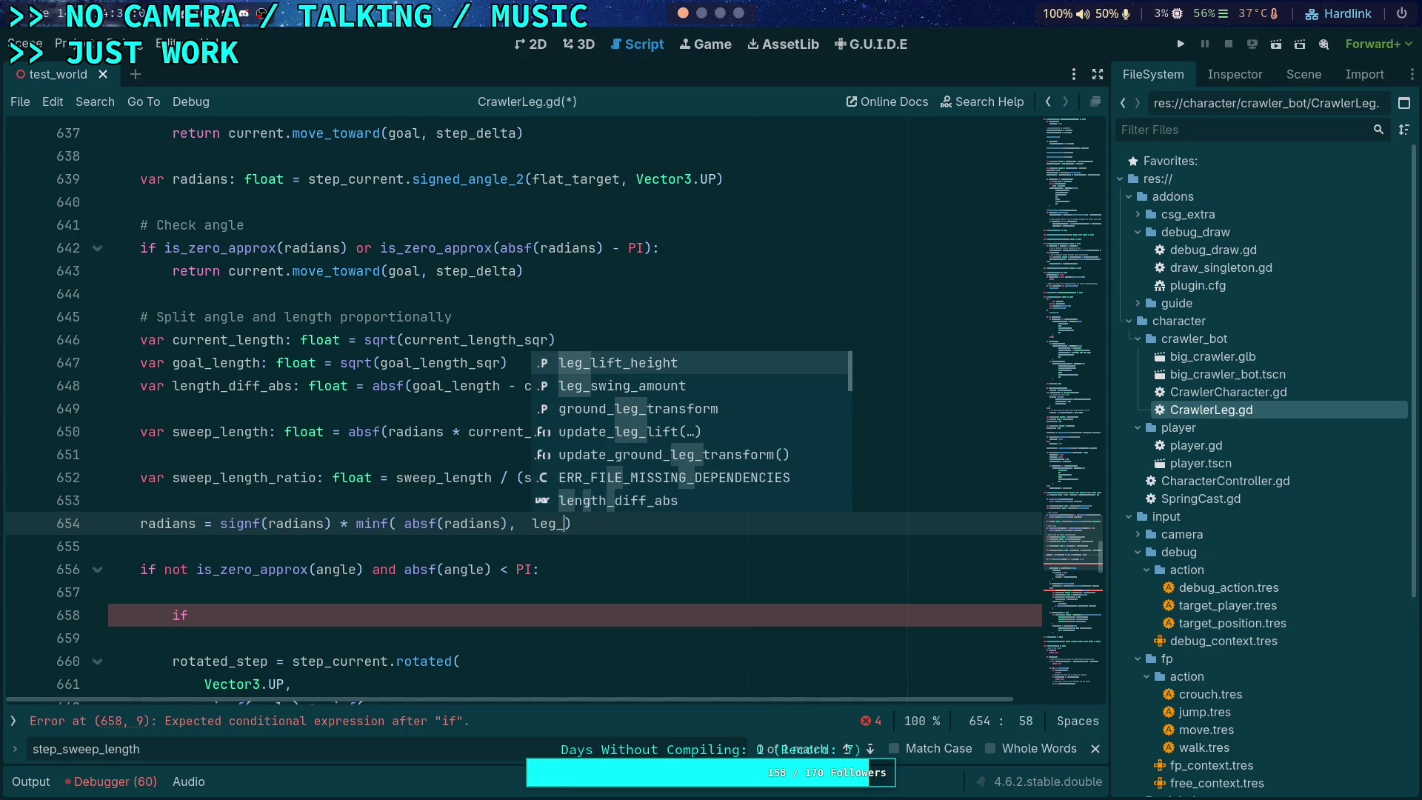
key("BackSpace")
key("BackSpace")
key("BackSpace")
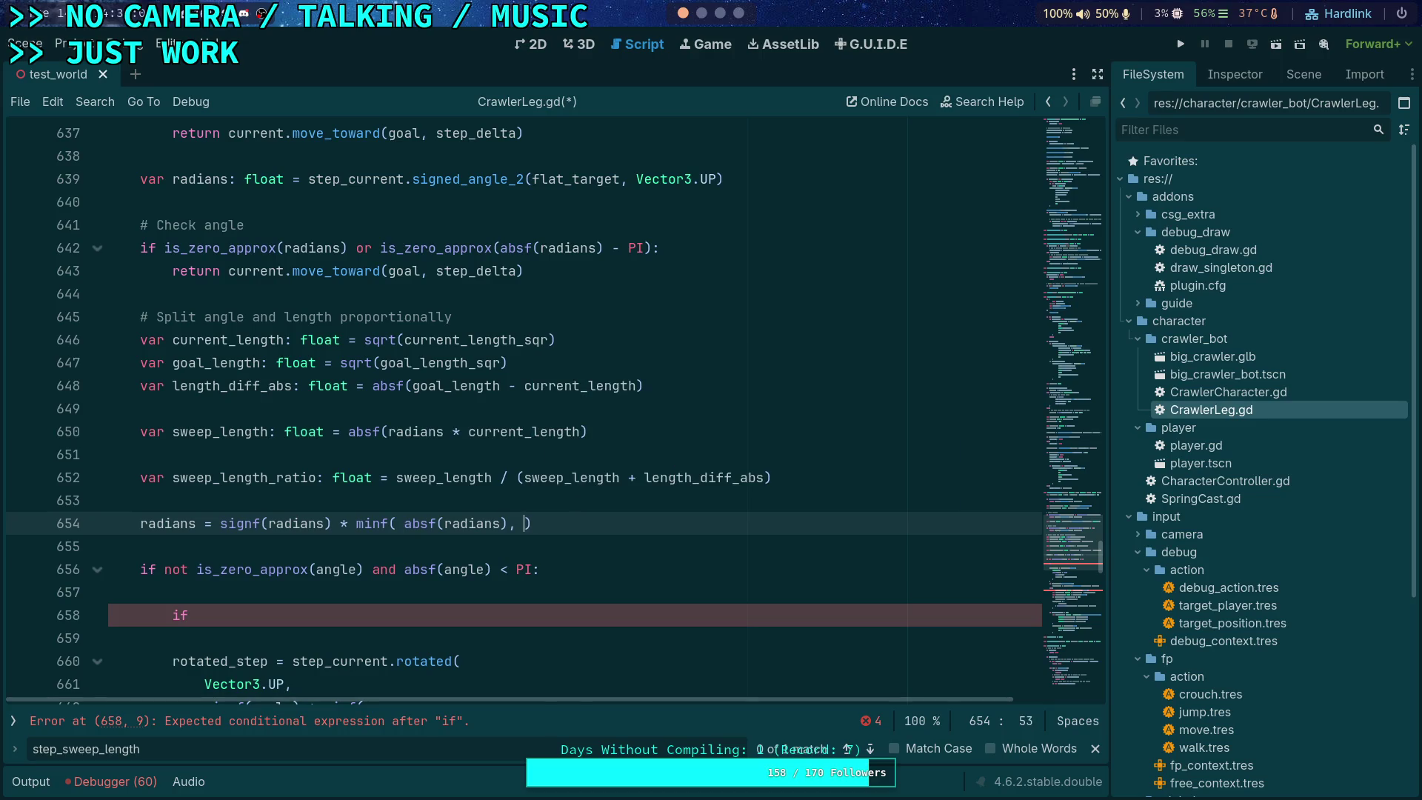
type("step_d")
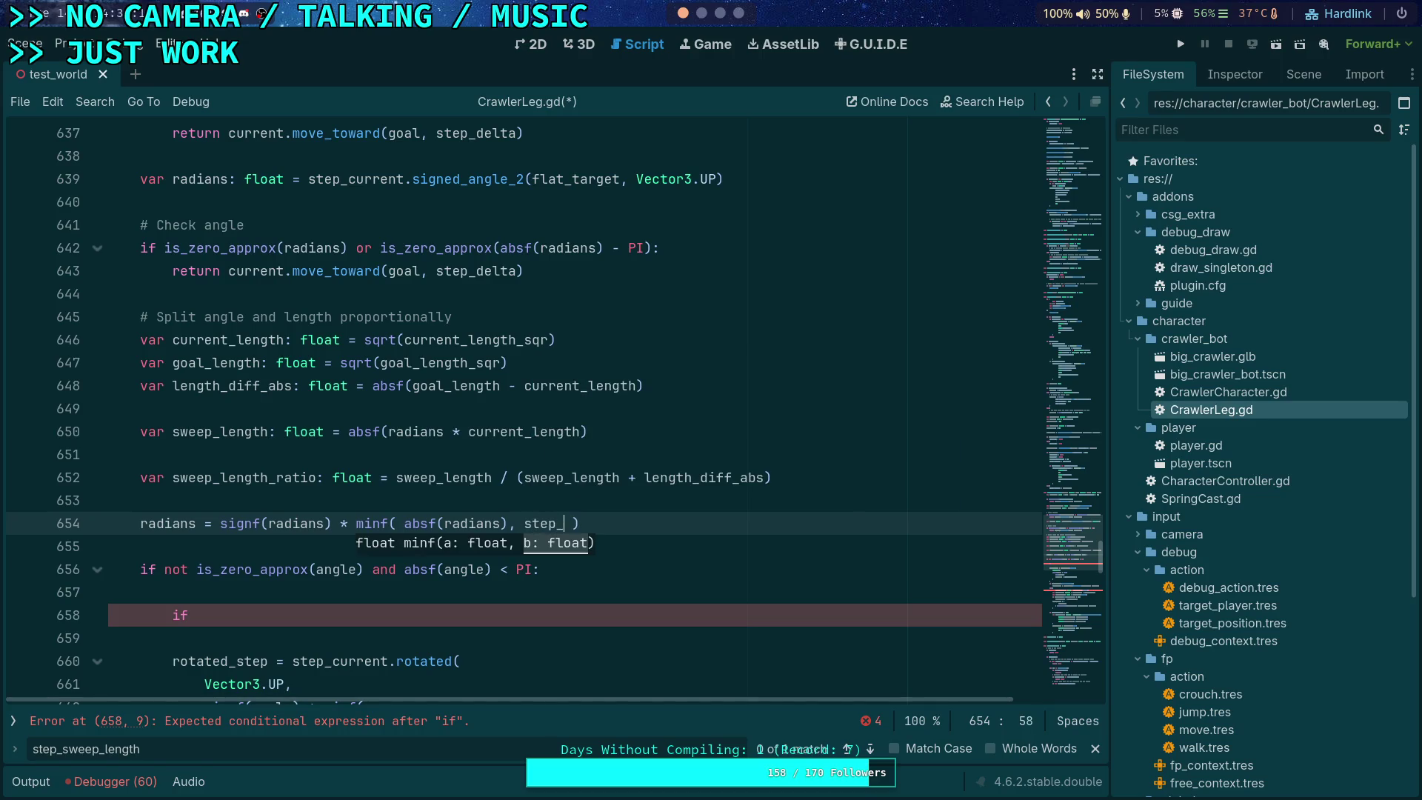
key("Down")
key("Return")
type("*")
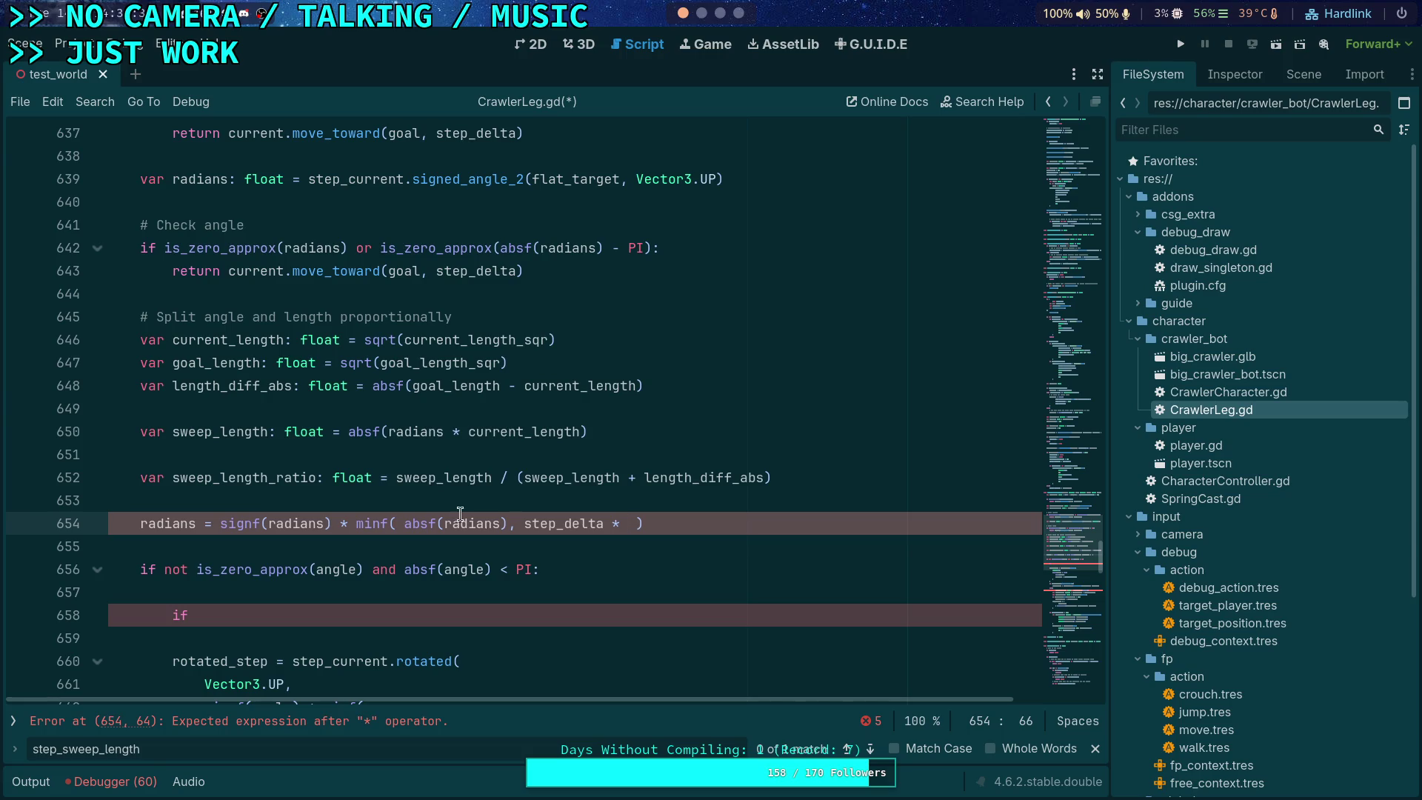
Step: Finish the line 654 clamp expression with sweep_length_ratio, checking line 650 first
left_click(670, 430)
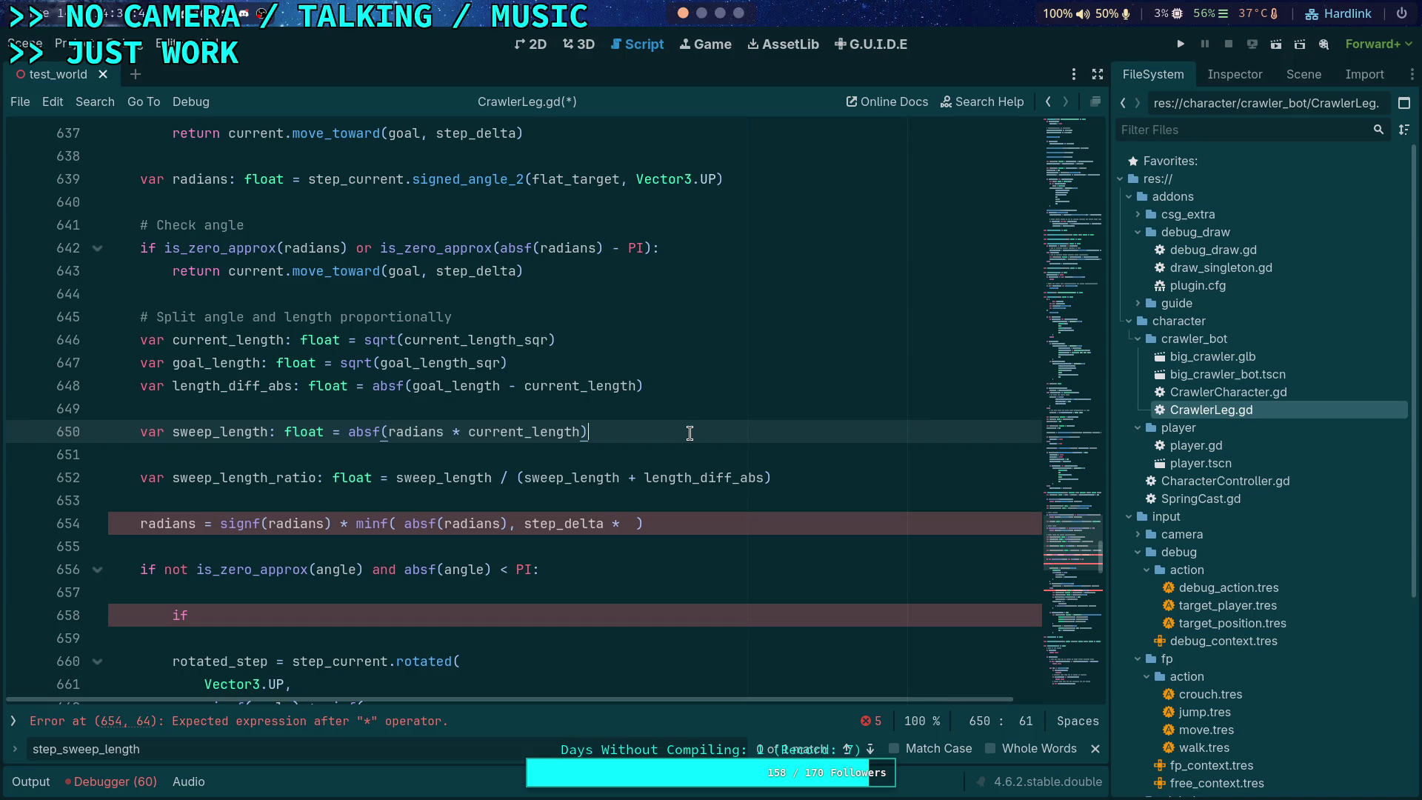
left_click(632, 524)
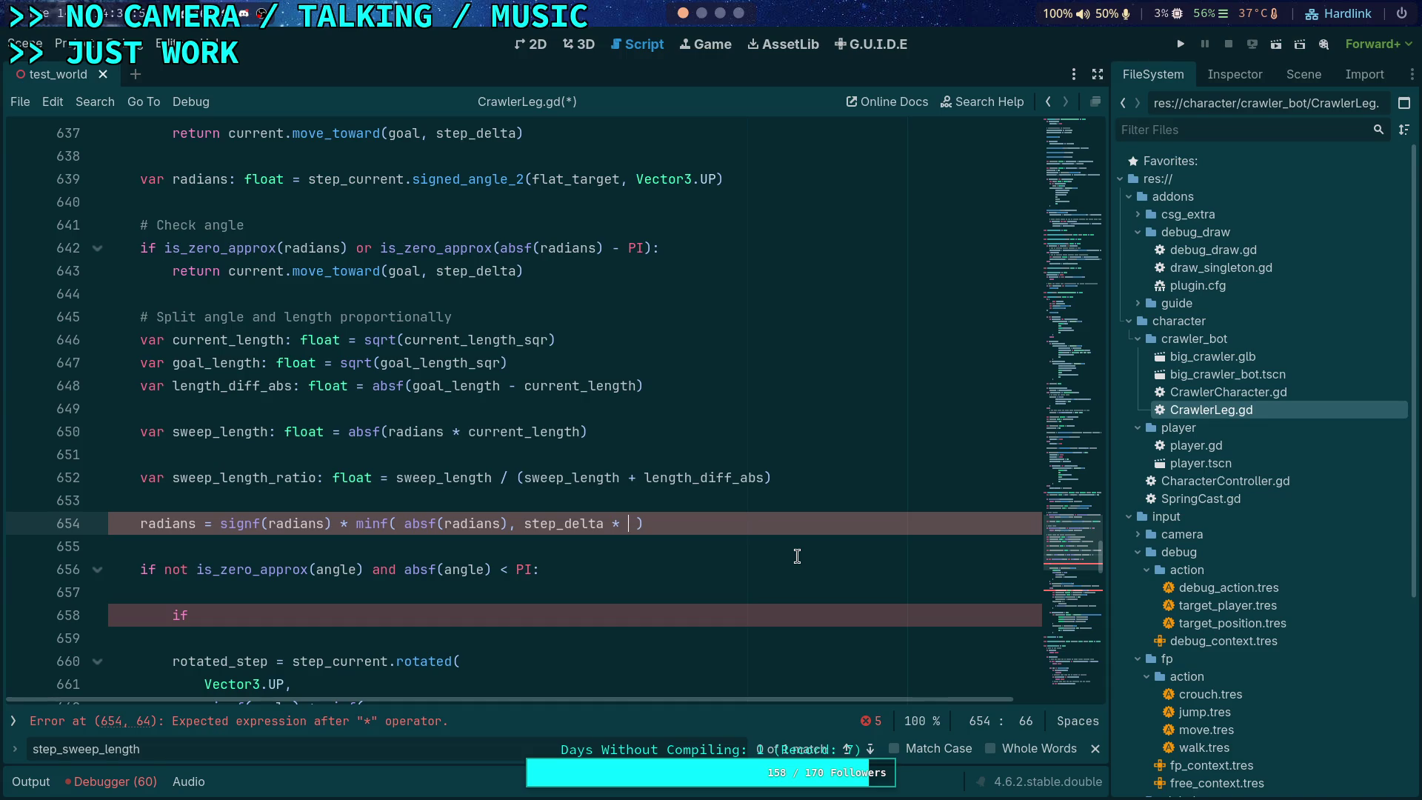
type("swe")
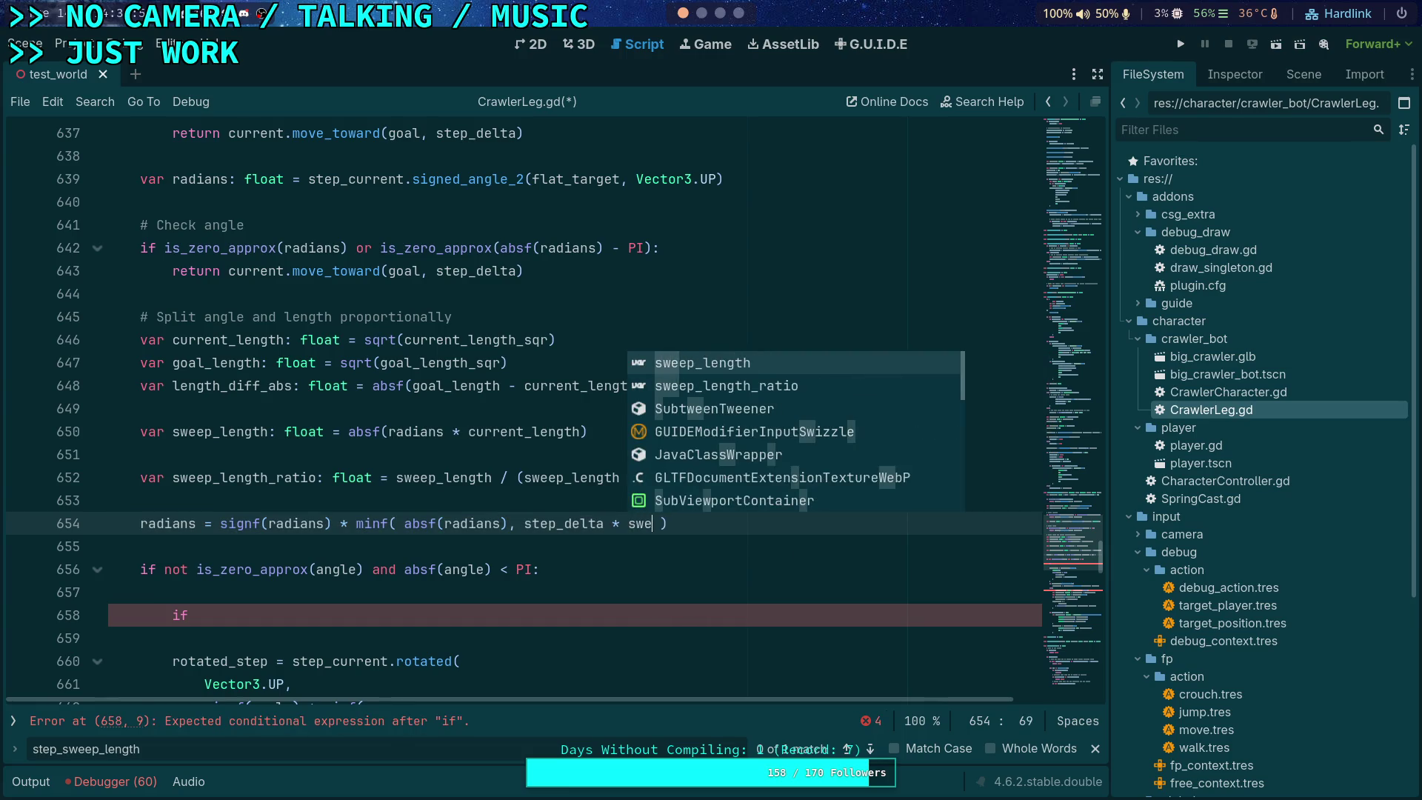
key("Down")
key("Return")
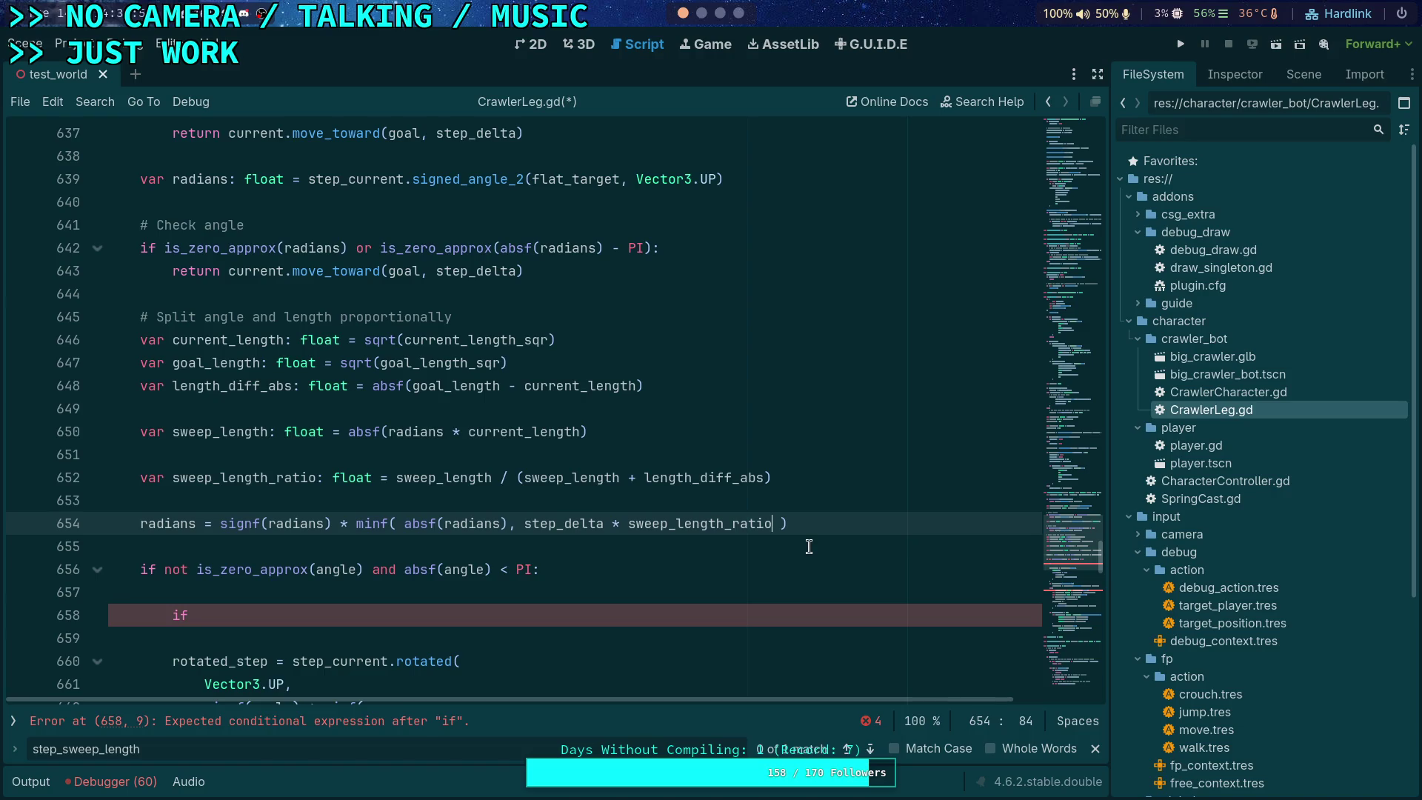
type("*")
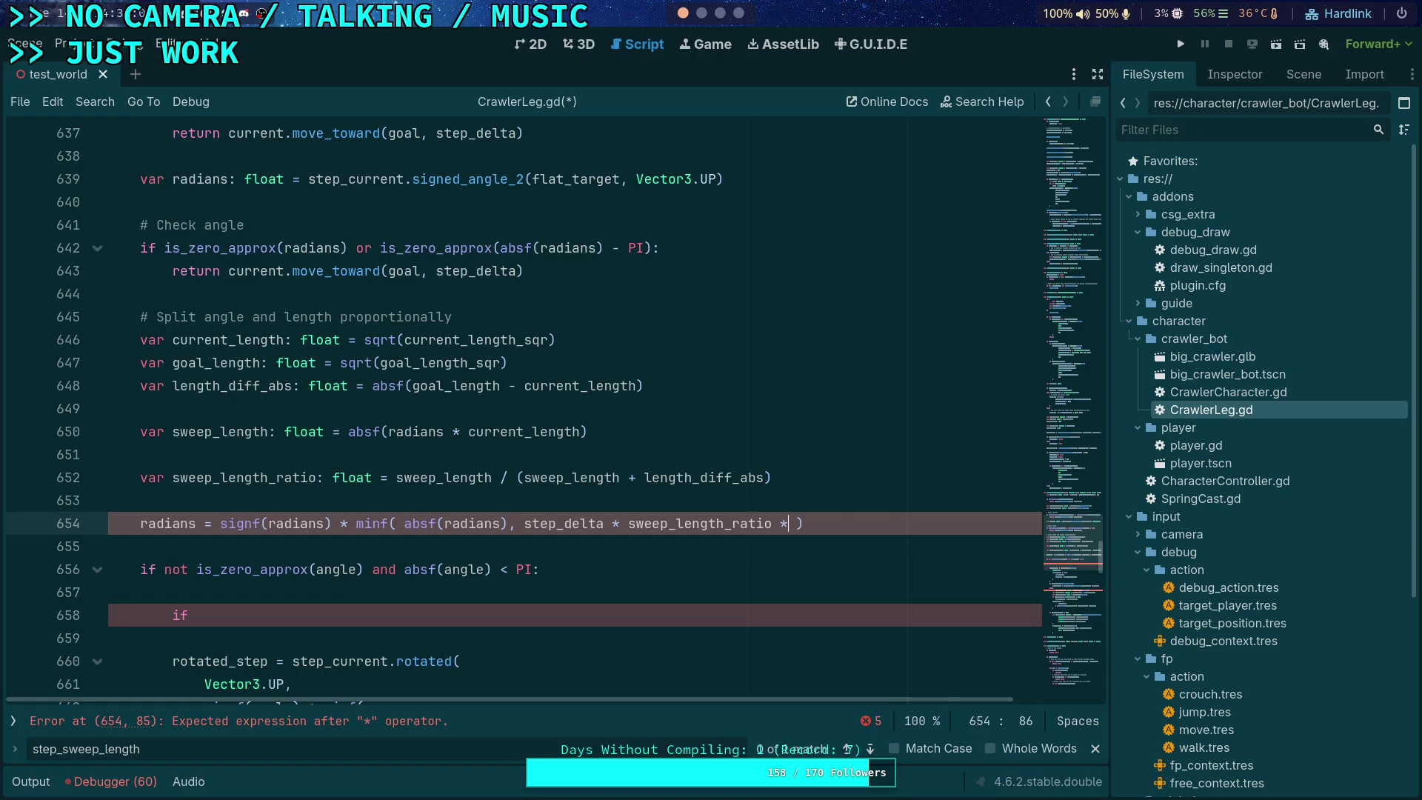
key("BackSpace")
key("BackSpace")
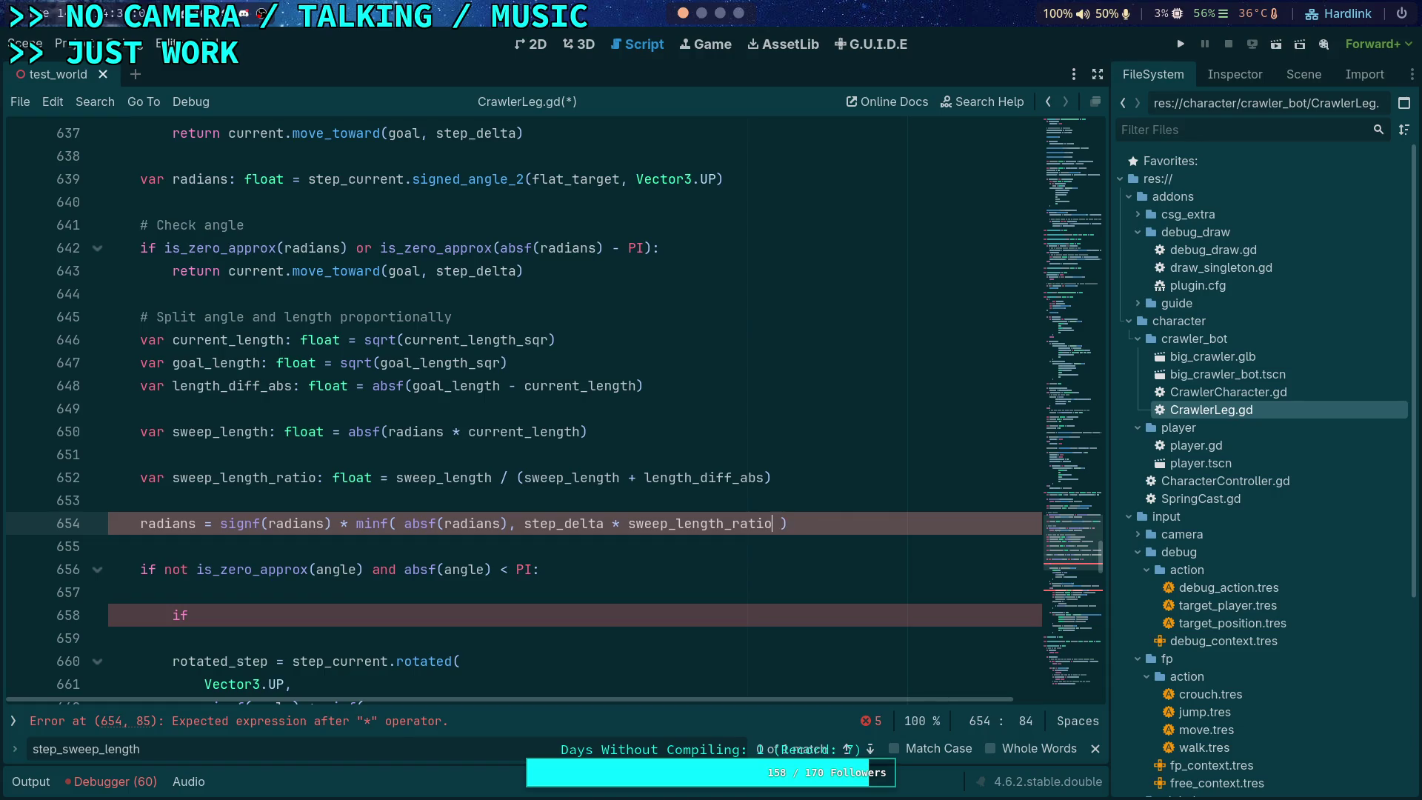
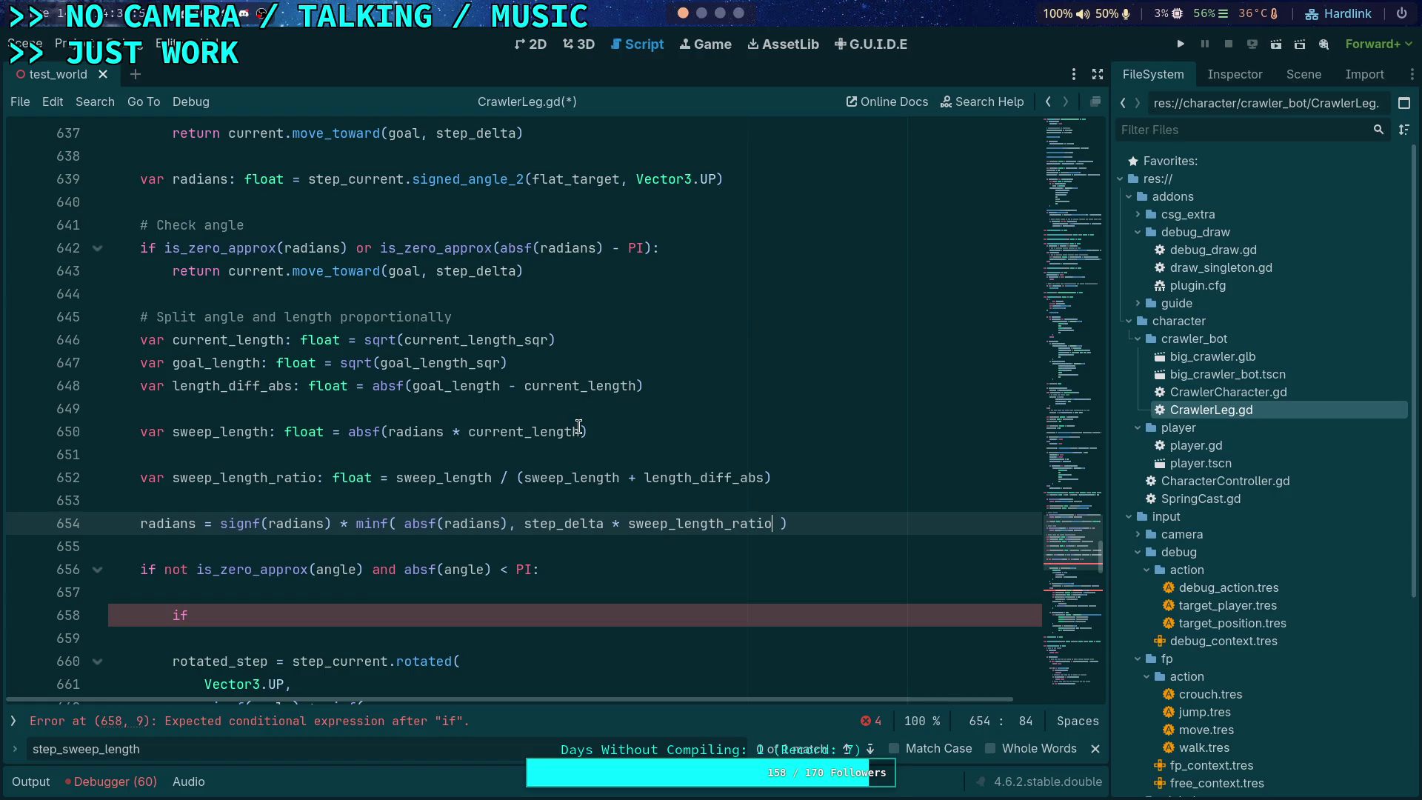
Step: Insert a ' / ' division after step_delta on line 654, then switch to the arc length video
mouse_move(576, 432)
left_click(604, 526)
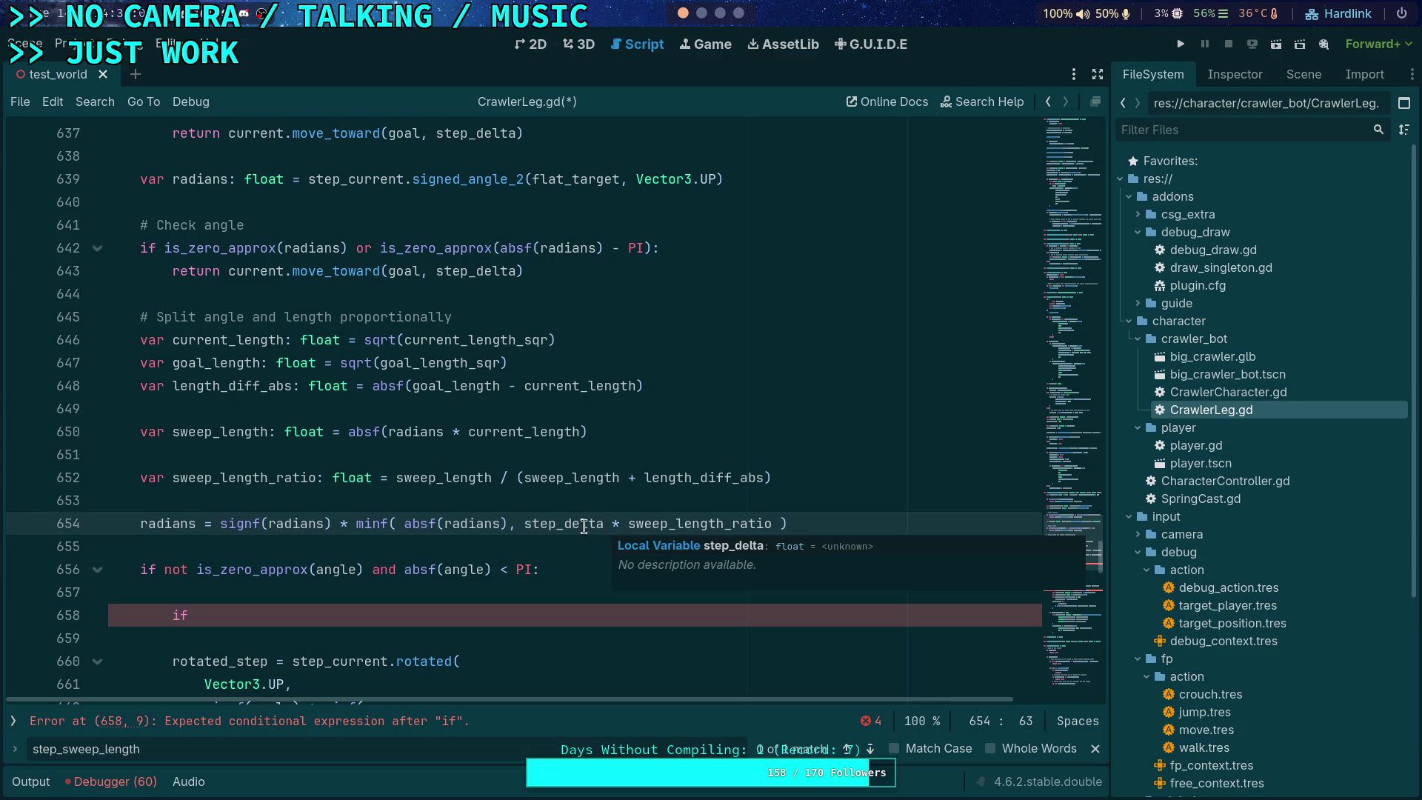
double_click(557, 528)
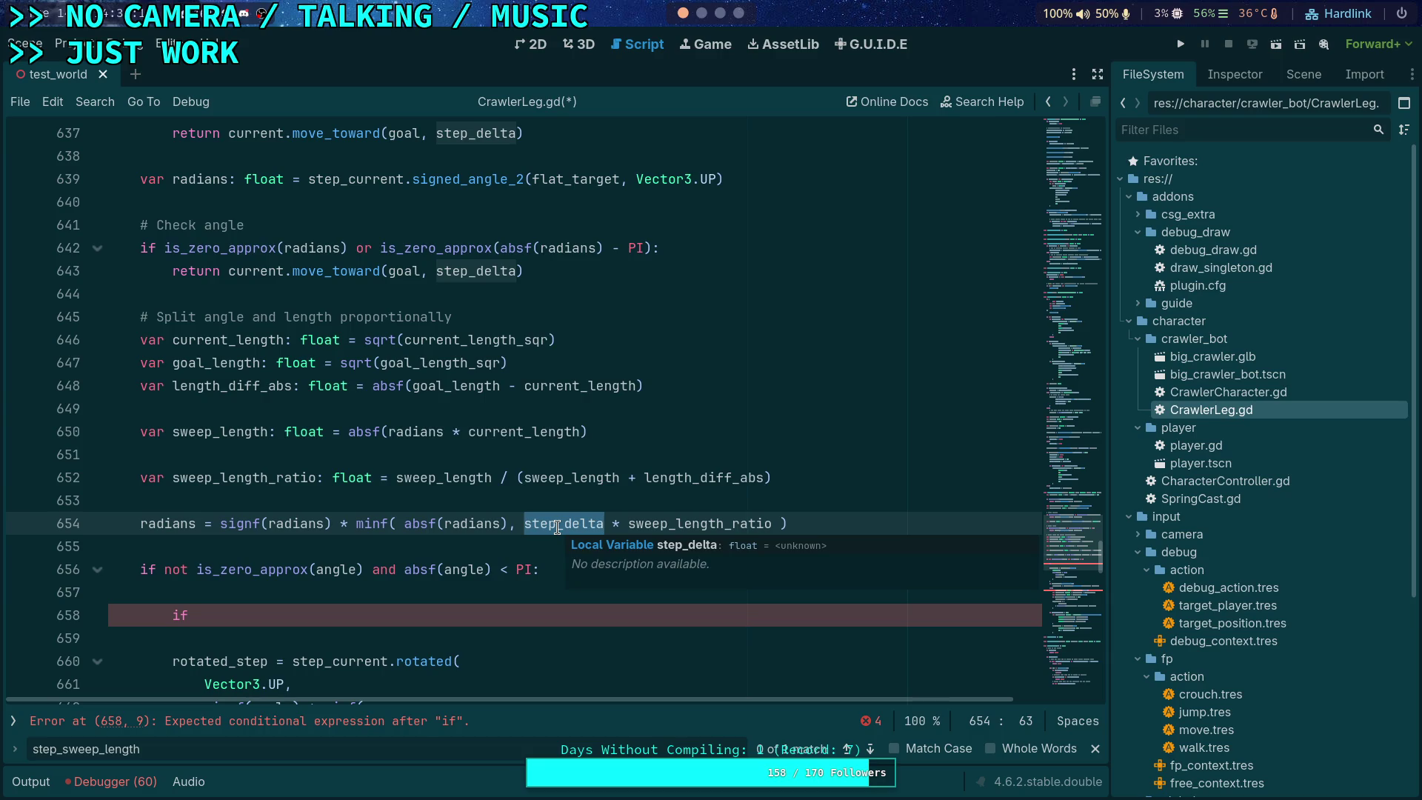
key("Right")
type("/")
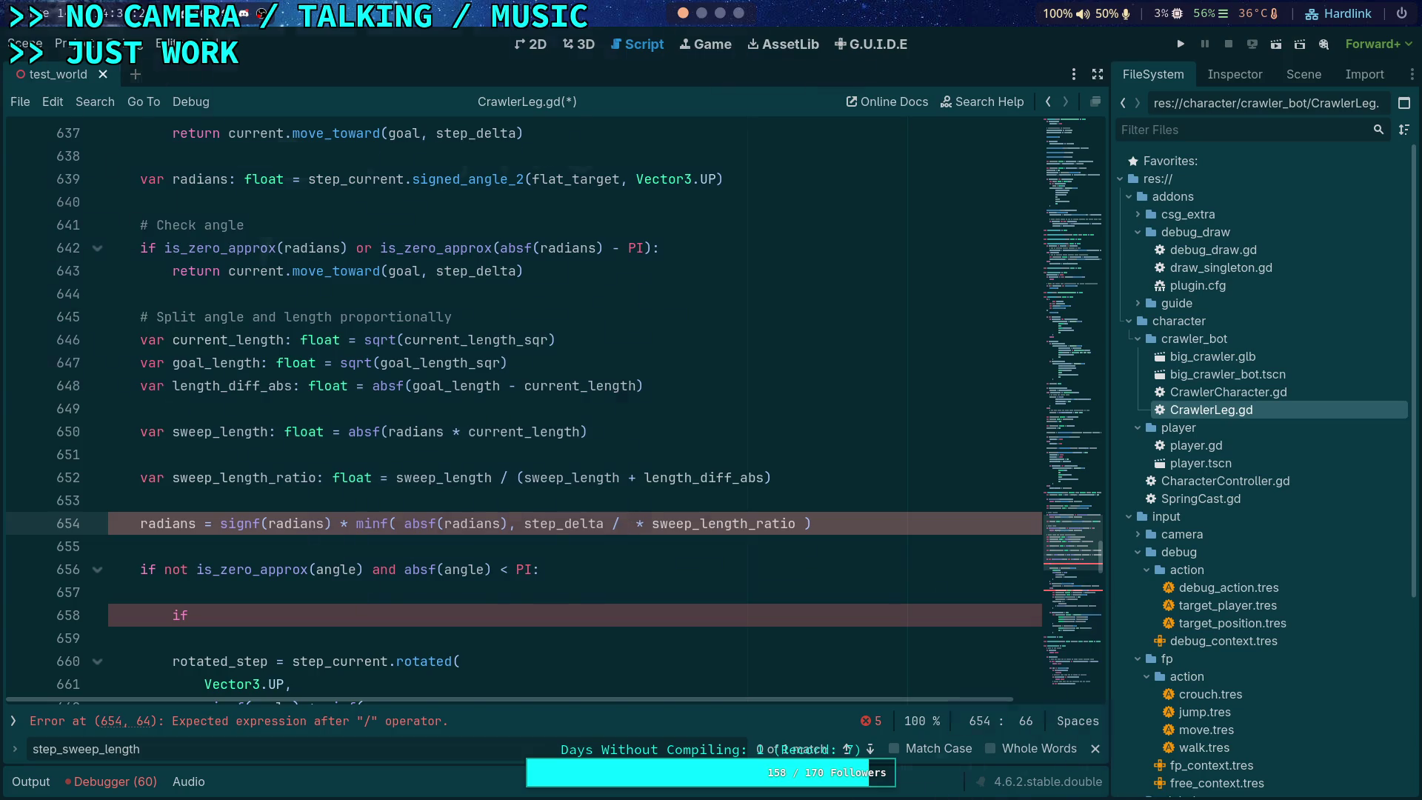
key("super+4")
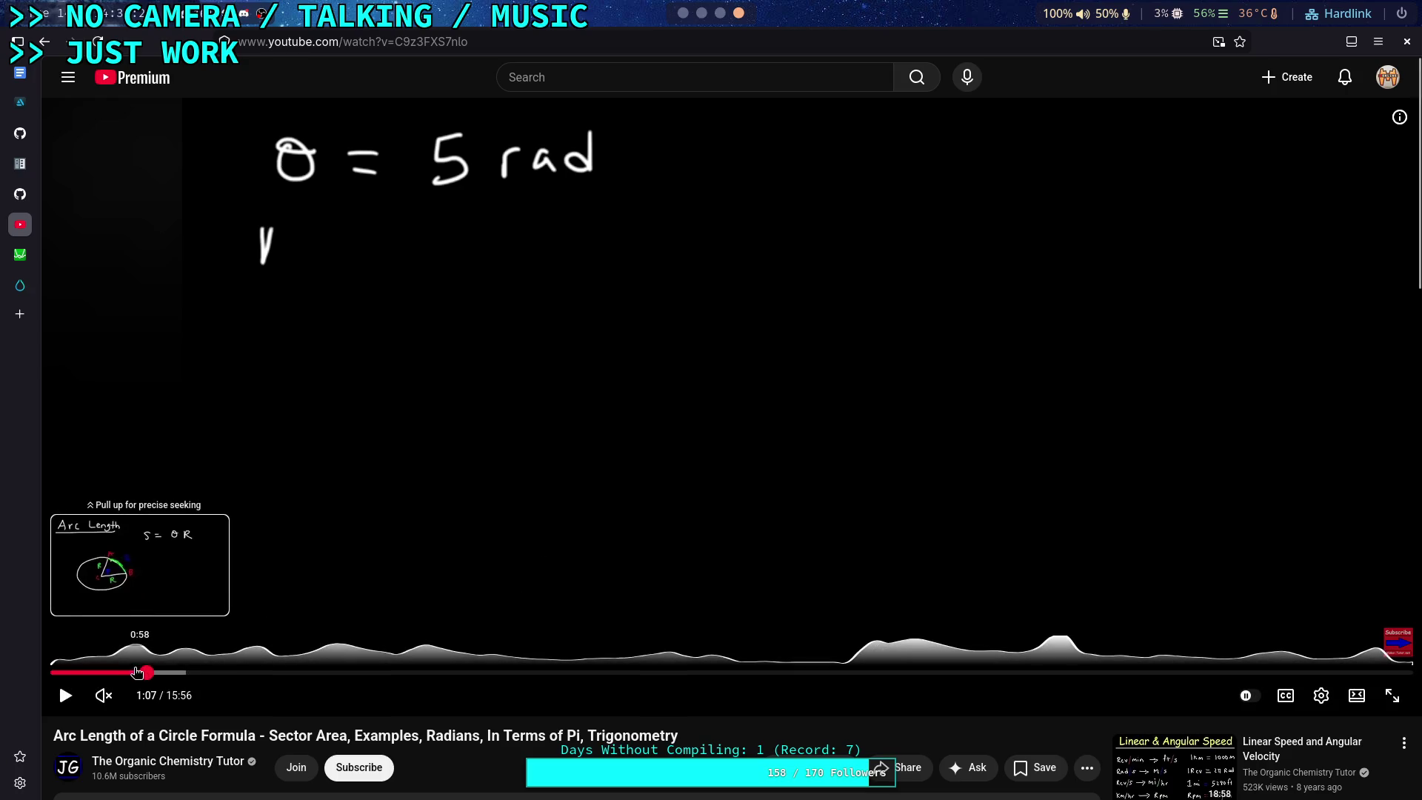
Step: Rewind the video to the s = θR arc length diagram, then return to the Godot script
key("Left")
key("Left")
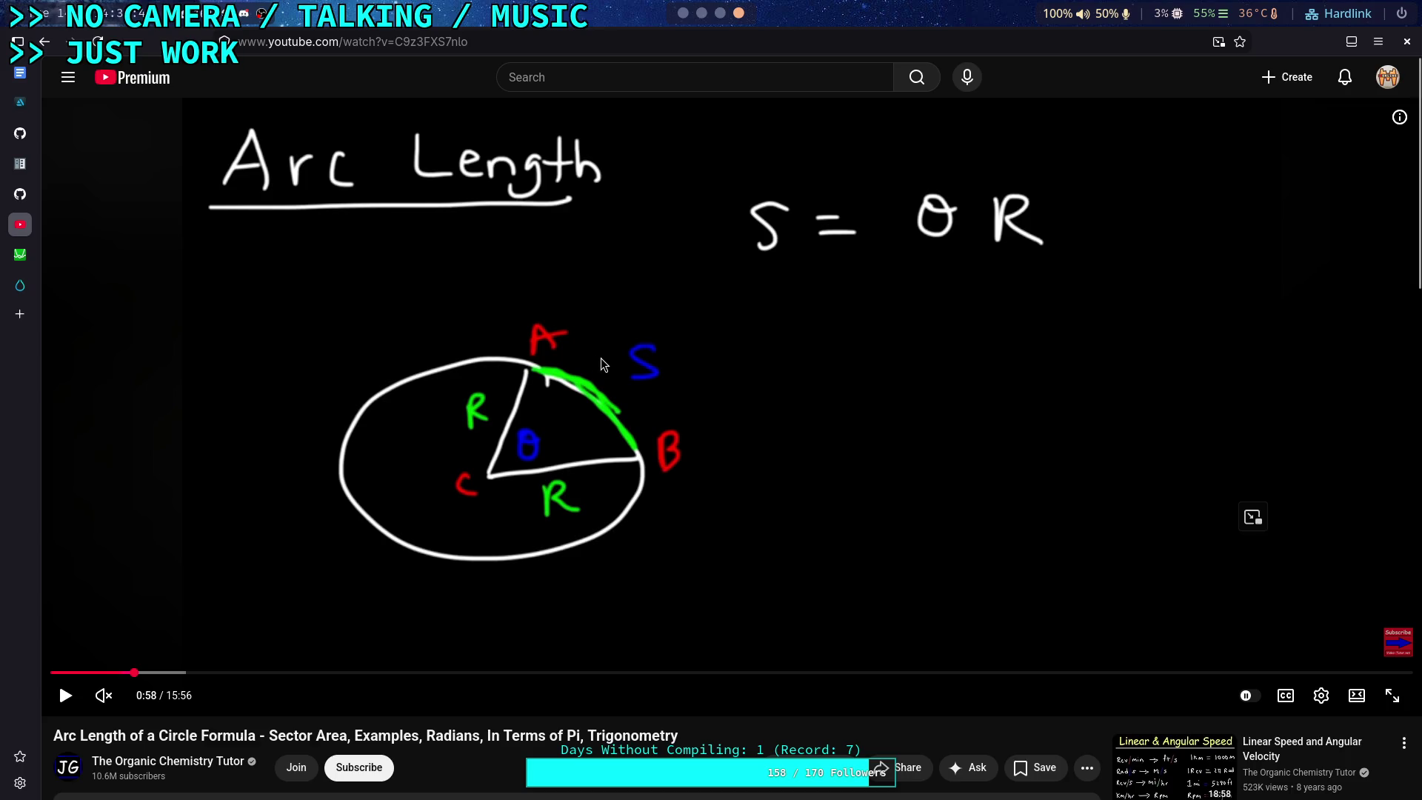
left_click(721, 14)
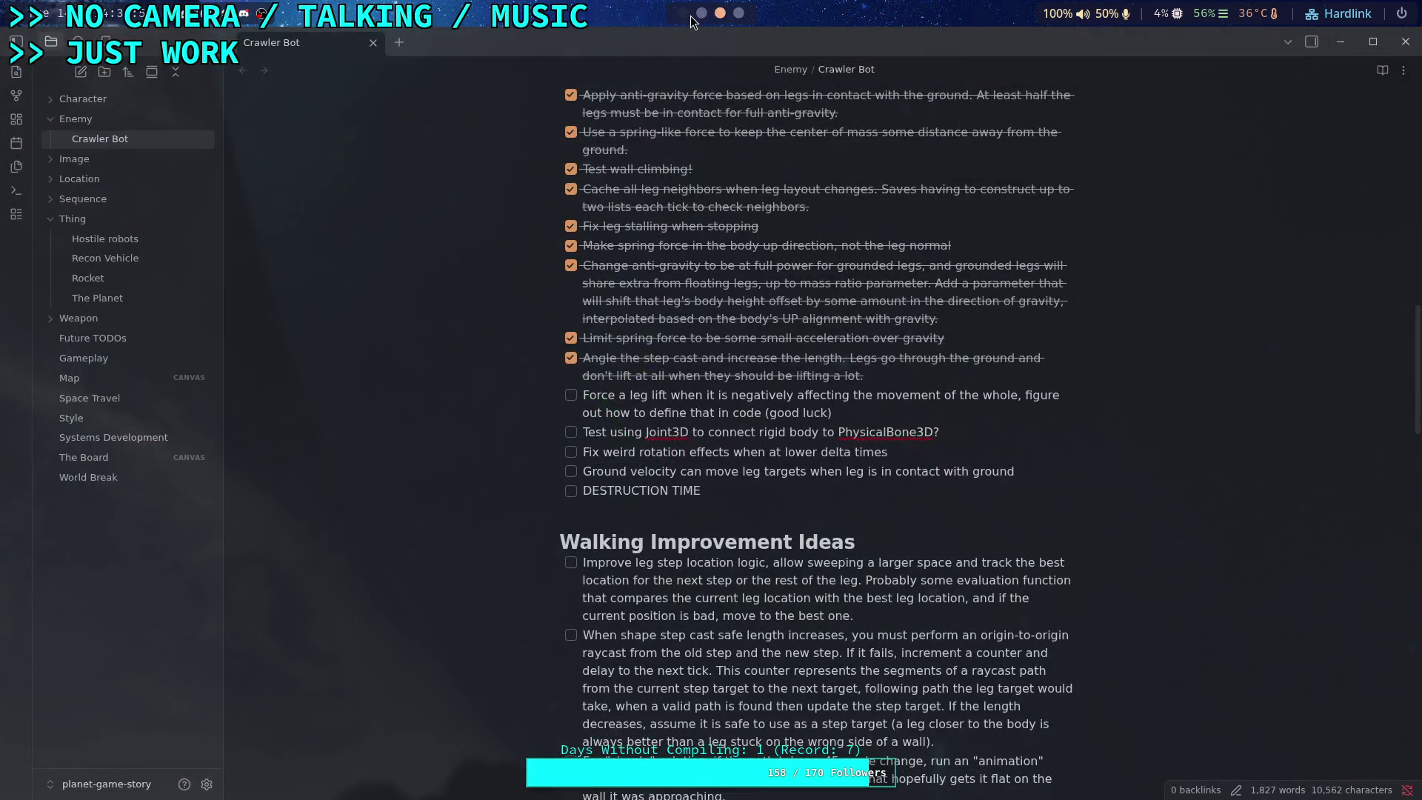
left_click(684, 14)
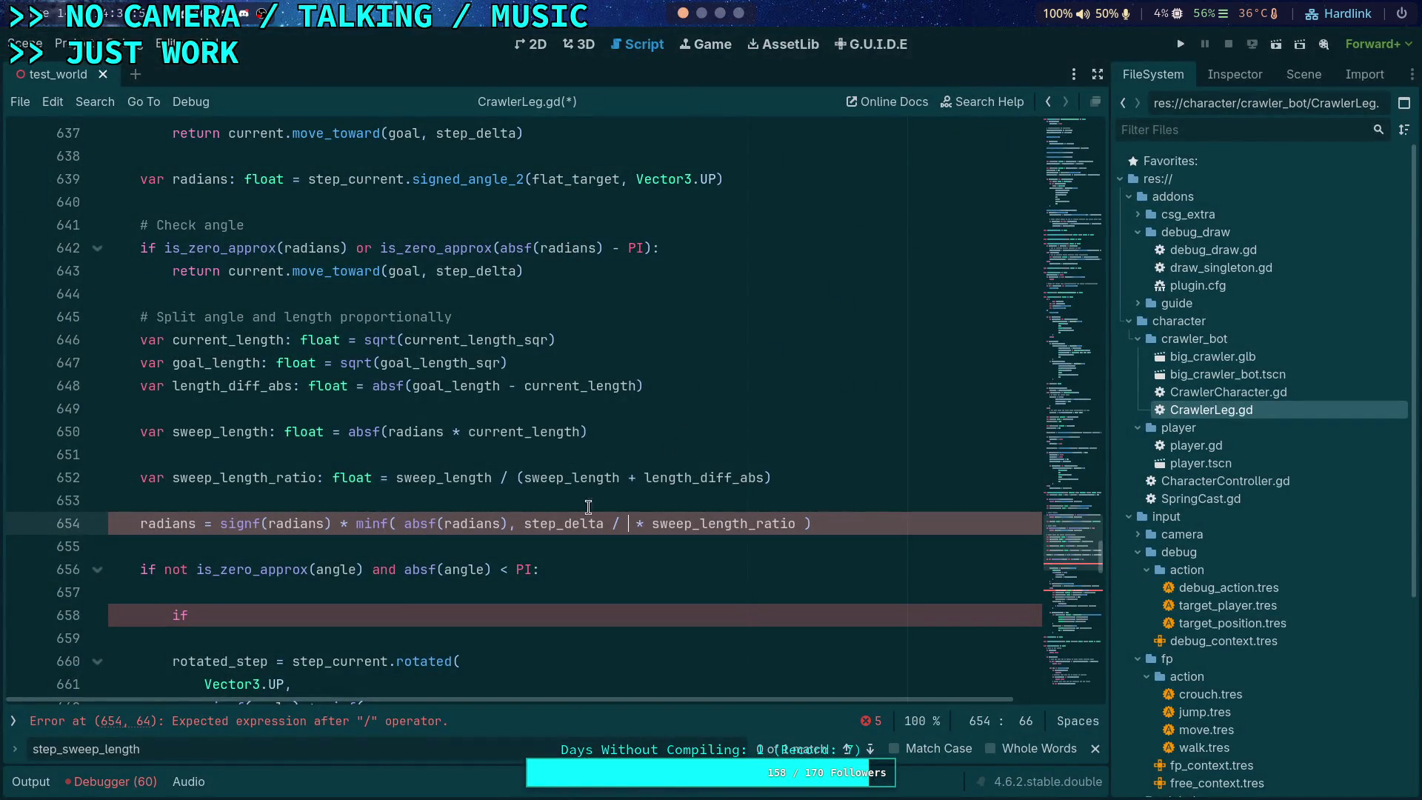
Step: Change line 654 to clamp with (step_delta / current_length) * sweep_length_ratio and add a blank line below
mouse_move(518, 524)
left_mouse_down()
mouse_move(627, 524)
mouse_move(517, 518)
left_mouse_up()
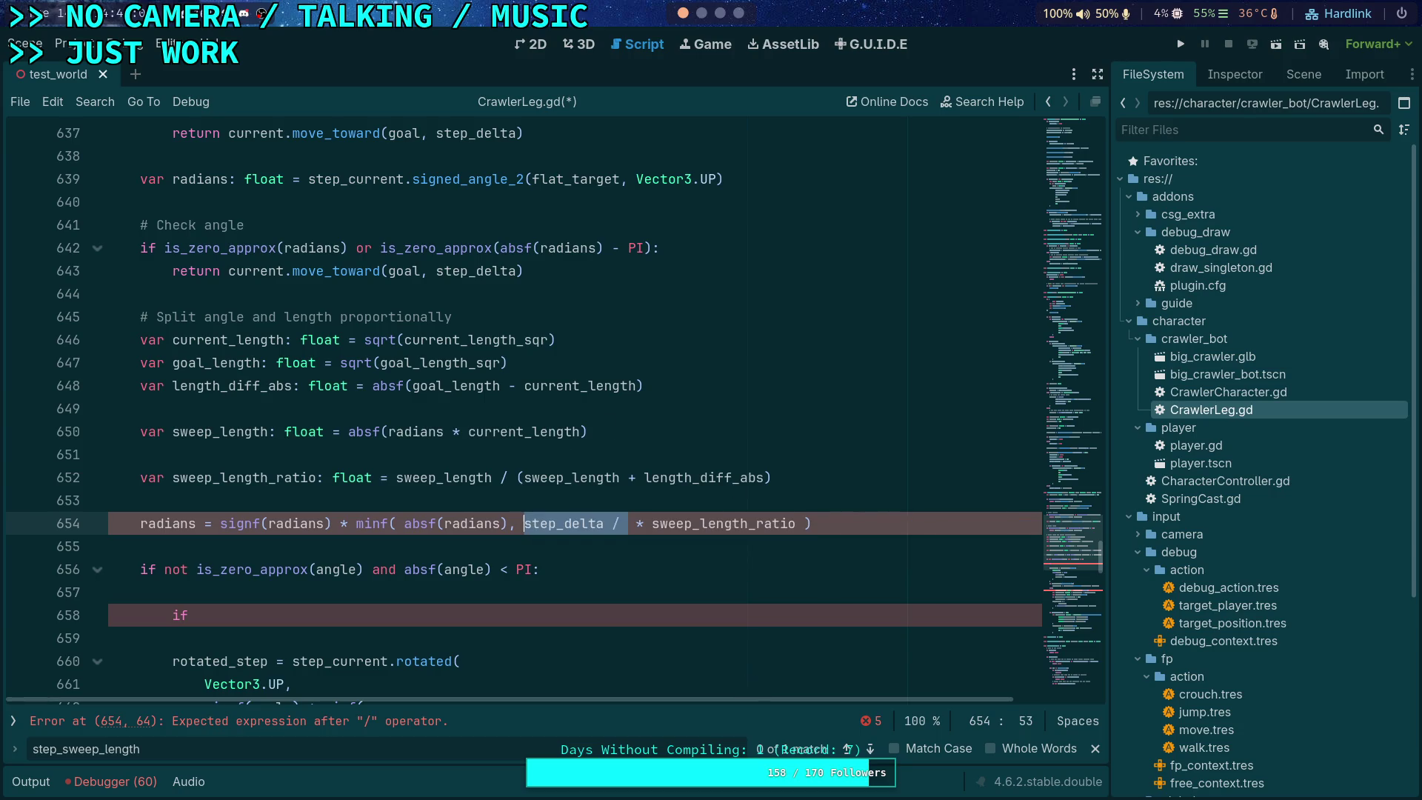
type("*")
key("ctrl+z")
type(")")
key("ctrl+z")
type("(step_delta / ")
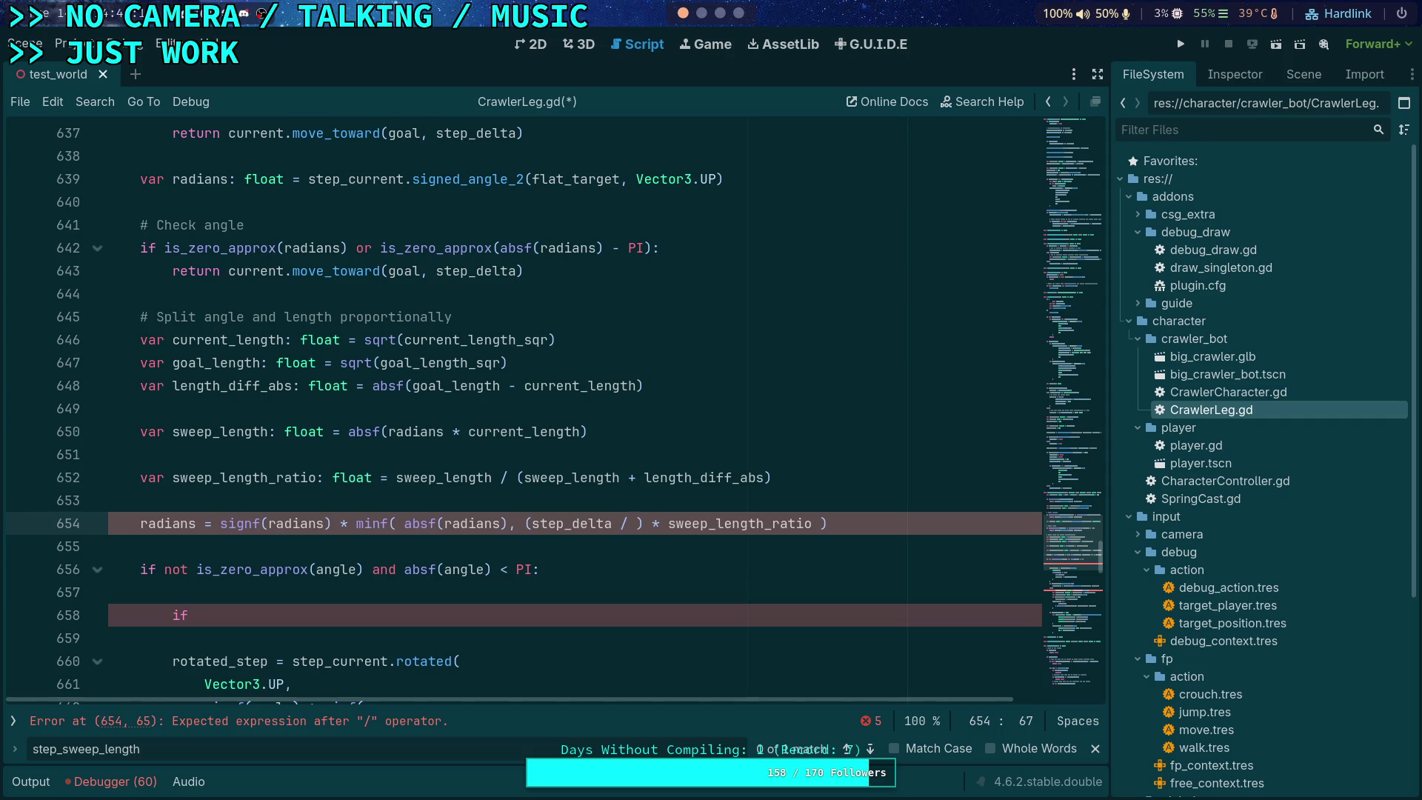
type("current_length")
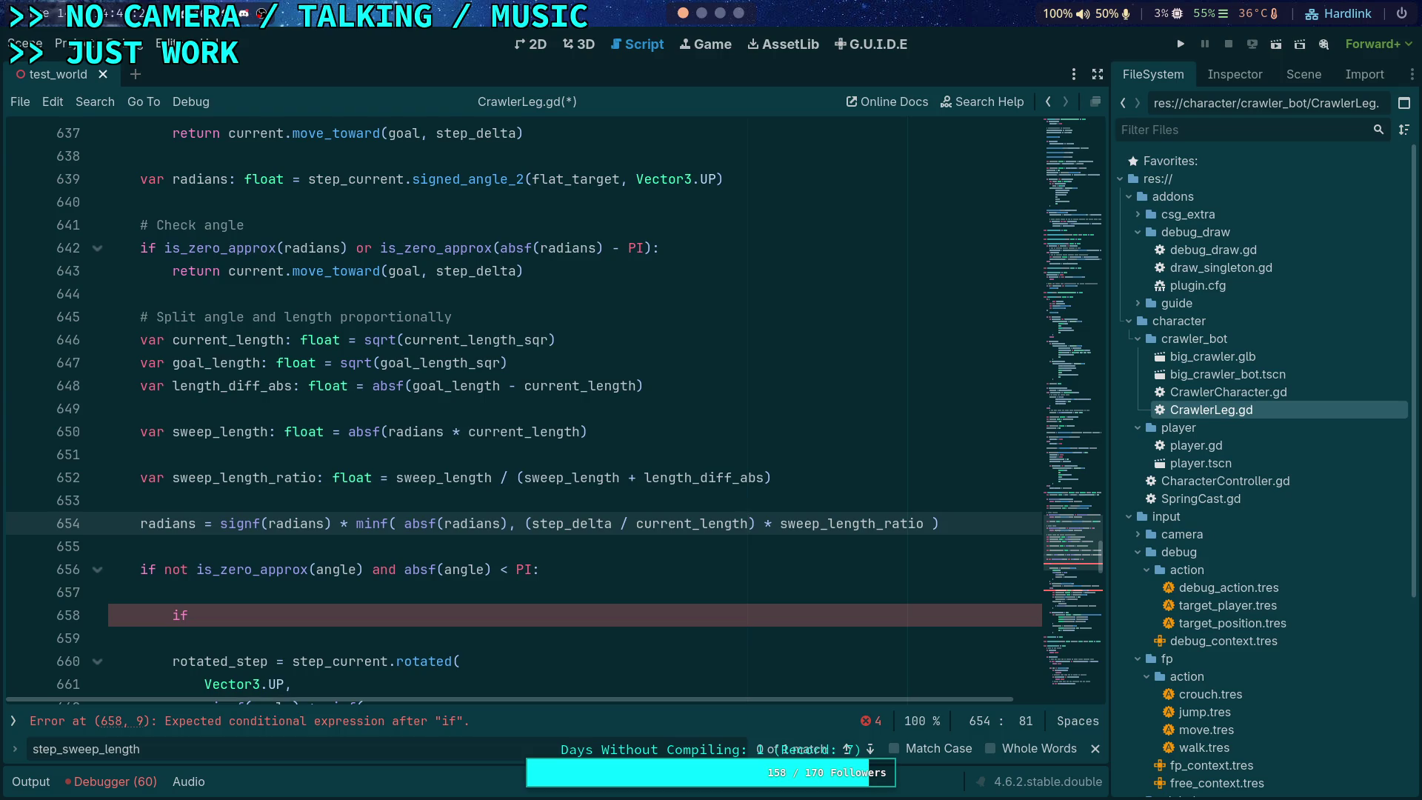
key("End")
key("Down")
key("Up")
scroll(849, 522, "down", 1)
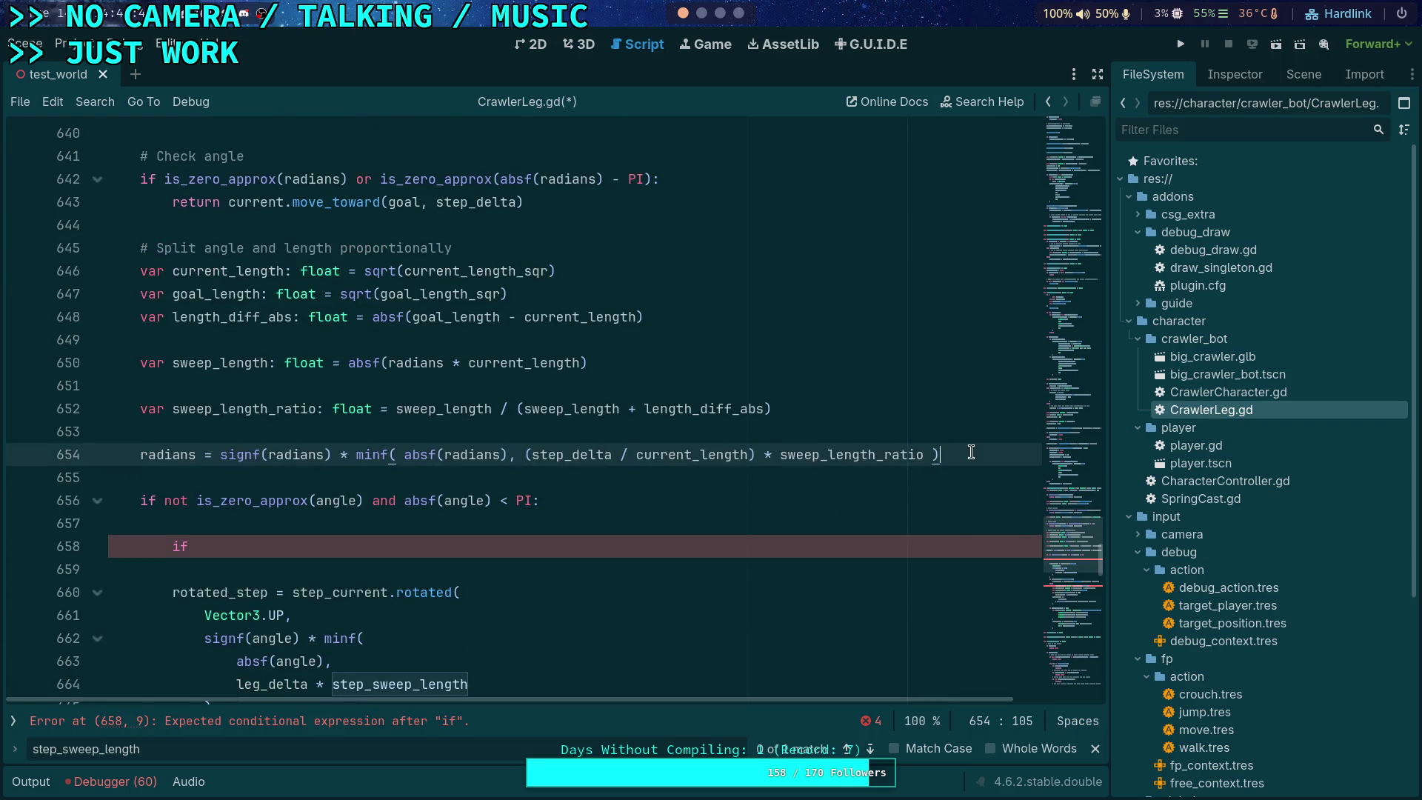
key("Return")
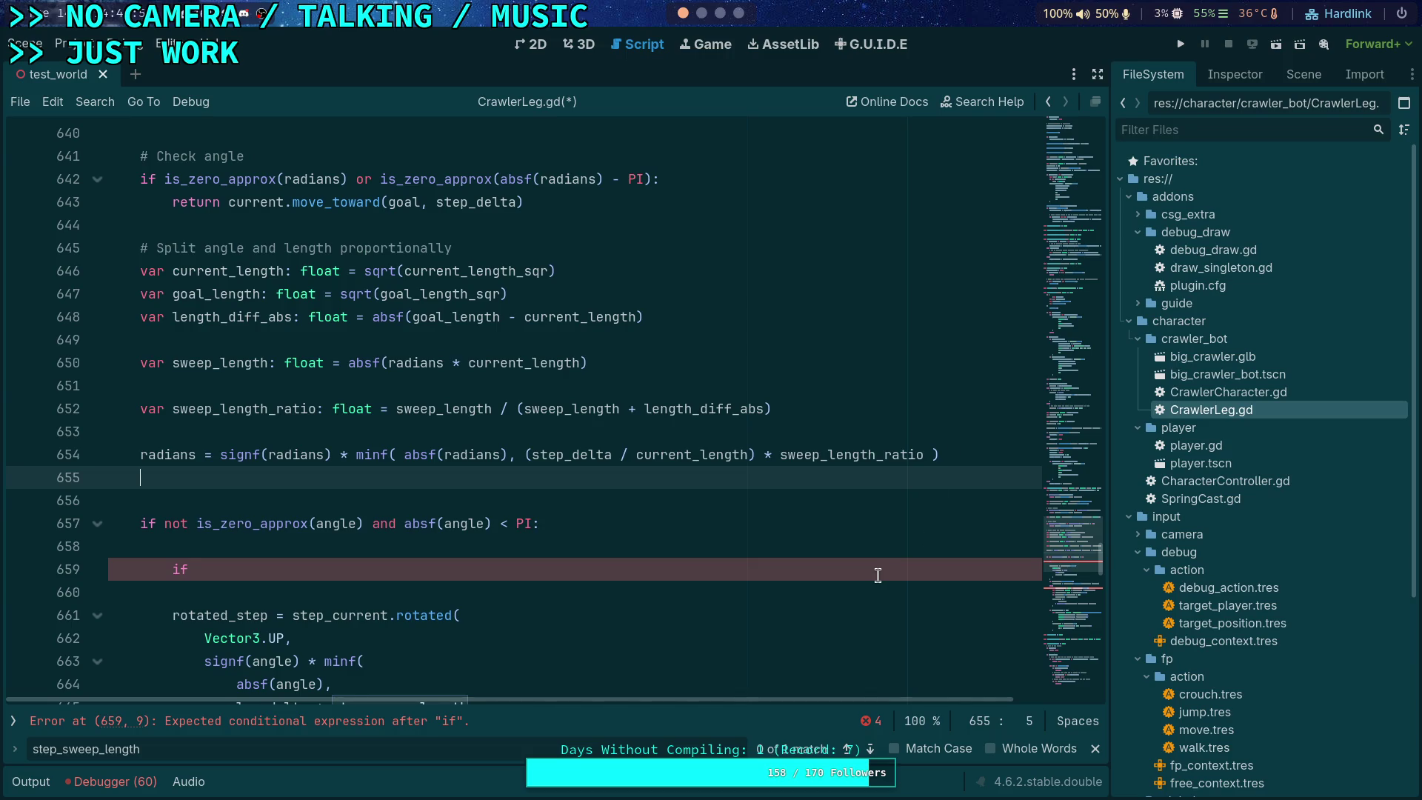
Step: Declare var rotated_step = current.rotated(Vector3.UP, radians) on a new line
key("Return")
type("var")
key("BackSpace")
key("BackSpace")
key("BackSpace")
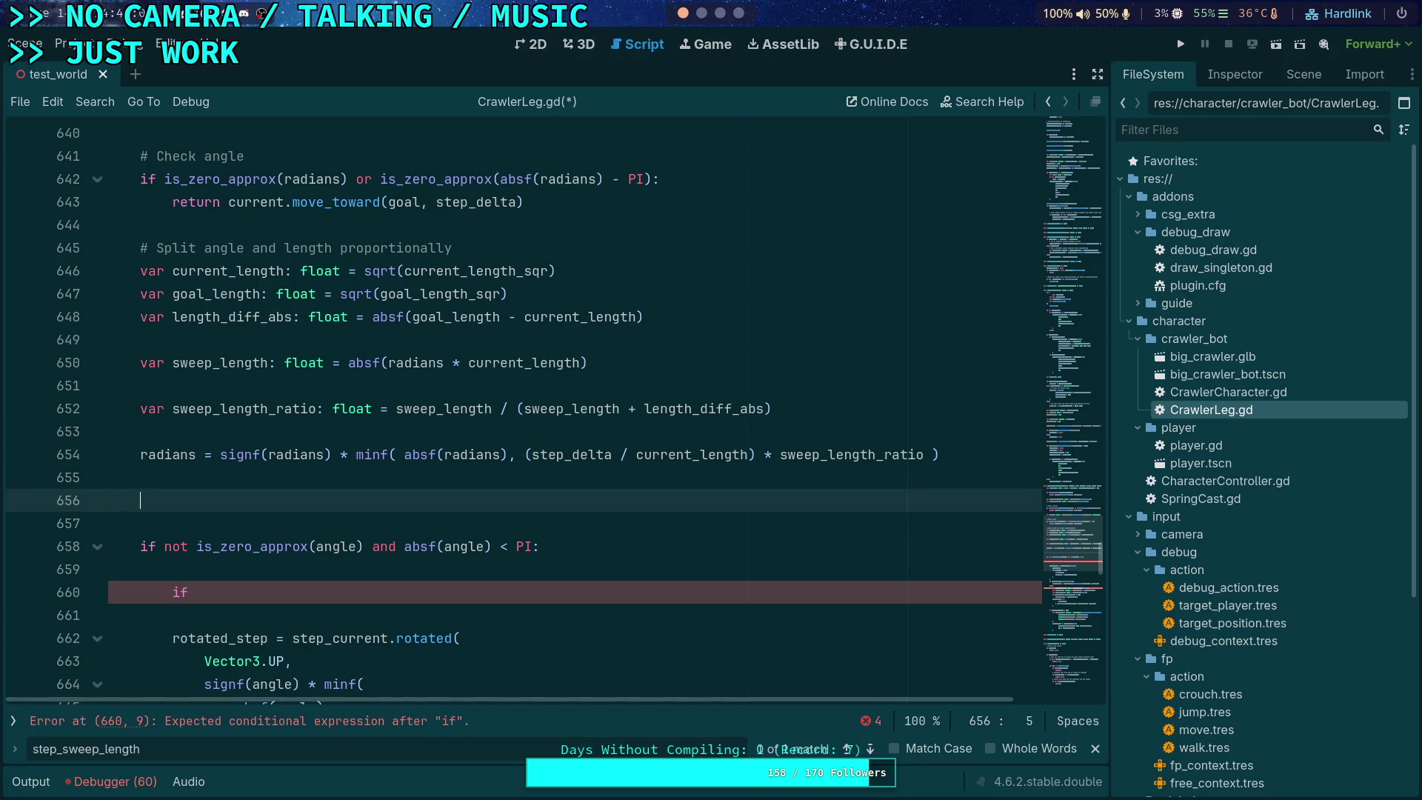
type("var rotated")
type("_step = ")
type("current.rot")
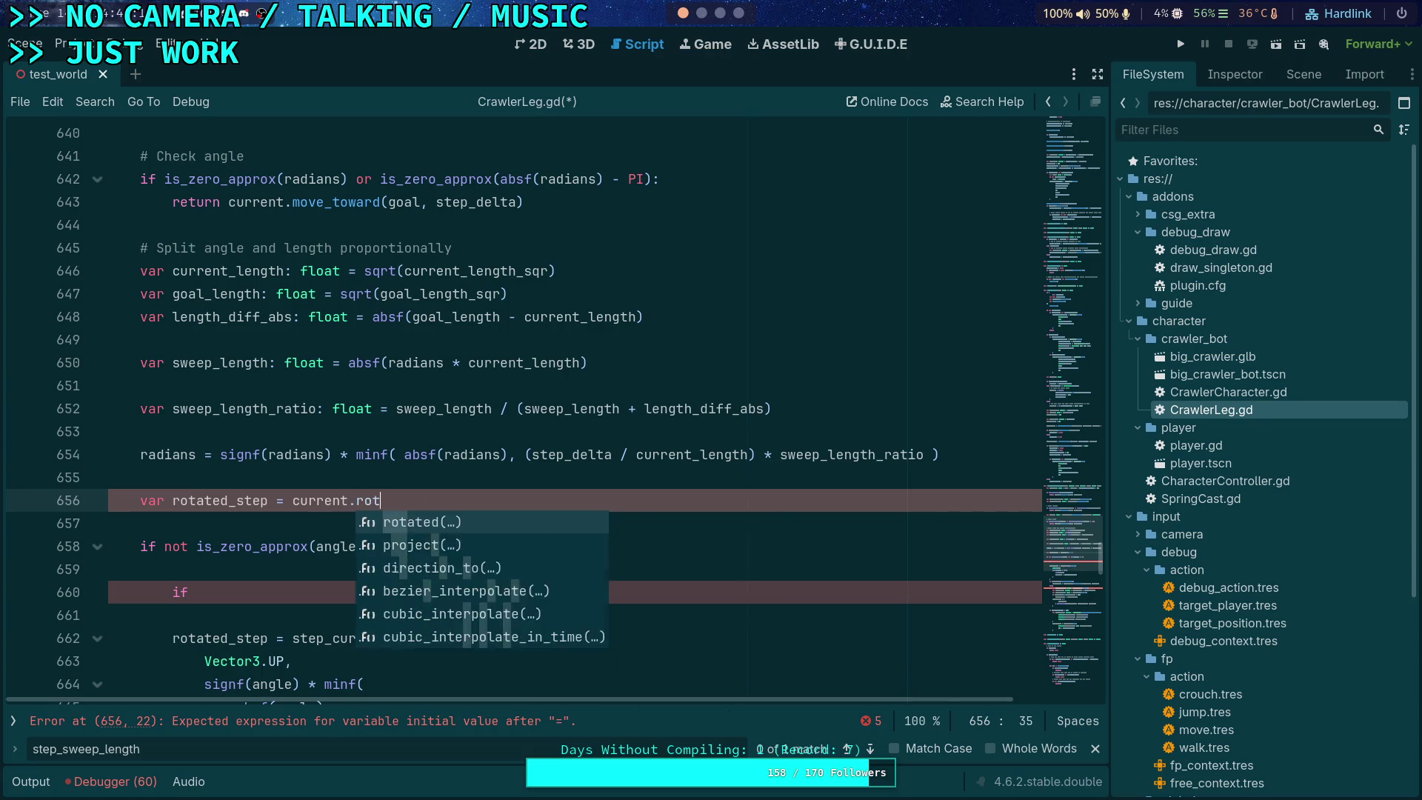
key("Return")
key("Return")
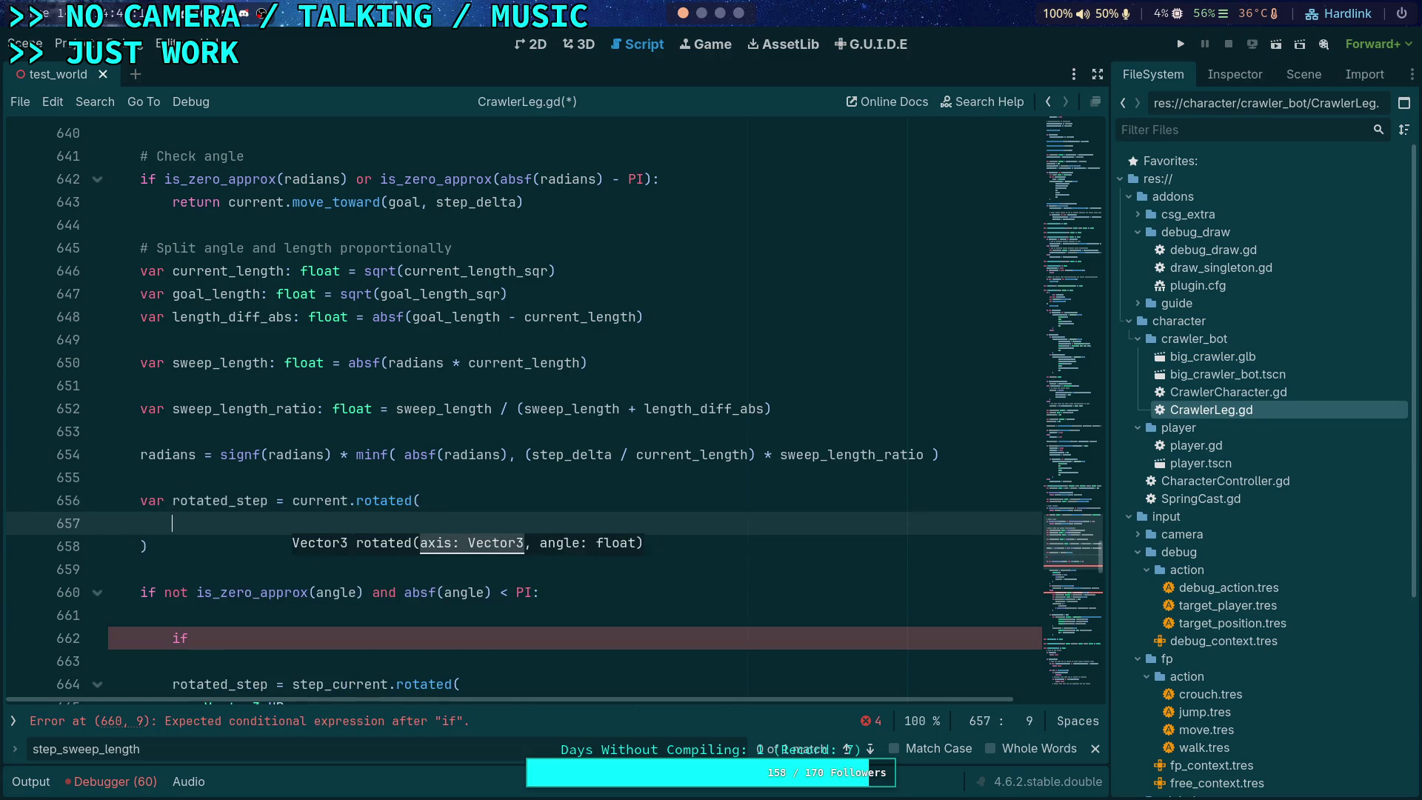
key("BackSpace")
type("Ve")
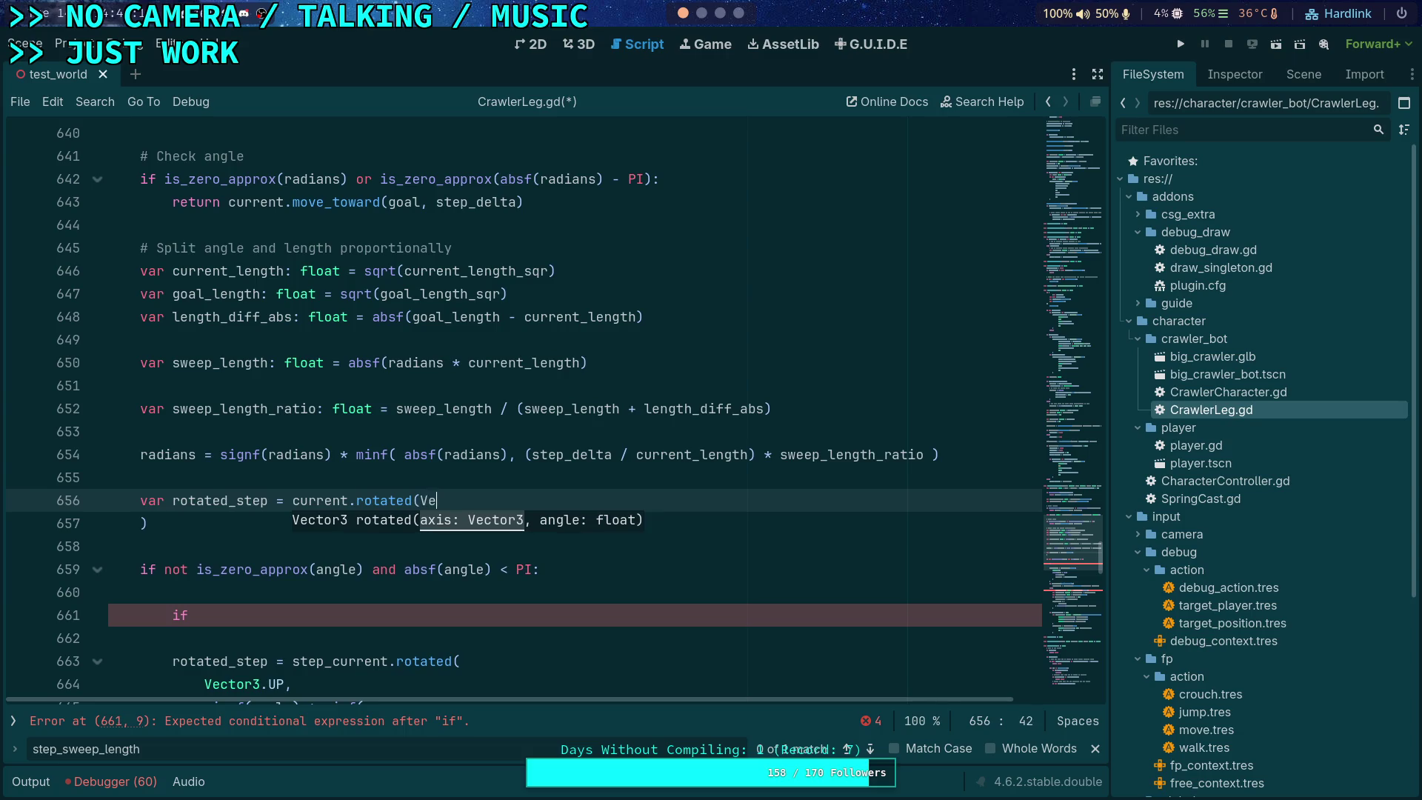
type("ctor3.UP,")
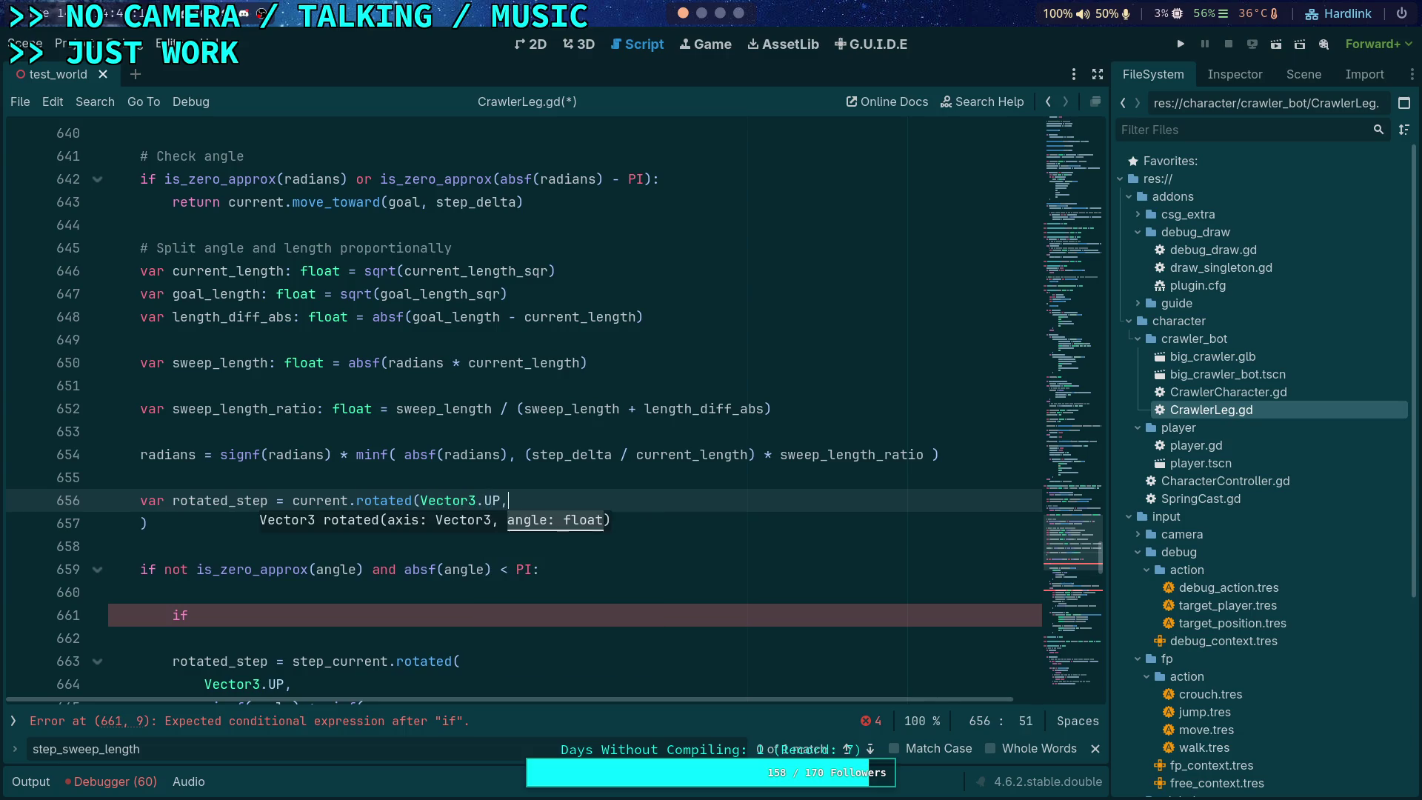
type(" radians)")
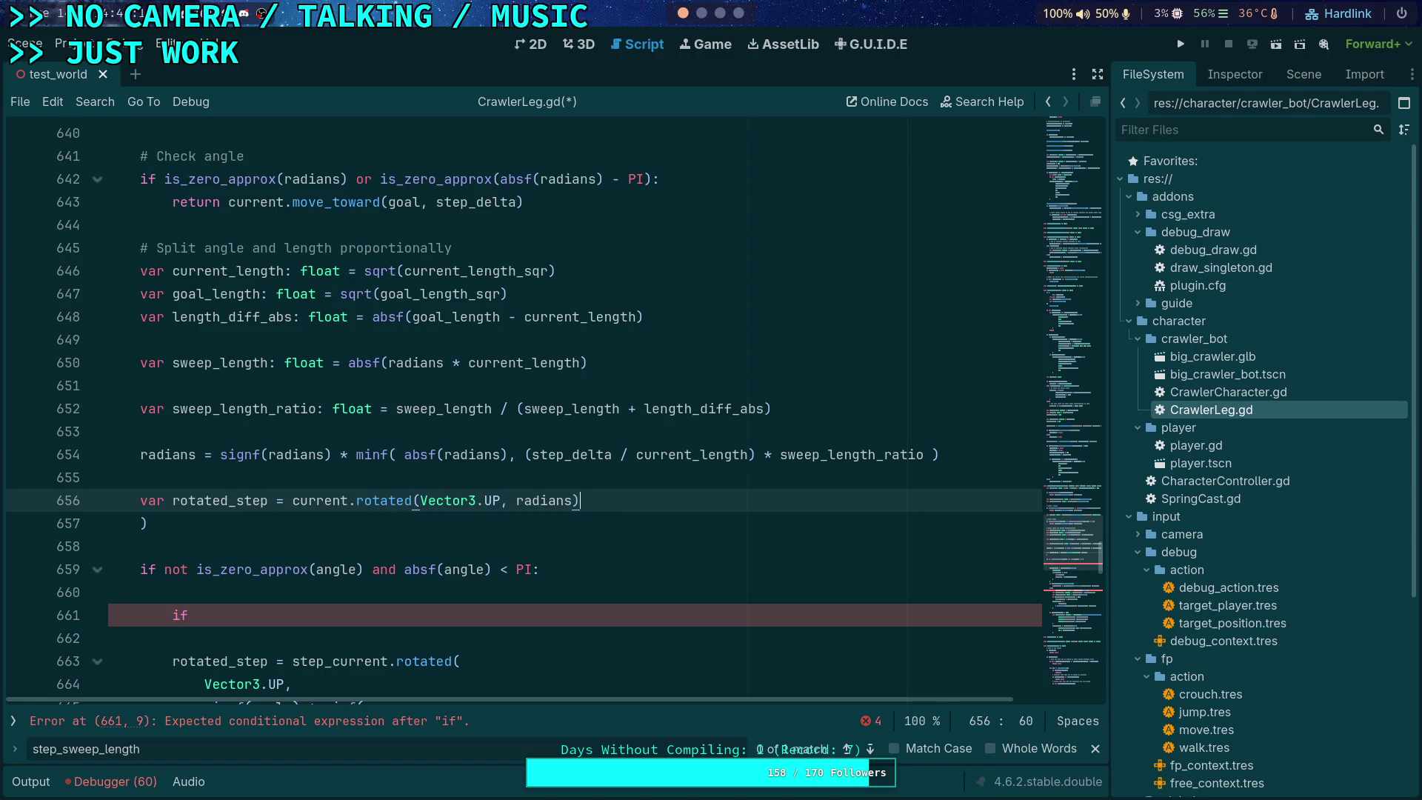
left_click(141, 523)
key("Delete")
key("BackSpace")
key("BackSpace")
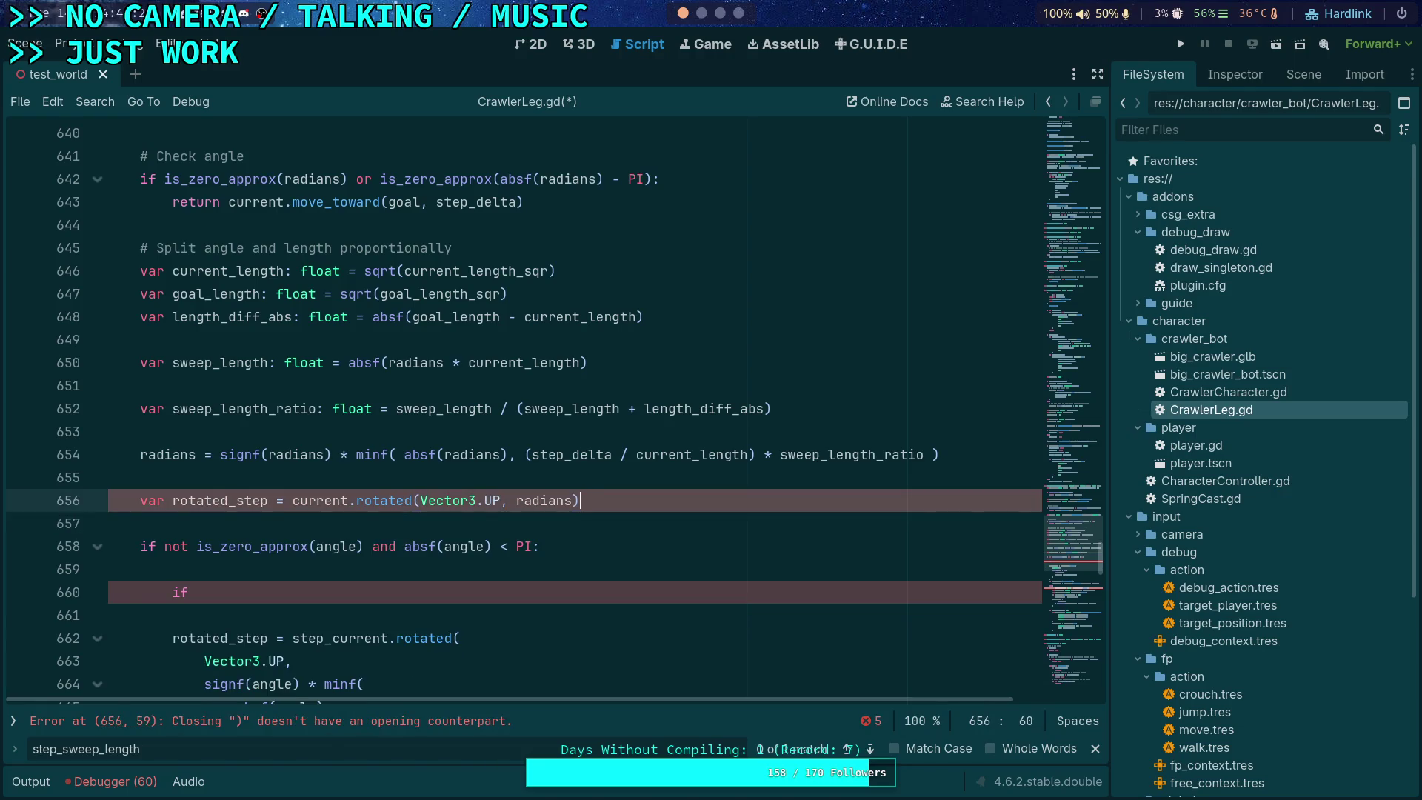
Step: Start a 'rotated_step =' assignment on the next line and select lines 656–657
scroll(910, 502, "down", 2)
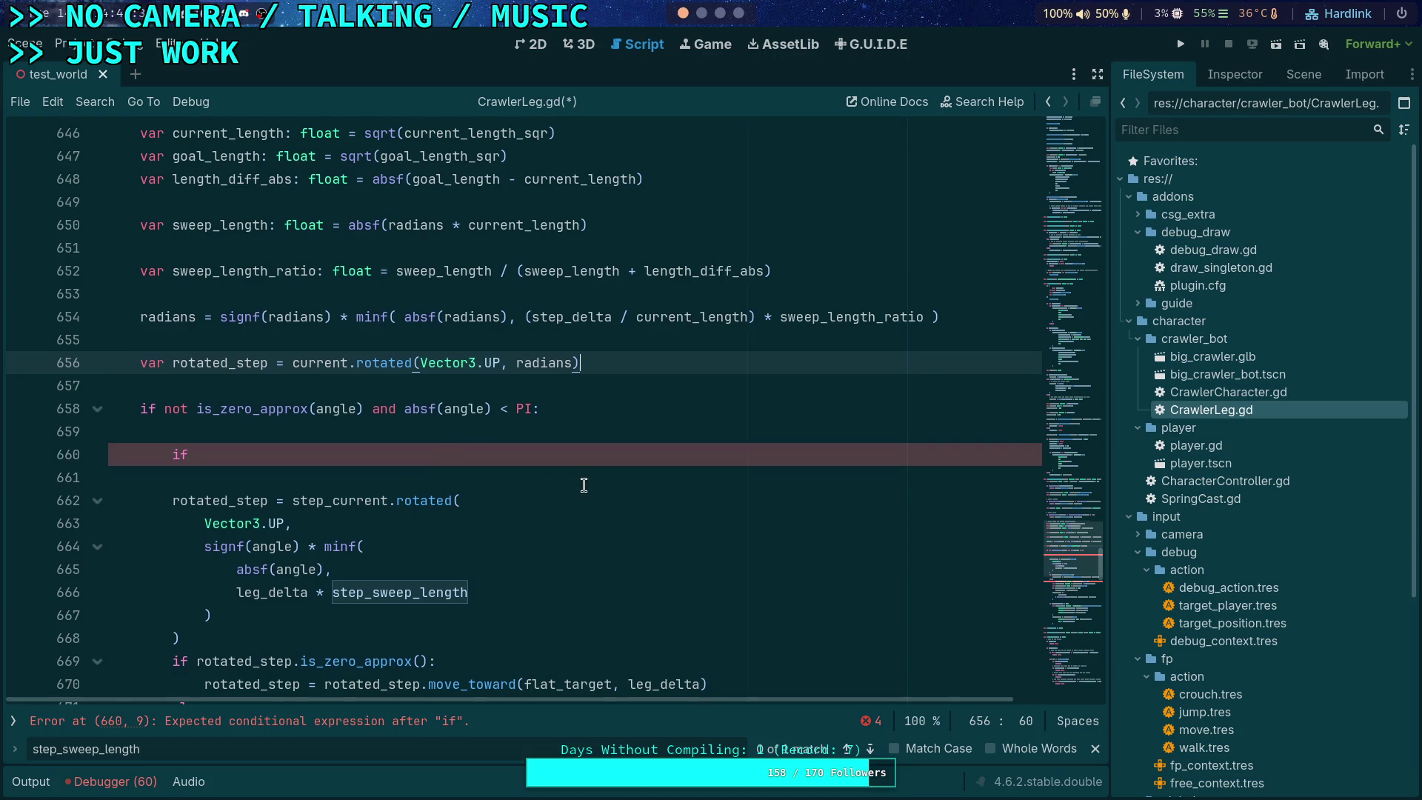
scroll(625, 489, "up", 2)
scroll(625, 489, "up", 2)
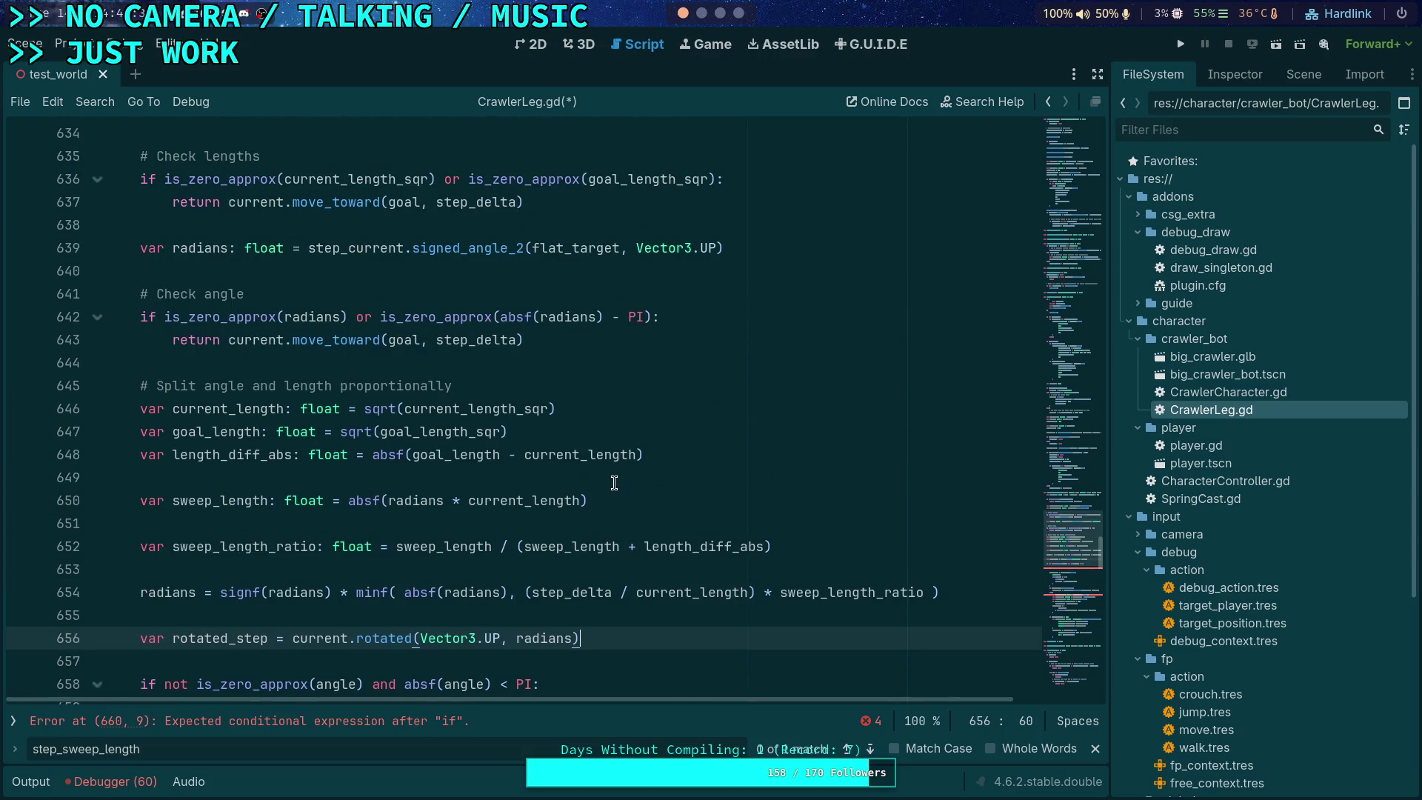
scroll(604, 482, "down", 2)
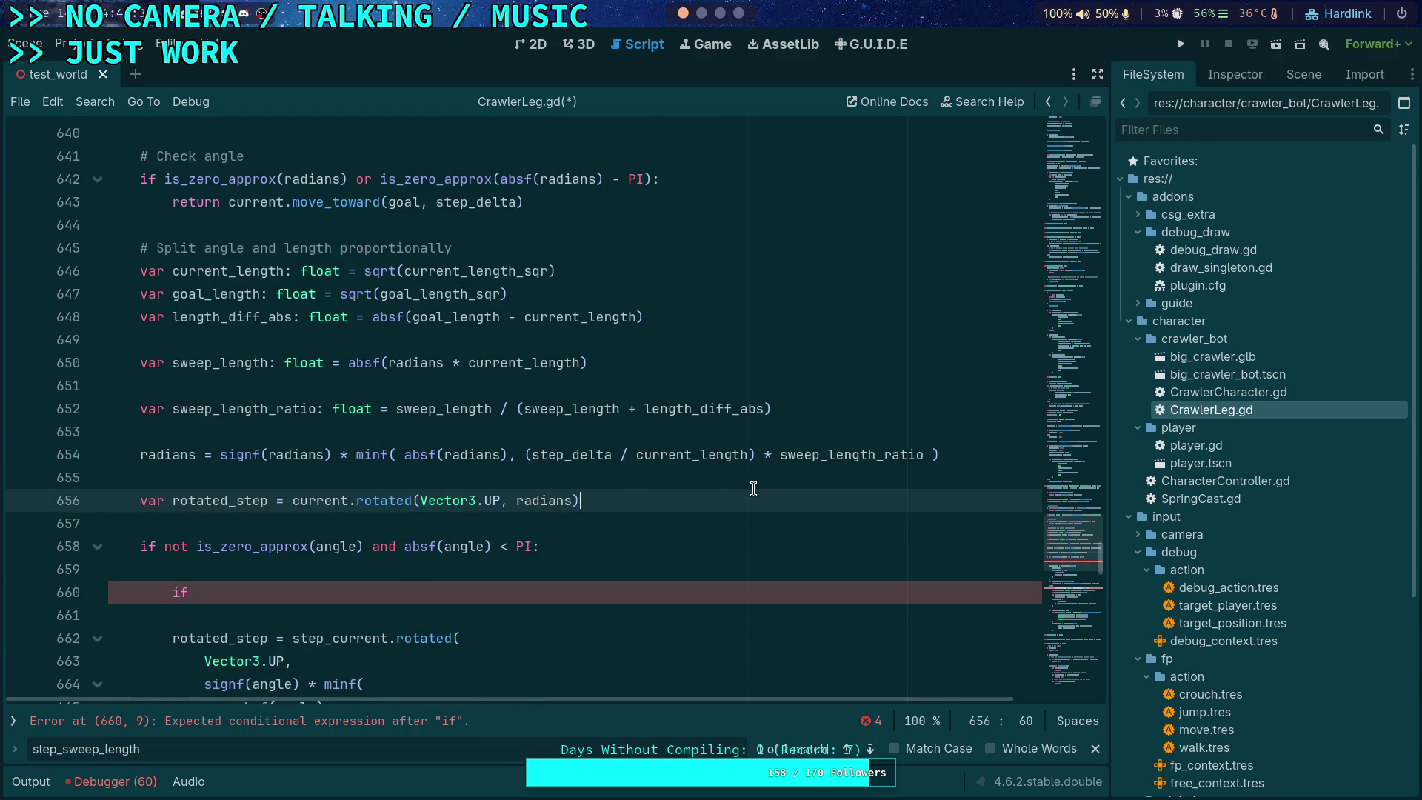
key("Return")
type("rotated_")
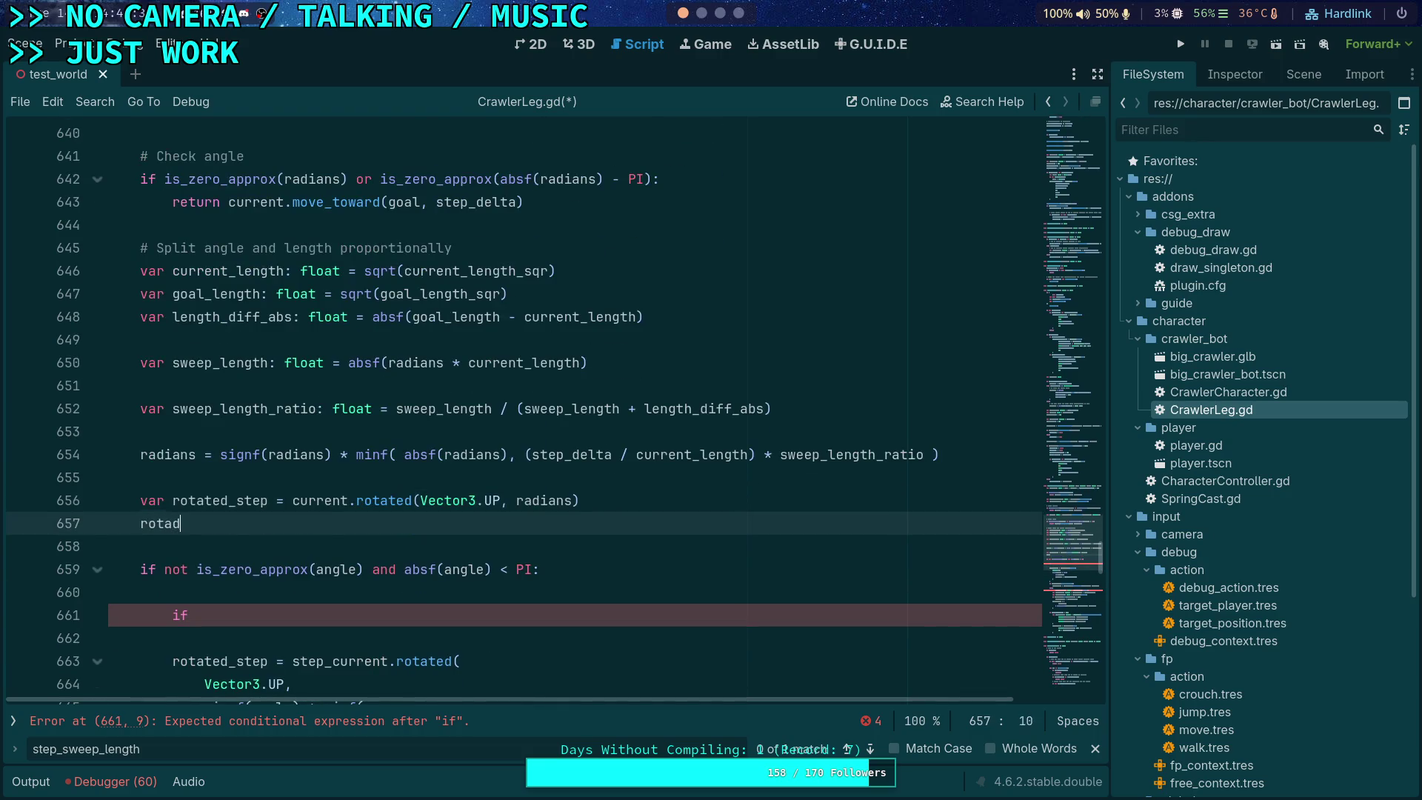
key("Return")
type("=")
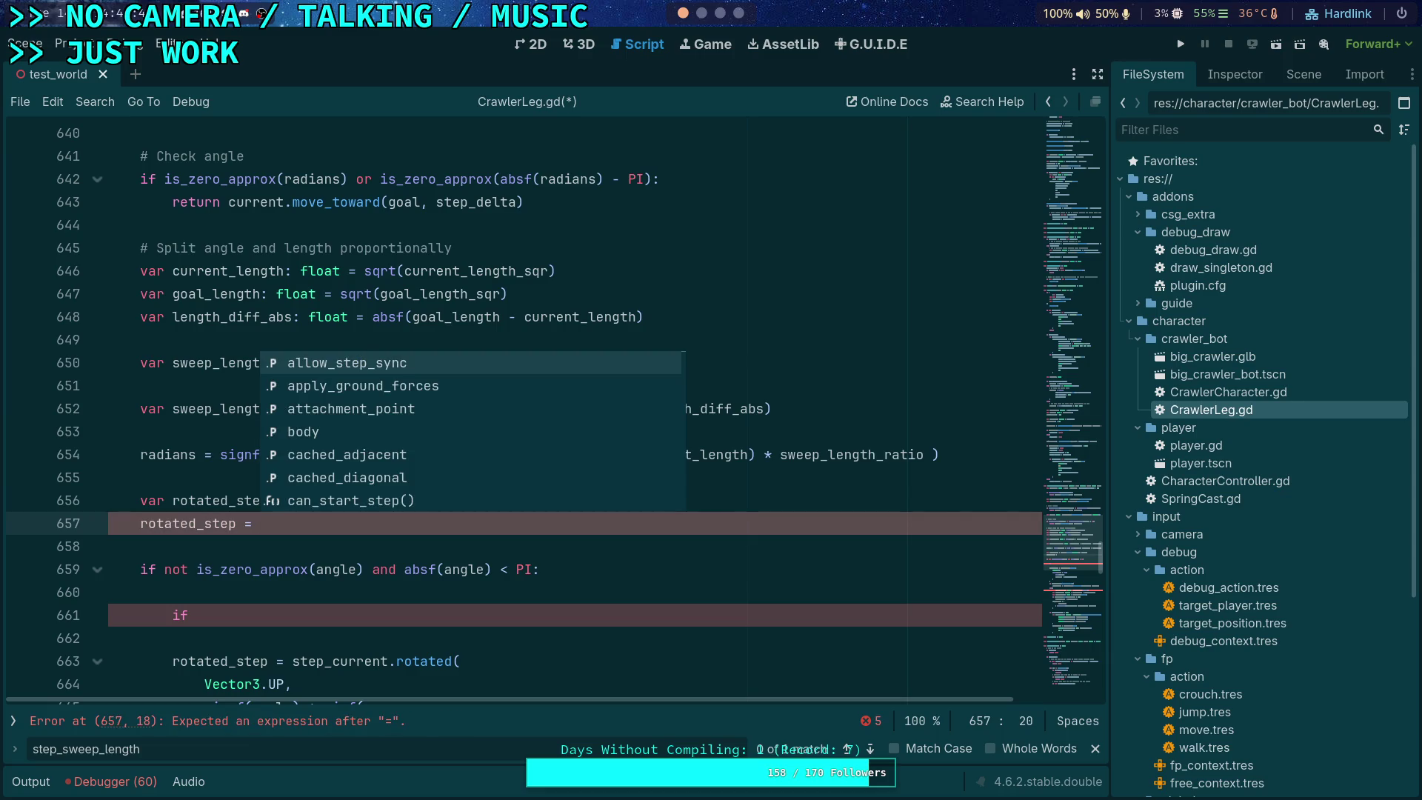
left_click(400, 550)
left_click(638, 516)
left_click_drag(637, 516, 654, 505)
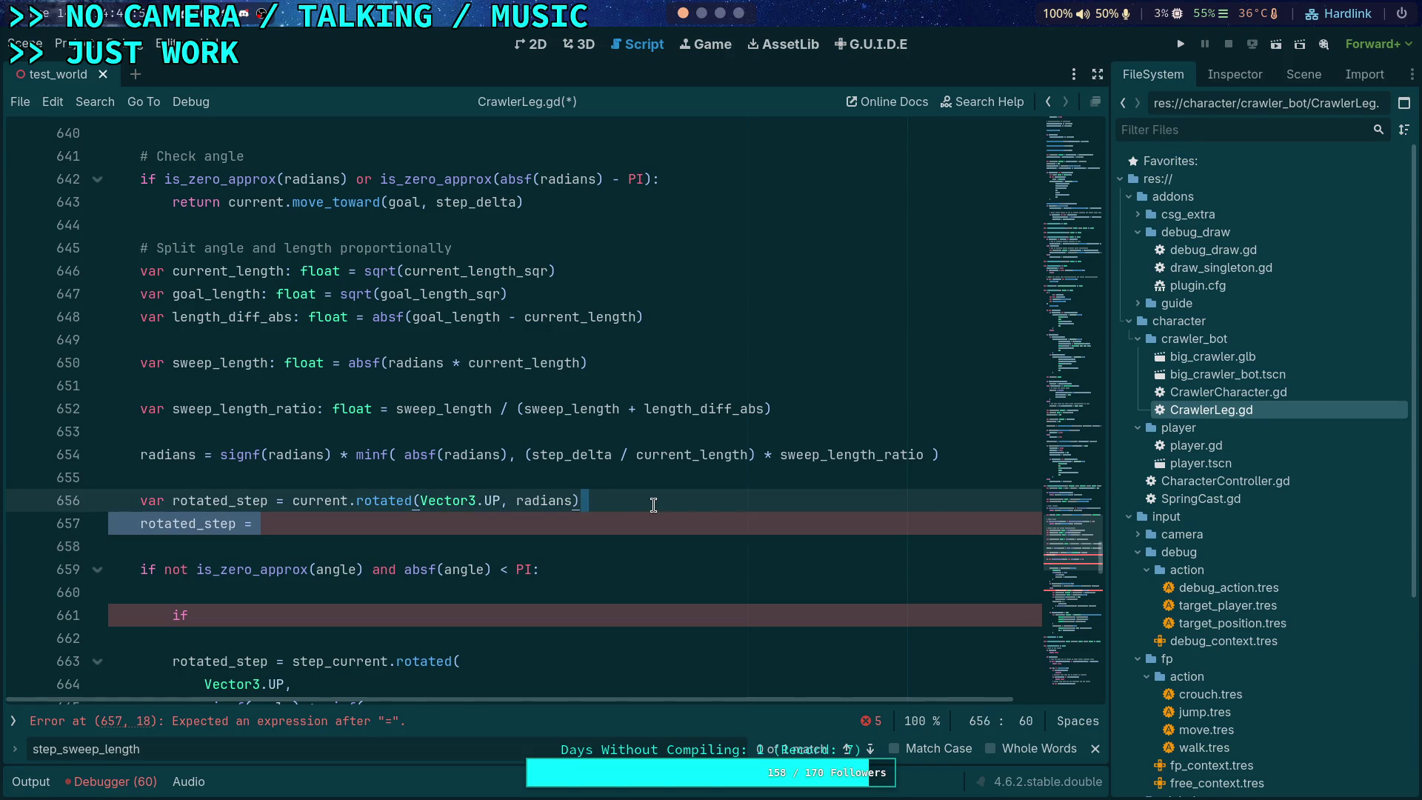
key("super+2")
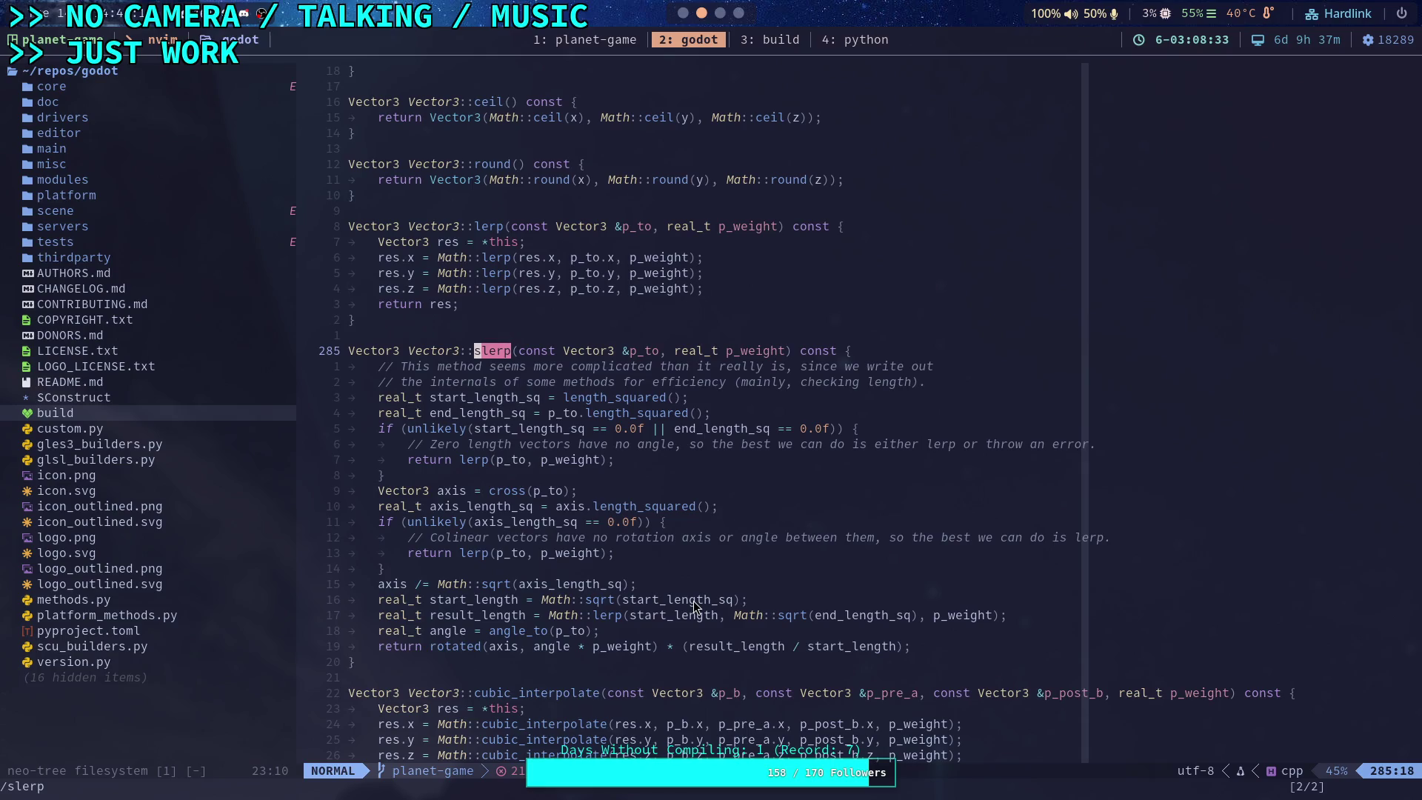
left_click(683, 13)
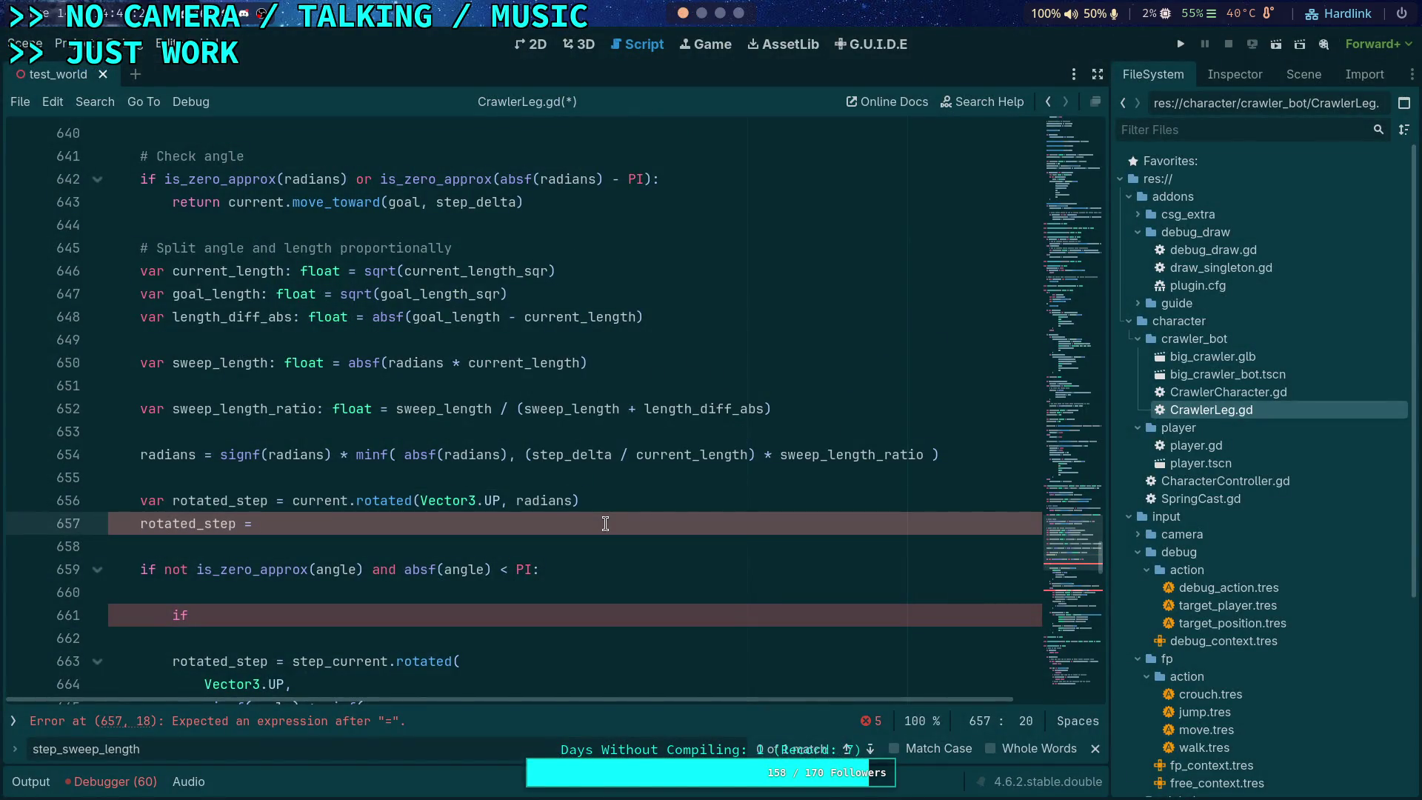
Step: Declare var new_length: float = move_toward(current_length, goal_length, …) above the rotation code
left_click(657, 500)
type("*")
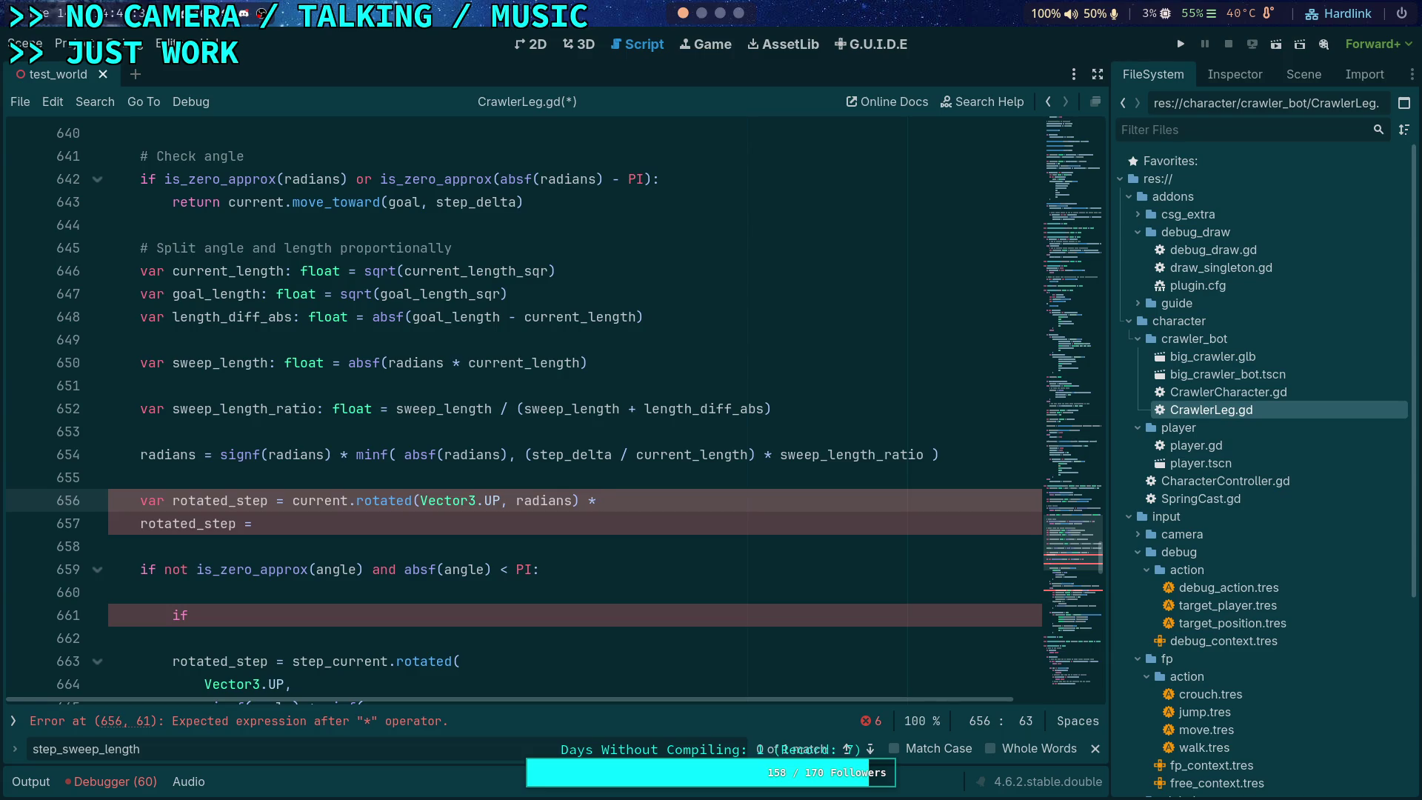
left_click(747, 475)
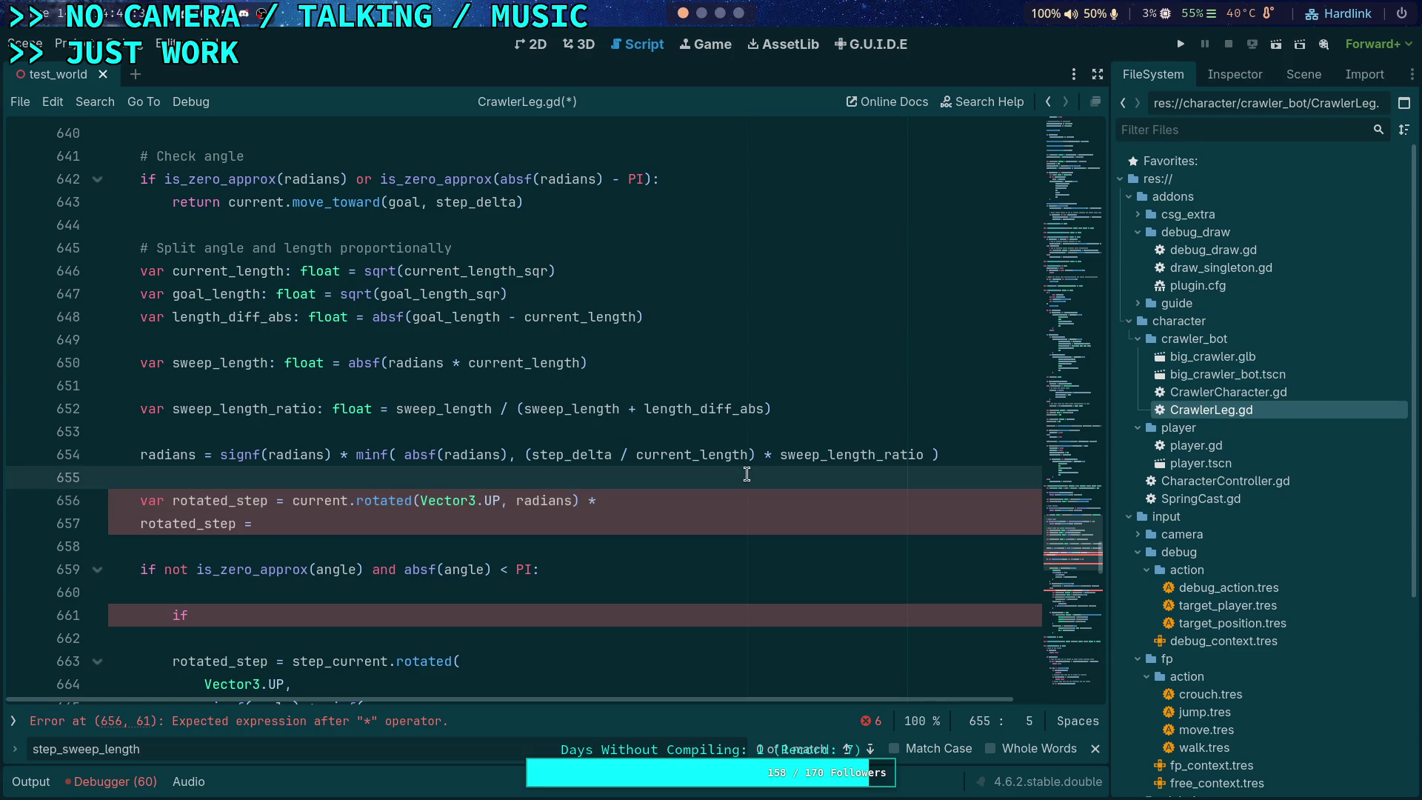
key("Return")
key("Up")
type("var ")
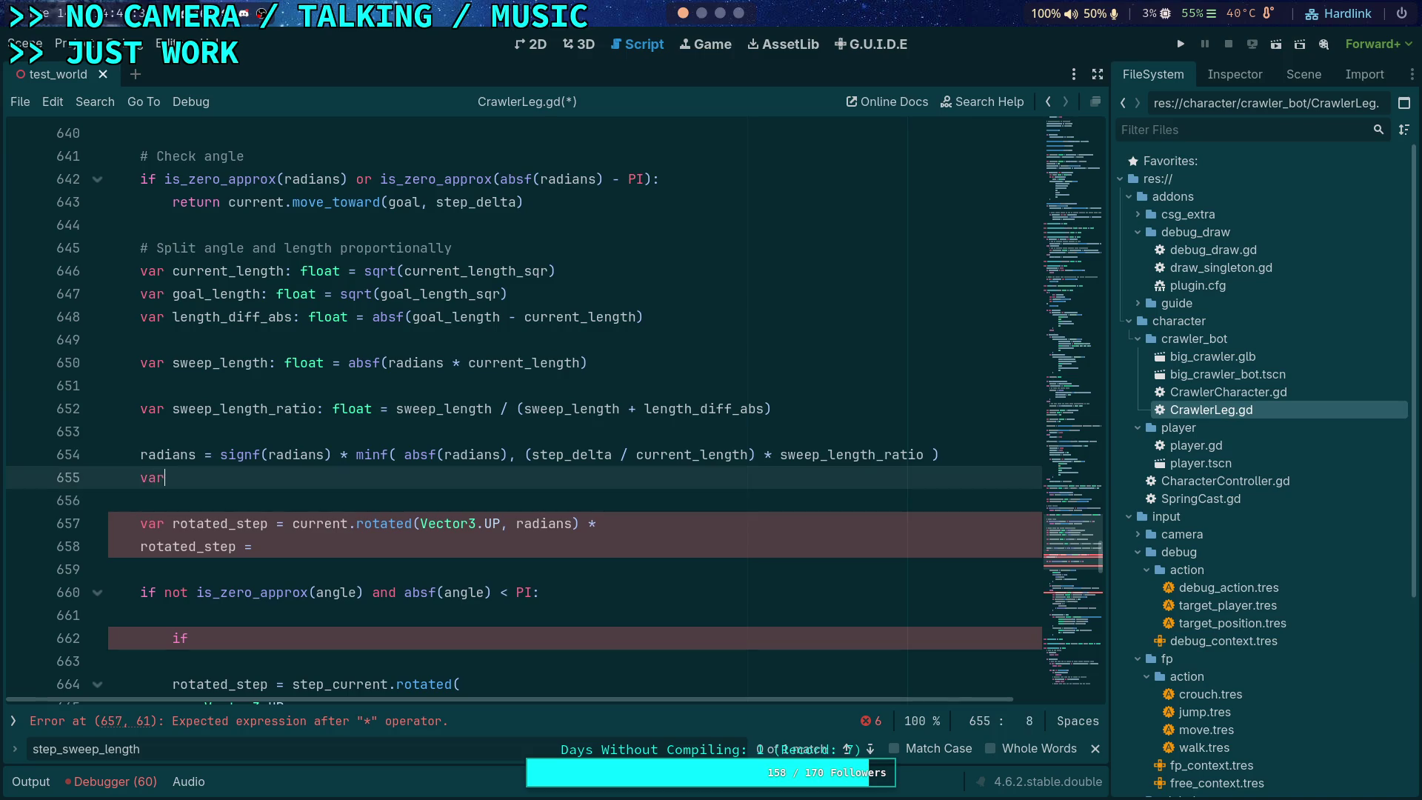
type("new_leg")
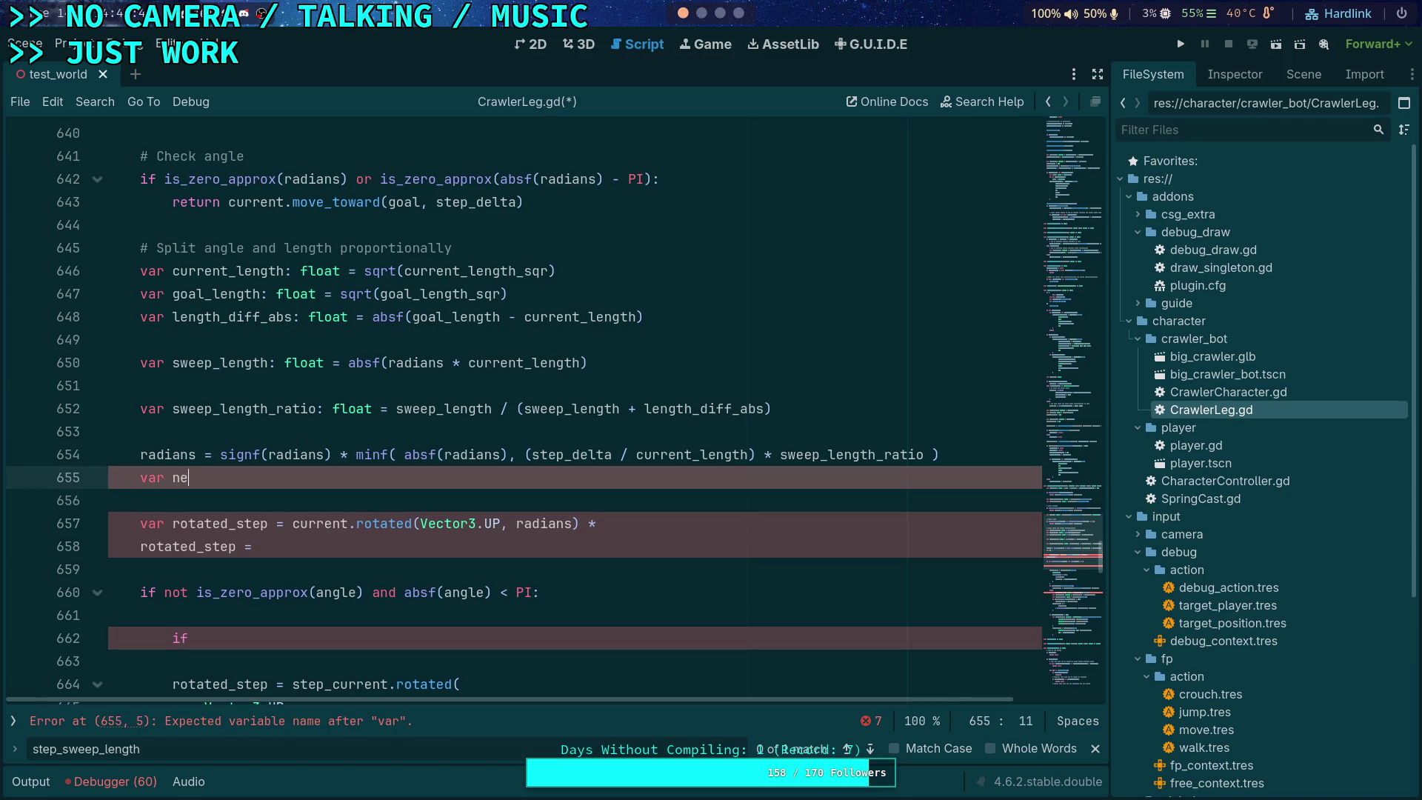
key("BackSpace")
type("ngth: float")
type("  = ")
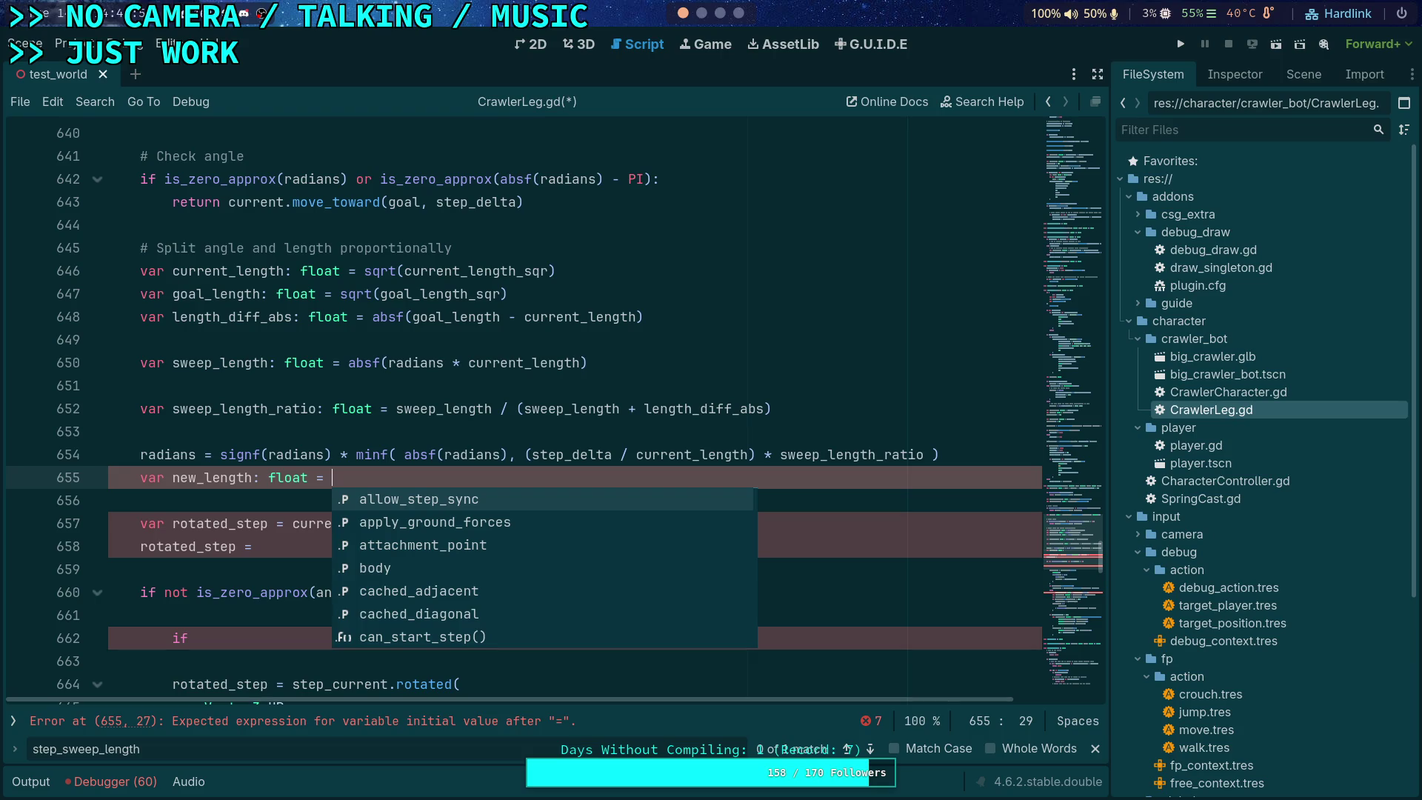
type("move_to")
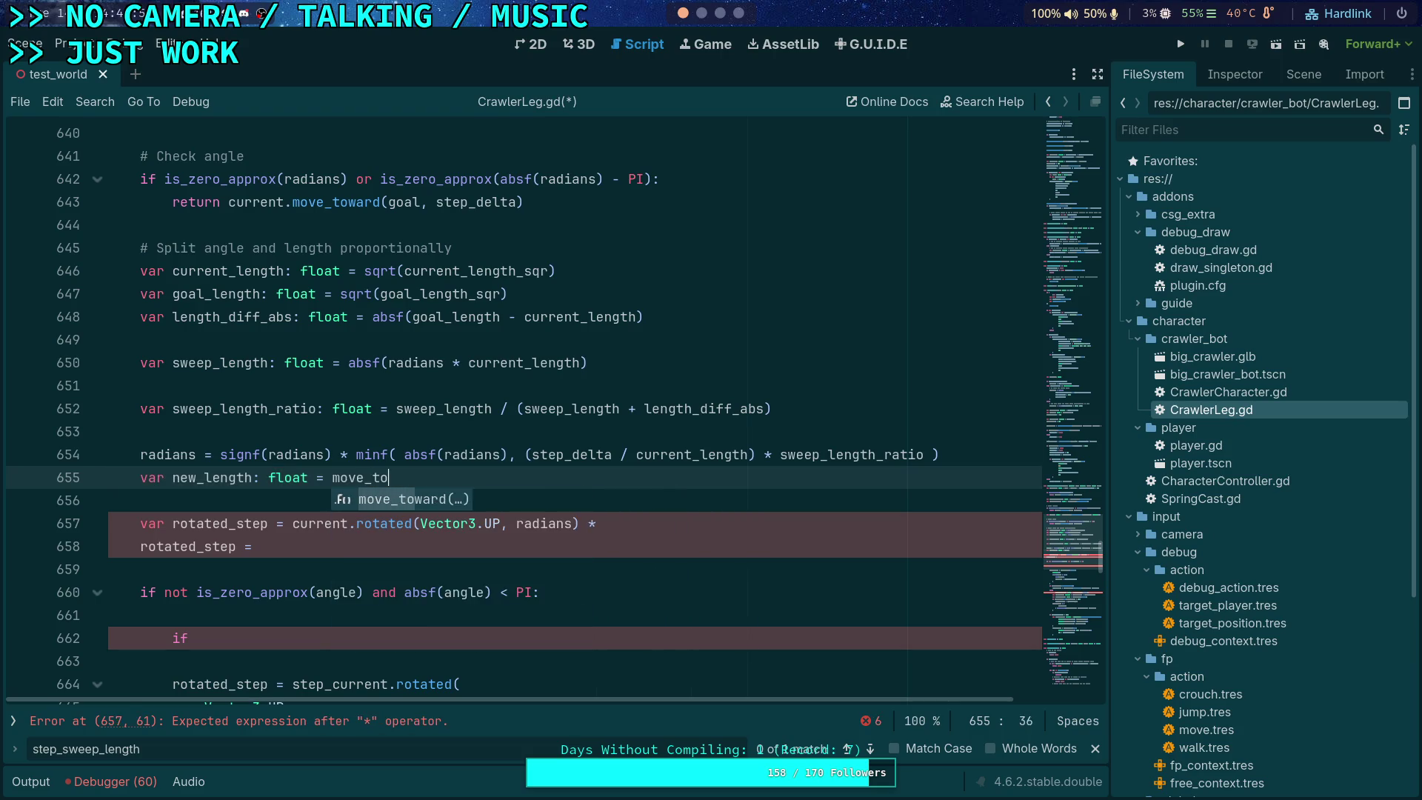
key("Return")
type("curr")
key("Down")
key("Return")
type(", ")
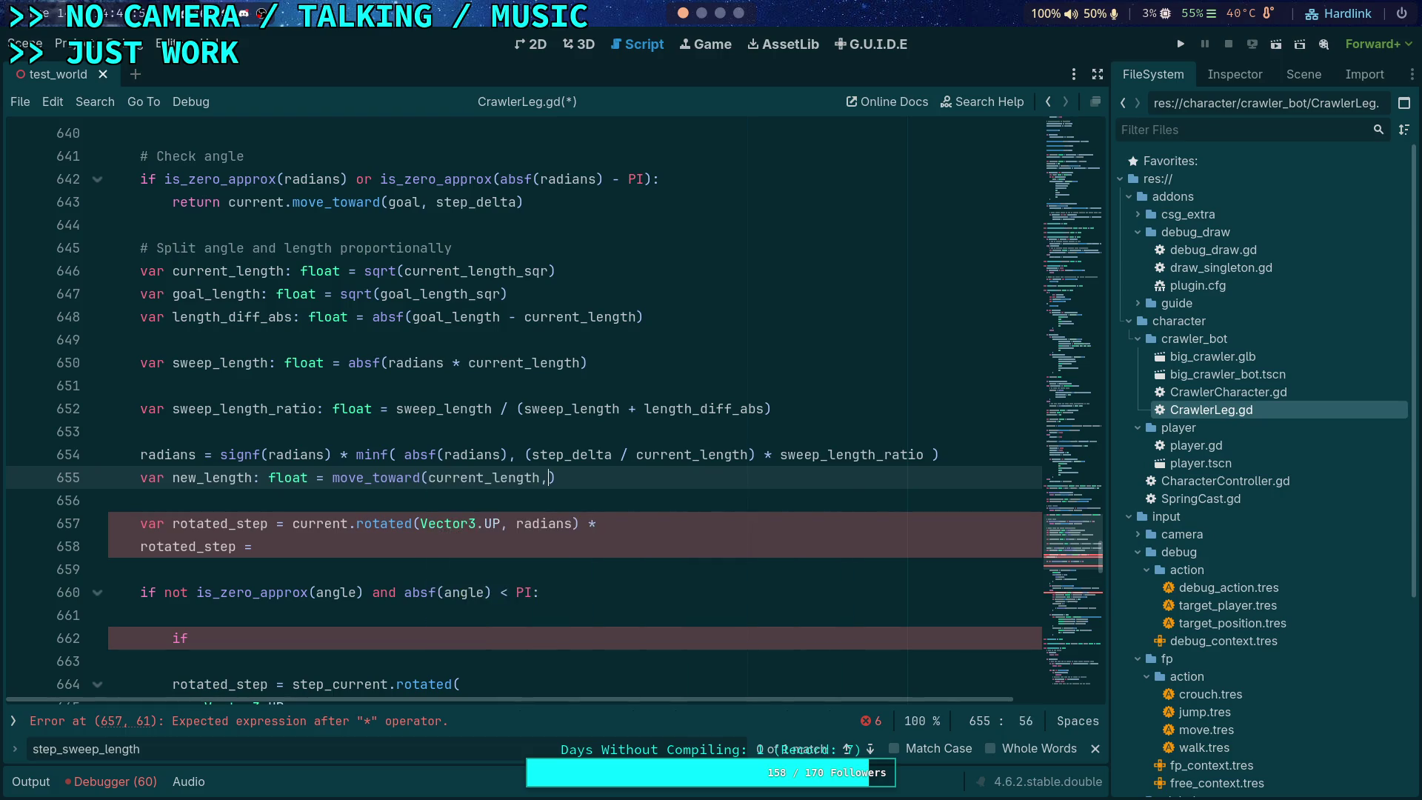
type("goa")
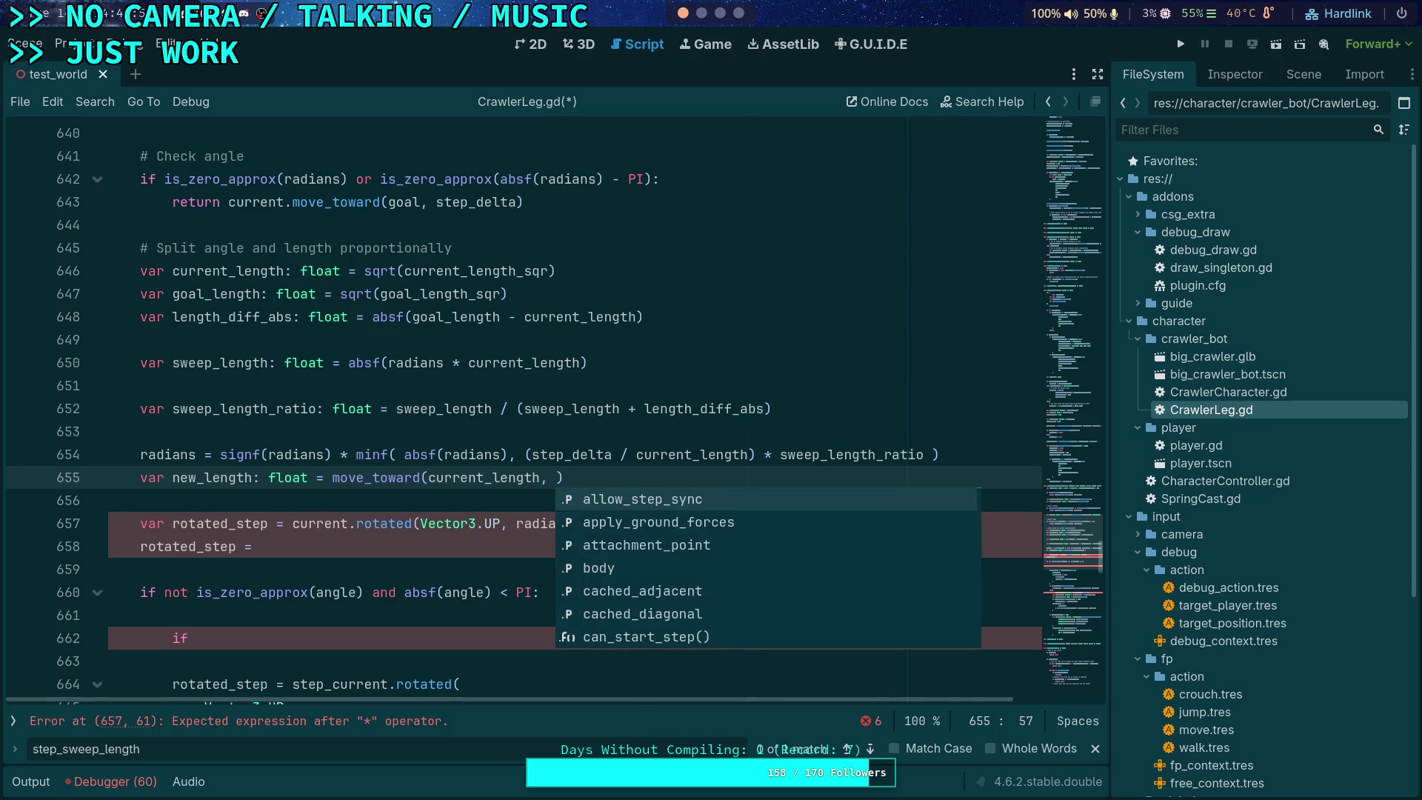
key("Down")
key("Return")
Step: Give move_toward the delta step_delta * (1.0 - sweep_length_ratio)
type(",")
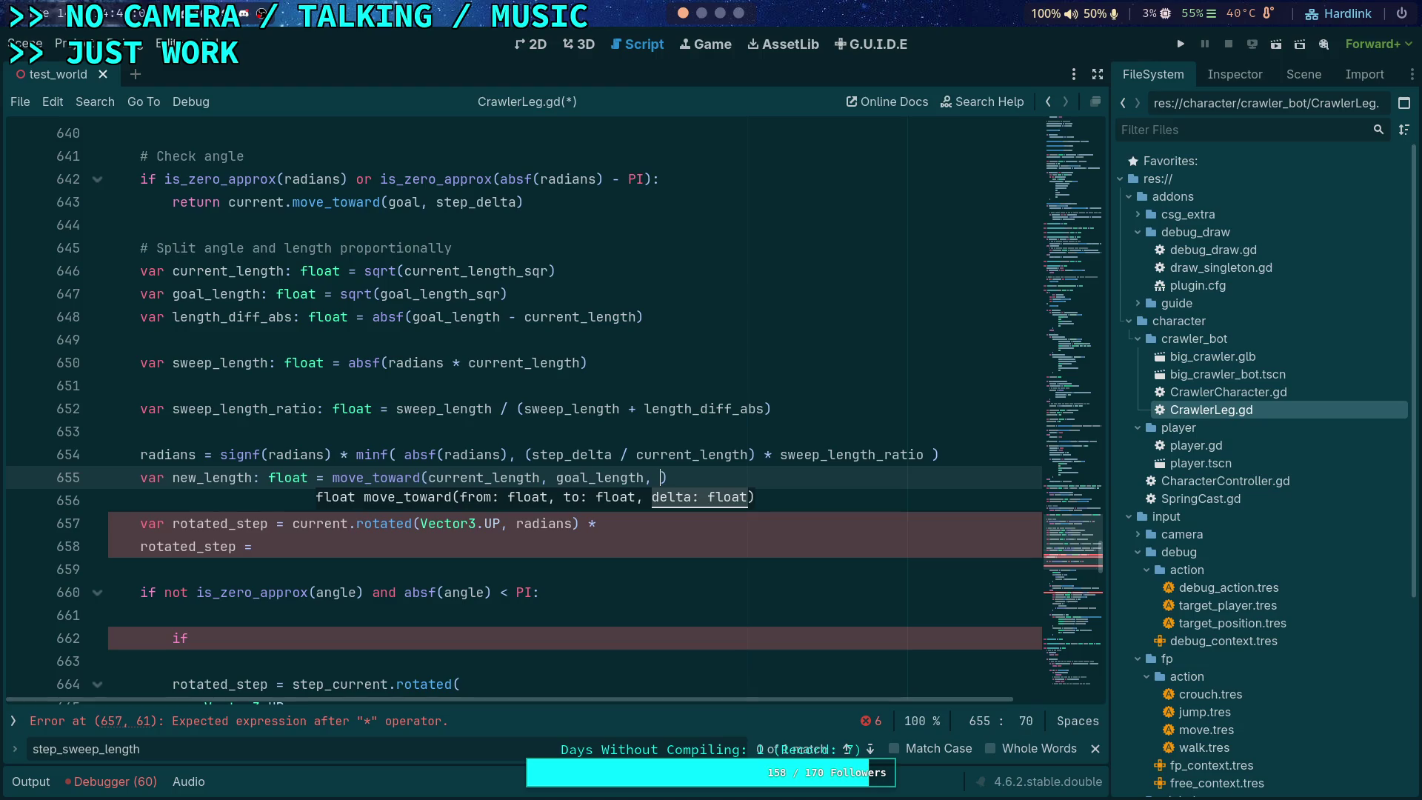
type(" step_d")
key("Down")
key("Return")
type("* )")
left_click(765, 477)
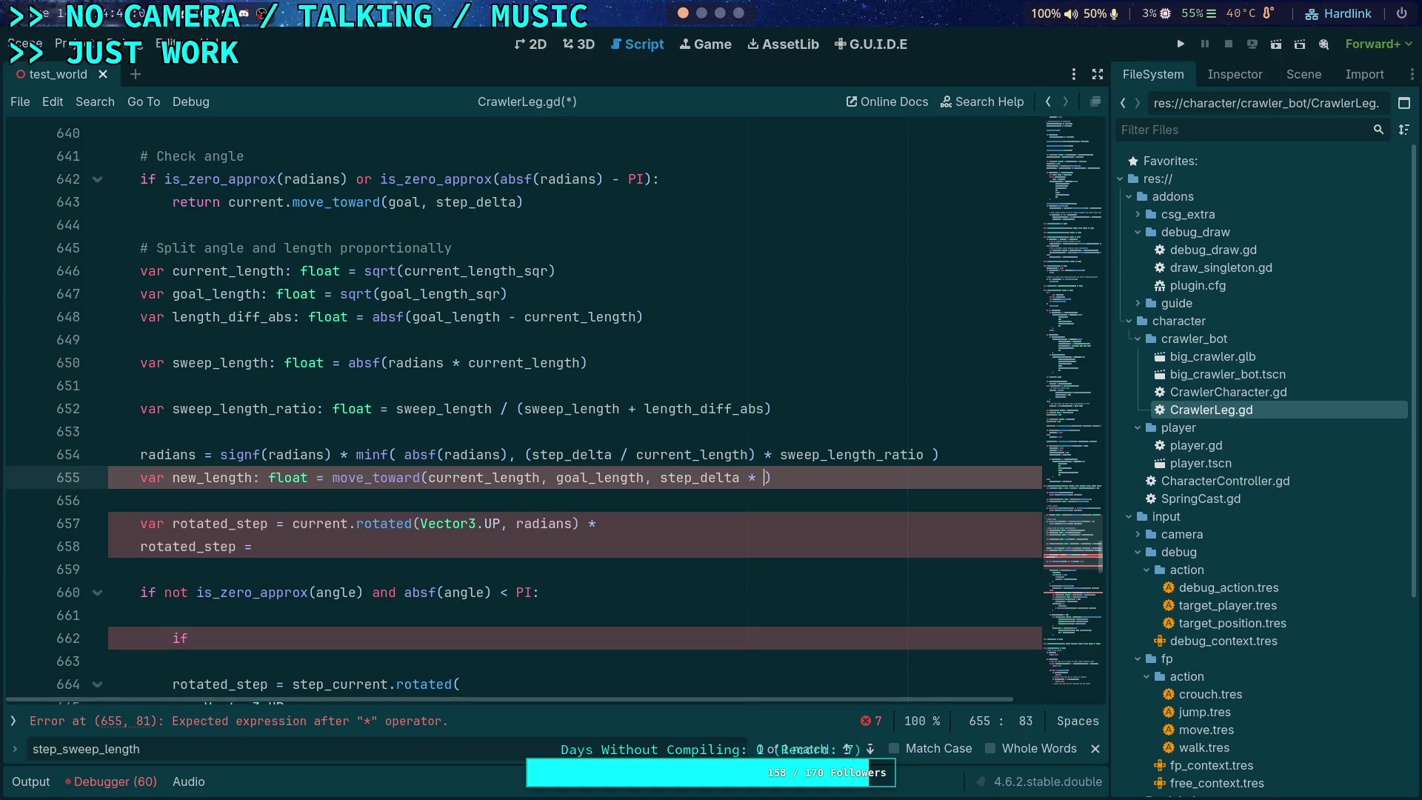
type("(1")
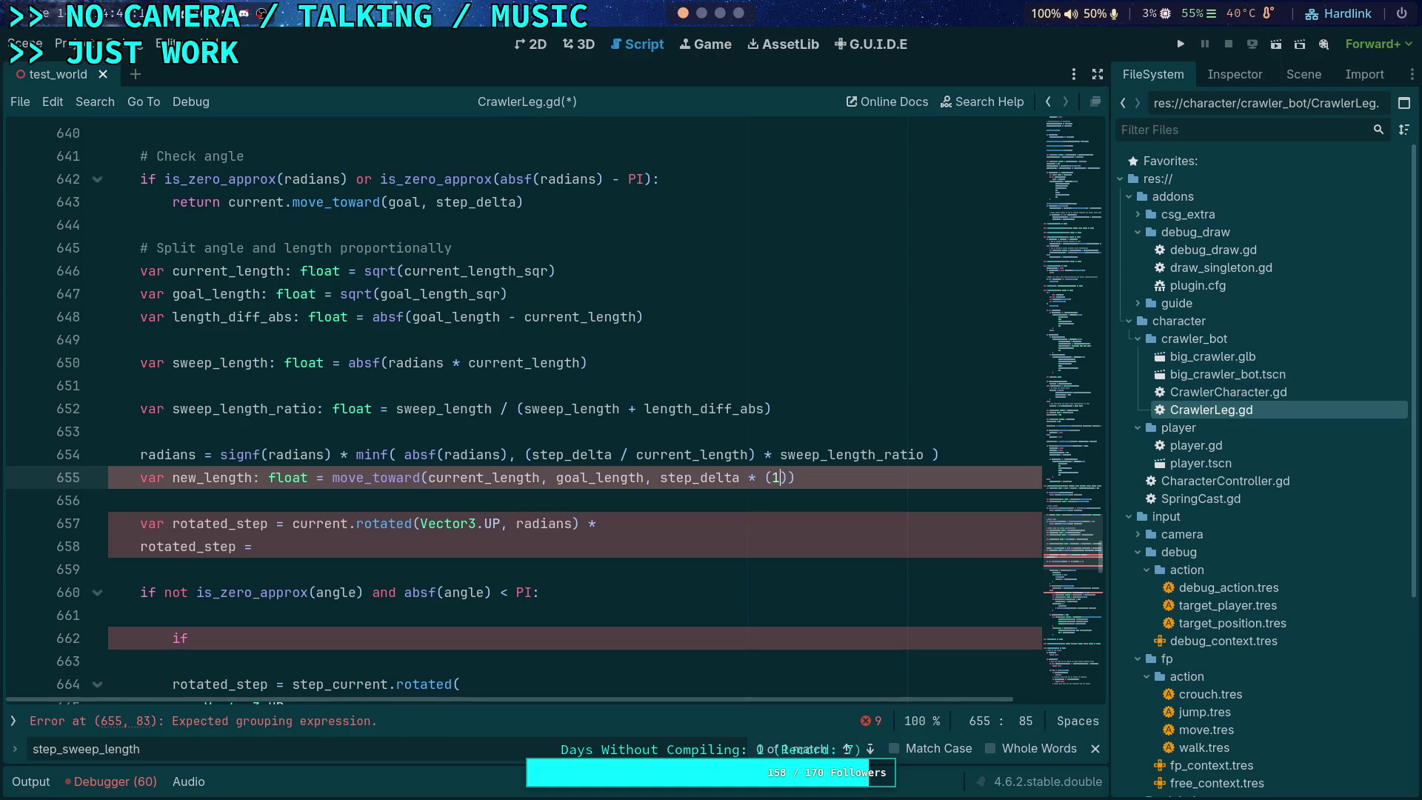
type(".0 - ls")
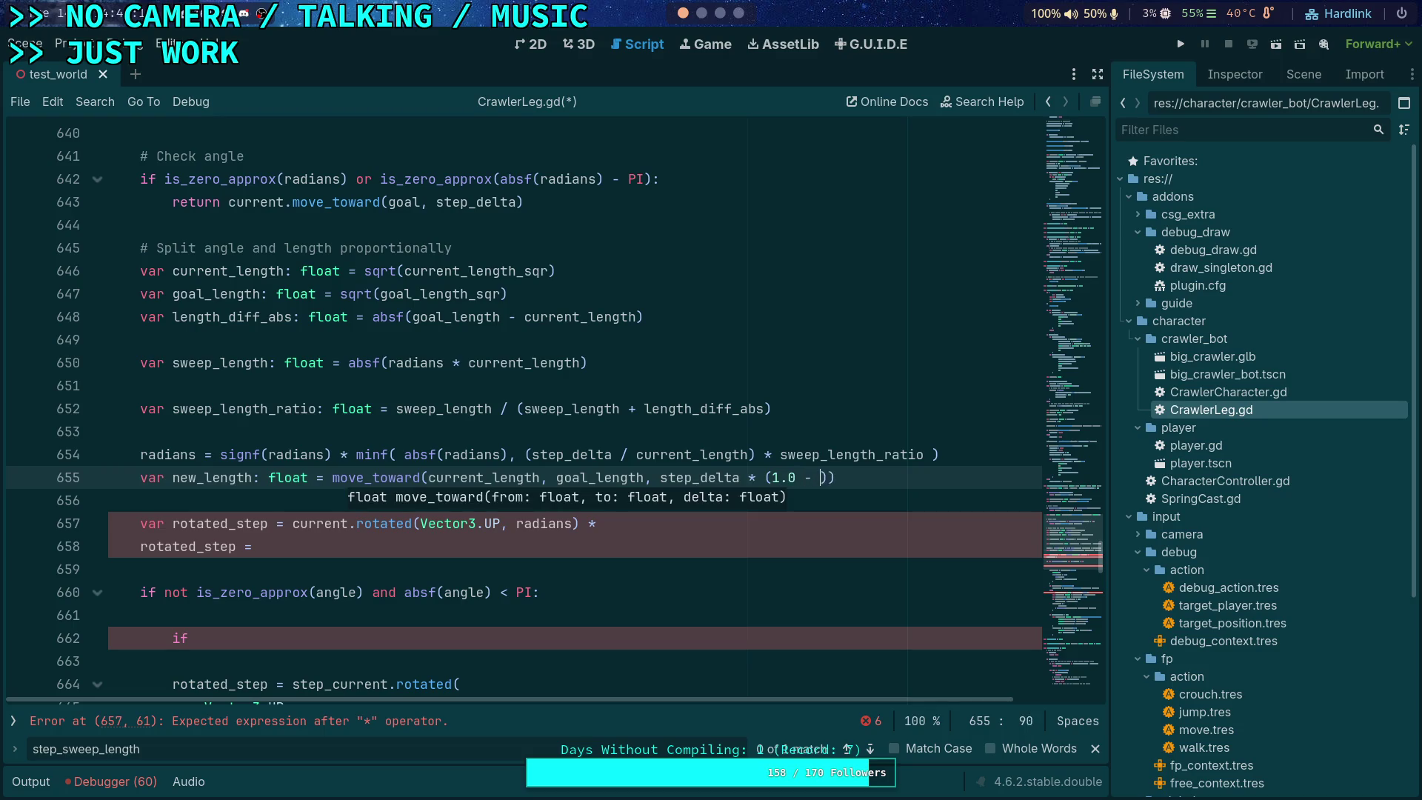
key("BackSpace")
key("BackSpace")
type("swepp")
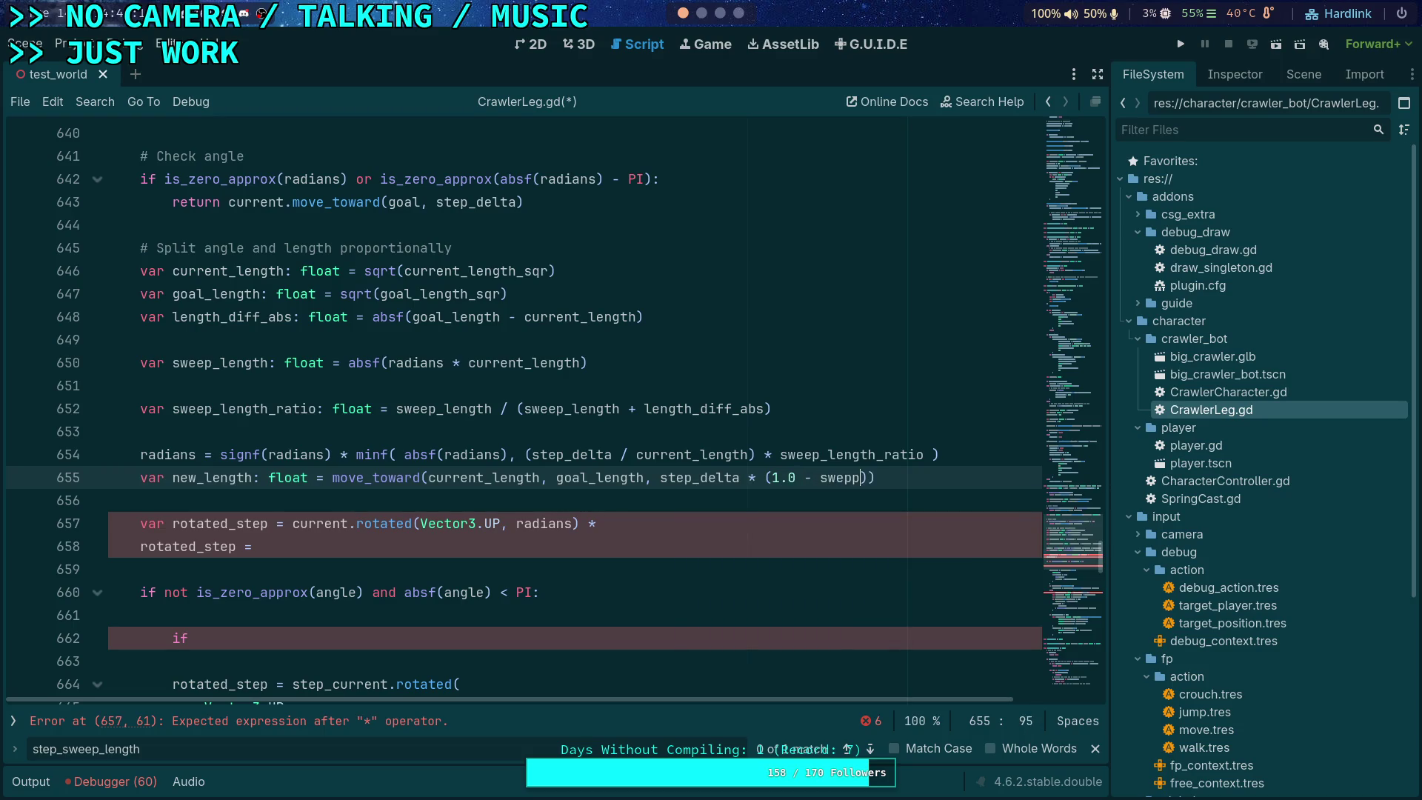
key("BackSpace")
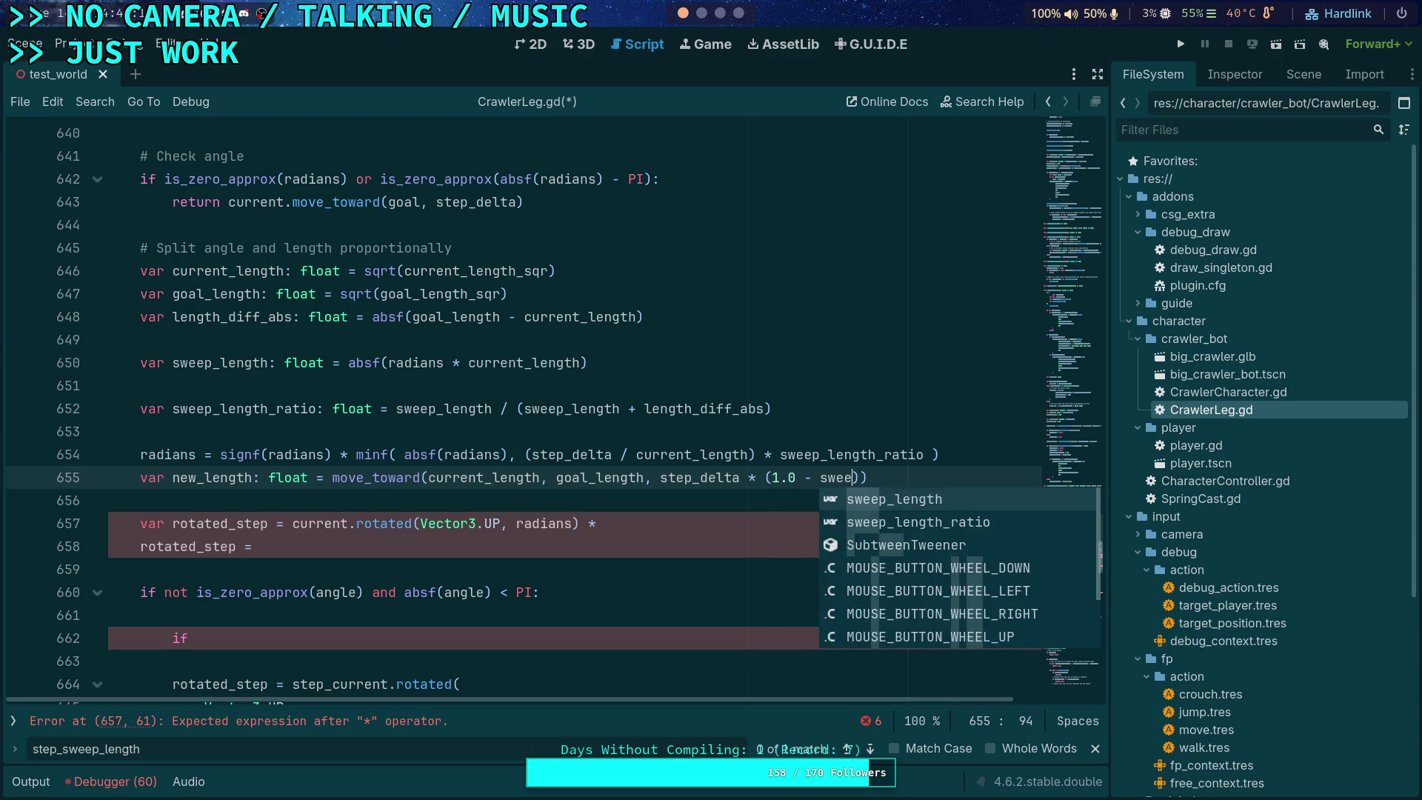
key("Down")
key("Return")
type("))")
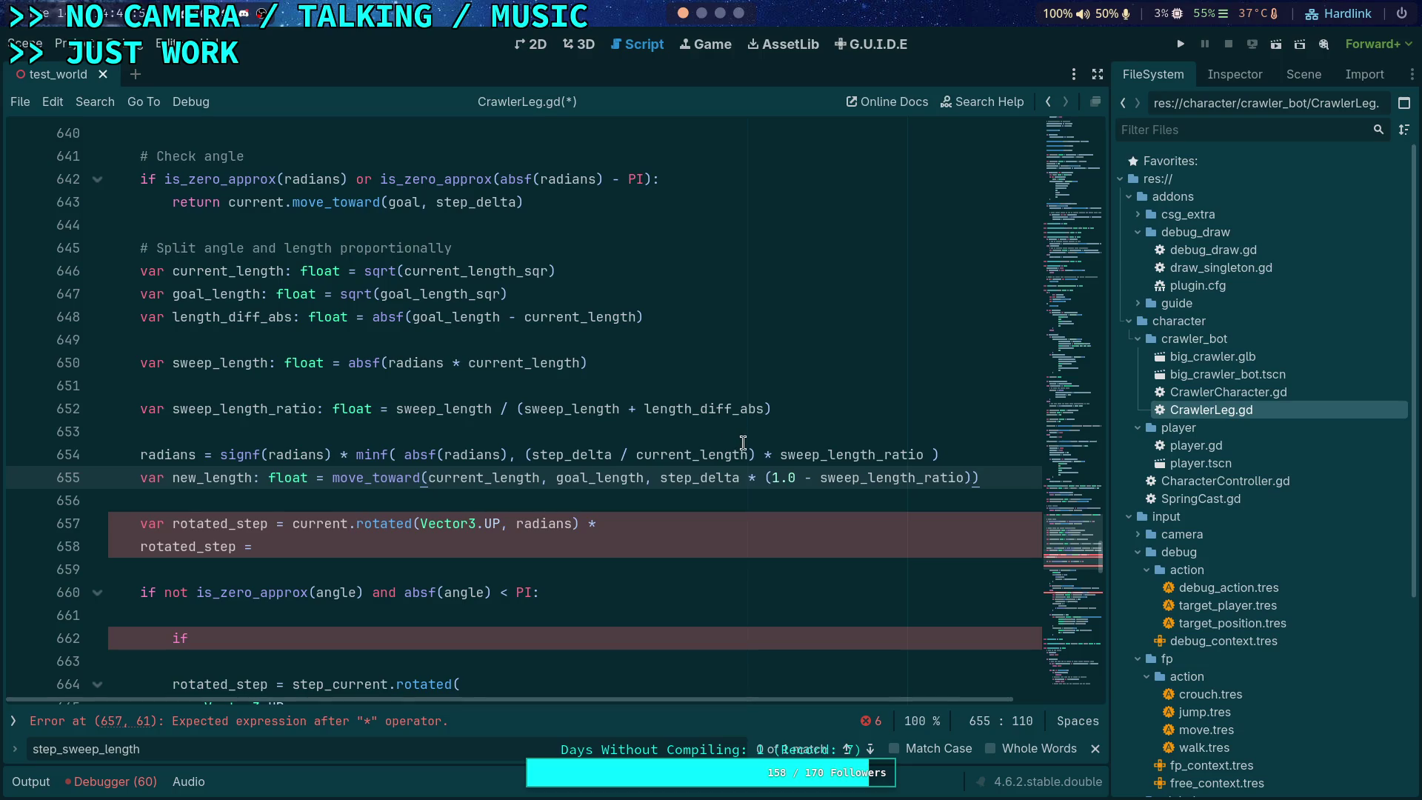
Step: Rename the clamped angle on line 654 to var radian_change: float
left_click(948, 453)
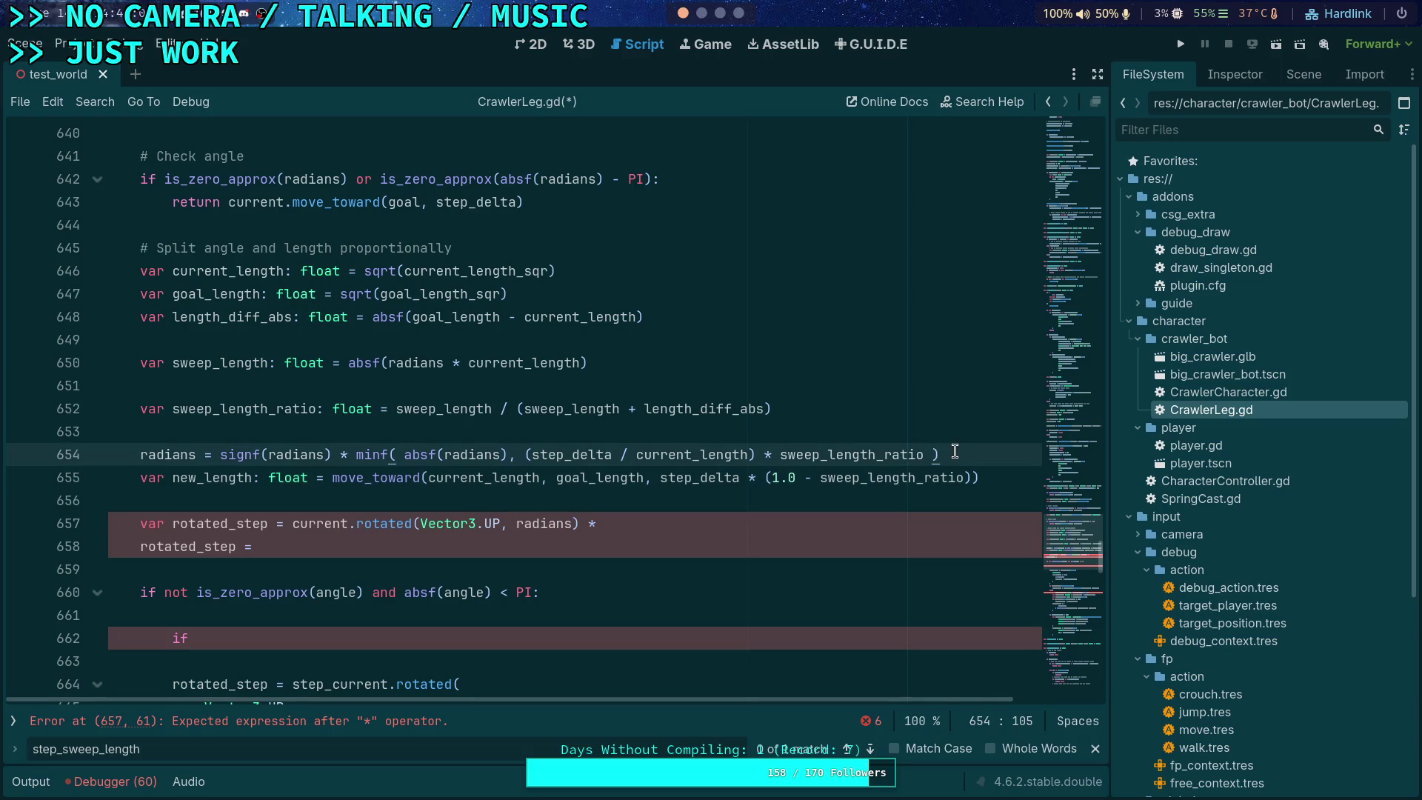
left_click(141, 454)
type("var ne")
key("BackSpace")
key("BackSpace")
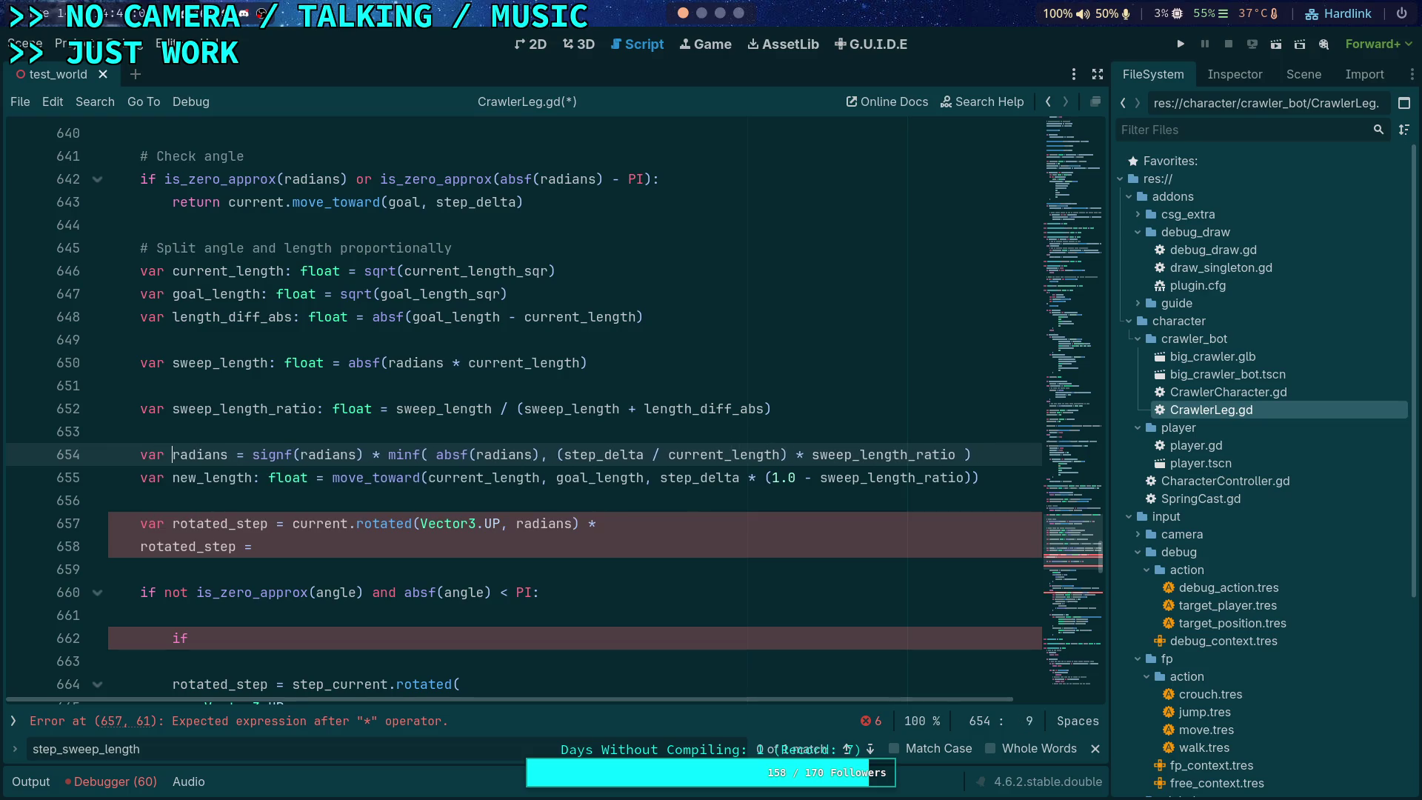
type("angle_d")
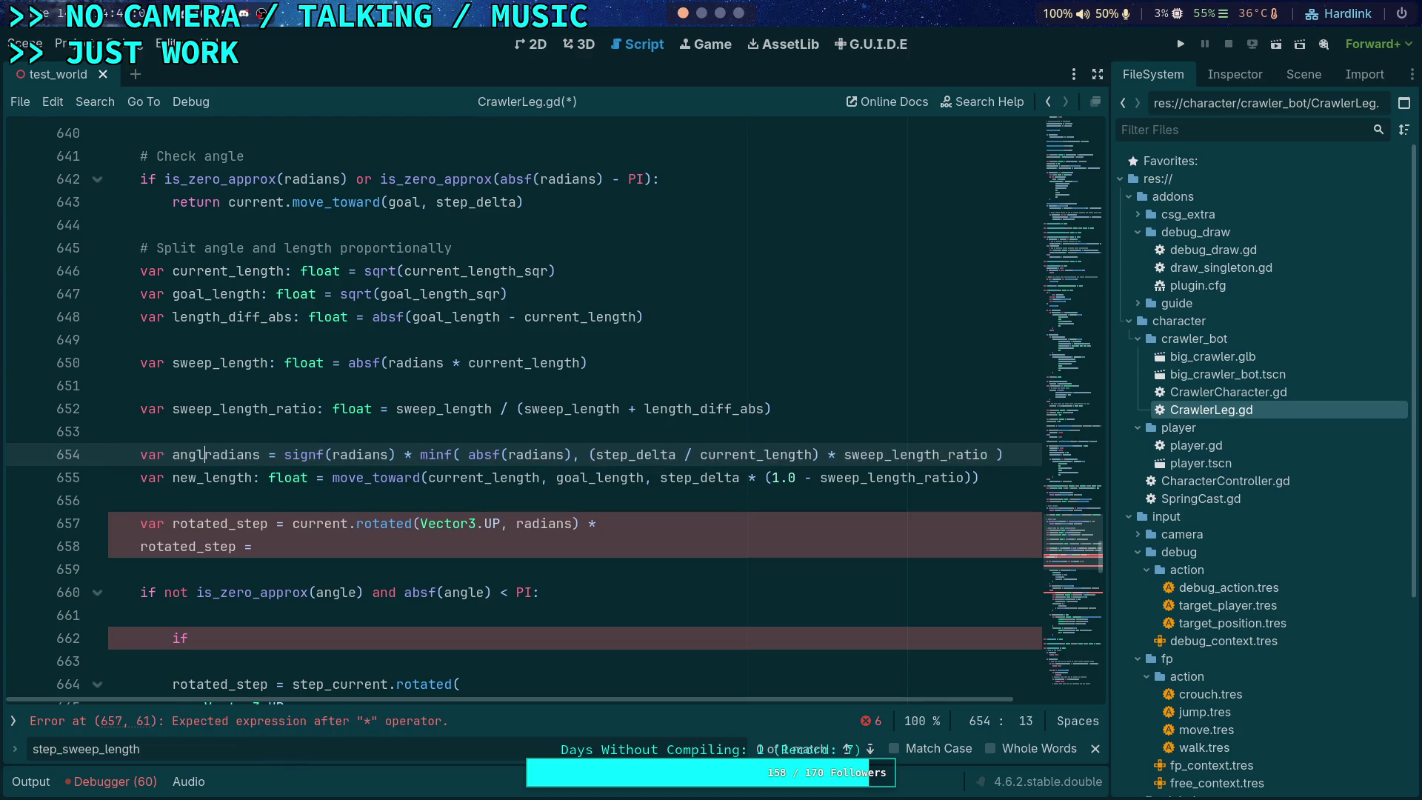
type("iff")
key("Delete")
key("Delete")
key("Delete")
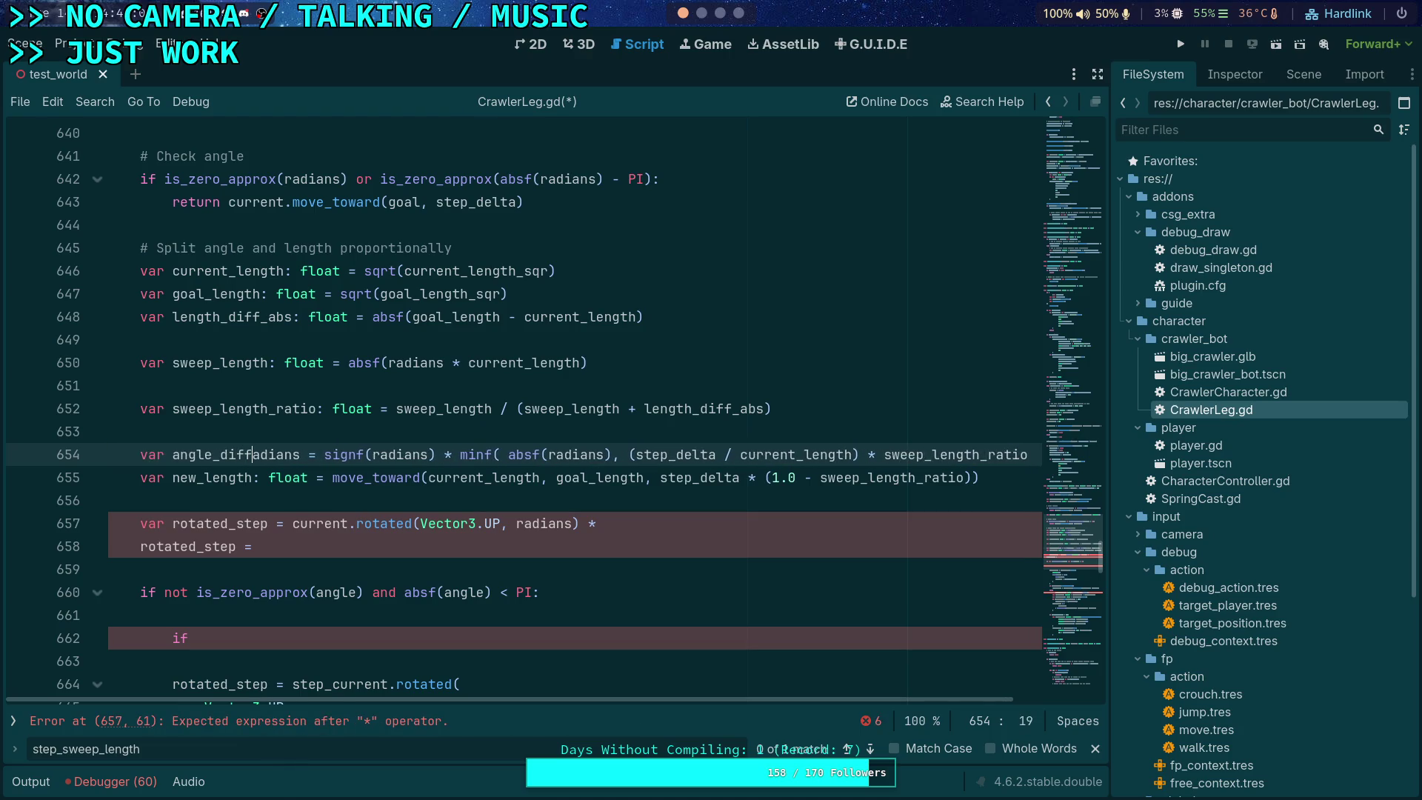
key("BackSpace")
key("BackSpace")
key("BackSpace")
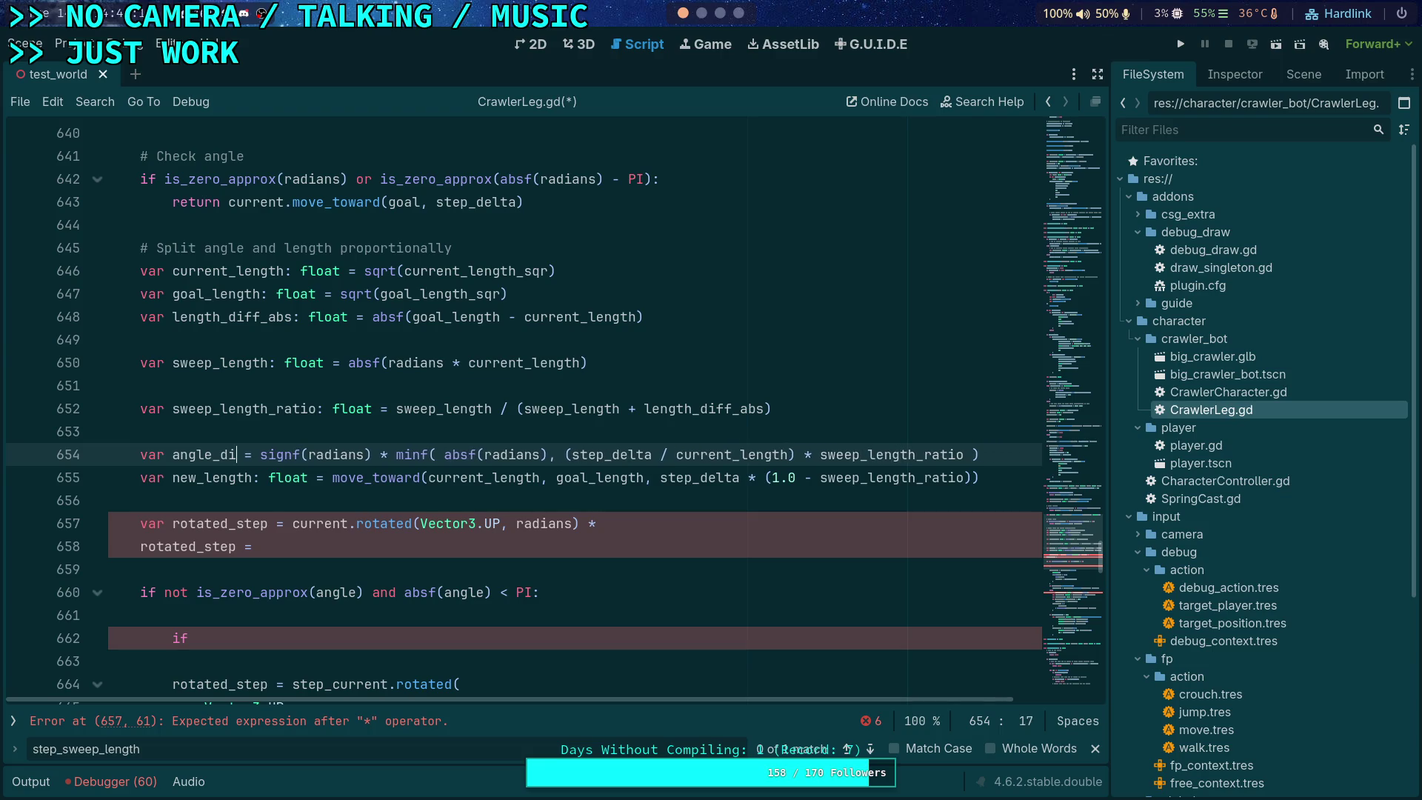
key("BackSpace")
type("radian")
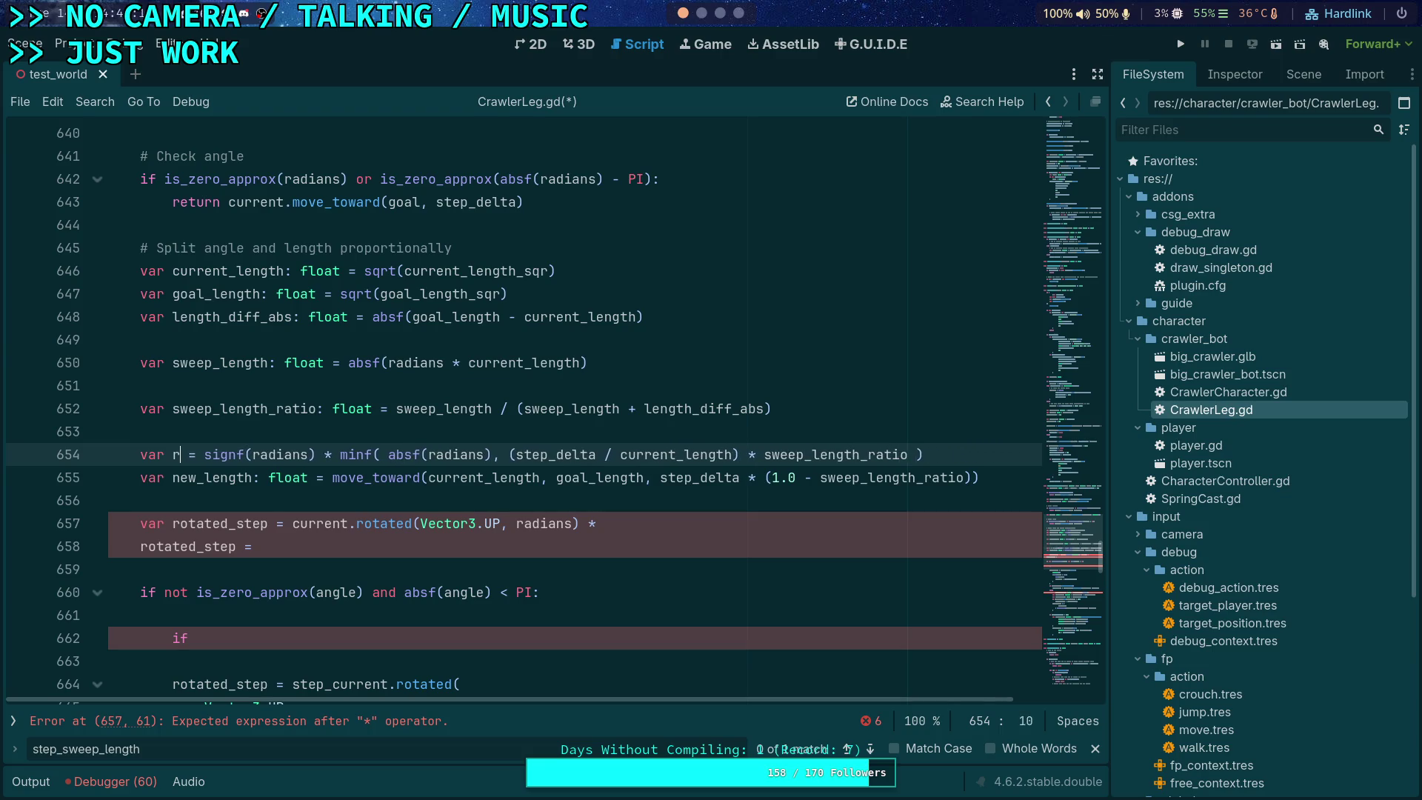
type("_change: ")
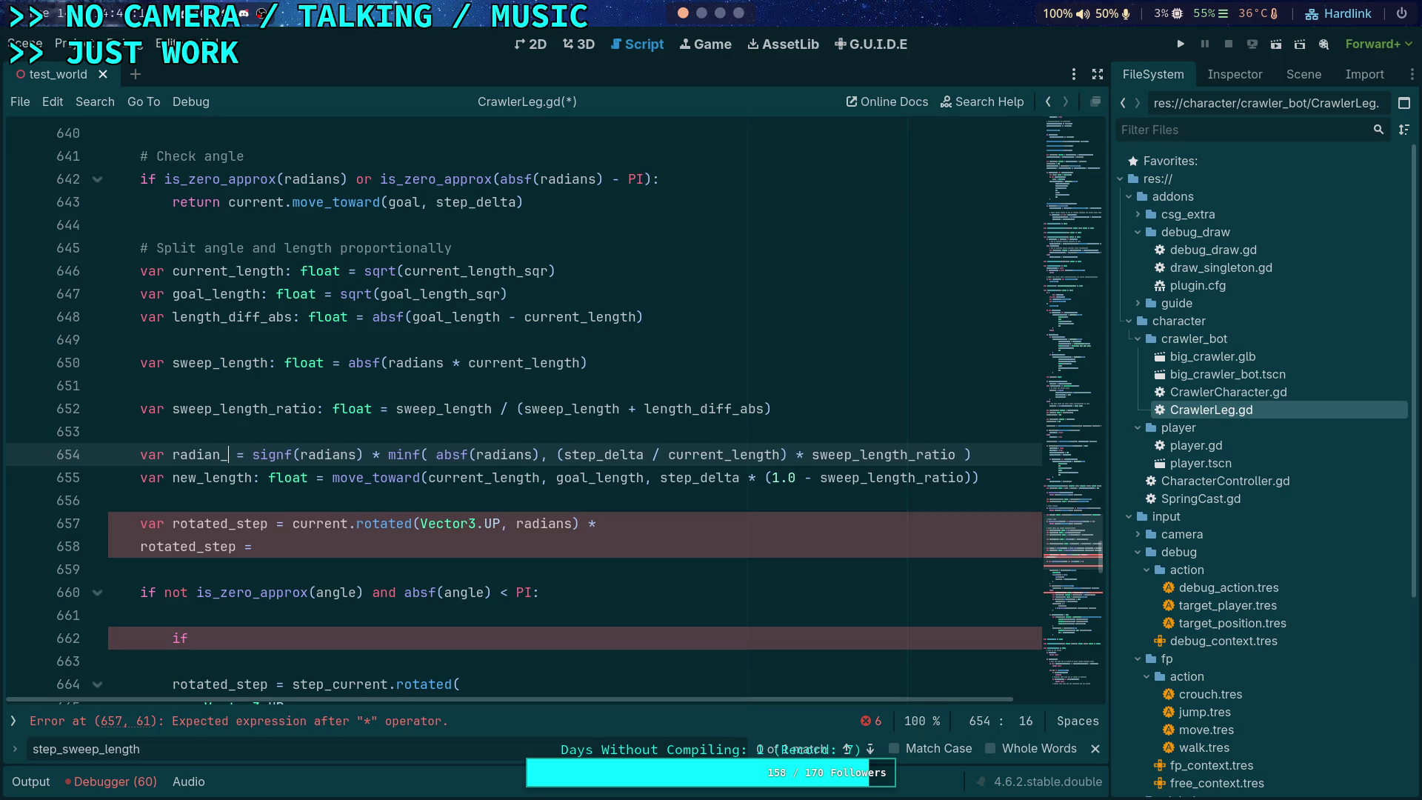
type("float")
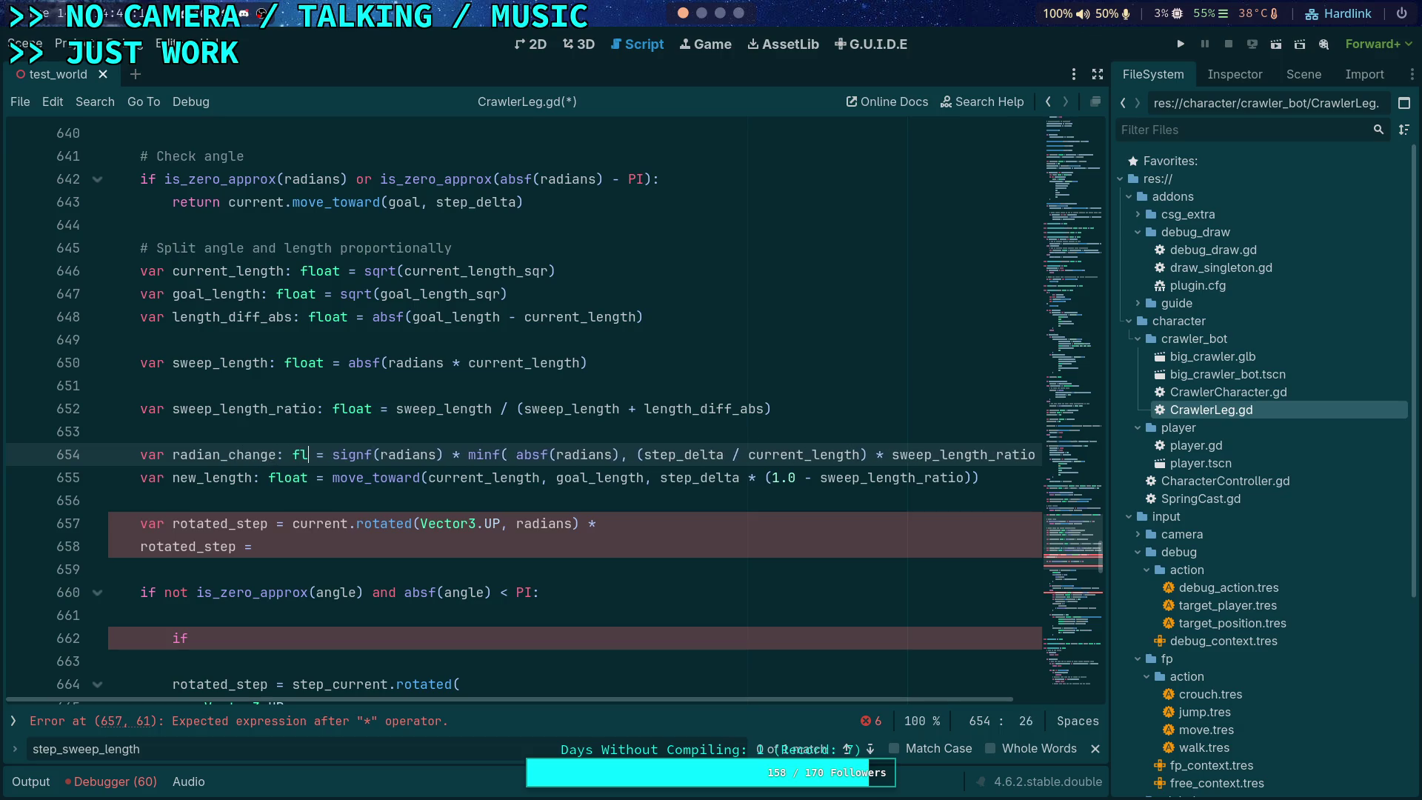
Step: Insert a line above new_length, start a 'var leftover' declaration, then abandon it
left_click(374, 431)
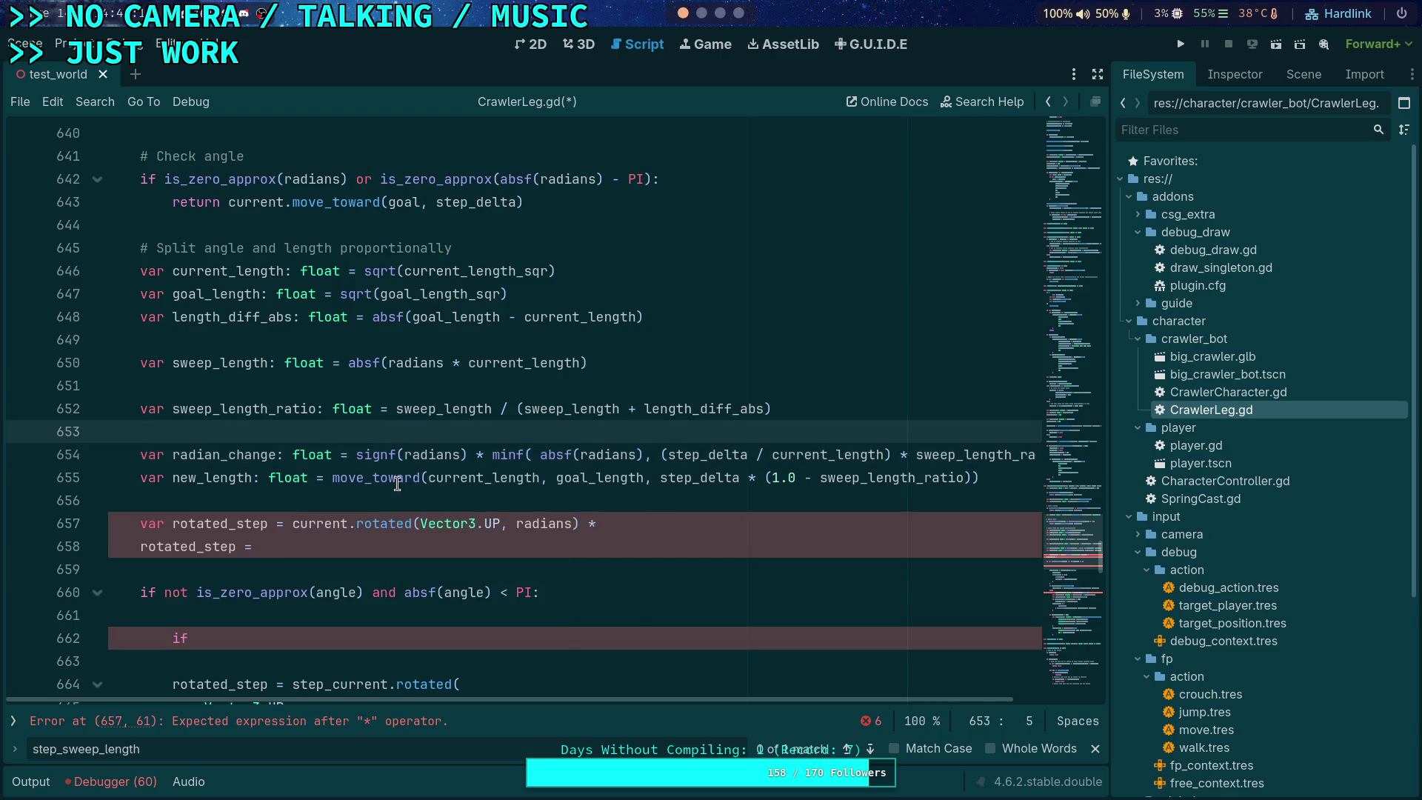
left_click(270, 498)
left_click(140, 480)
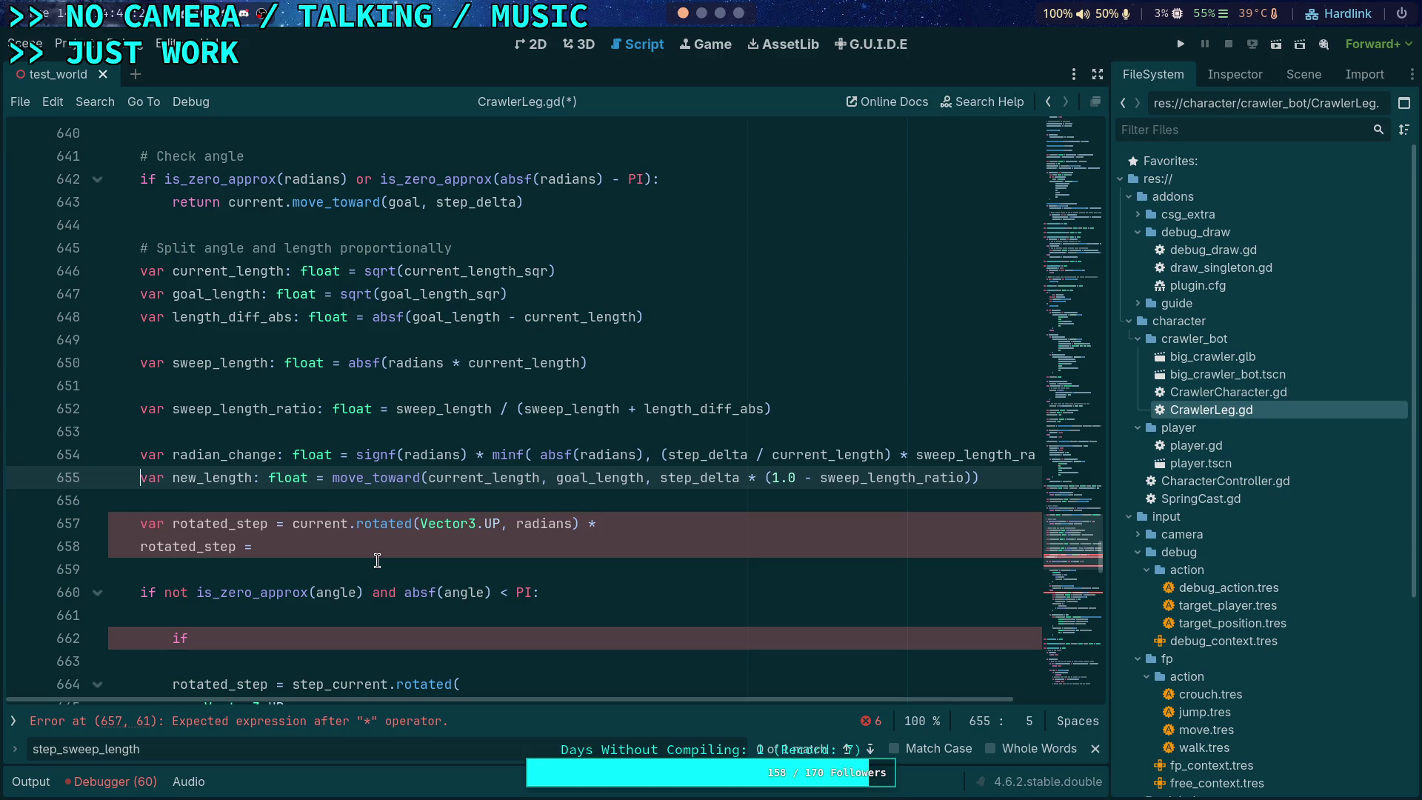
key("Return")
key("Up")
type("var leftover")
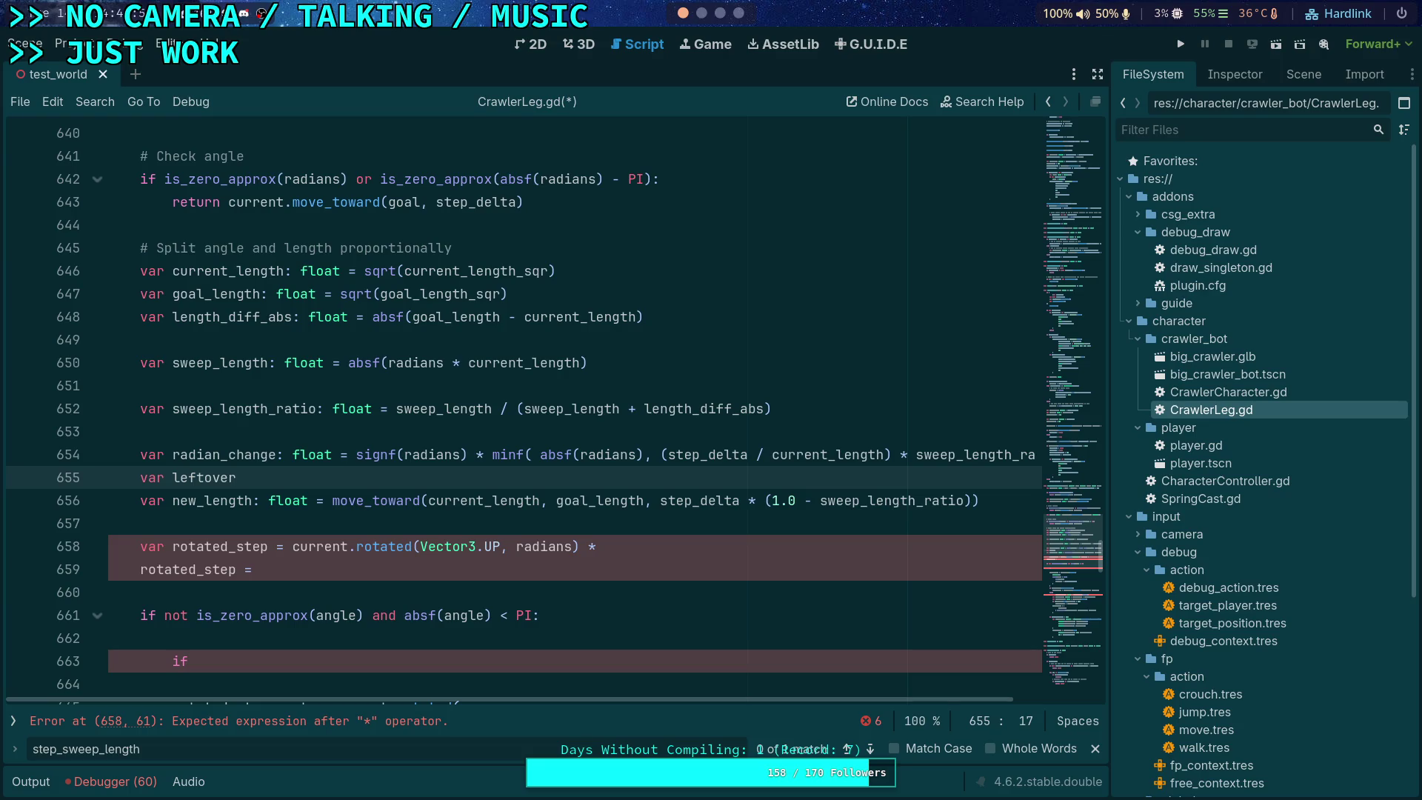
key("BackSpace")
key("BackSpace")
key("BackSpace")
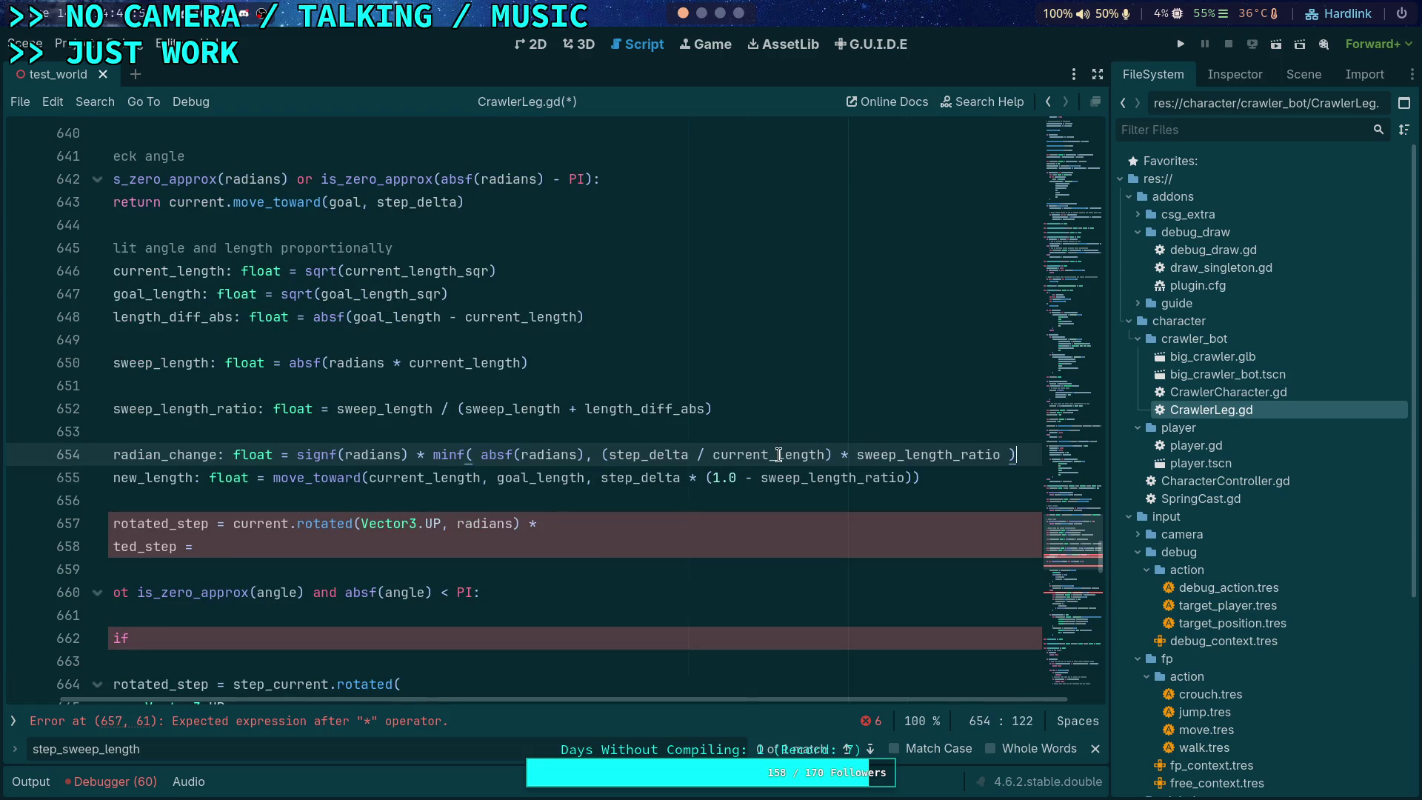
Step: Make line 654 multiply the whole minf(absf(radians), step_delta / current_length) clamp by sweep_length_ratio
left_click(609, 454)
mouse_move(770, 480)
key("Delete")
left_click(824, 454)
key("BackSpace")
left_click_drag(824, 454, 989, 460)
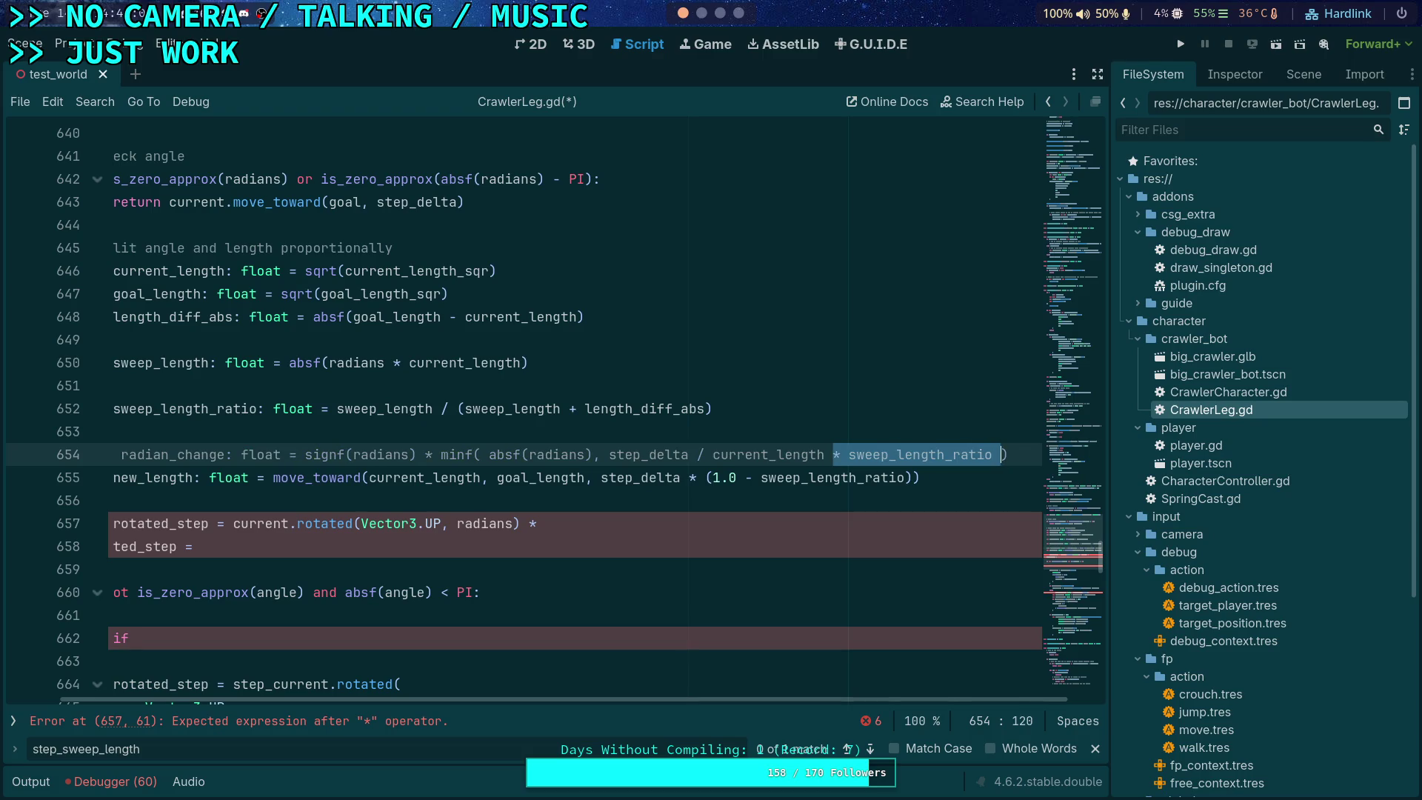
key("BackSpace")
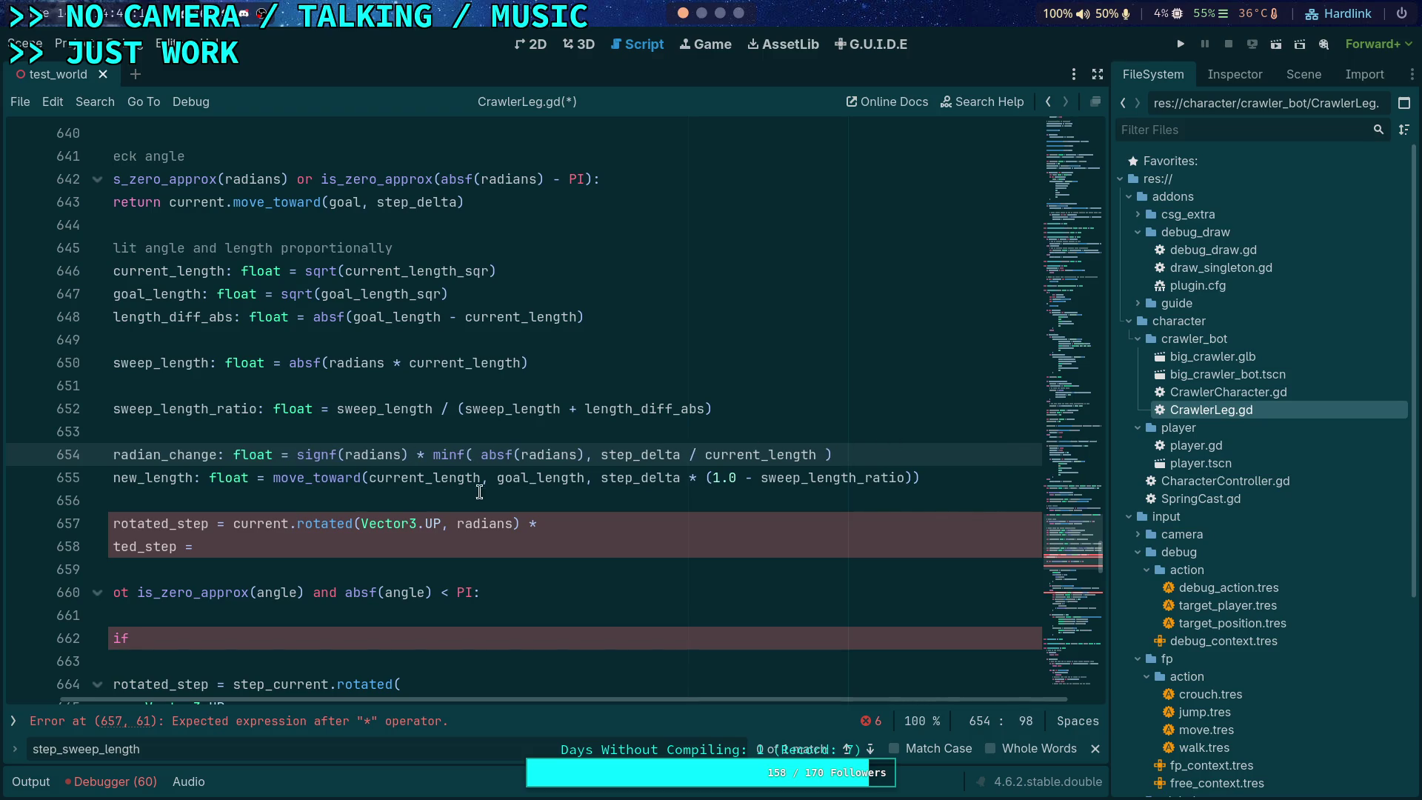
left_click(855, 452)
type("&")
key("BackSpace")
key("BackSpace")
type("*&")
type("* sweep_length_ratio")
left_click(867, 455)
key("BackSpace")
key("BackSpace")
scroll(794, 703, "left", 1)
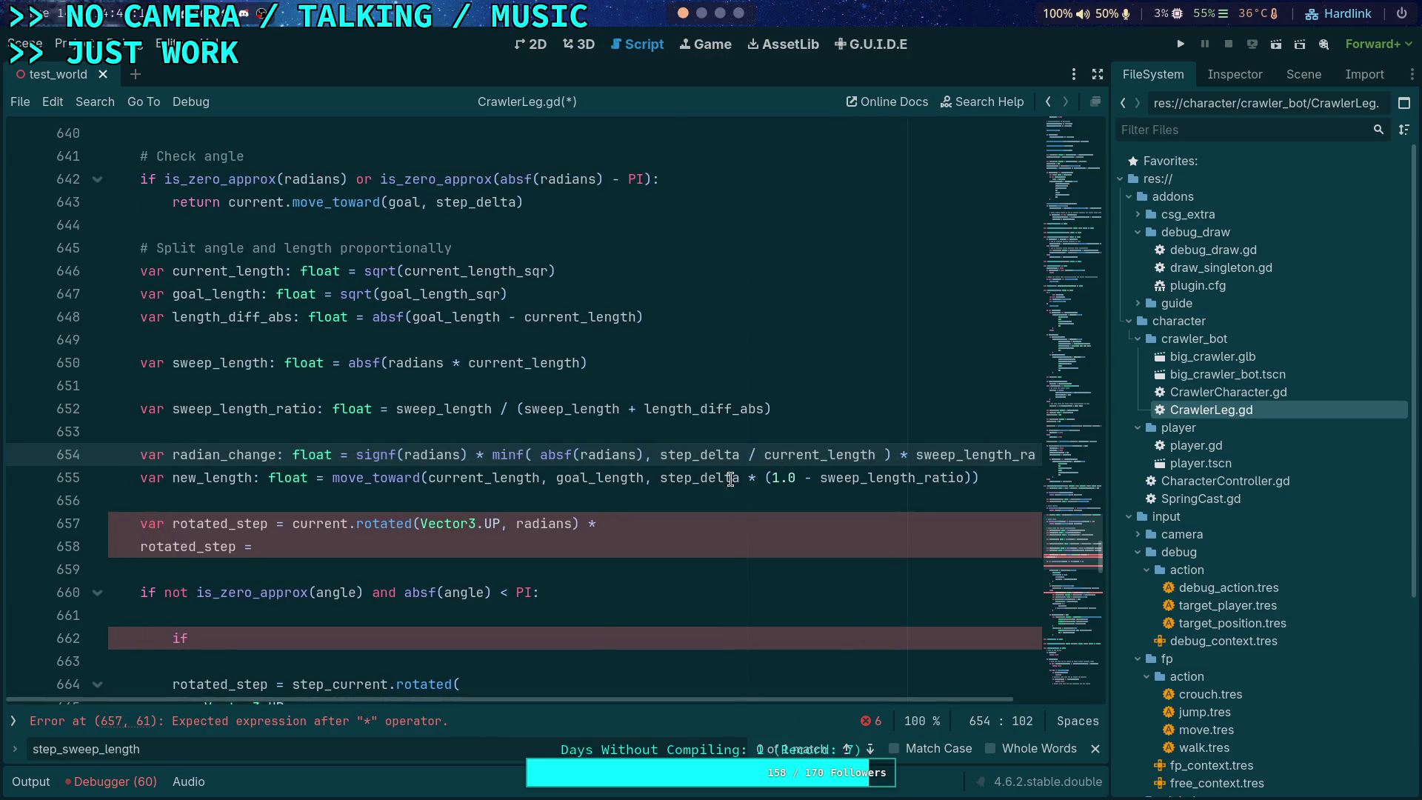
left_click(671, 495)
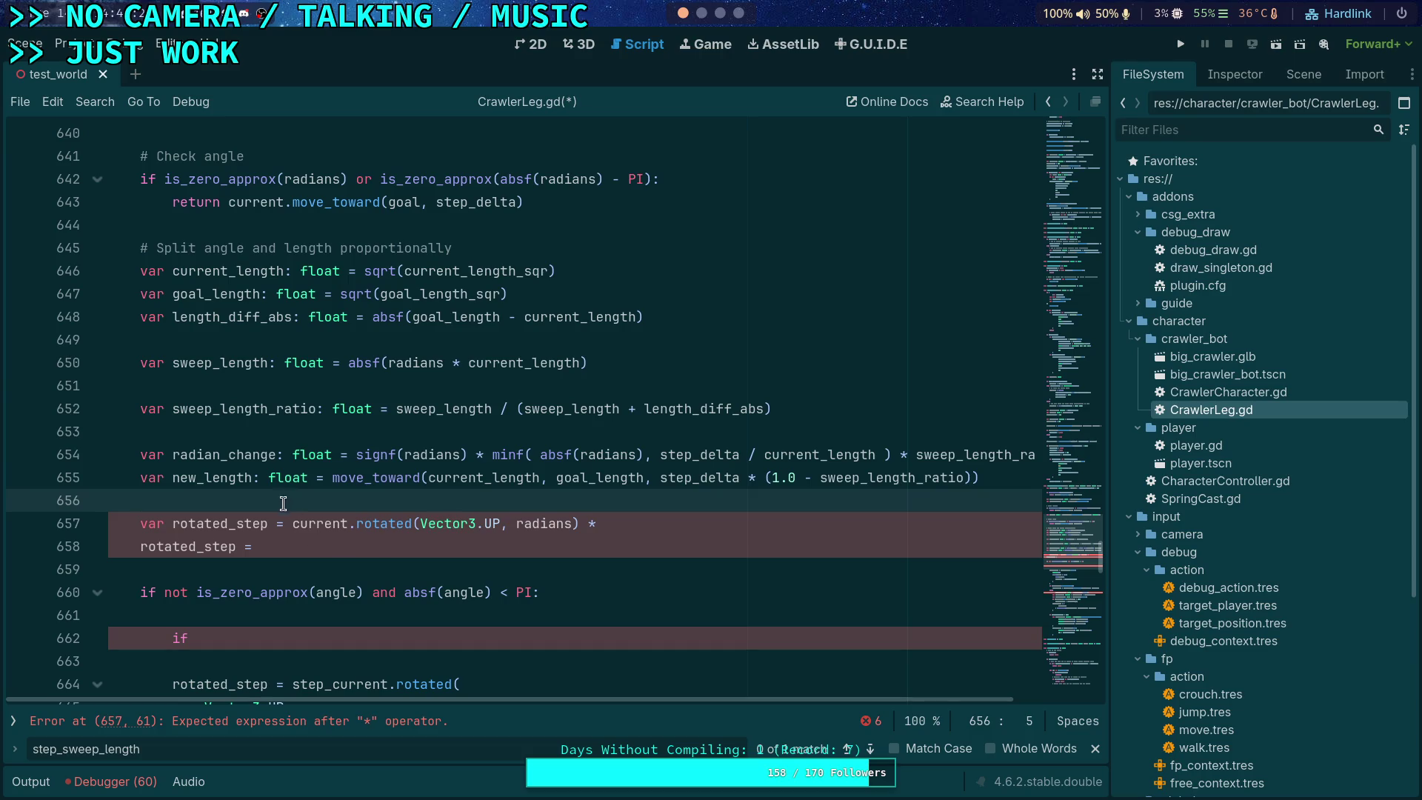
Step: Rename the angle variable to radians on line 654 and in the rotated_step call
double_click(545, 525)
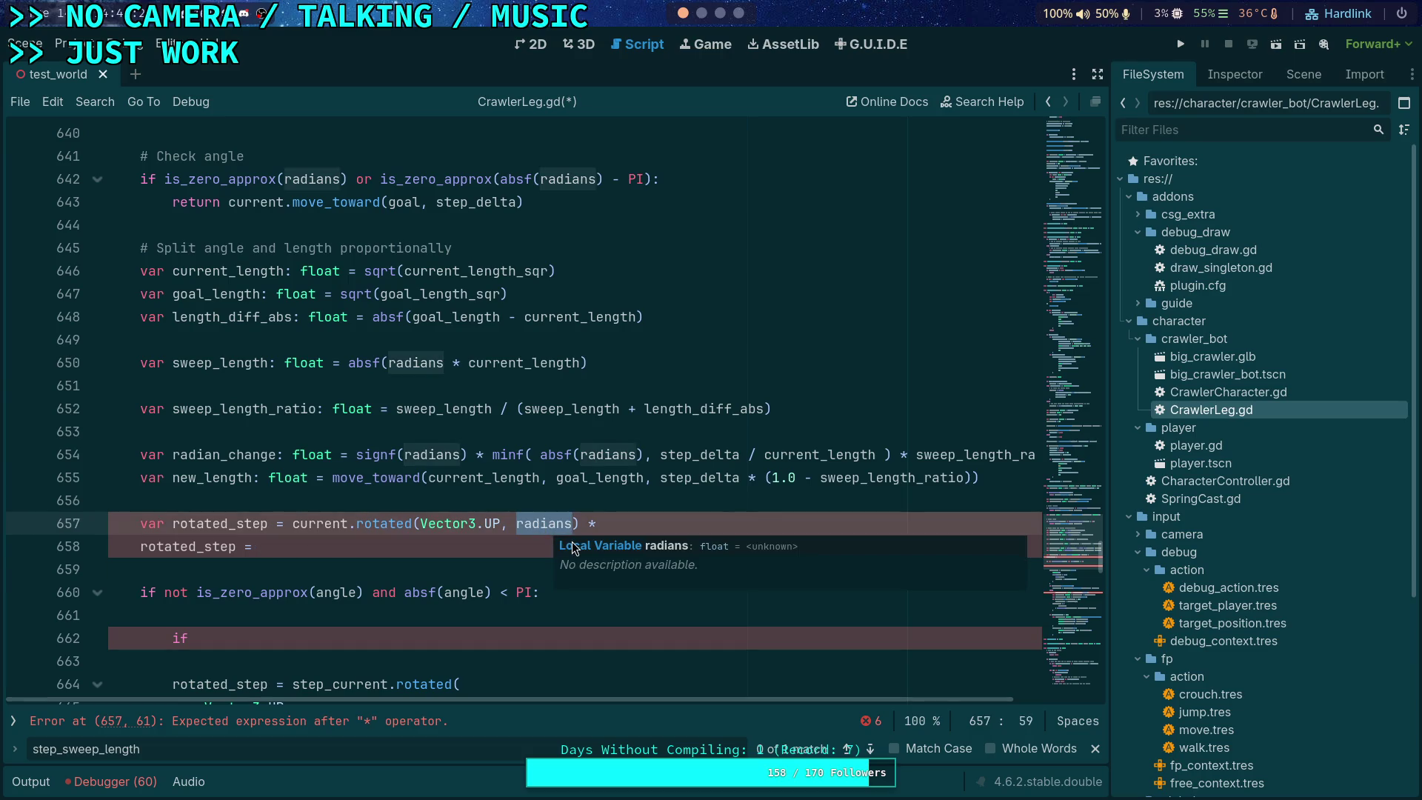
type("radian")
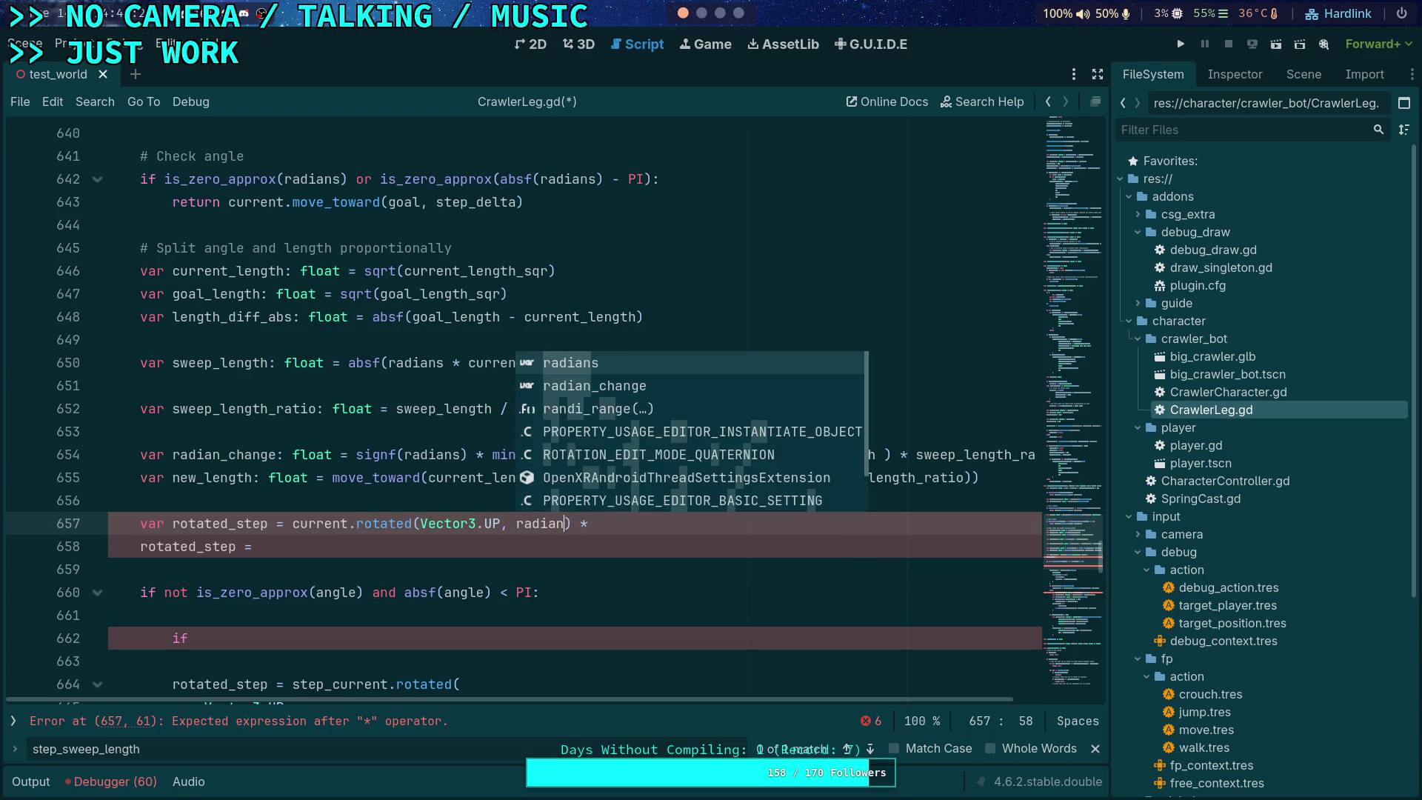
left_click_drag(140, 455, 335, 455)
type("radians")
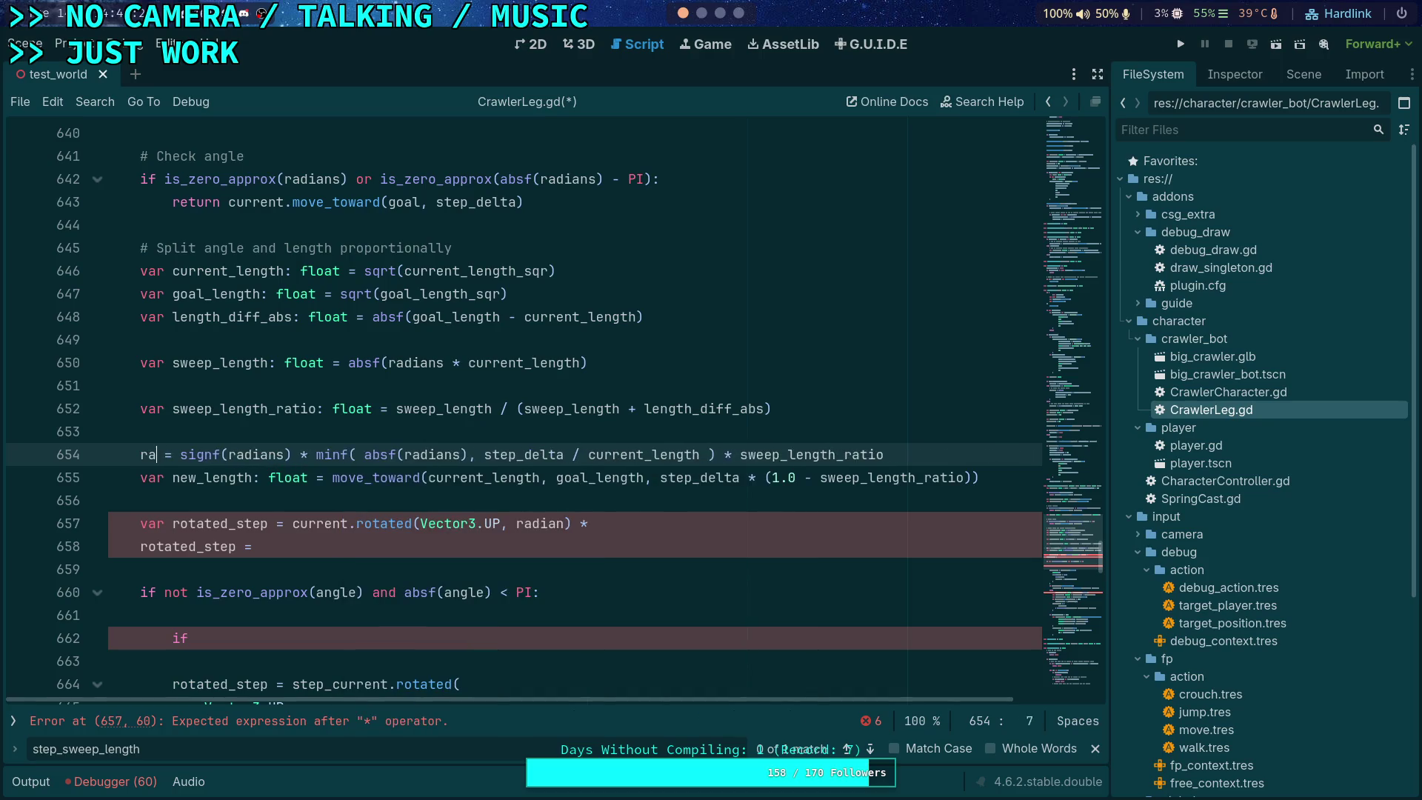
left_click(459, 317)
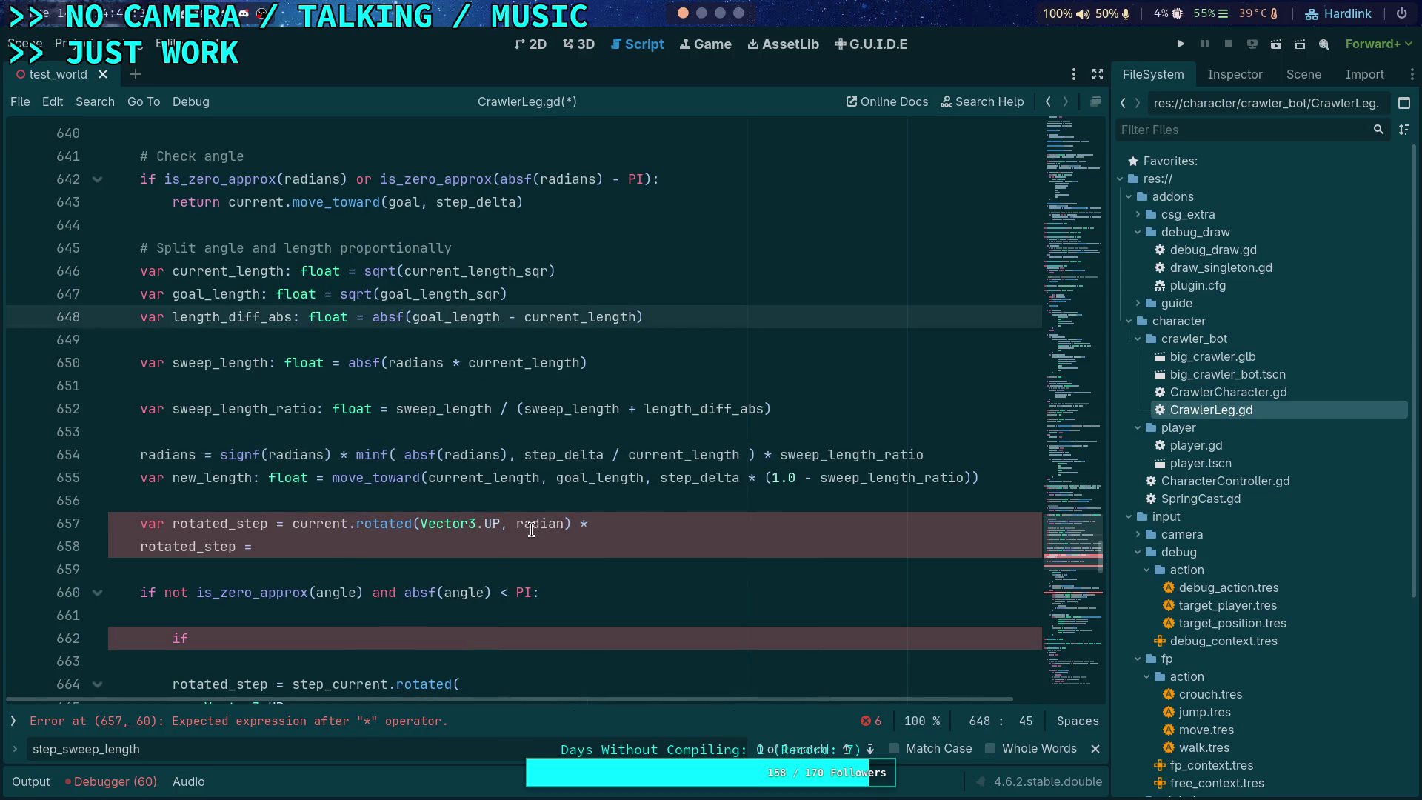
type("s")
Step: Scale rotated_step by (new_length / current_length) and delete the leftover 'rotated_step =' line
left_click(563, 524)
left_click(681, 522)
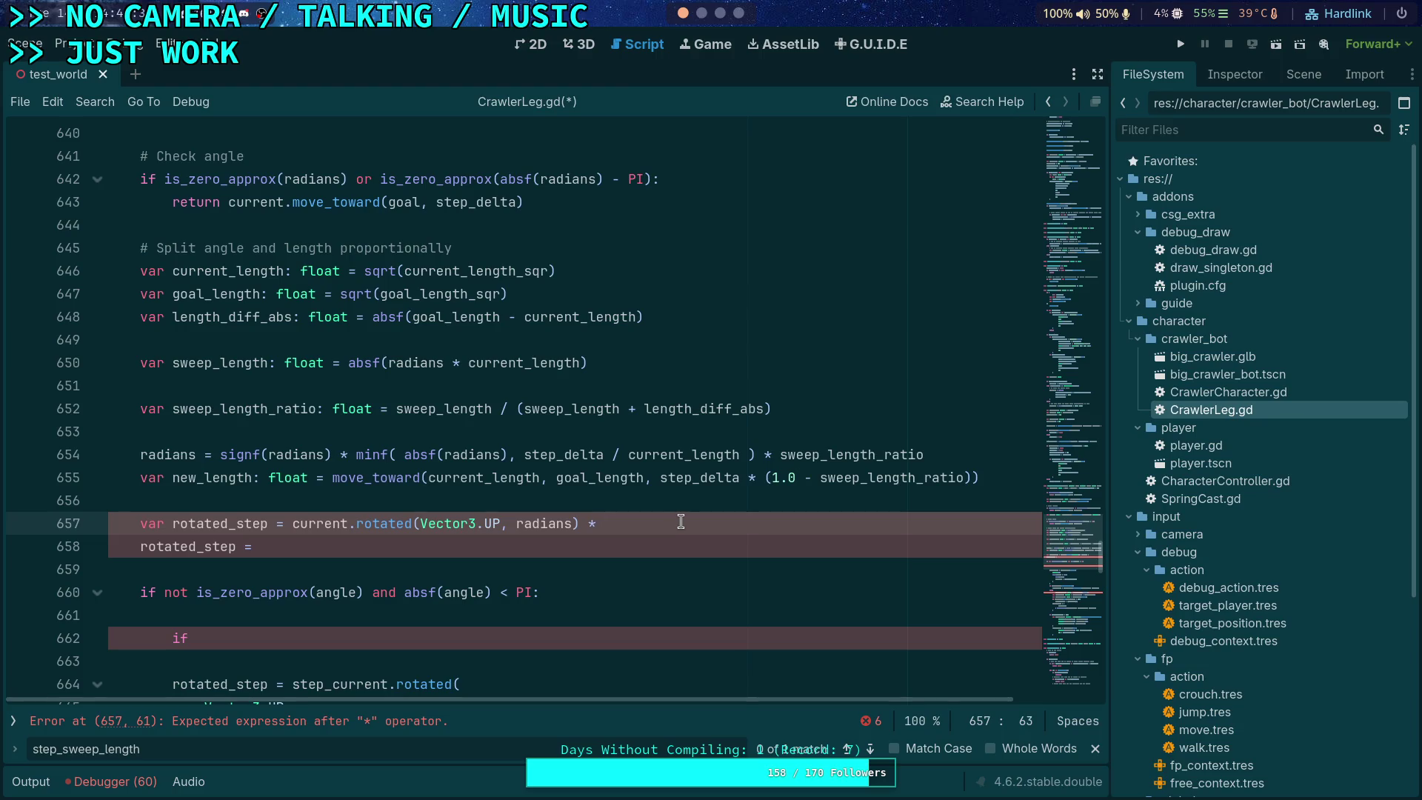
type("(new_length")
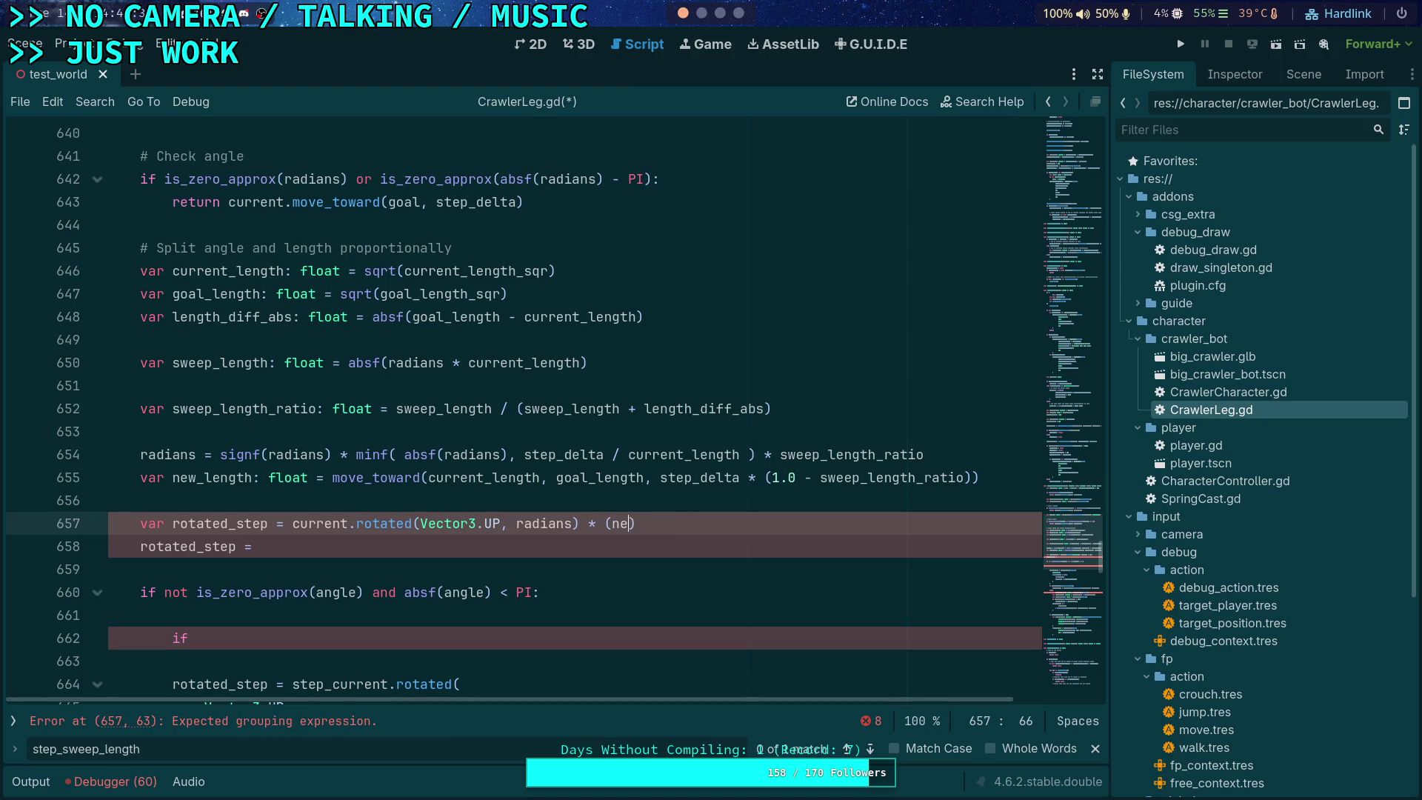
type(" / curr")
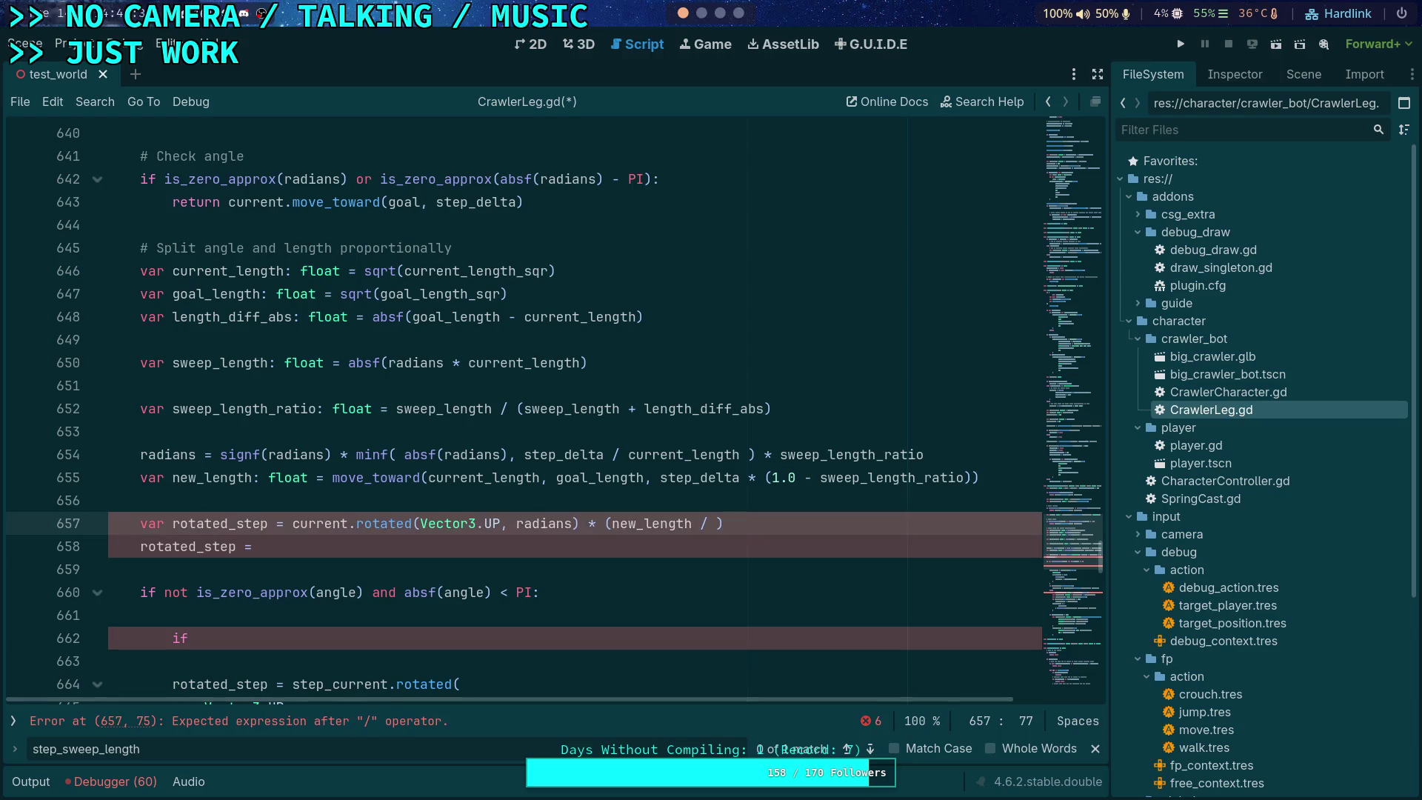
key("Down")
key("Return")
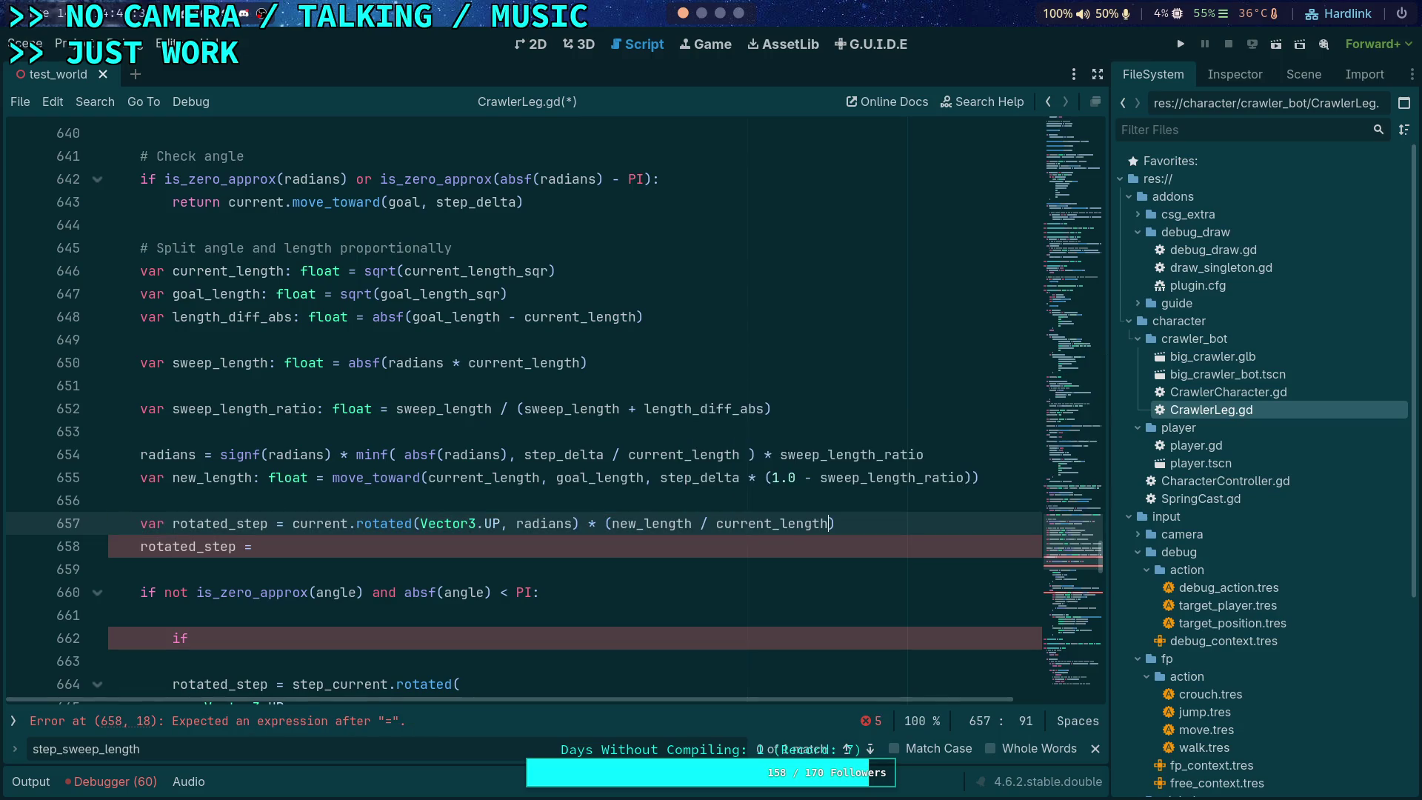
left_click(304, 546)
key("shift+Home")
key("BackSpace")
key("BackSpace")
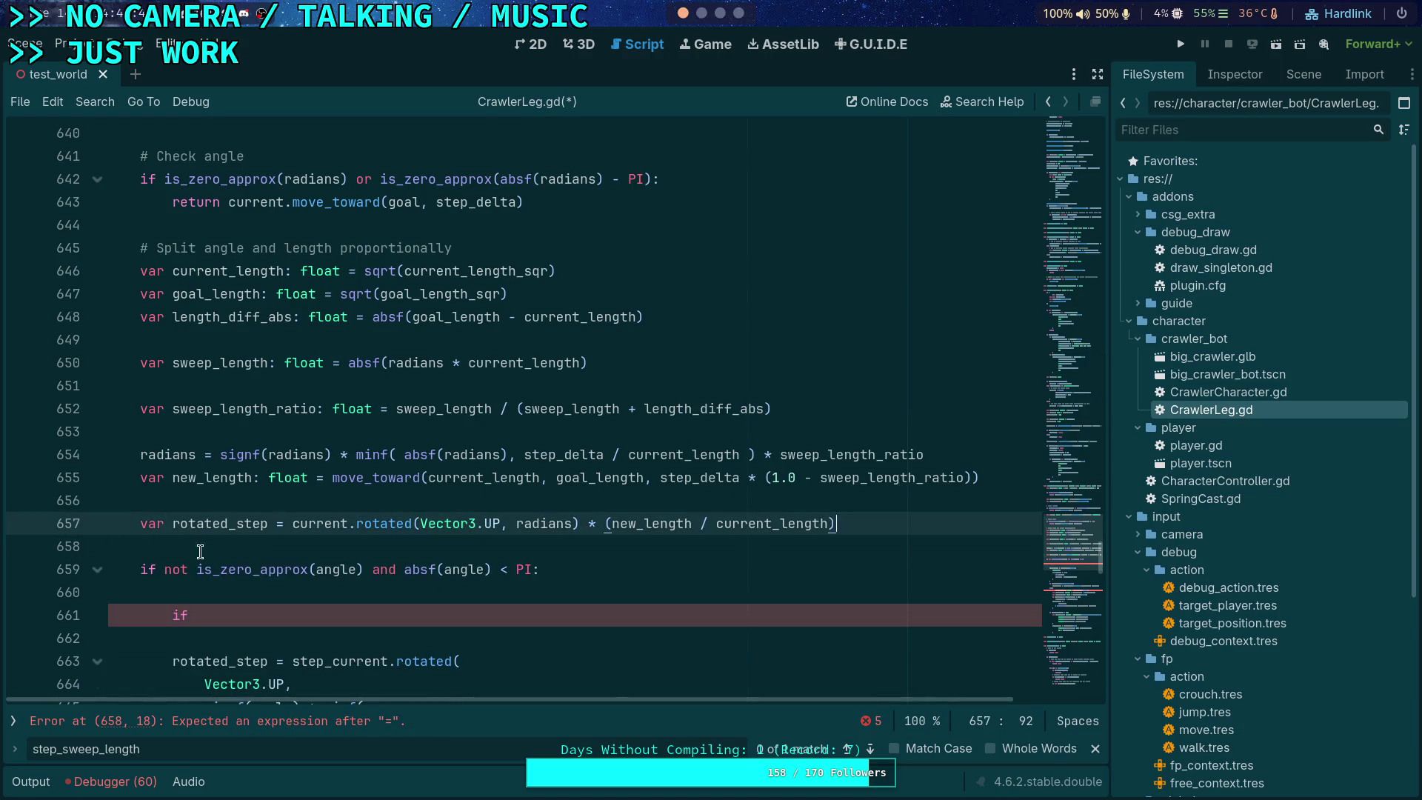
Step: Replace the old angle-based rotation block with the pasted leg_swing_amount code, unindented one level
scroll(291, 509, "down", 4)
scroll(292, 509, "down", 4)
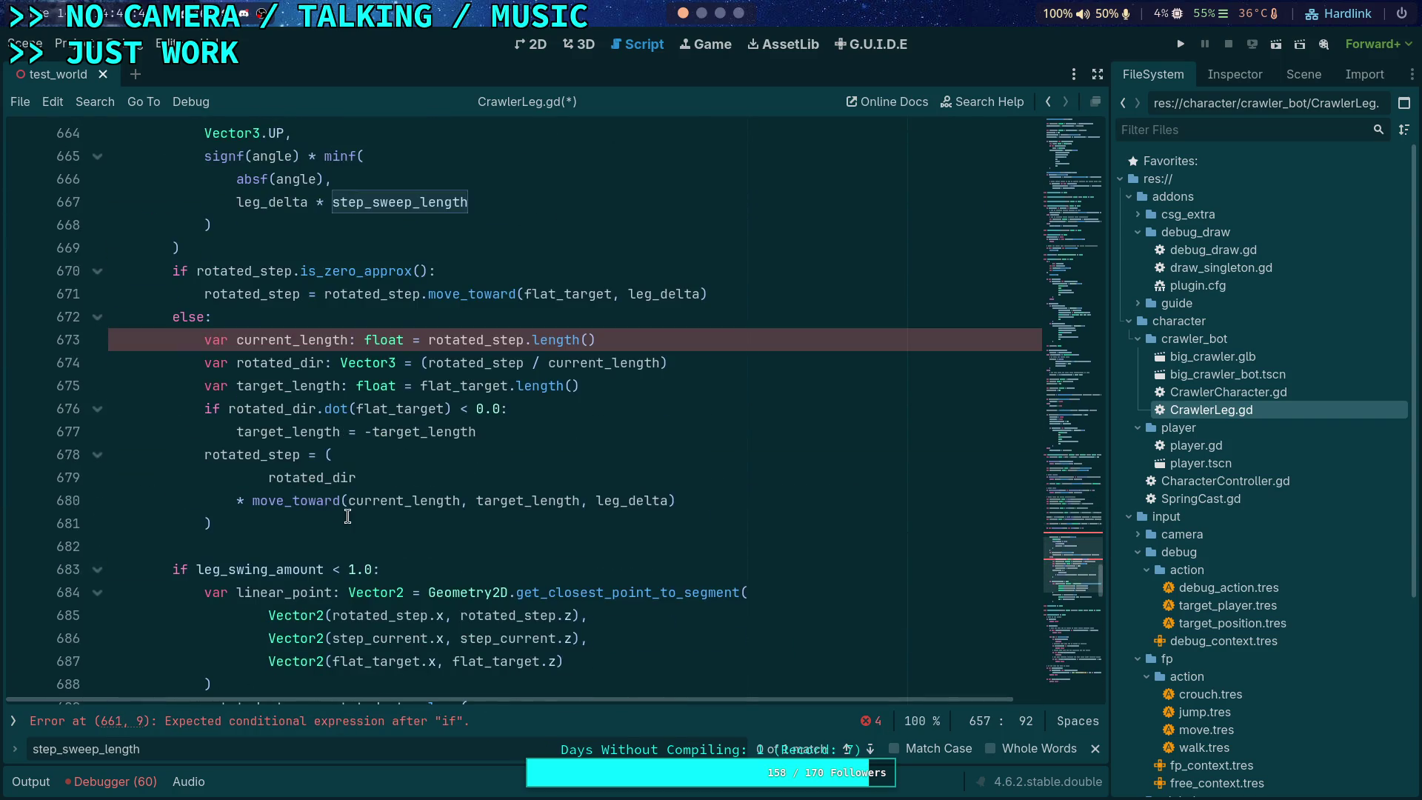
scroll(326, 509, "up", 4)
scroll(201, 393, "down", 4)
mouse_move(289, 524)
left_mouse_down()
mouse_move(244, 481)
mouse_move(176, 480)
mouse_move(175, 454)
mouse_move(81, 414)
mouse_move(222, 574)
mouse_move(231, 645)
left_mouse_up()
scroll(245, 489, "up", 1)
scroll(178, 478, "up", 5)
key("ctrl+v")
key("shift+Tab")
Step: Make line 632 use current and goal instead of step_current and flat_target
left_click(324, 431)
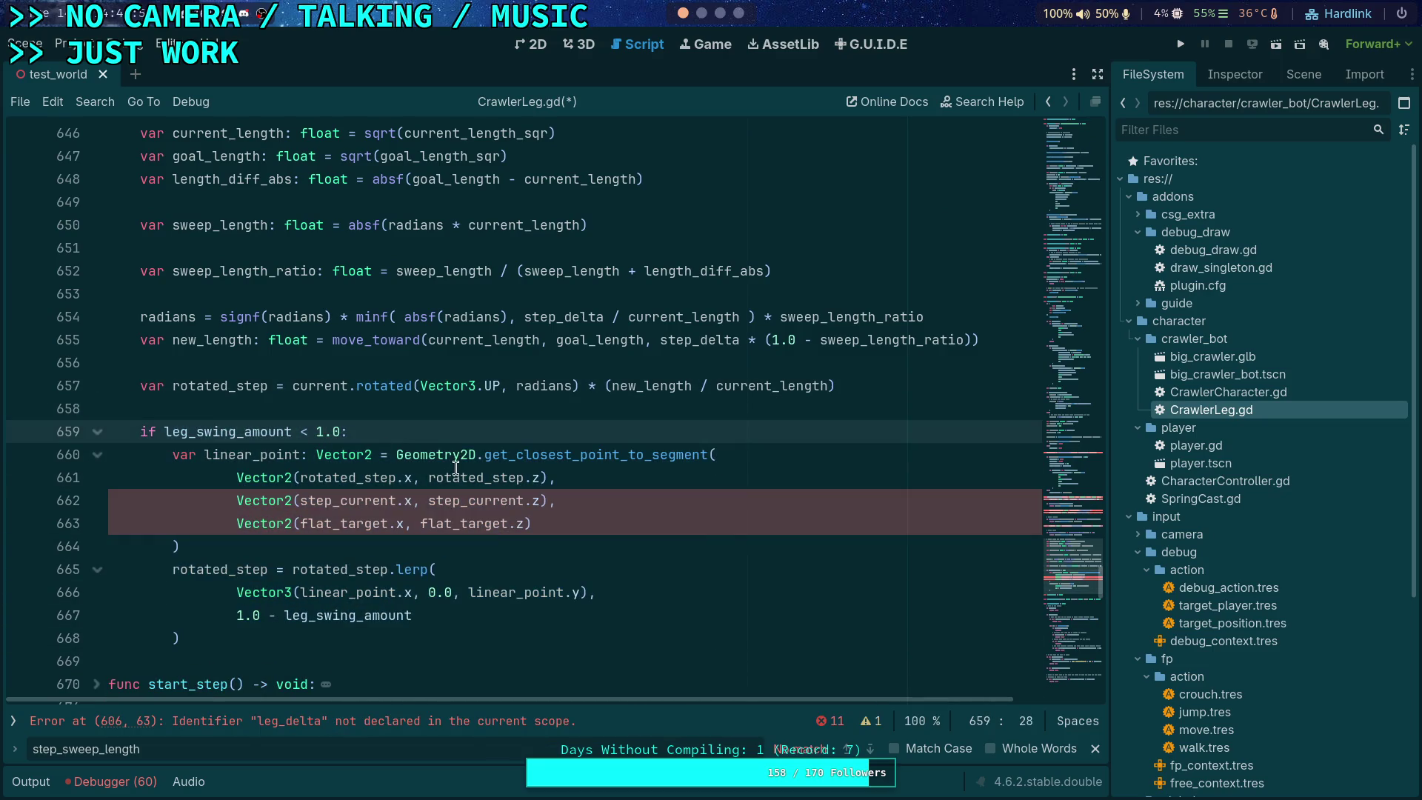
scroll(341, 548, "up", 1)
left_click(332, 570)
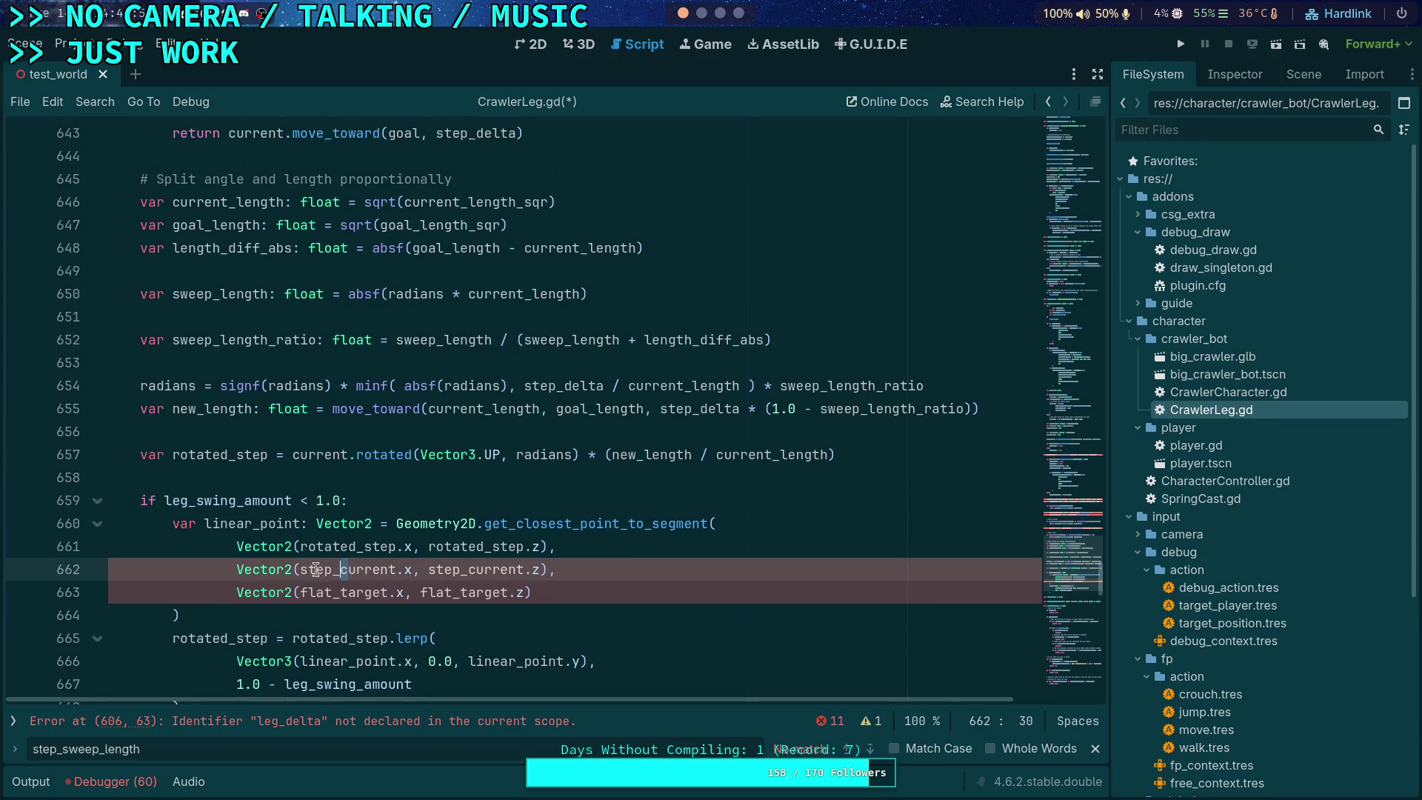
double_click(300, 571)
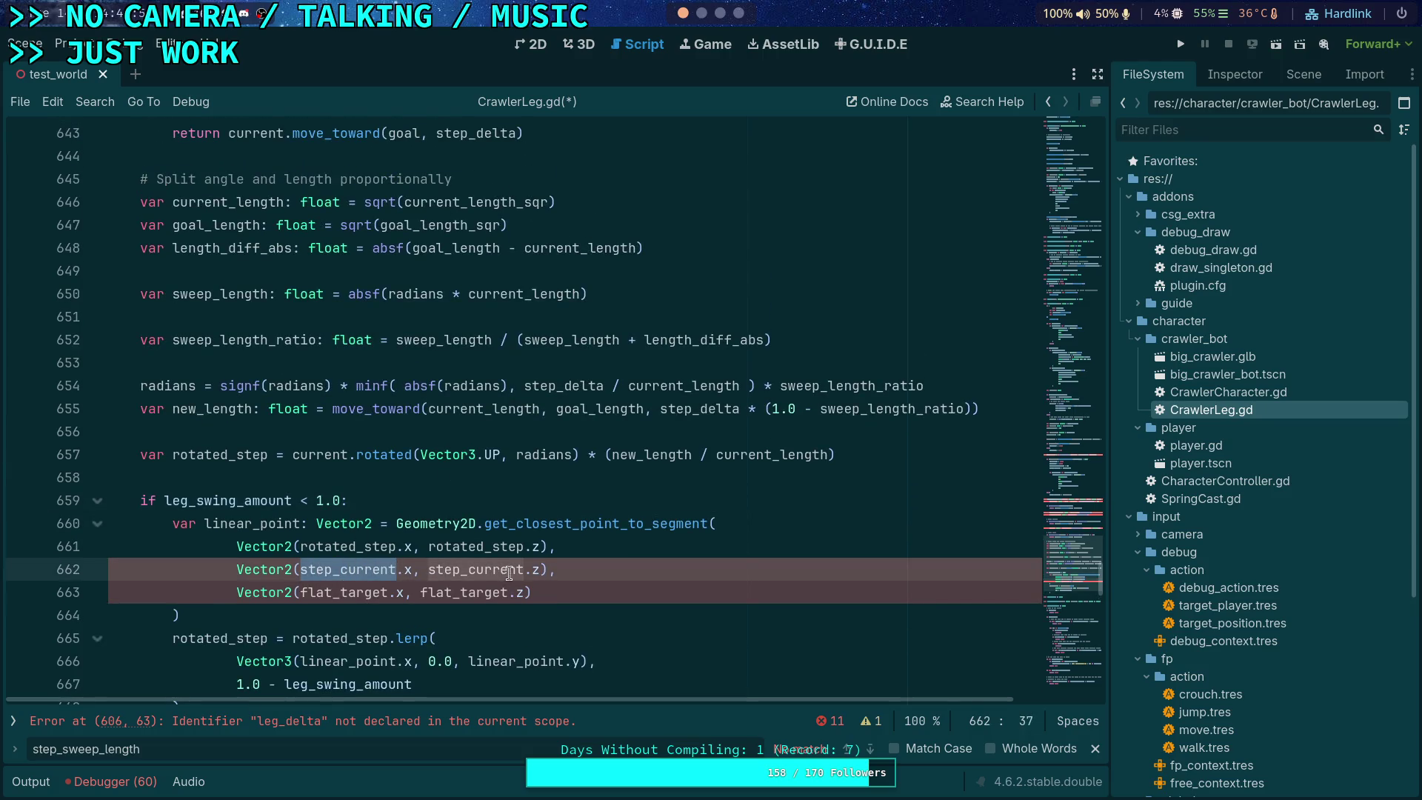
scroll(237, 480, "up", 5)
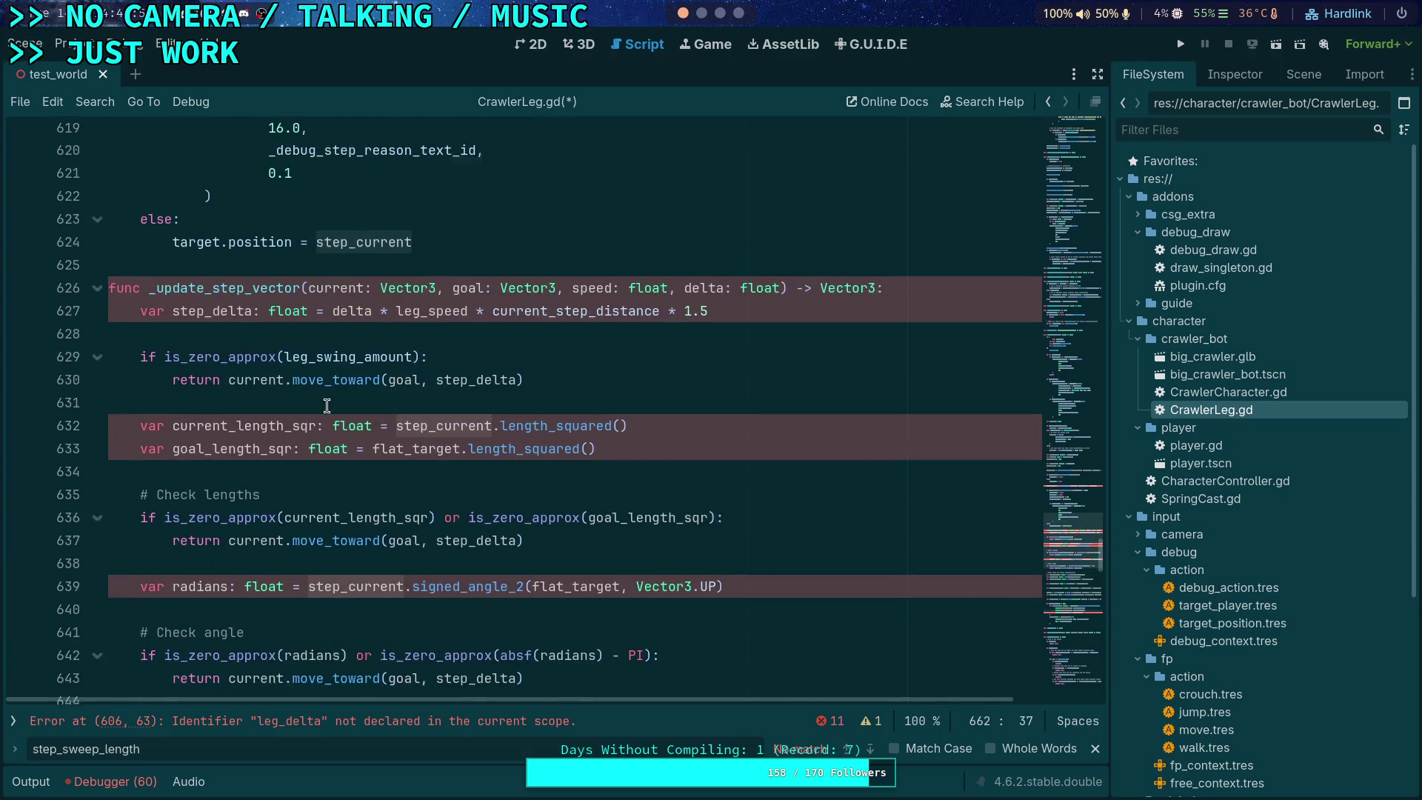
scroll(296, 407, "up", 3)
mouse_move(437, 431)
left_mouse_down()
mouse_move(397, 433)
mouse_move(380, 454)
mouse_move(458, 454)
left_mouse_up()
key("BackSpace")
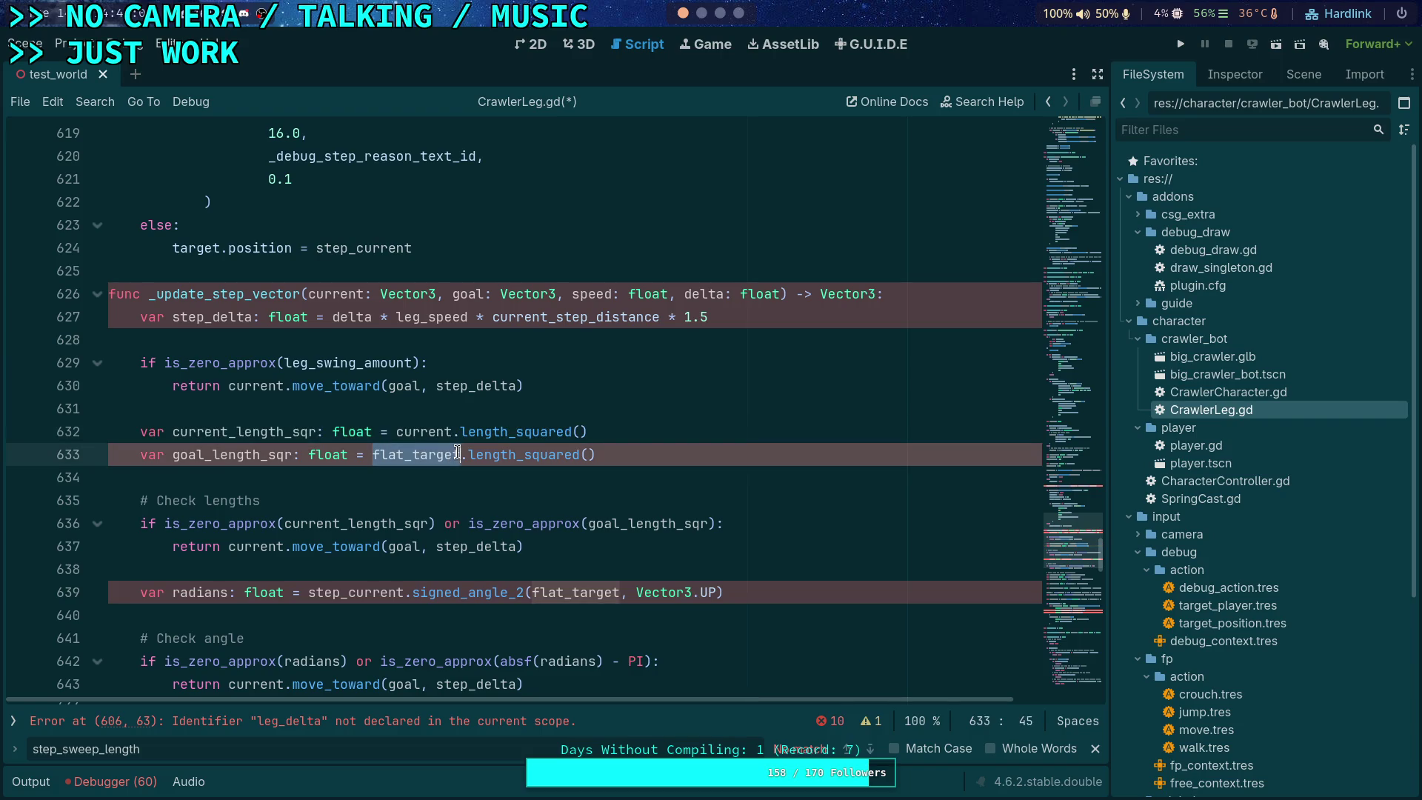
type("goal")
Step: Change leg_speed to speed on line 627 and make line 639's radians use current and goal
left_click(357, 431)
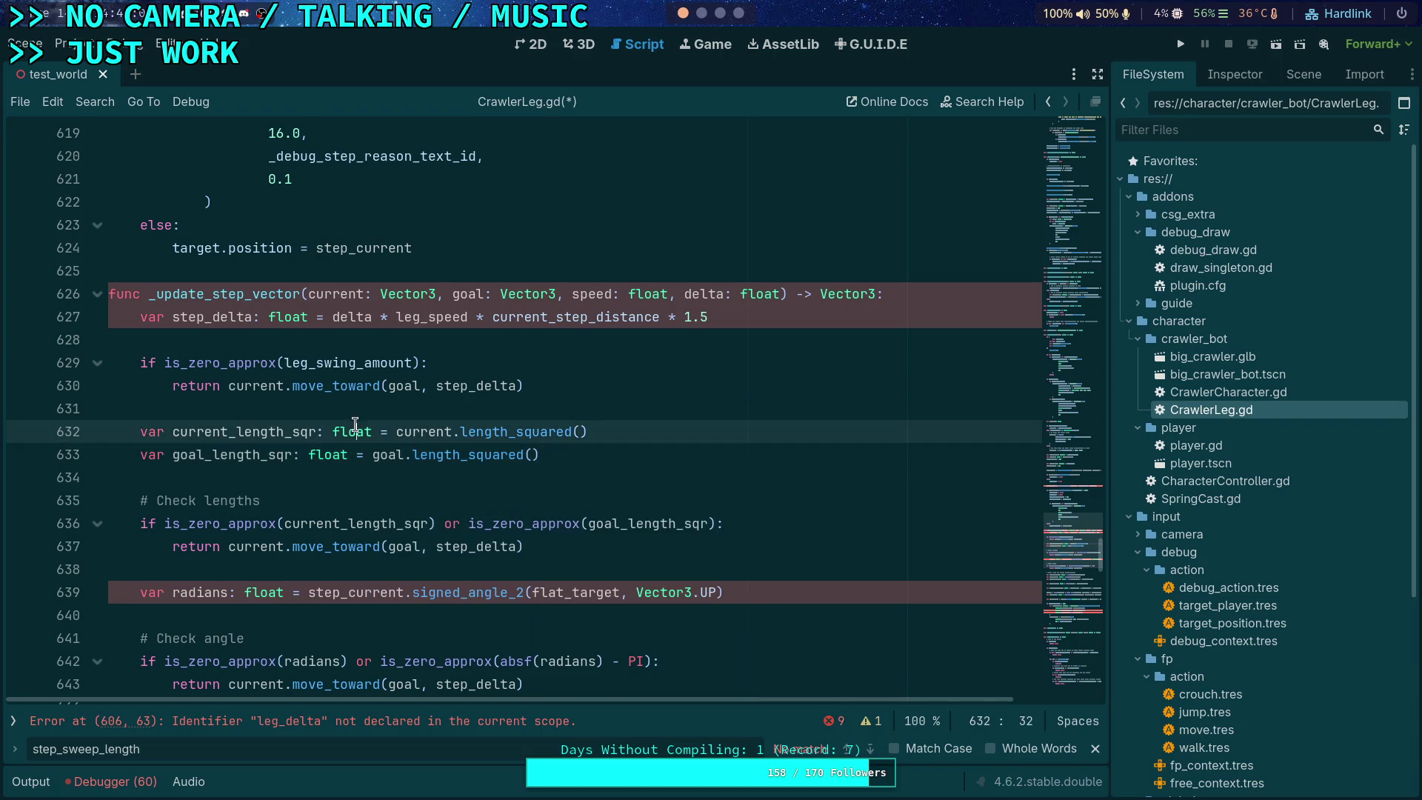
scroll(340, 436, "down", 1)
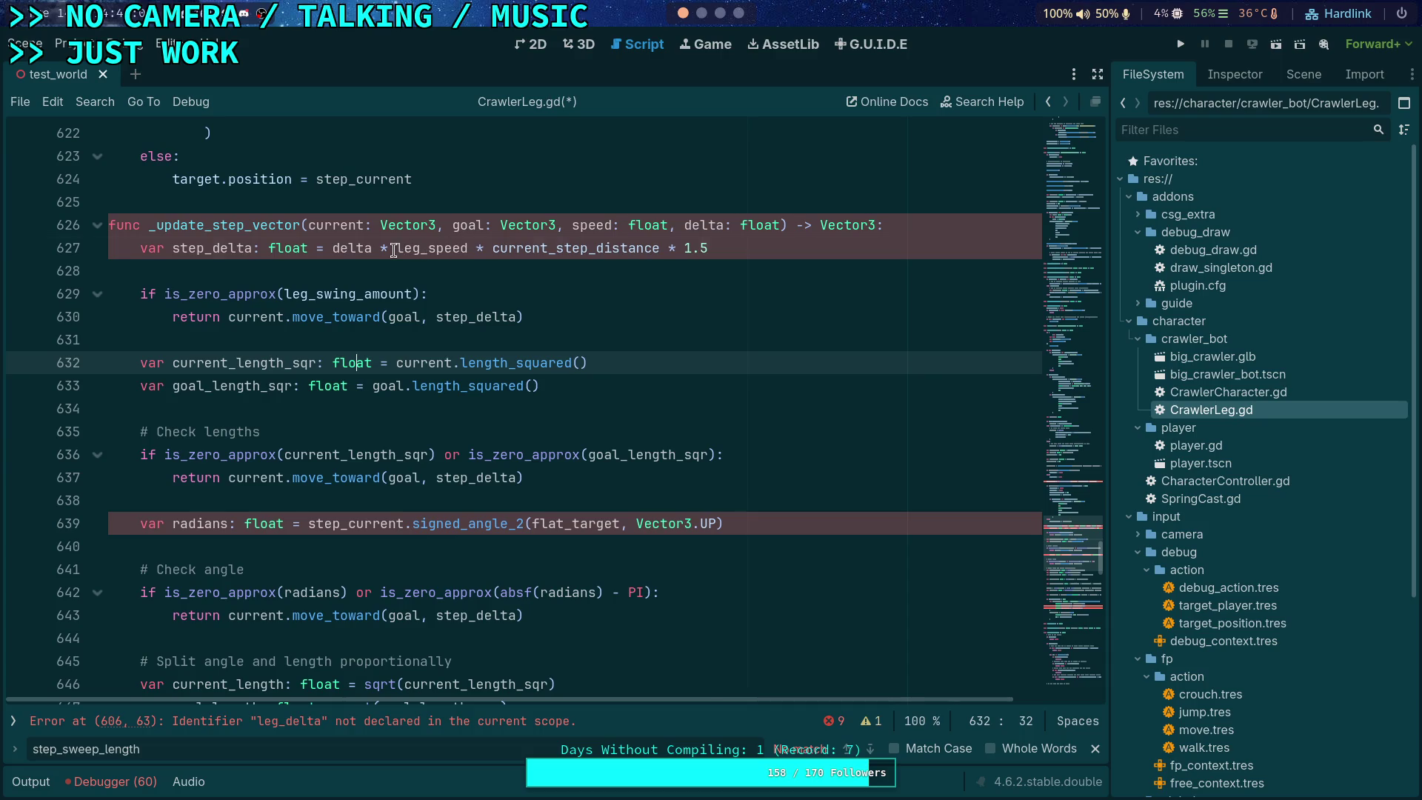
left_click_drag(397, 249, 428, 252)
key("BackSpace")
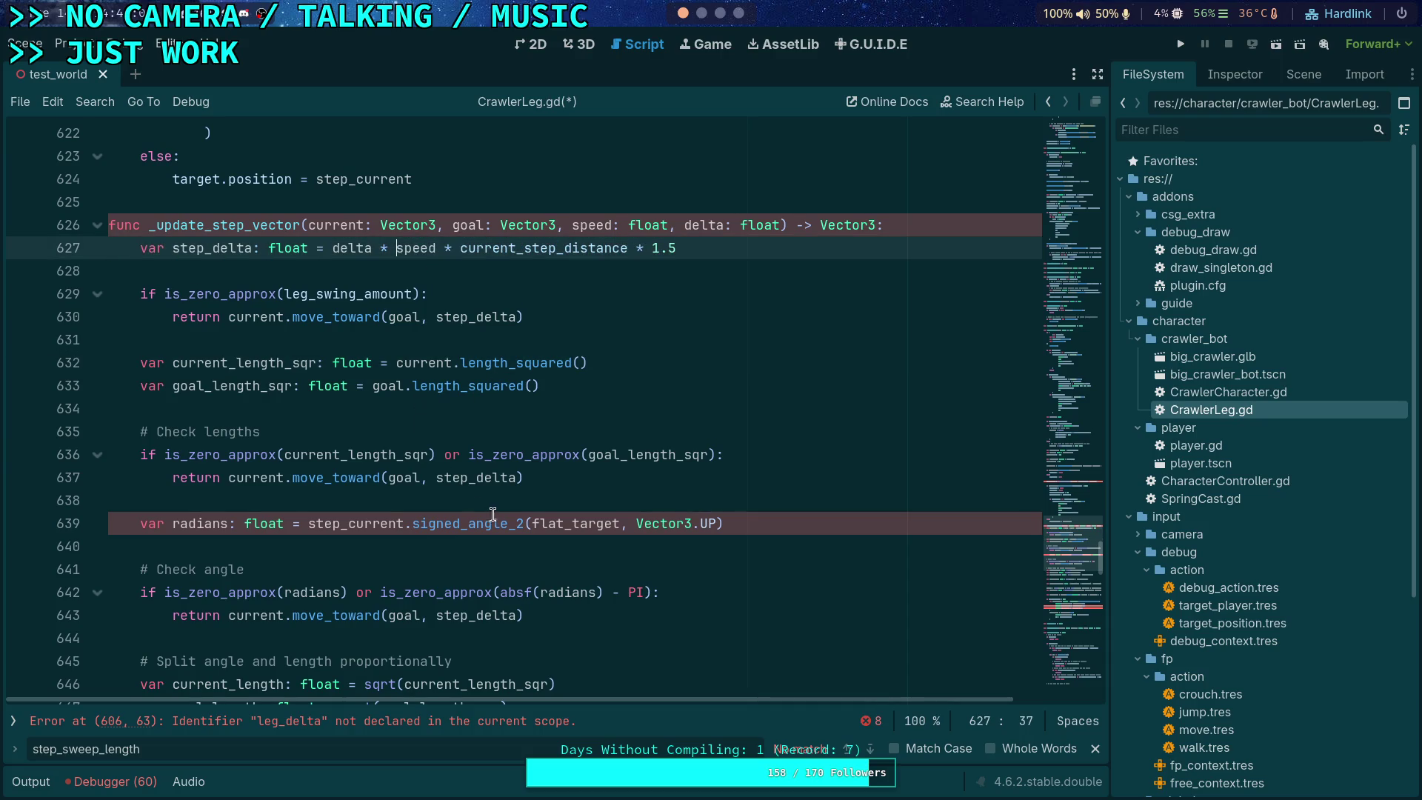
left_click(348, 524)
left_click_drag(348, 524, 309, 525)
key("BackSpace")
left_click_drag(493, 524, 583, 524)
double_click(583, 524)
type("goal")
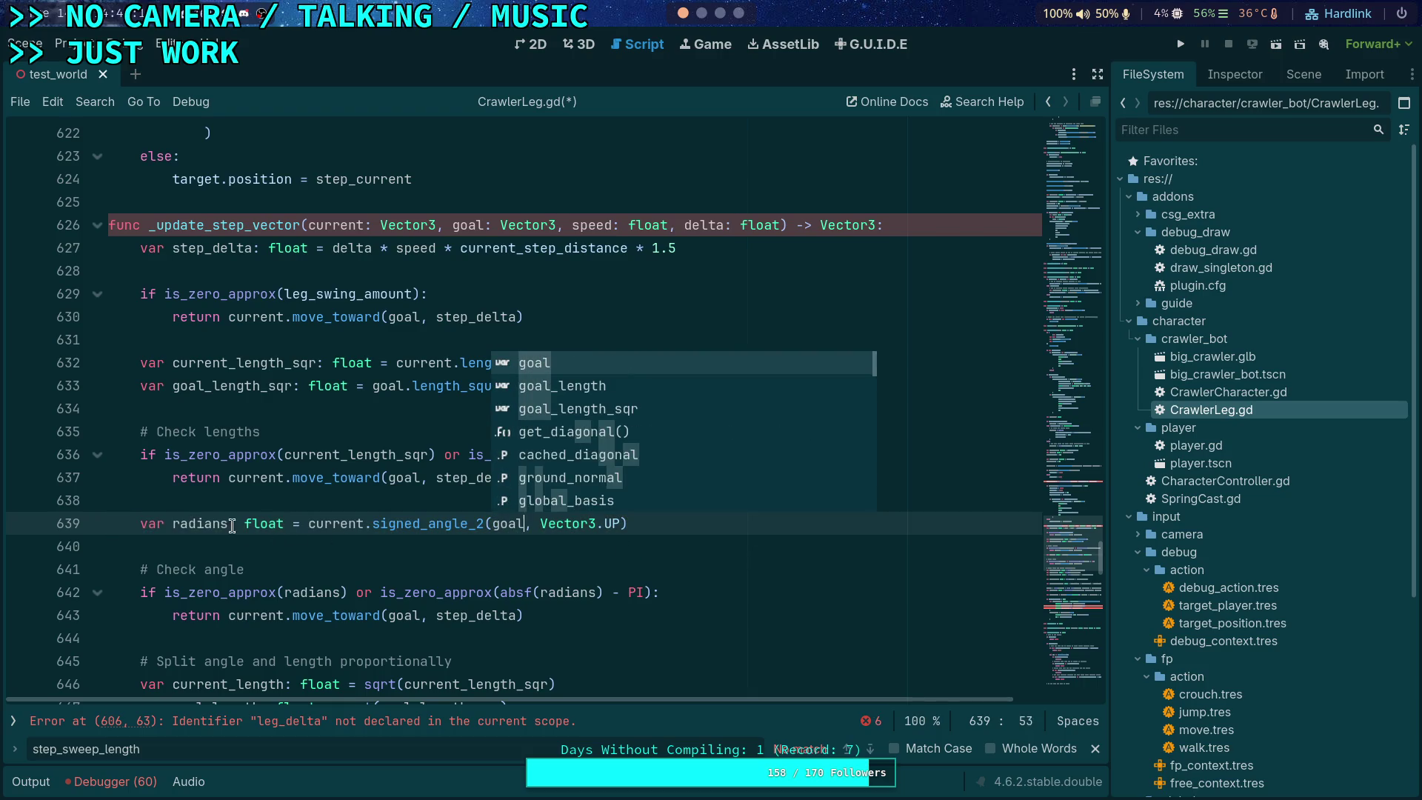
Step: Highlight the uses of radians, check the Vector3 slerp source in Neovim, then return to Godot
double_click(186, 524)
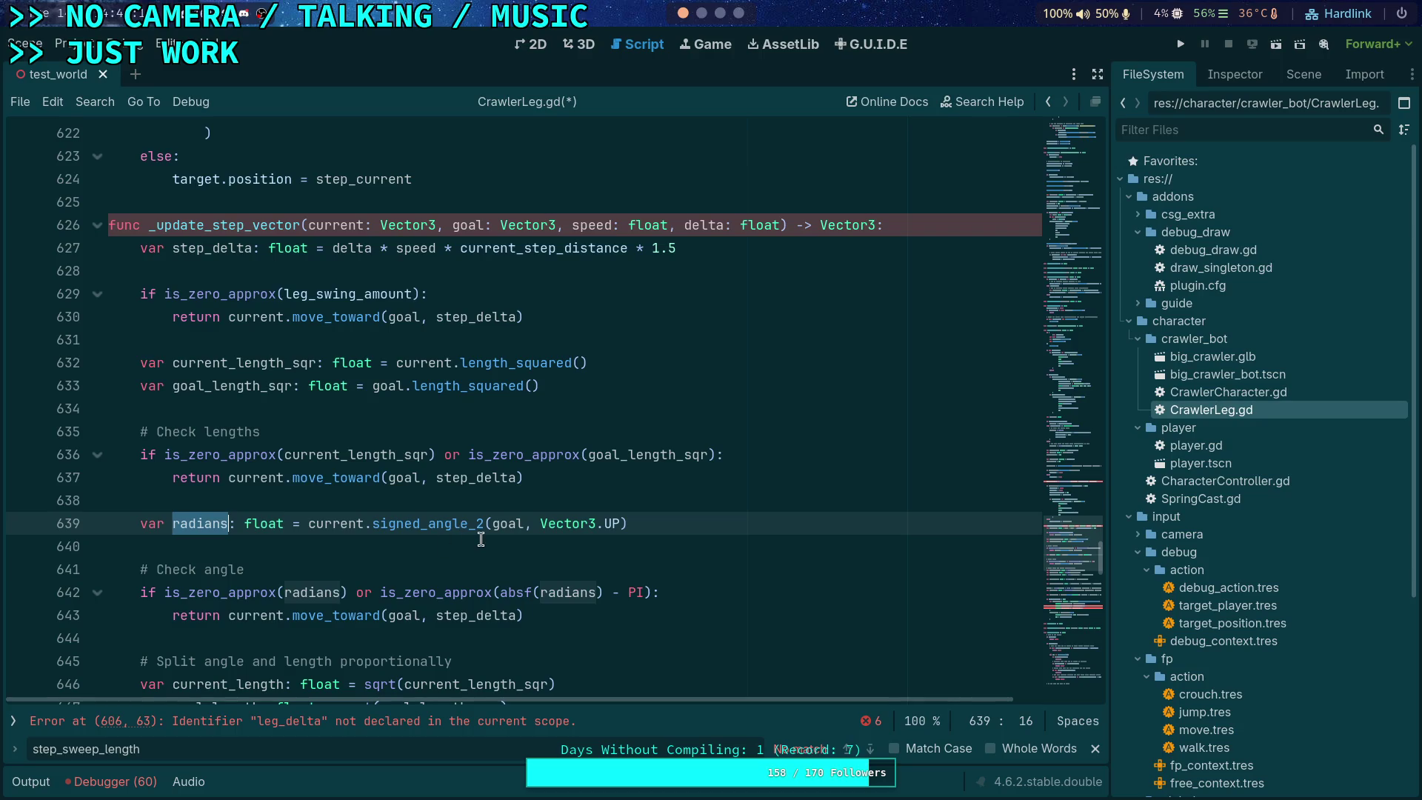
scroll(480, 539, "down", 3)
scroll(501, 519, "down", 2)
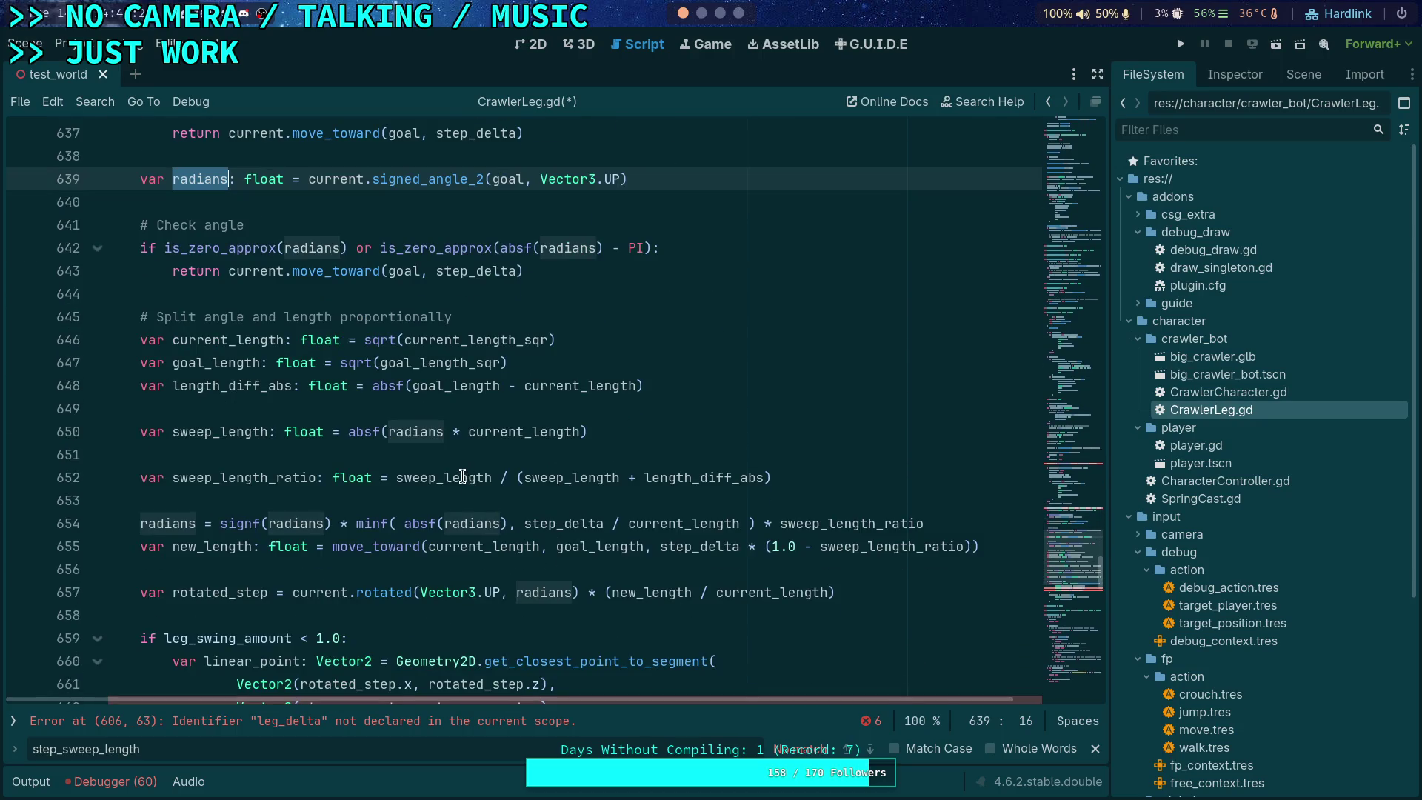
left_click(309, 498)
scroll(332, 459, "down", 5)
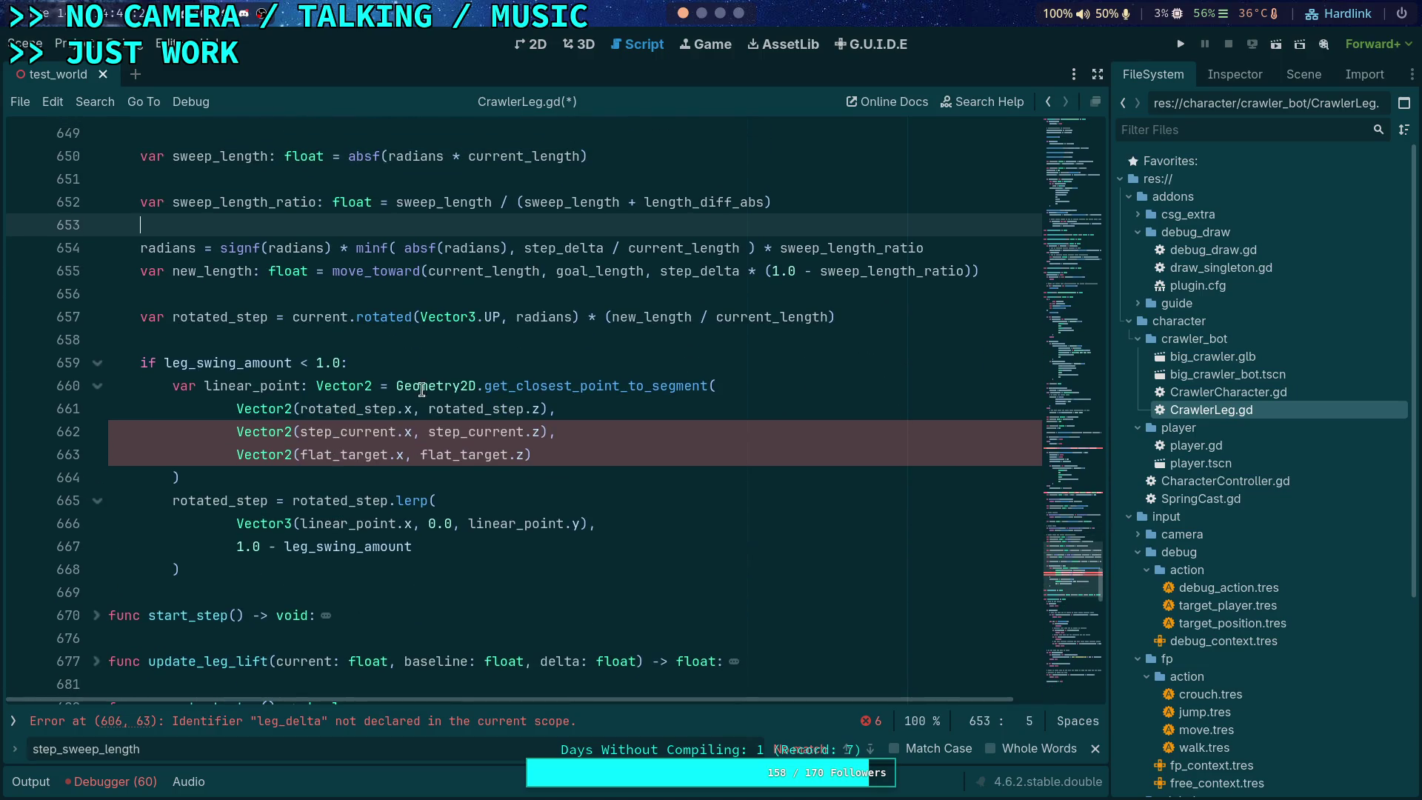
left_click(728, 12)
left_click(702, 13)
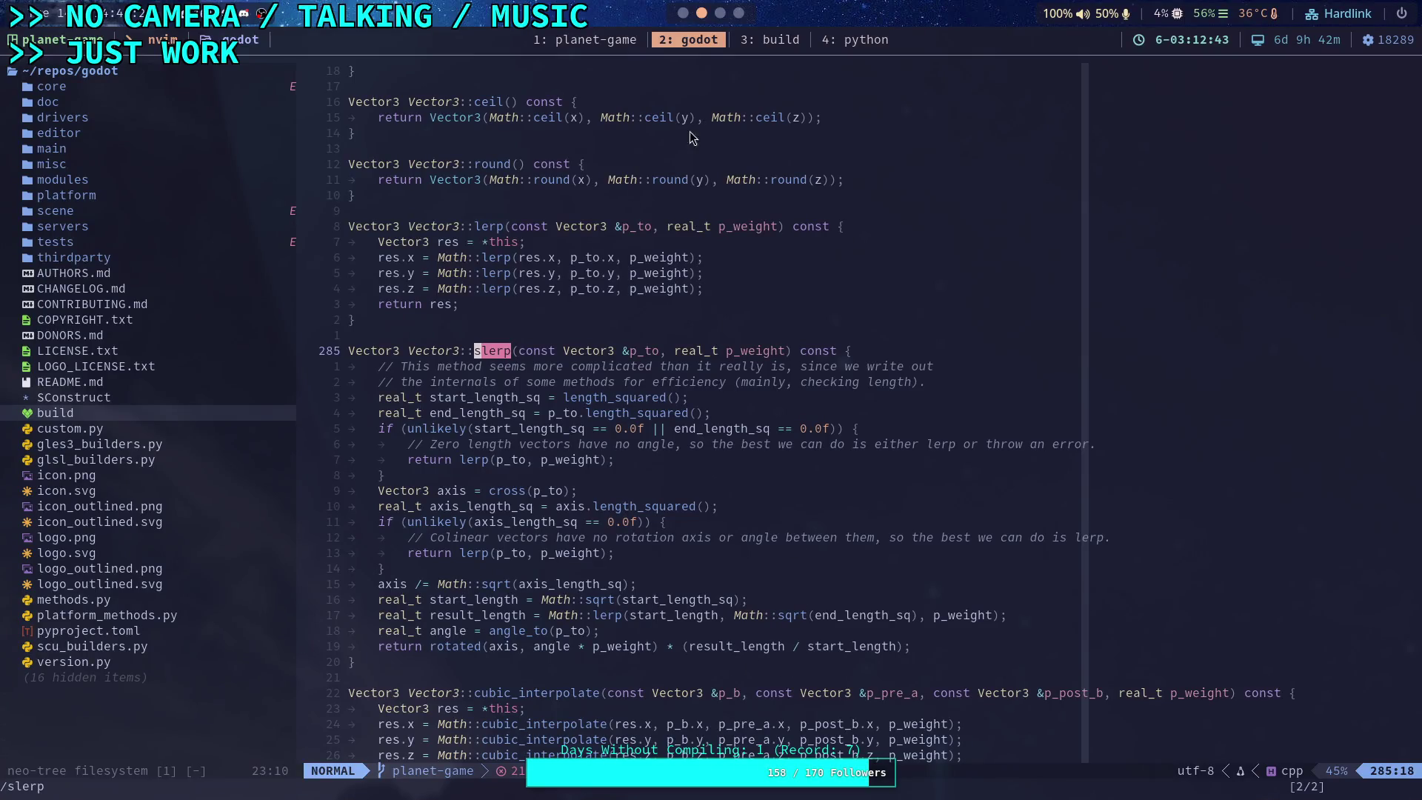
left_click(683, 12)
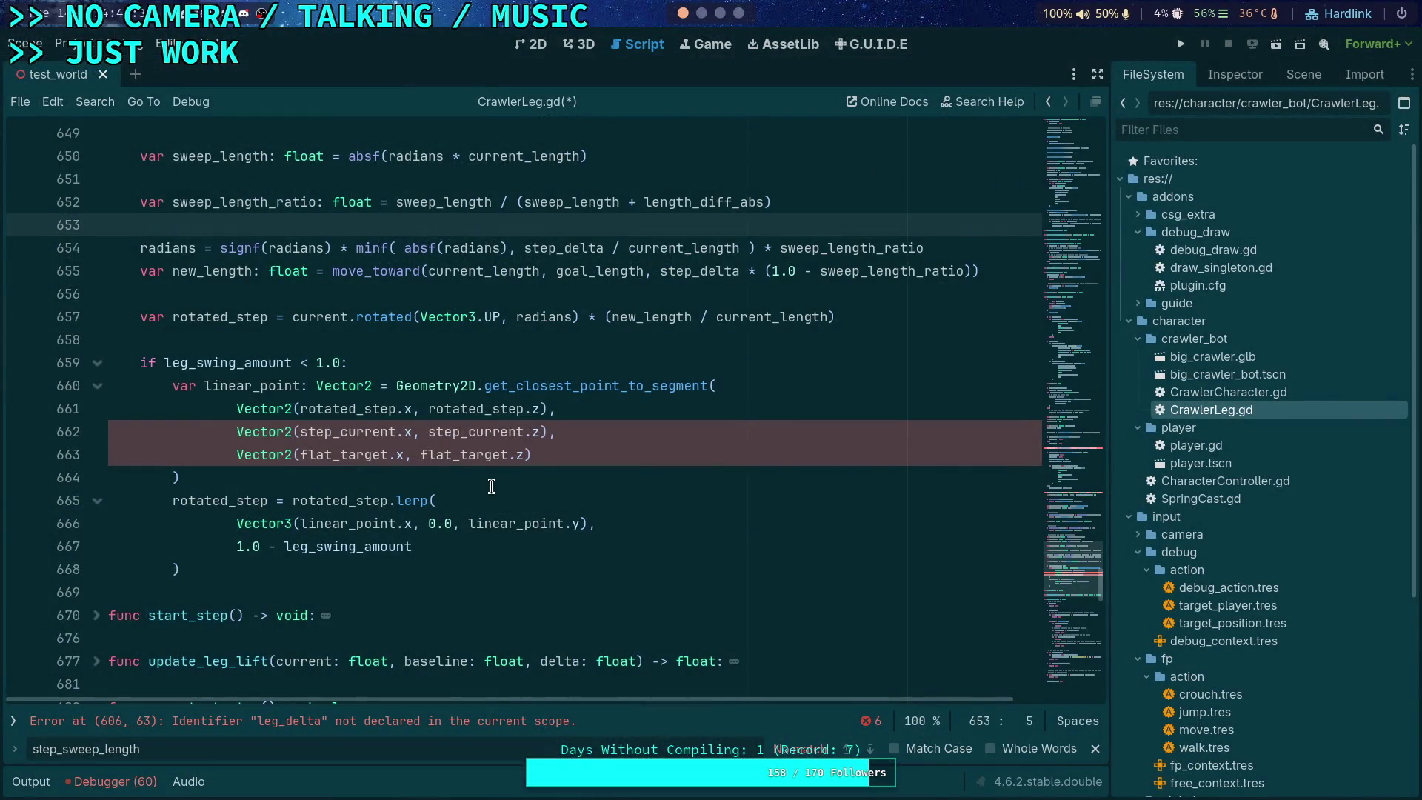
Step: Replace step_current and both flat_target references on lines 662–663 with current and goal
scroll(422, 459, "up", 1)
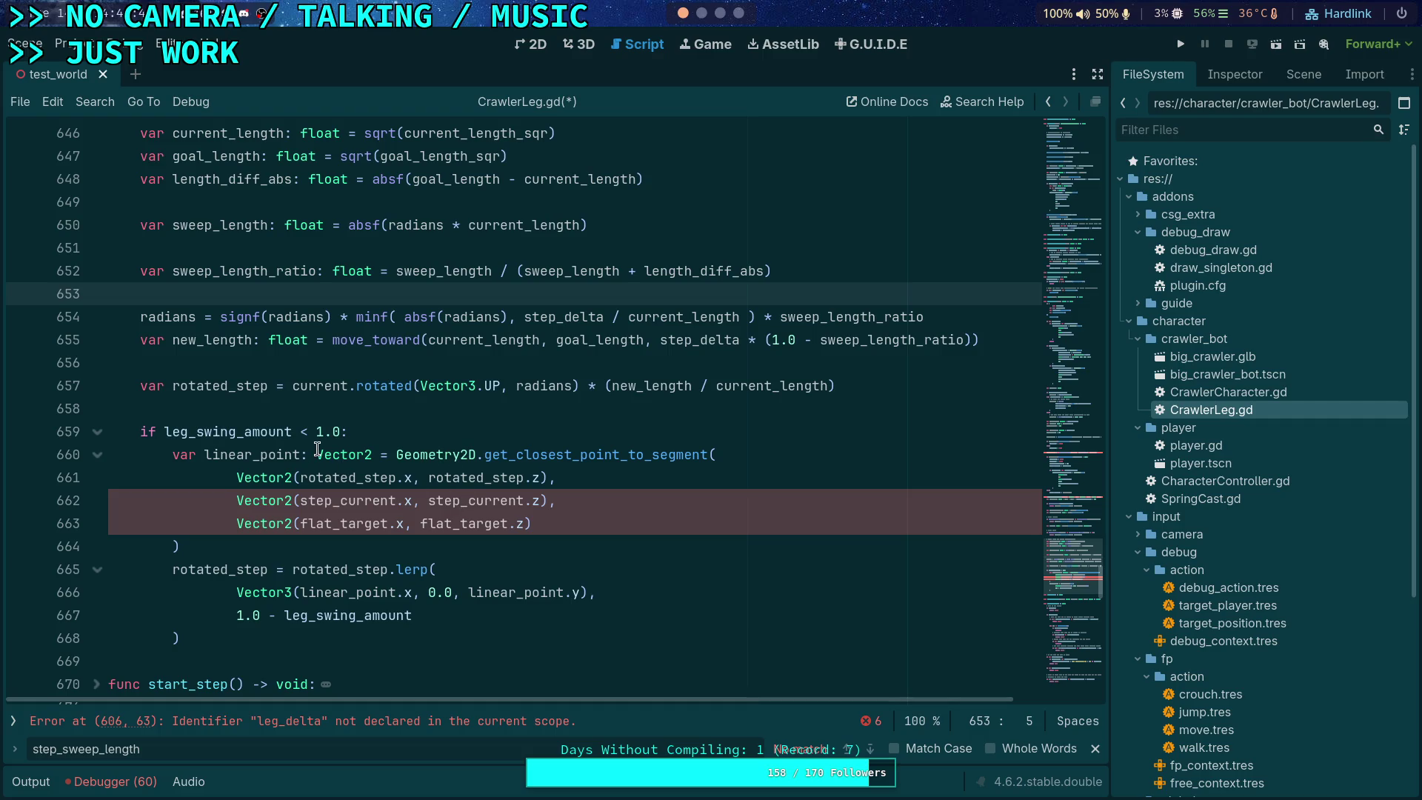
mouse_move(317, 449)
left_click(227, 455)
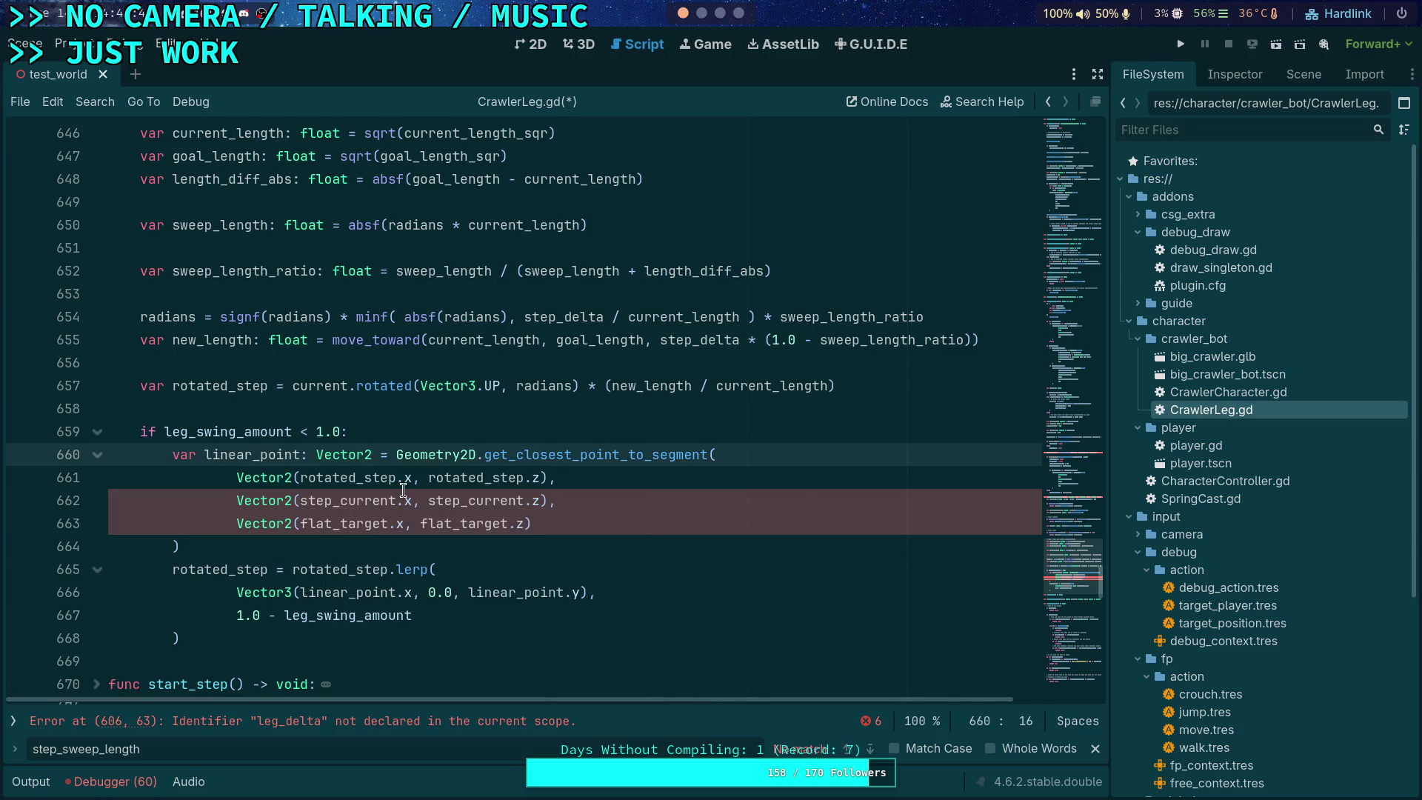
left_click_drag(300, 501, 398, 498)
type("current")
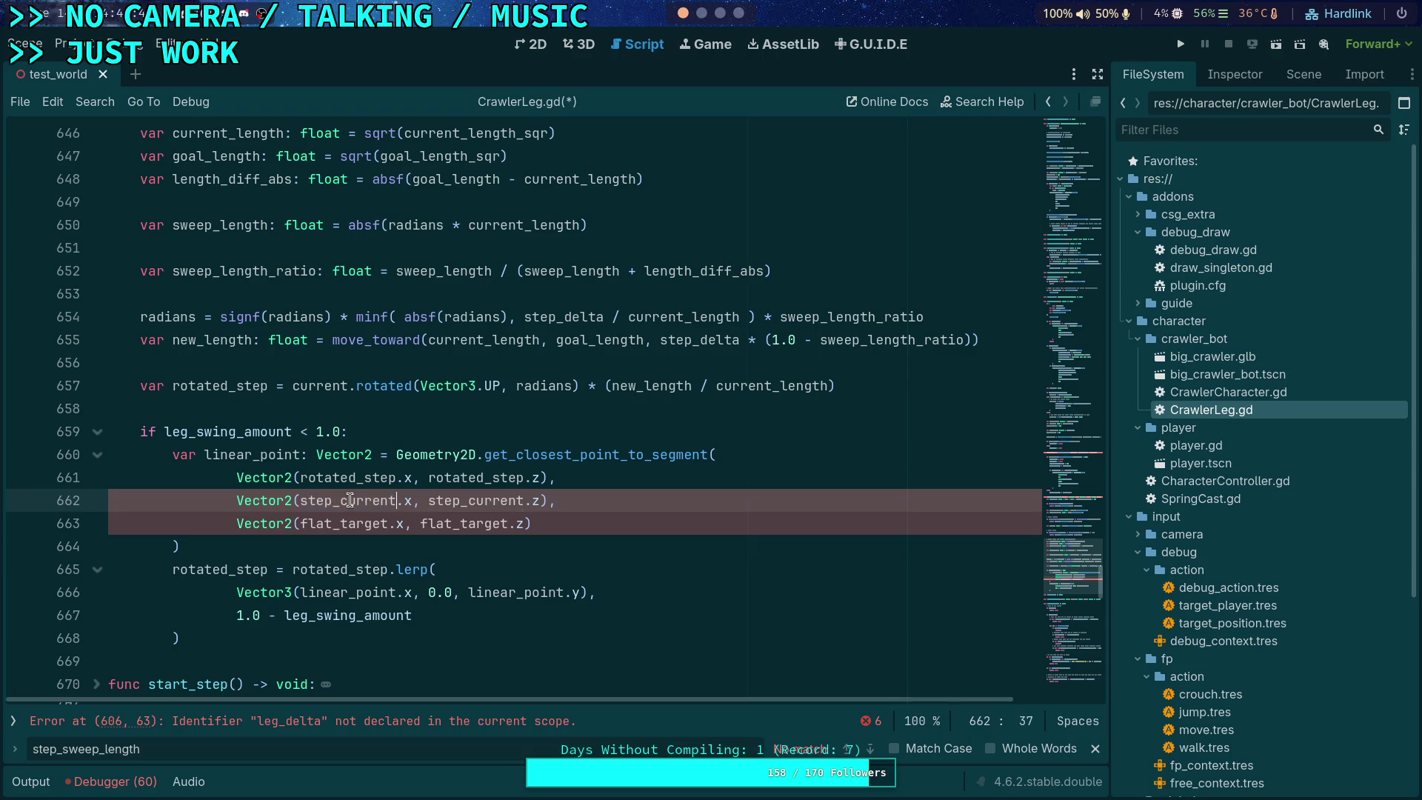
key("ctrl+Left")
left_click_drag(389, 500, 428, 501)
key("Delete")
double_click(338, 524)
type("goal")
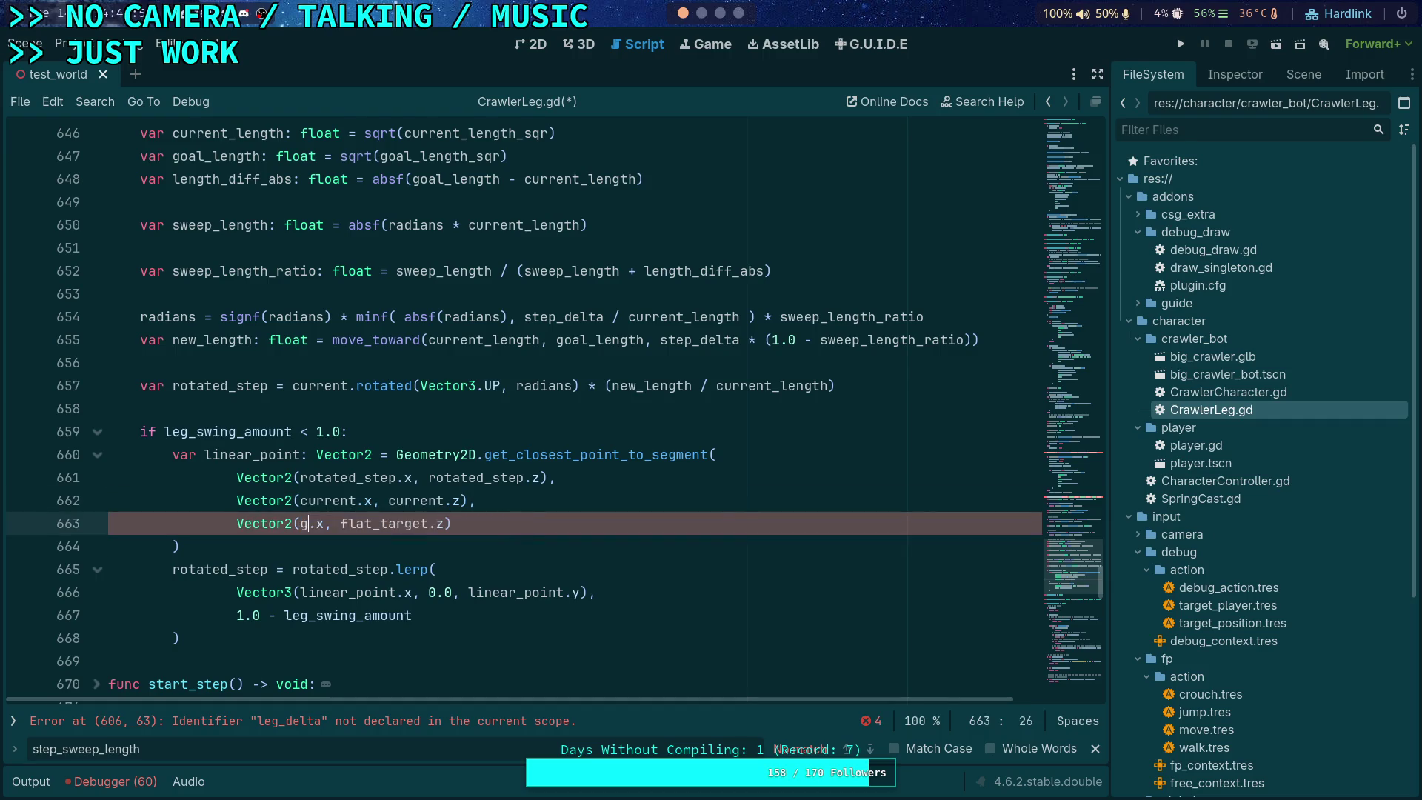
double_click(386, 526)
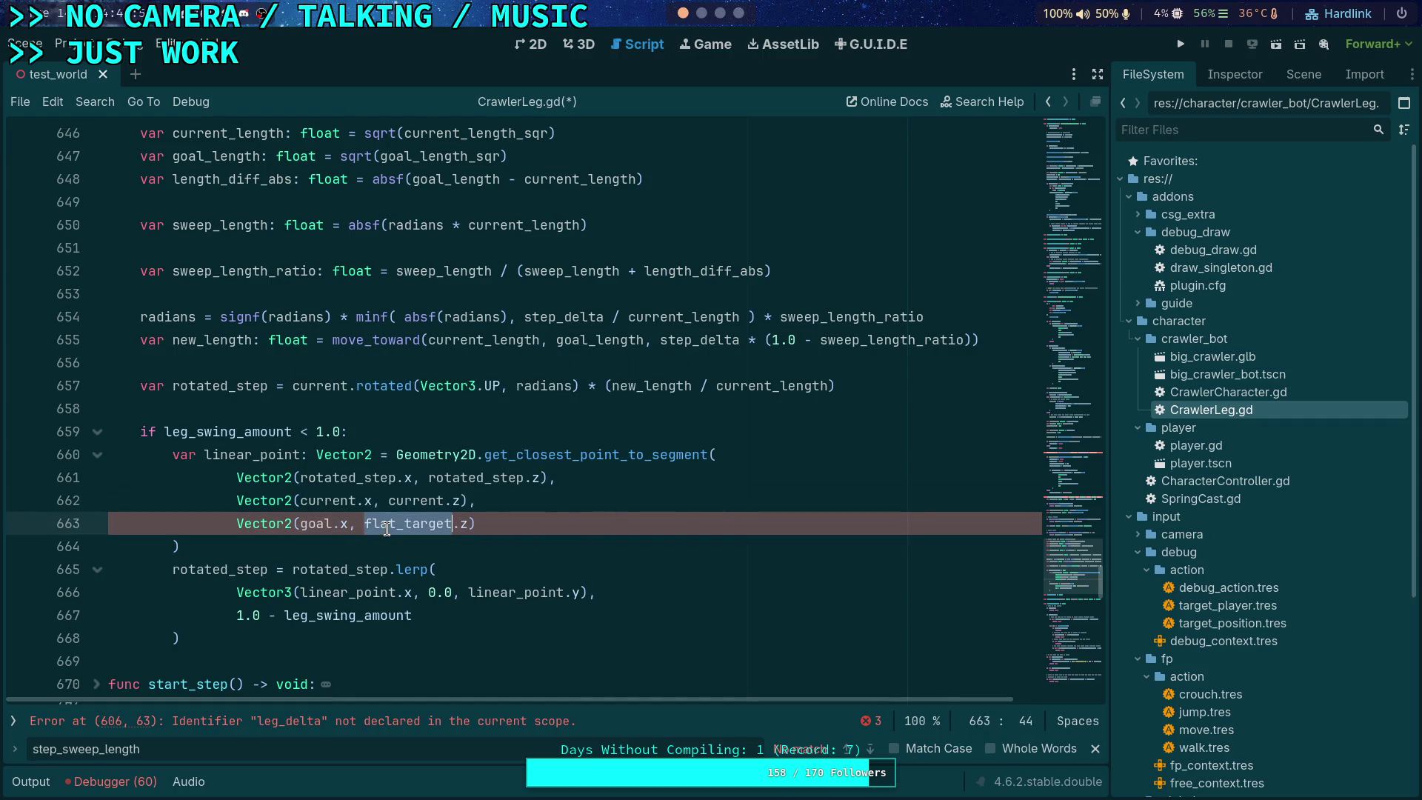
type("goal")
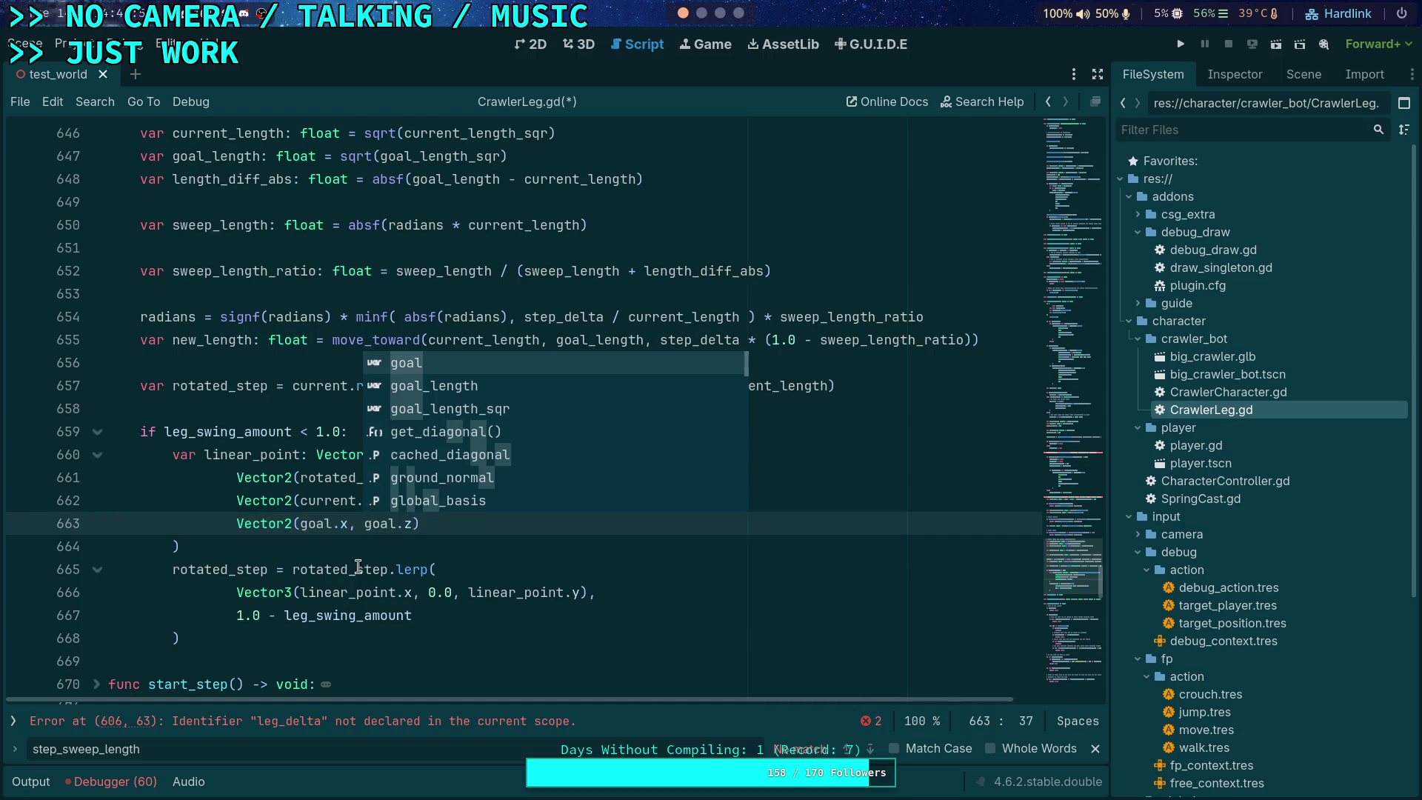
Step: Add 'return rotated_step' after the lerp block to end the function
left_click(309, 607)
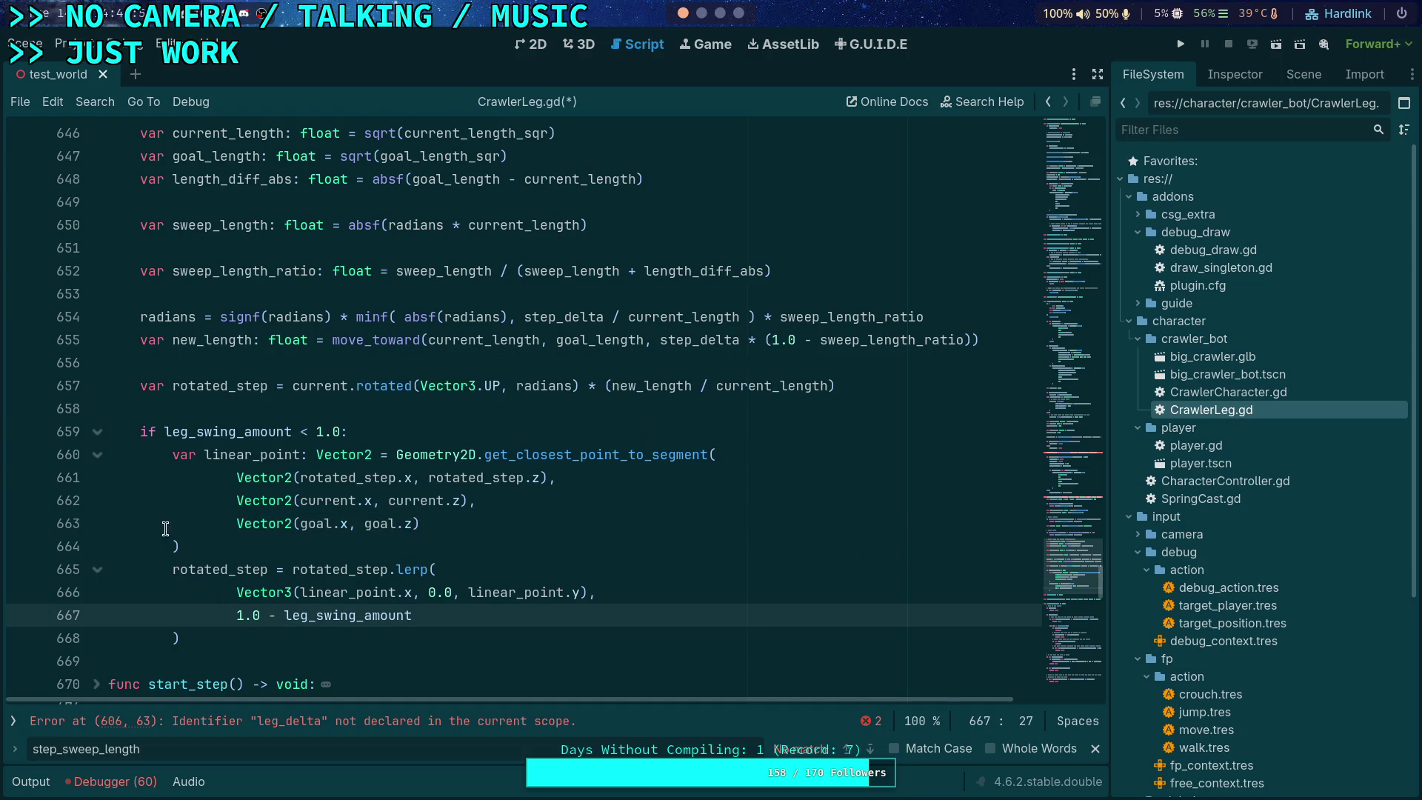
double_click(211, 567)
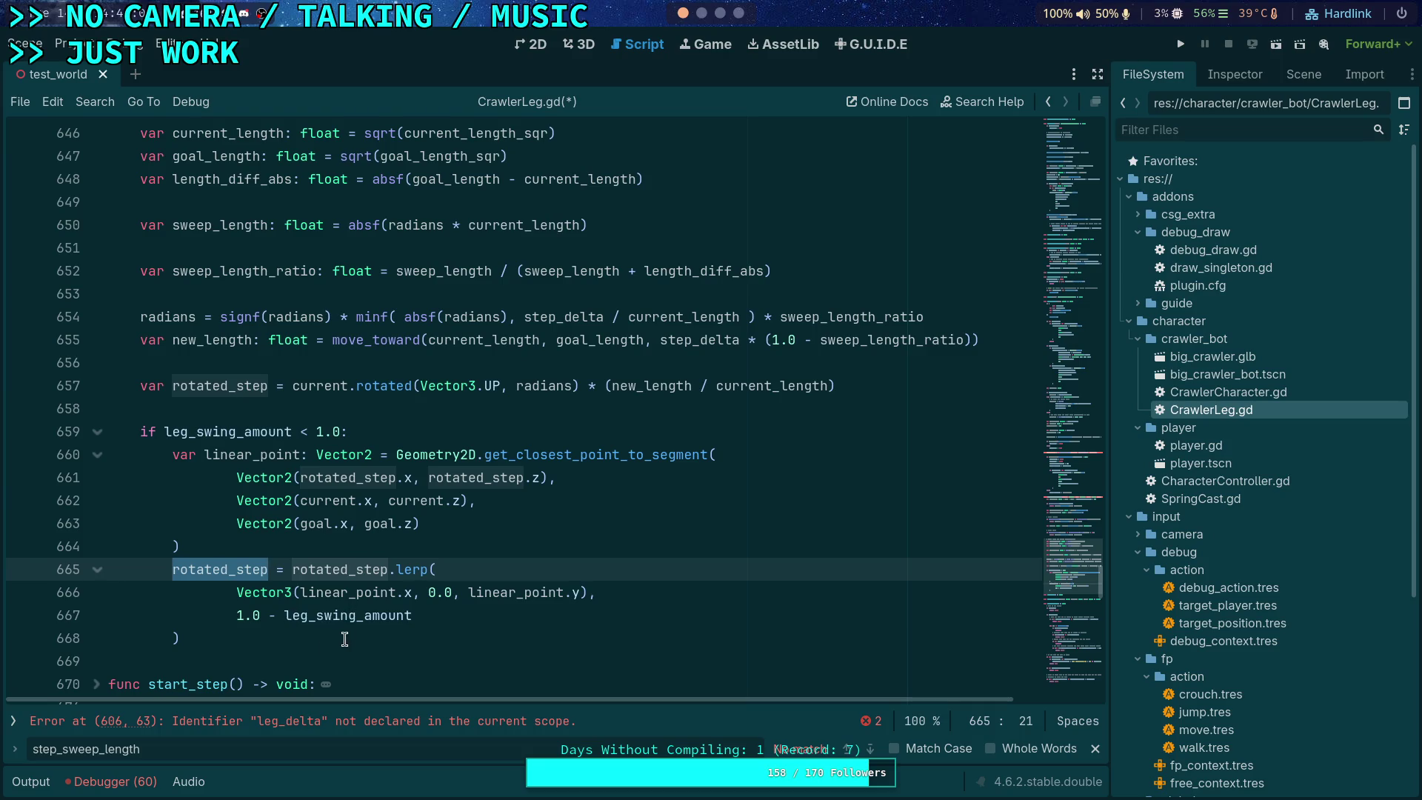
left_click(356, 637)
key("Return")
key("Return")
type("return rotated_step")
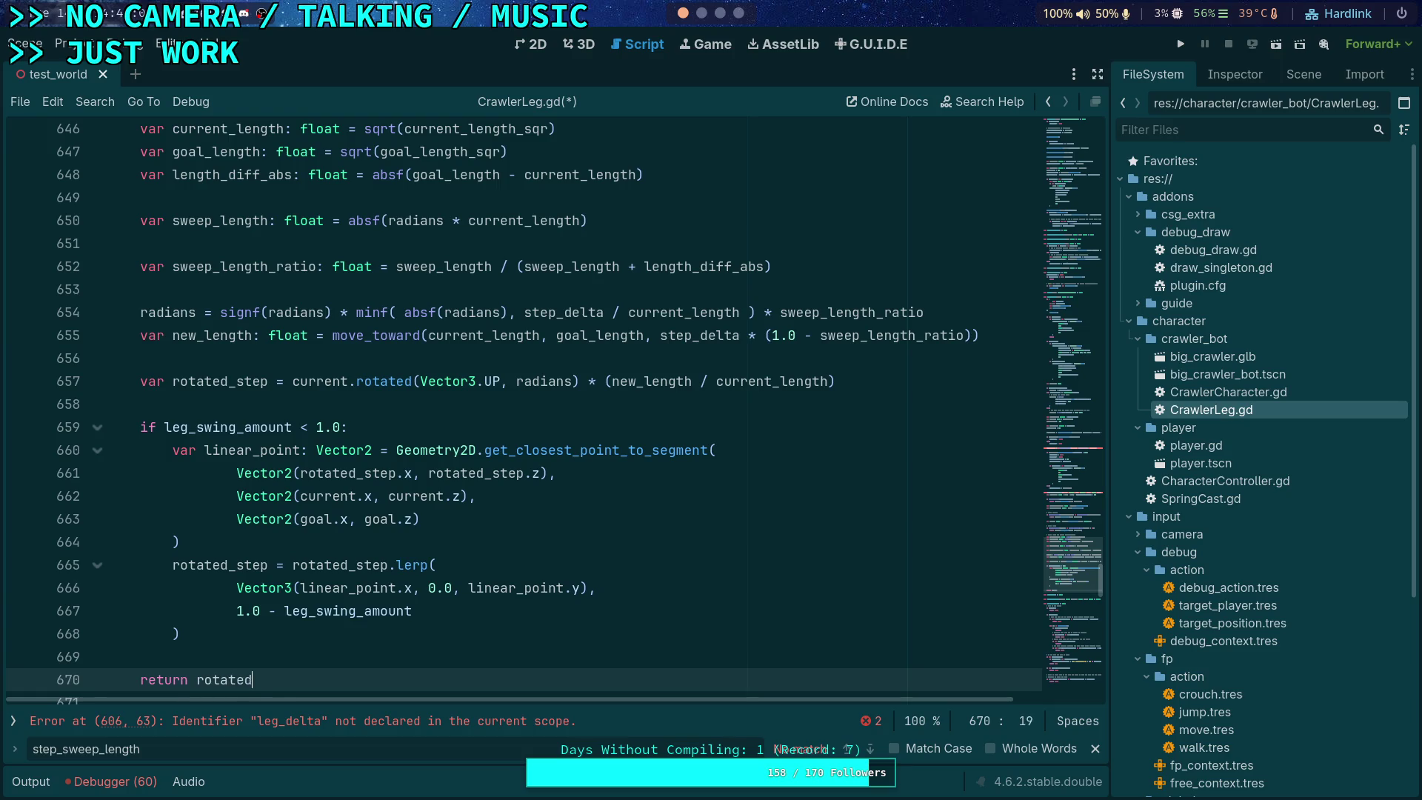
scroll(205, 470, "up", 6)
scroll(205, 469, "up", 4)
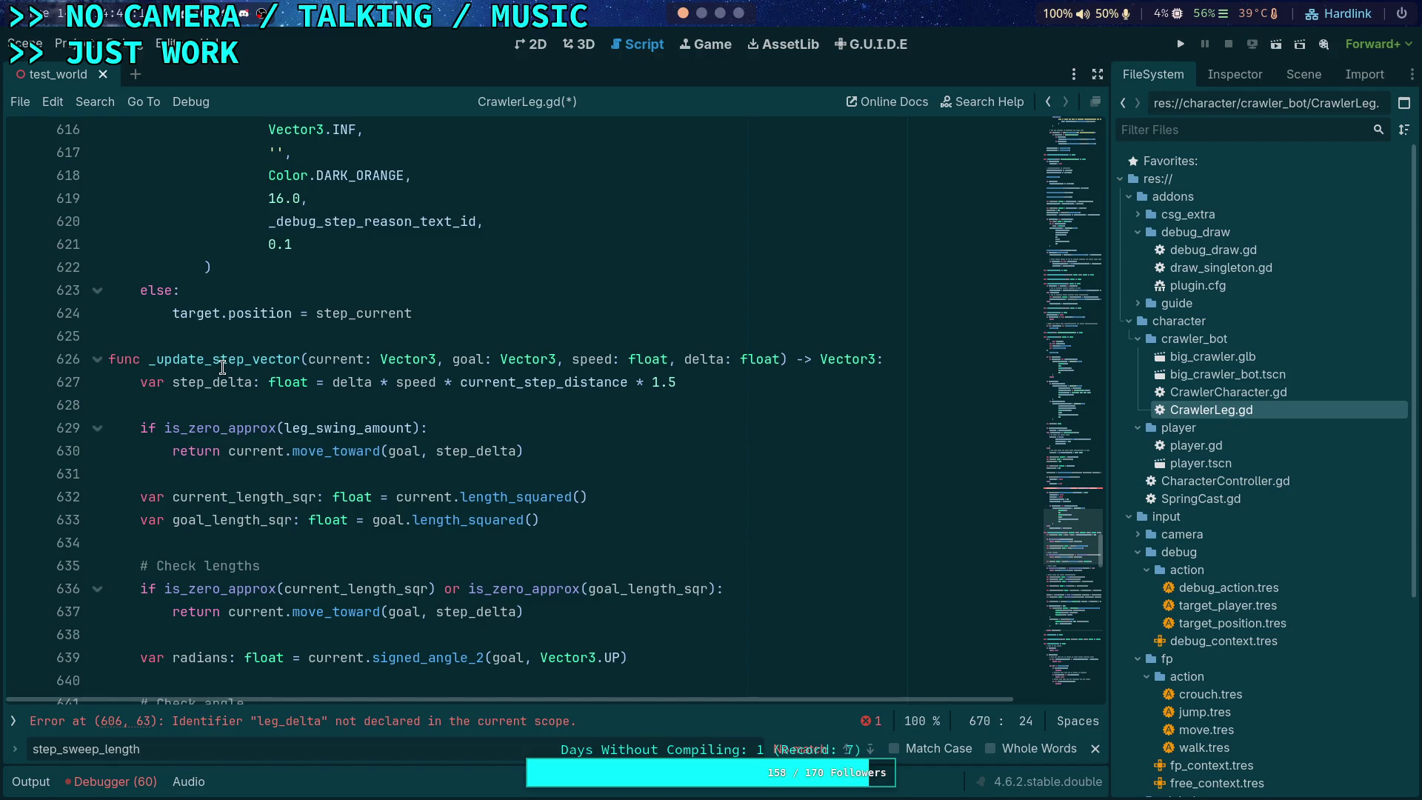
Step: Rename _update_step_vector to _calculate_step_vector on line 626 and update the line-599 call via autocomplete
left_click_drag(156, 359, 300, 359)
key("shift+Left")
key("shift+Left")
key("shift+Left")
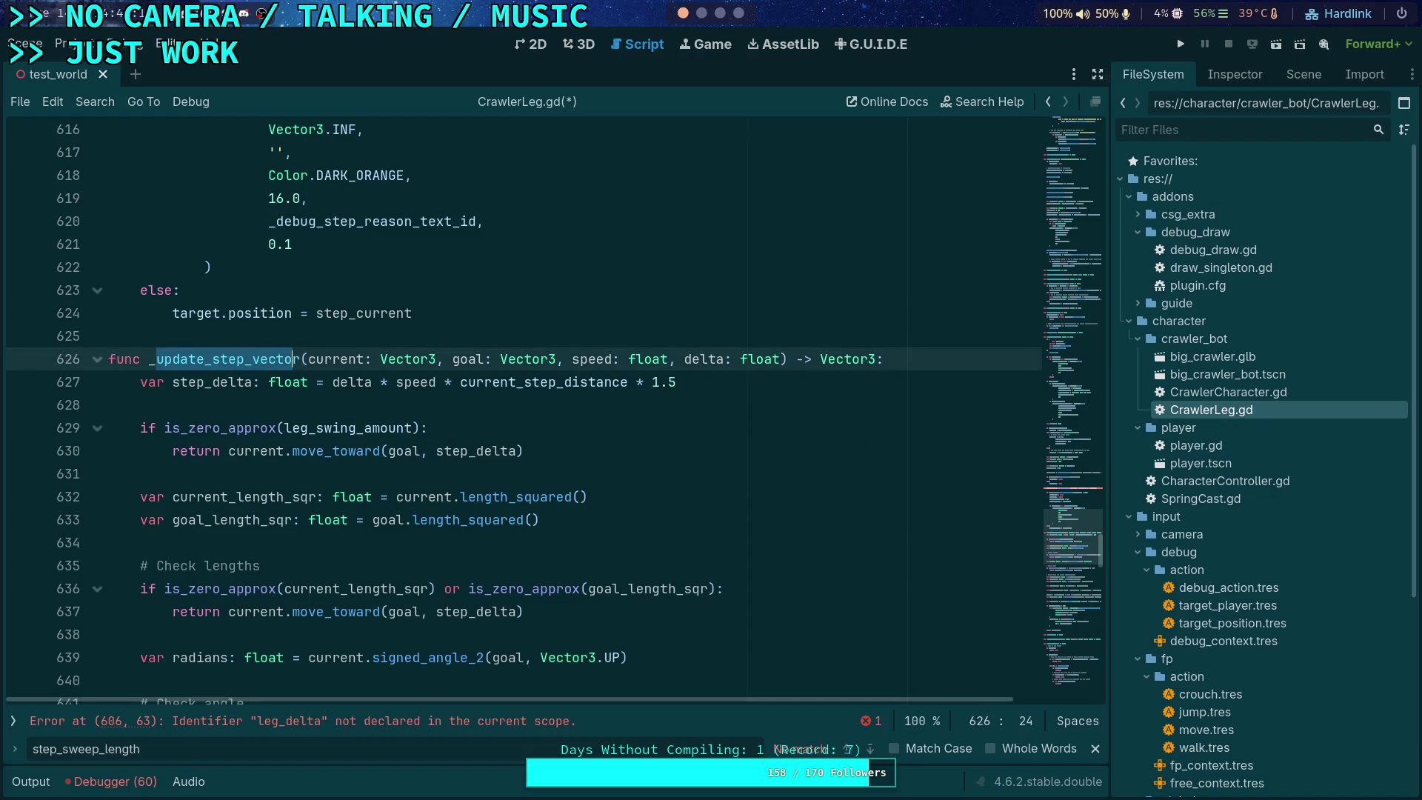
type("calculate")
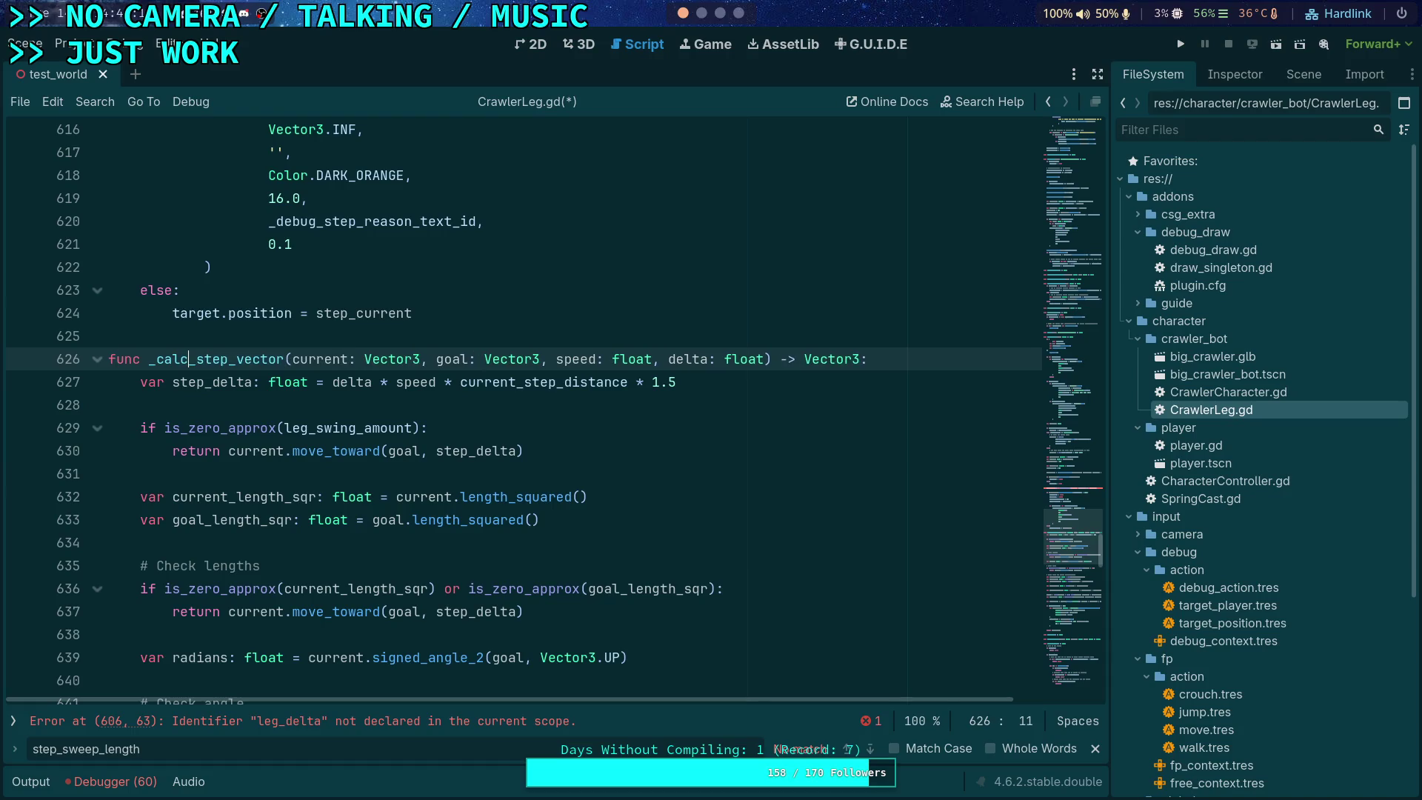
scroll(398, 381, "up", 2)
scroll(398, 382, "up", 6)
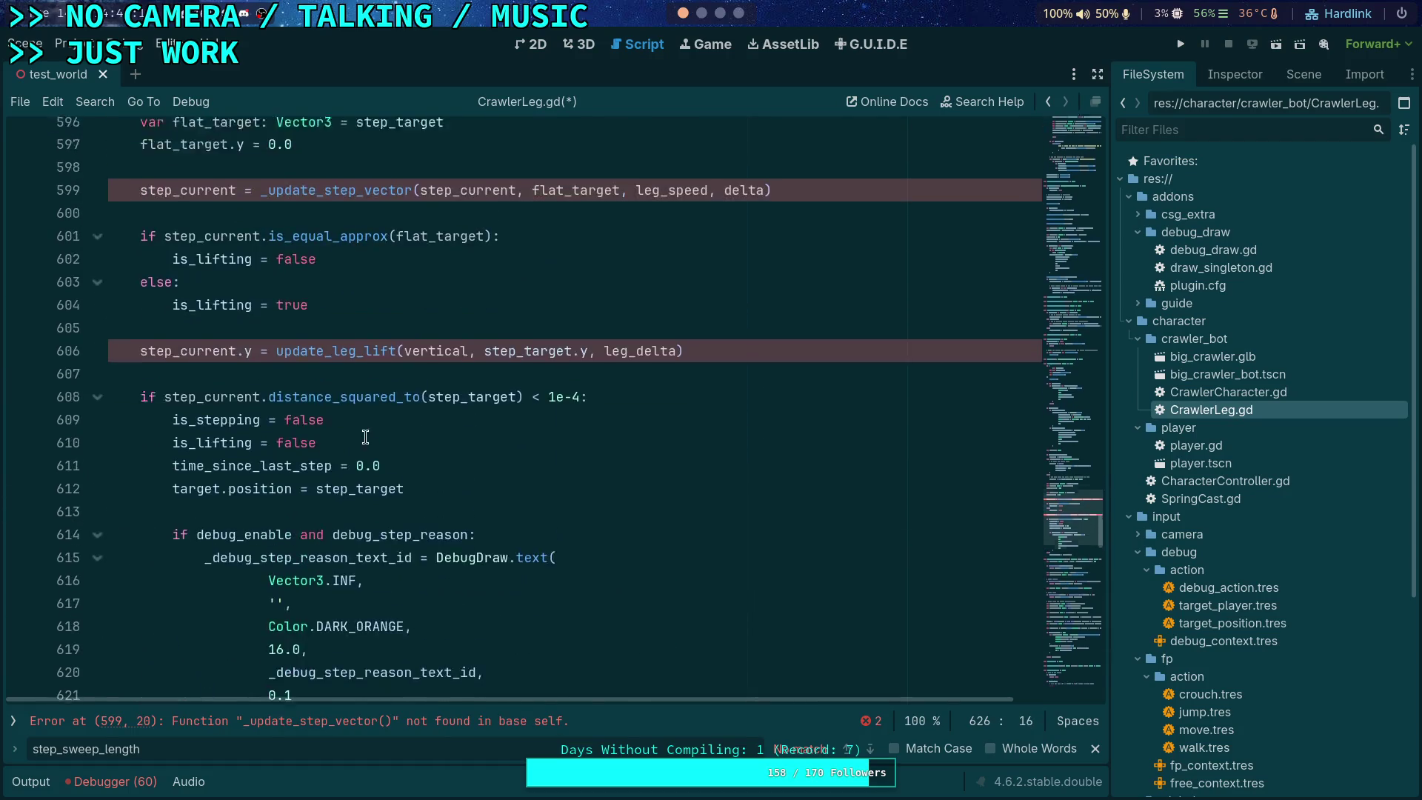
left_click_drag(268, 359, 317, 359)
type("calcu")
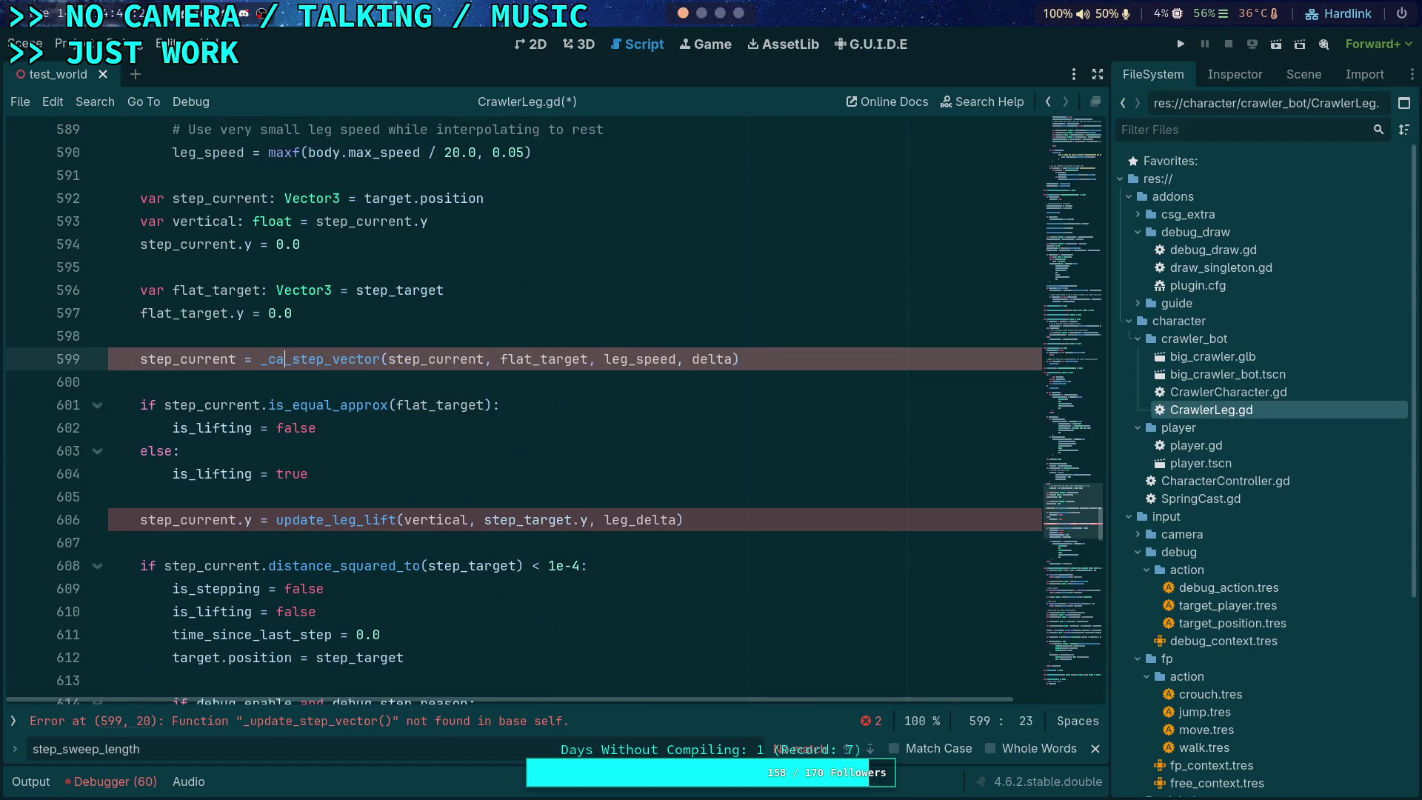
key("Return")
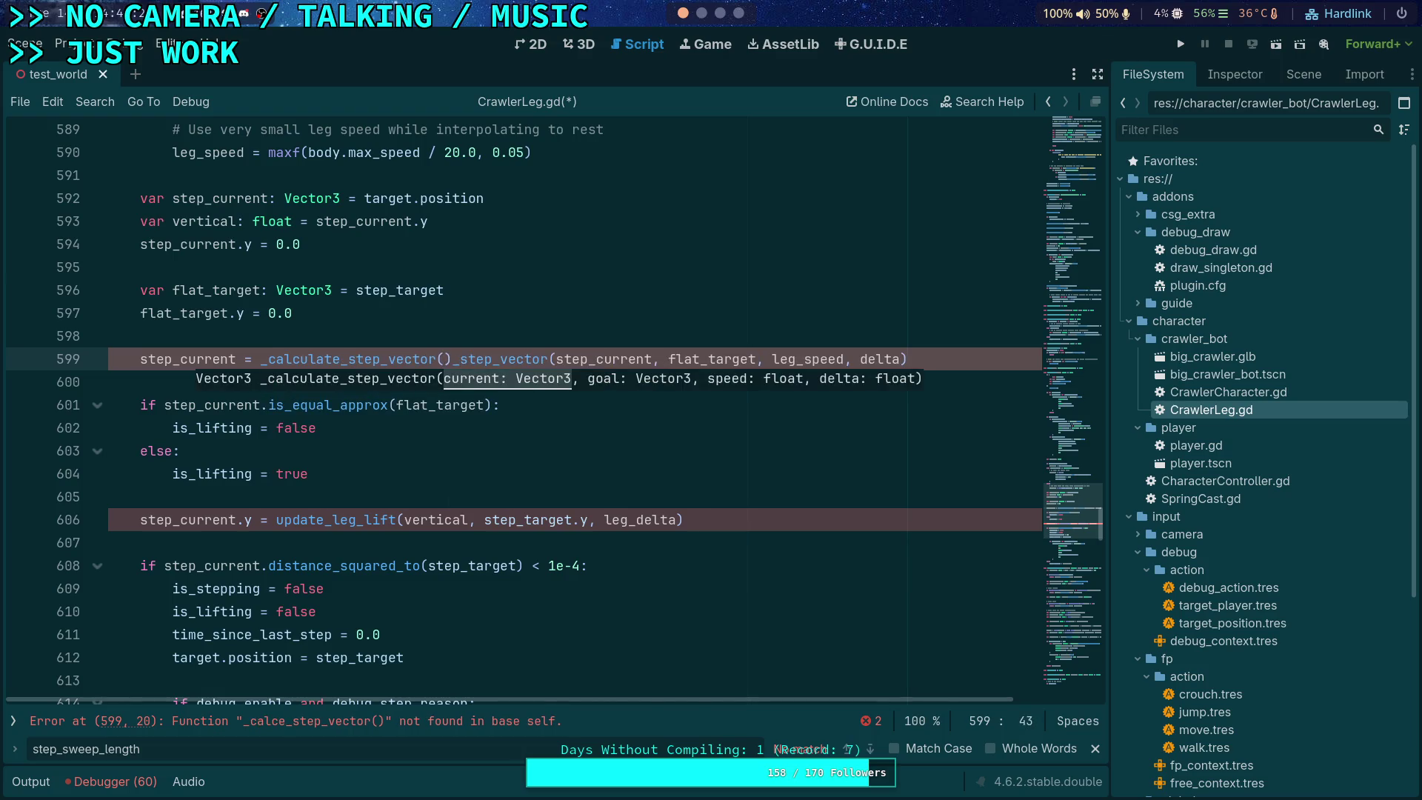
key("Delete")
key("Delete")
key("Delete")
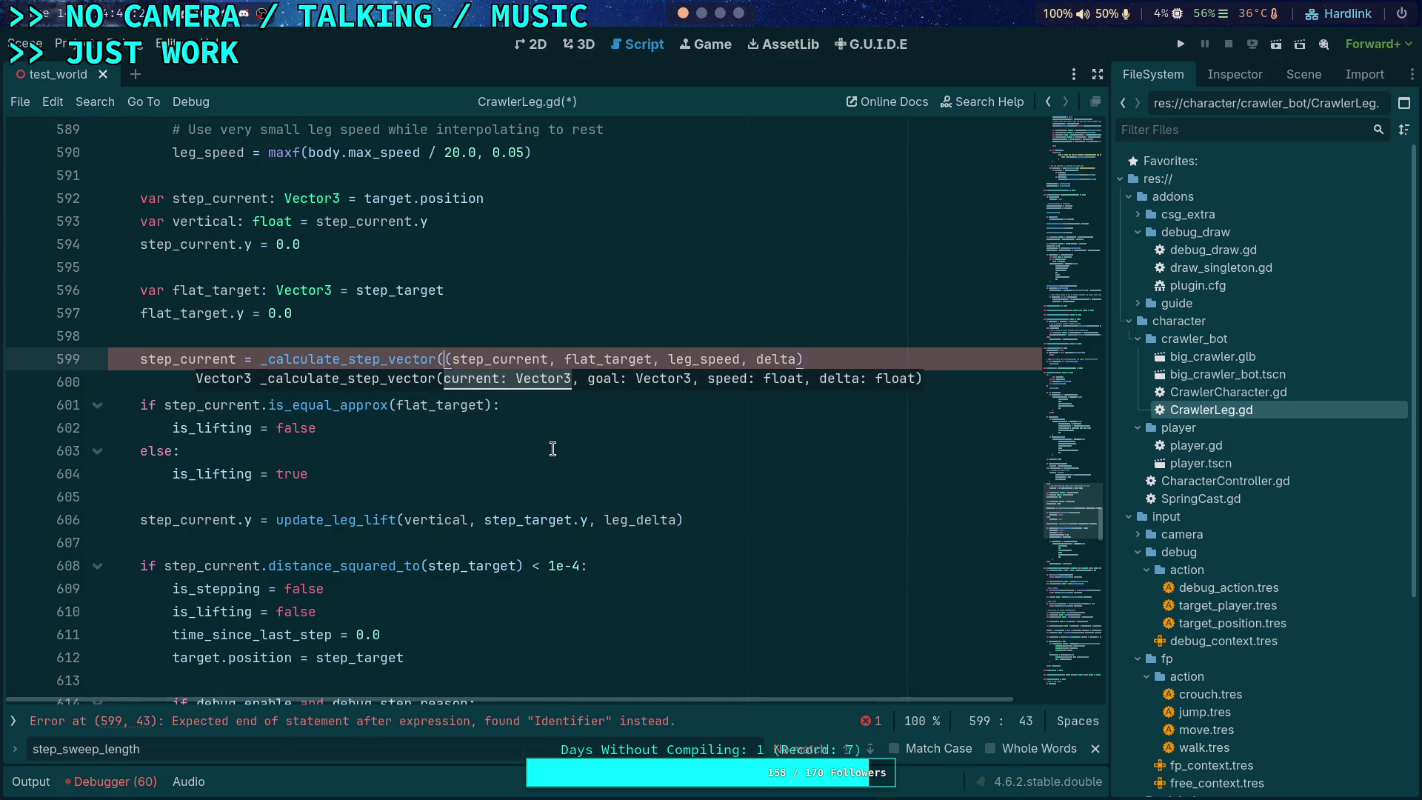
left_click(497, 465)
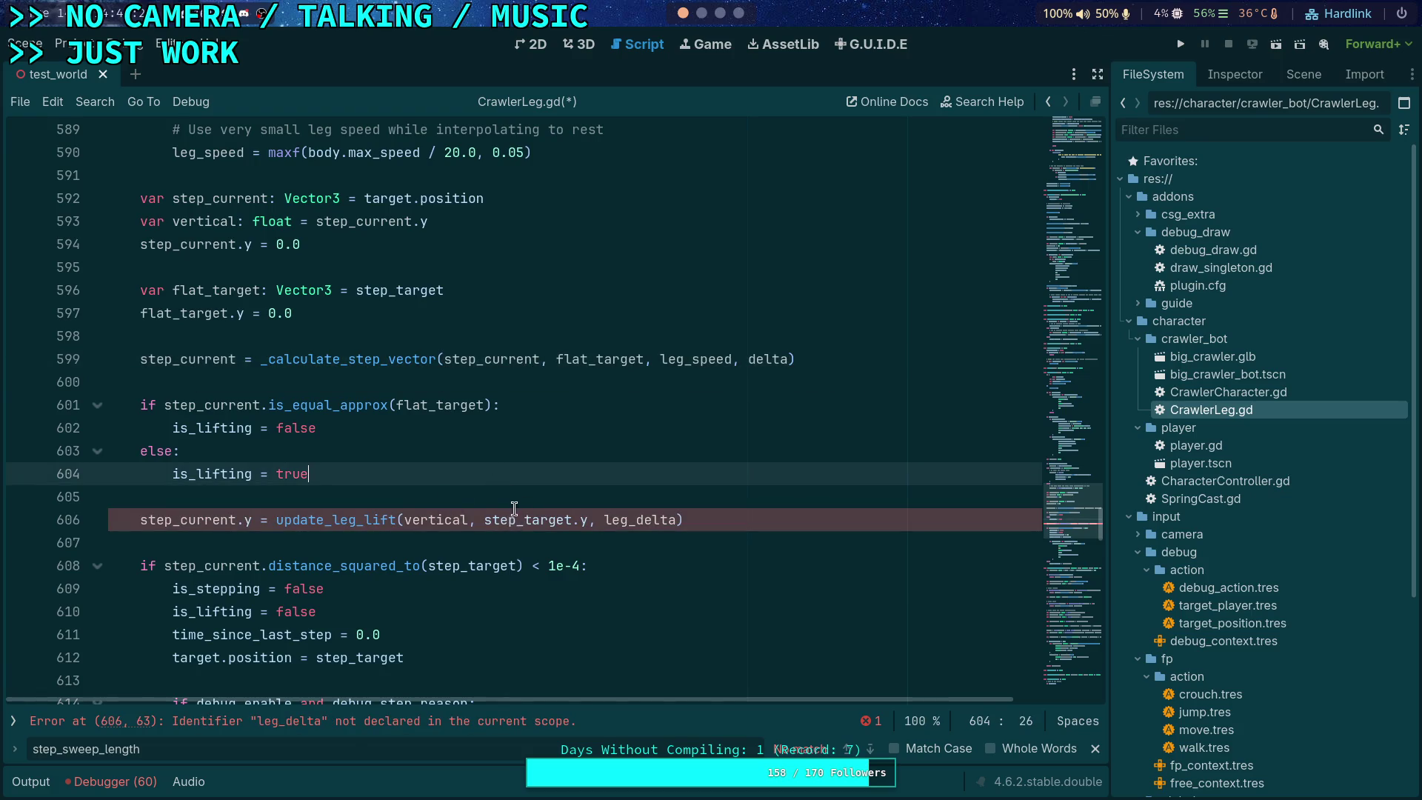
scroll(519, 518, "up", 1)
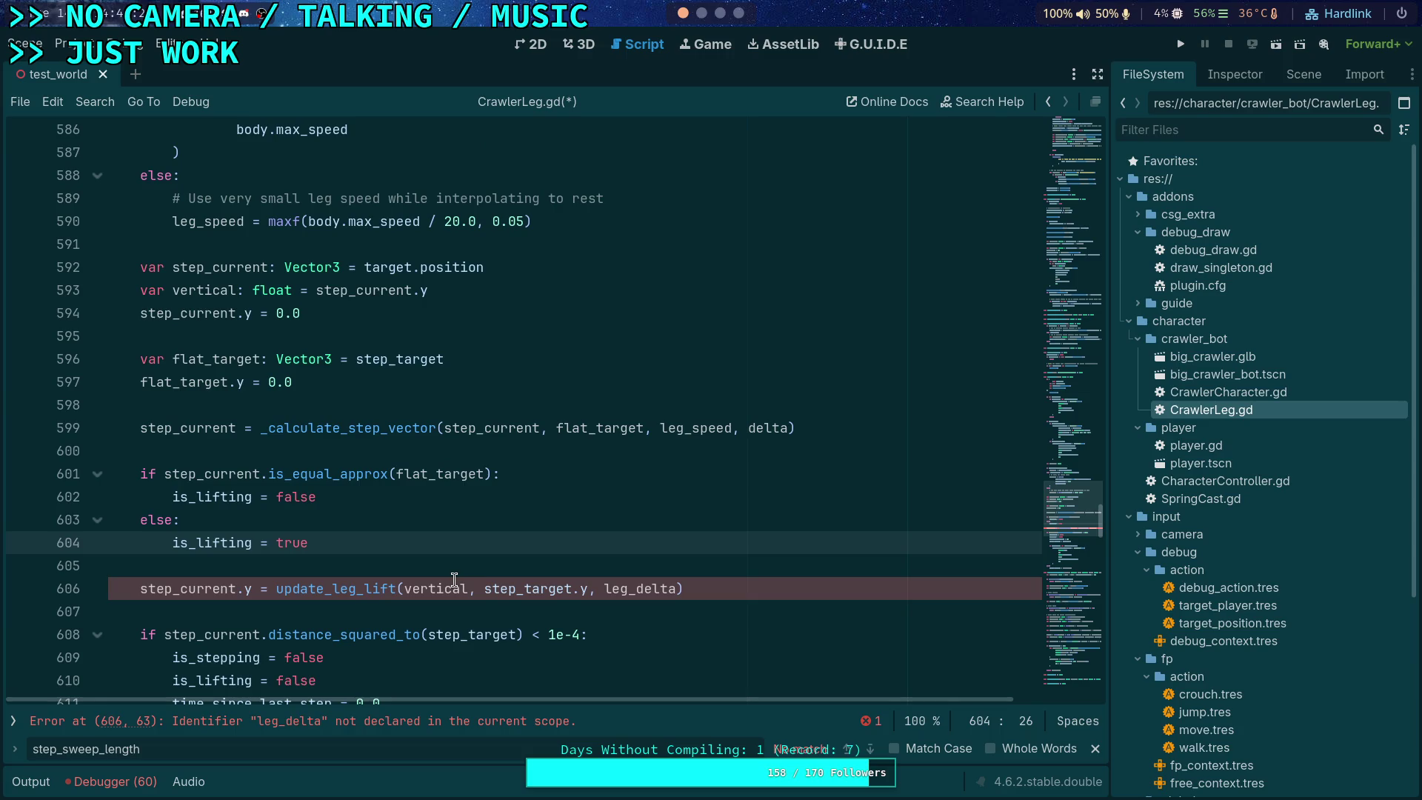
Step: Replace leg_delta in line 606's update_leg_lift call with leg_speed * delta * current_step_distance
double_click(356, 587)
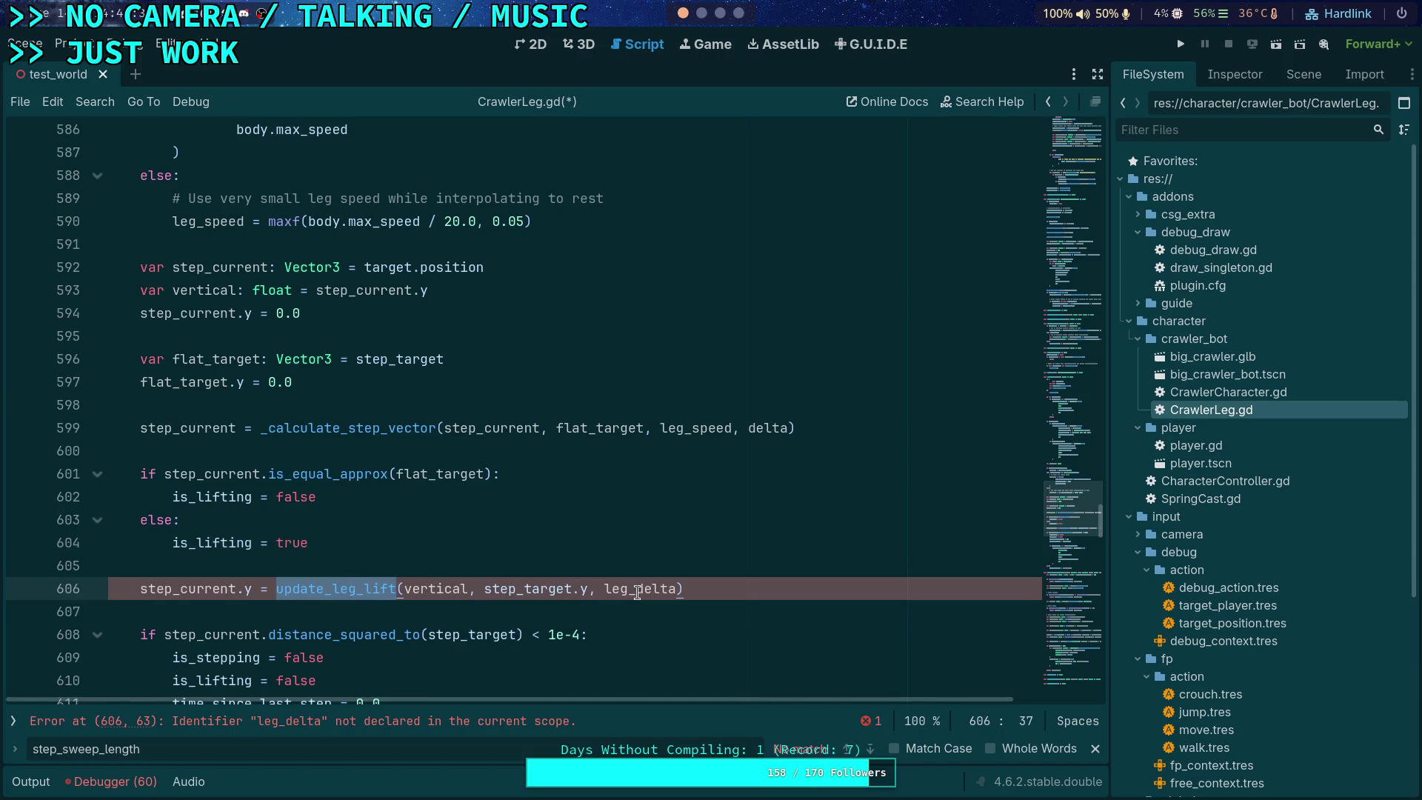
left_click_drag(635, 592, 605, 596)
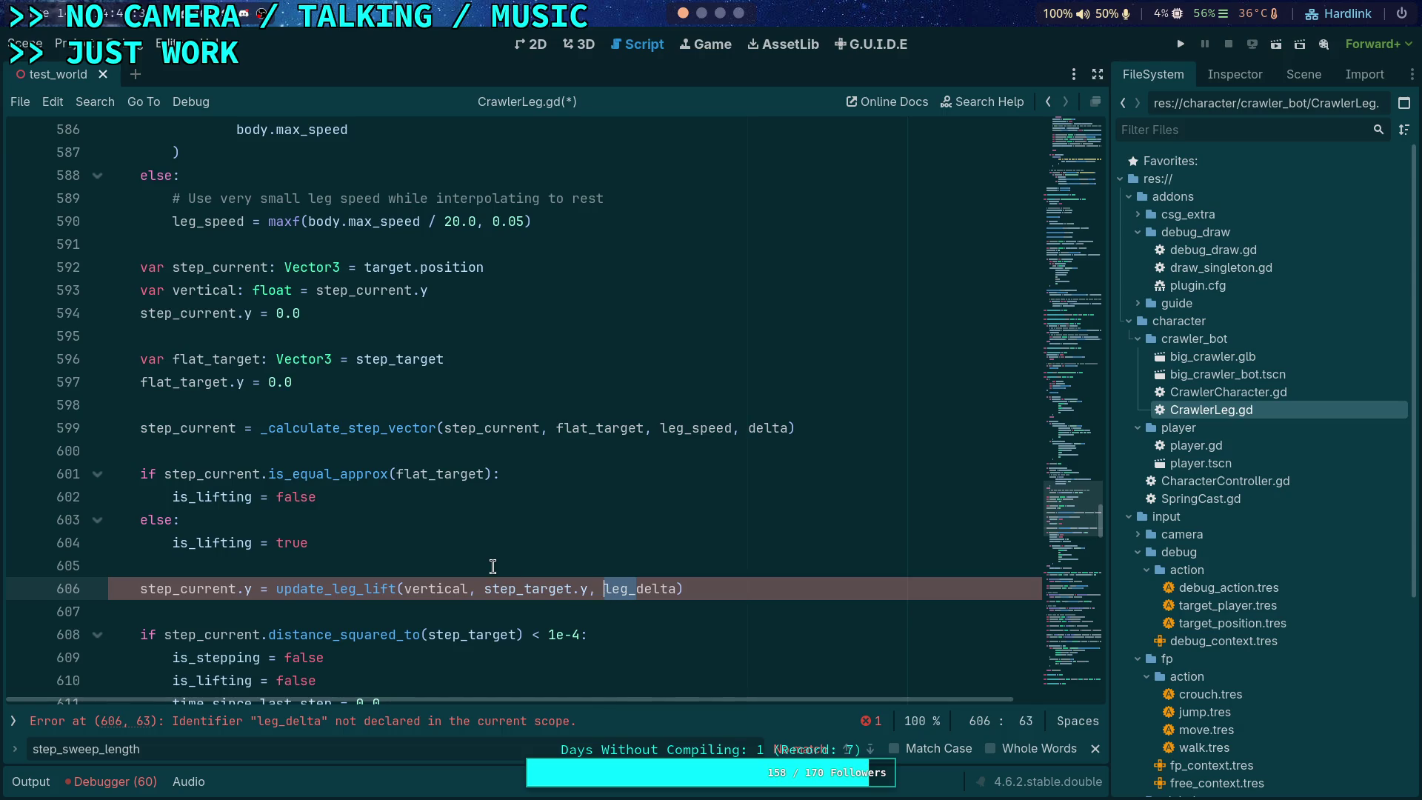
left_click(603, 596)
left_click_drag(603, 597, 669, 593)
mouse_move(333, 590)
key("BackSpace")
type("leg_")
type("speed *( ")
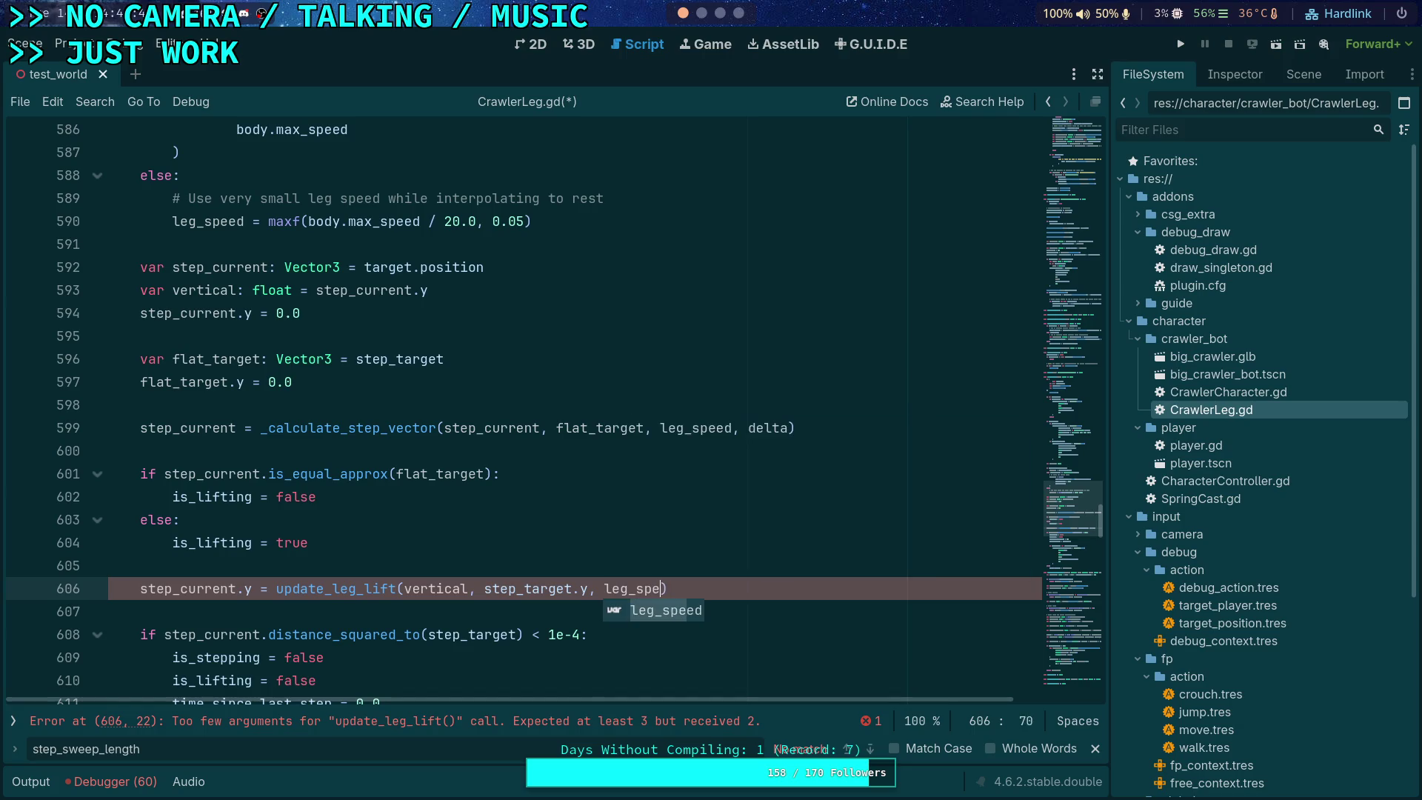
type("delta *")
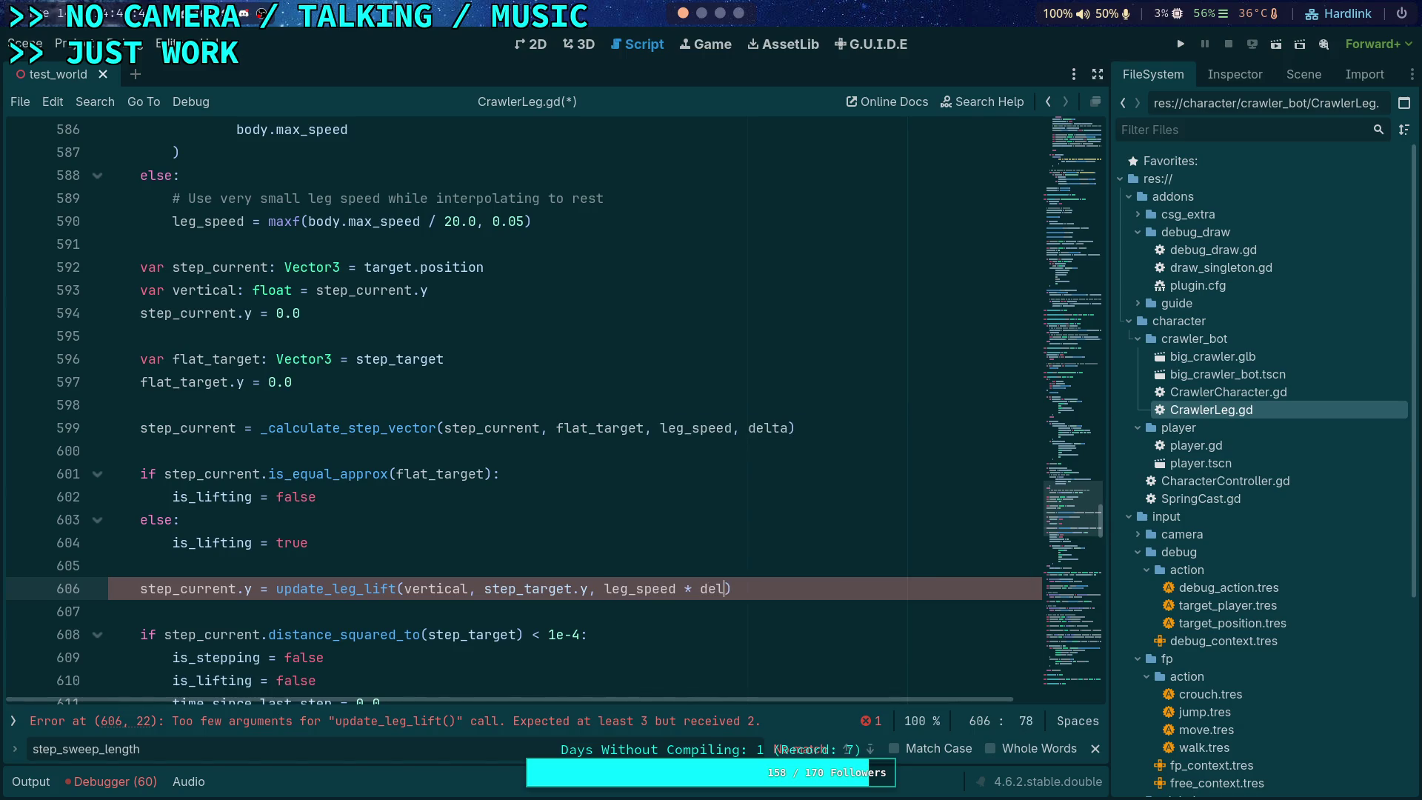
type(" current")
key("Return")
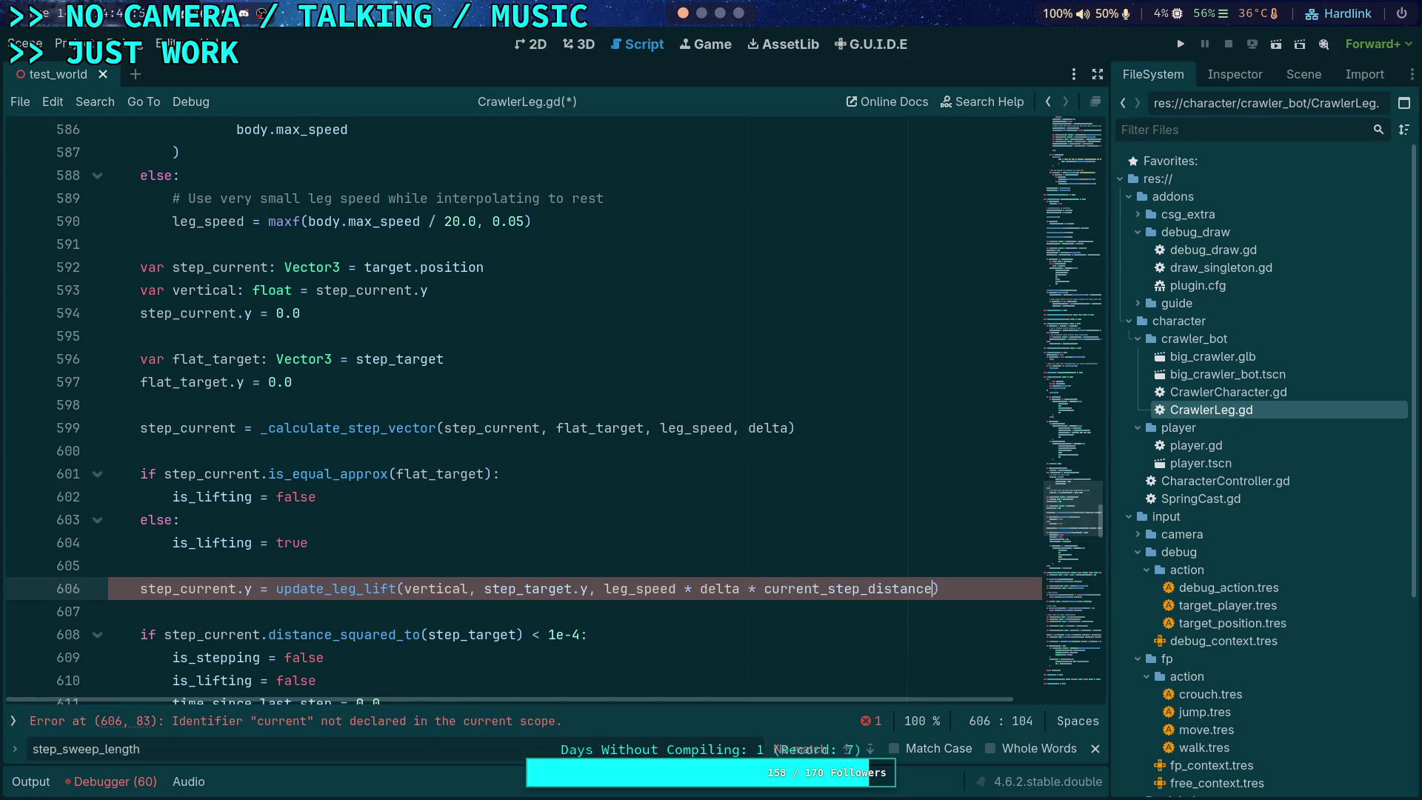
left_click(724, 622)
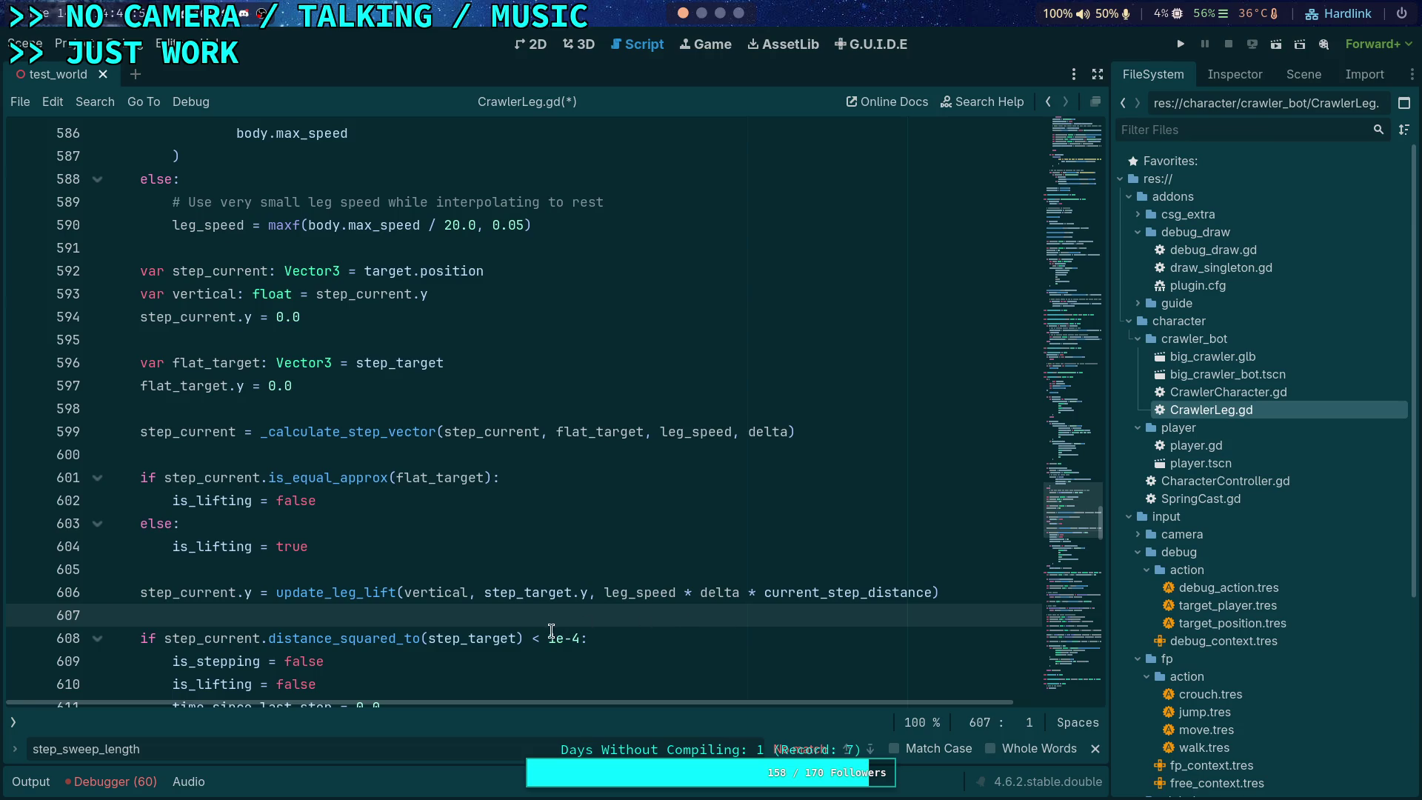
scroll(551, 622, "down", 4)
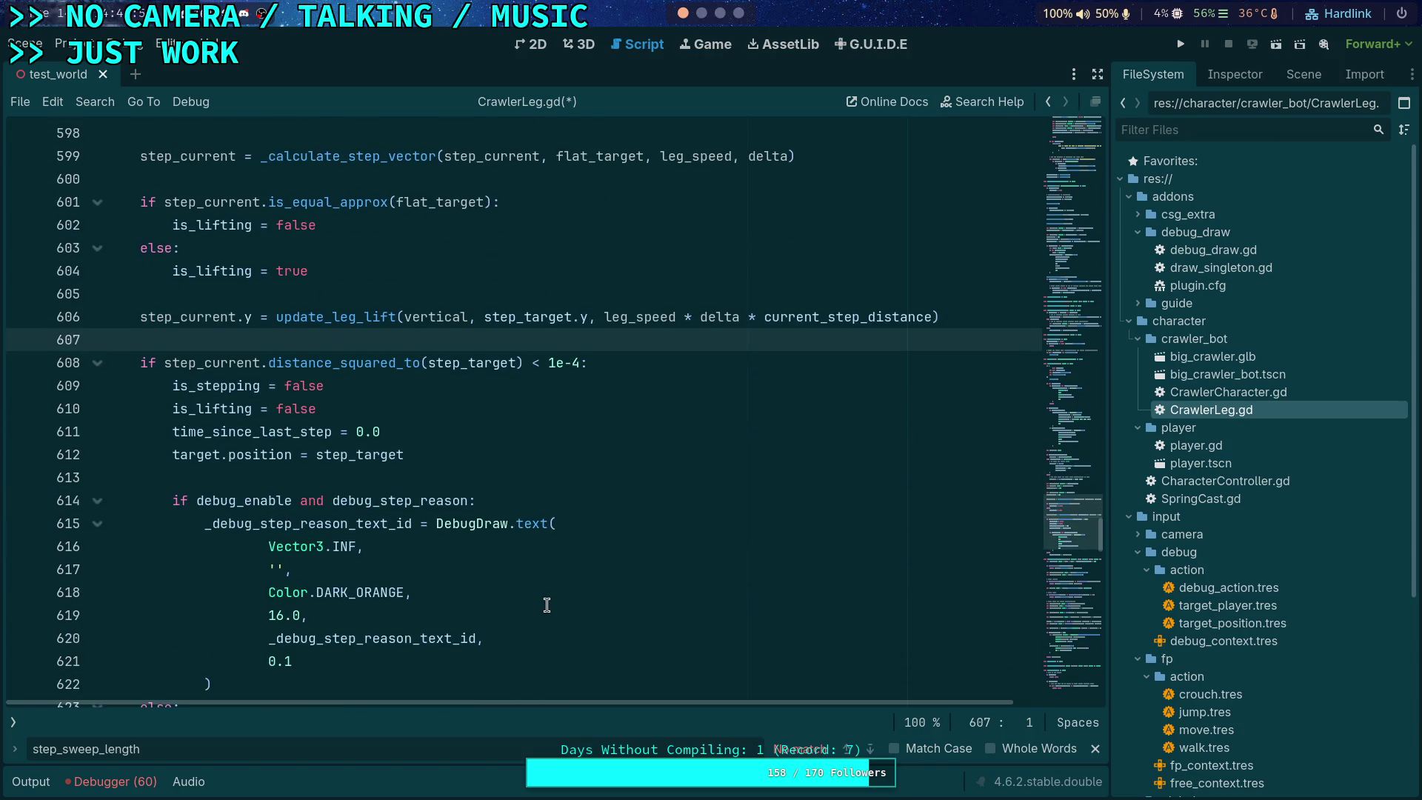
scroll(445, 574, "up", 3)
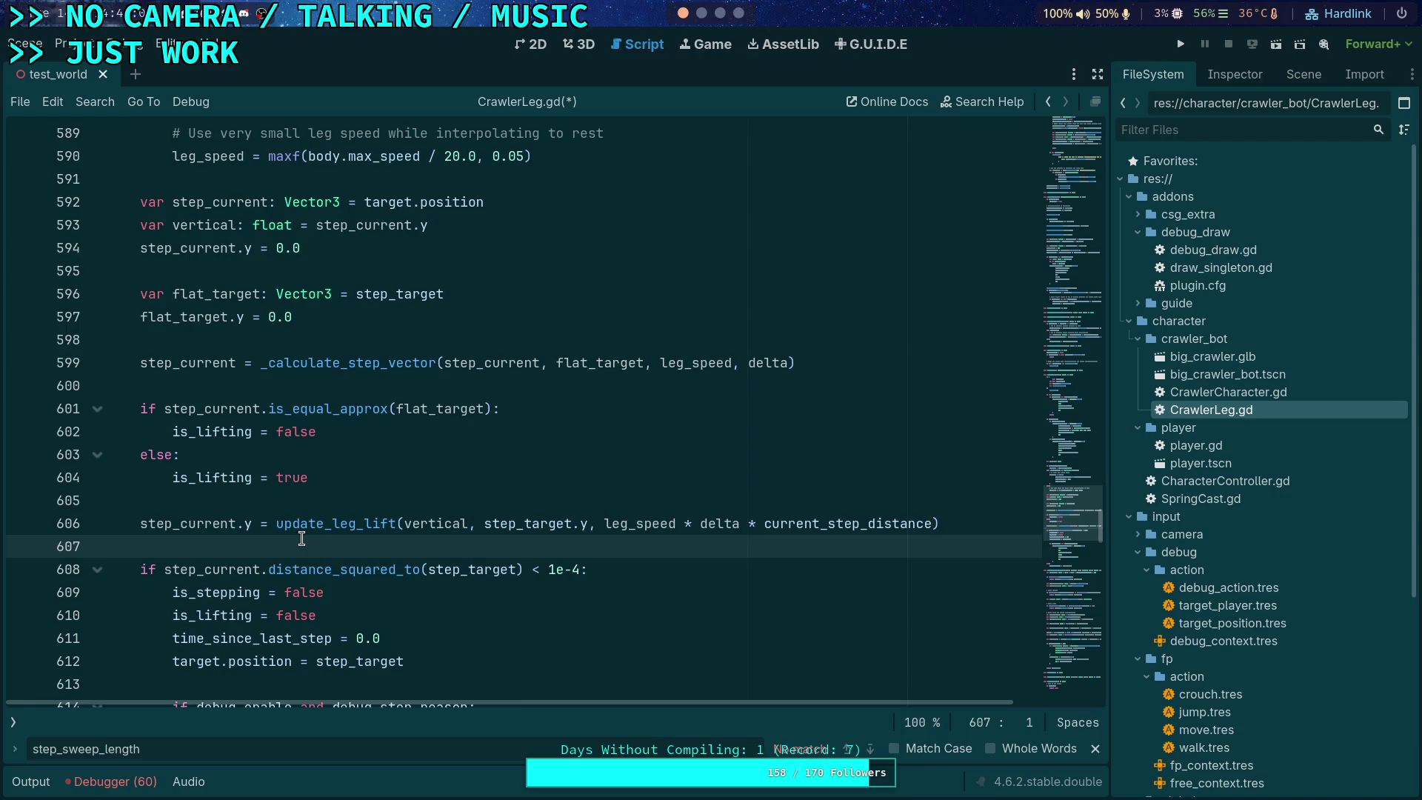
scroll(276, 478, "up", 2)
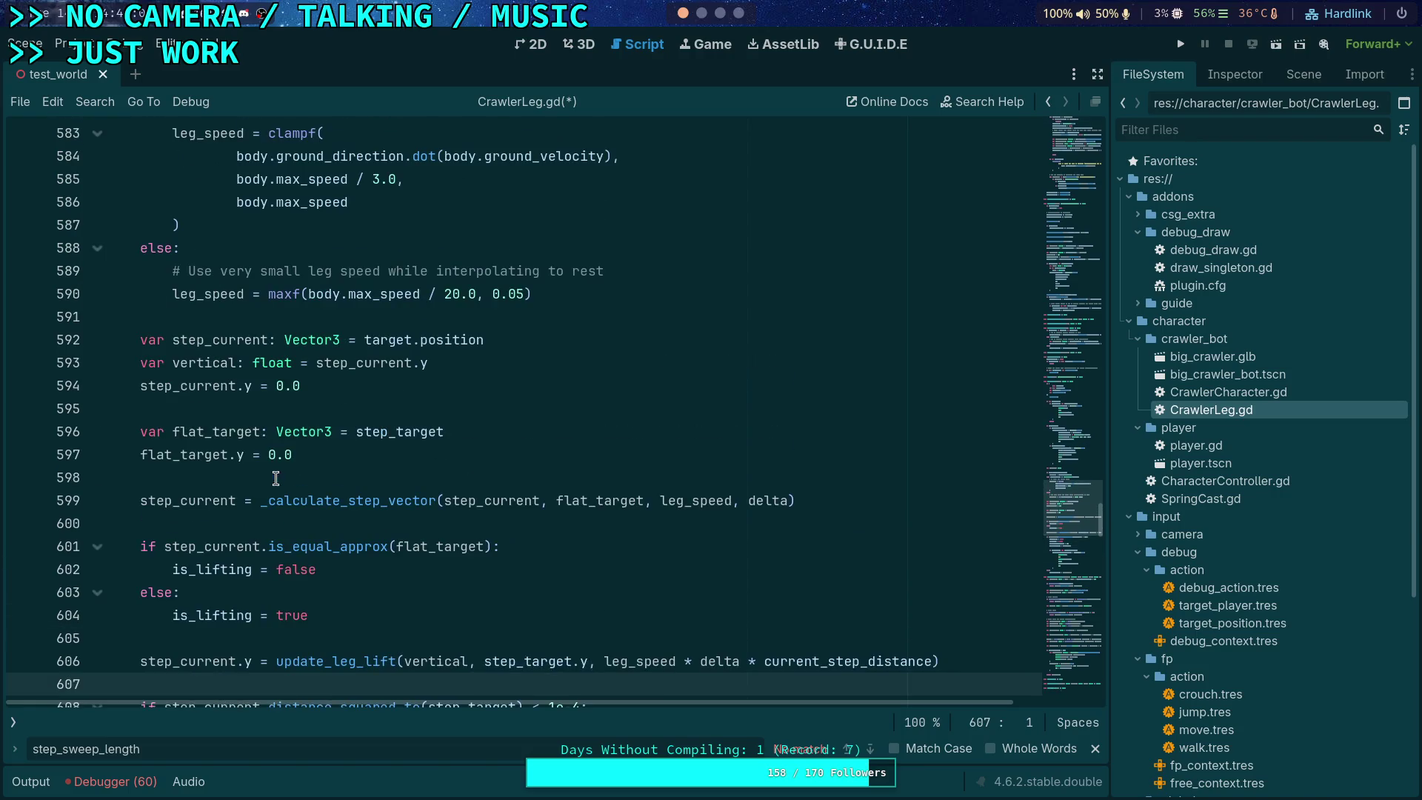
Step: Rename flat_target to step_goal on line 596 and paste it over uses on lines 597, 599, 601
double_click(181, 431)
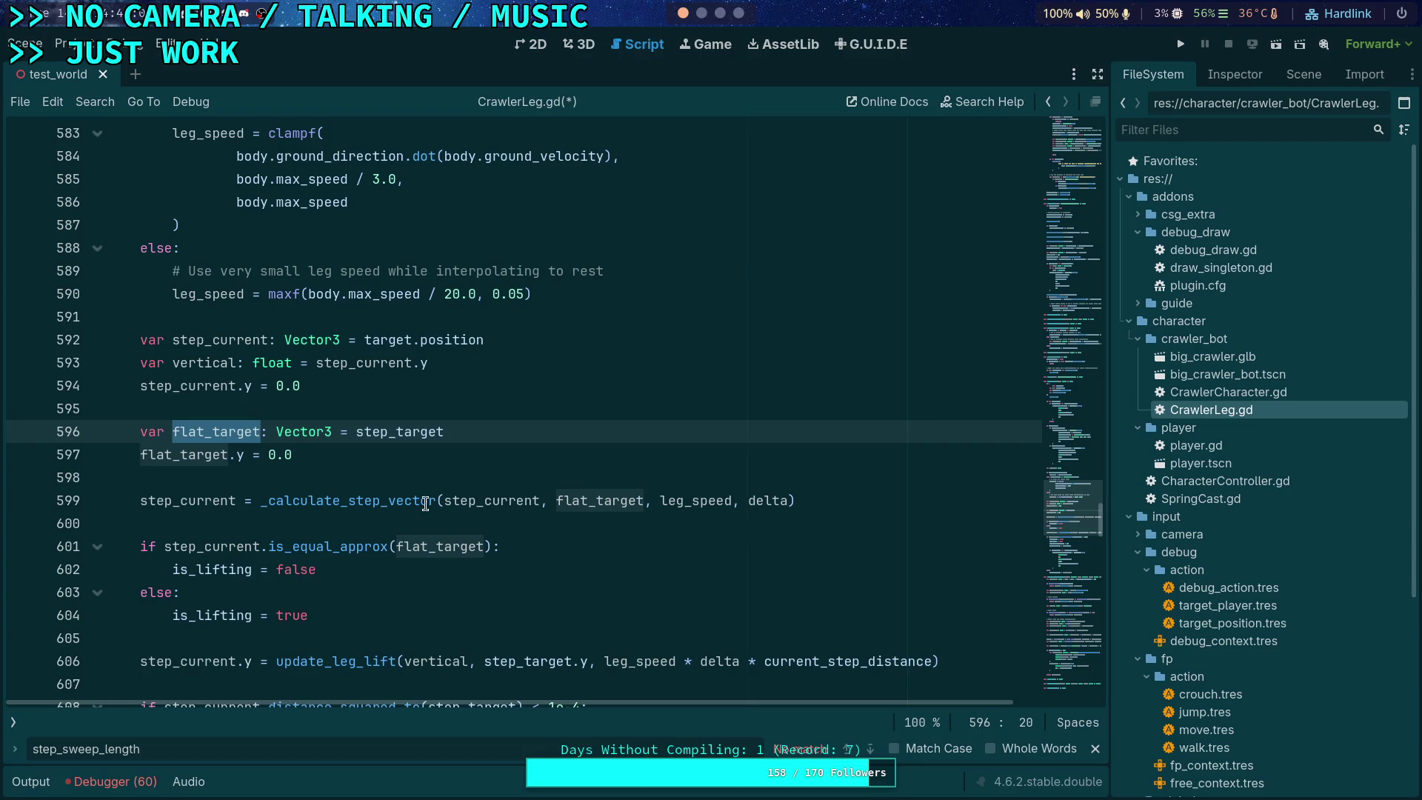
type("step_goal")
double_click(235, 432)
right_click(237, 432)
left_click(256, 495)
double_click(200, 457)
key("ctrl+v")
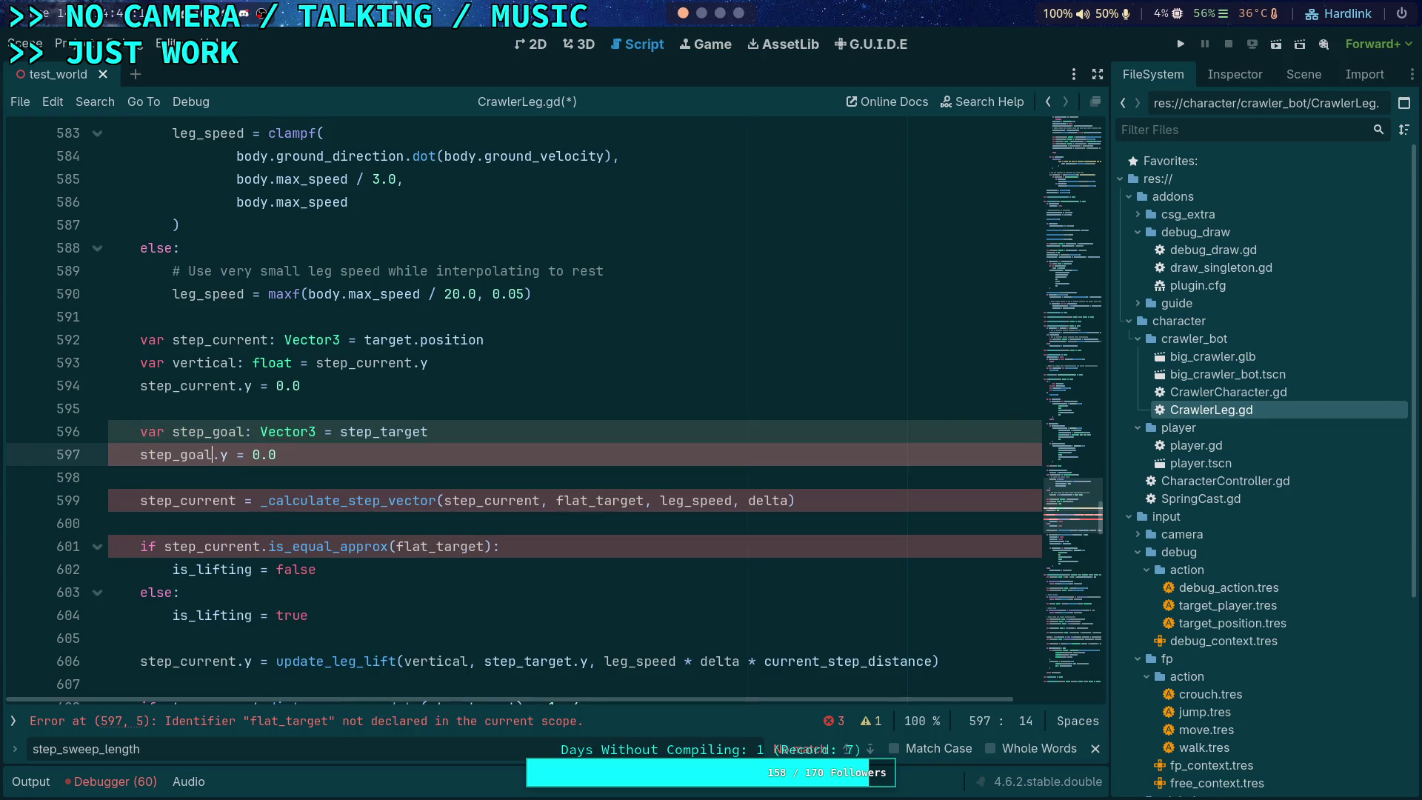
double_click(602, 501)
key("ctrl+v")
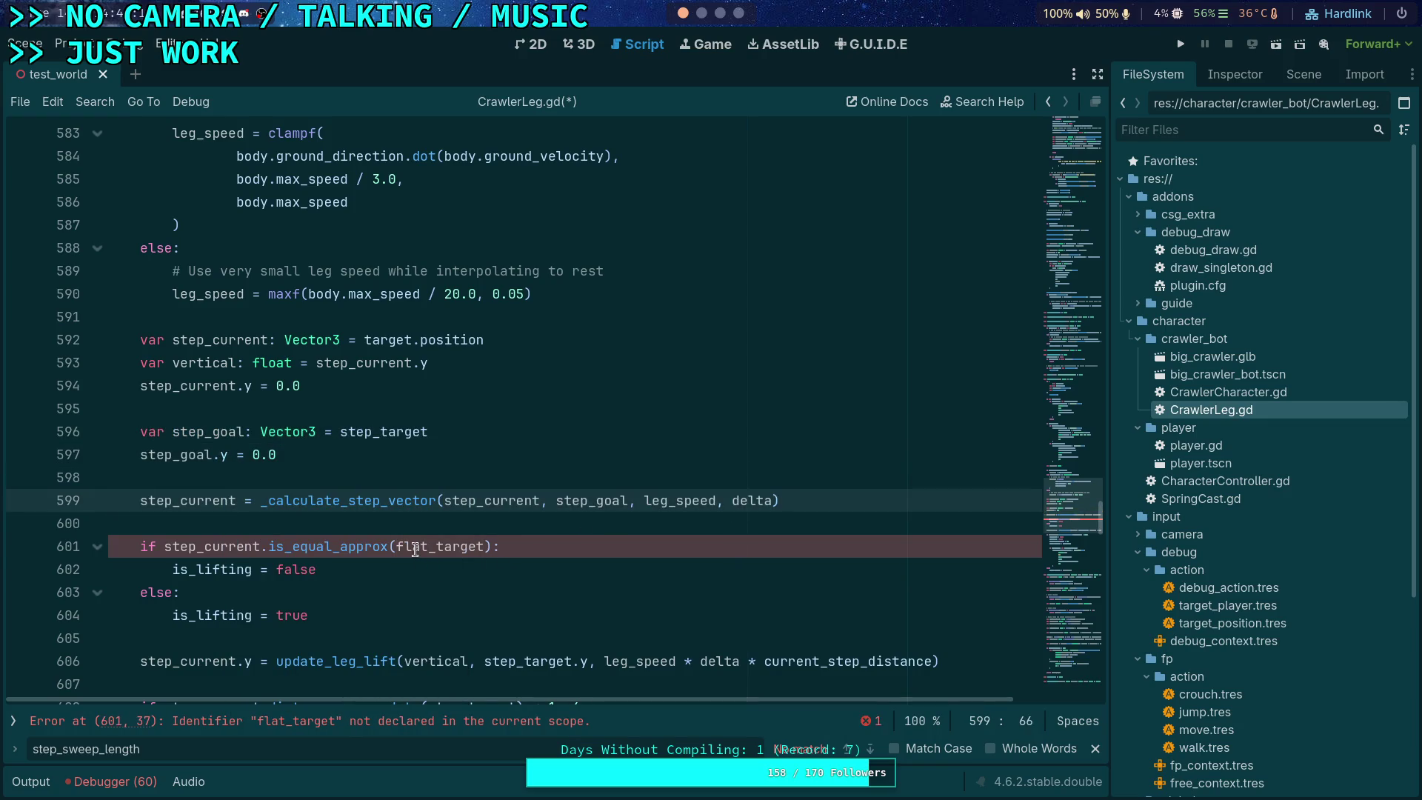
double_click(415, 548)
key("ctrl+v")
Step: Save CrawlerLeg.gd and close the step_sweep_length search
left_click(371, 610)
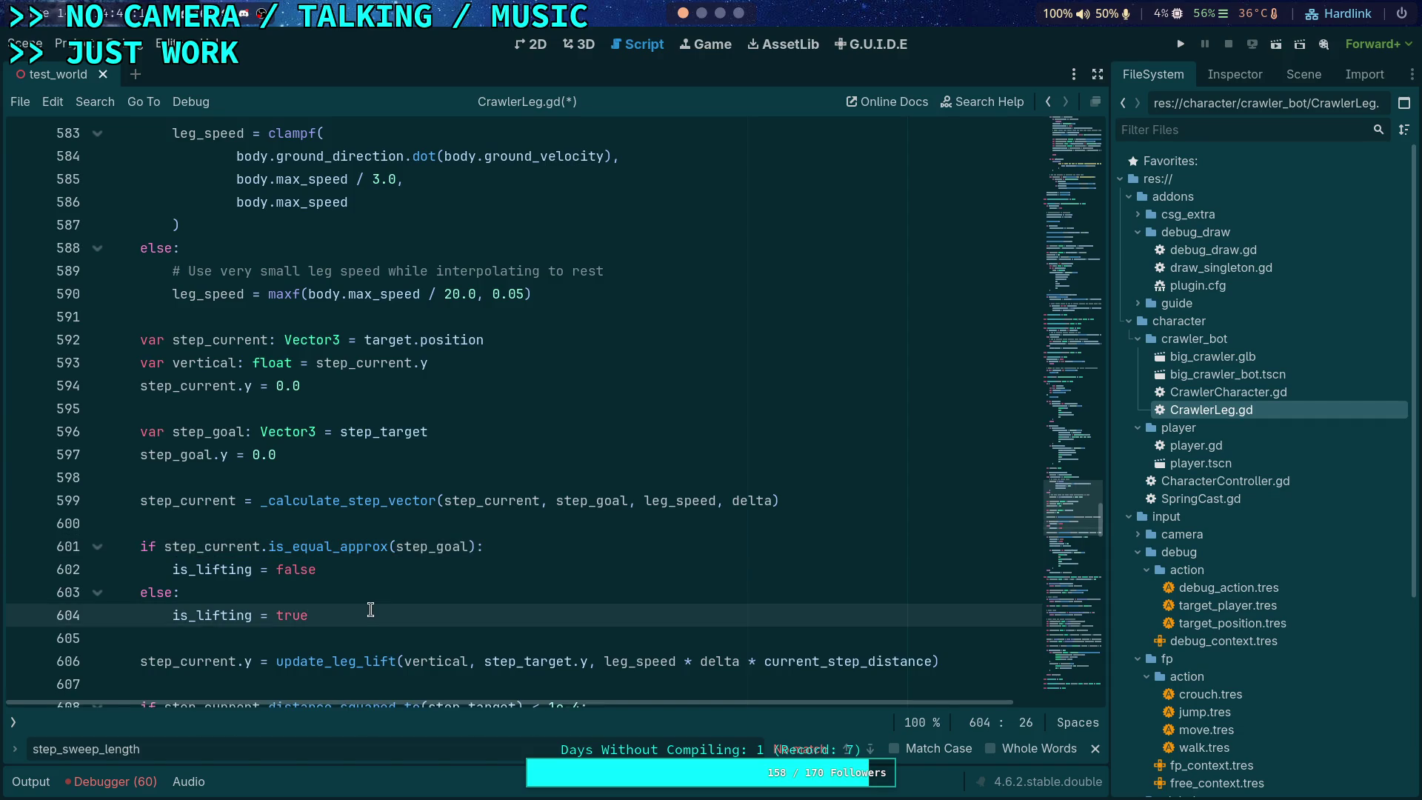
scroll(536, 521, "down", 4)
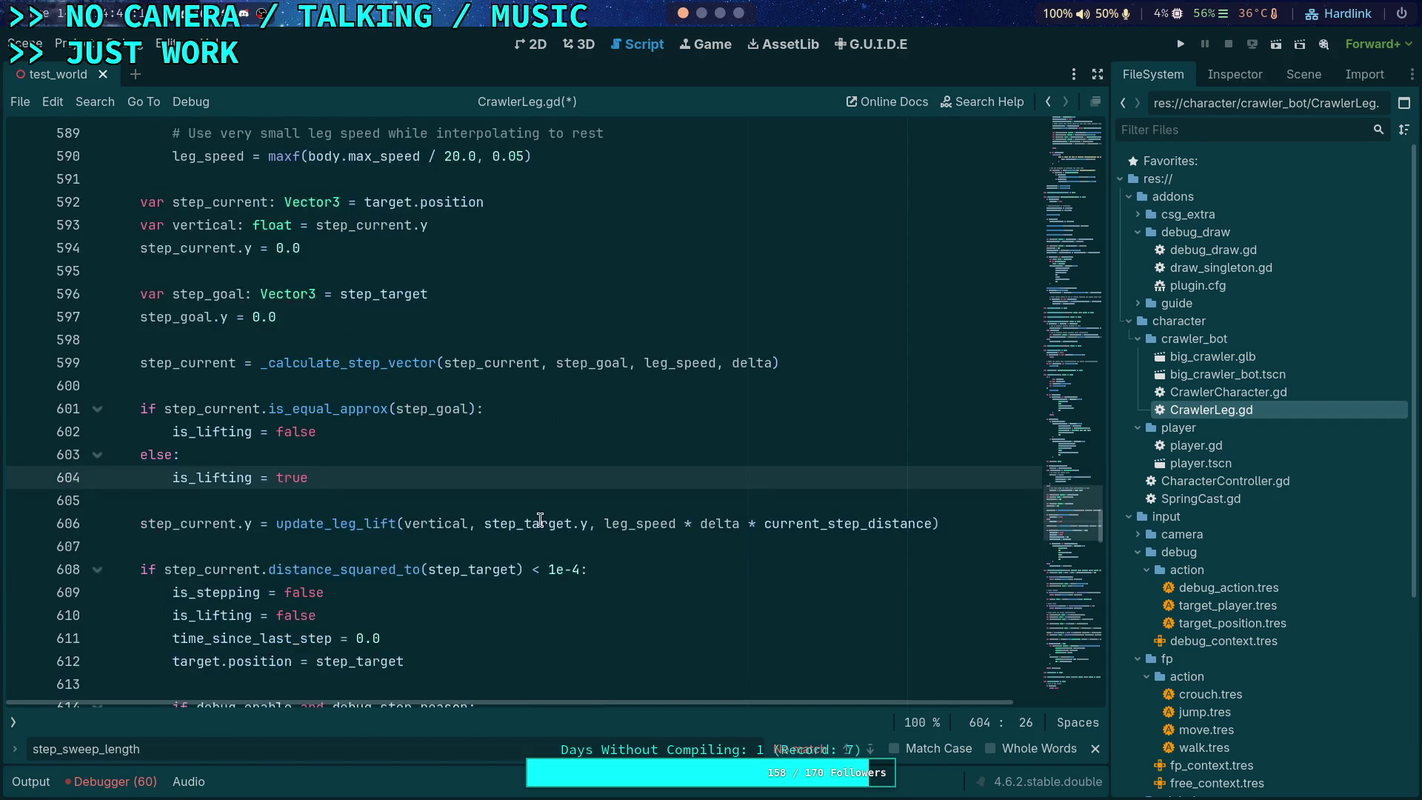
scroll(485, 525, "down", 9)
key("ctrl+s")
scroll(930, 642, "down", 4)
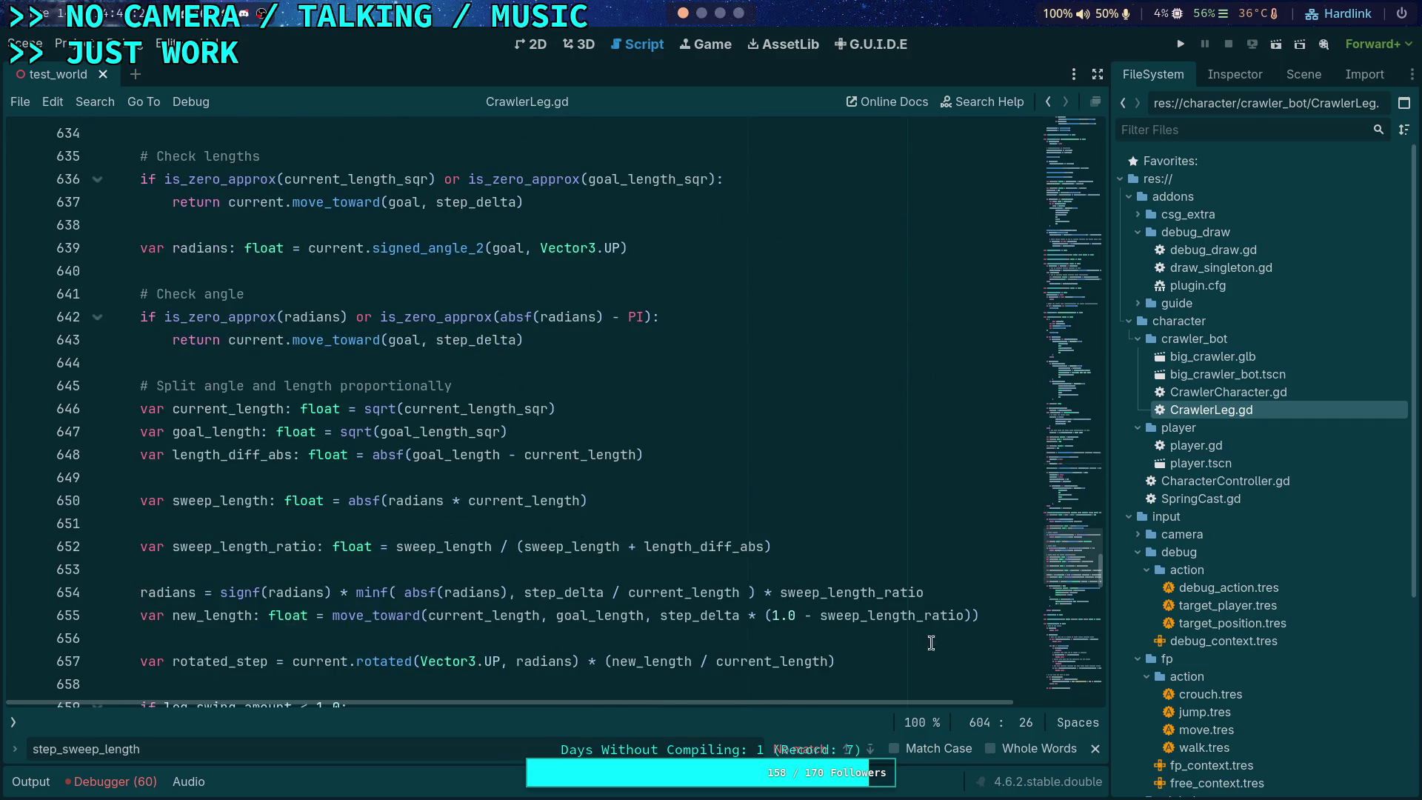
left_click(1096, 749)
Step: Run the project, advance the crawler tick by tick with the period key, then stop with F8
left_click(1182, 45)
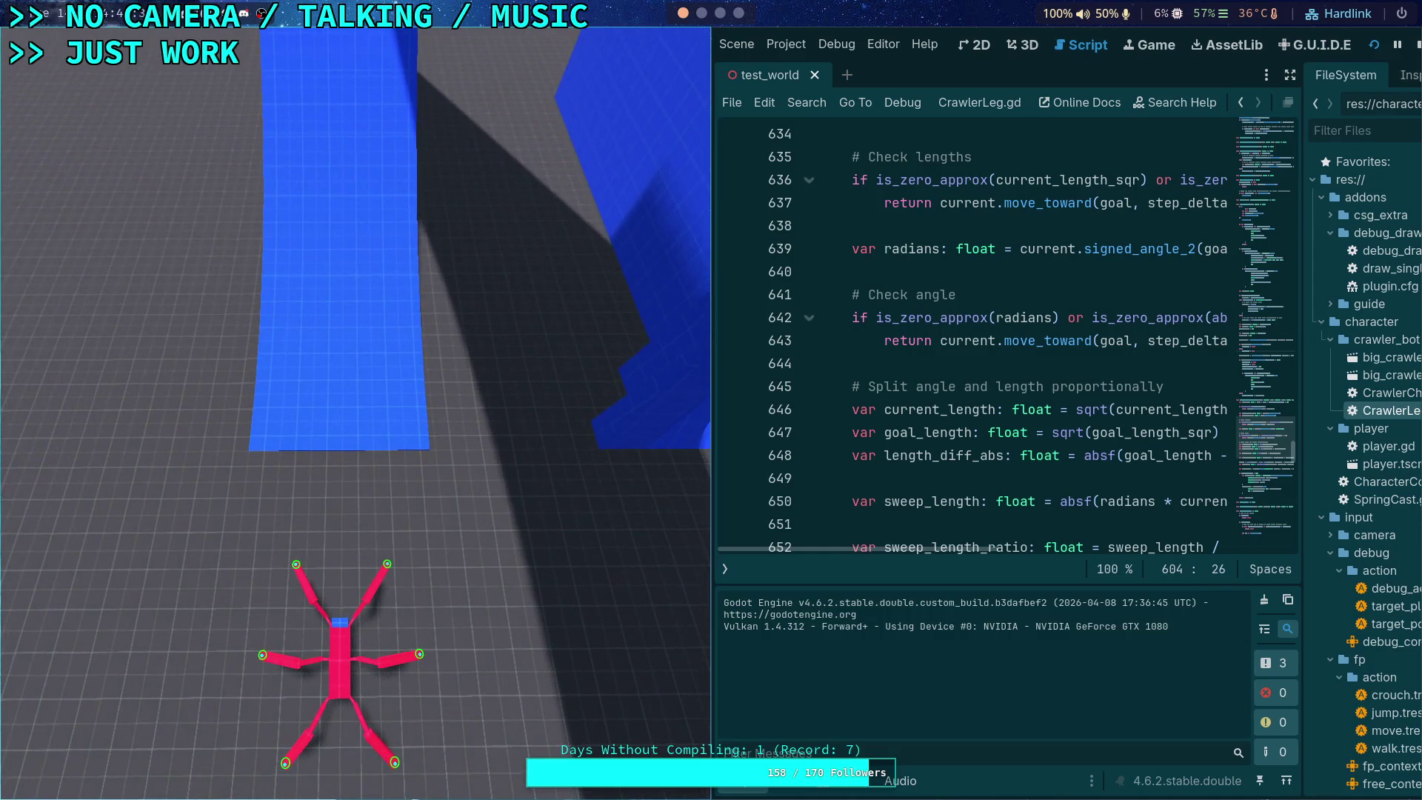
key("period")
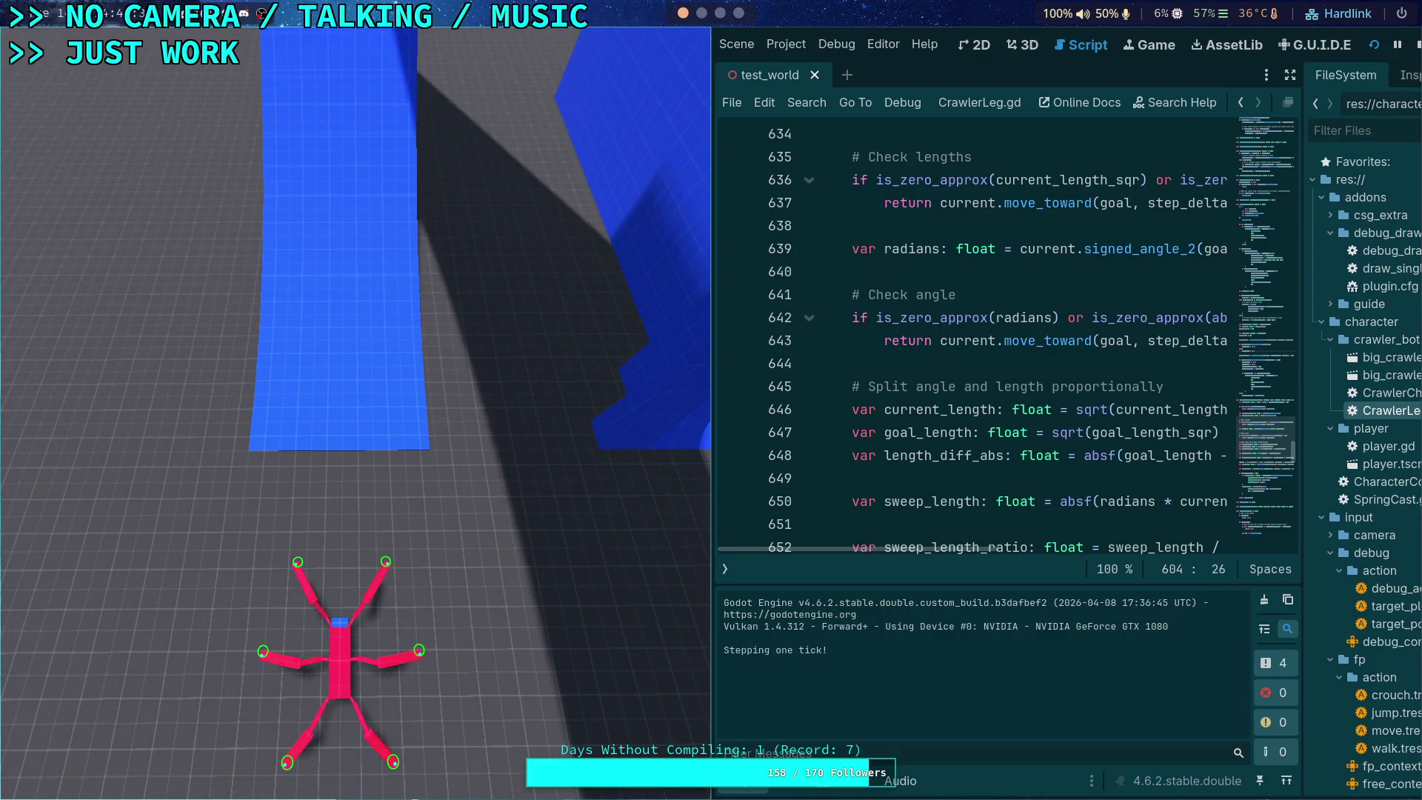
key("period")
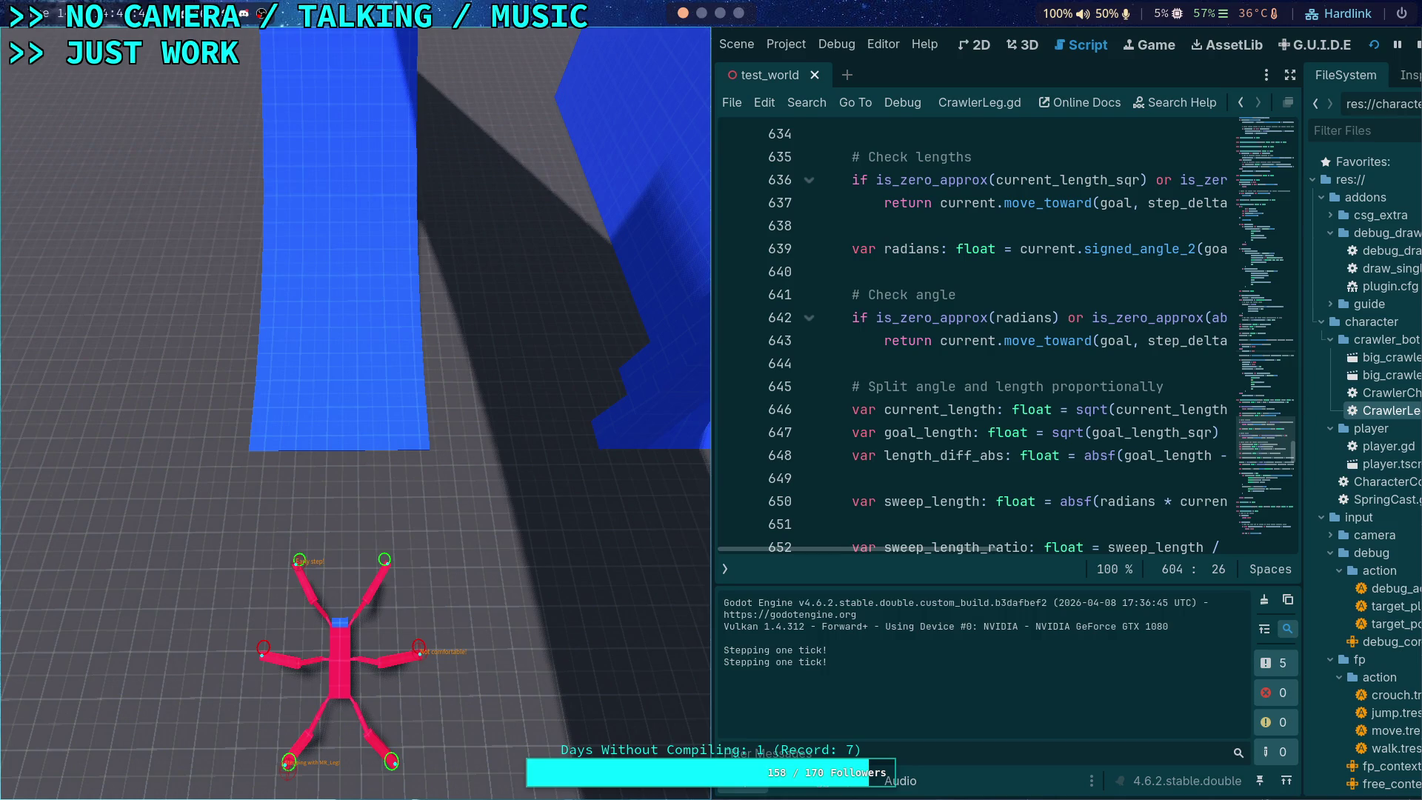
key("period")
key("period")
key("period")
key("period")
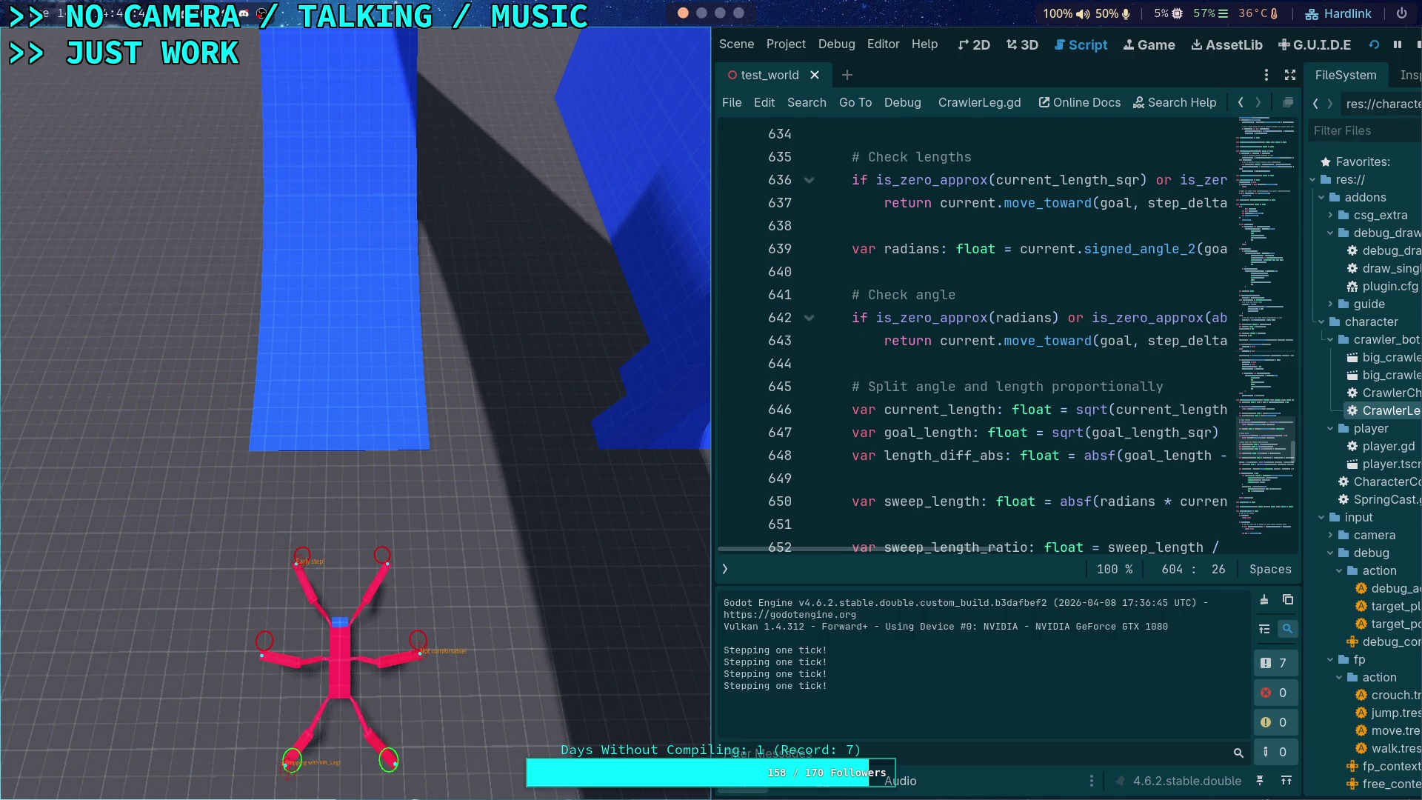
key("period")
key("period")
key("period")
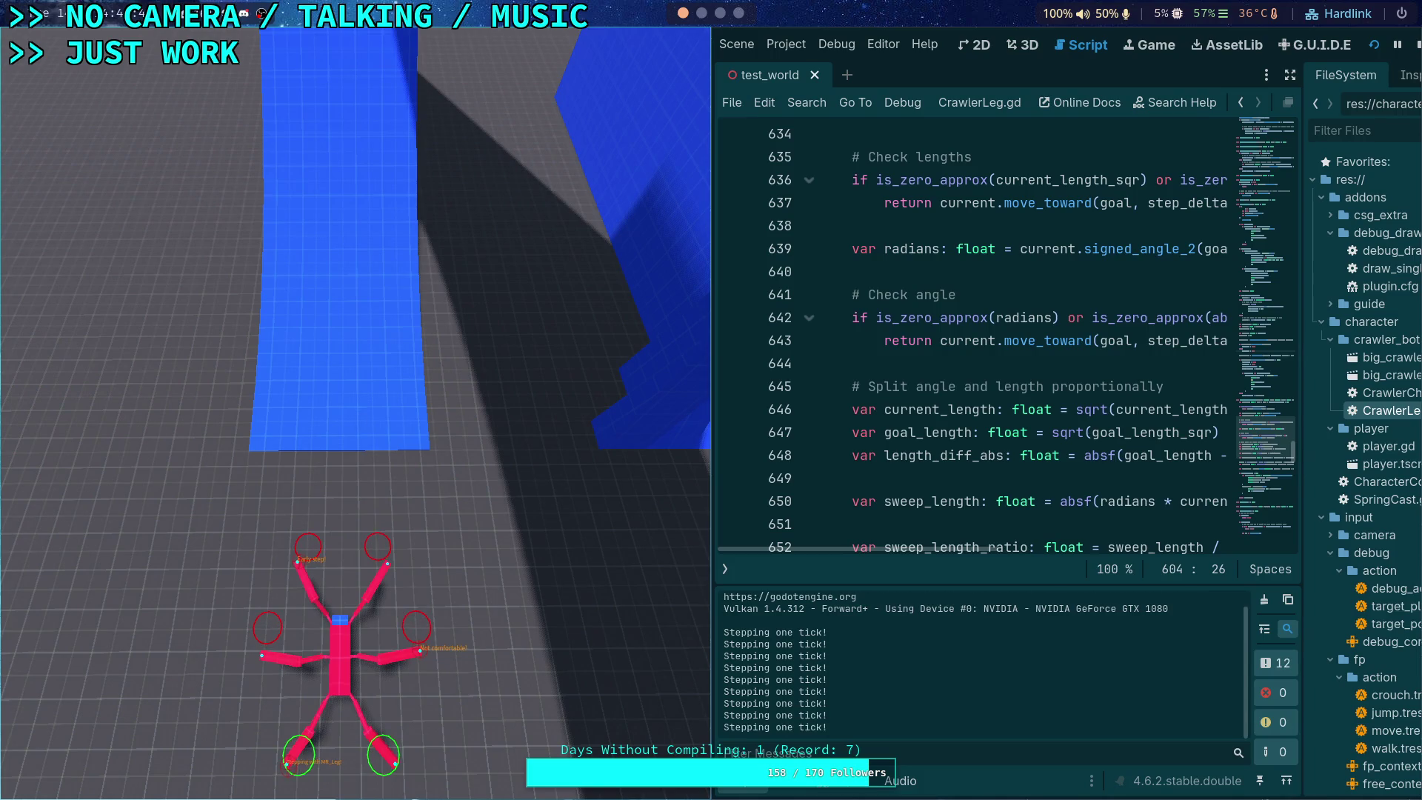
key("period")
key("period")
key("period")
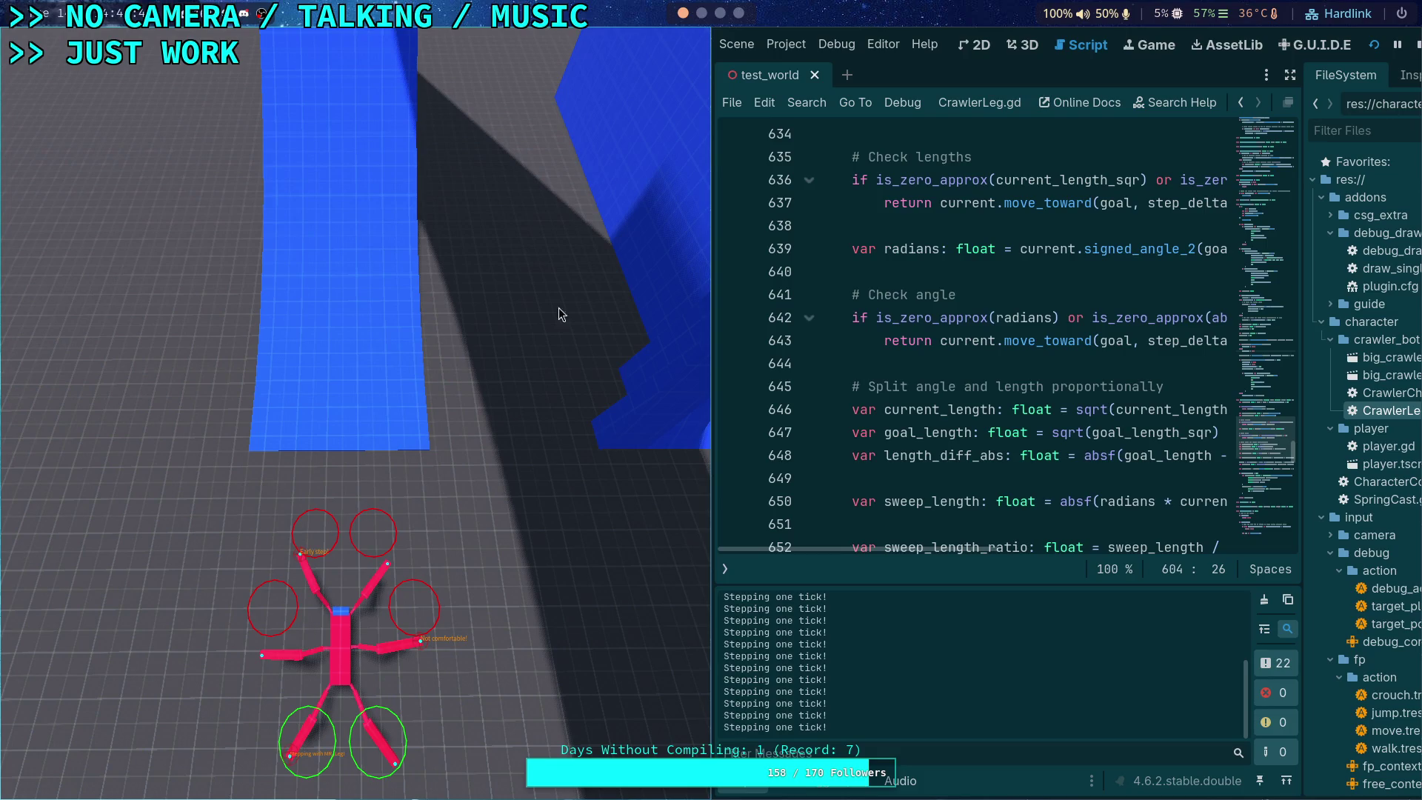
key("F8")
scroll(496, 372, "down", 1)
scroll(414, 311, "up", 5)
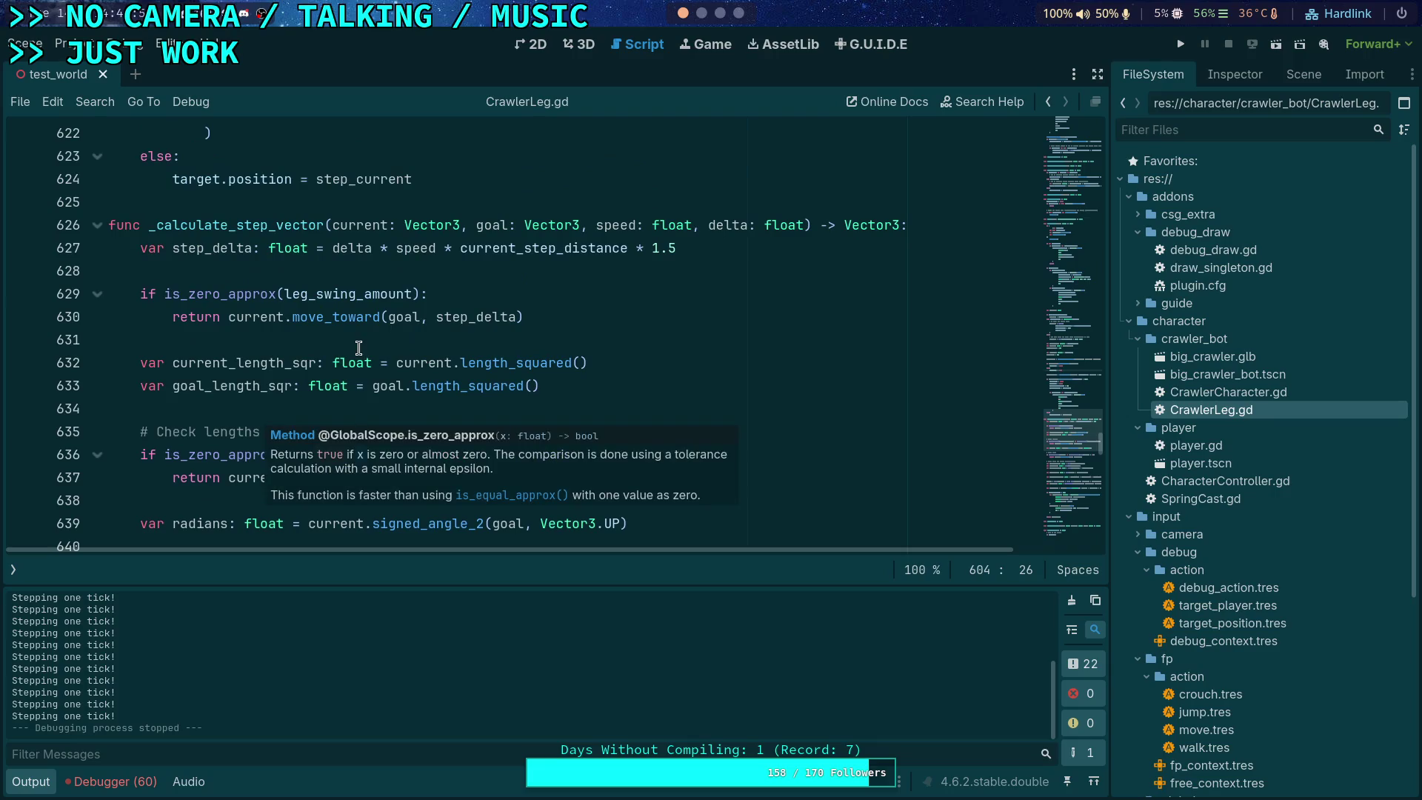
Step: Highlight the speed and step_delta uses in _calculate_step_vector, then launch the game again
double_click(616, 225)
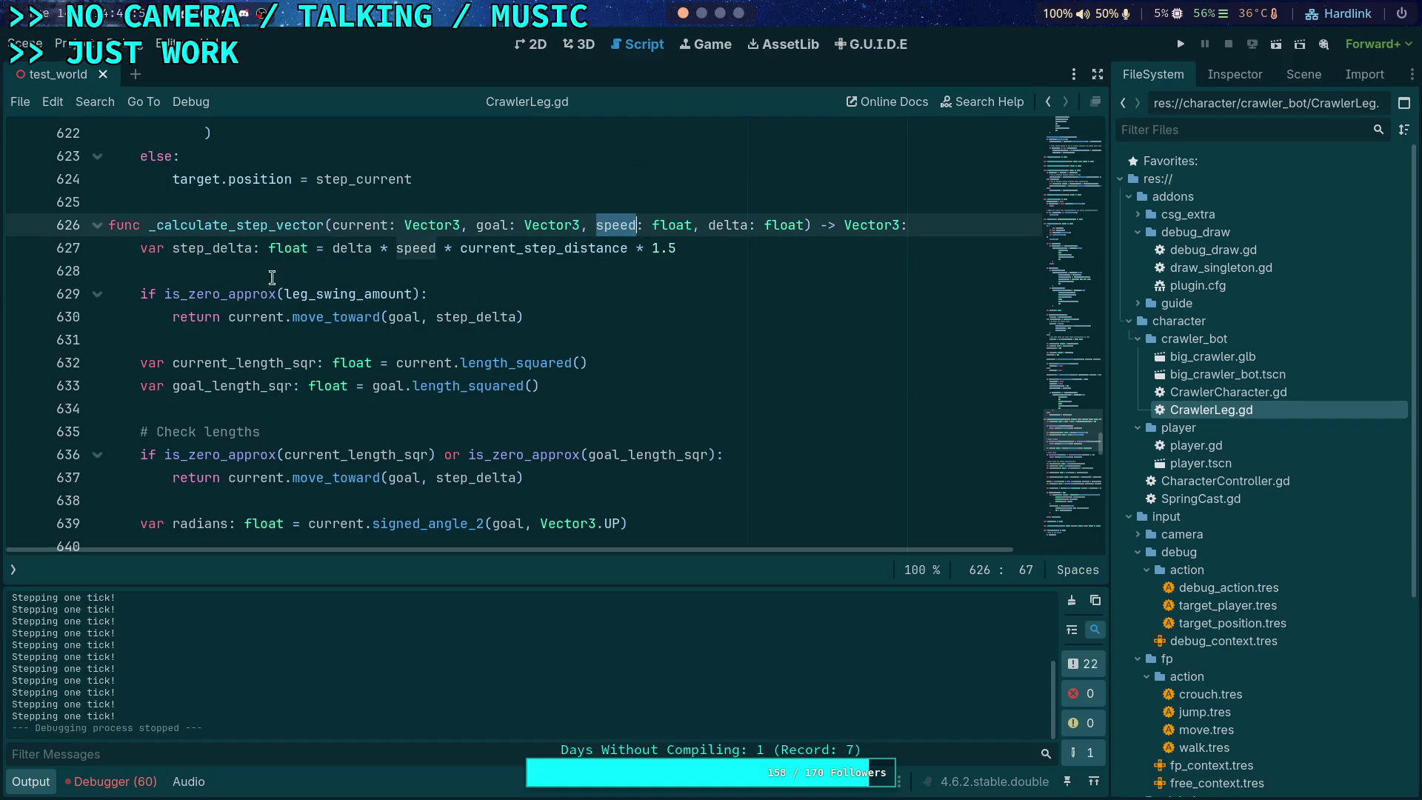
double_click(201, 250)
scroll(444, 326, "down", 7)
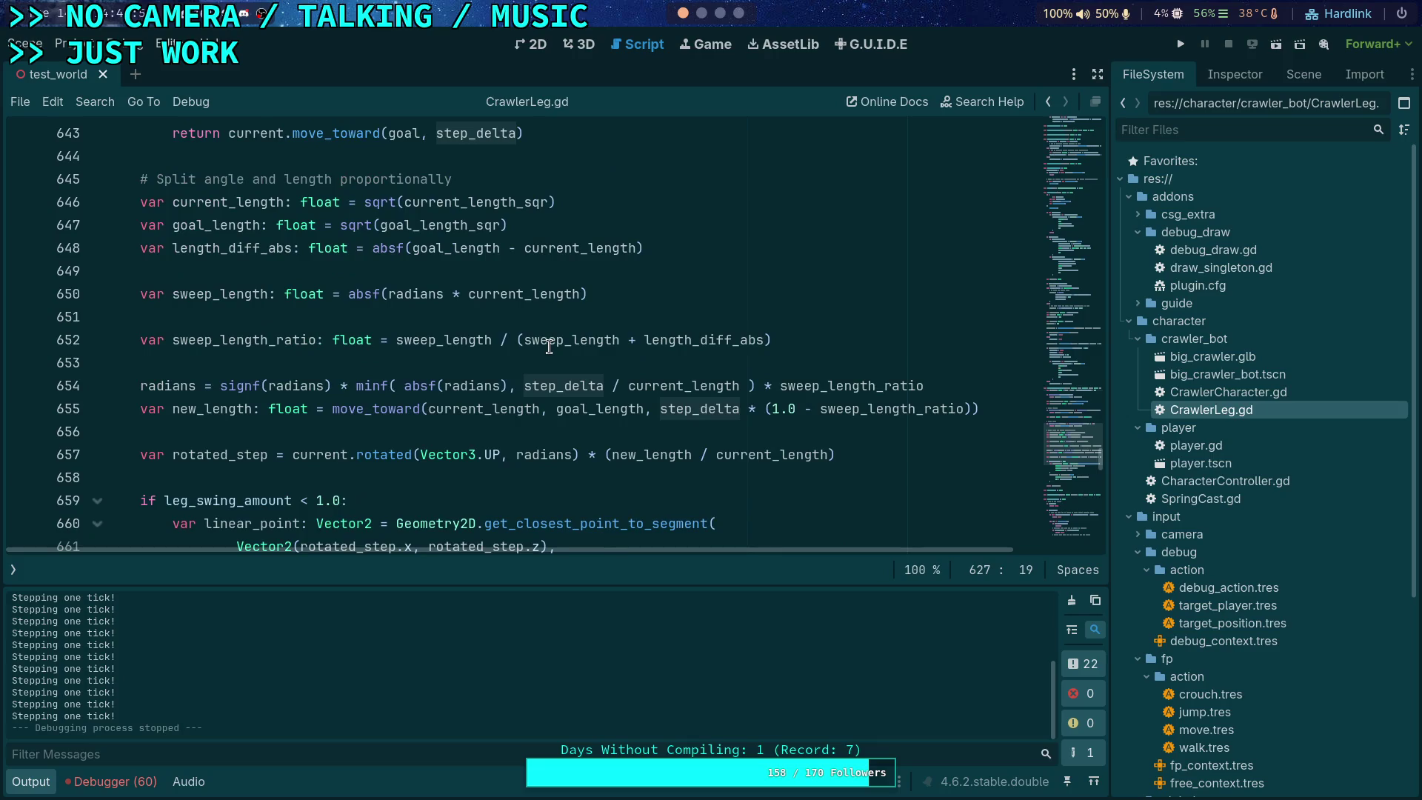
scroll(614, 431, "down", 1)
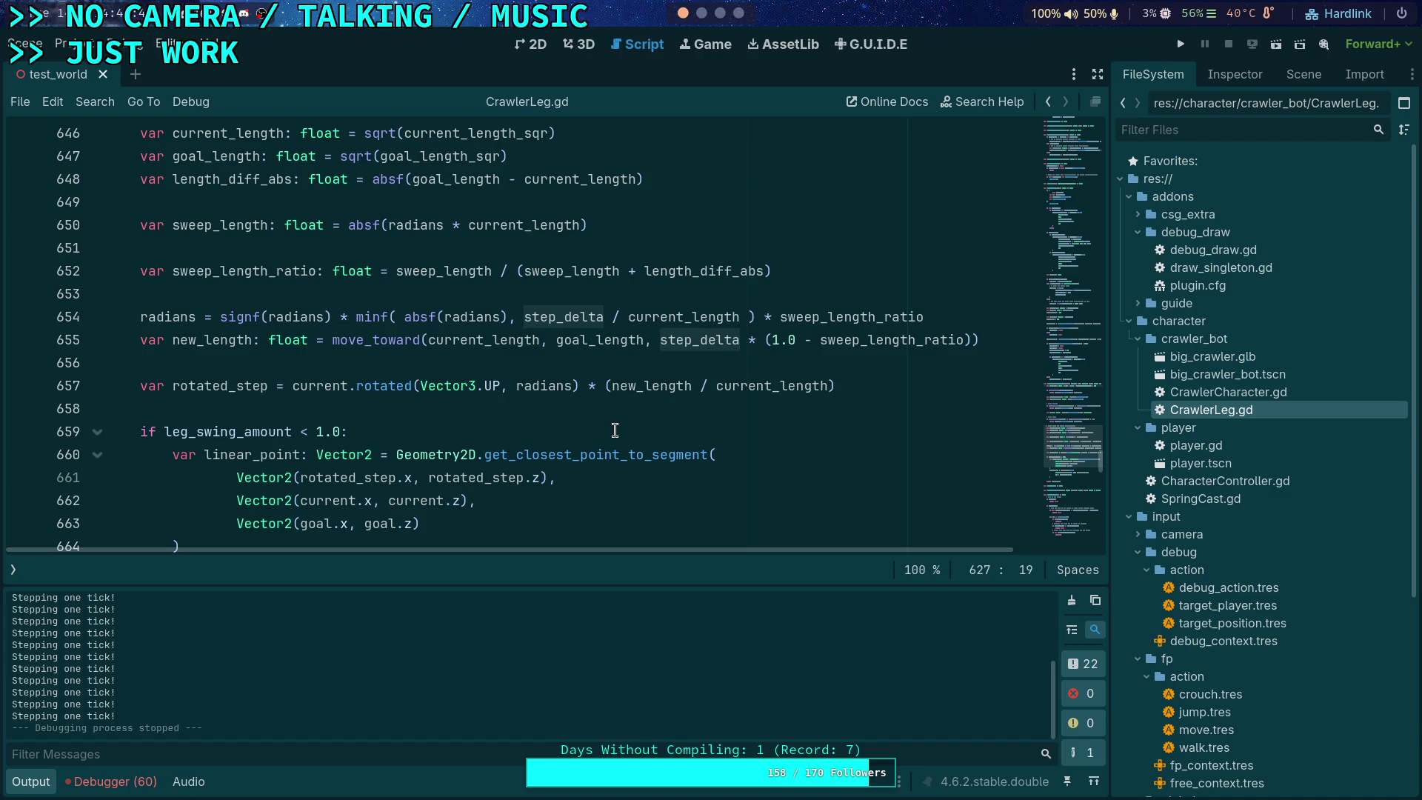
scroll(593, 422, "up", 7)
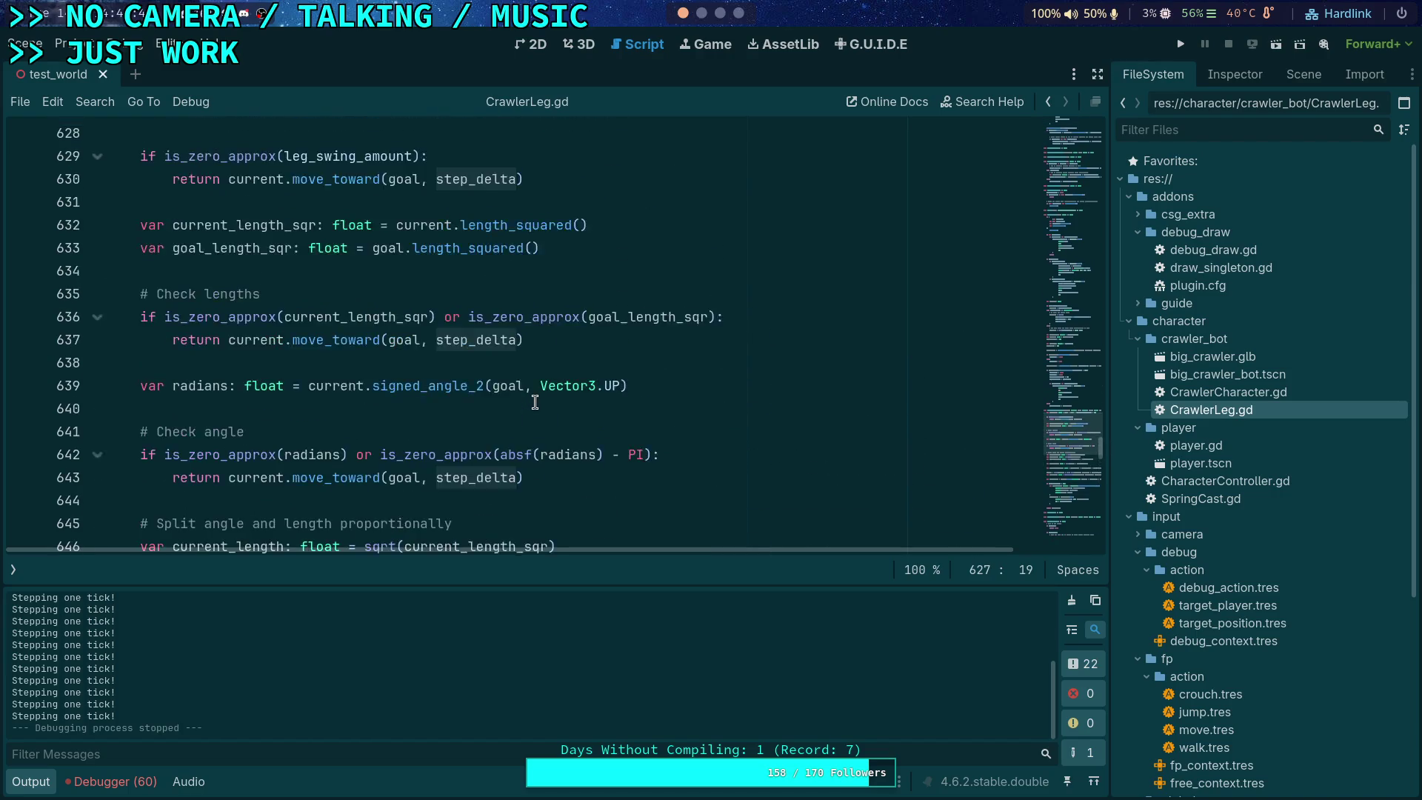
scroll(549, 401, "up", 1)
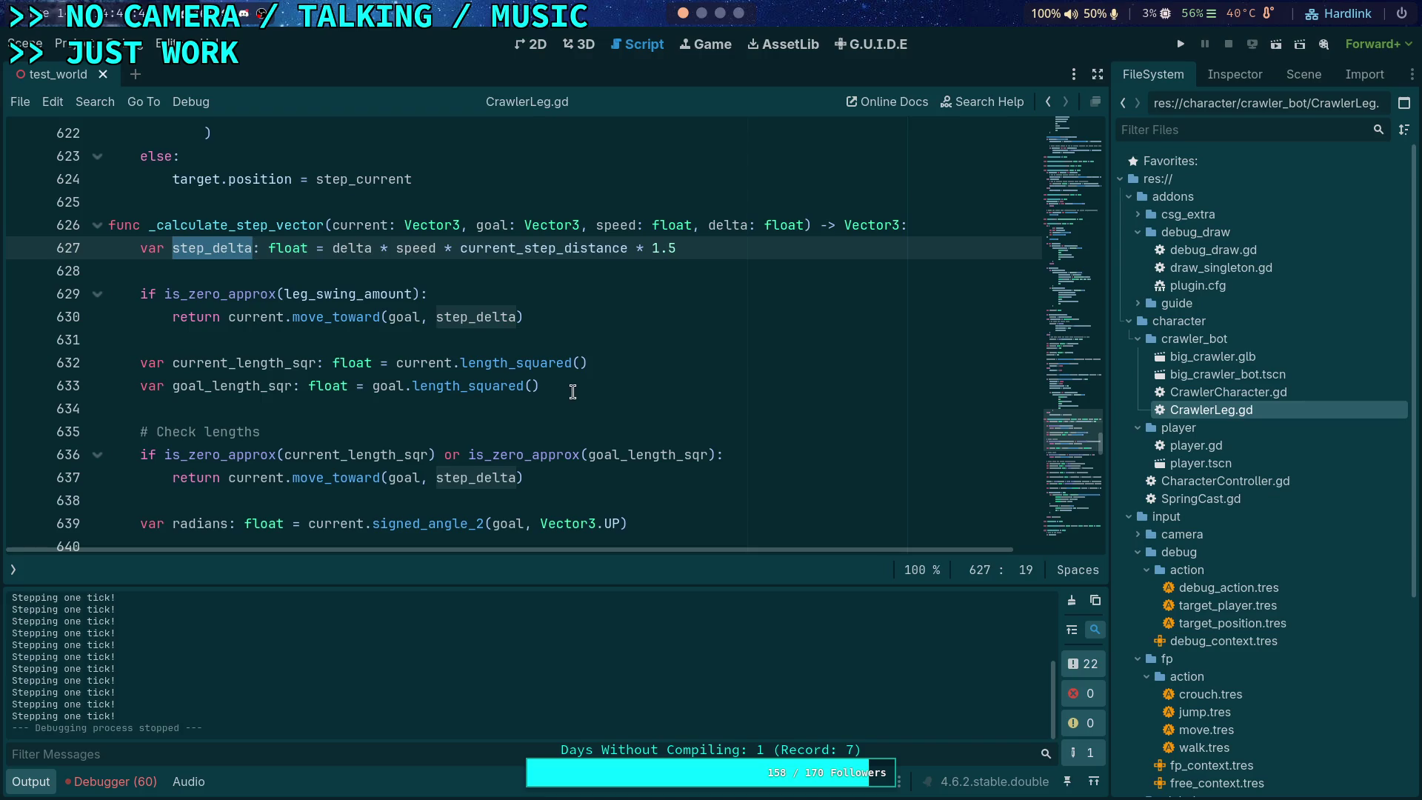
left_click(1181, 44)
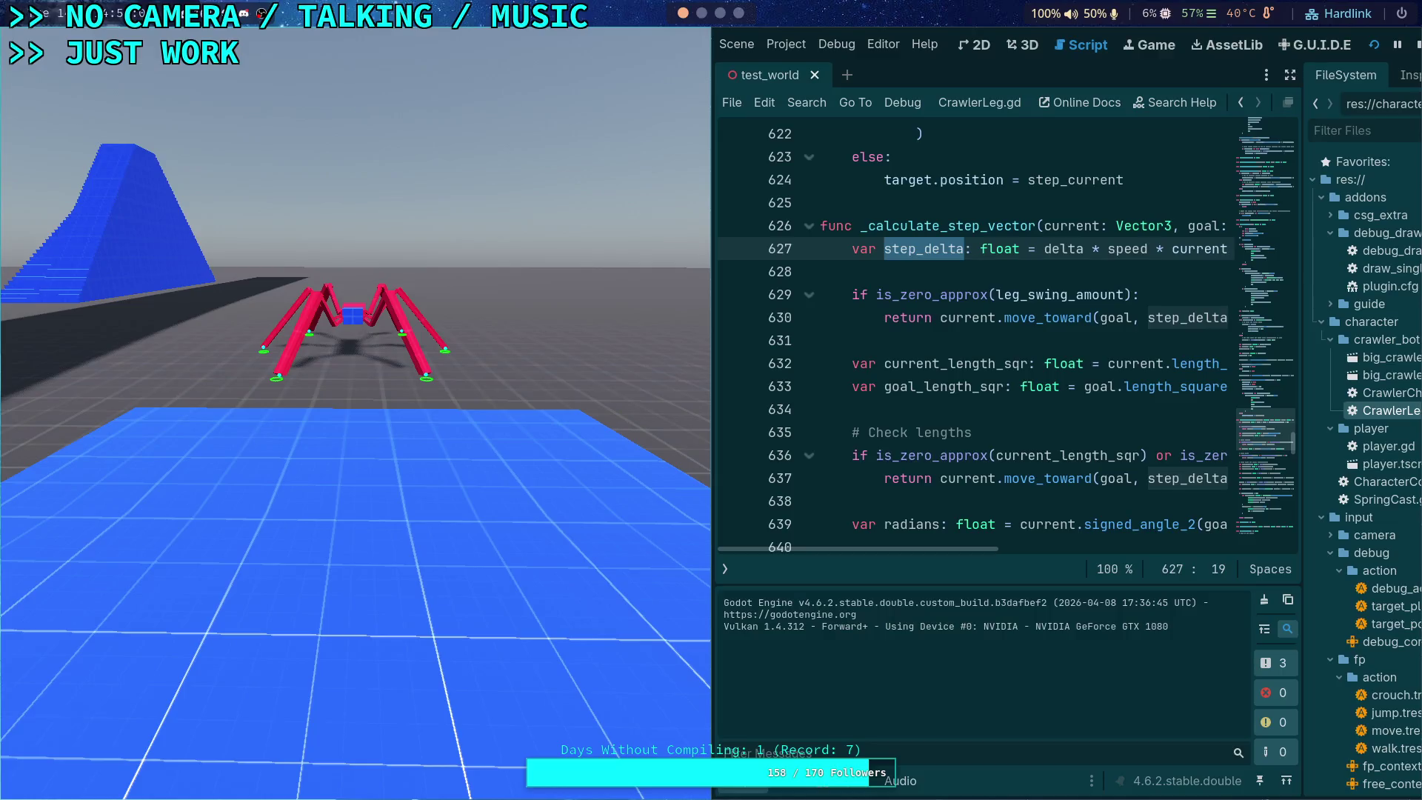
Step: Slow the game to 0.25 time scale to watch the legs step, then stop it with F8
key("bracketleft")
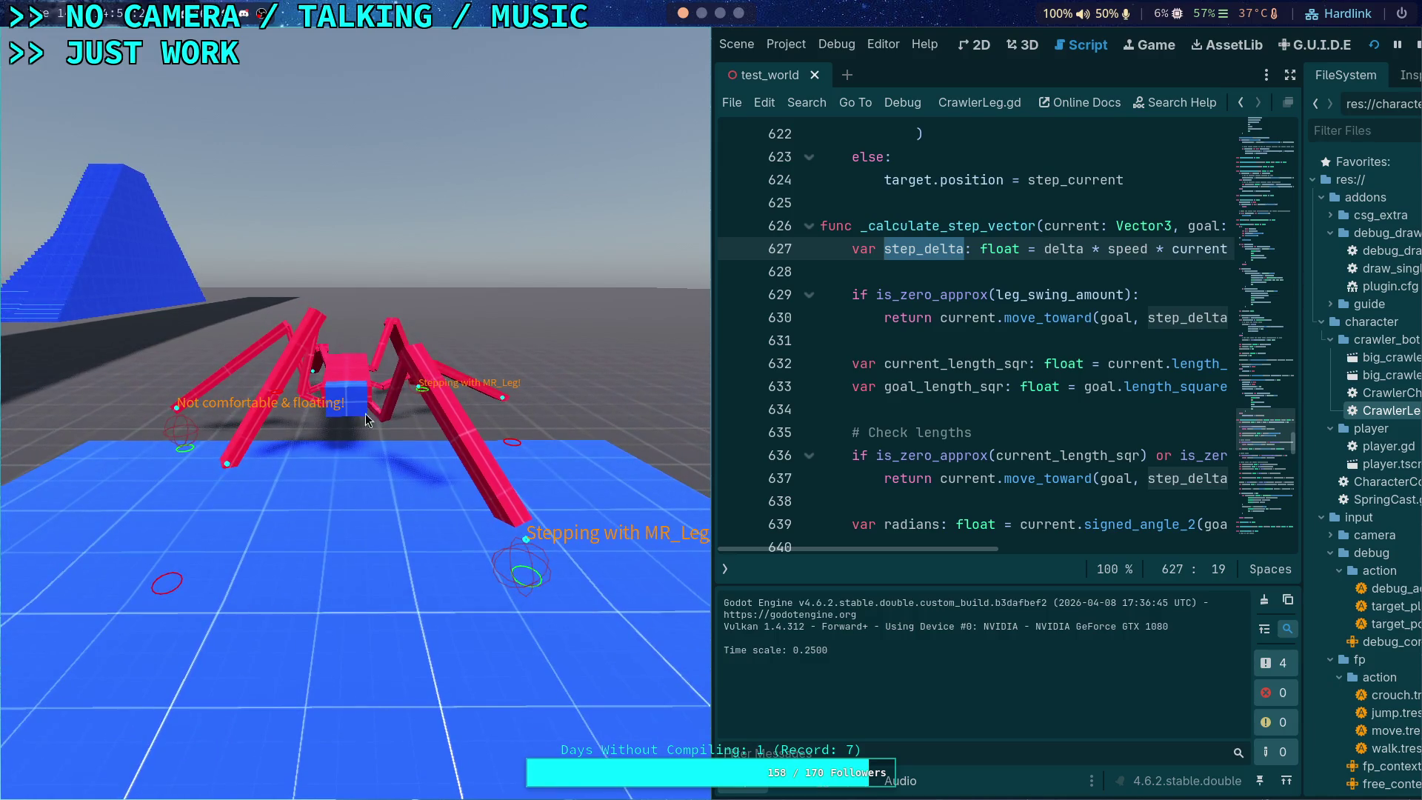
key("F8")
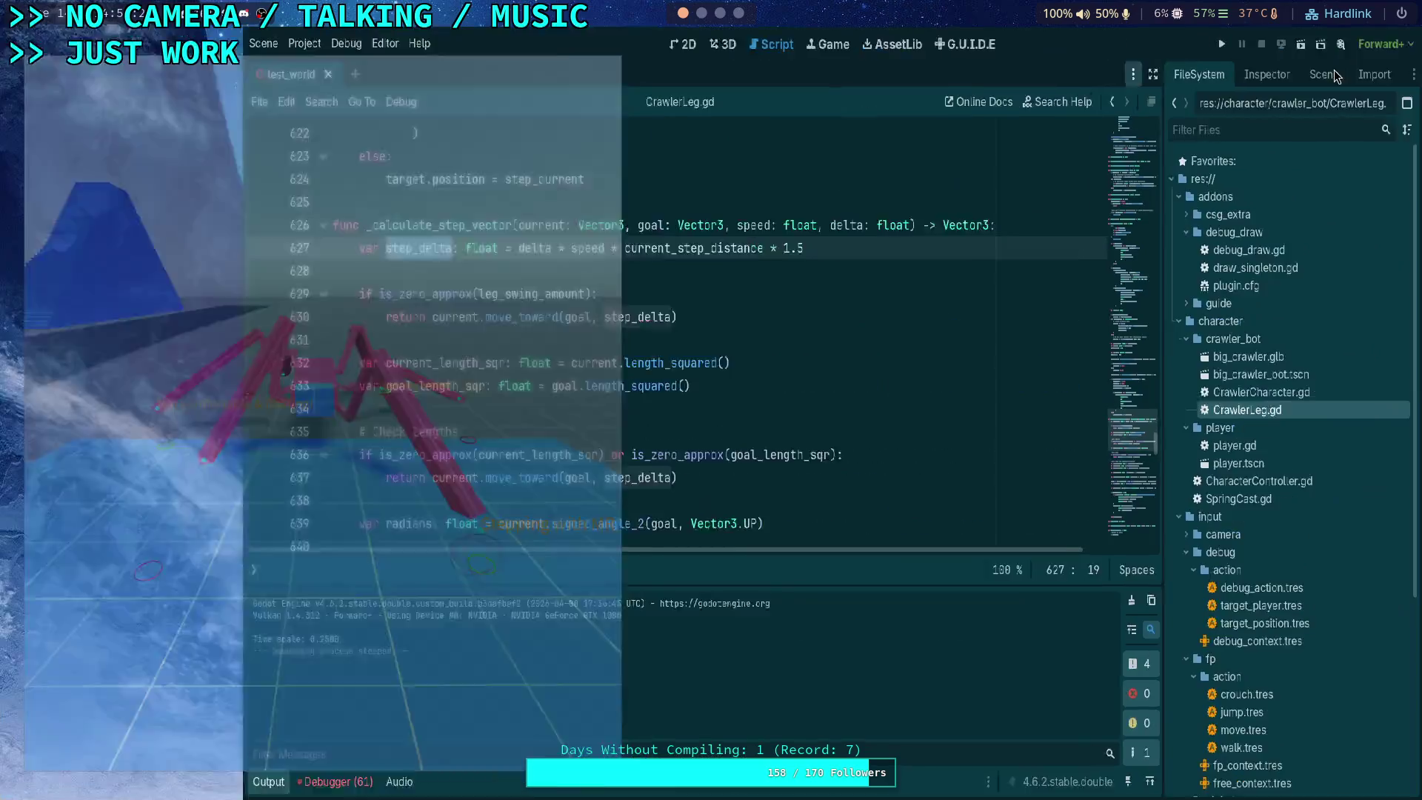
Step: Collapse the Output panel and highlight every use of radians
scroll(293, 517, "down", 2)
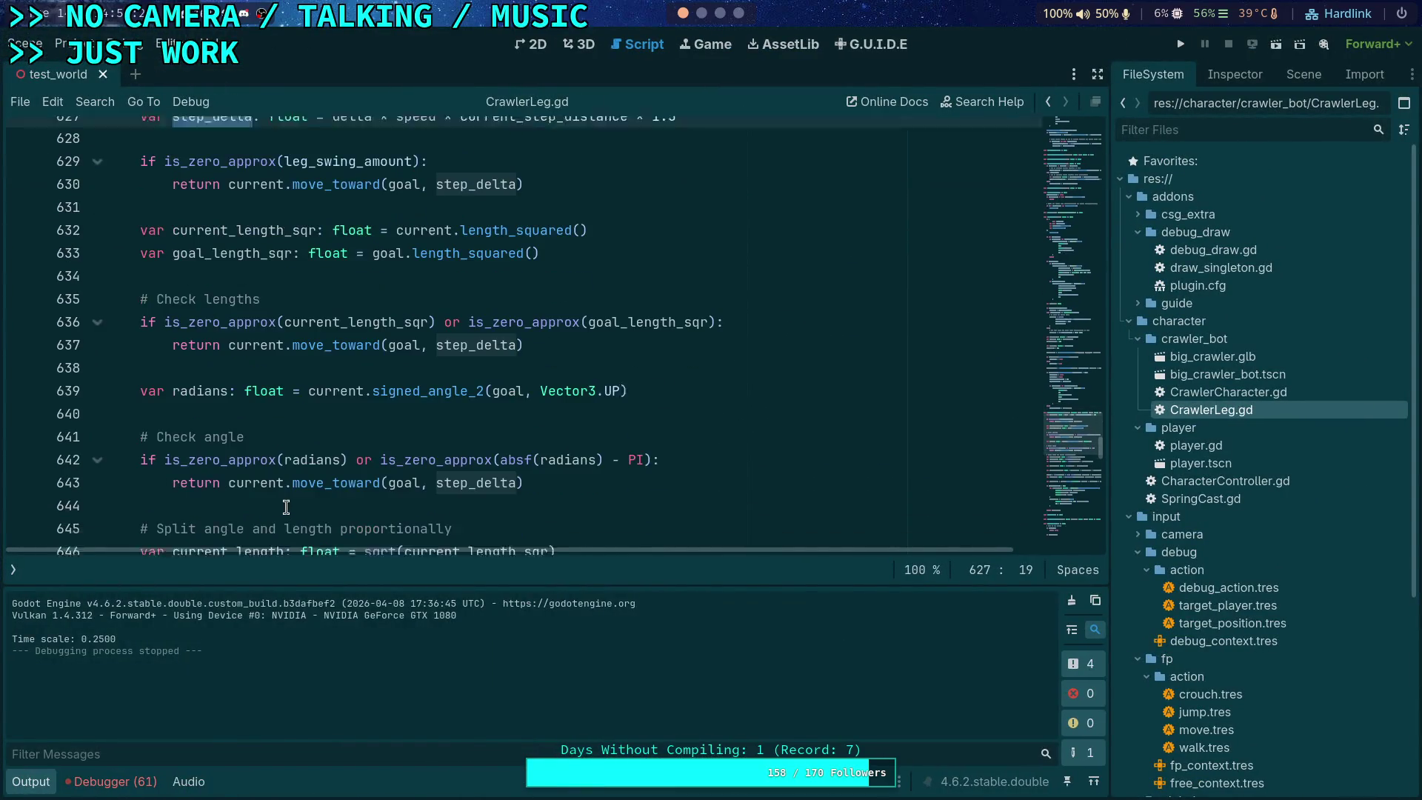
left_click(43, 782)
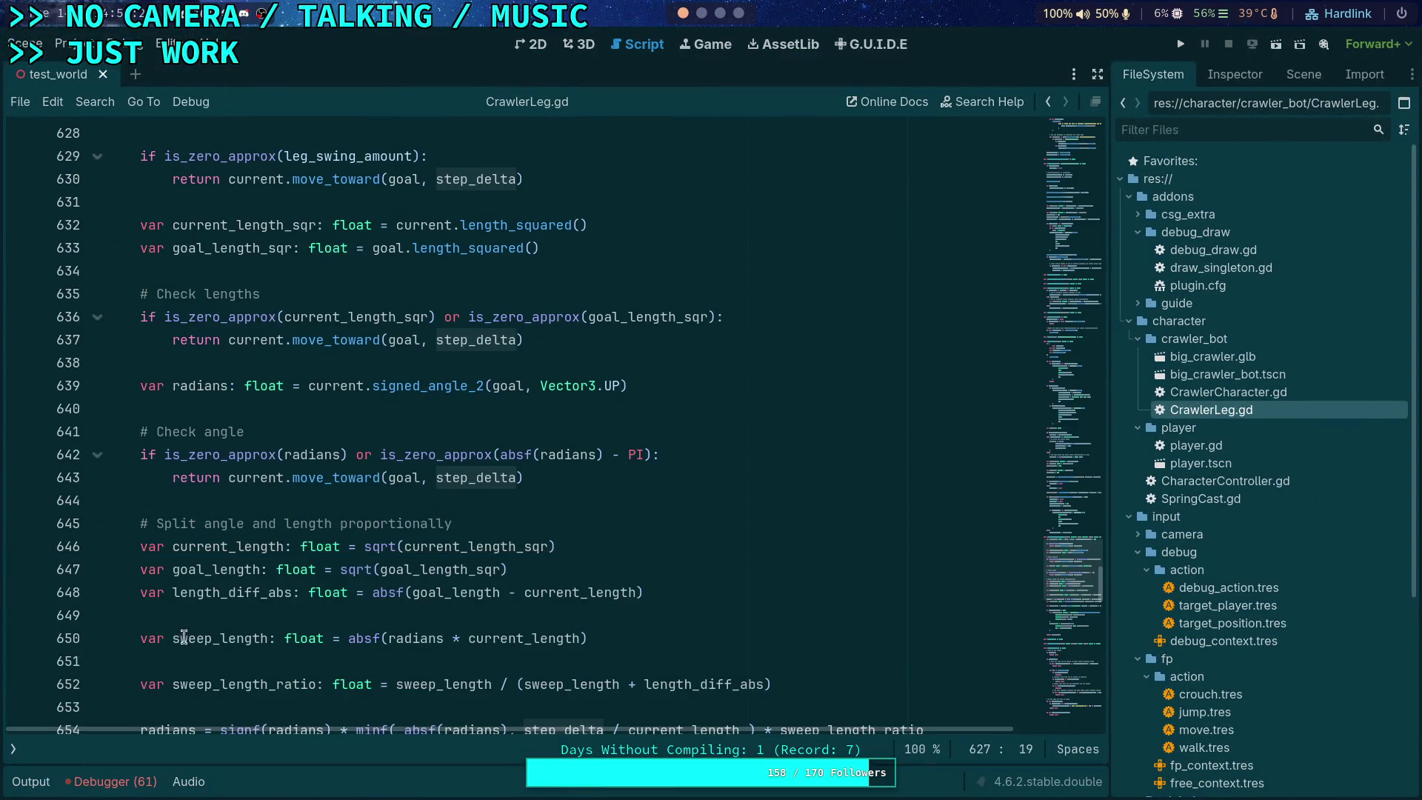
scroll(192, 639, "down", 3)
double_click(171, 523)
scroll(268, 462, "up", 2)
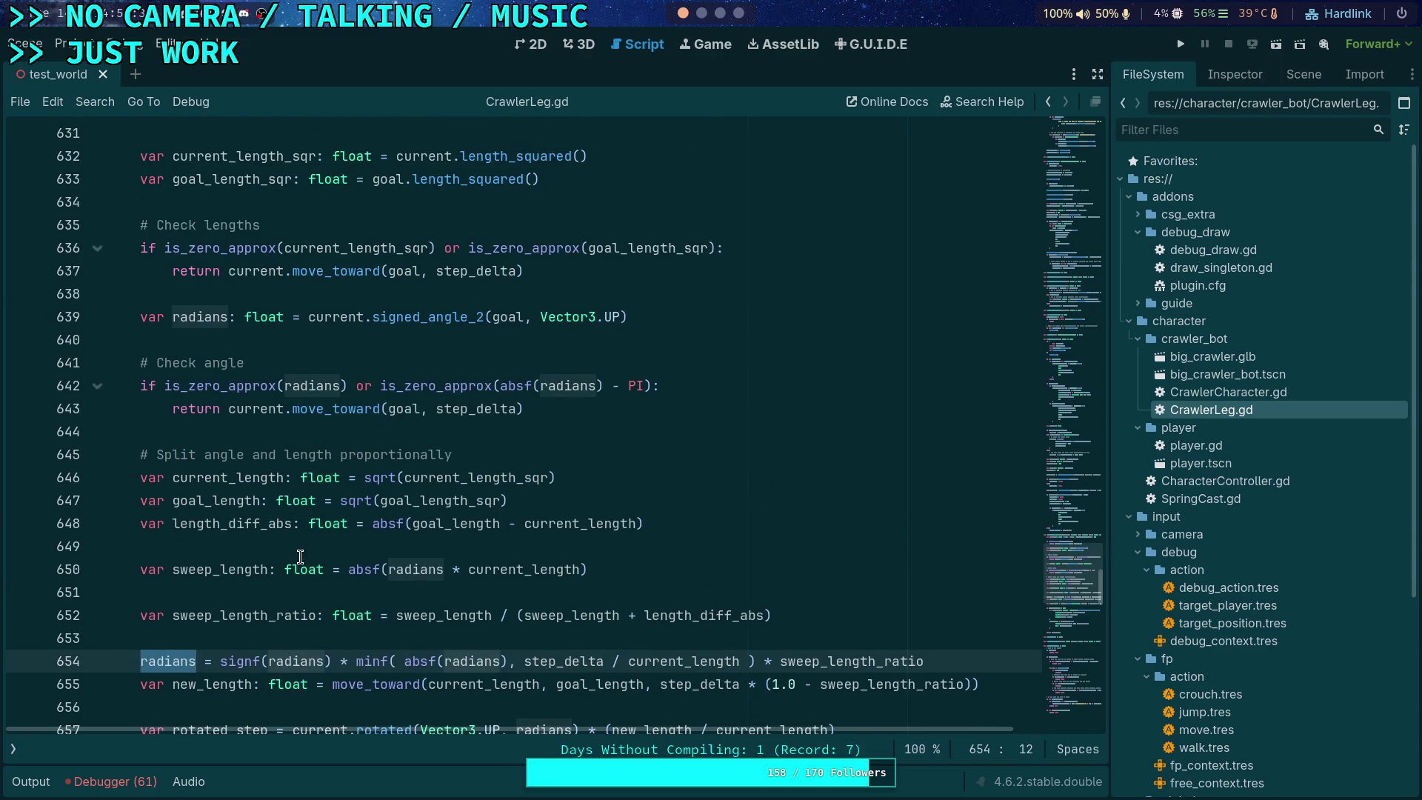
scroll(300, 556, "up", 3)
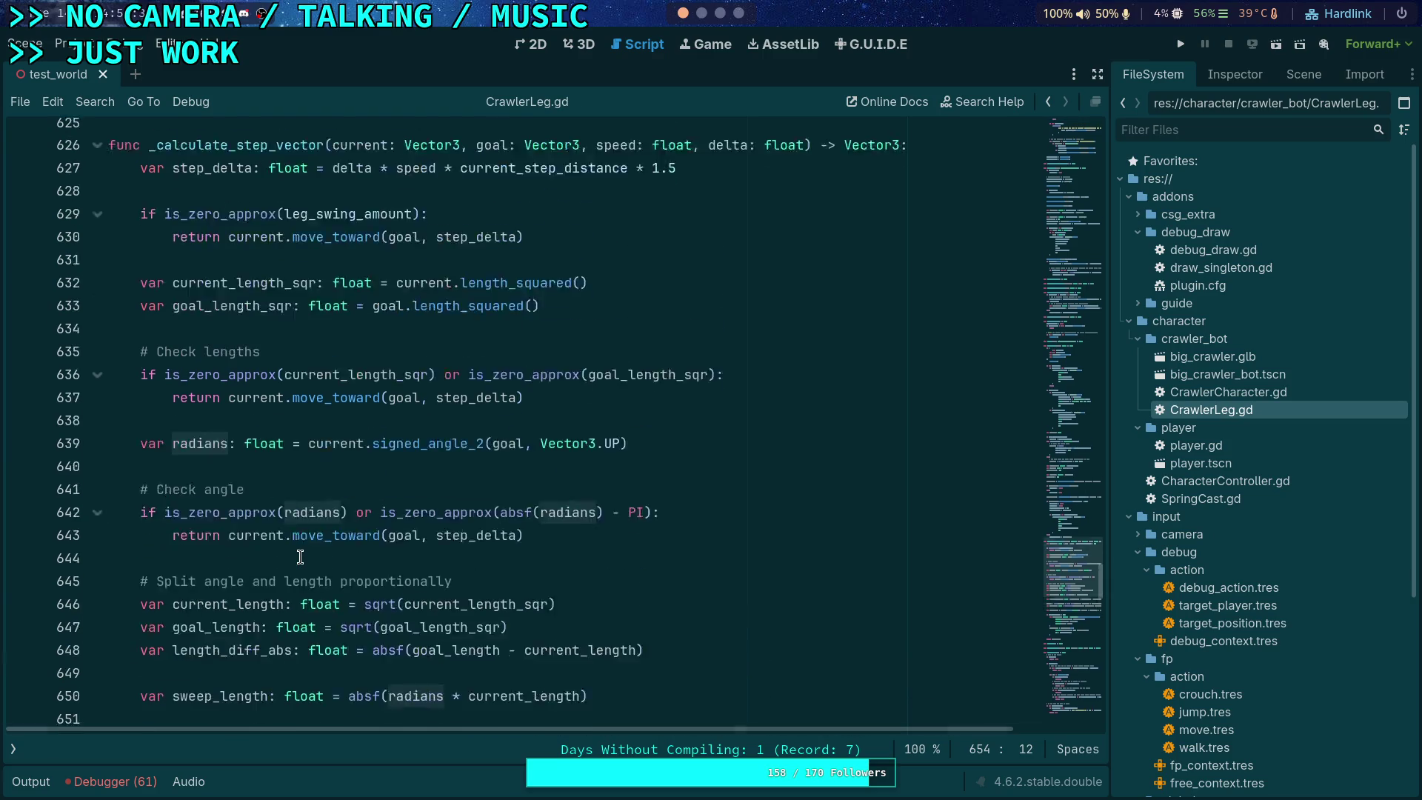
scroll(303, 548, "down", 5)
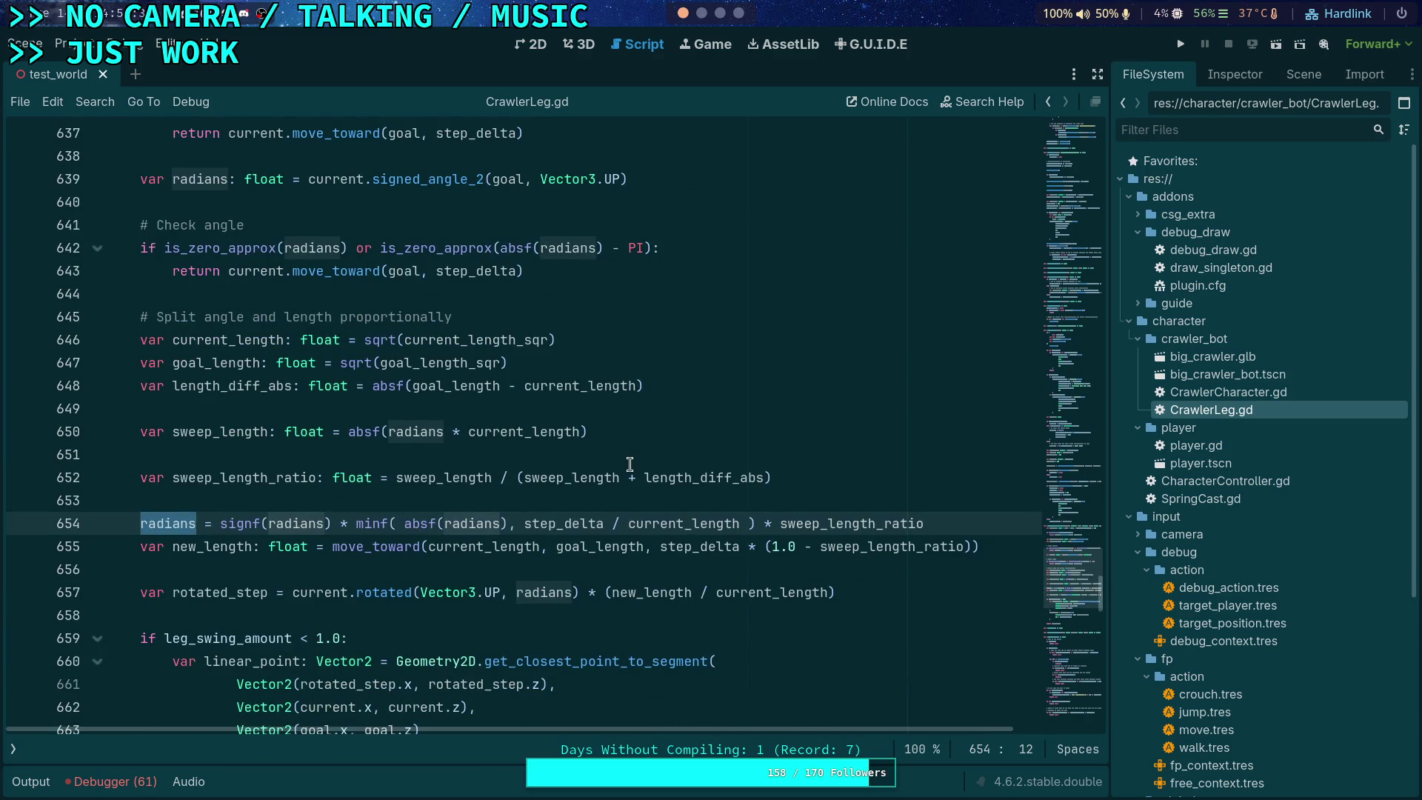
scroll(697, 417, "down", 6)
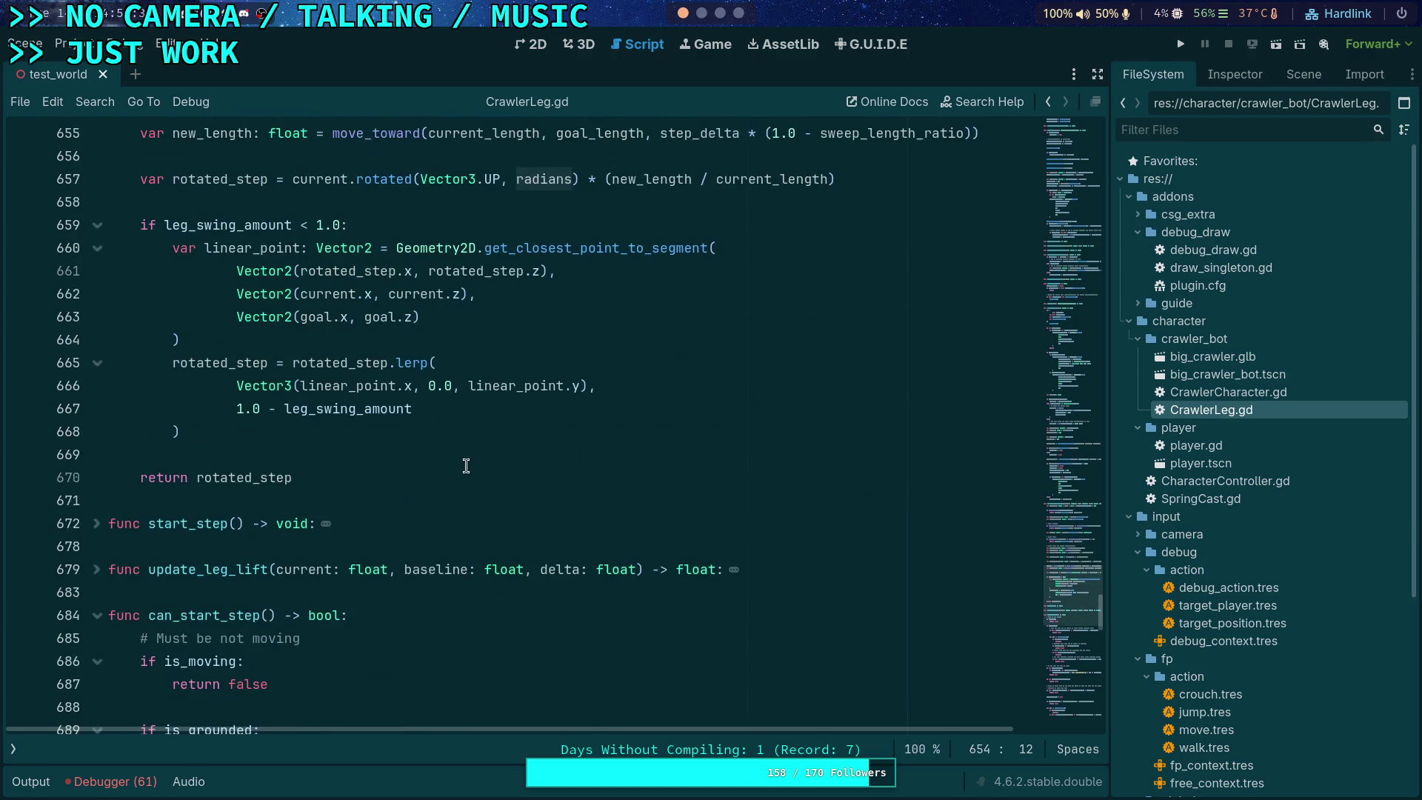
Step: Highlight rotated_step's uses up to the function's return and read the Vector2 documentation tooltip
left_click(236, 463)
double_click(237, 477)
scroll(339, 436, "up", 2)
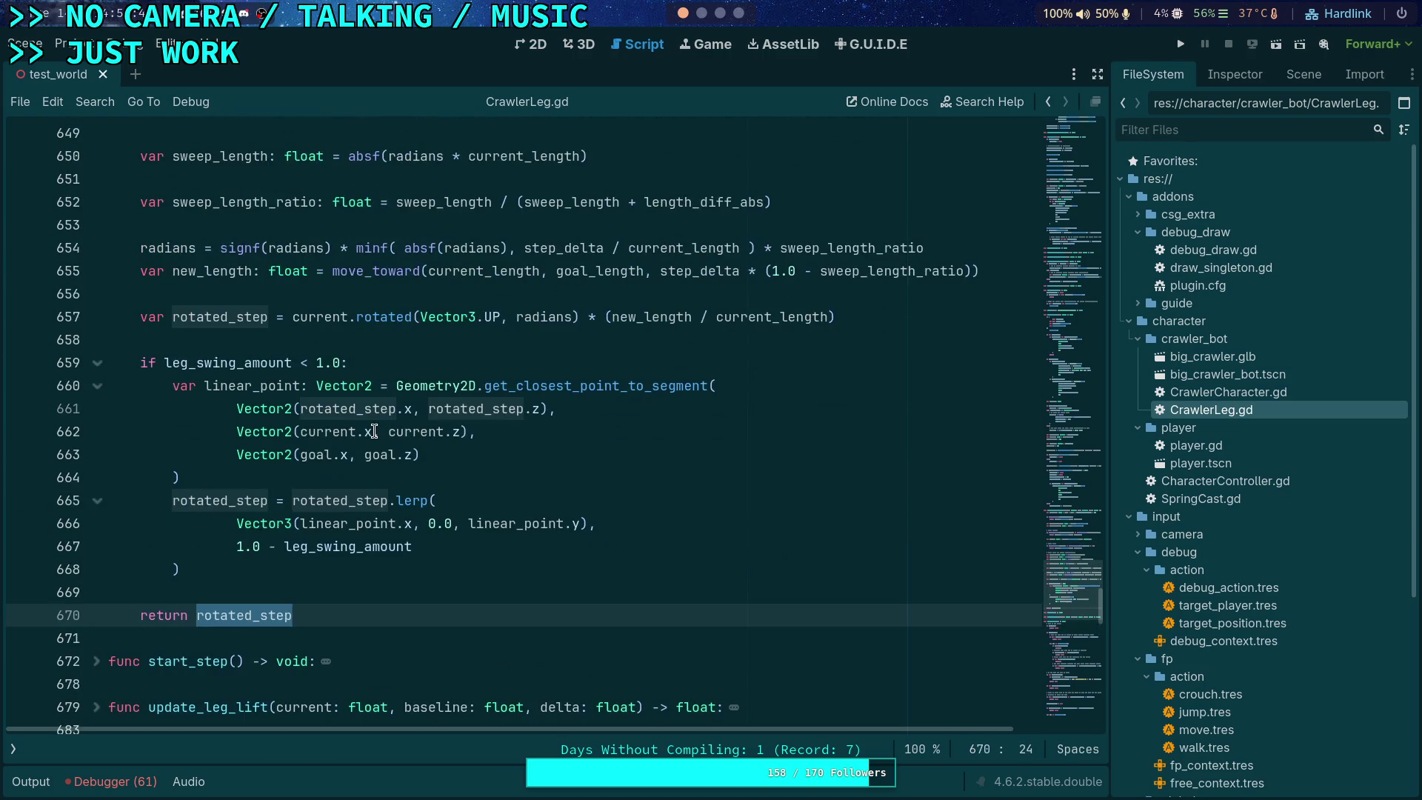
scroll(467, 493, "up", 1)
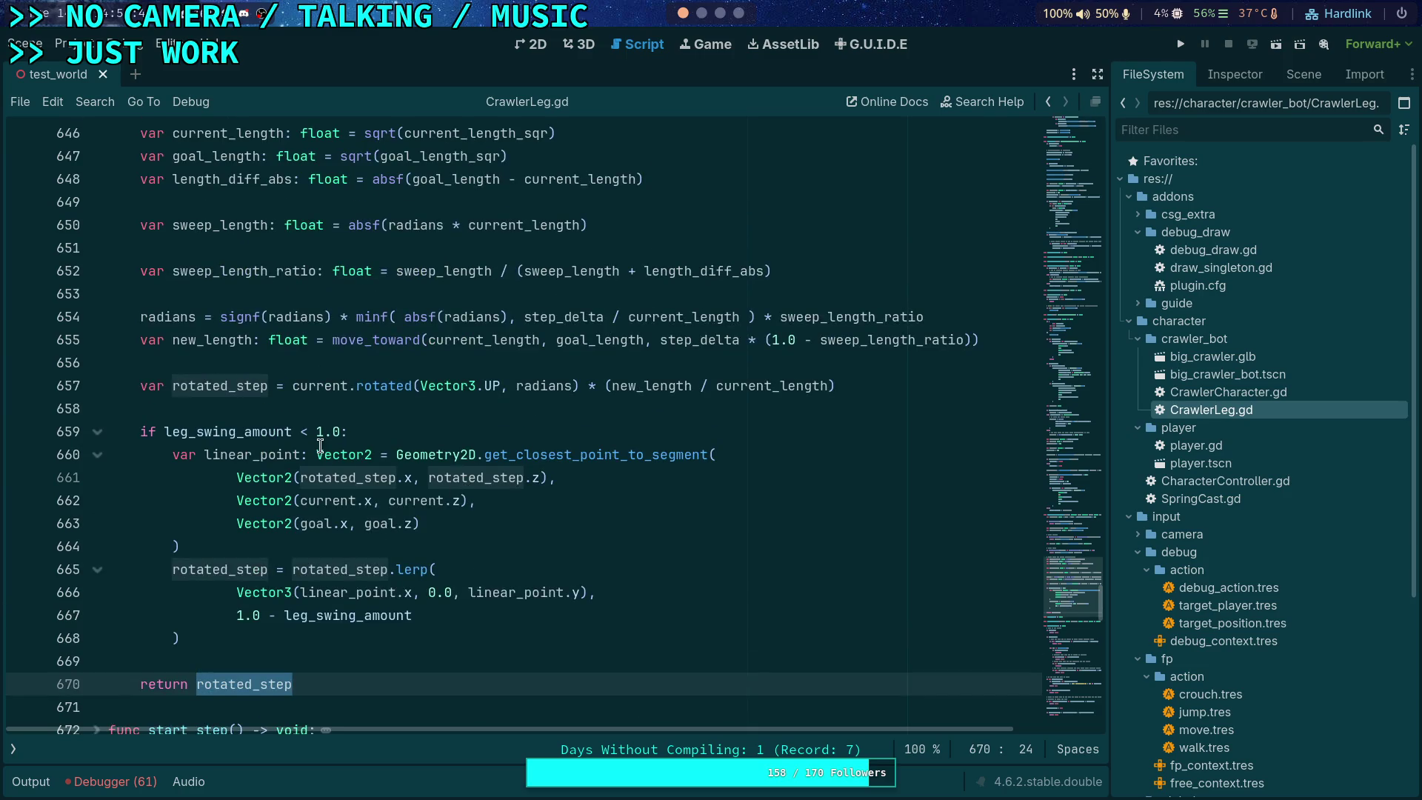
mouse_move(371, 451)
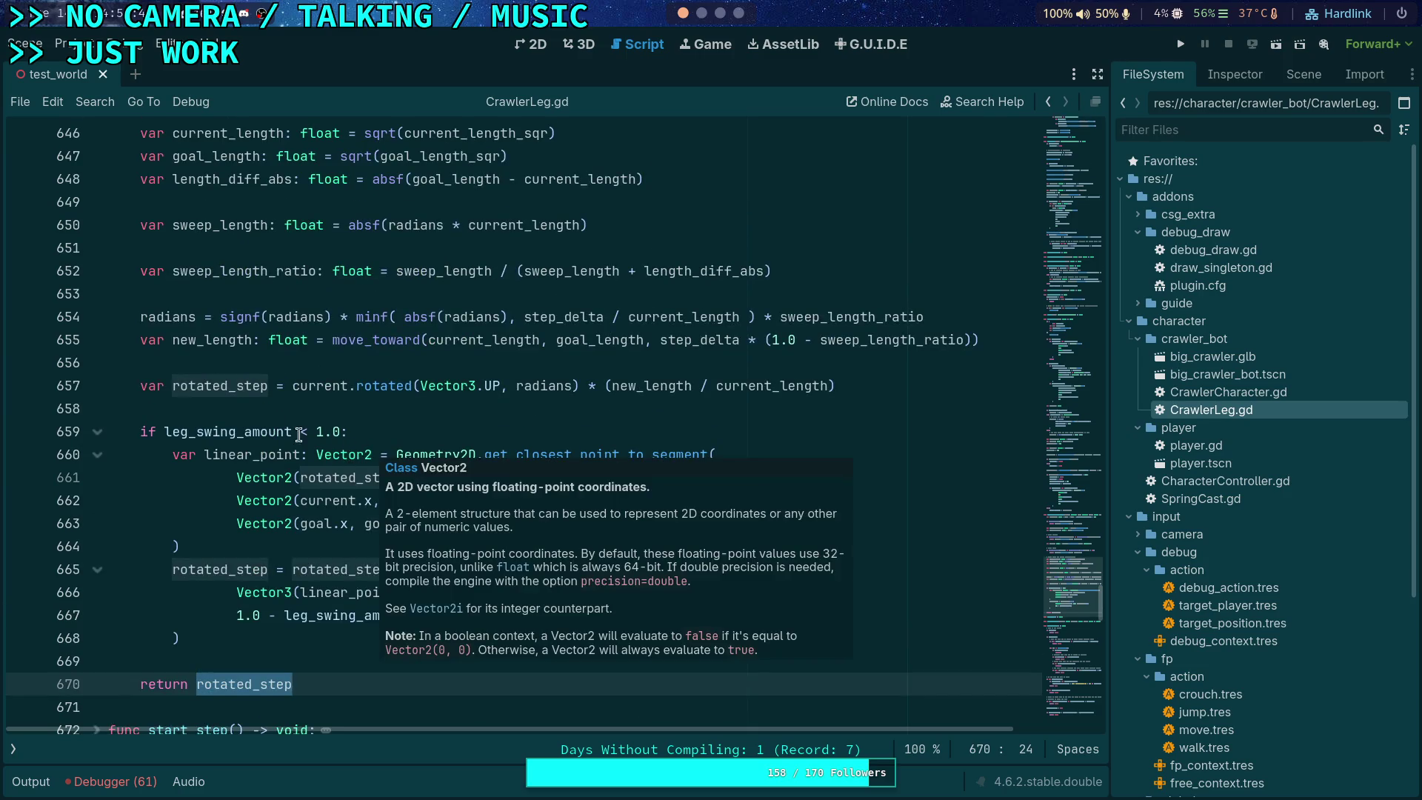
scroll(300, 435, "up", 3)
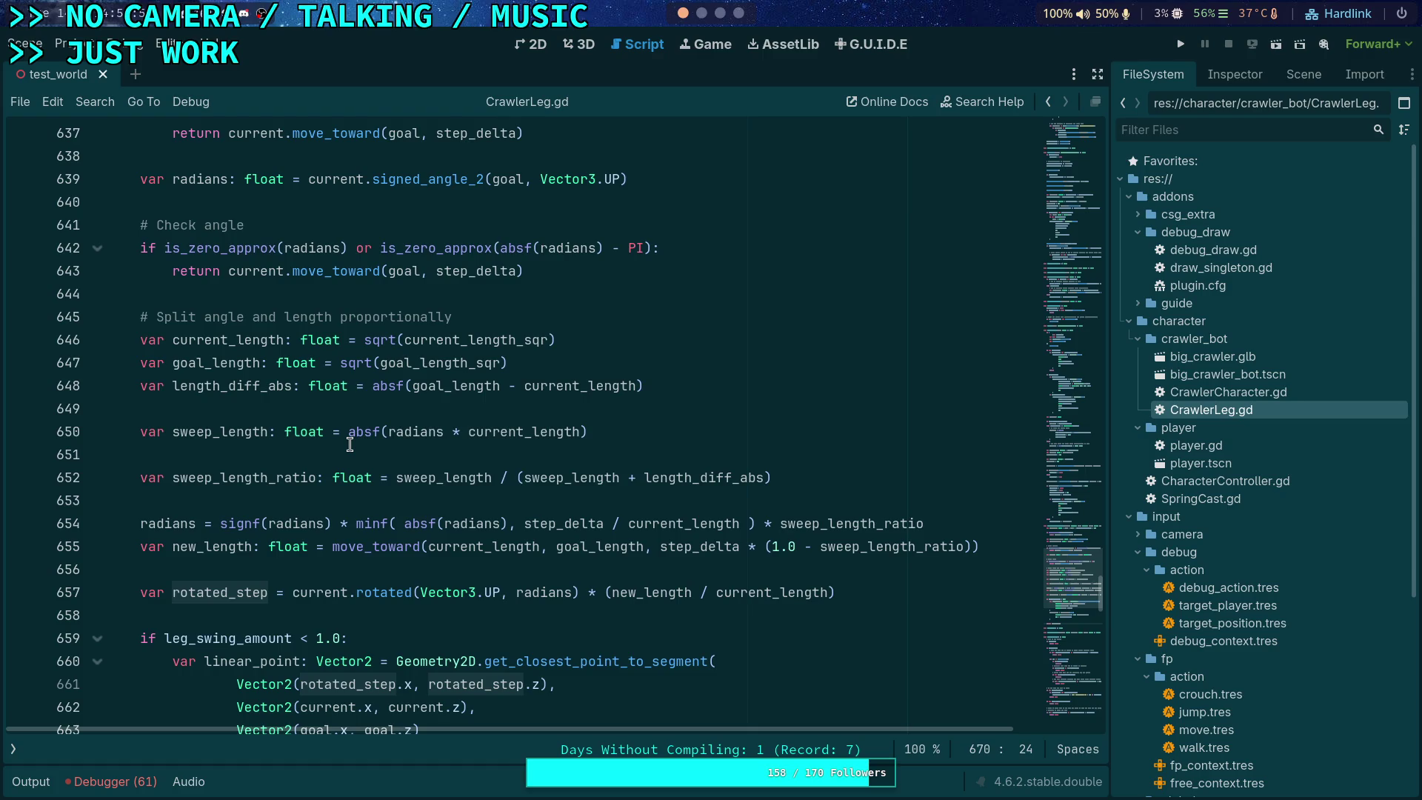
scroll(350, 445, "up", 20)
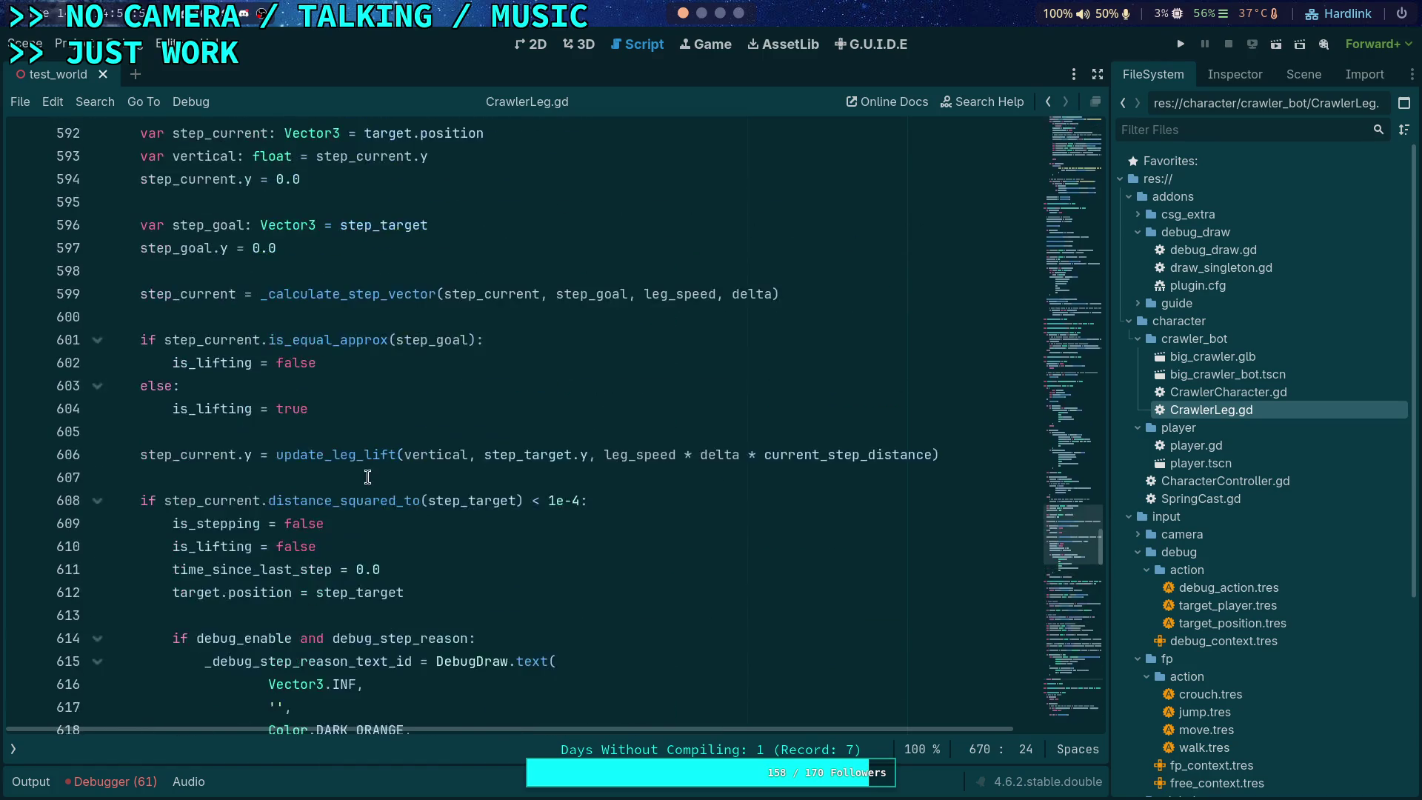
Step: Highlight step_current's uses around the line-599 call, then bring the leg_speed selection block into view
scroll(333, 459, "up", 4)
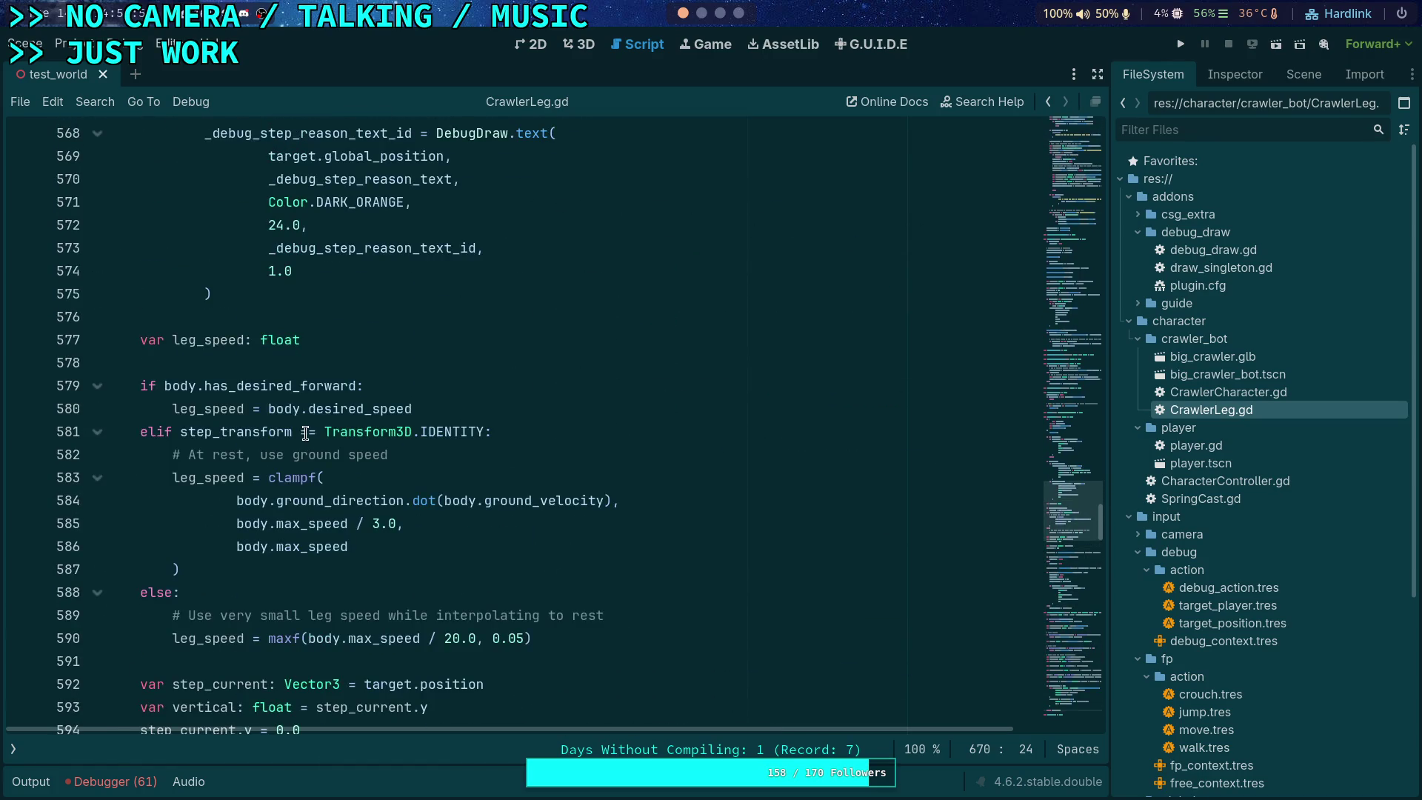
scroll(306, 434, "down", 8)
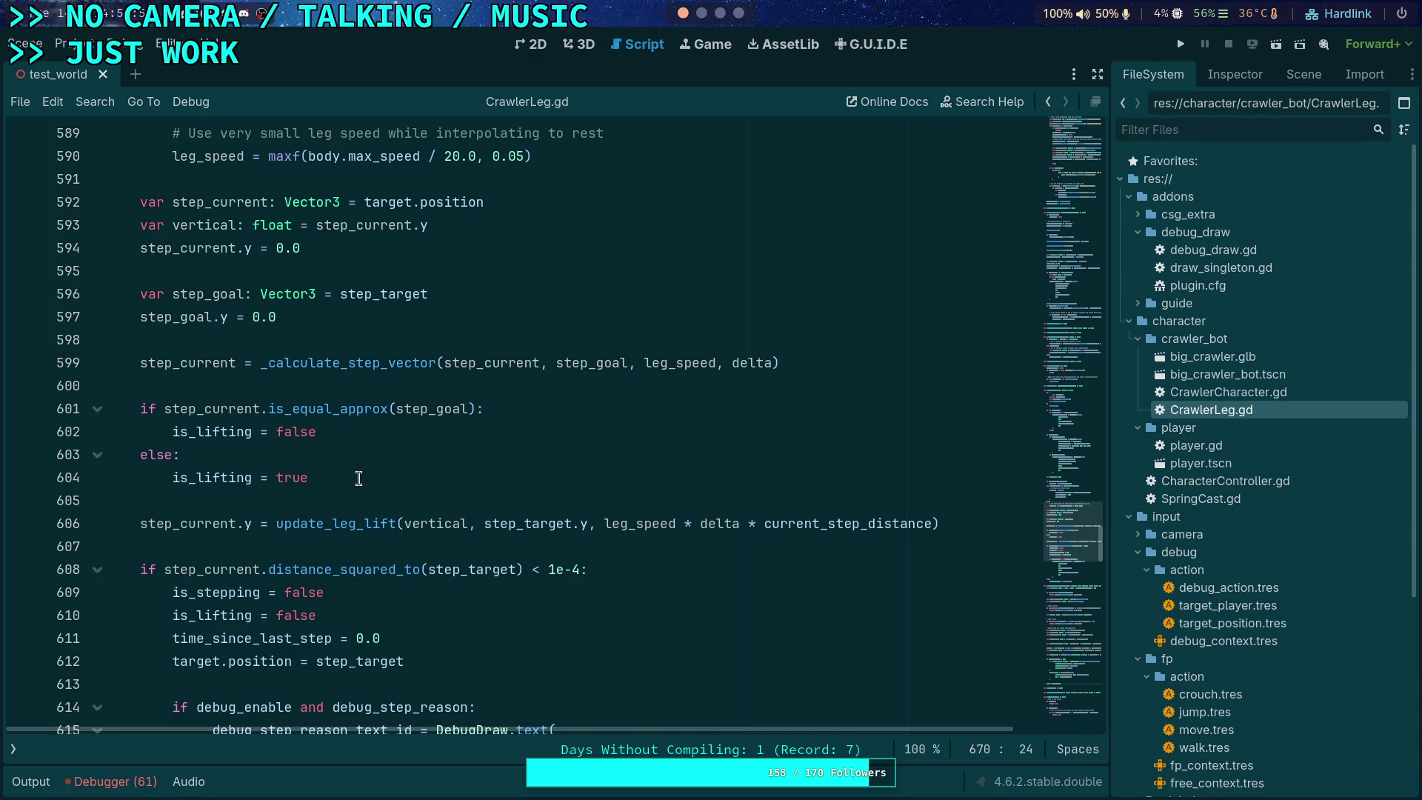
double_click(189, 362)
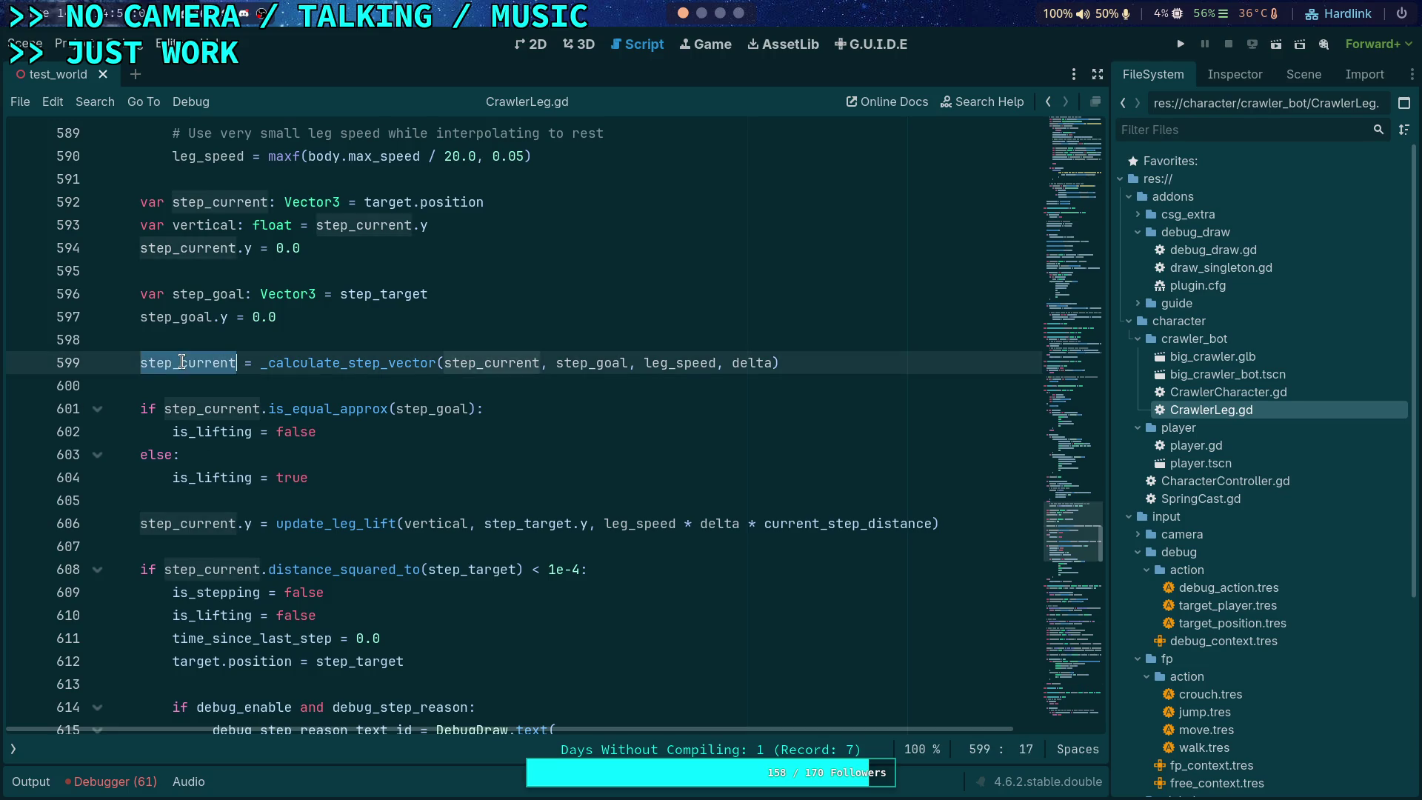
scroll(326, 451, "down", 1)
scroll(355, 462, "down", 2)
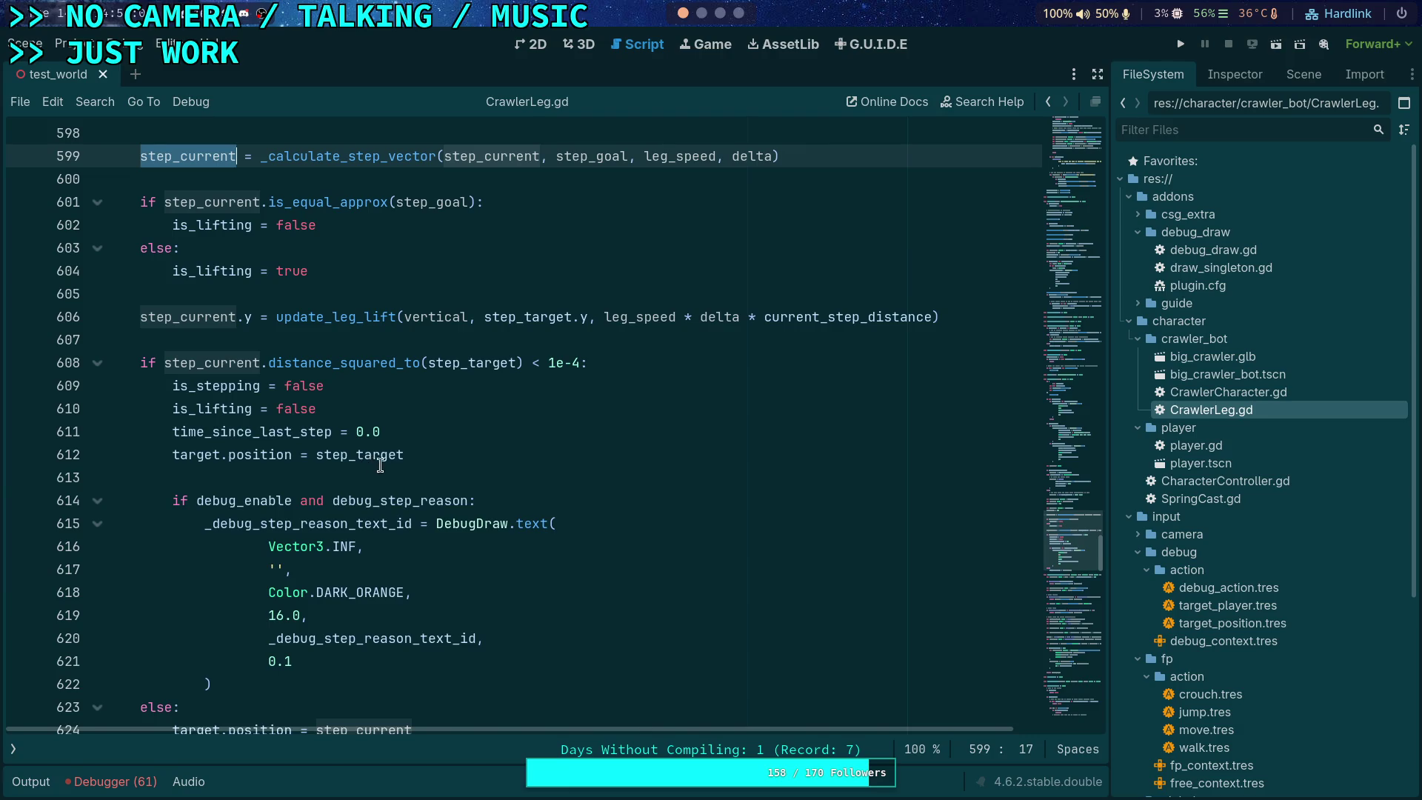
scroll(379, 465, "down", 2)
scroll(382, 465, "up", 5)
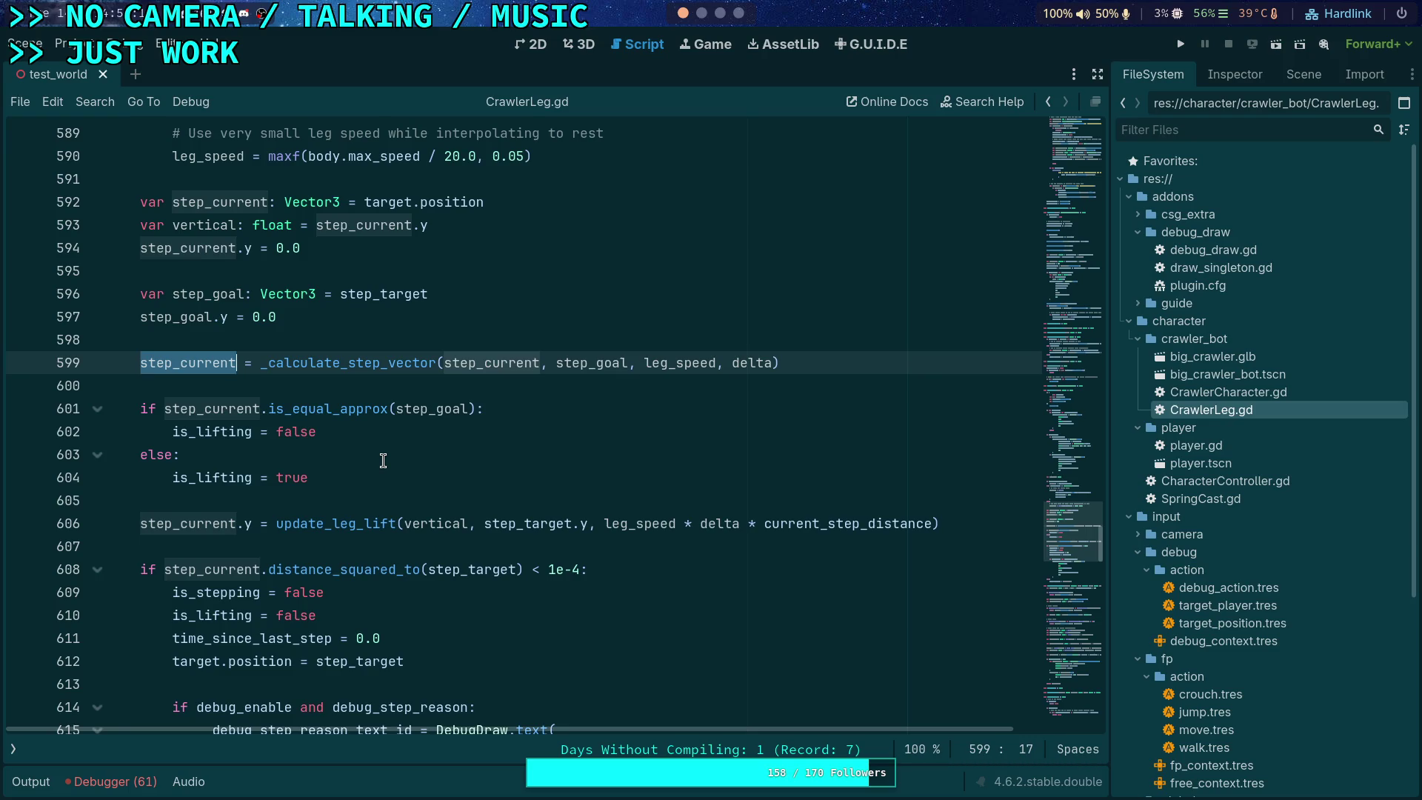
scroll(383, 460, "down", 4)
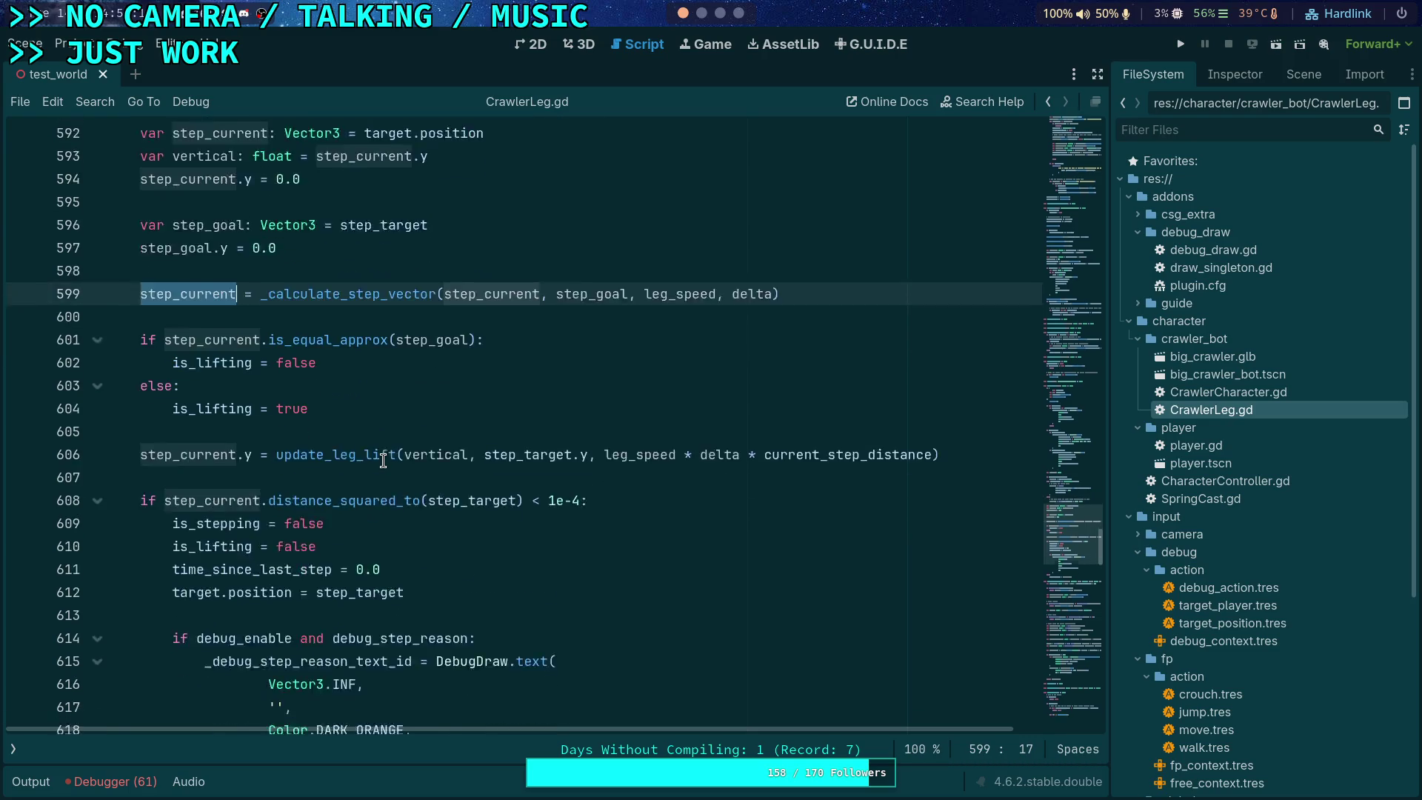
scroll(383, 461, "down", 1)
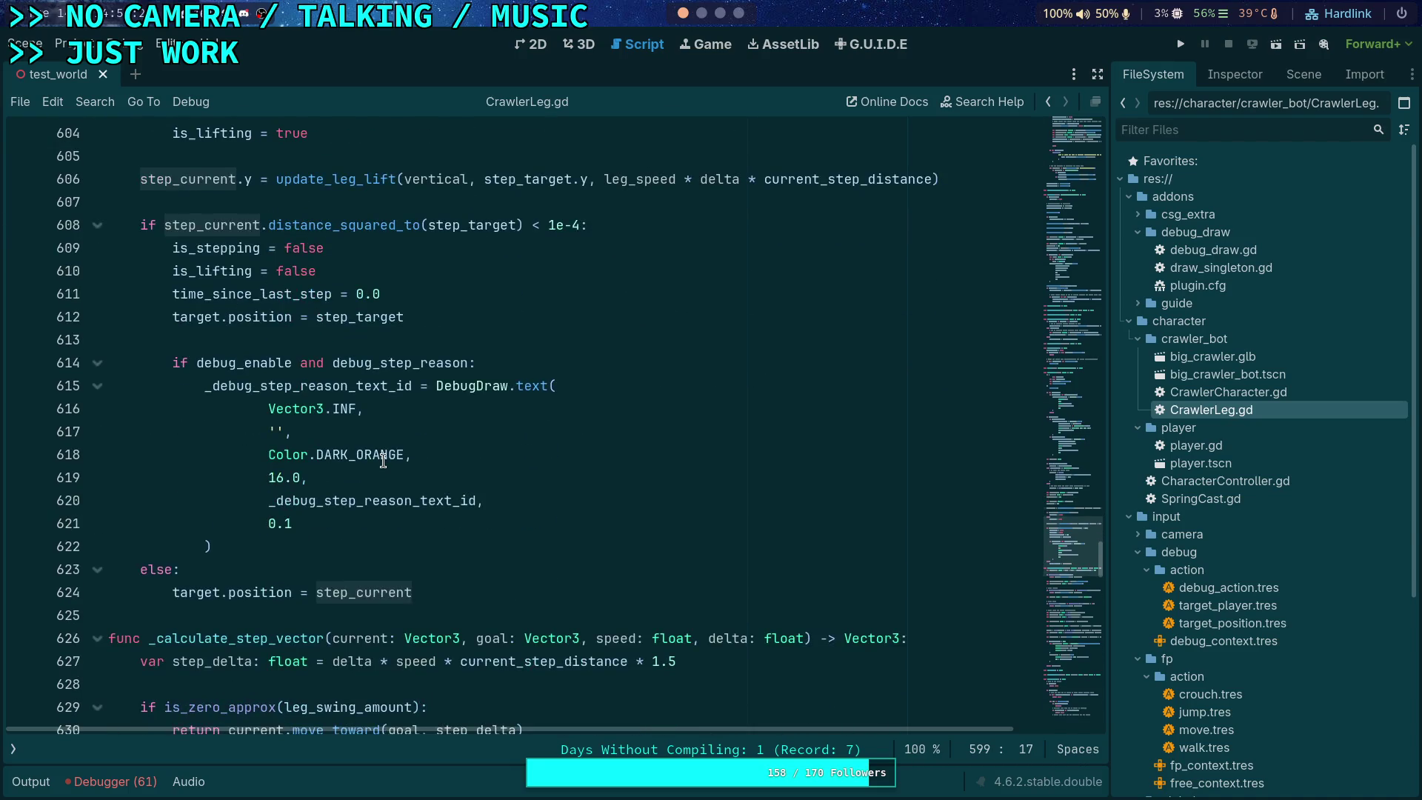
scroll(383, 461, "up", 2)
scroll(383, 461, "up", 1)
scroll(383, 461, "up", 6)
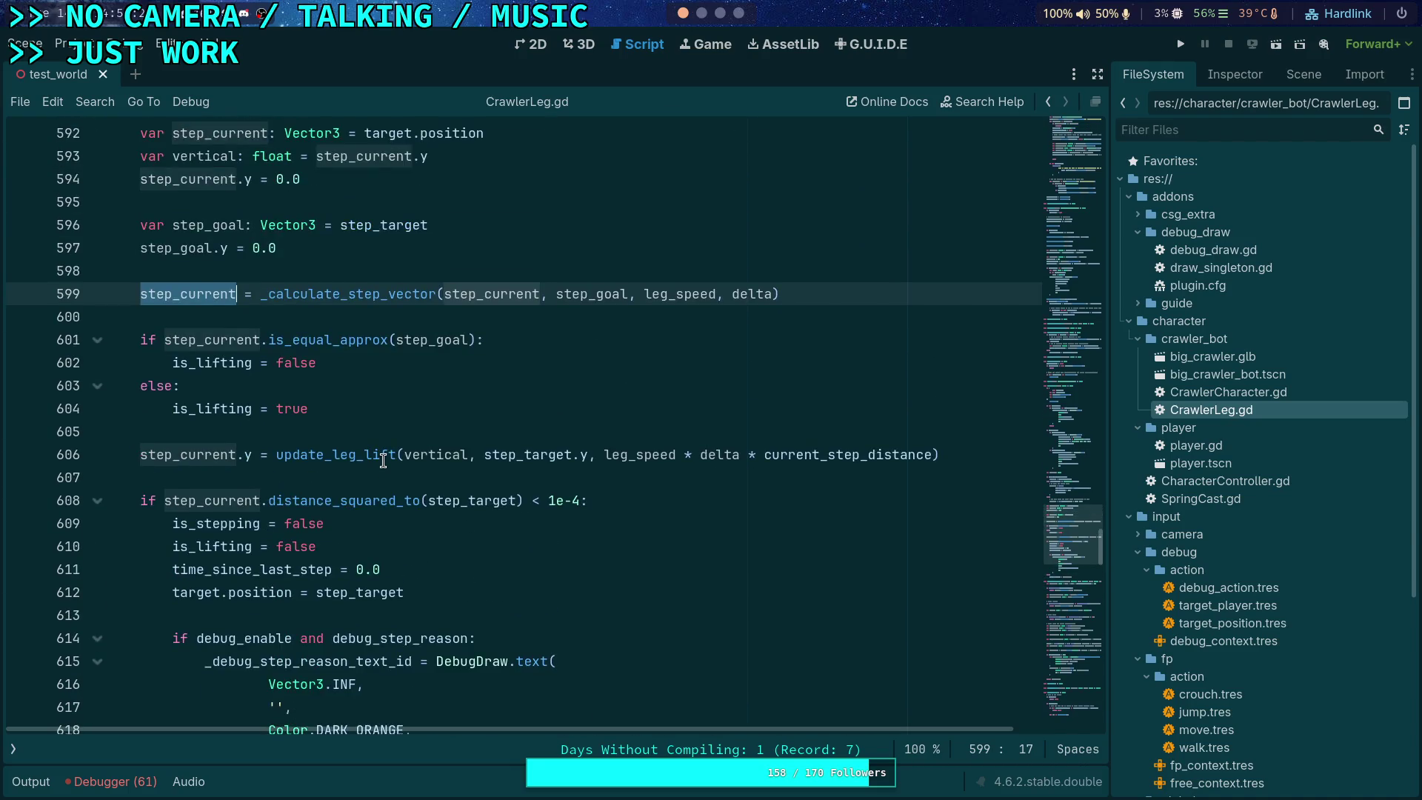
Step: Relaunch the game, pull the camera back from the crawler, and advance one tick
left_click(1180, 43)
key("s")
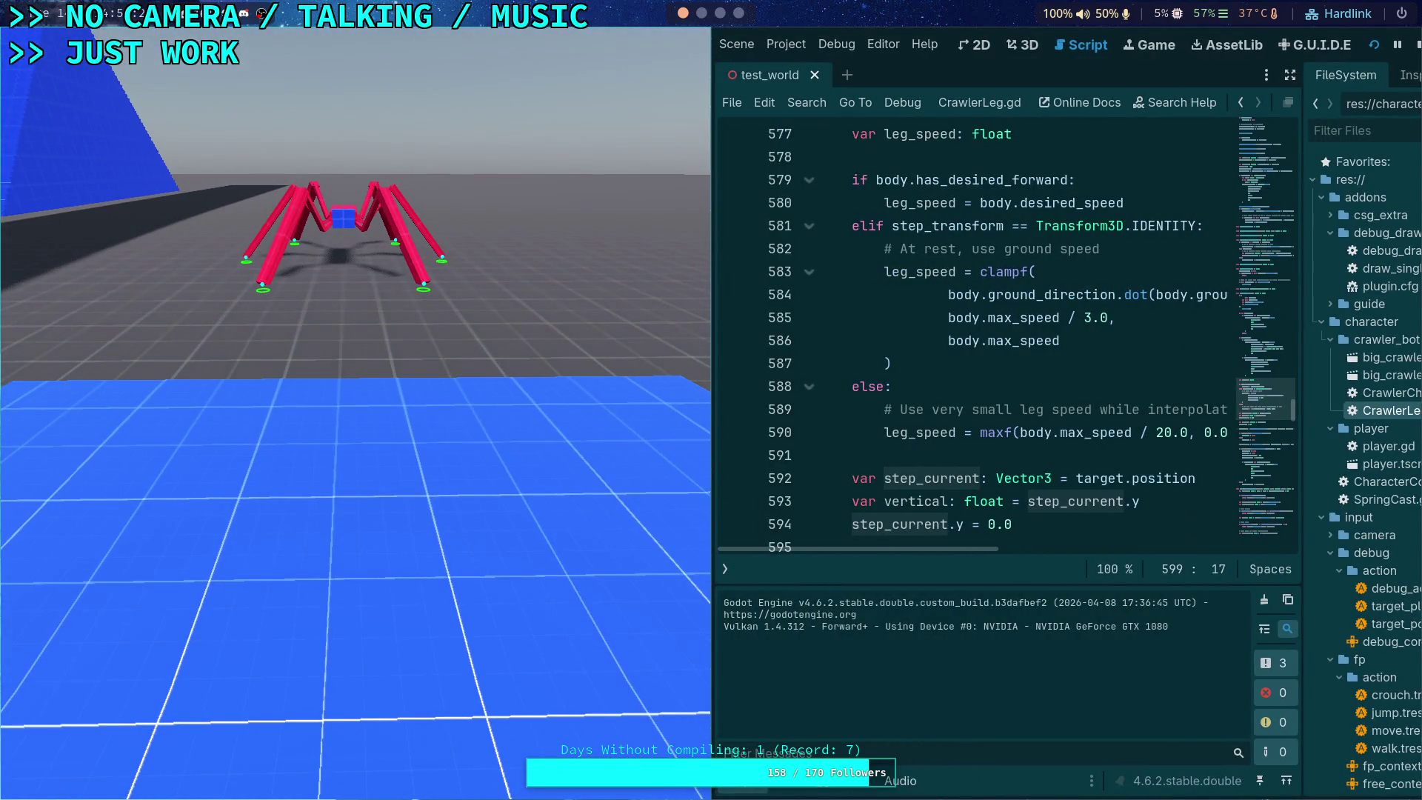
key("period")
key("period")
key("period")
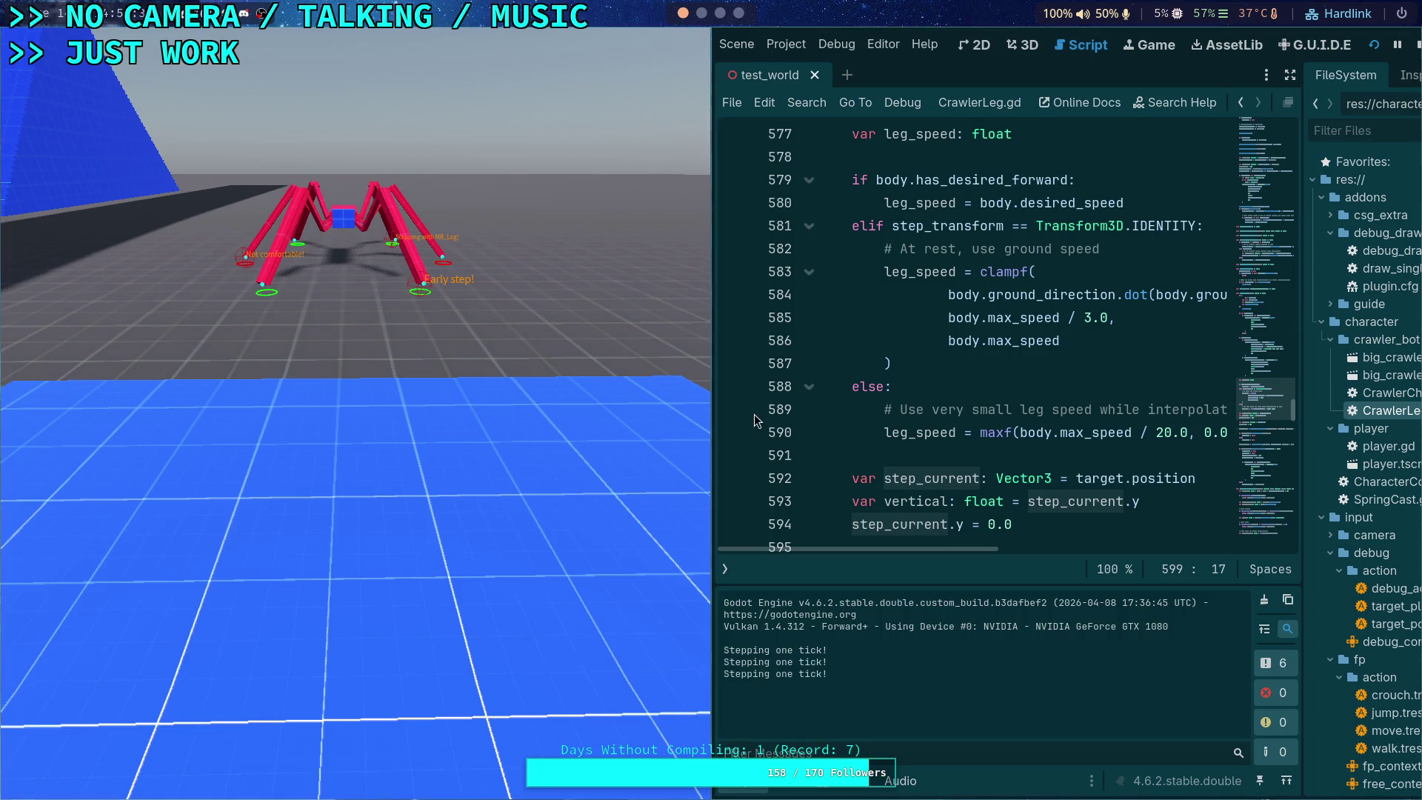
Step: Jump to the _calculate_step_vector definition and set a breakpoint on line 627
scroll(902, 346, "up", 3)
scroll(902, 346, "up", 5)
scroll(912, 342, "down", 11)
scroll(972, 362, "down", 1)
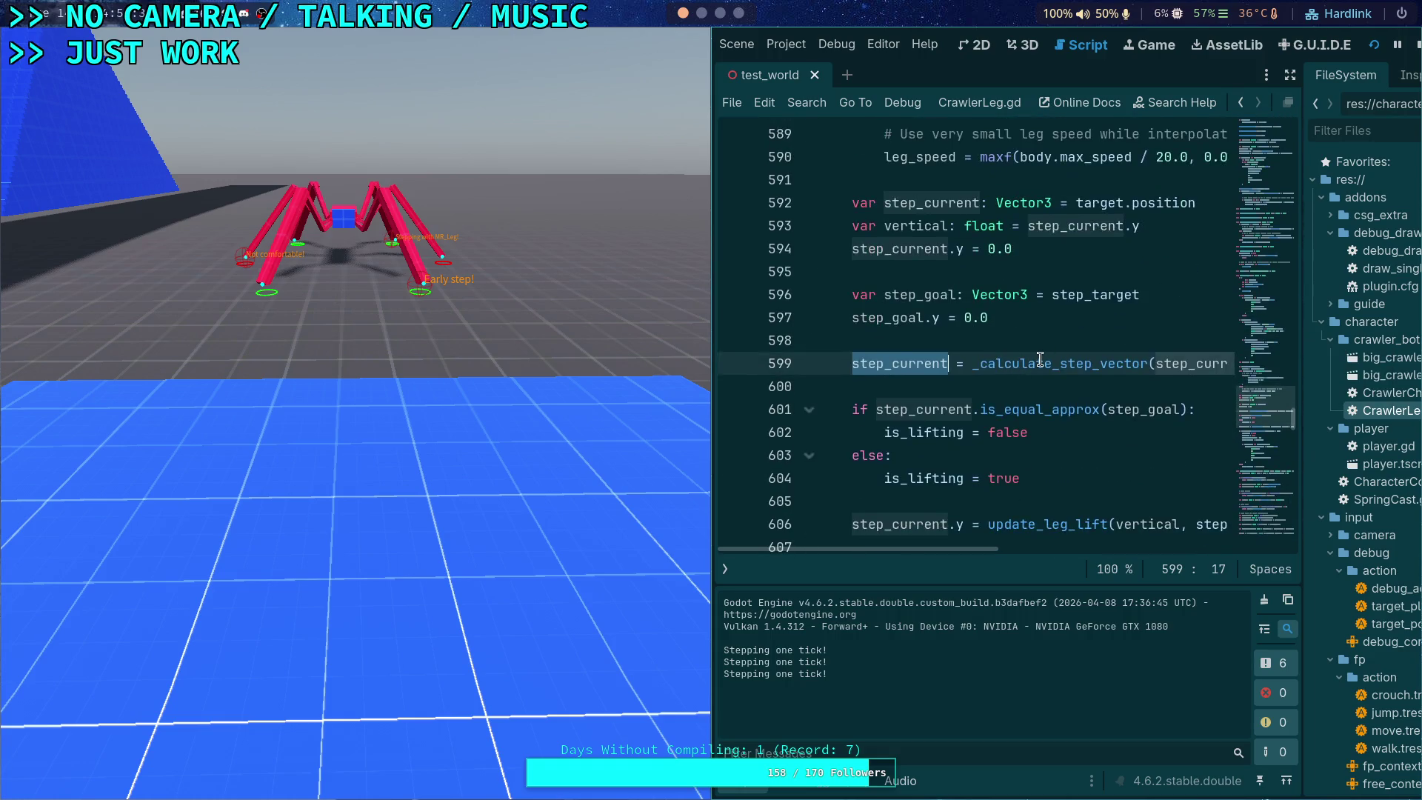
left_click(1040, 358, "ctrl")
left_click(733, 179)
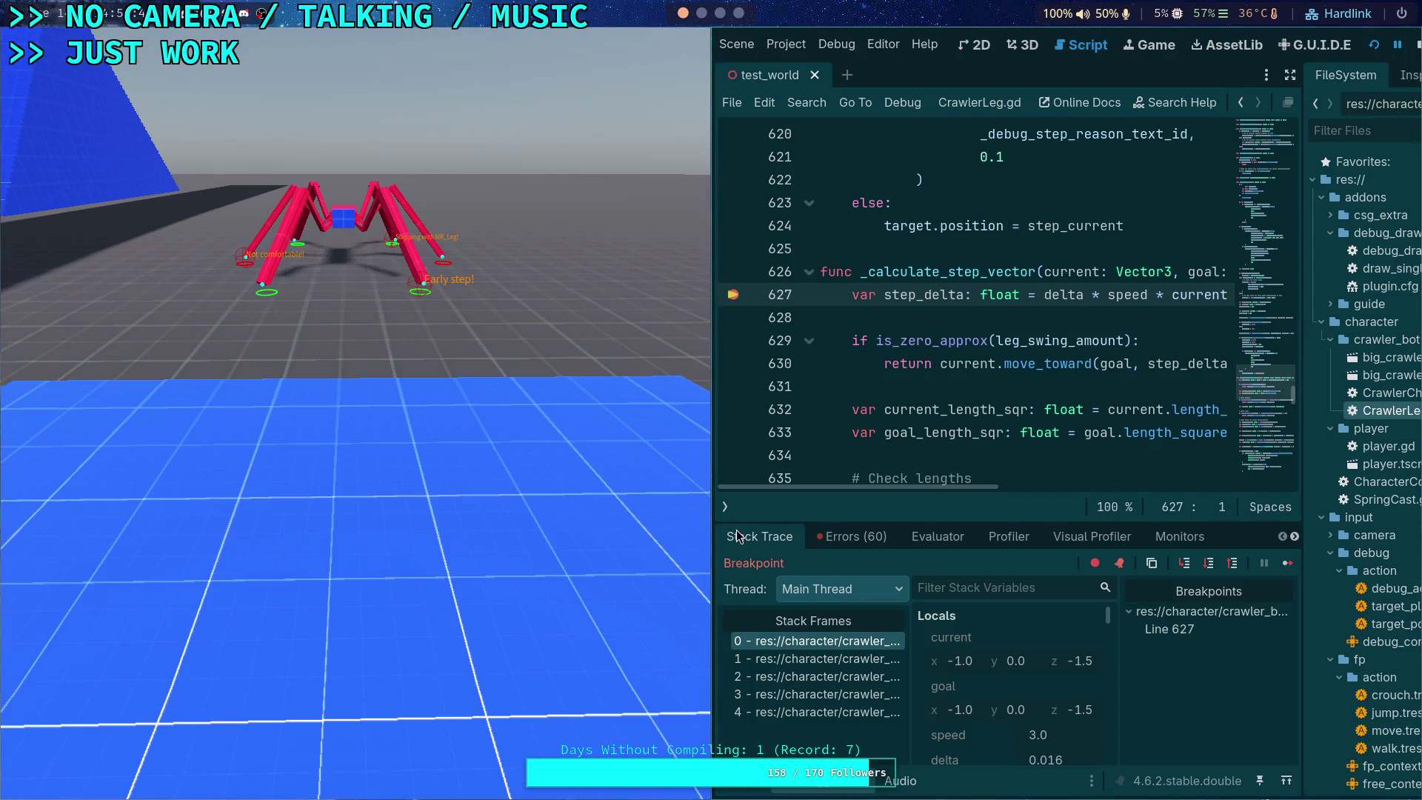
Step: Widen the editor, then float the game window and move it off the code
left_click_drag(713, 495, 601, 509)
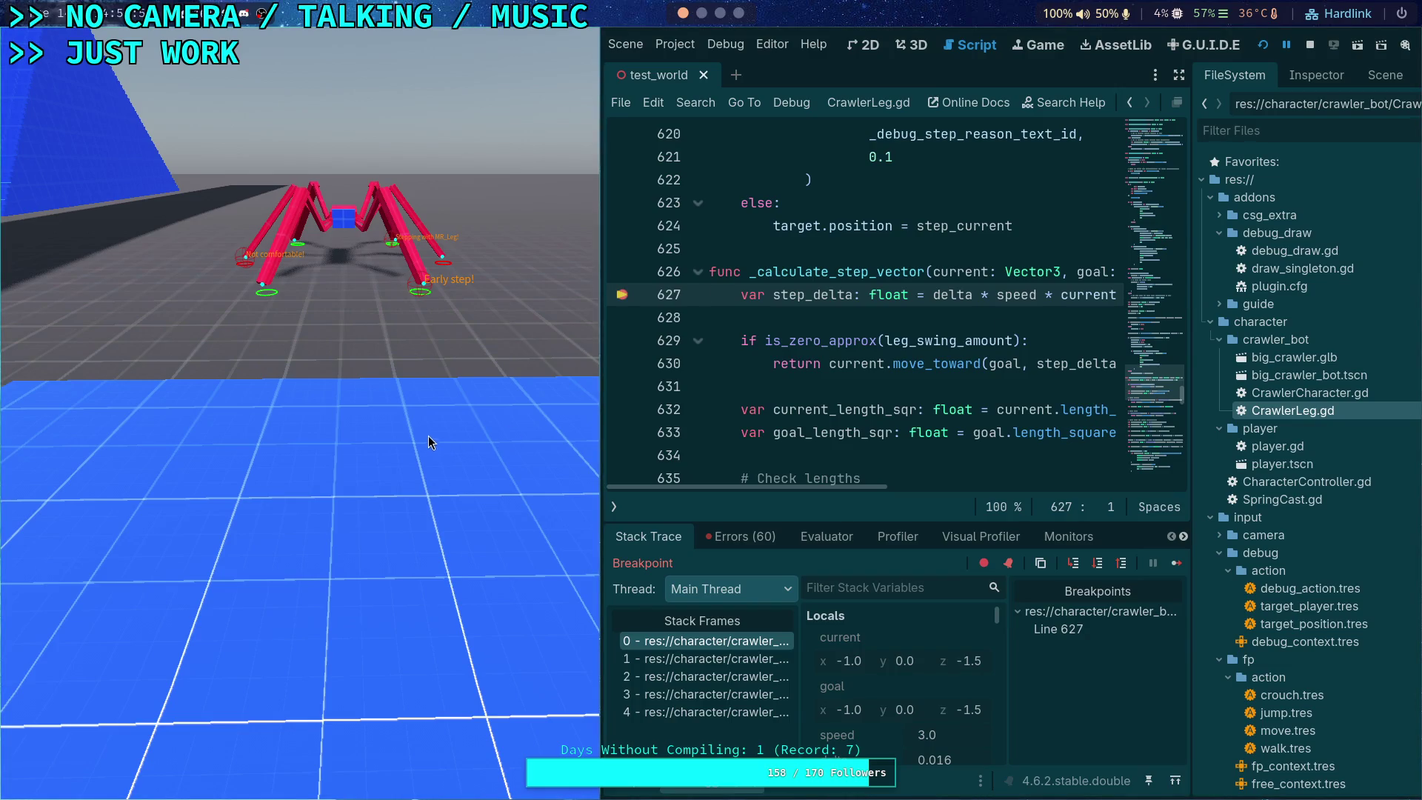
key("super+v")
left_click_drag(419, 474, 1059, 318)
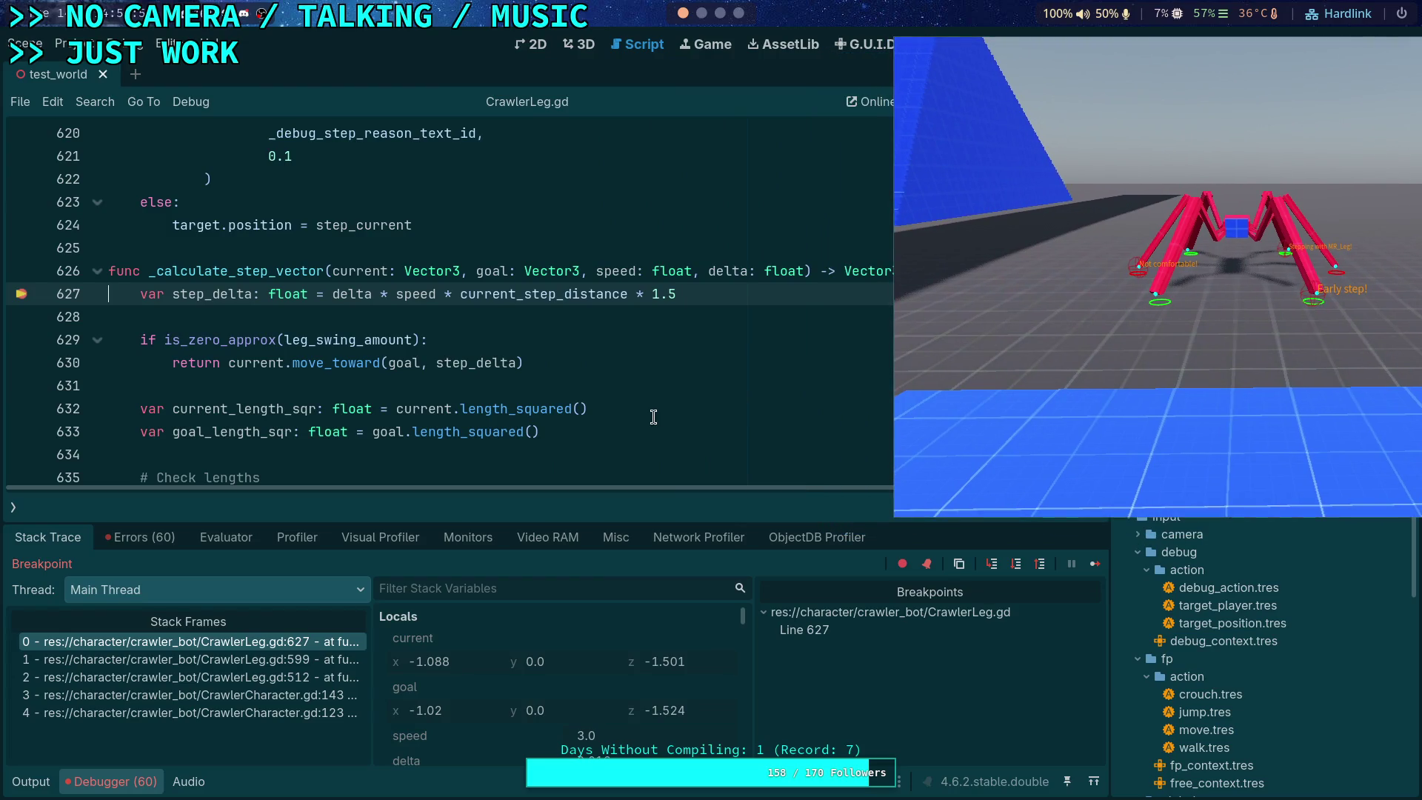
Step: Step from line 627 to 629 and inspect the Locals and hovered variable values
left_click(1017, 566)
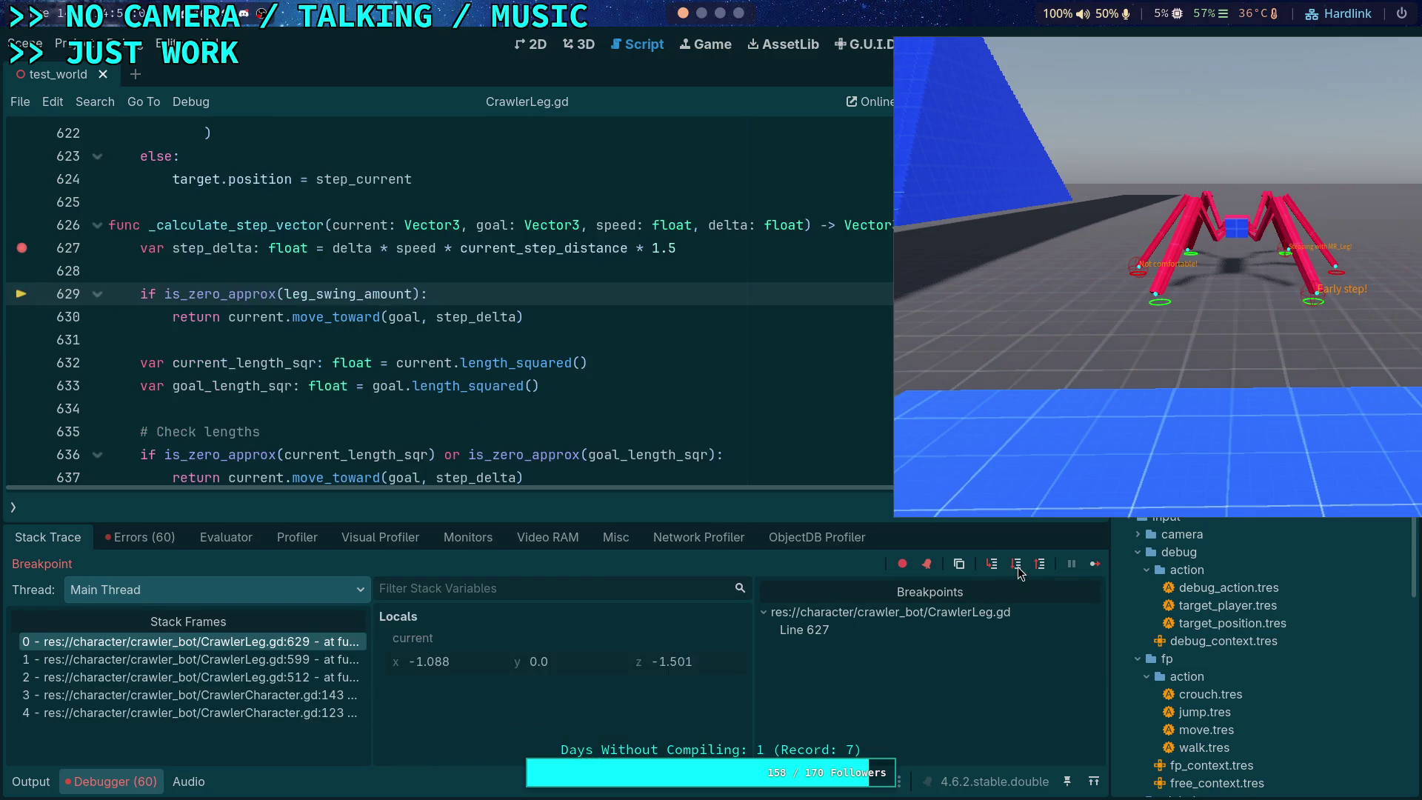
scroll(575, 673, "down", 3)
mouse_move(610, 710)
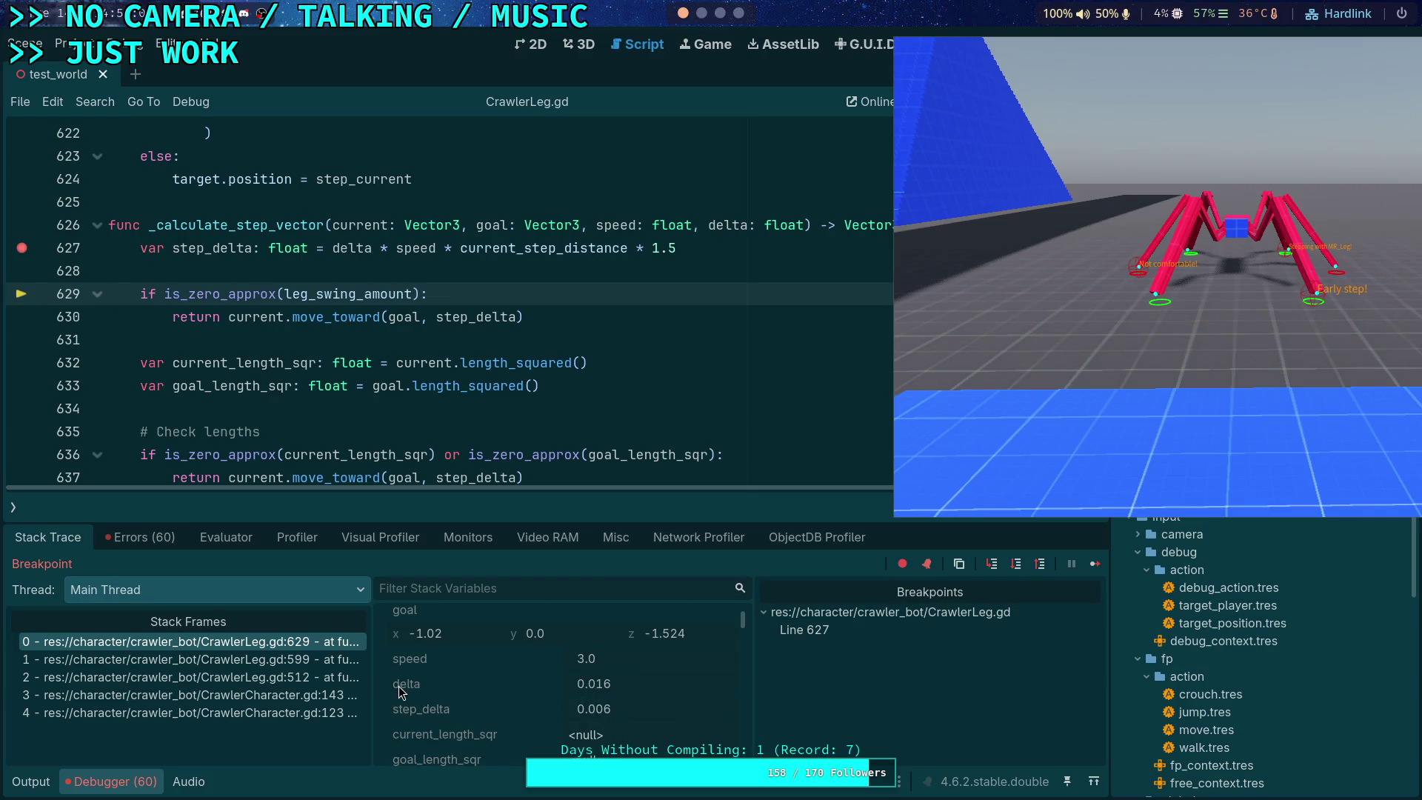
scroll(400, 690, "down", 2)
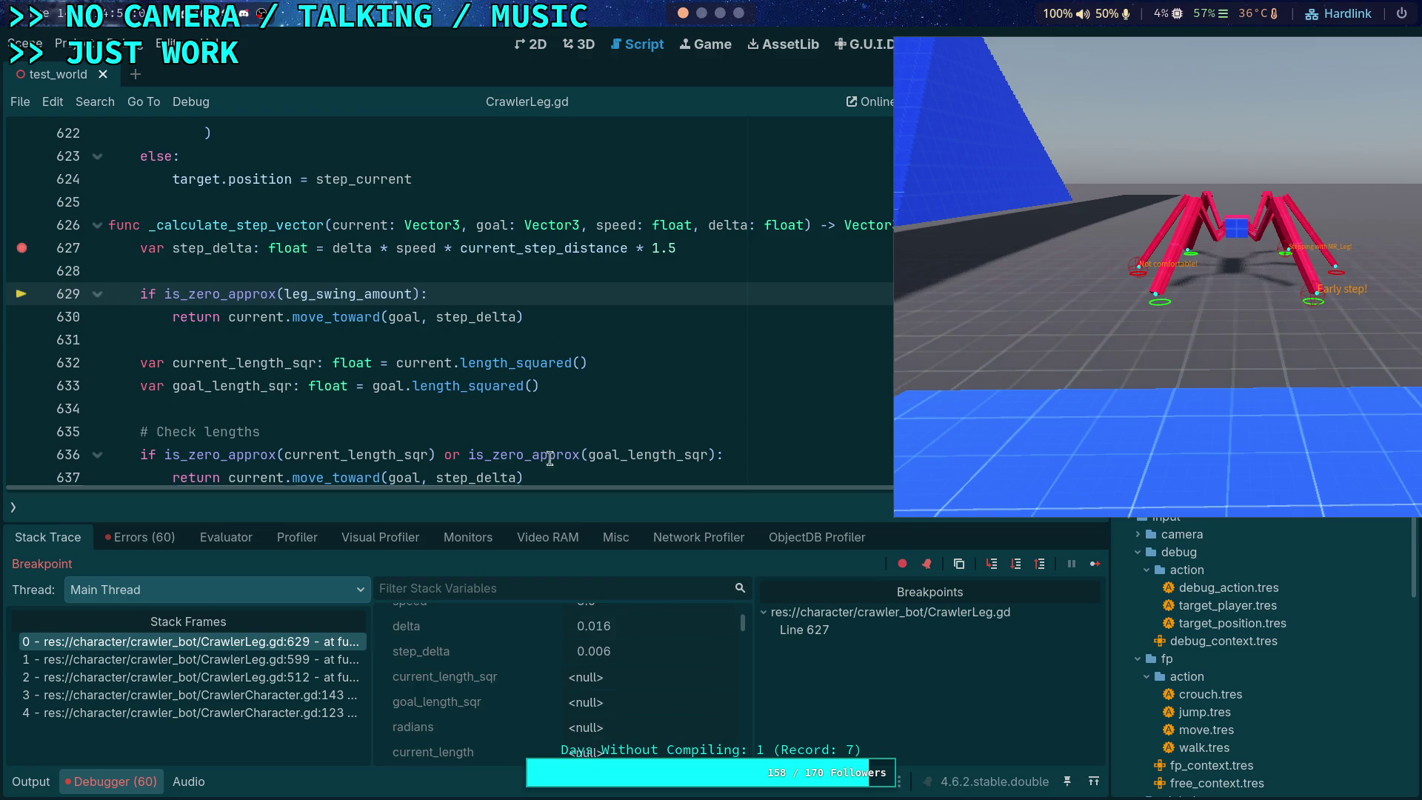
mouse_move(552, 253)
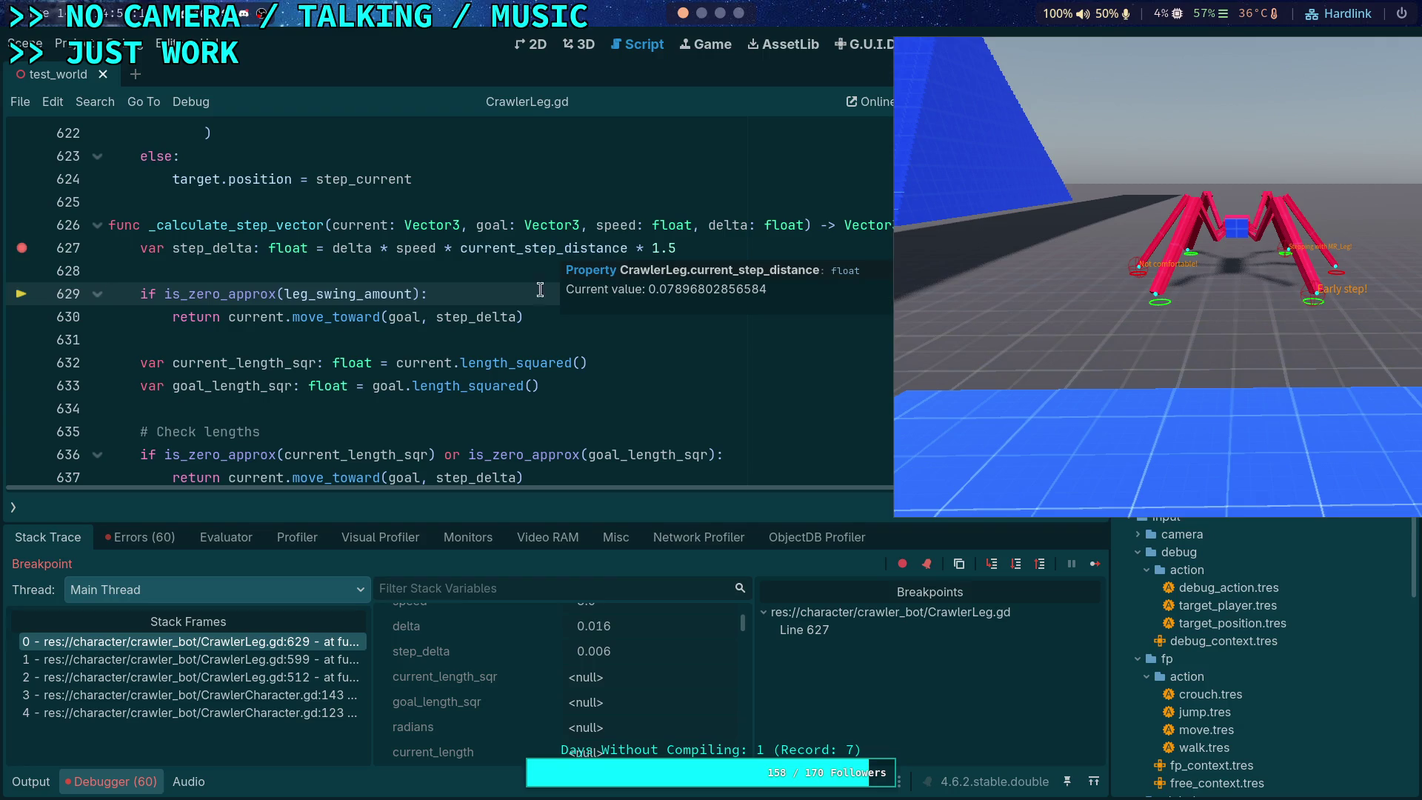
mouse_move(410, 253)
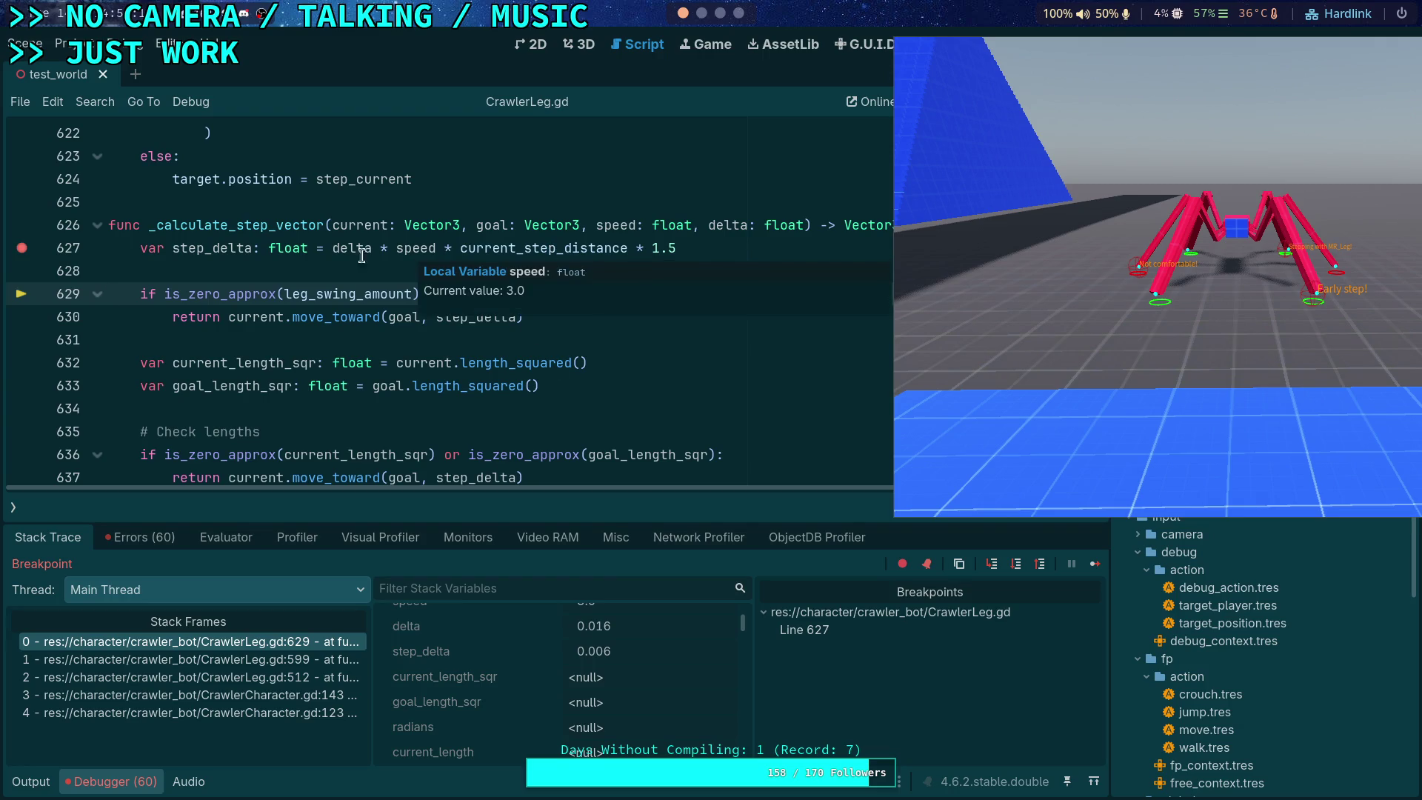
mouse_move(344, 256)
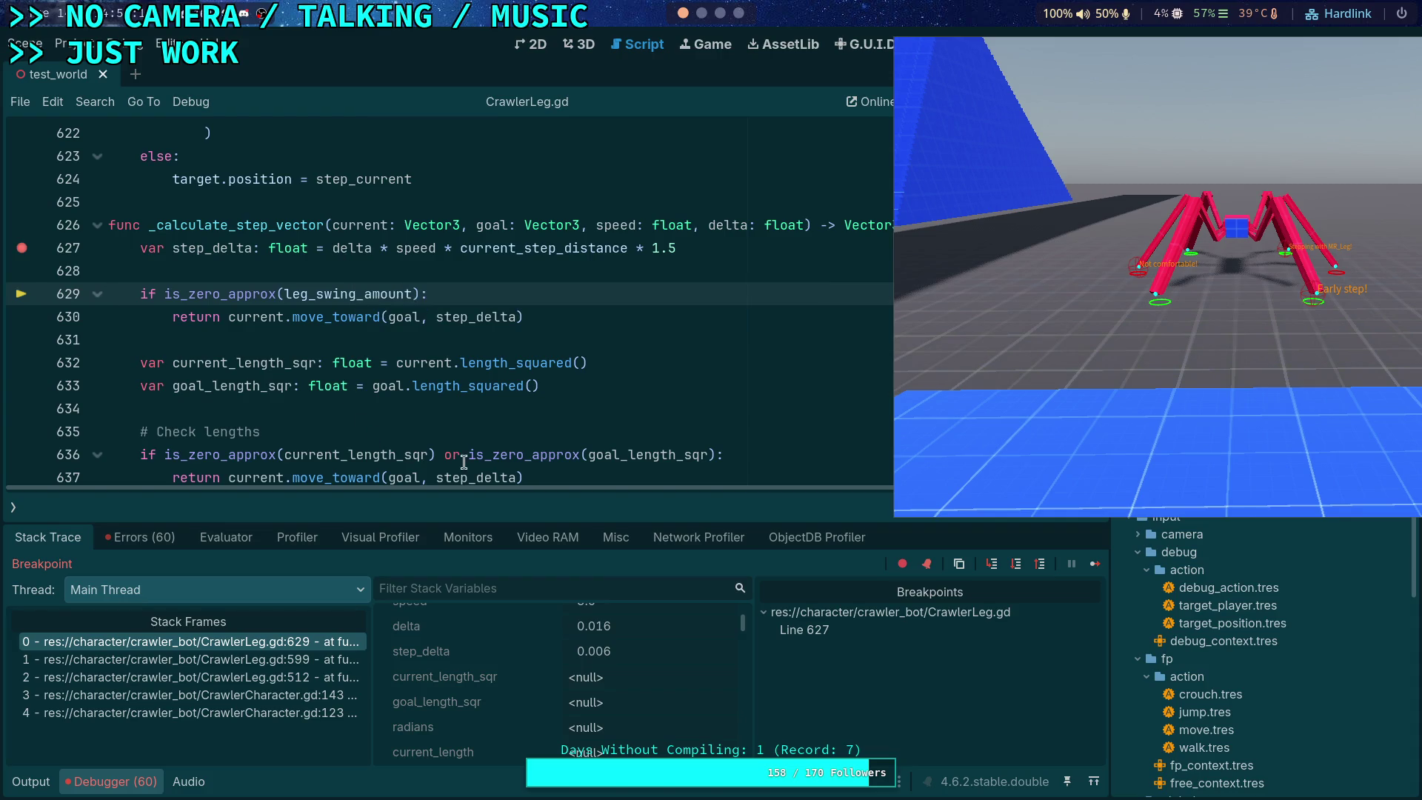
Step: Step past the leg swing check down to the length check on line 636
left_click(1016, 564)
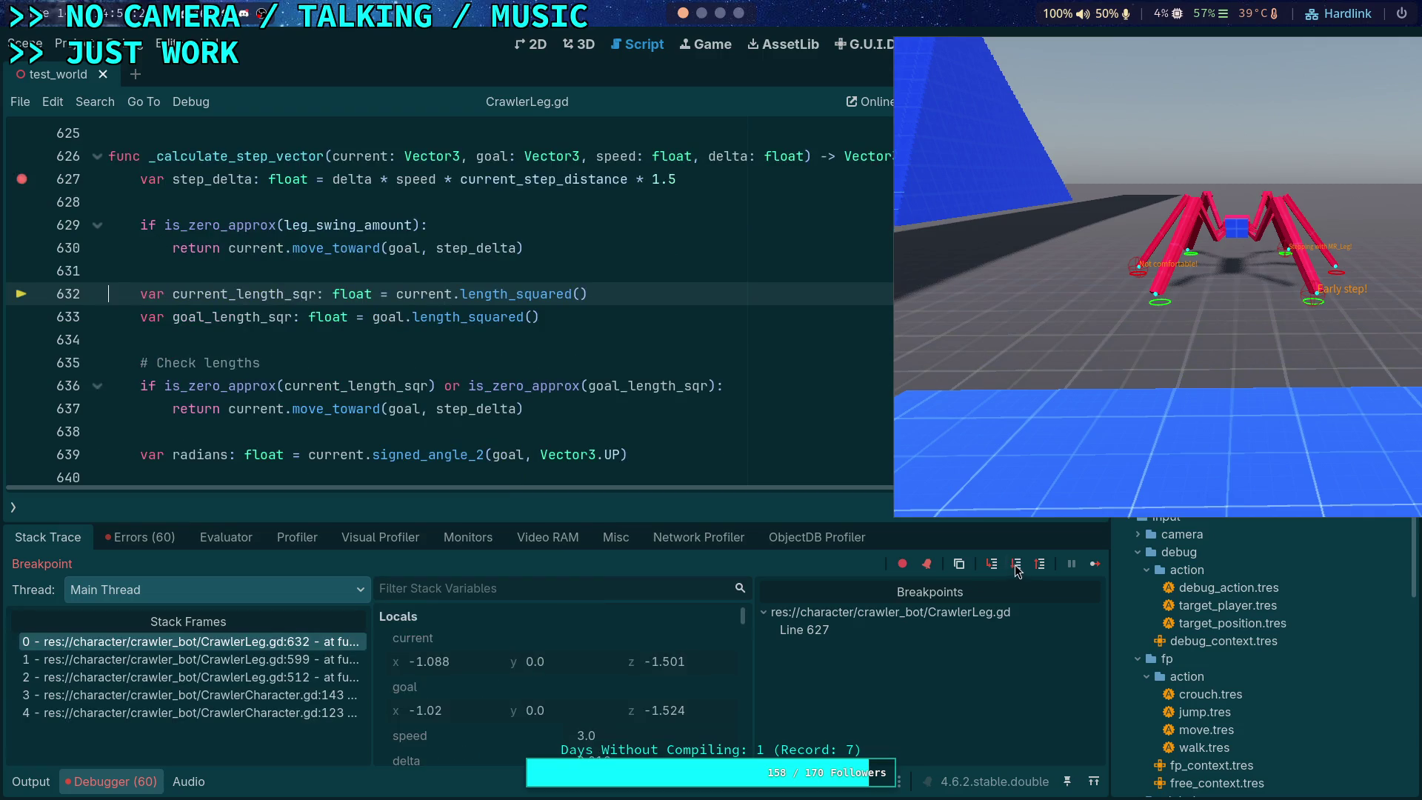
left_click(1016, 565)
left_click(1016, 564)
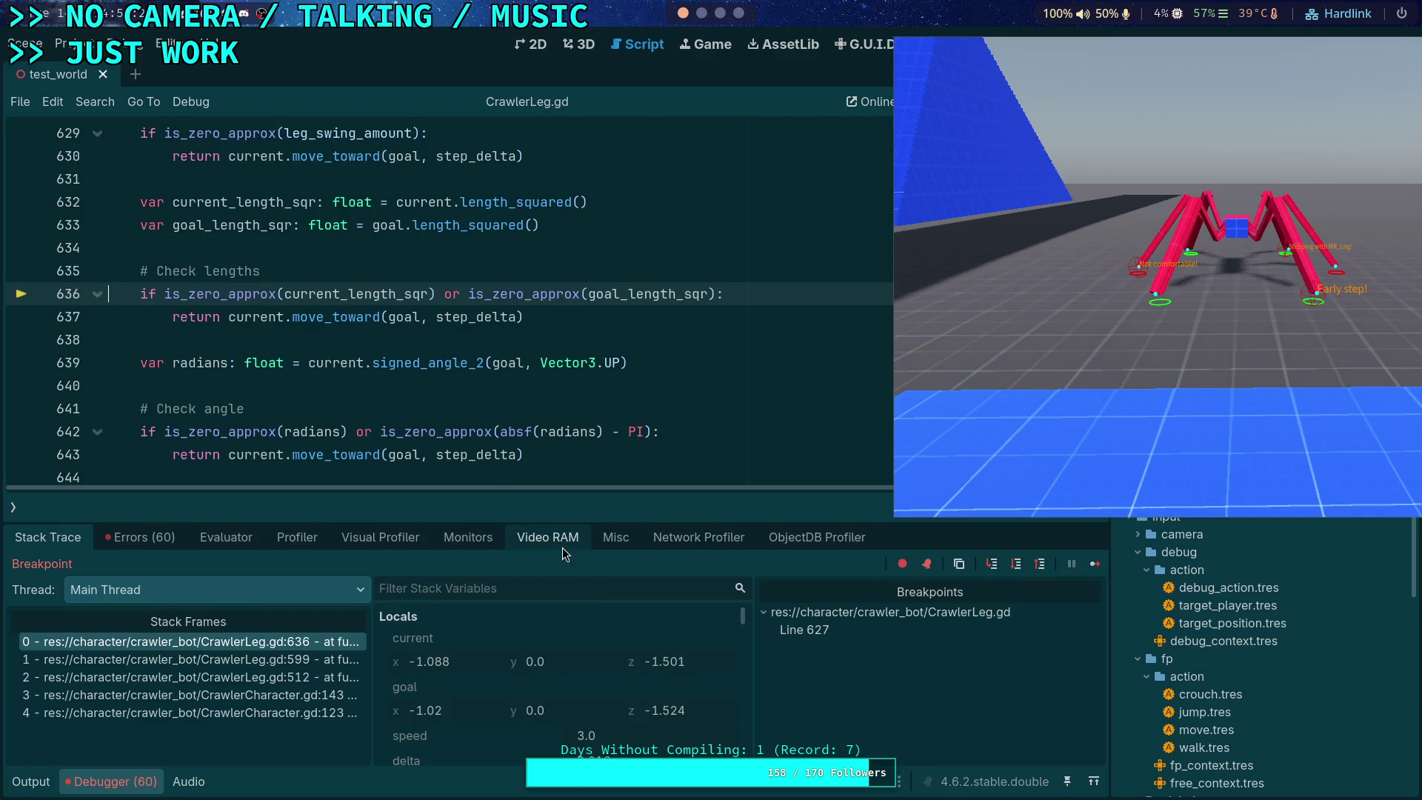
left_click_drag(573, 521, 572, 474)
scroll(532, 660, "down", 3)
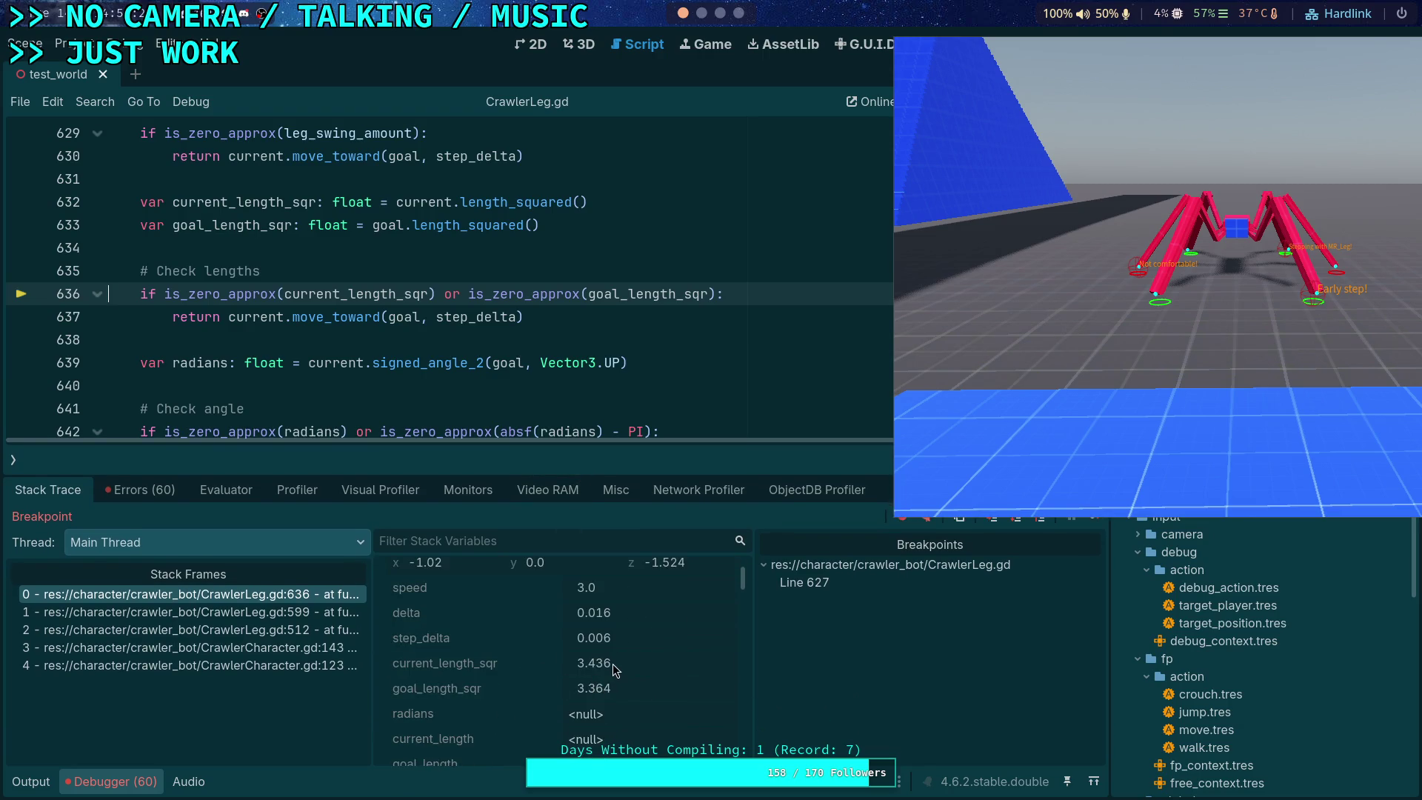
mouse_move(590, 358)
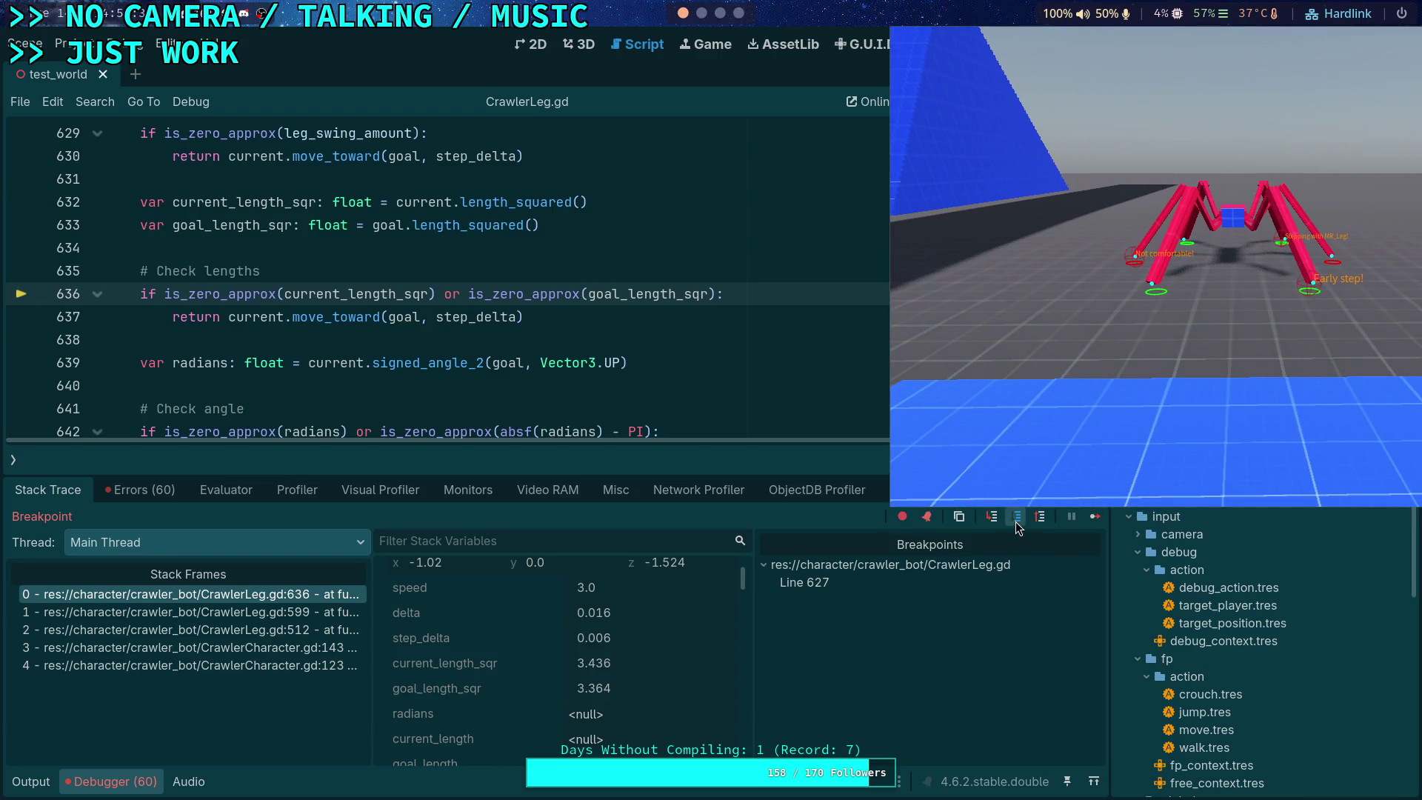
Step: Step past the zero-length and angle checks to reach line 646
left_click(1016, 518)
left_click(1016, 519)
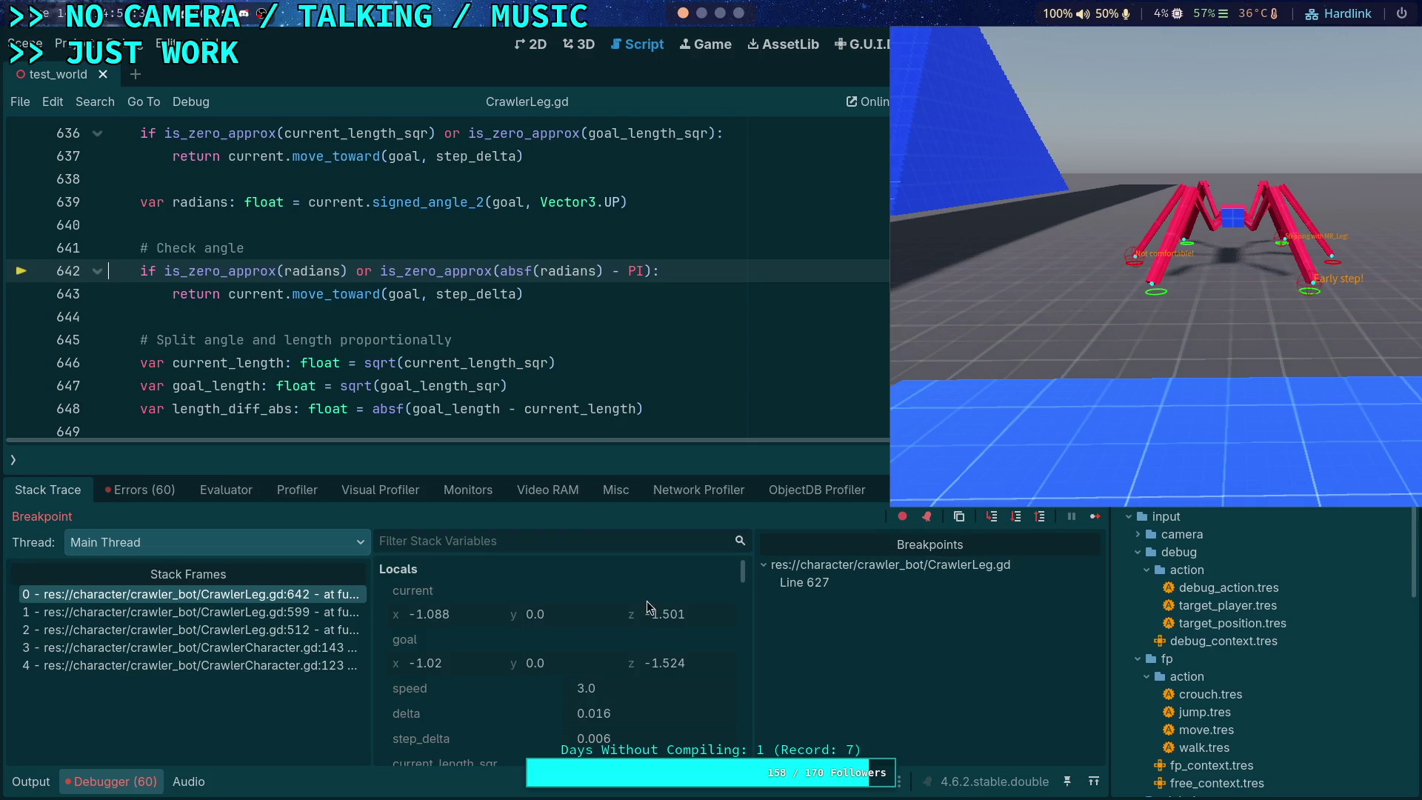
scroll(532, 664, "down", 3)
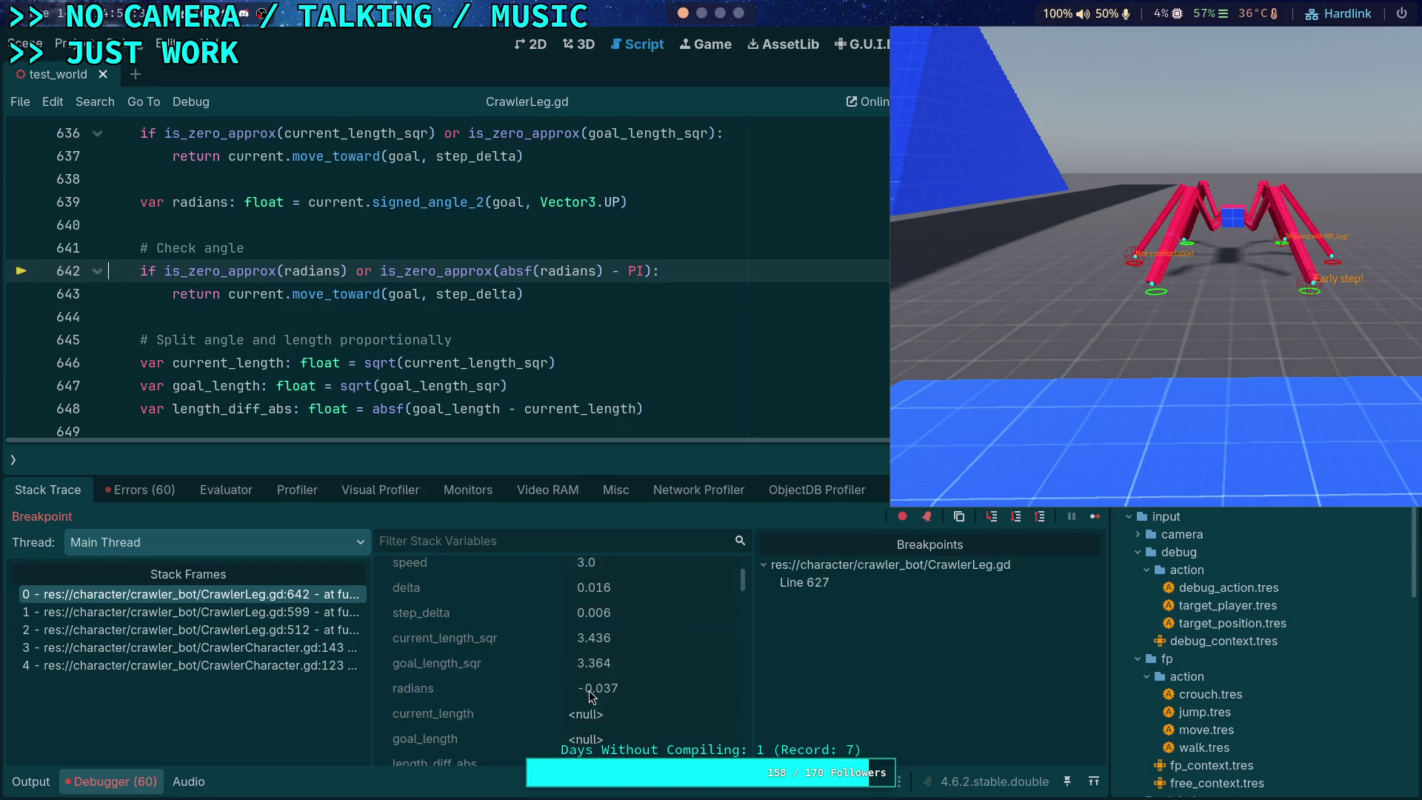
left_click(1012, 526)
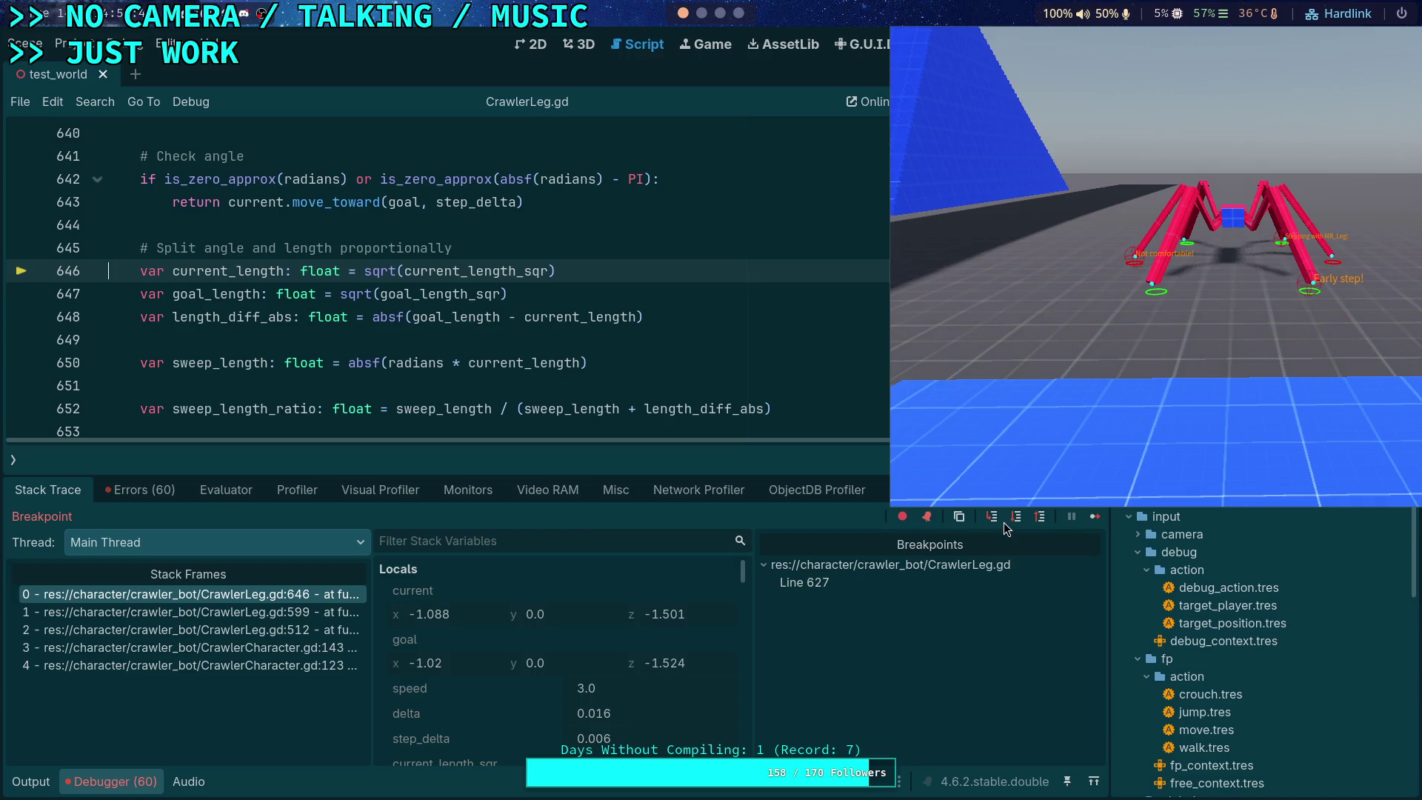
mouse_move(494, 283)
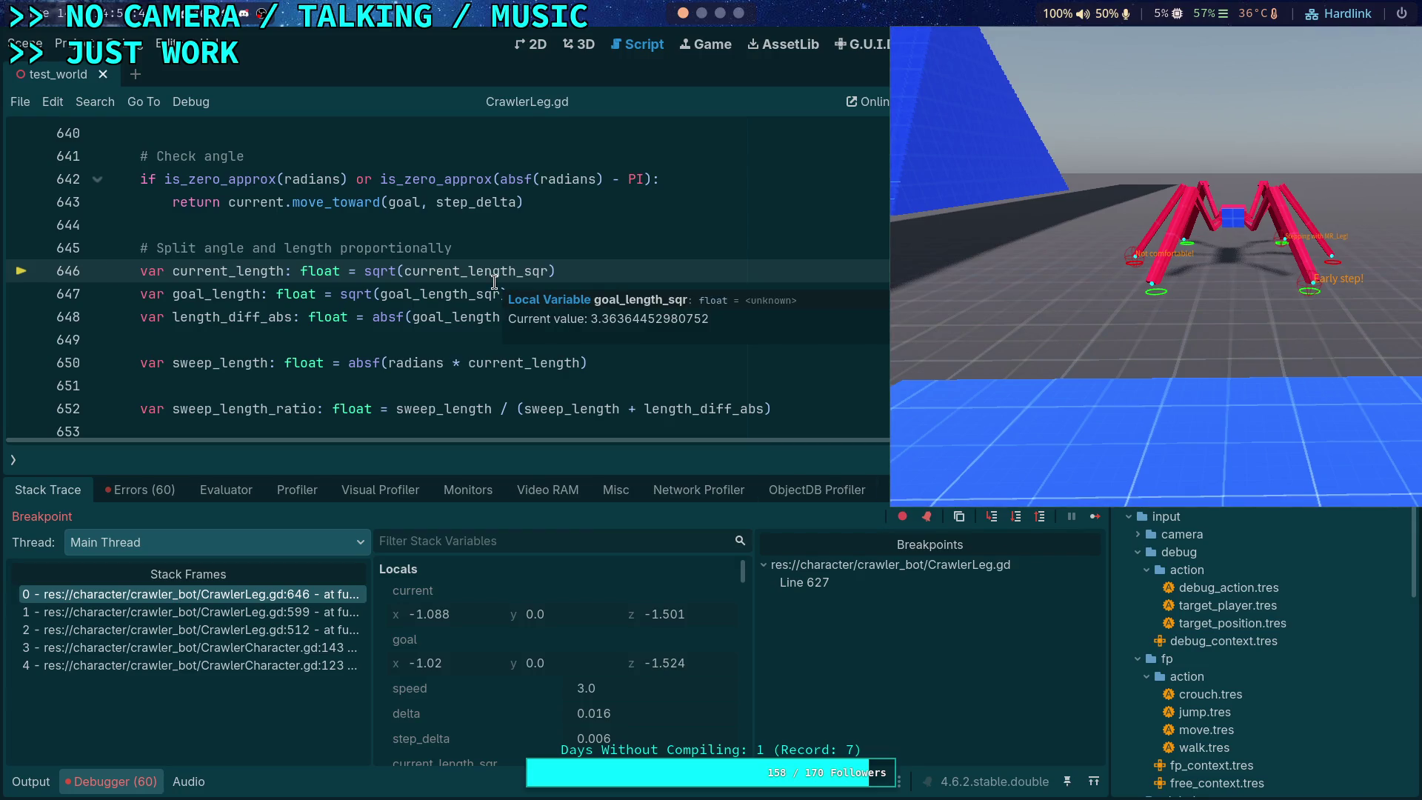
Step: Step through current_length, goal_length and length_diff_abs, checking their values, to line 650
left_click(1020, 522)
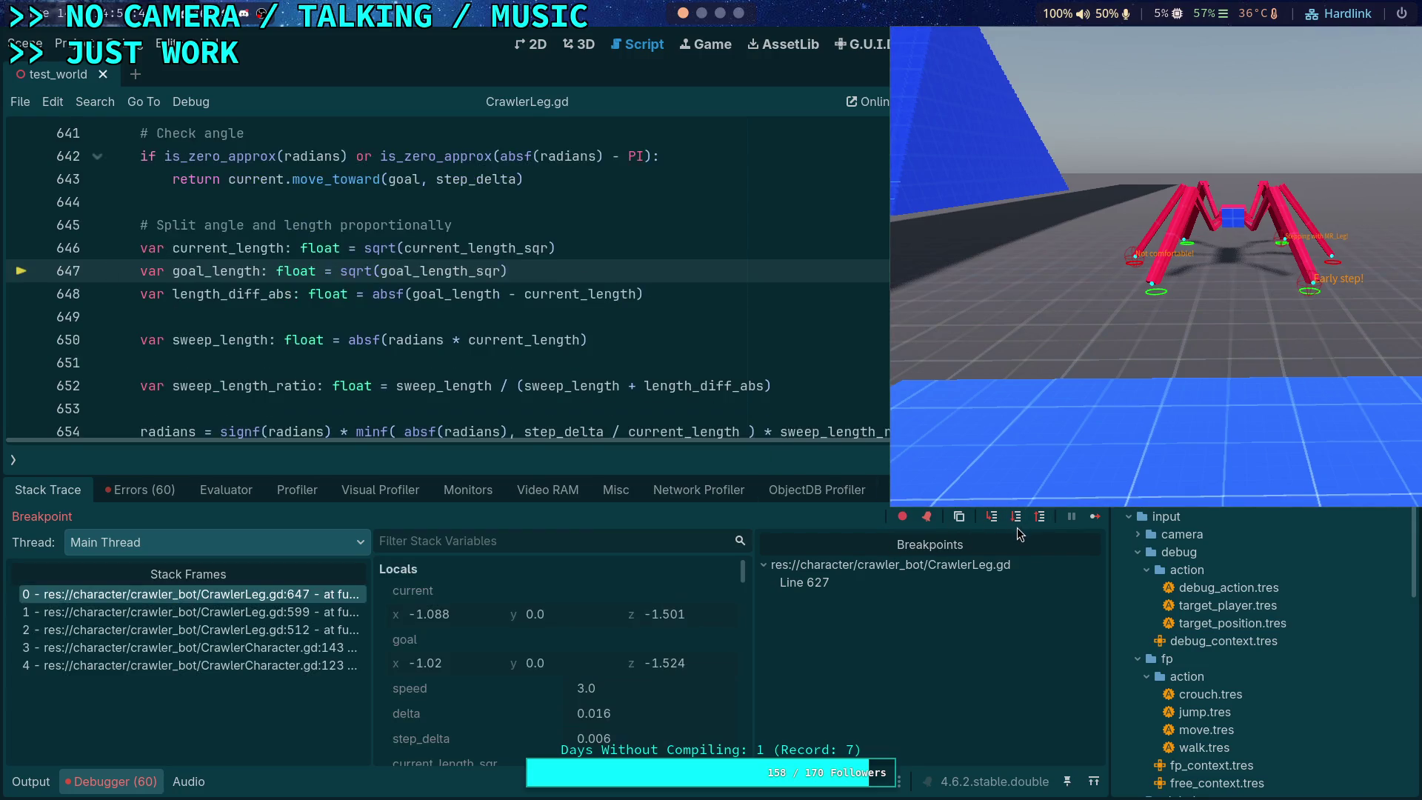
left_click(1017, 526)
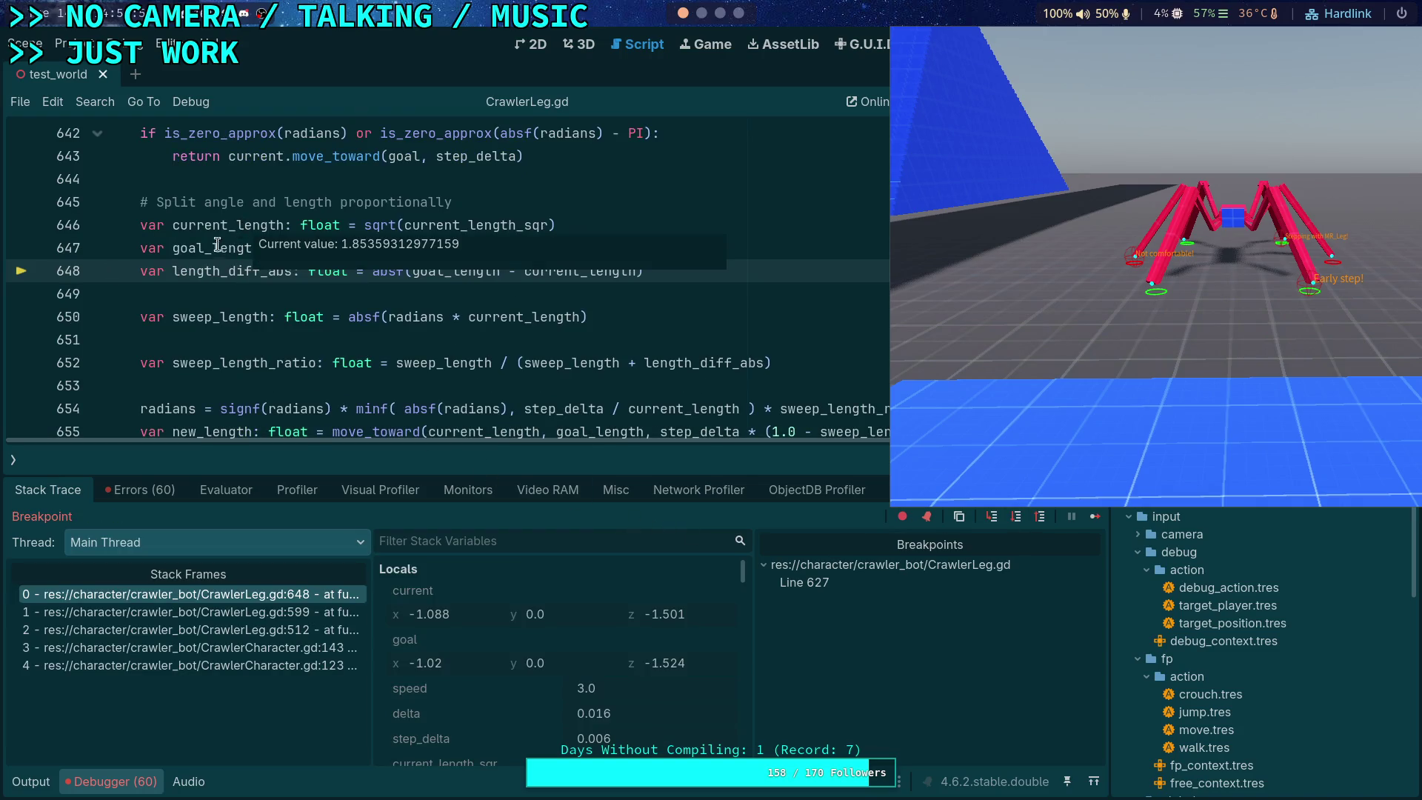
mouse_move(208, 252)
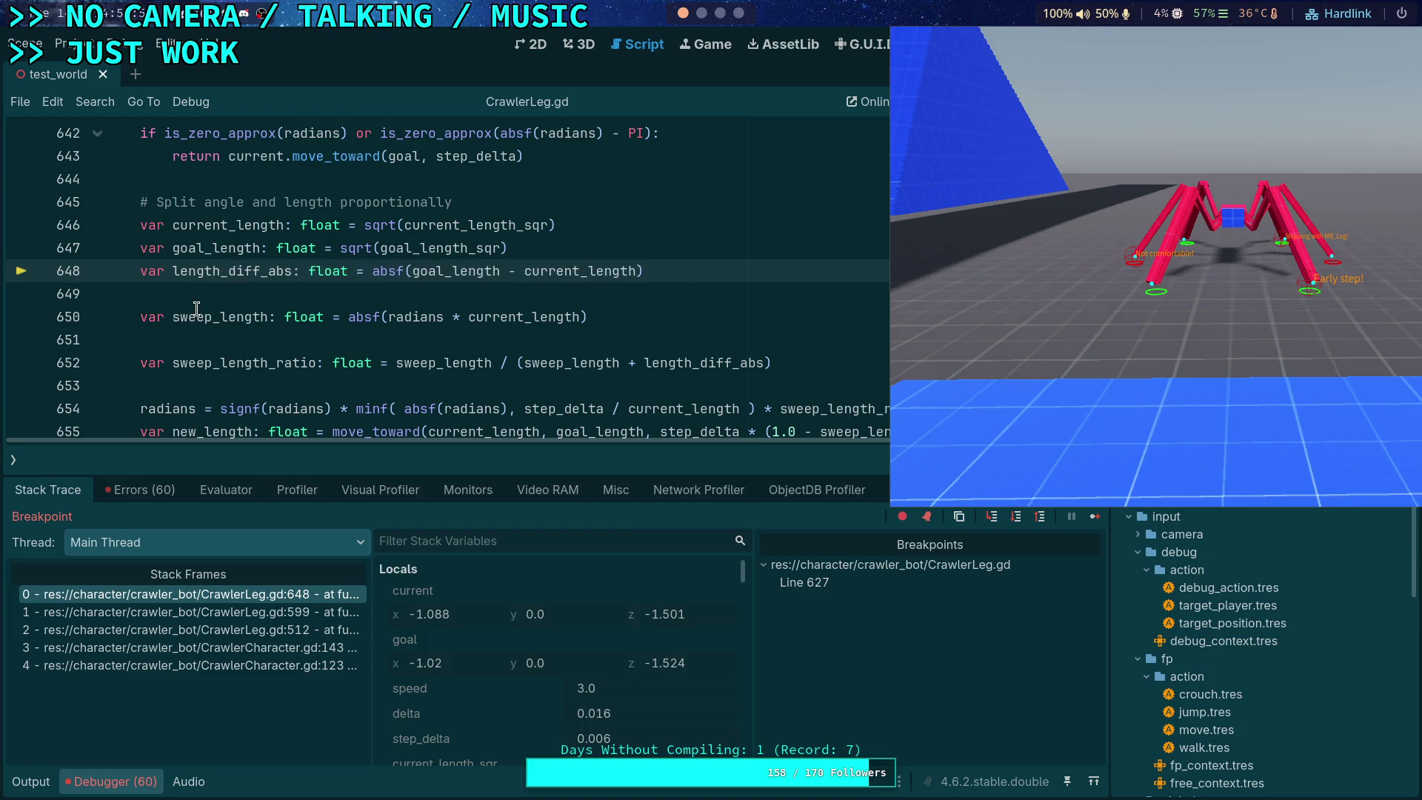
mouse_move(246, 274)
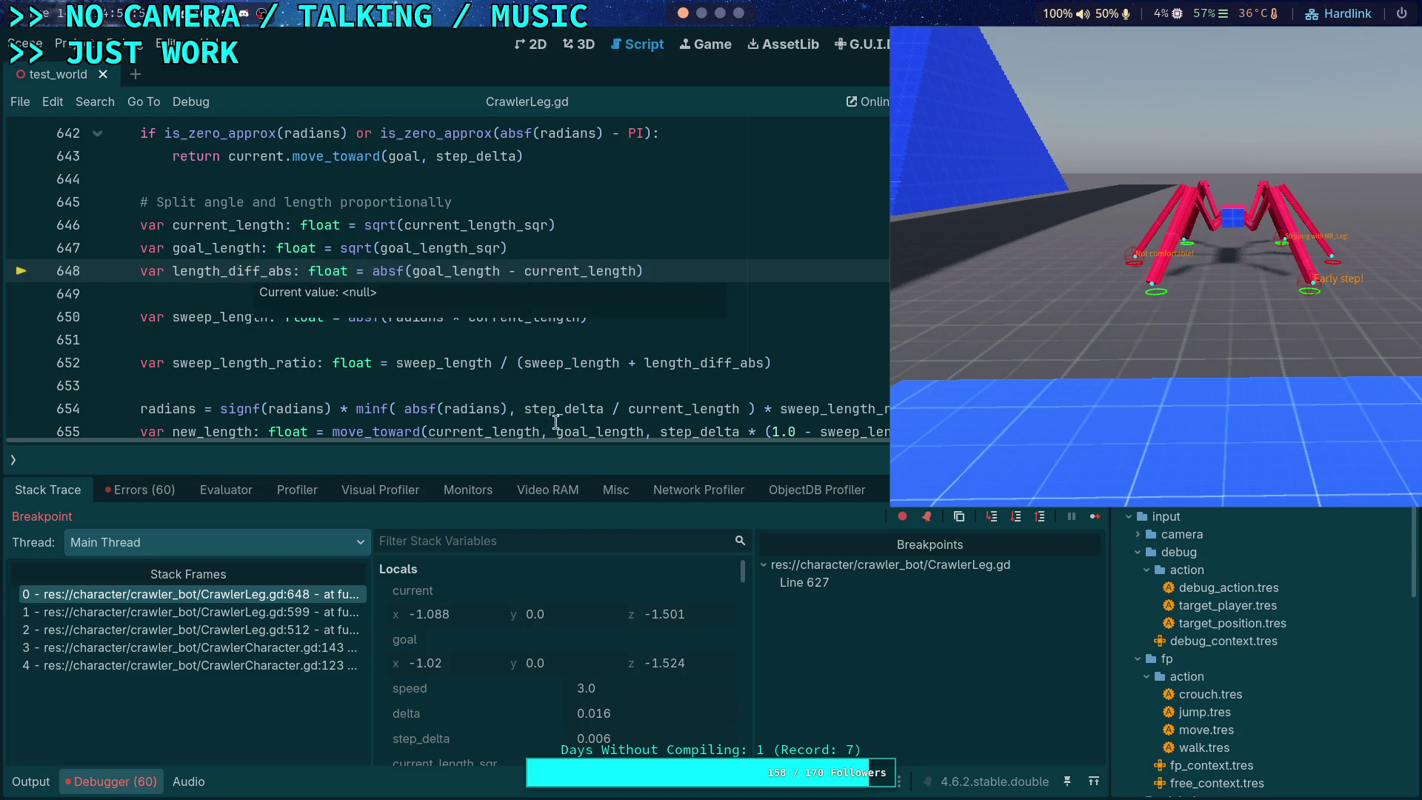
left_click(1016, 516)
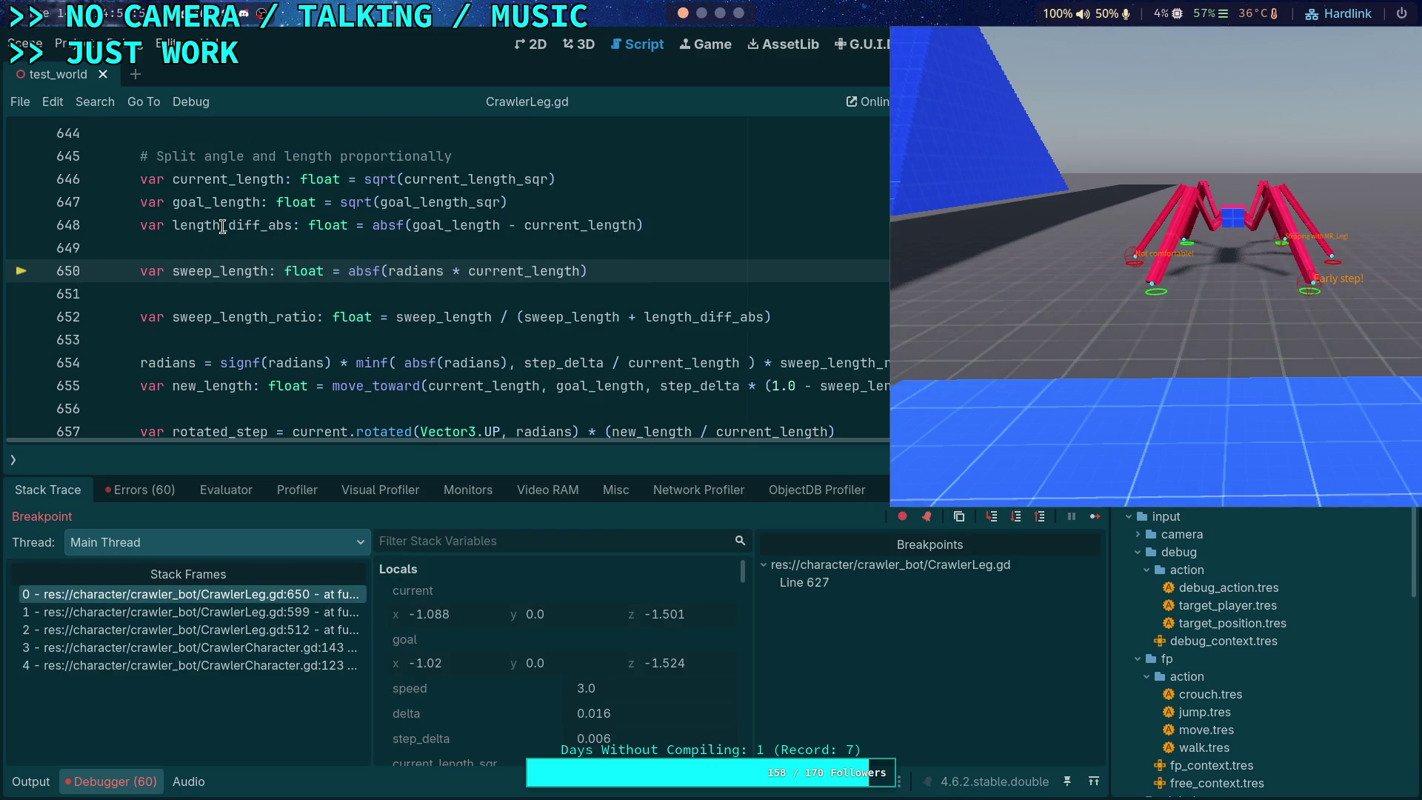
mouse_move(222, 226)
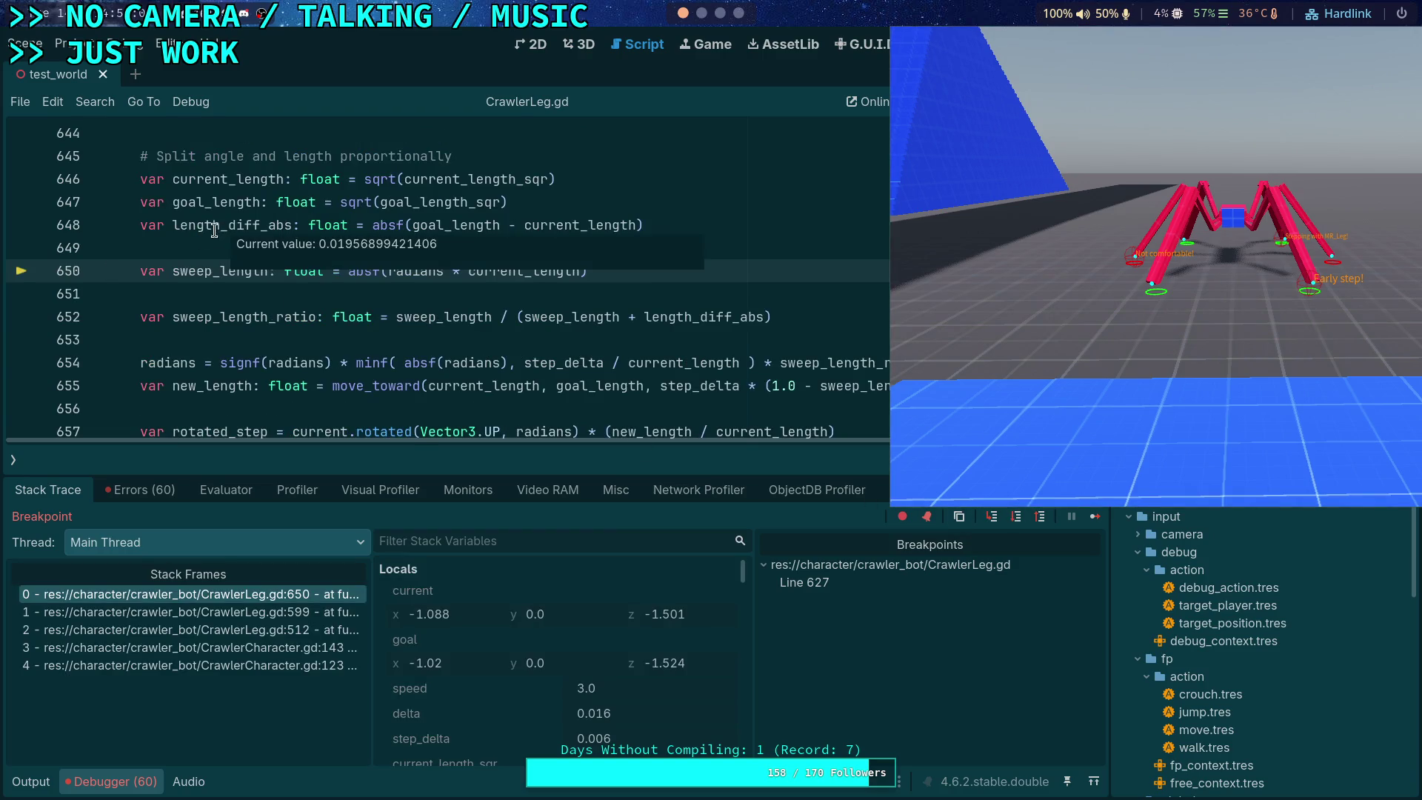
Step: Step through sweep_length and sweep_length_ratio to the radians clamp on line 654
left_click(1026, 521)
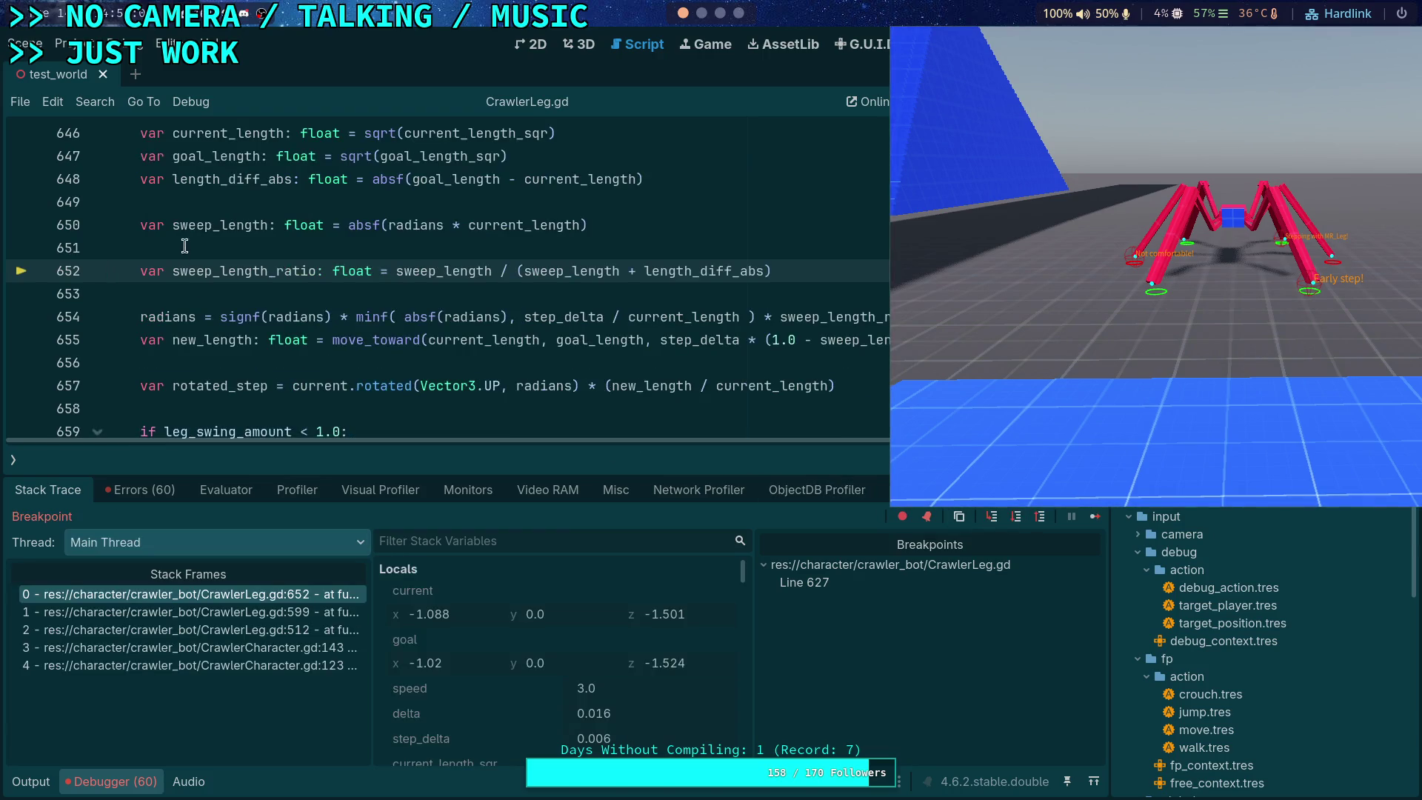
mouse_move(196, 223)
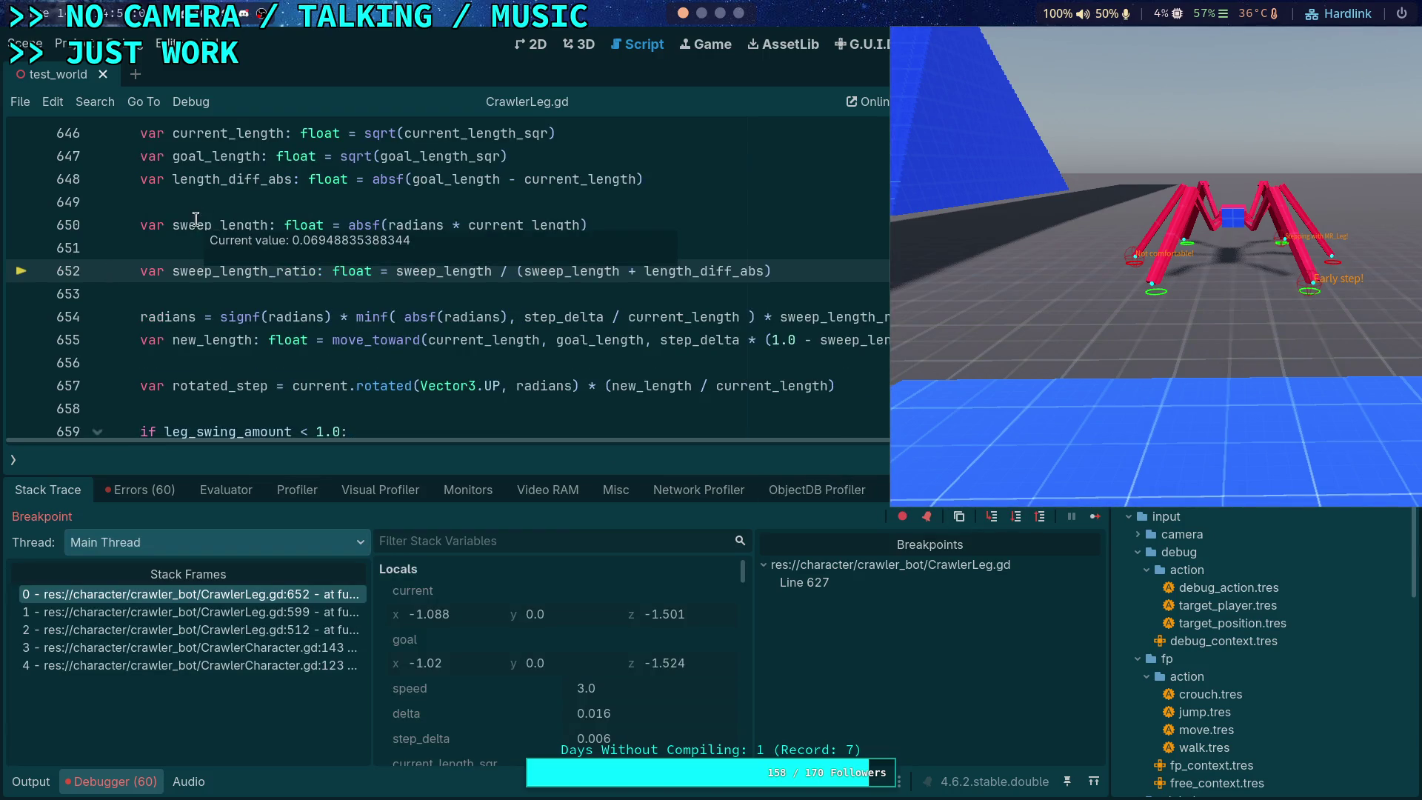
mouse_move(202, 186)
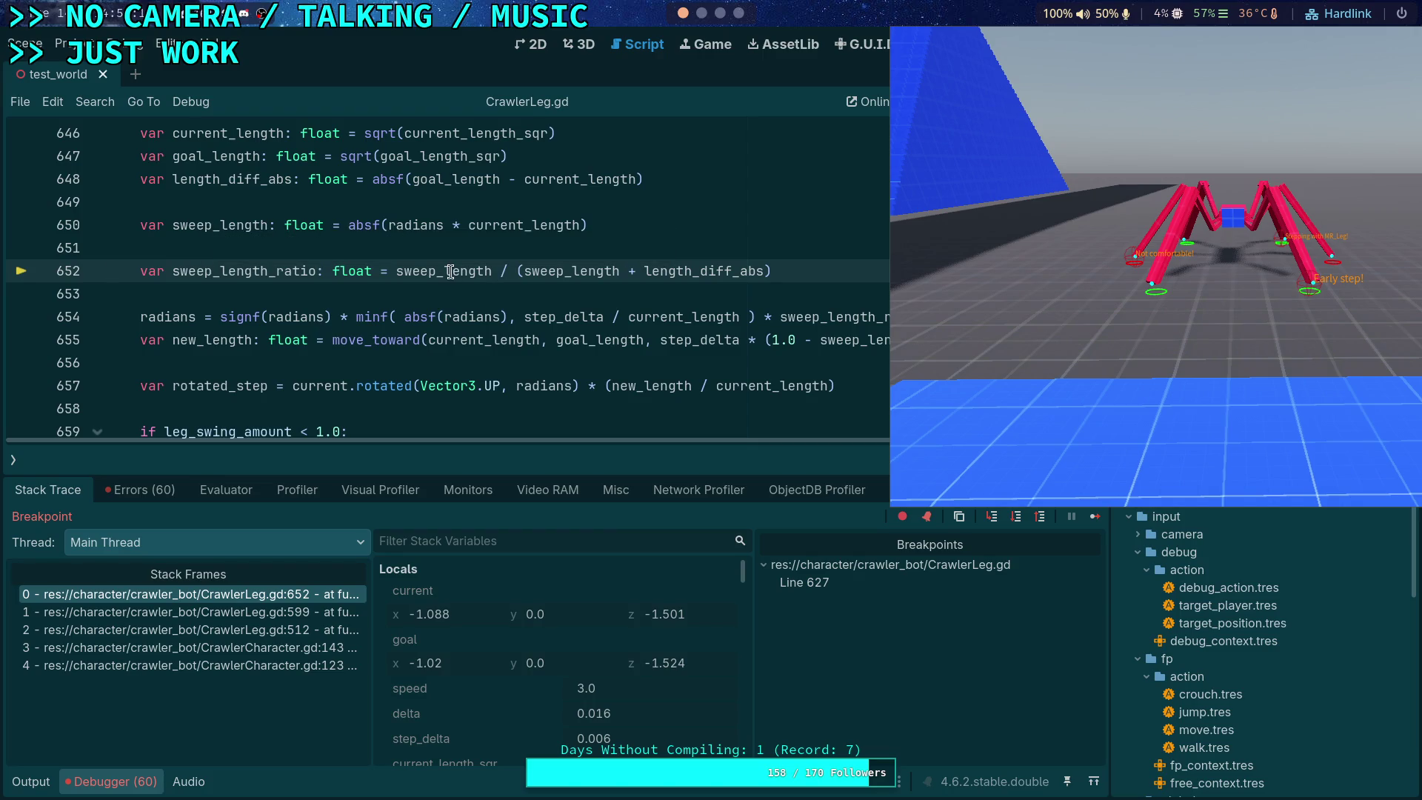
key("F10")
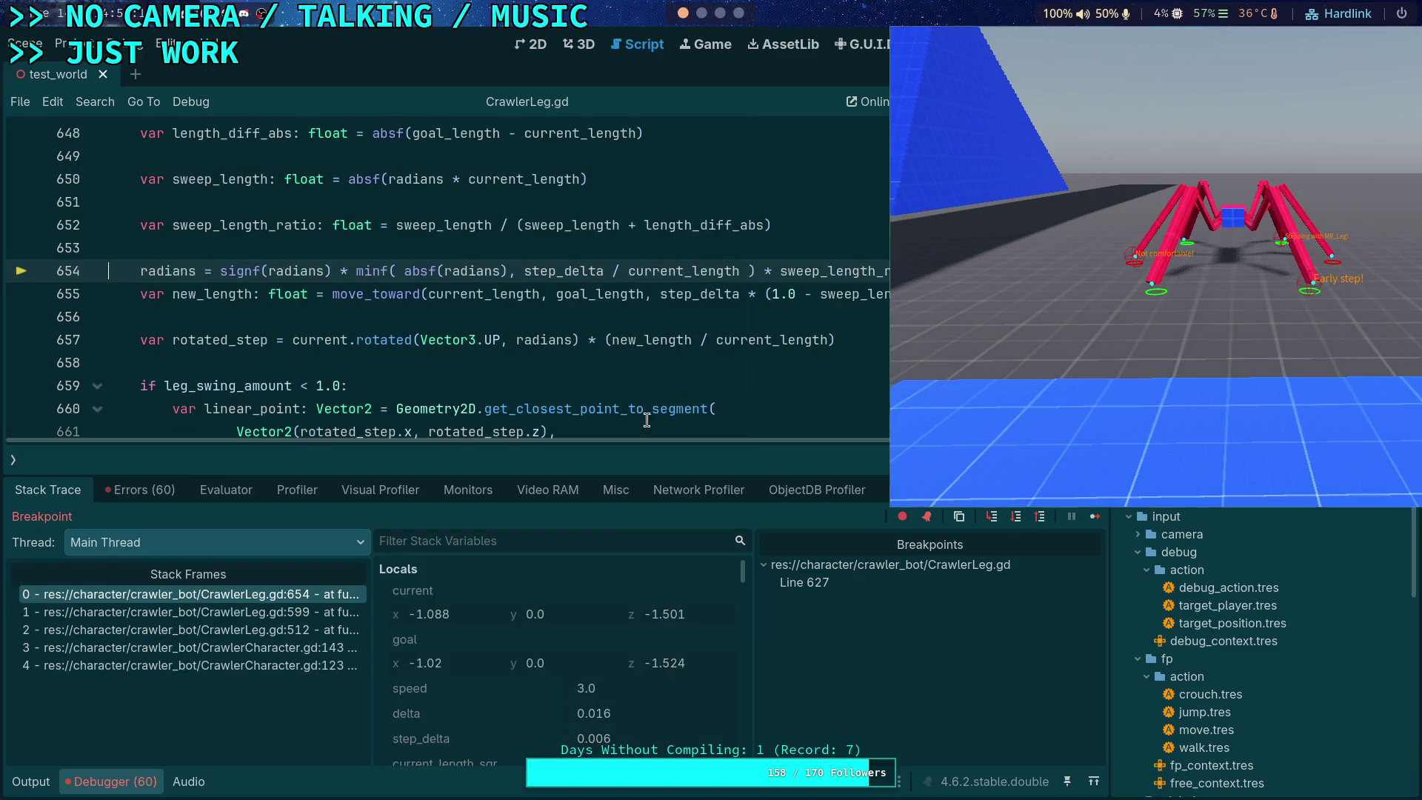
mouse_move(269, 227)
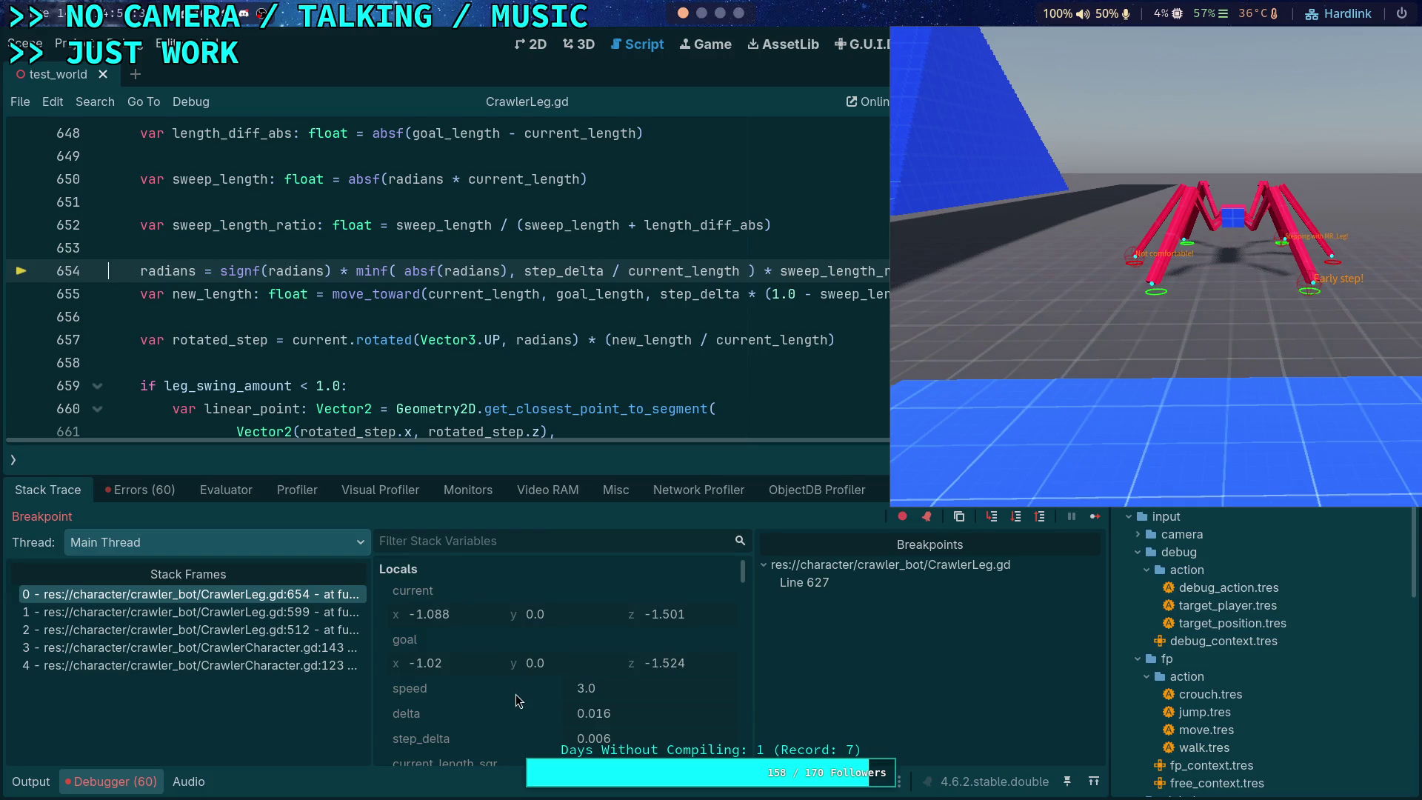
scroll(501, 711, "down", 3)
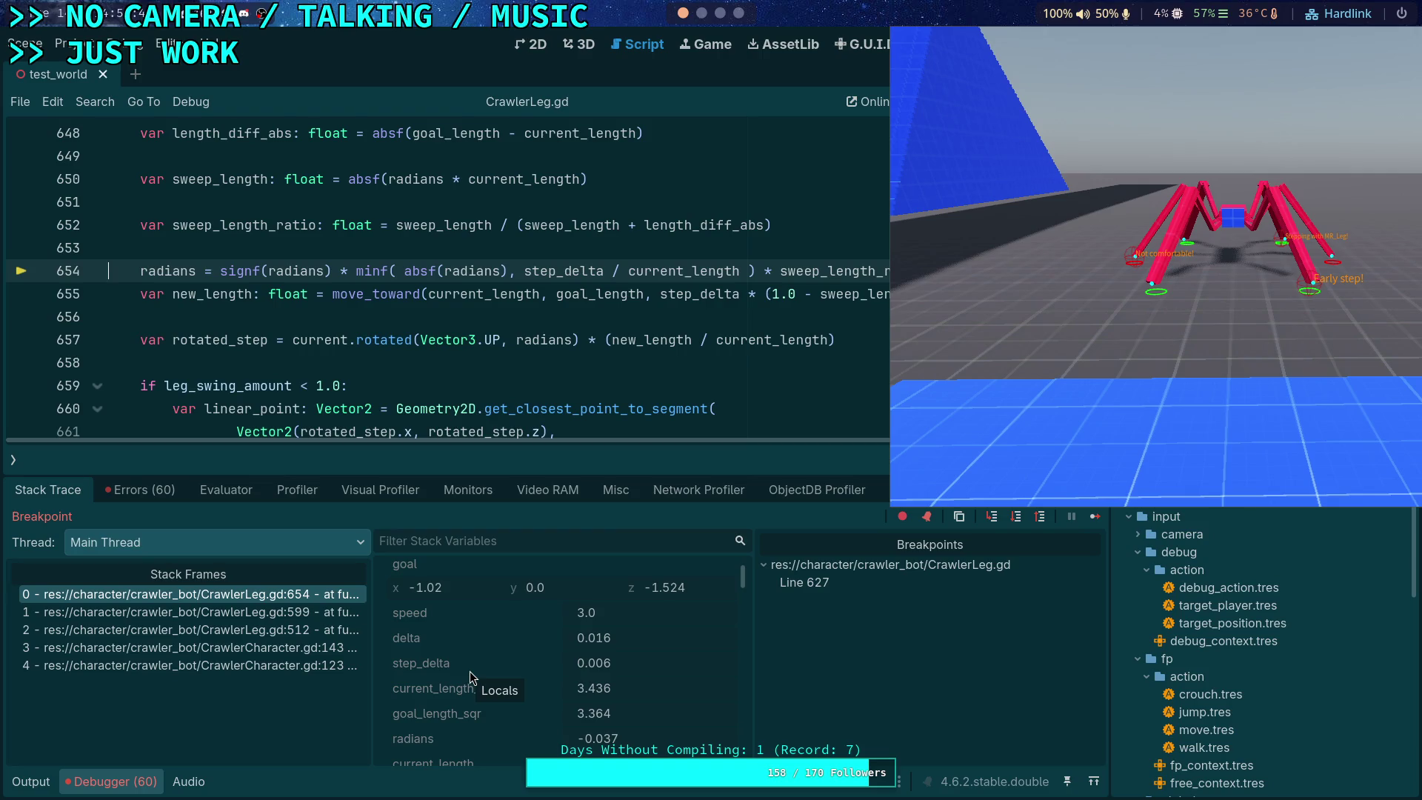
scroll(469, 672, "down", 1)
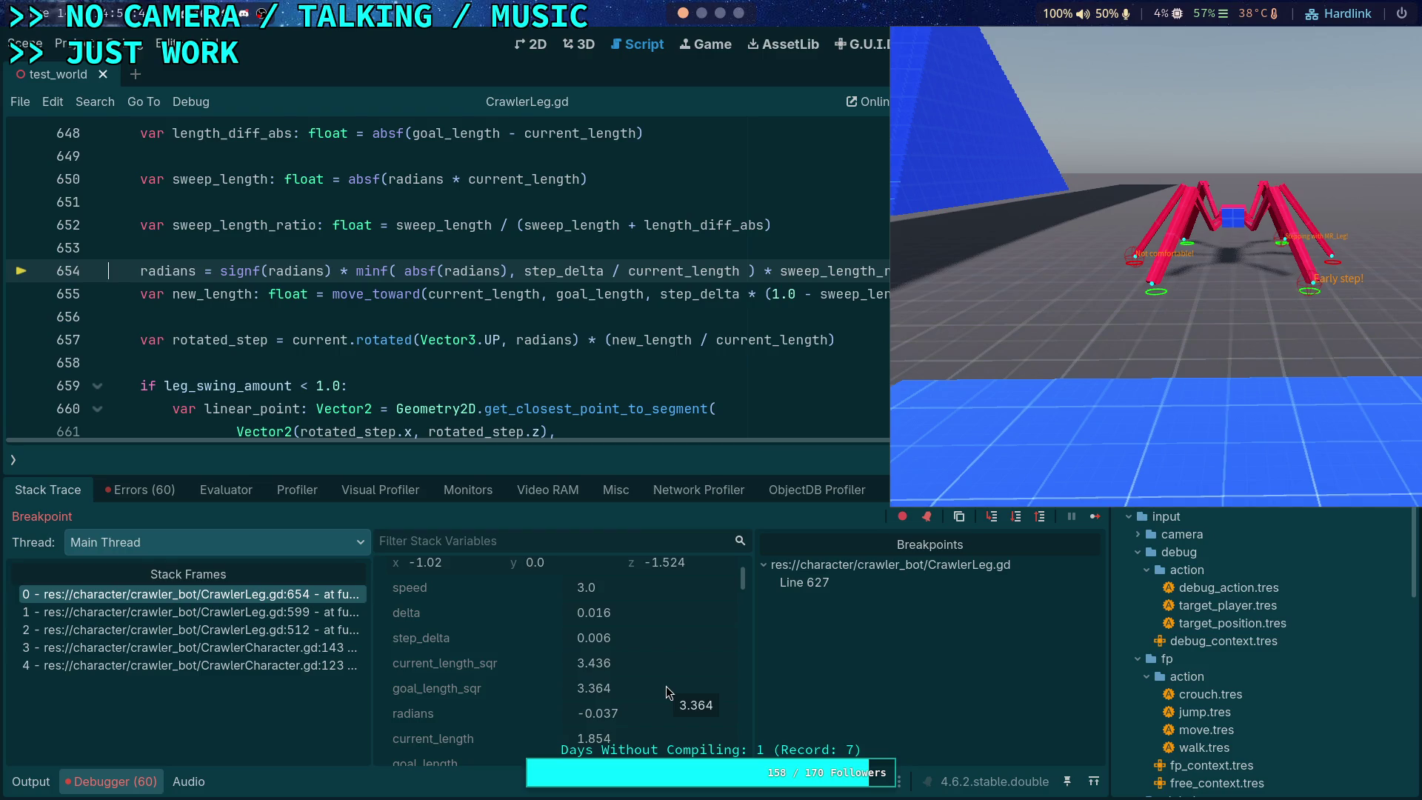
mouse_move(285, 216)
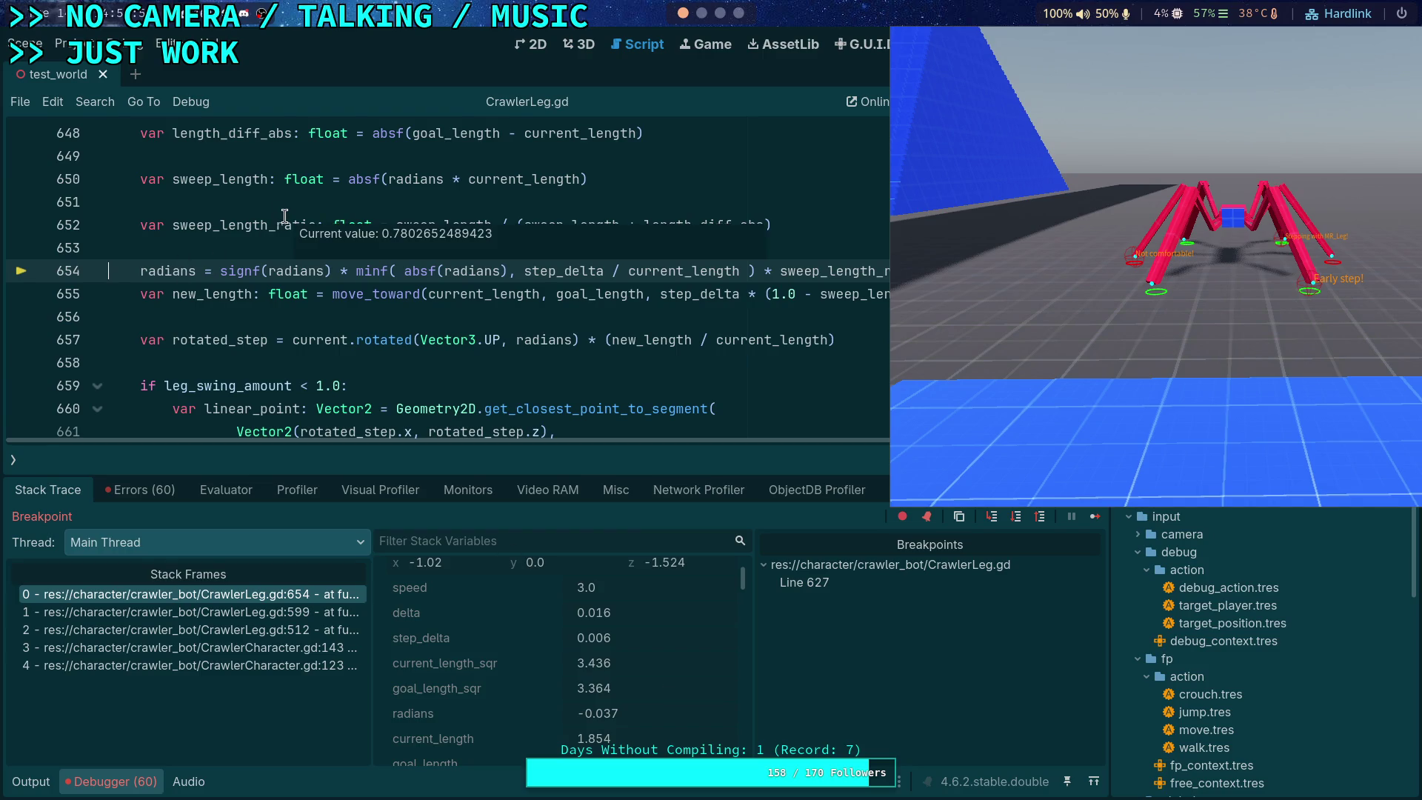
scroll(285, 215, "up", 3)
mouse_move(216, 245)
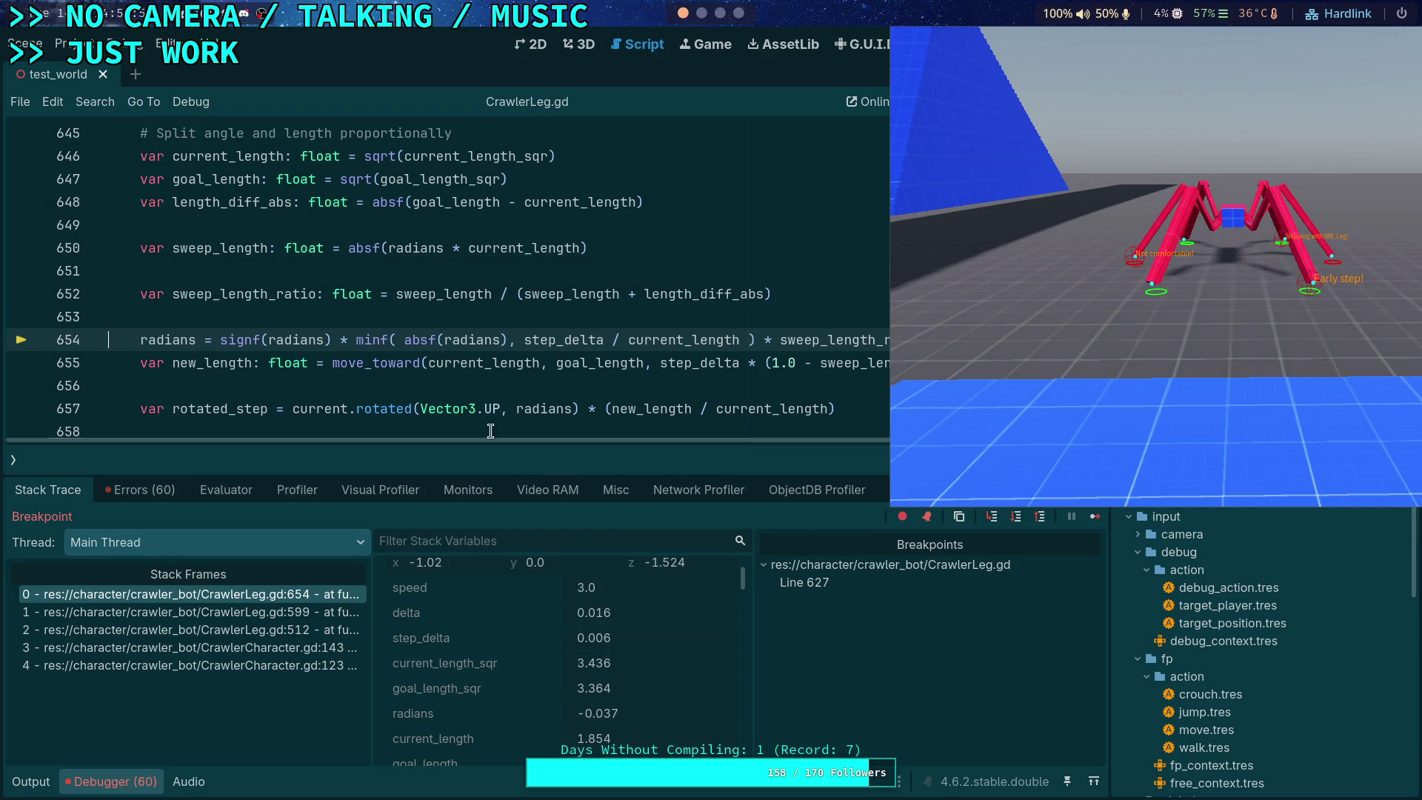
Step: Read current_length's value on line 654, then float the game window over the editor
mouse_move(480, 341)
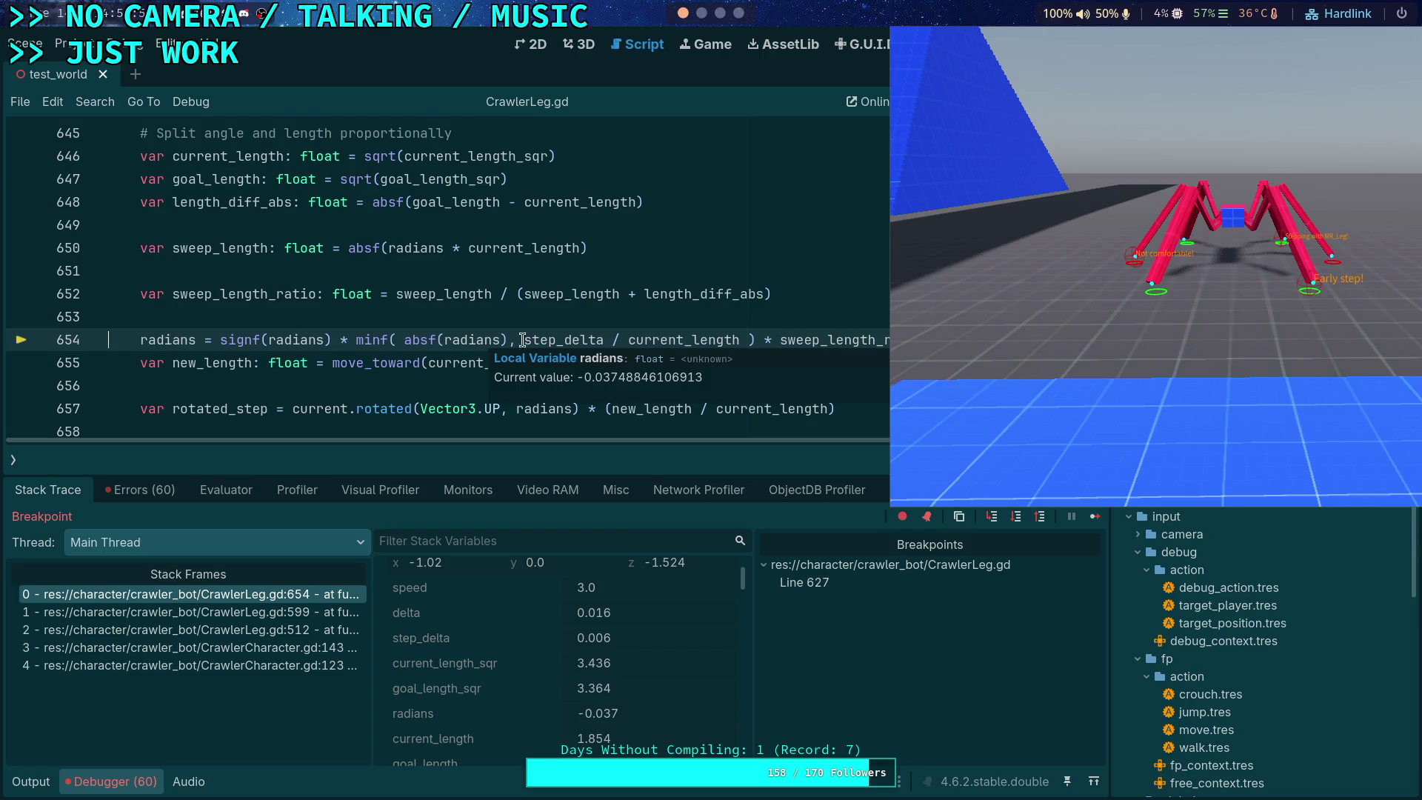
mouse_move(572, 341)
mouse_move(661, 341)
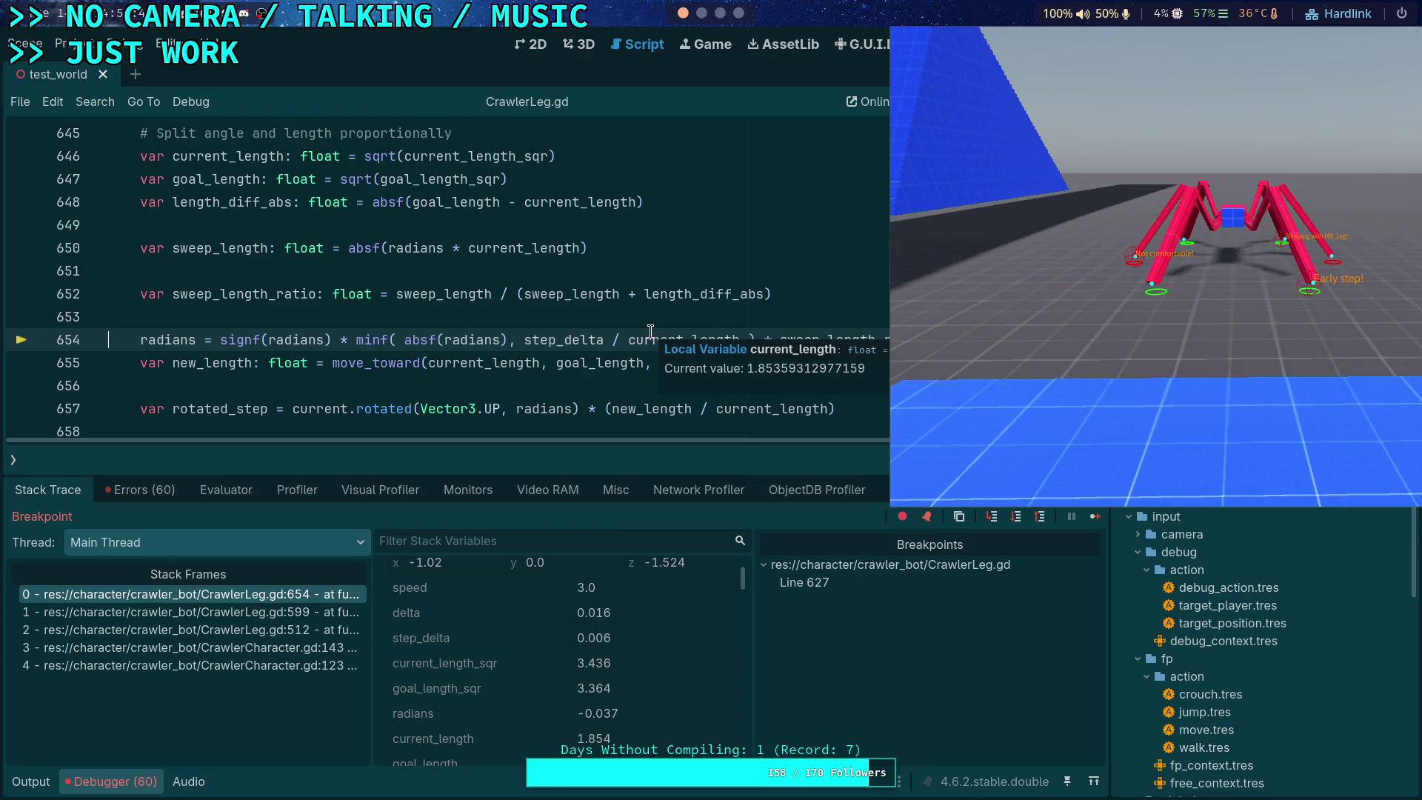
key("super+v")
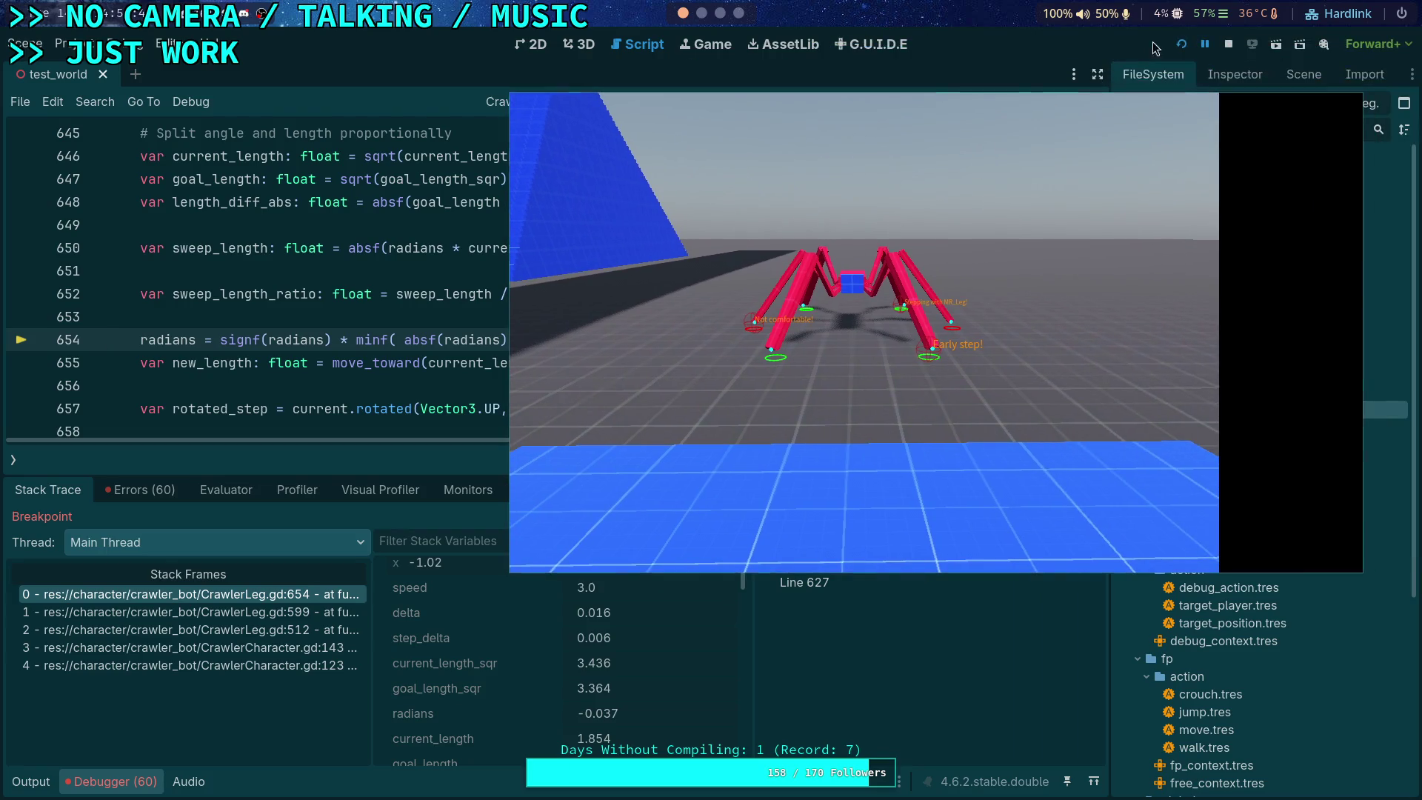
Step: Stop the game and switch to the browser workspace showing the Arc Length video
left_click(1229, 46)
left_click(720, 13)
left_click(738, 13)
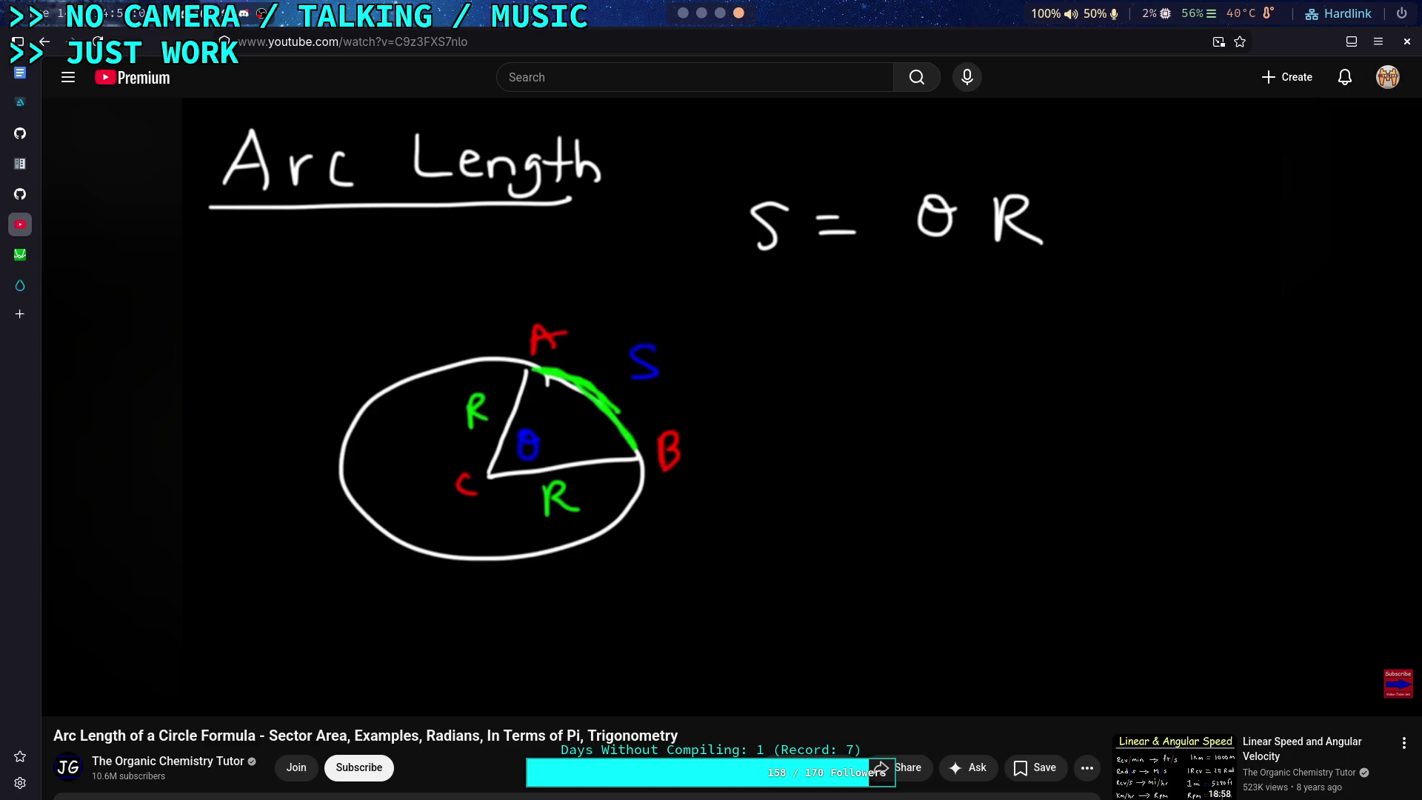
Step: Switch back to the Godot workspace showing CrawlerLeg.gd
left_click(683, 13)
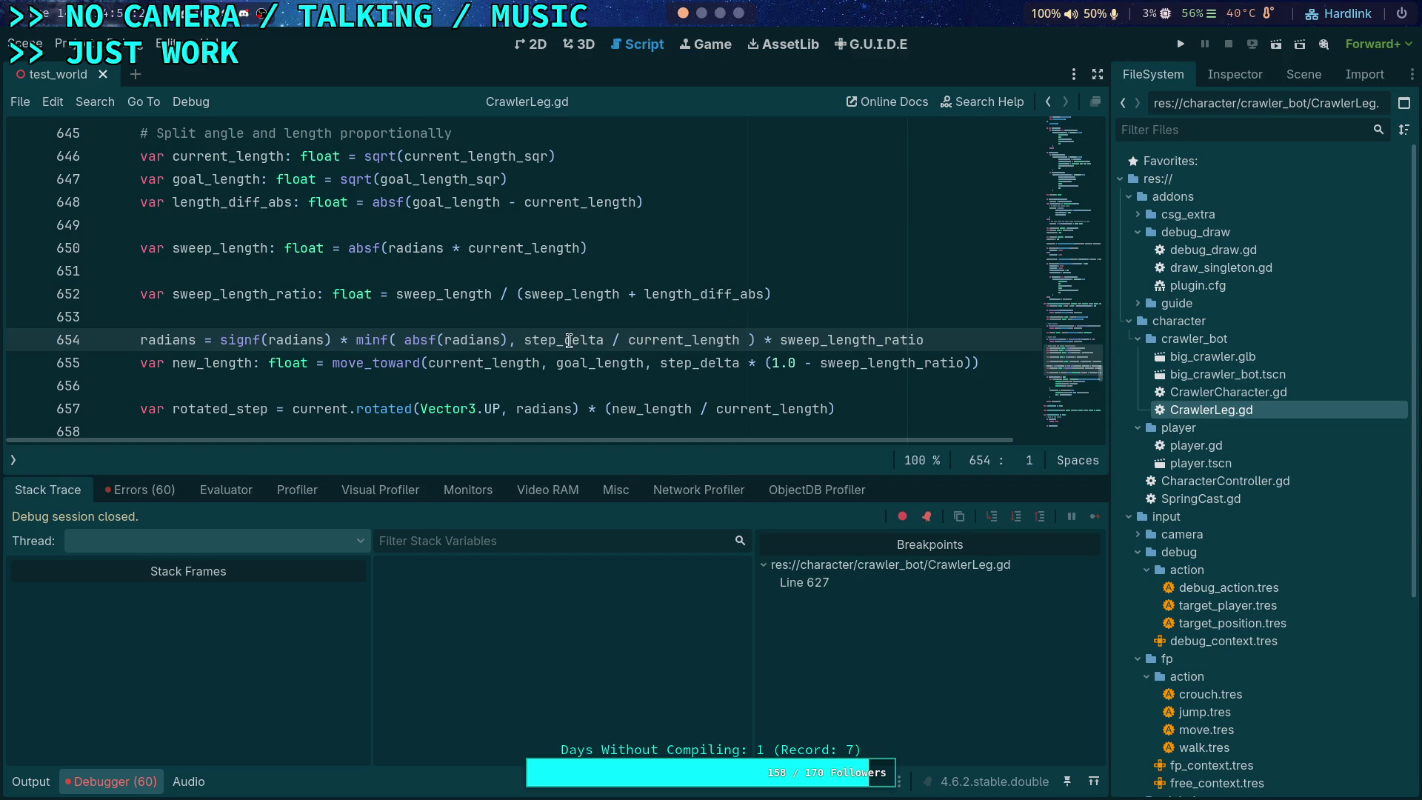
Step: Highlight step_delta's uses, locate its line 627 definition, and select 'current_step_distance * '
double_click(569, 340)
scroll(509, 376, "up", 4)
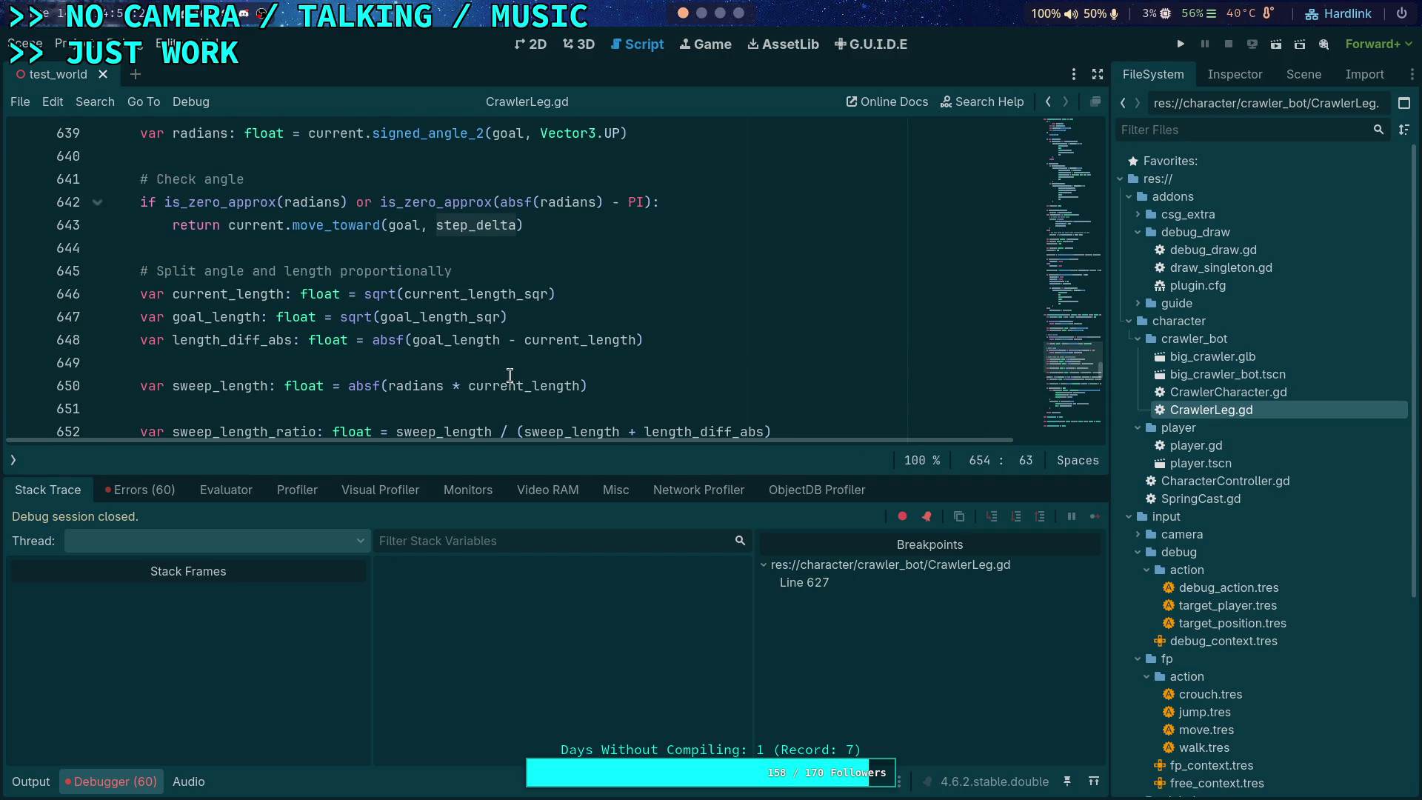
scroll(510, 376, "down", 5)
scroll(625, 372, "up", 6)
scroll(625, 372, "up", 2)
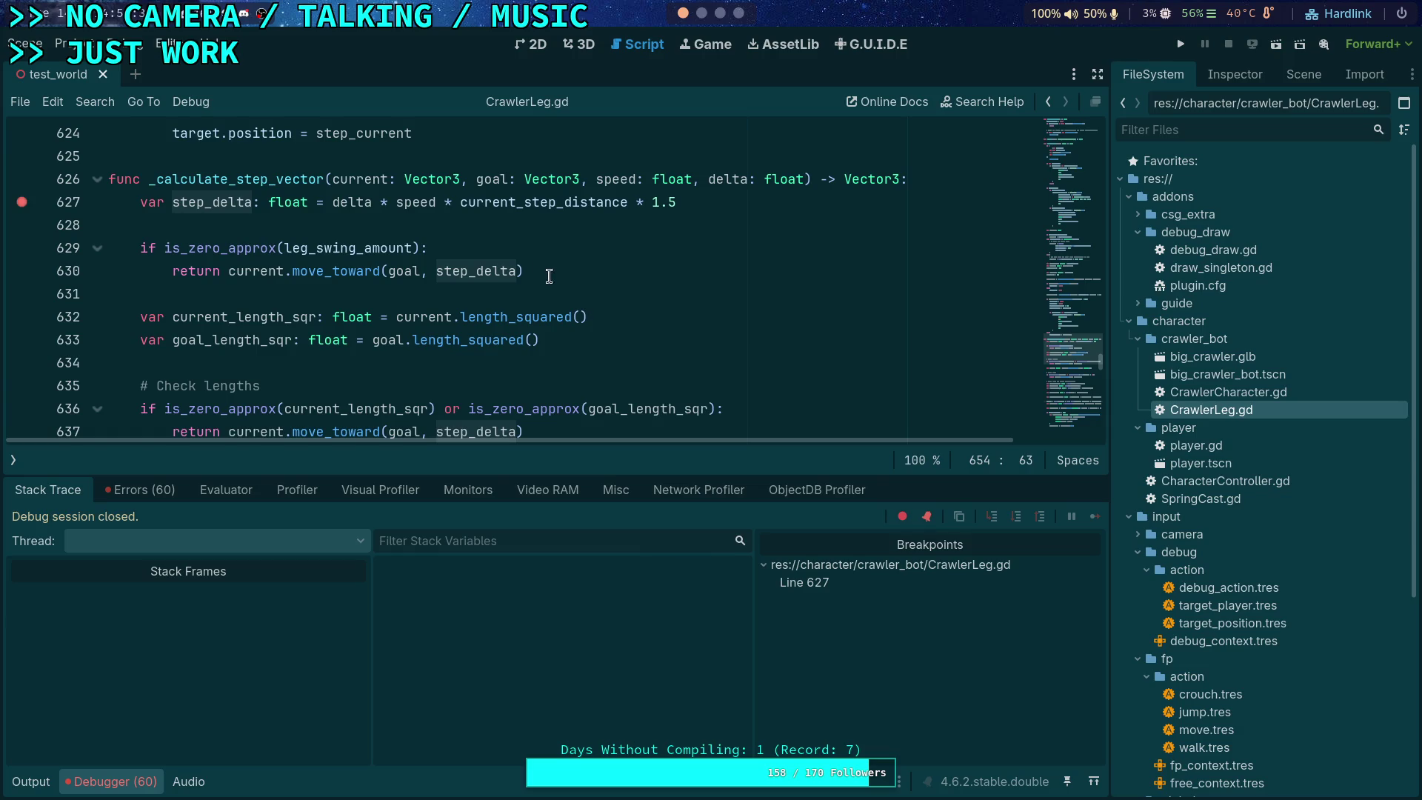
mouse_move(458, 207)
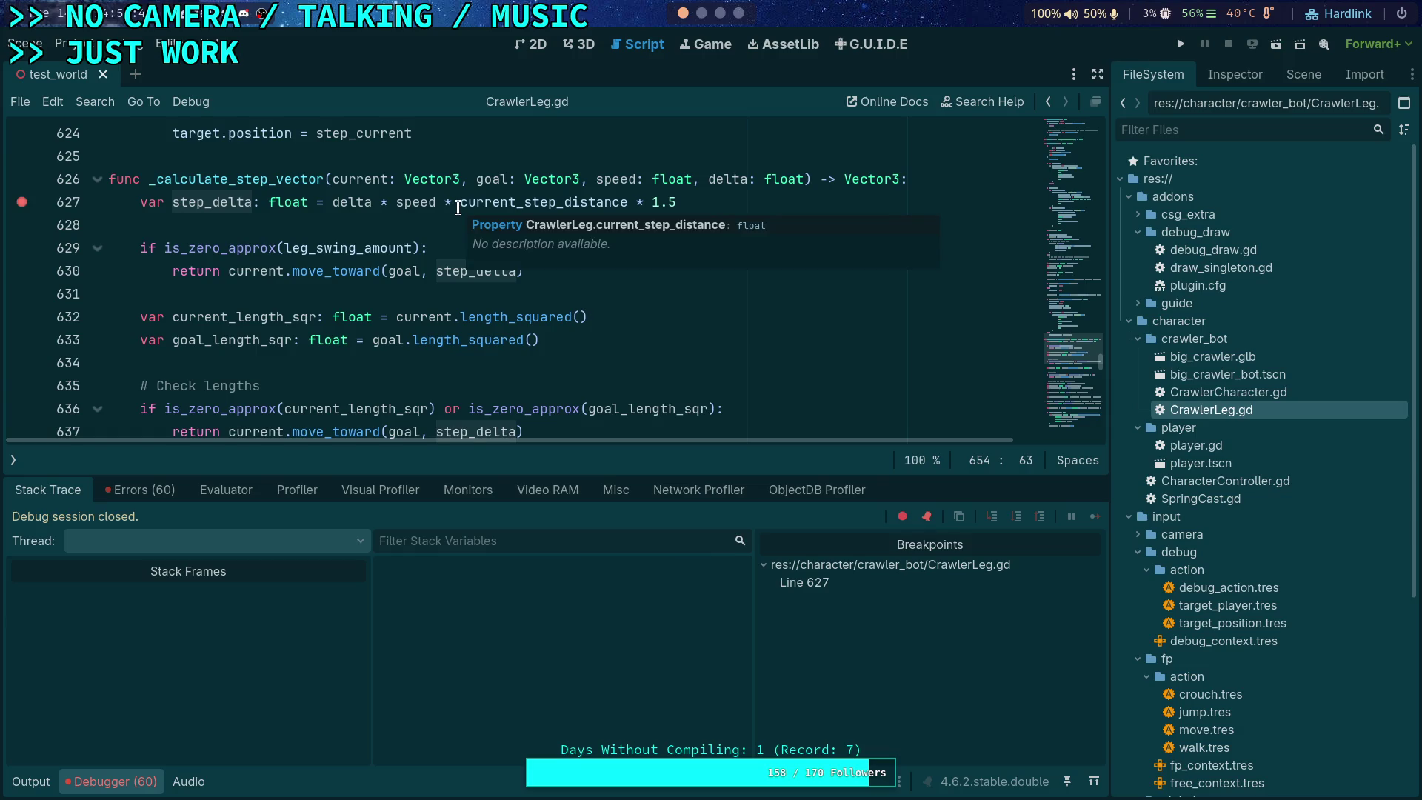
left_click_drag(460, 202, 652, 202)
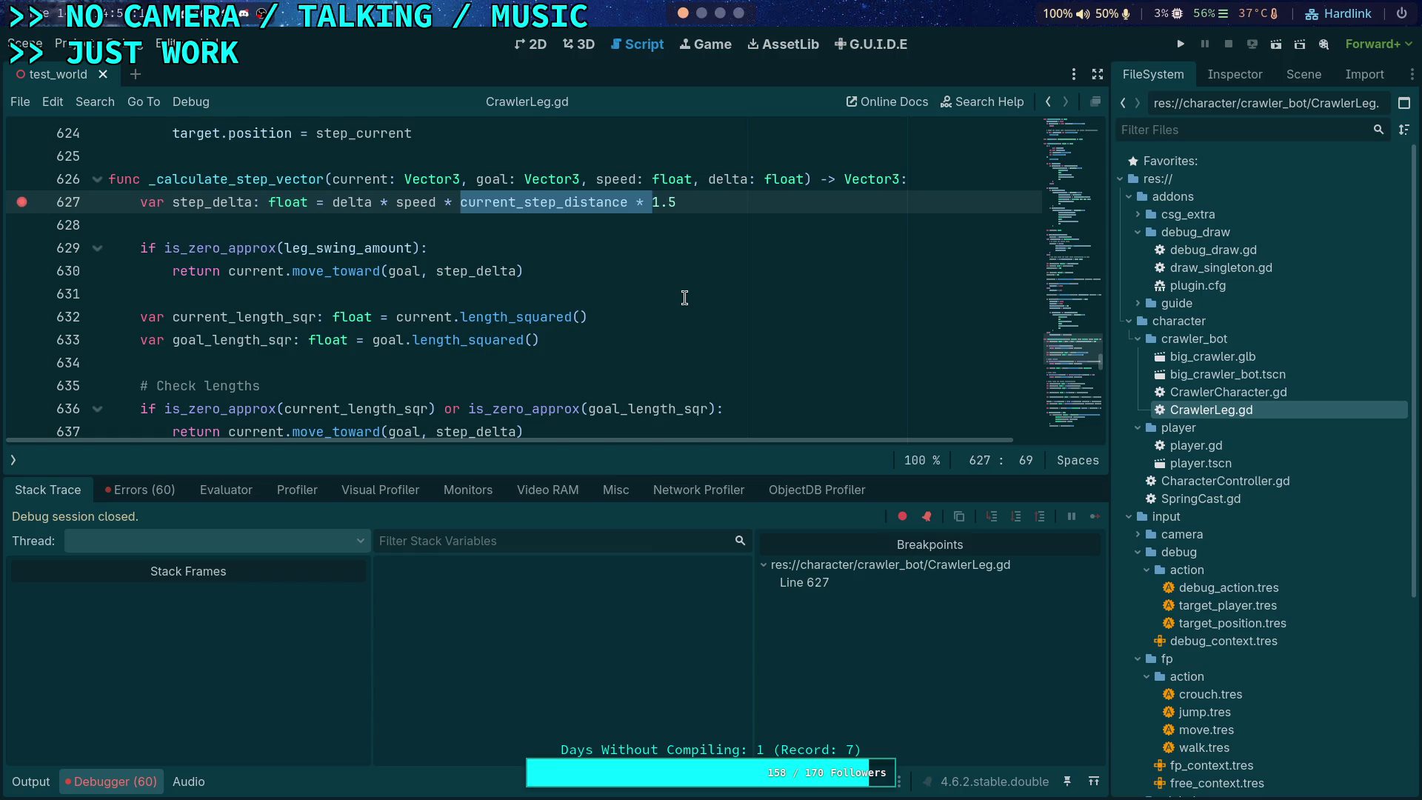
Step: Delete current_step_distance from line 627, save, remove the line 627 breakpoint, and run the project
key("BackSpace")
key("ctrl+s")
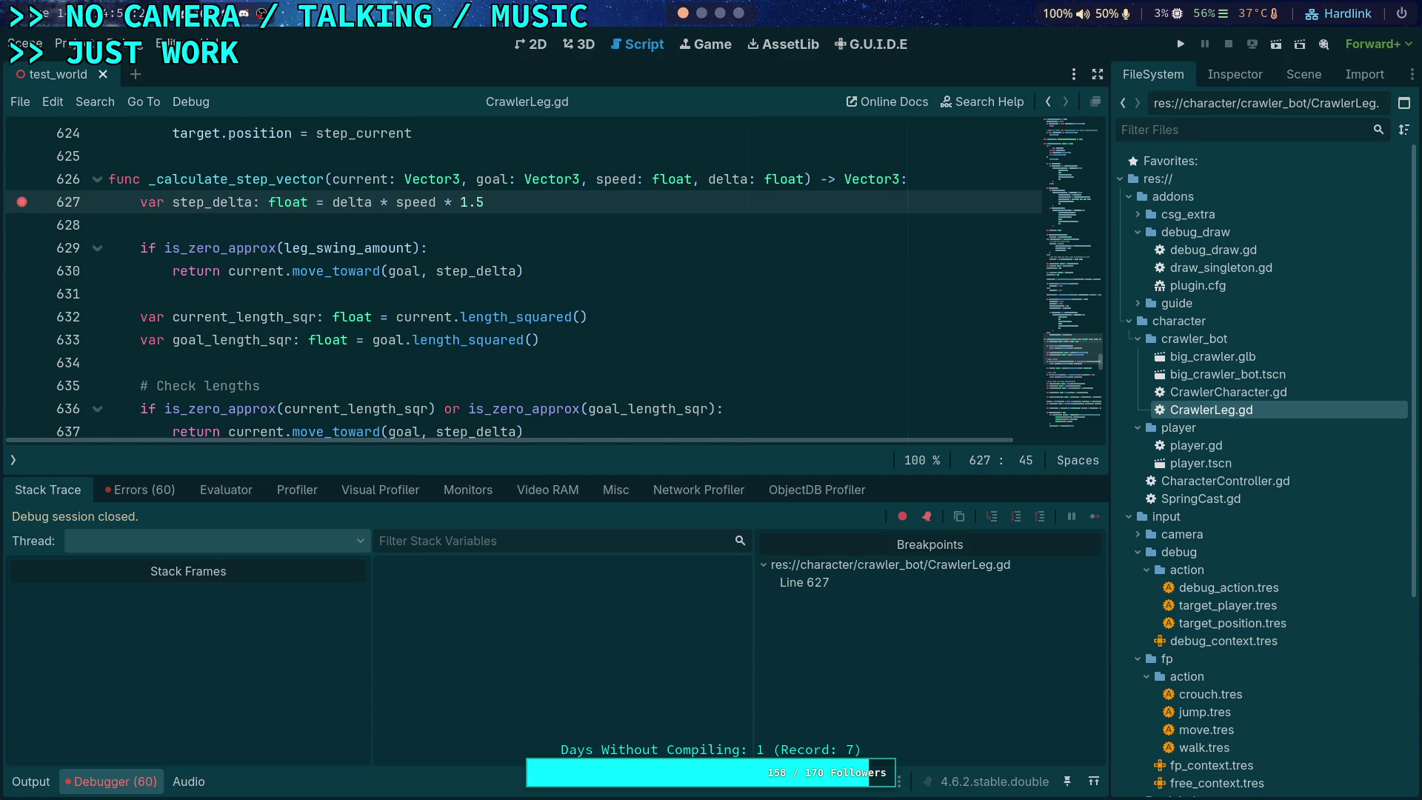
scroll(27, 276, "up", 1)
left_click(25, 271)
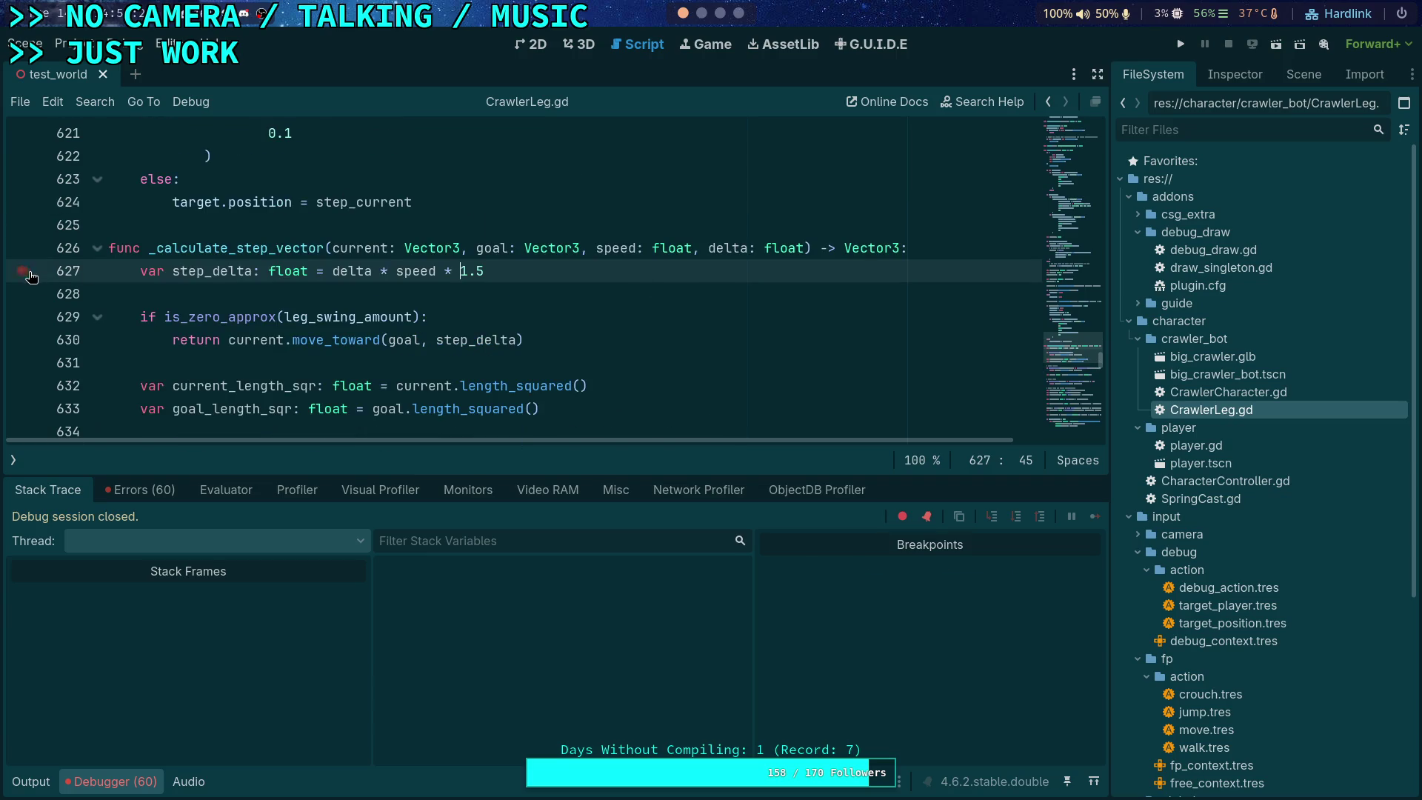
left_click(1184, 45)
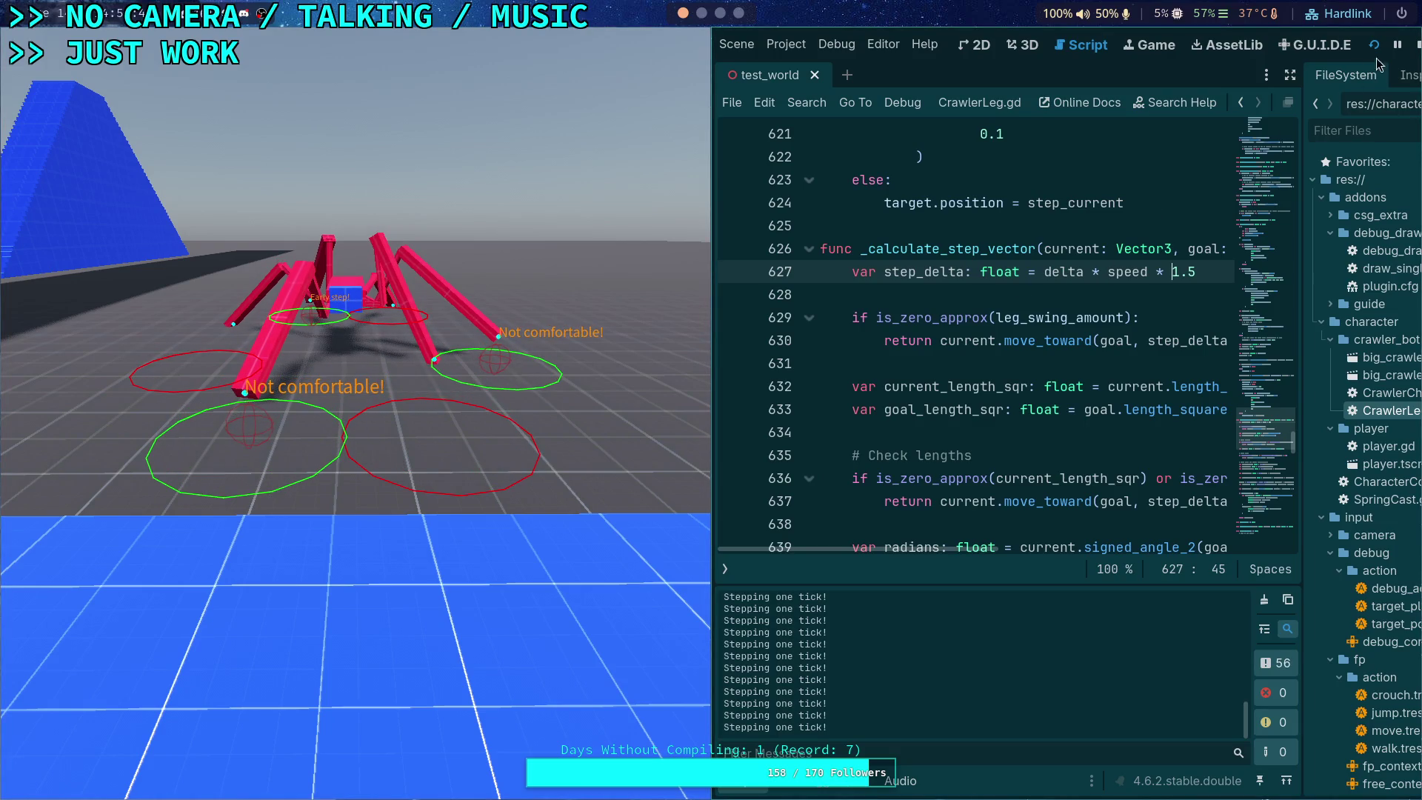
Step: Stop and restart the game, advance it a tick with F1, and re-add the line 627 breakpoint
left_click_drag(1289, 105, 1179, 105)
key("F8")
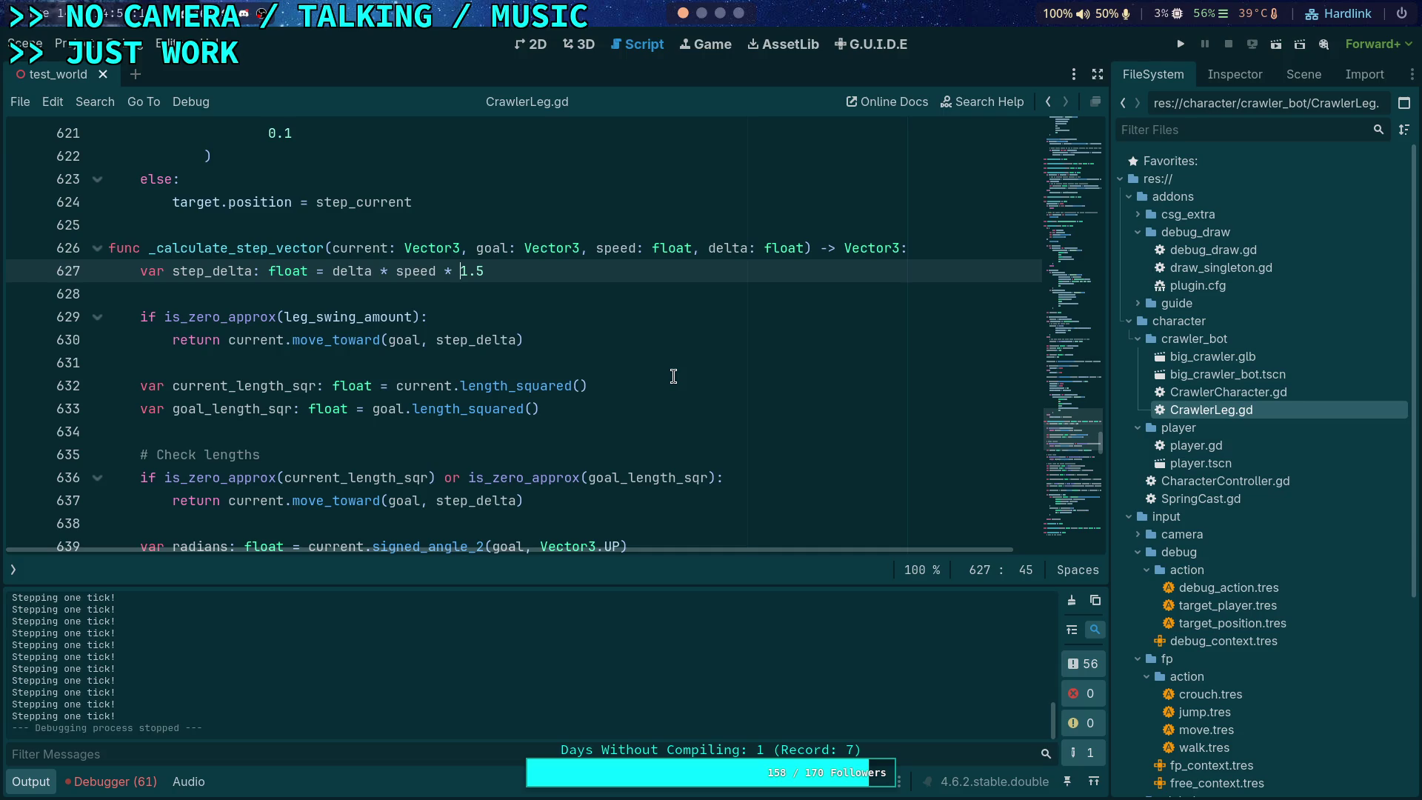
left_click(1181, 44)
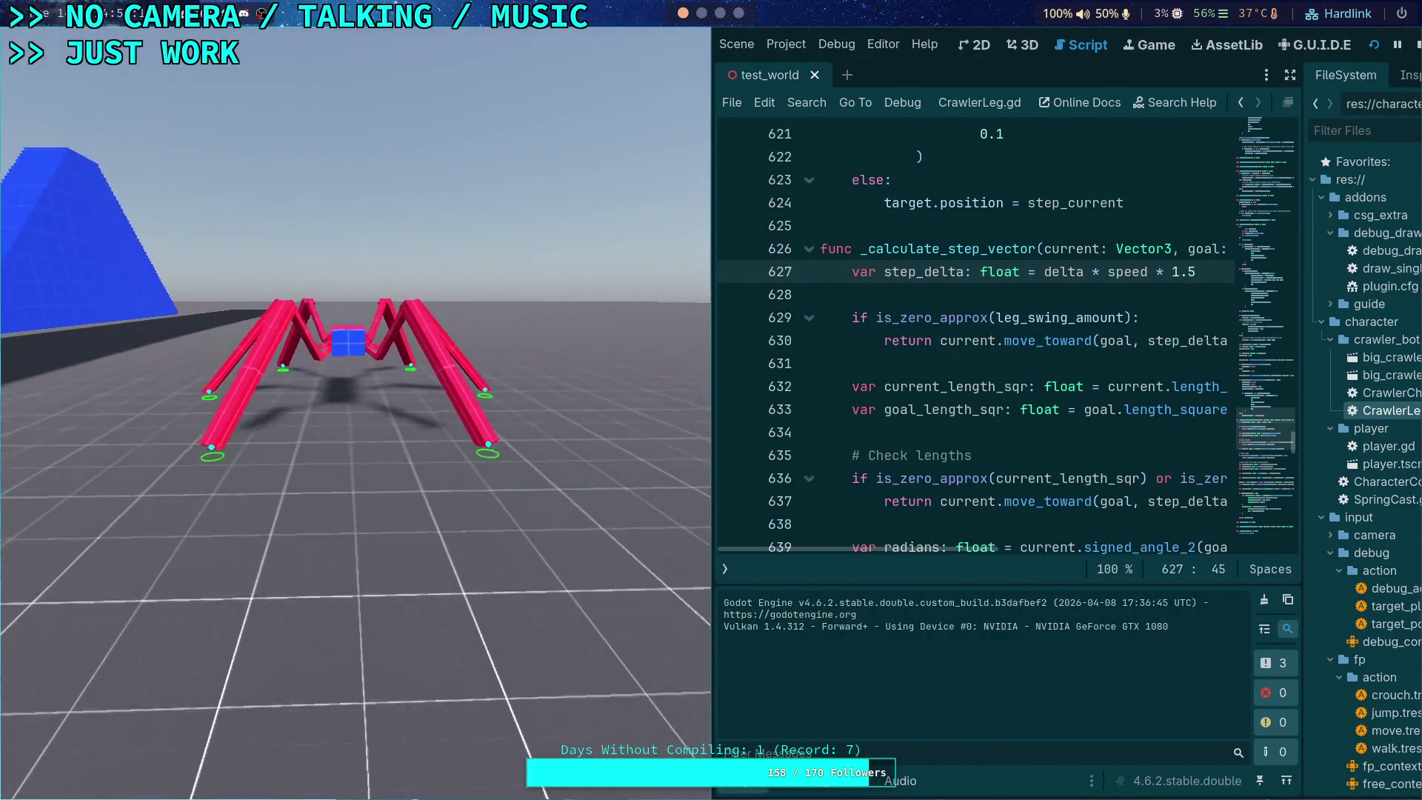
key("F1")
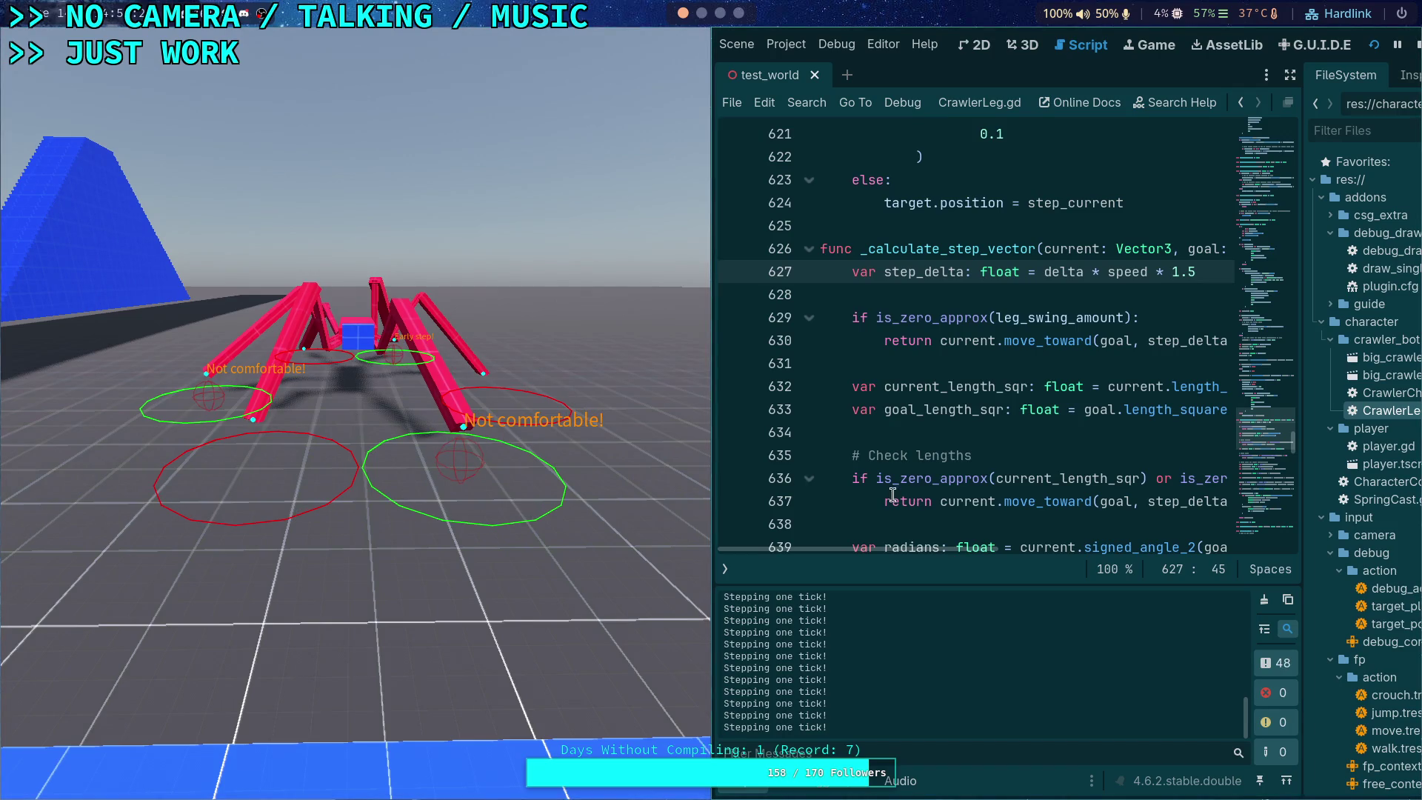
left_click(734, 271)
left_click(640, 329)
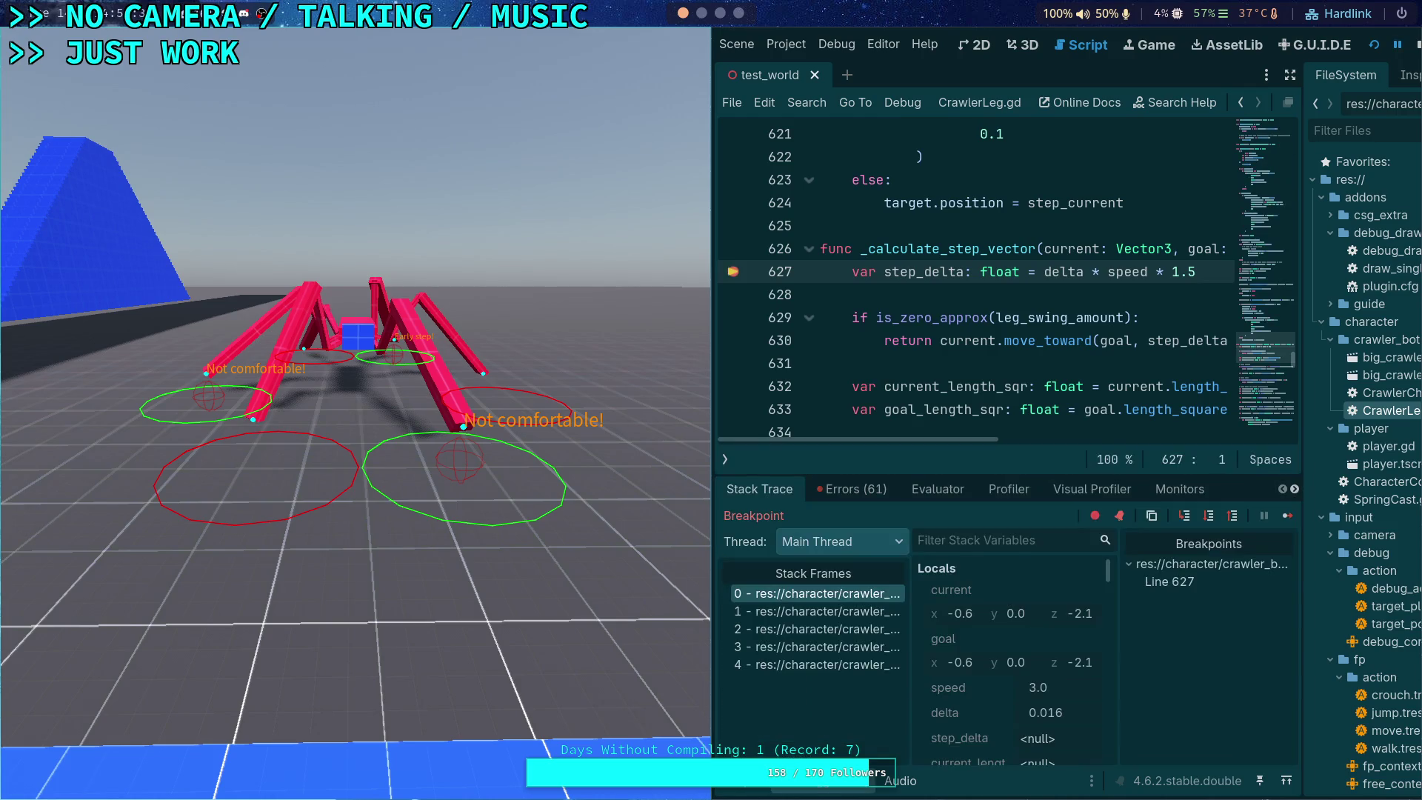
Step: Widen the editor, float the game window, and snap it to the right side
left_click(753, 464)
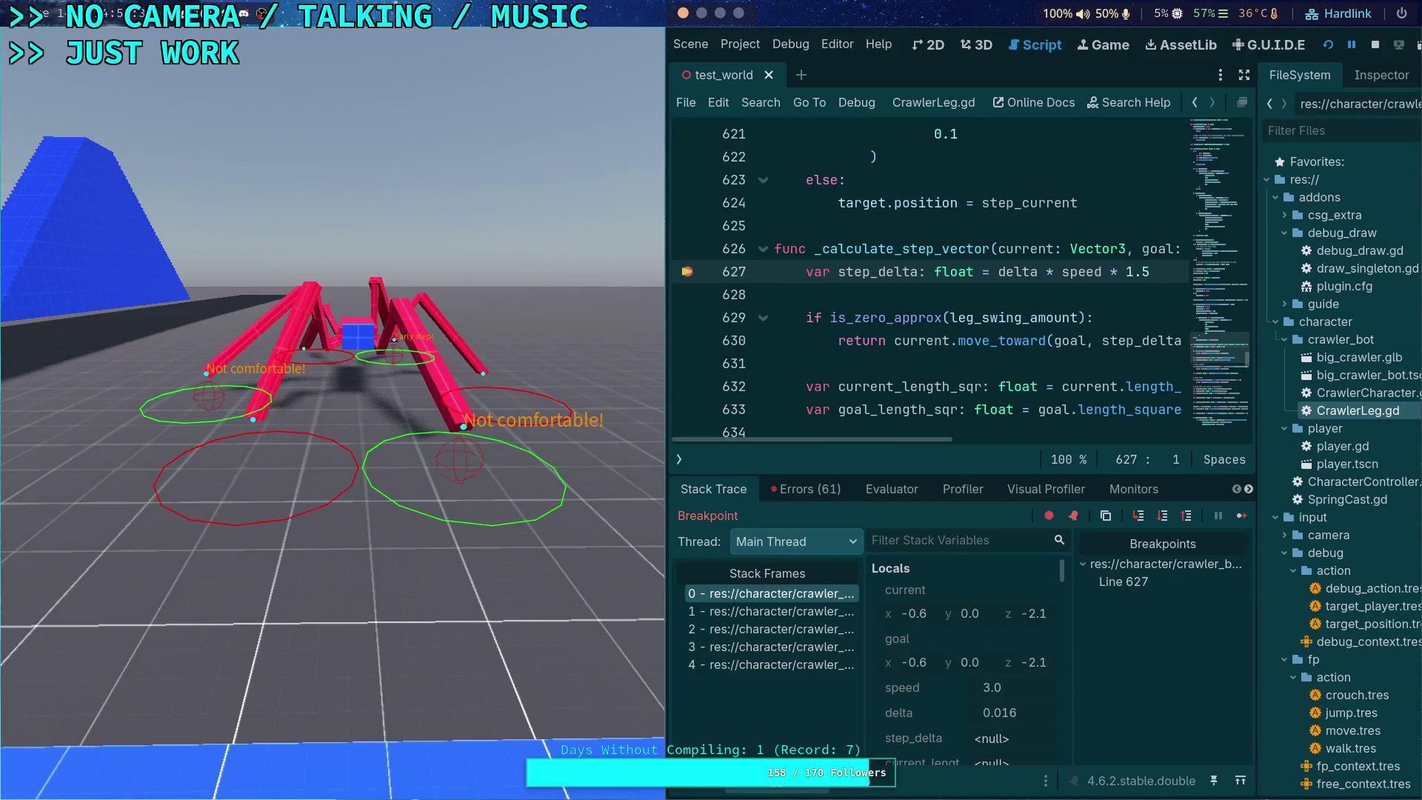
key("super+v")
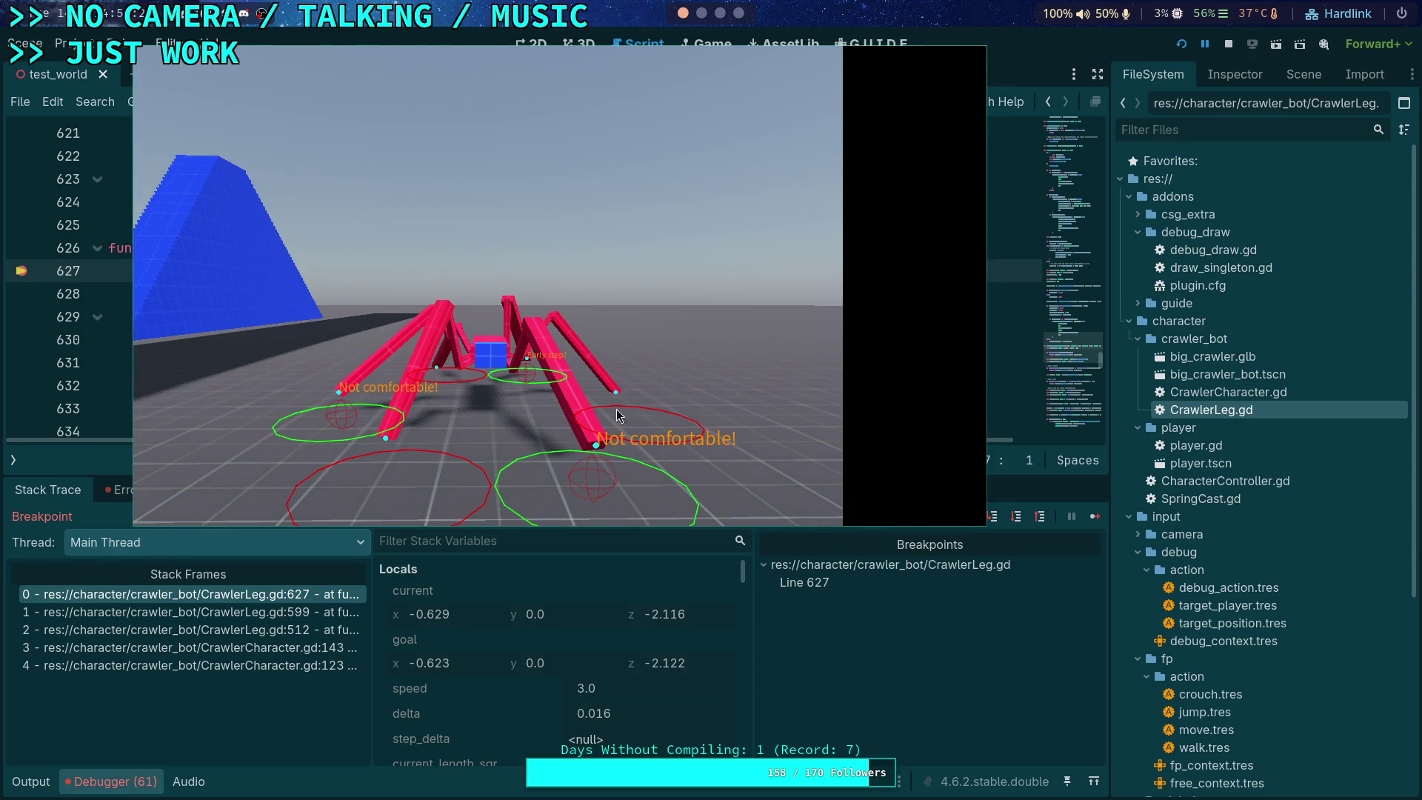
key("super+Right")
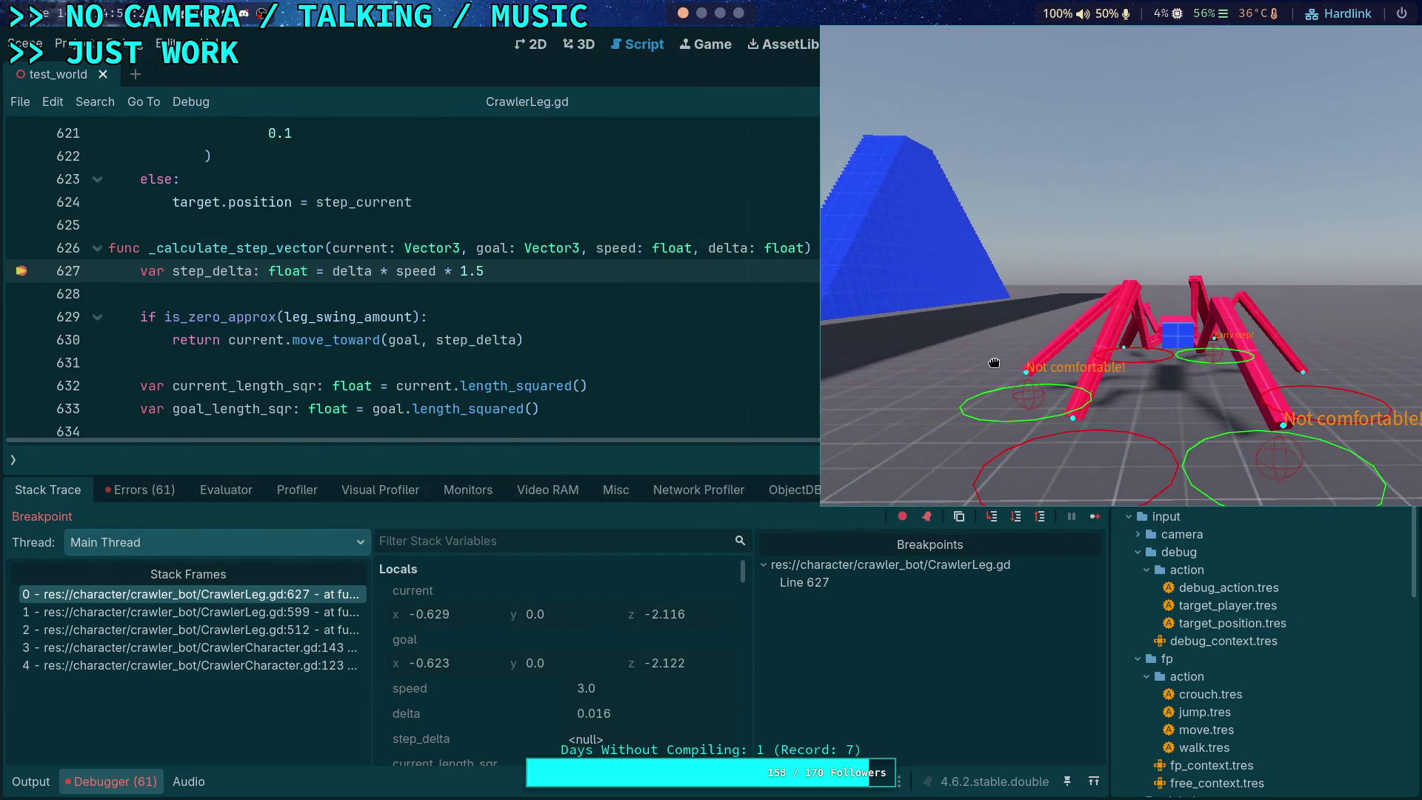
Step: Resume to the next breakpoint hit and step over three lines down to line 636
left_click(1095, 516)
scroll(604, 703, "down", 2)
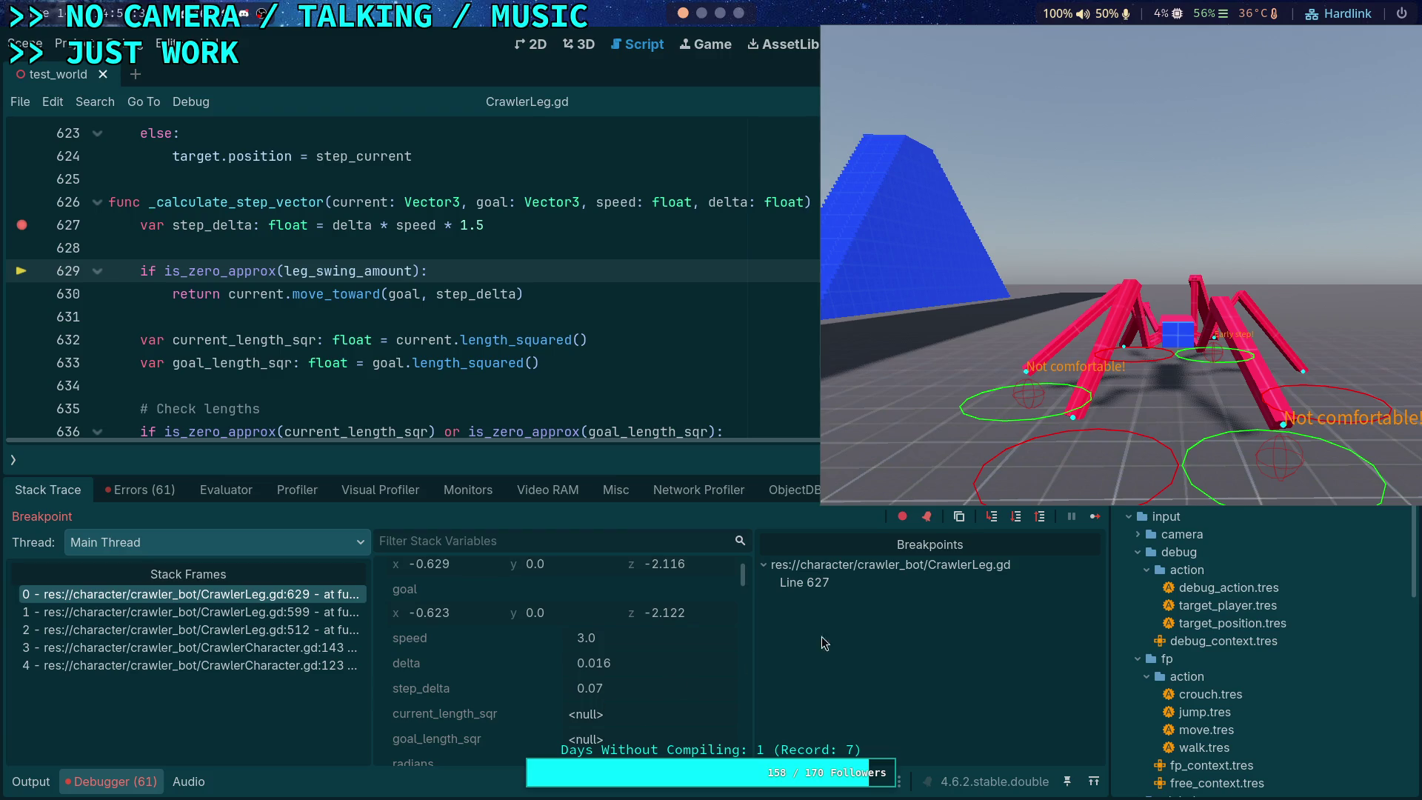
left_click(1019, 527)
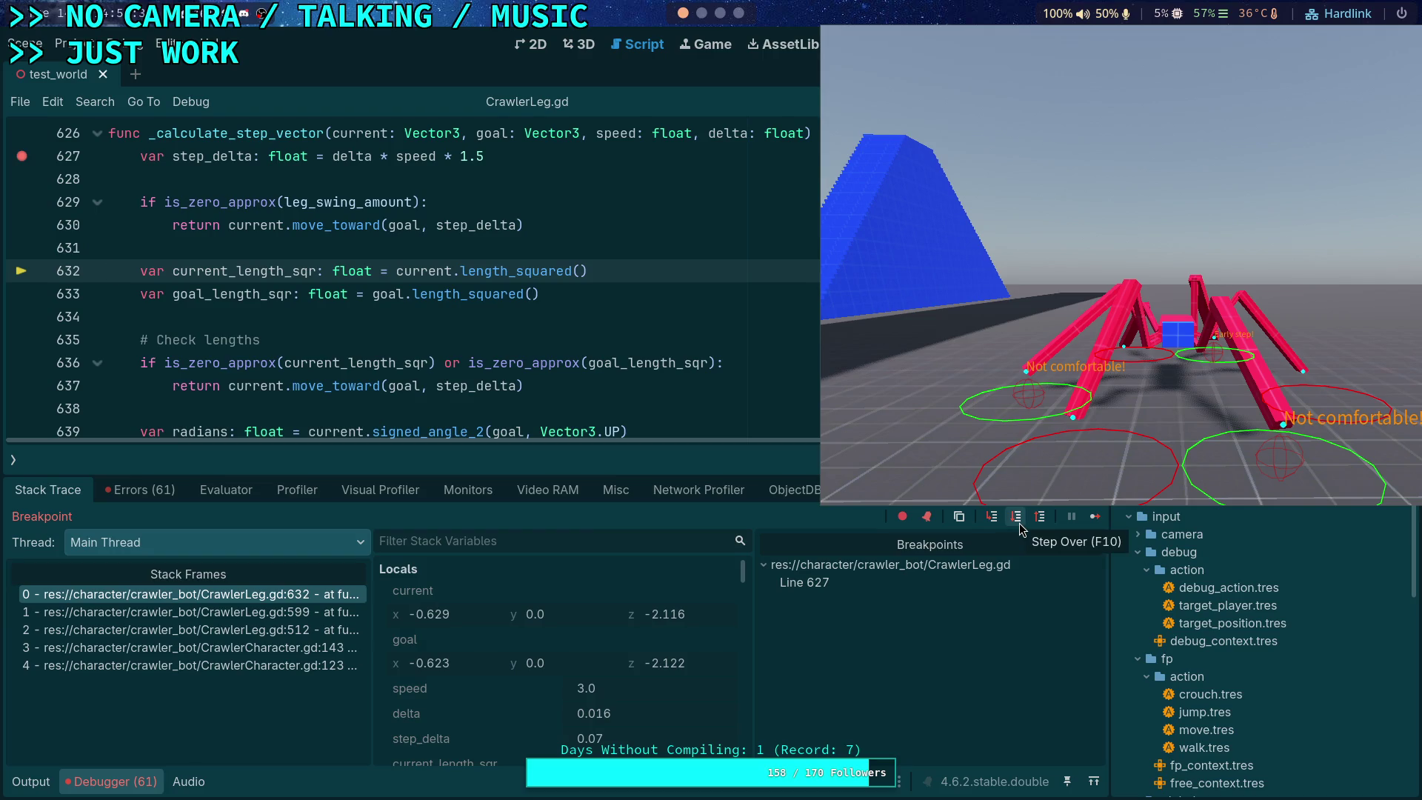
left_click(1021, 528)
left_click(1019, 523)
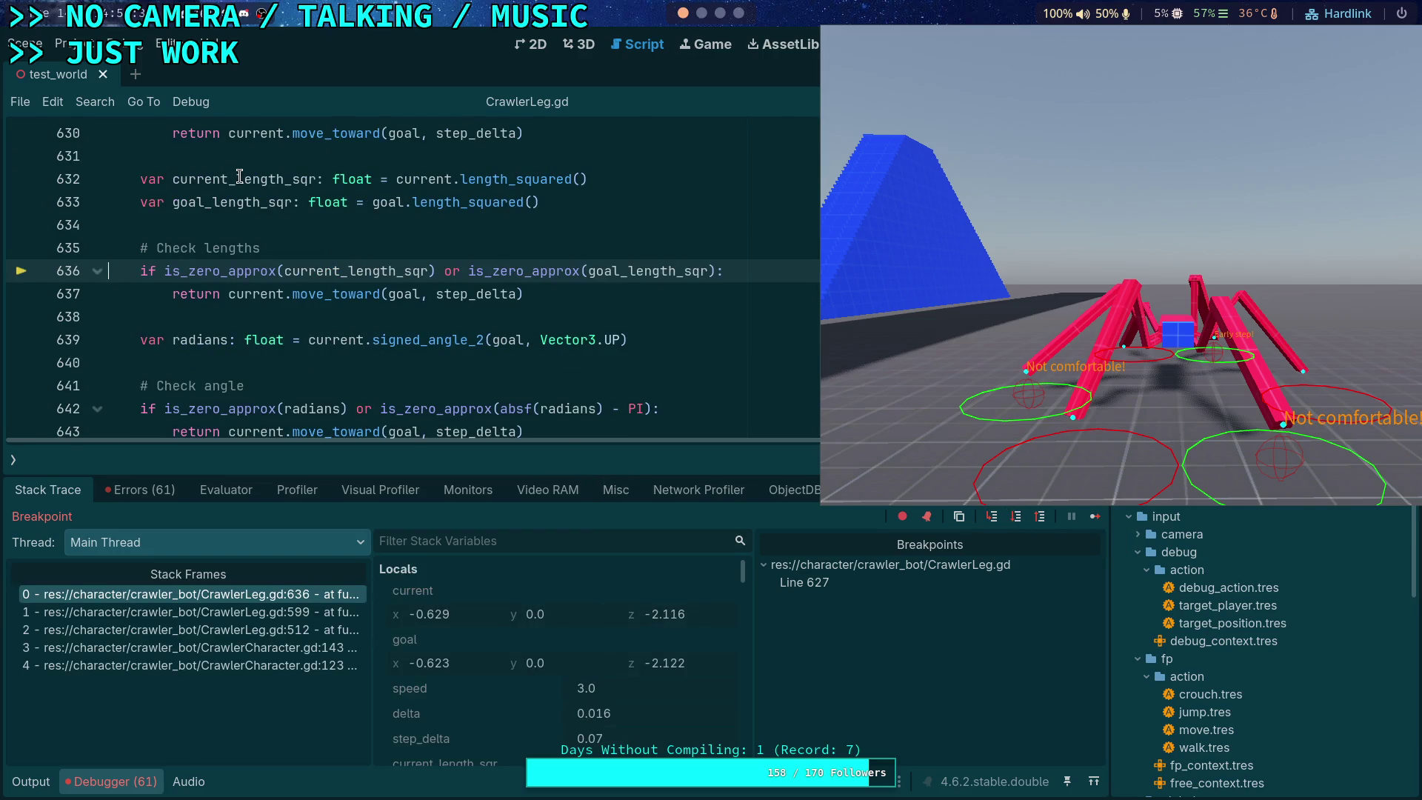
Step: Check that goal_length_sqr reads about 4.89, then step on to line 639
mouse_move(240, 176)
mouse_move(212, 205)
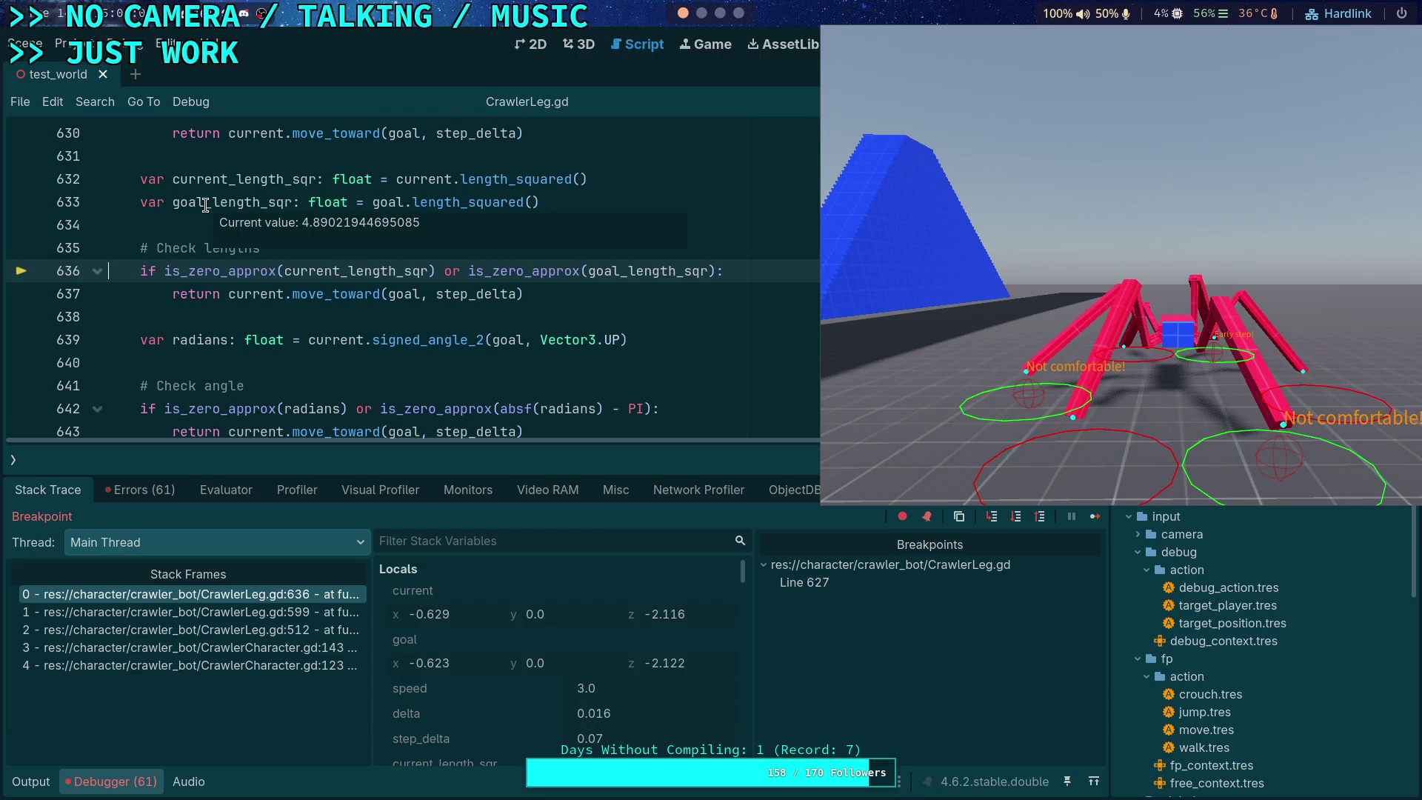
left_click(1017, 518)
Step: Step over once more to reach line 642's angle check, with current (-0.629, 0, -2.116) shown
left_click(1016, 518)
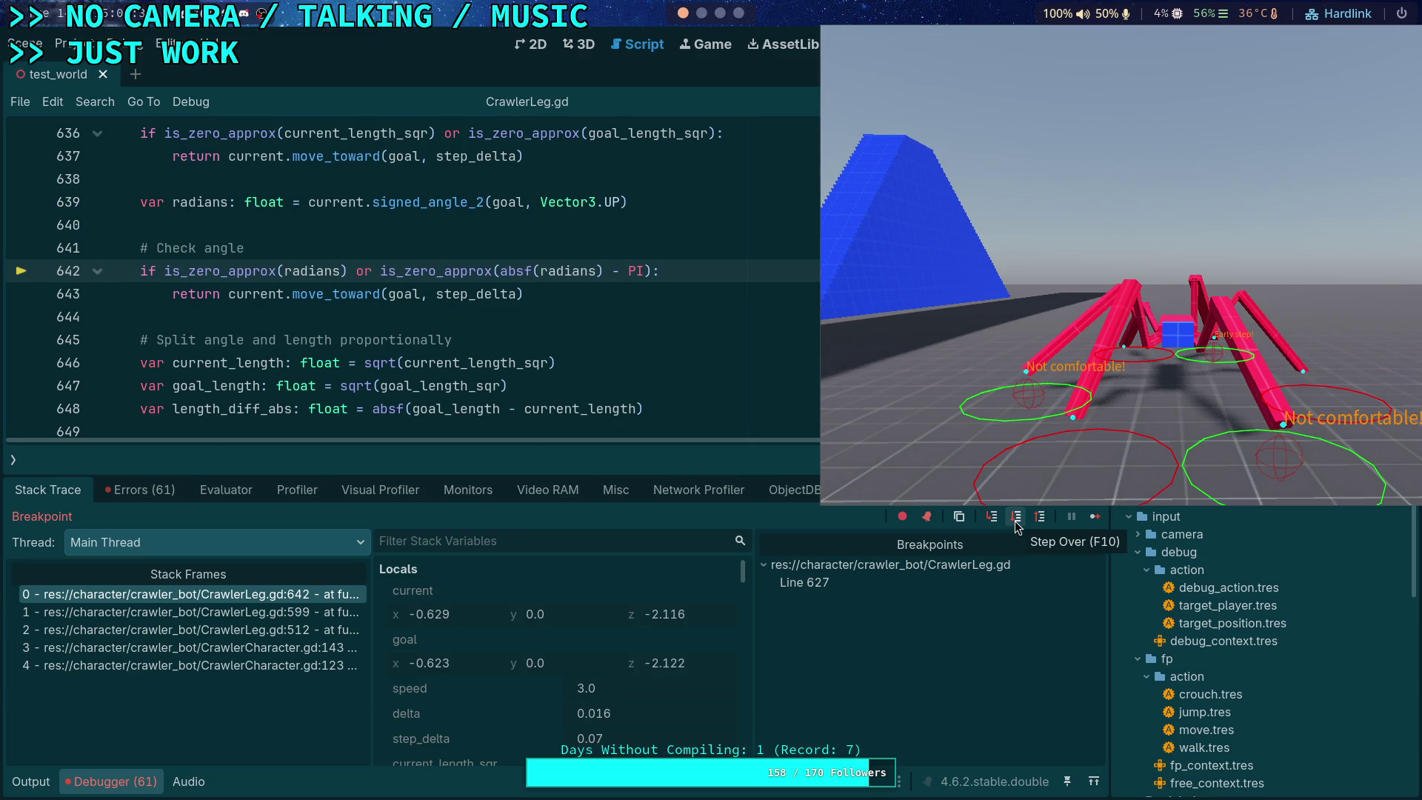
Step: Review the Stack Variables member values, then step past the angle check to line 646
scroll(553, 638, "down", 10)
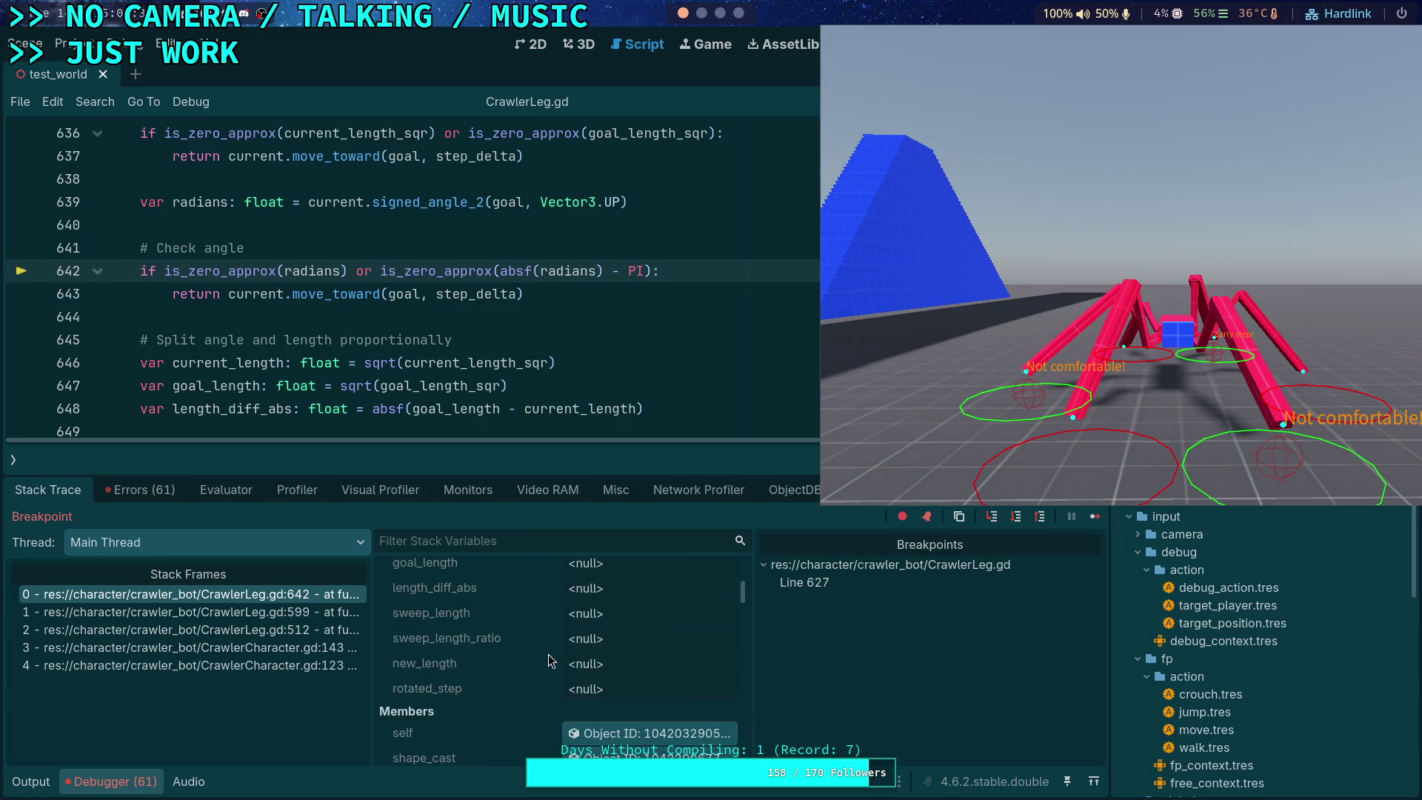
scroll(577, 667, "down", 10)
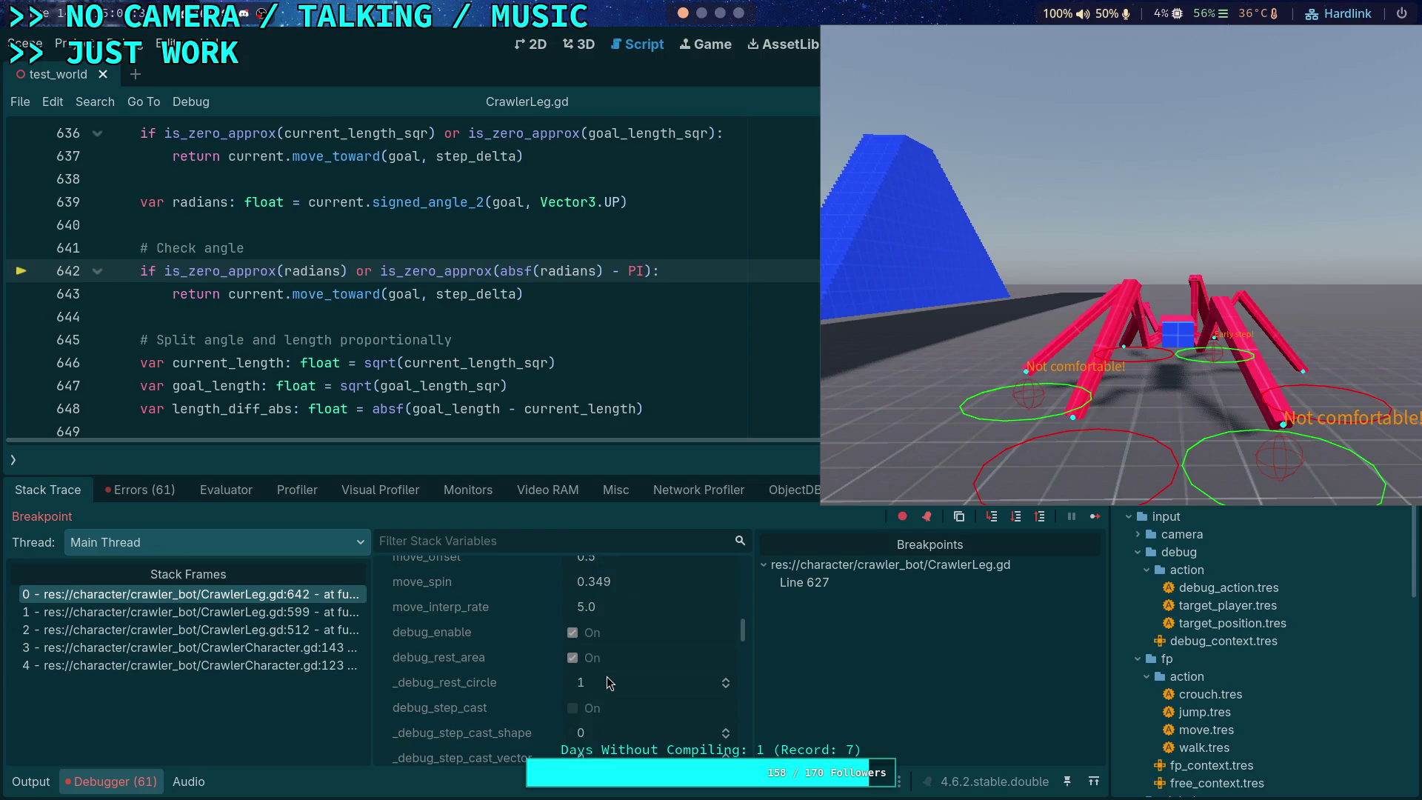
scroll(599, 691, "down", 8)
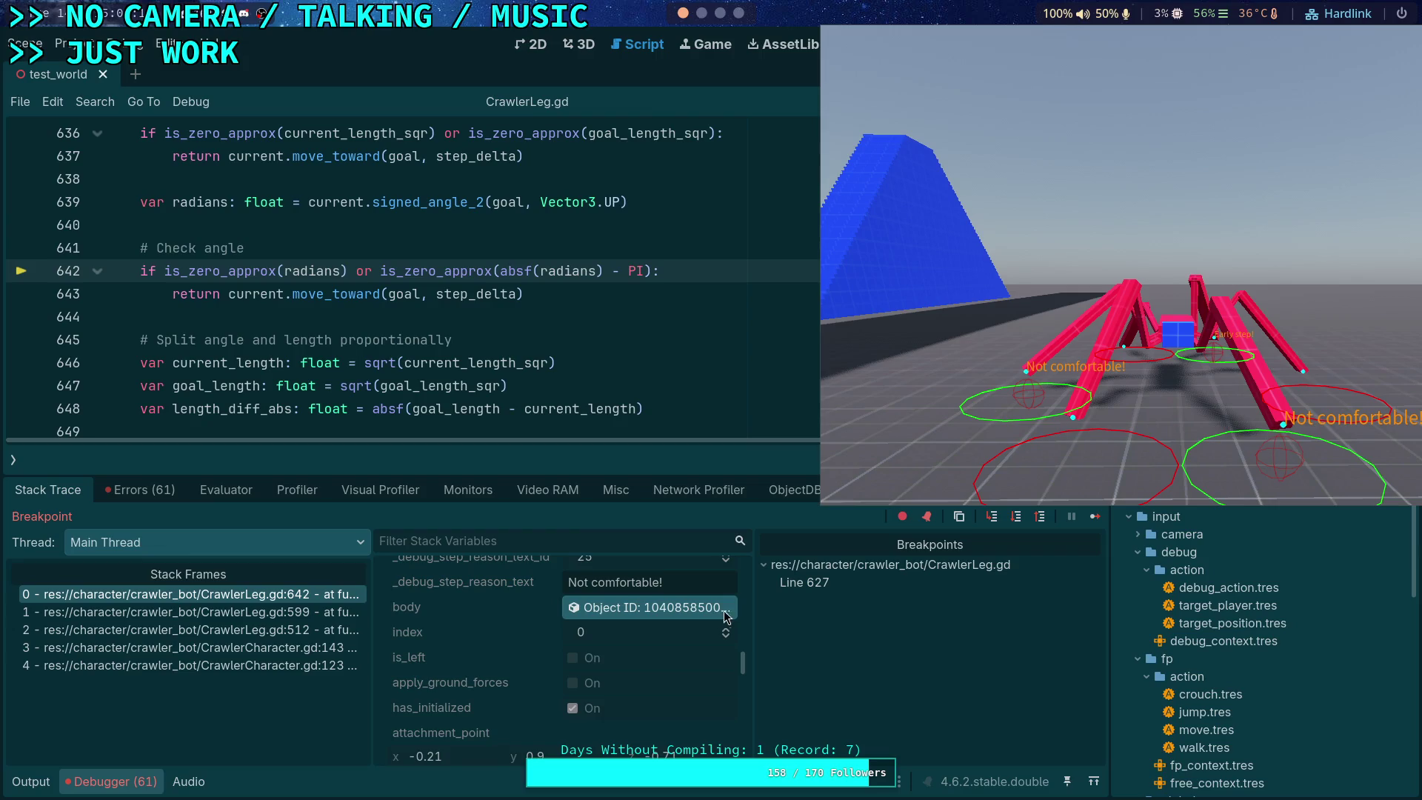
scroll(617, 686, "up", 5)
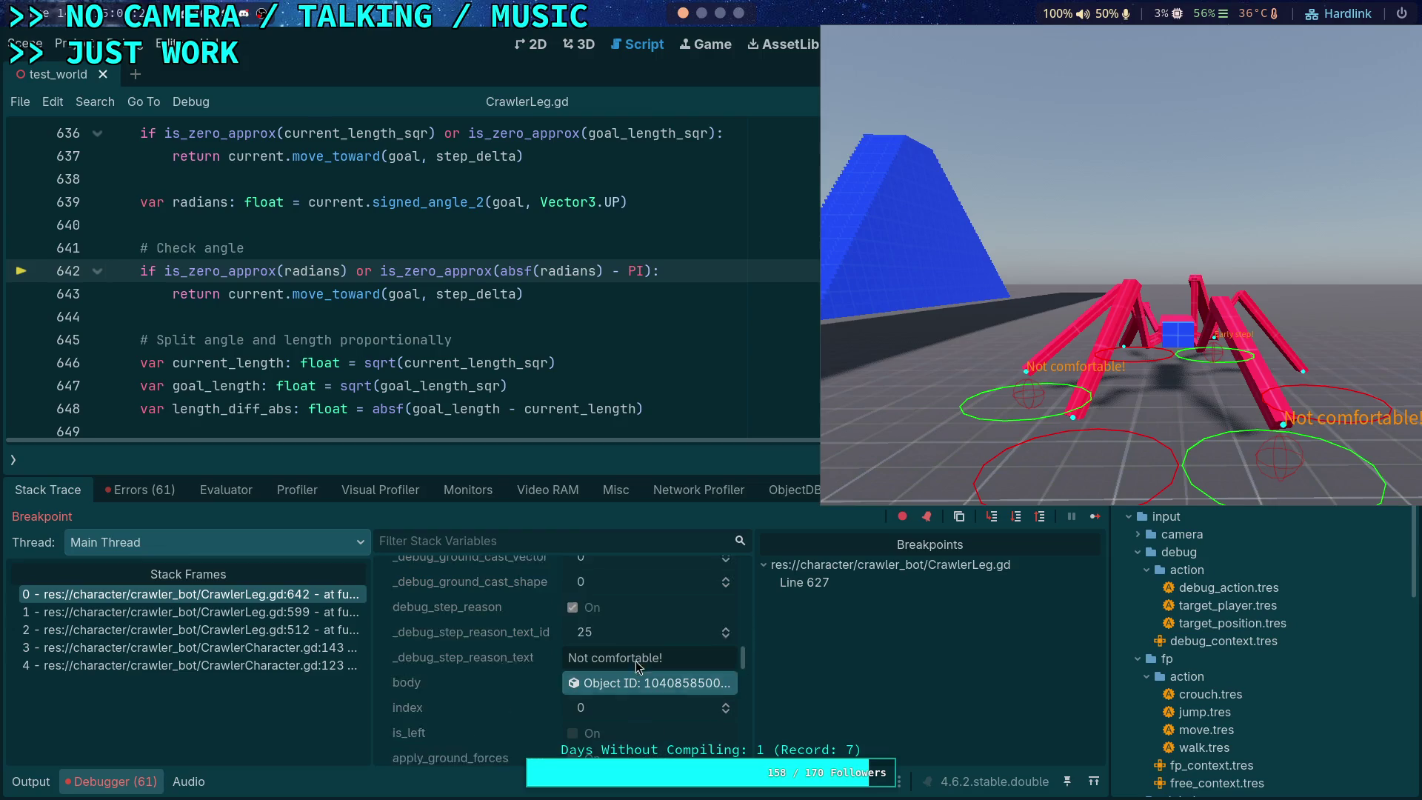
scroll(546, 652, "up", 10)
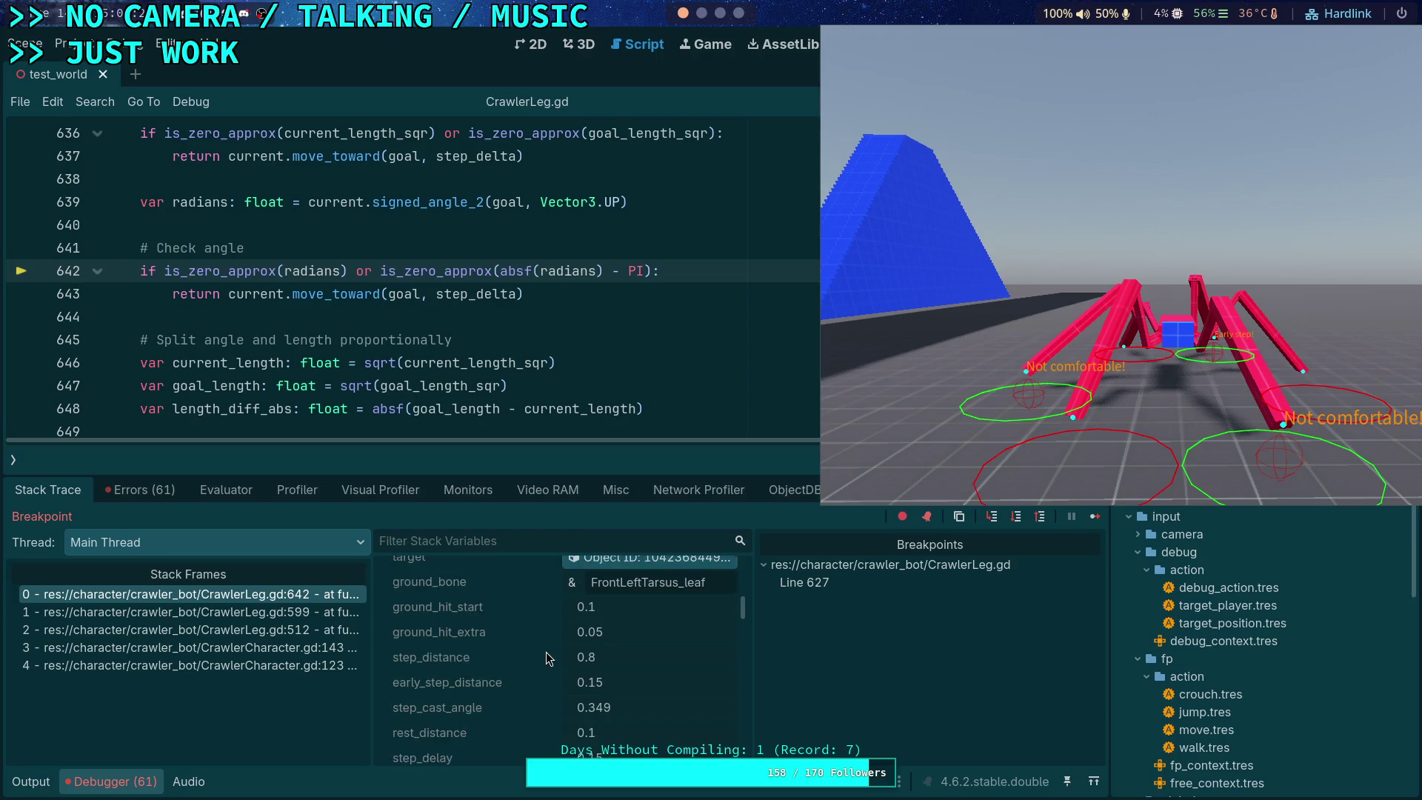
left_click(1015, 519)
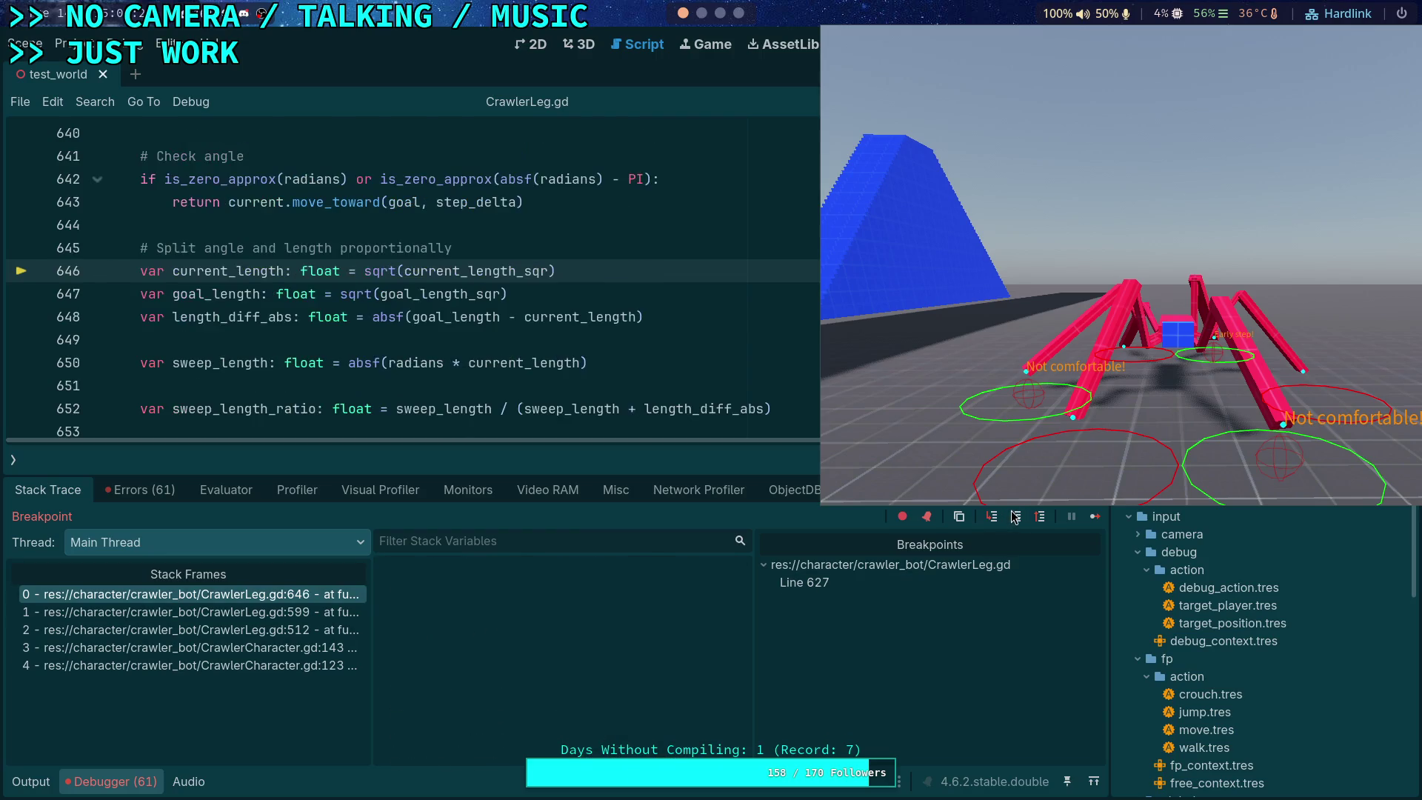